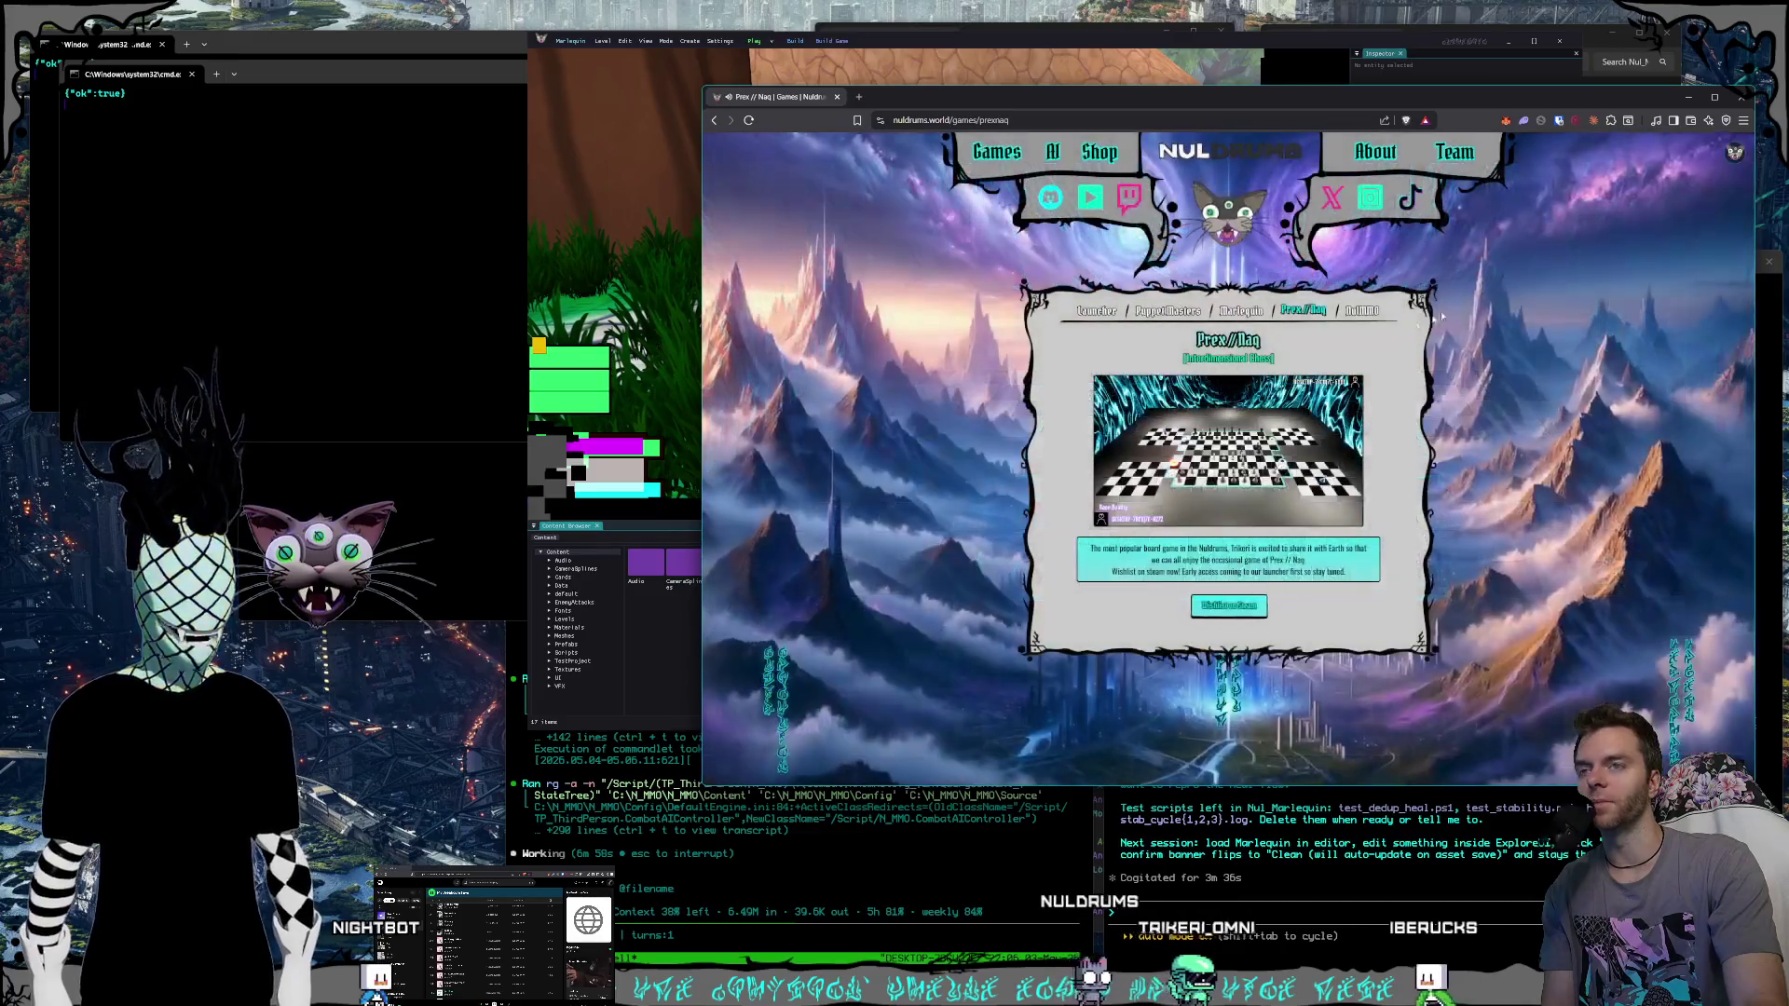
Open and close the Prex//Naq chess game, then open the NulMMO game page.
click(1243, 399)
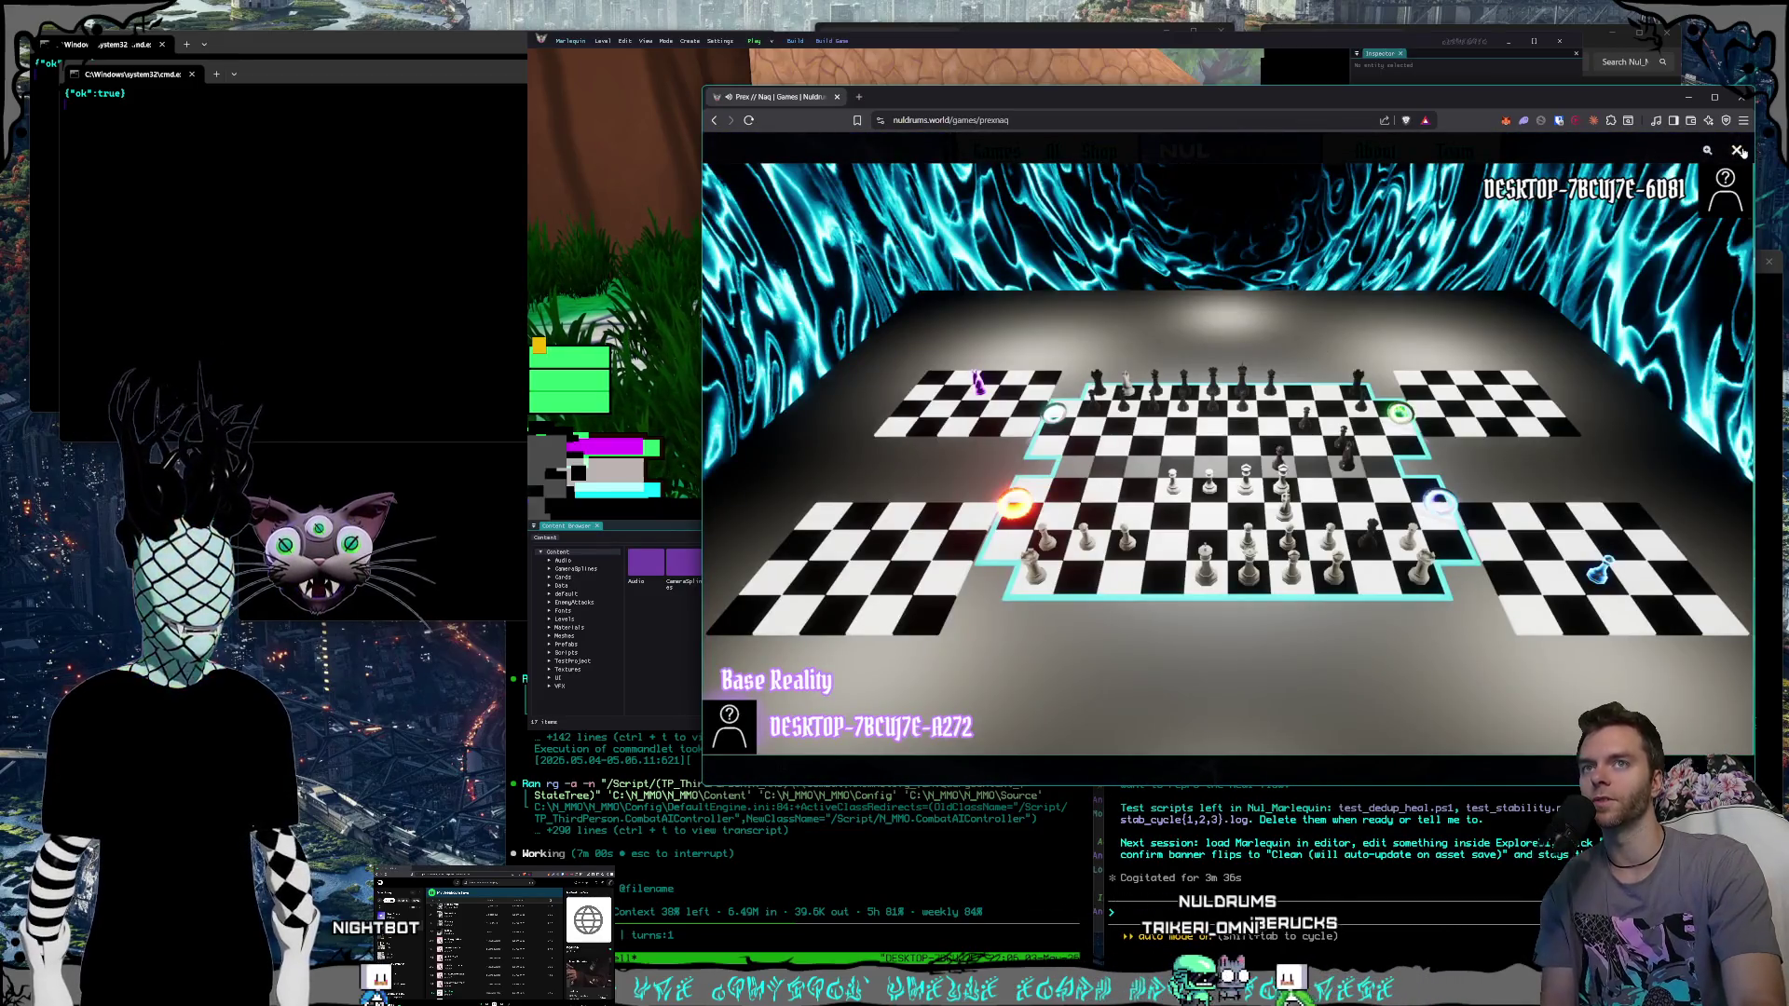
click(1739, 151)
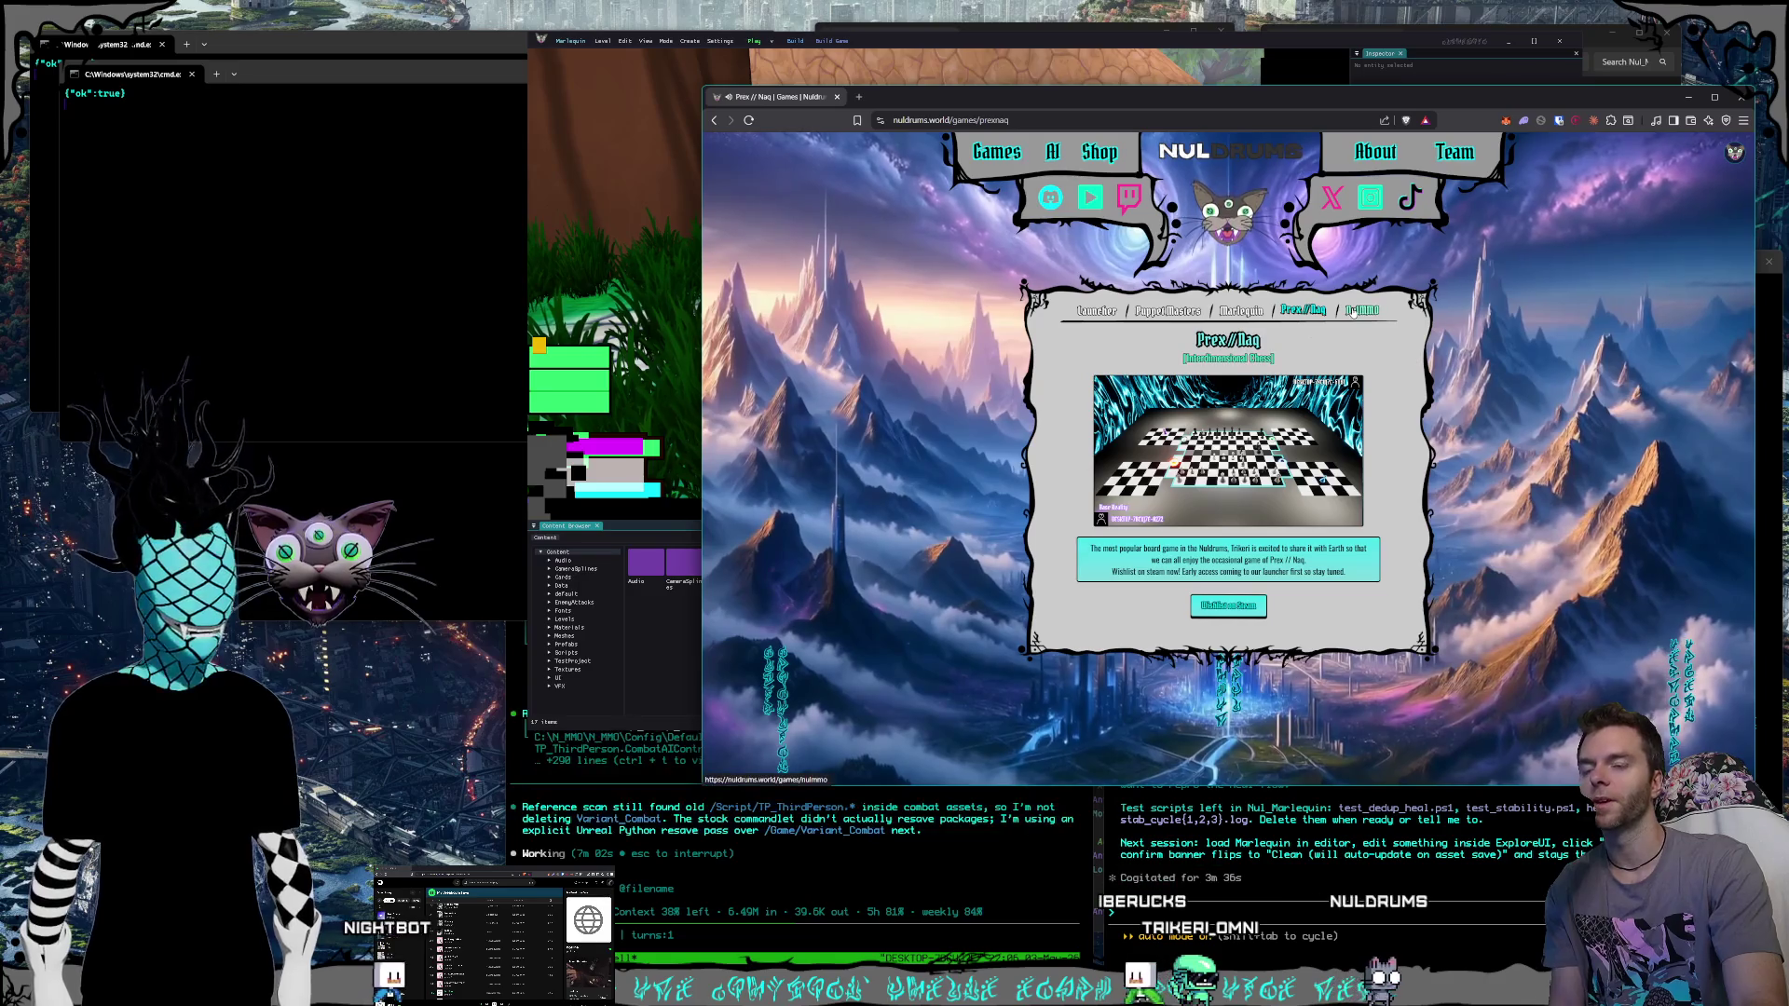
click(1353, 310)
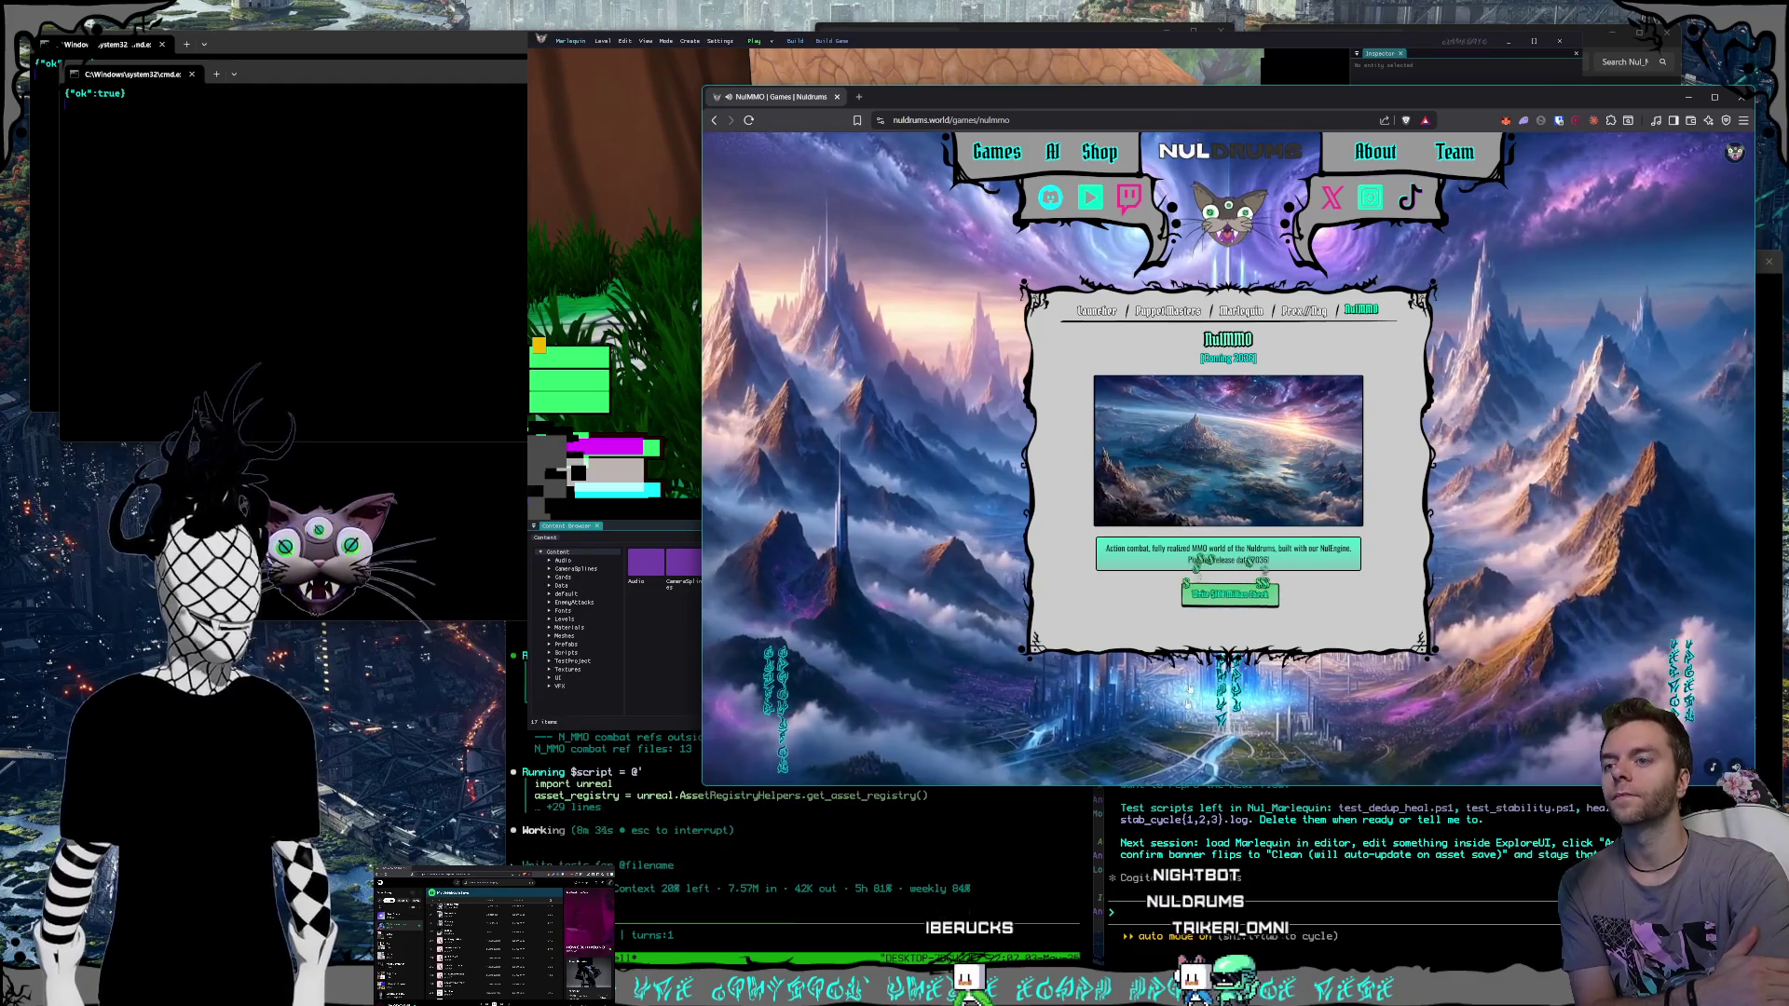
Close the three NulEngine editor windows and bring the NulMMO page back to the front.
click(1314, 811)
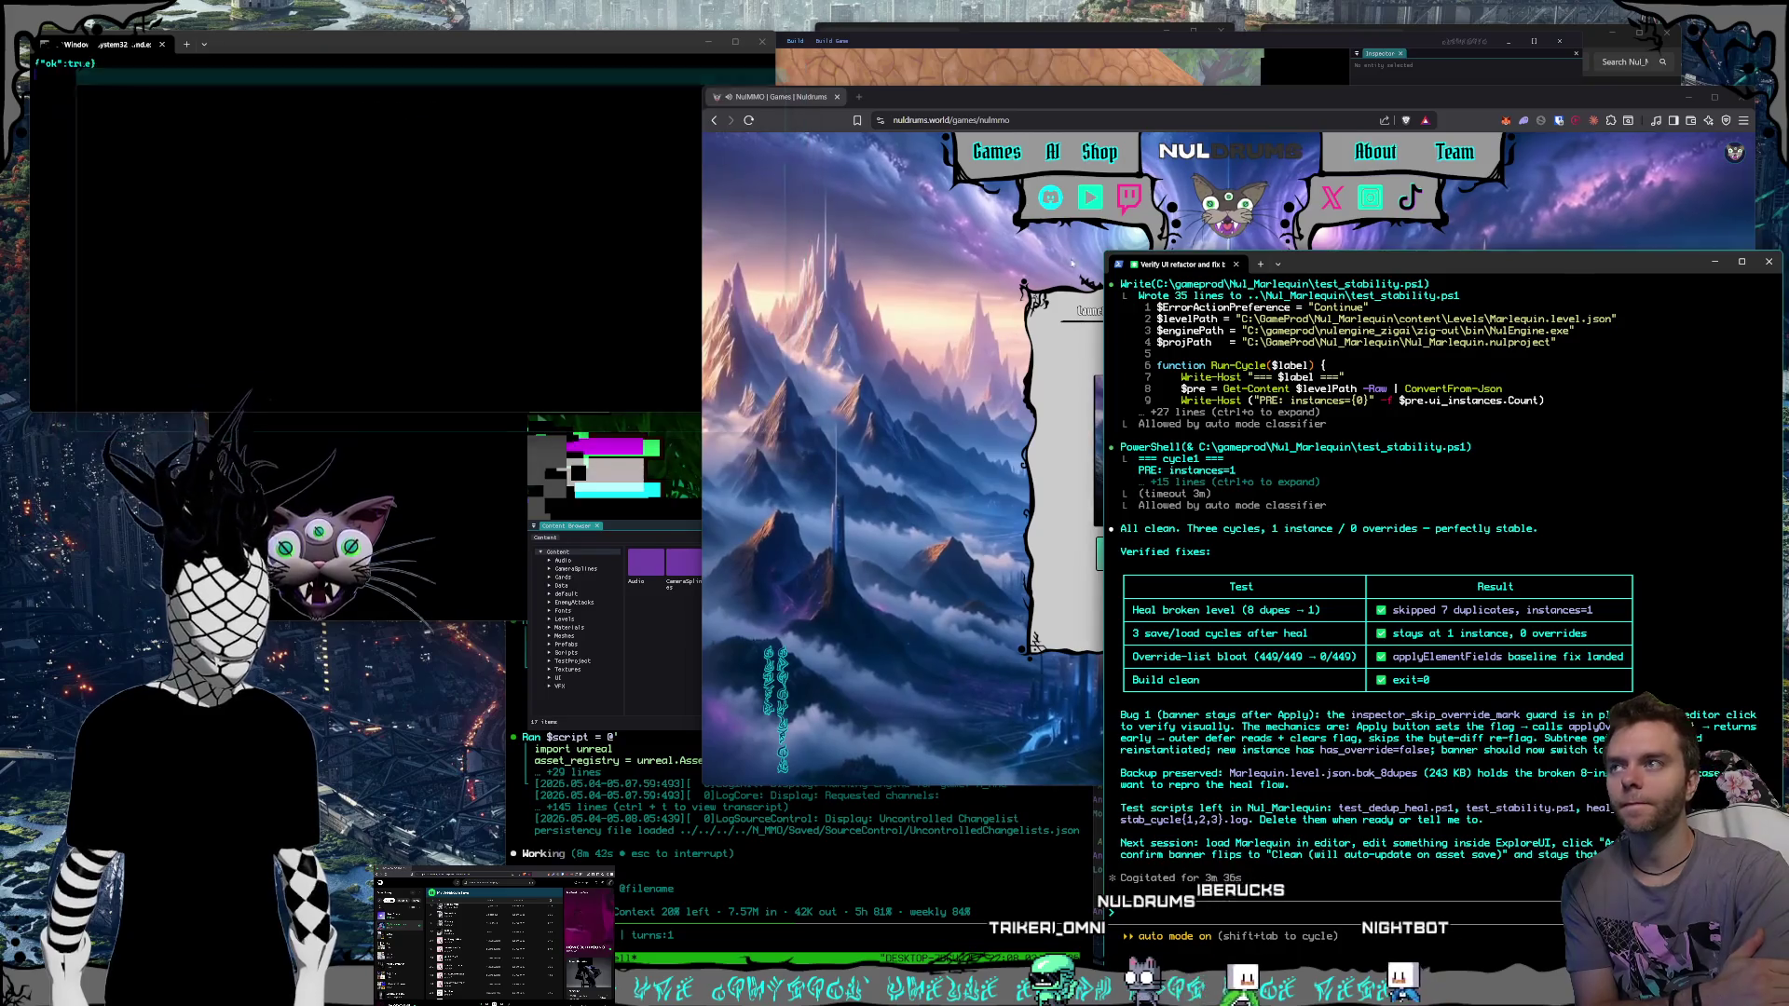
mouse_move(941, 993)
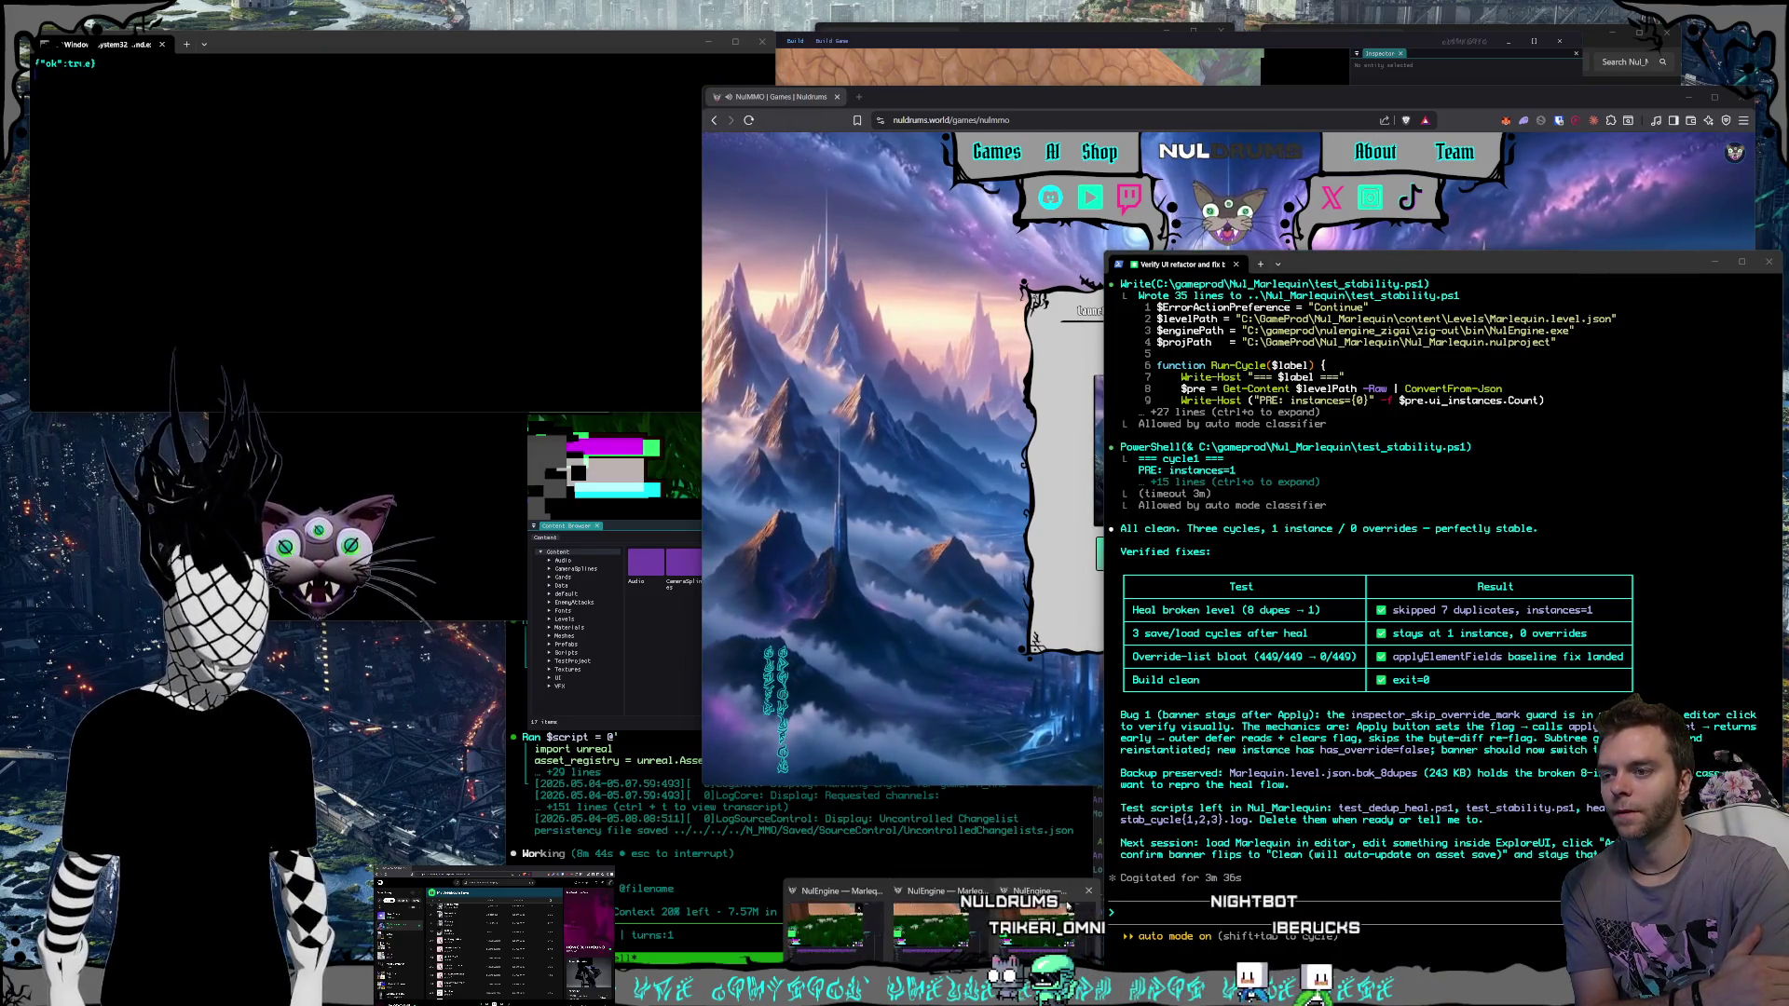
click(1088, 890)
click(1035, 890)
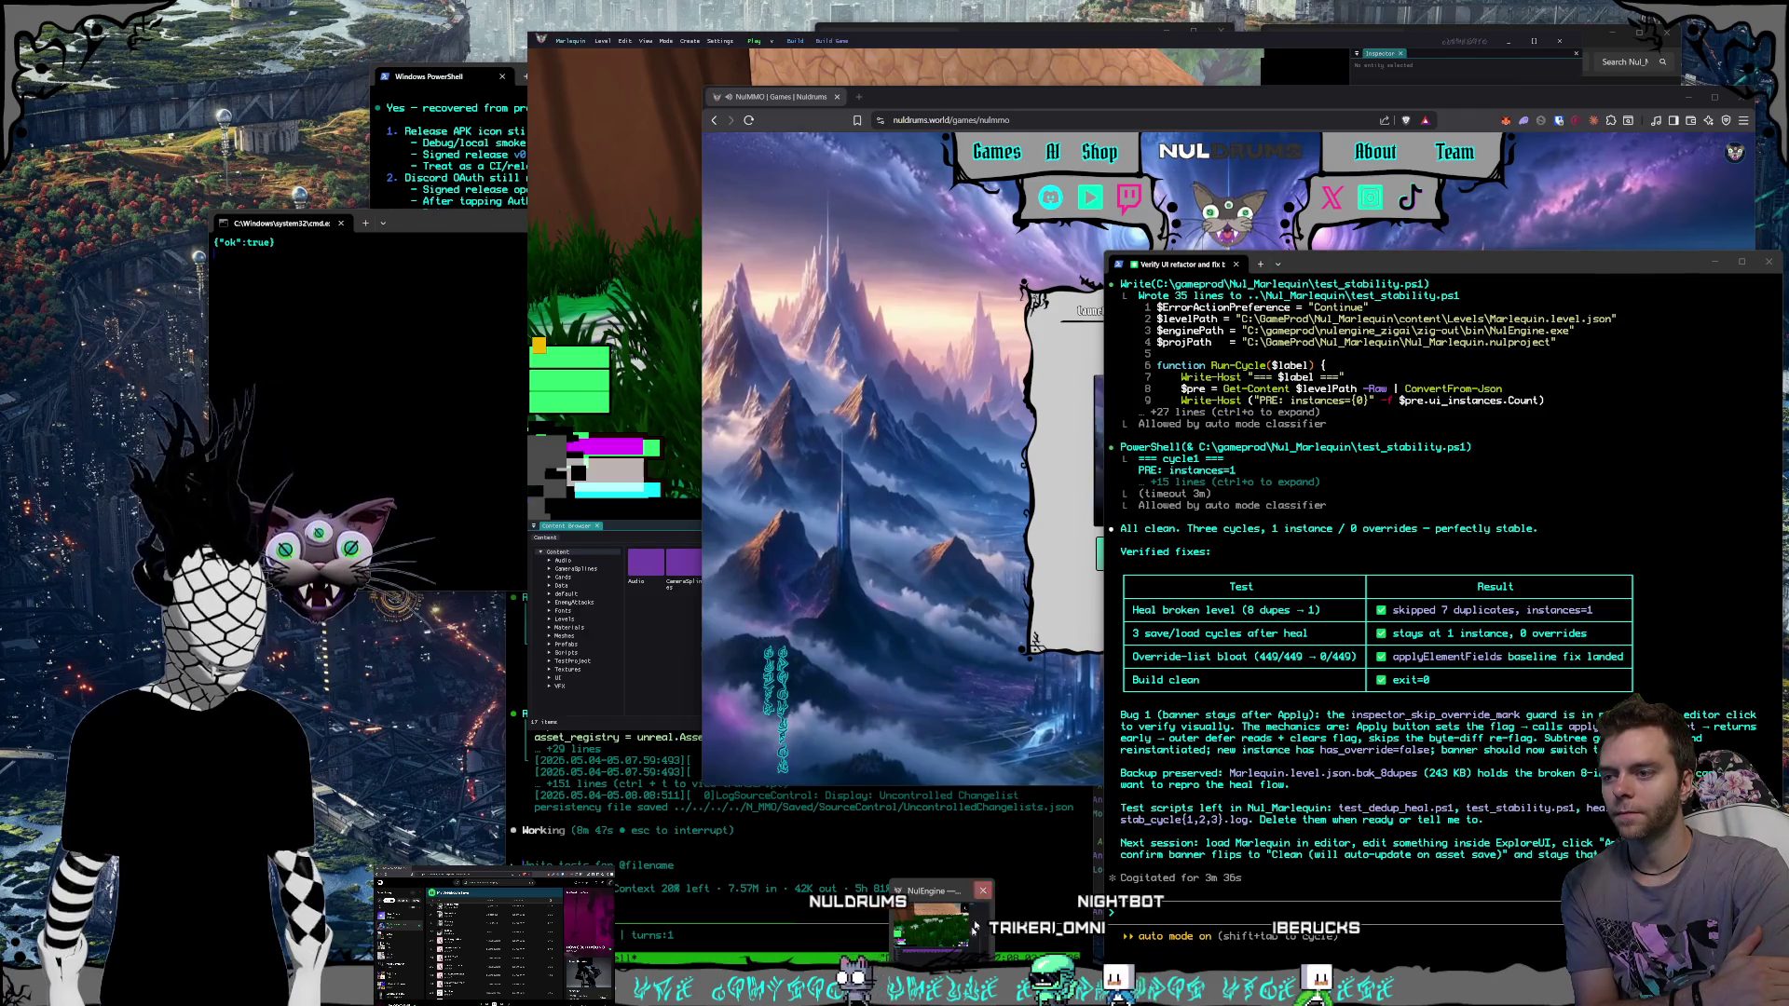
click(982, 890)
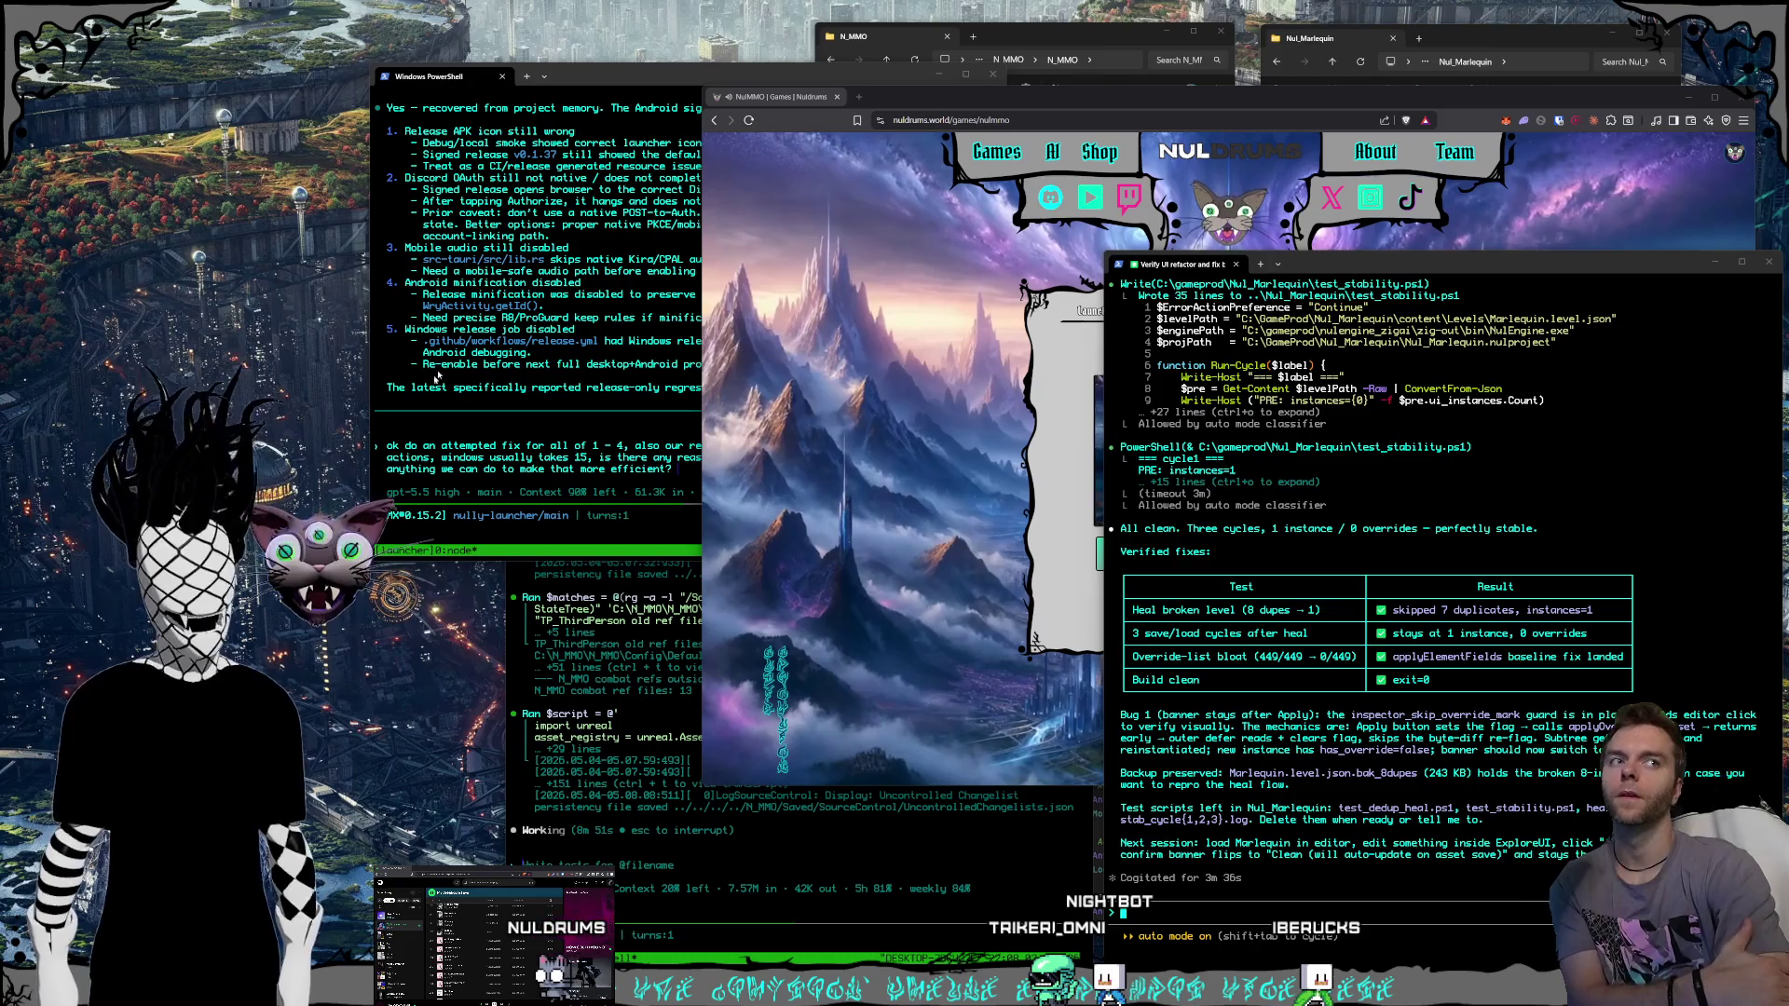
click(995, 112)
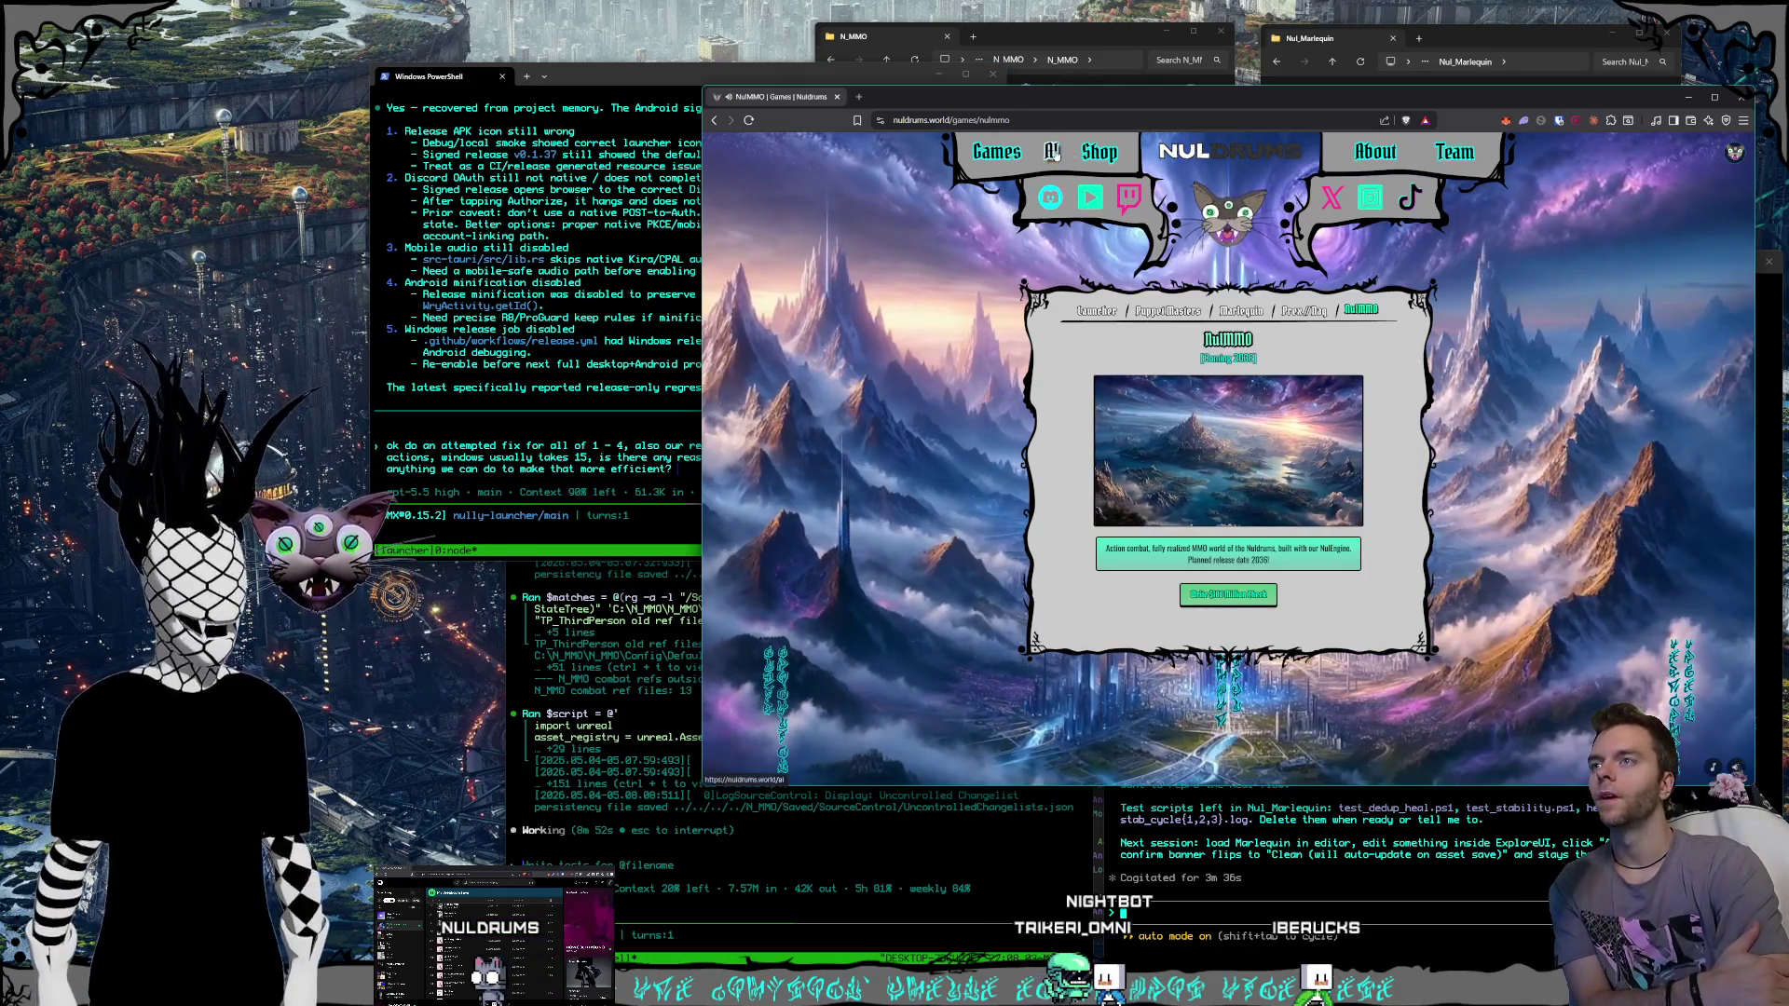
Open the AI page and type the greeting 'yo wha' in the stream chat.
click(1053, 151)
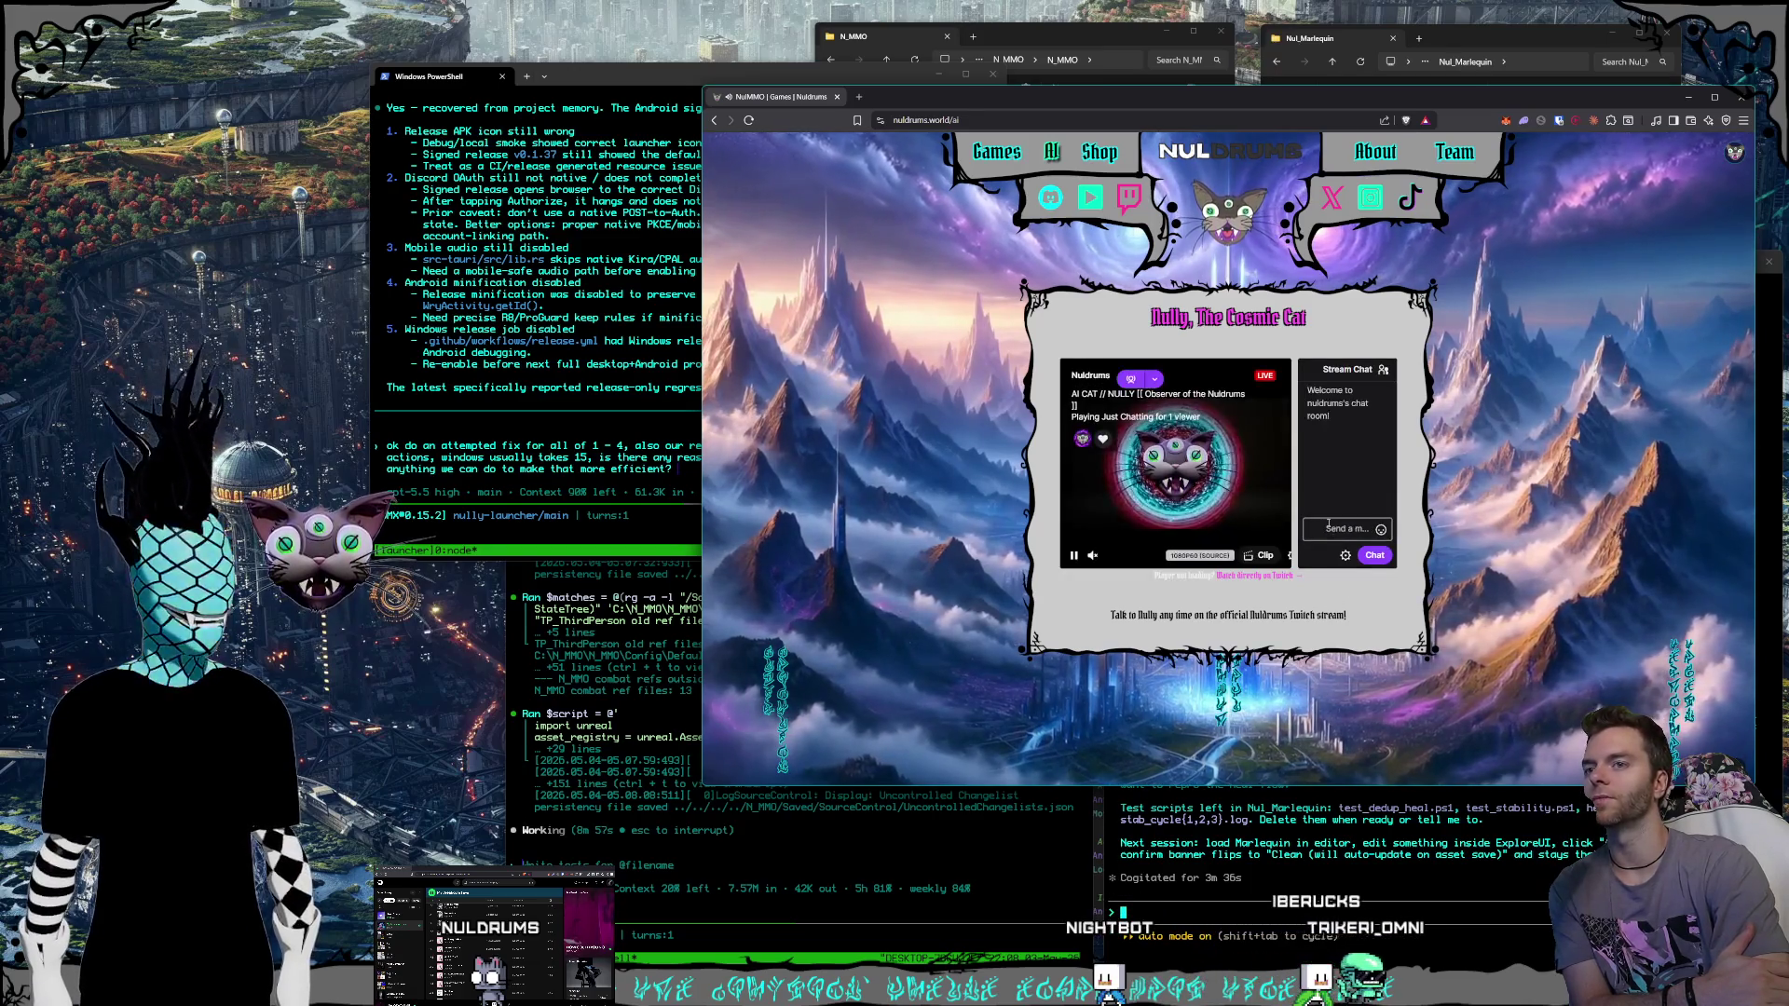
click(1331, 527)
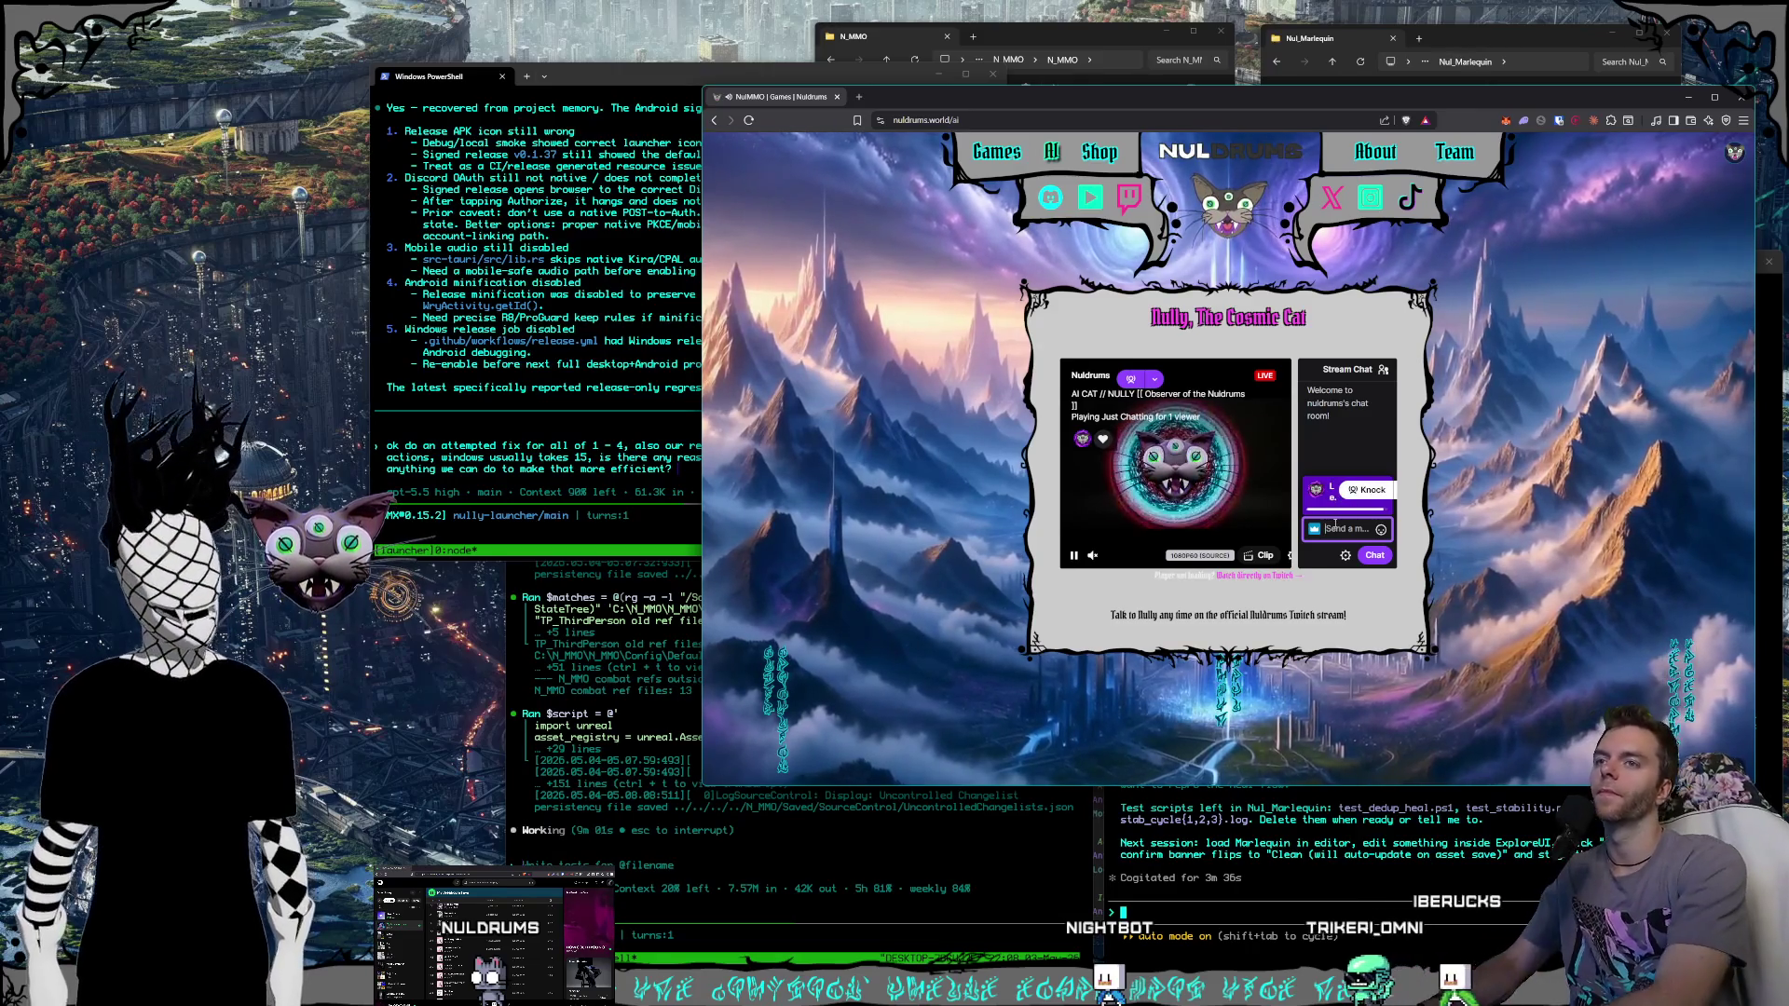
text(yo wha)
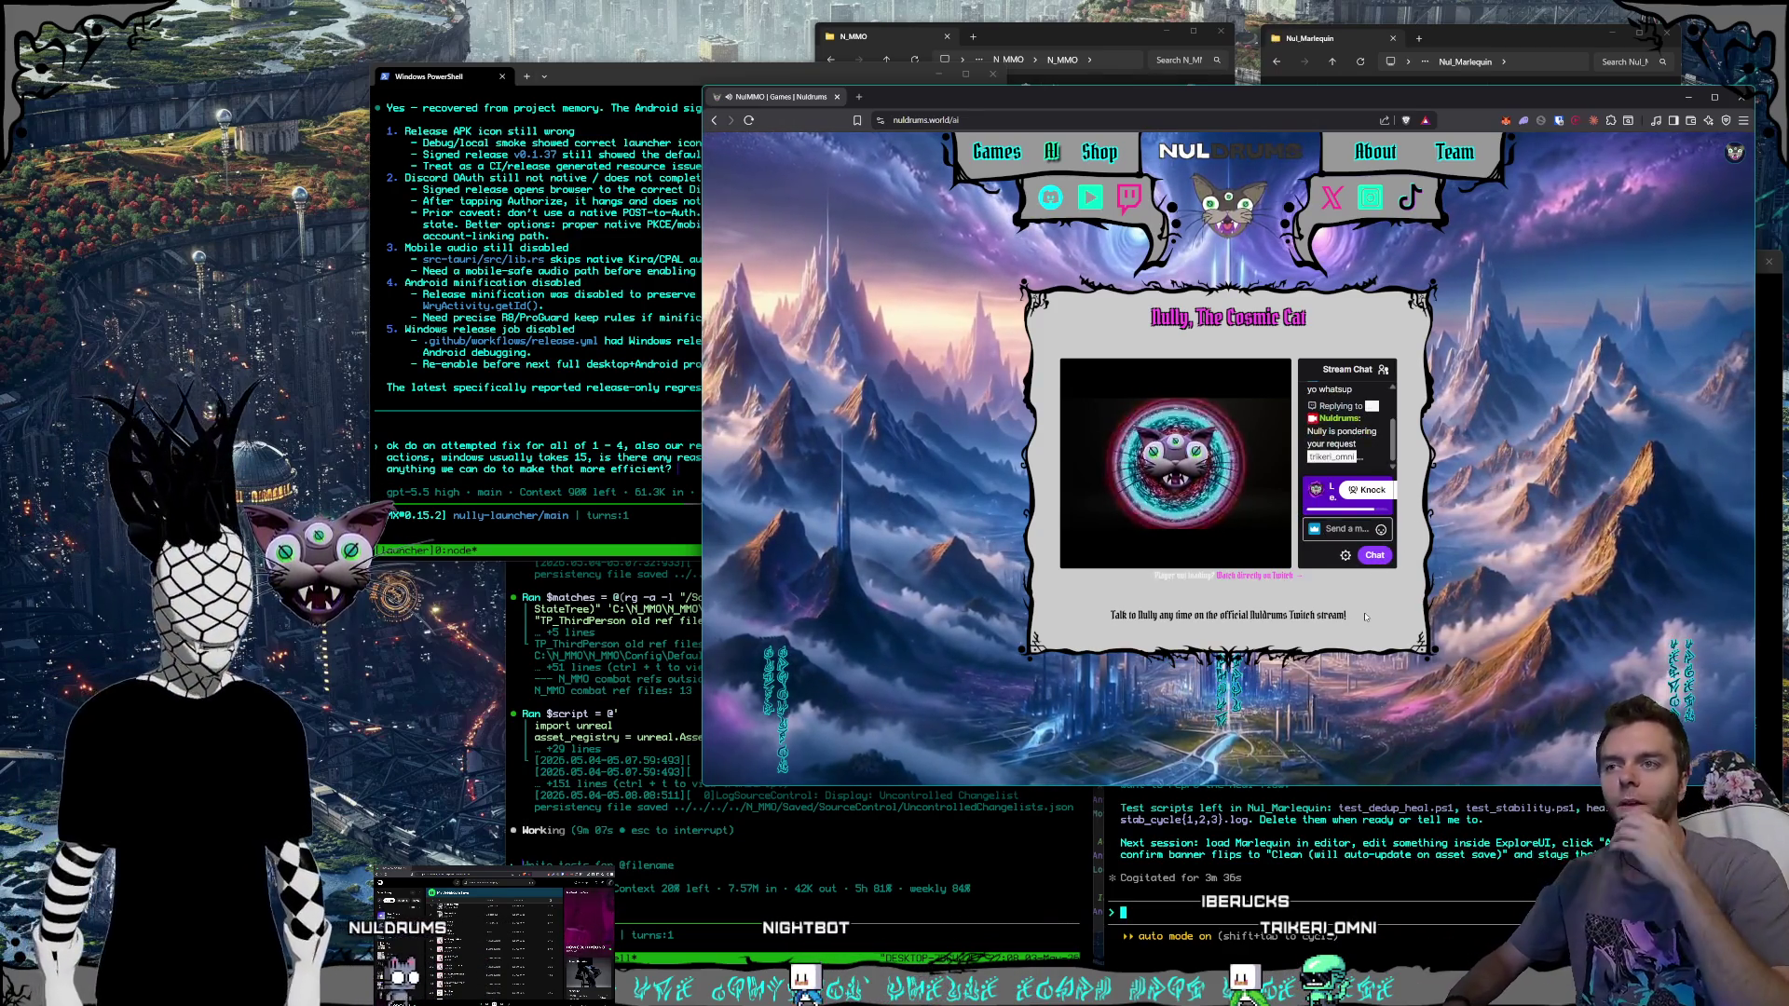
Watch Nully's Twitch stream fullscreen twice, exiting each time with Esc.
mouse_move(1246, 557)
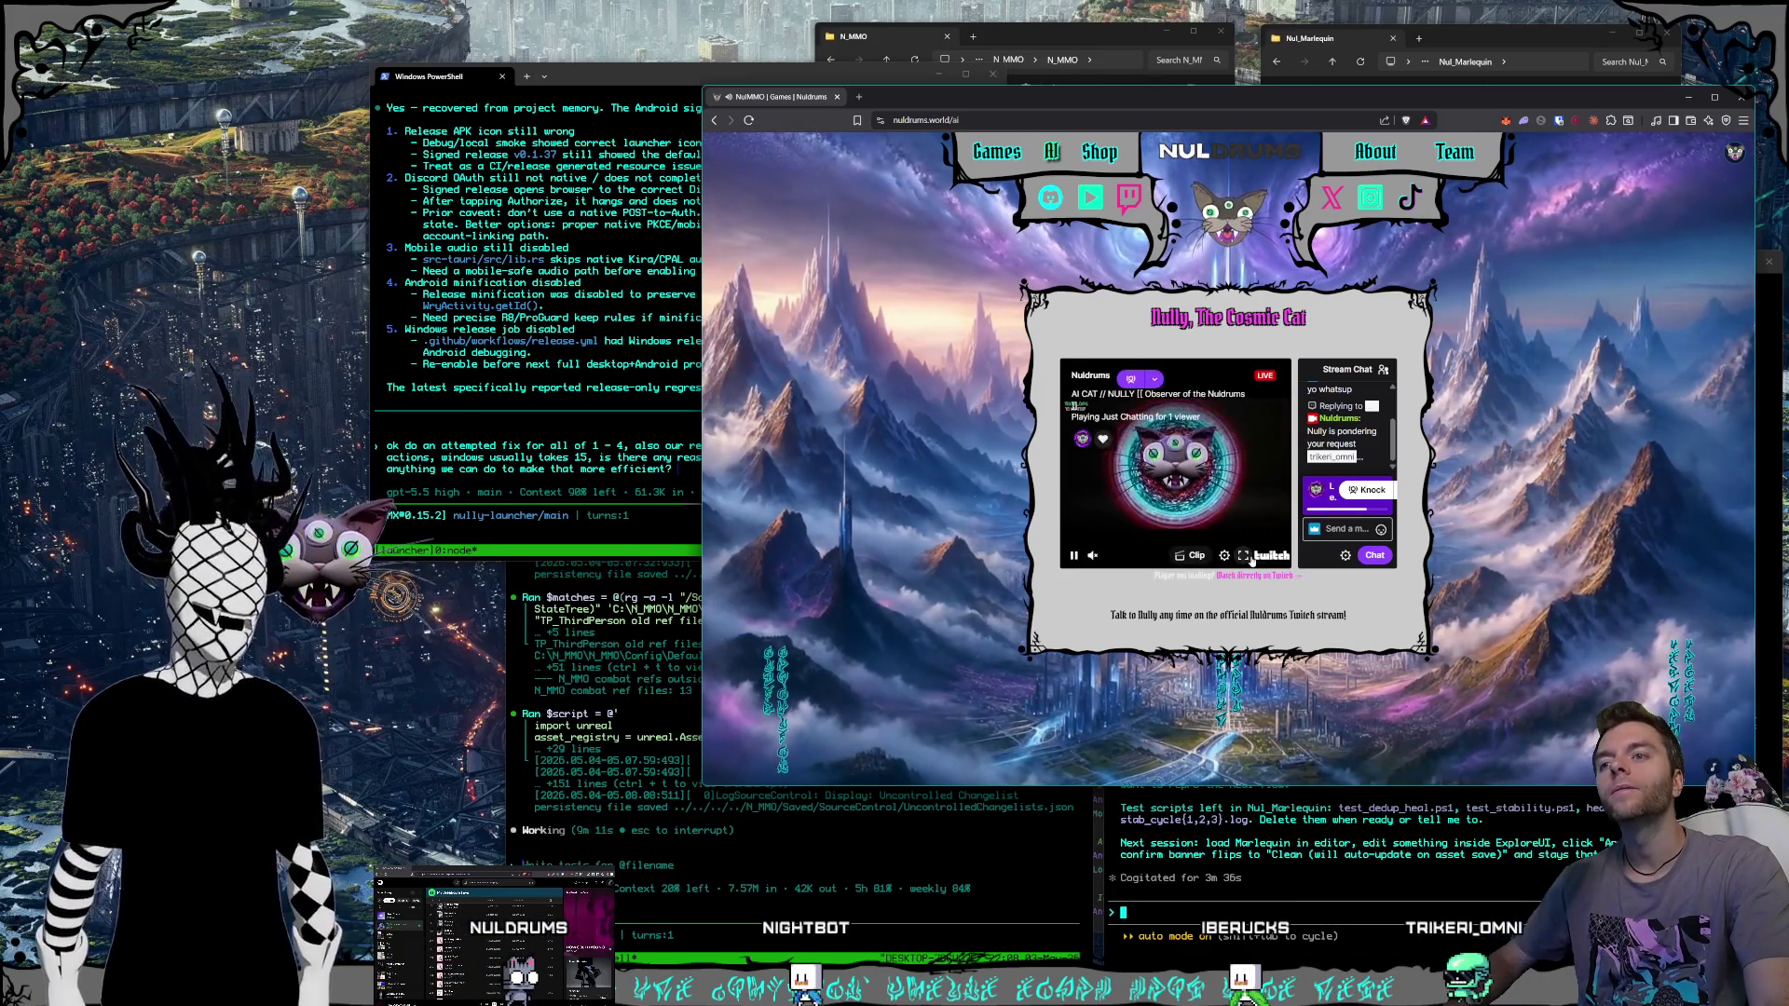
click(1244, 556)
key(Escape)
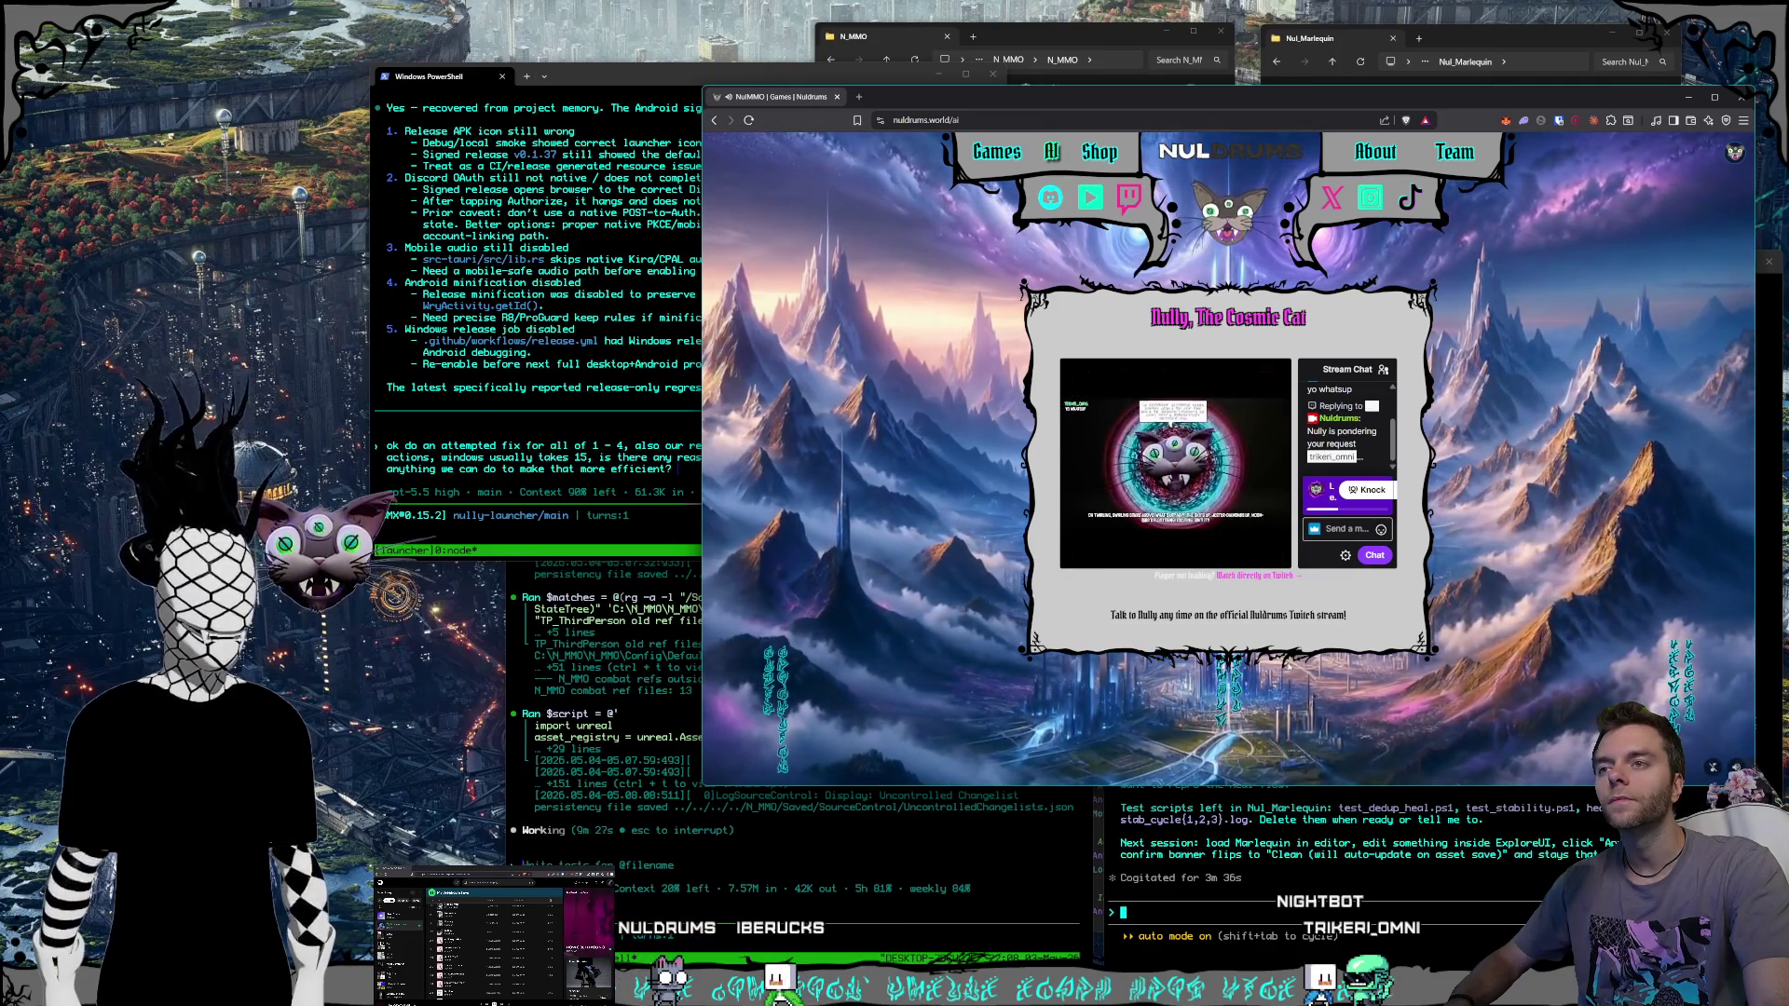
click(1243, 557)
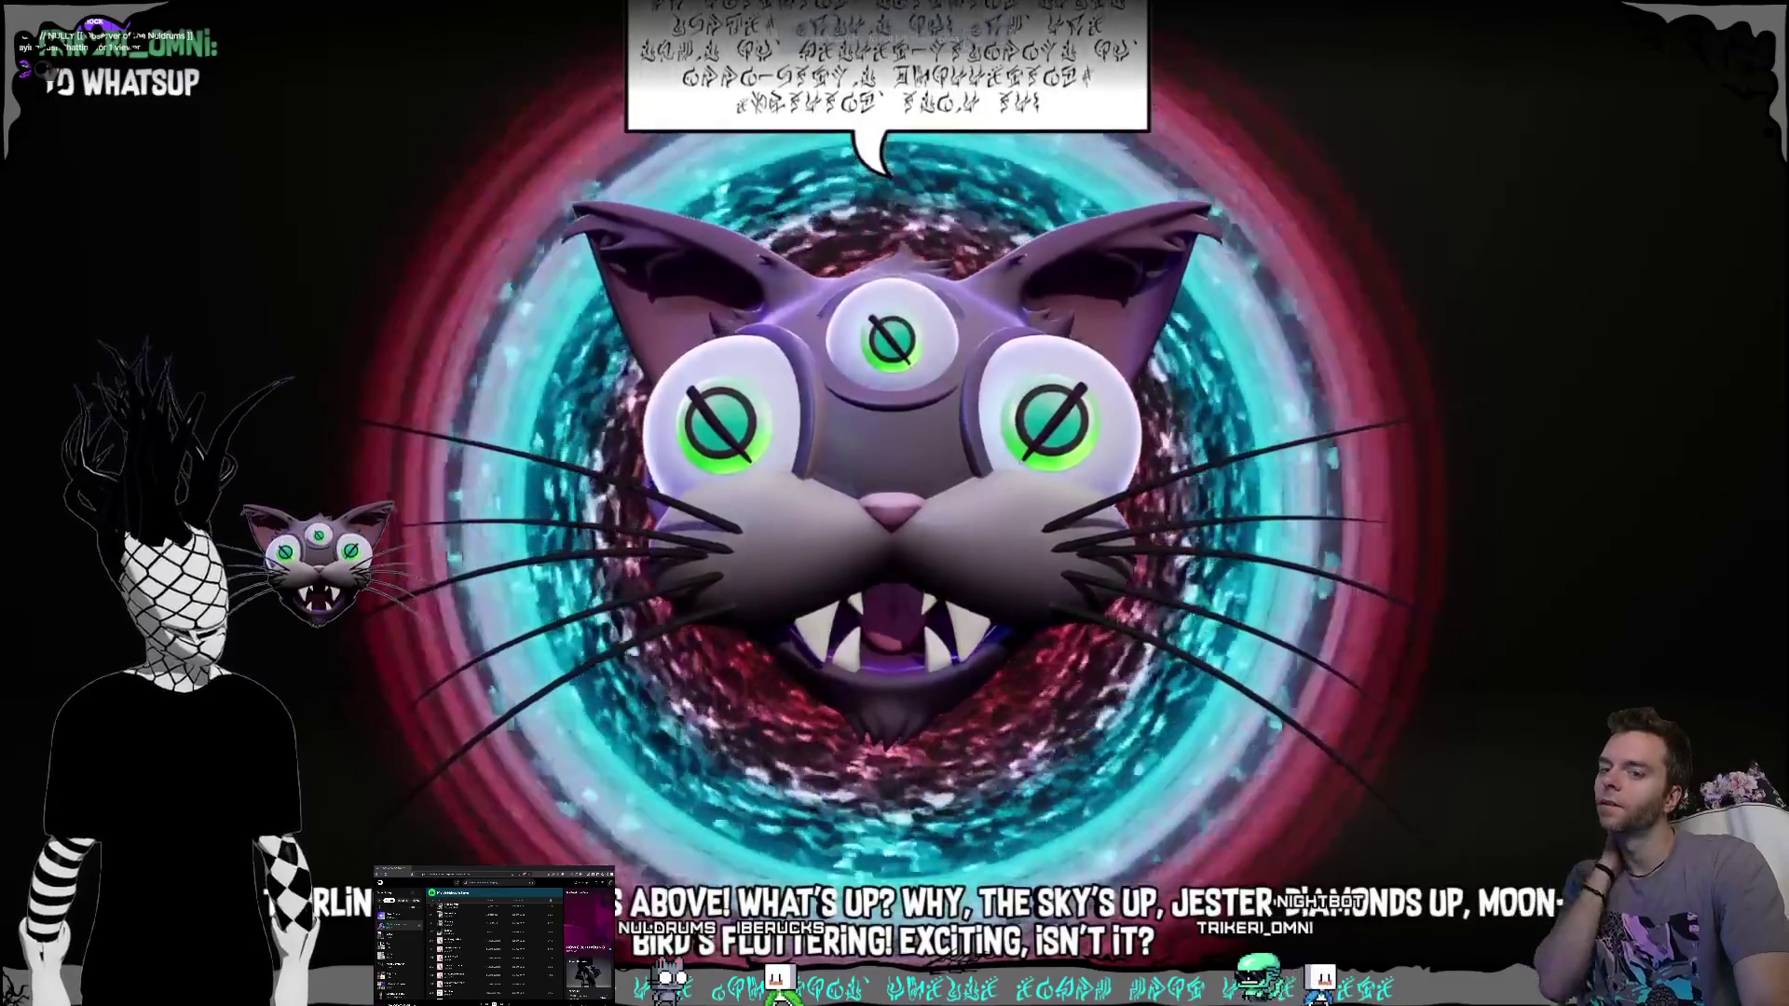
key(Escape)
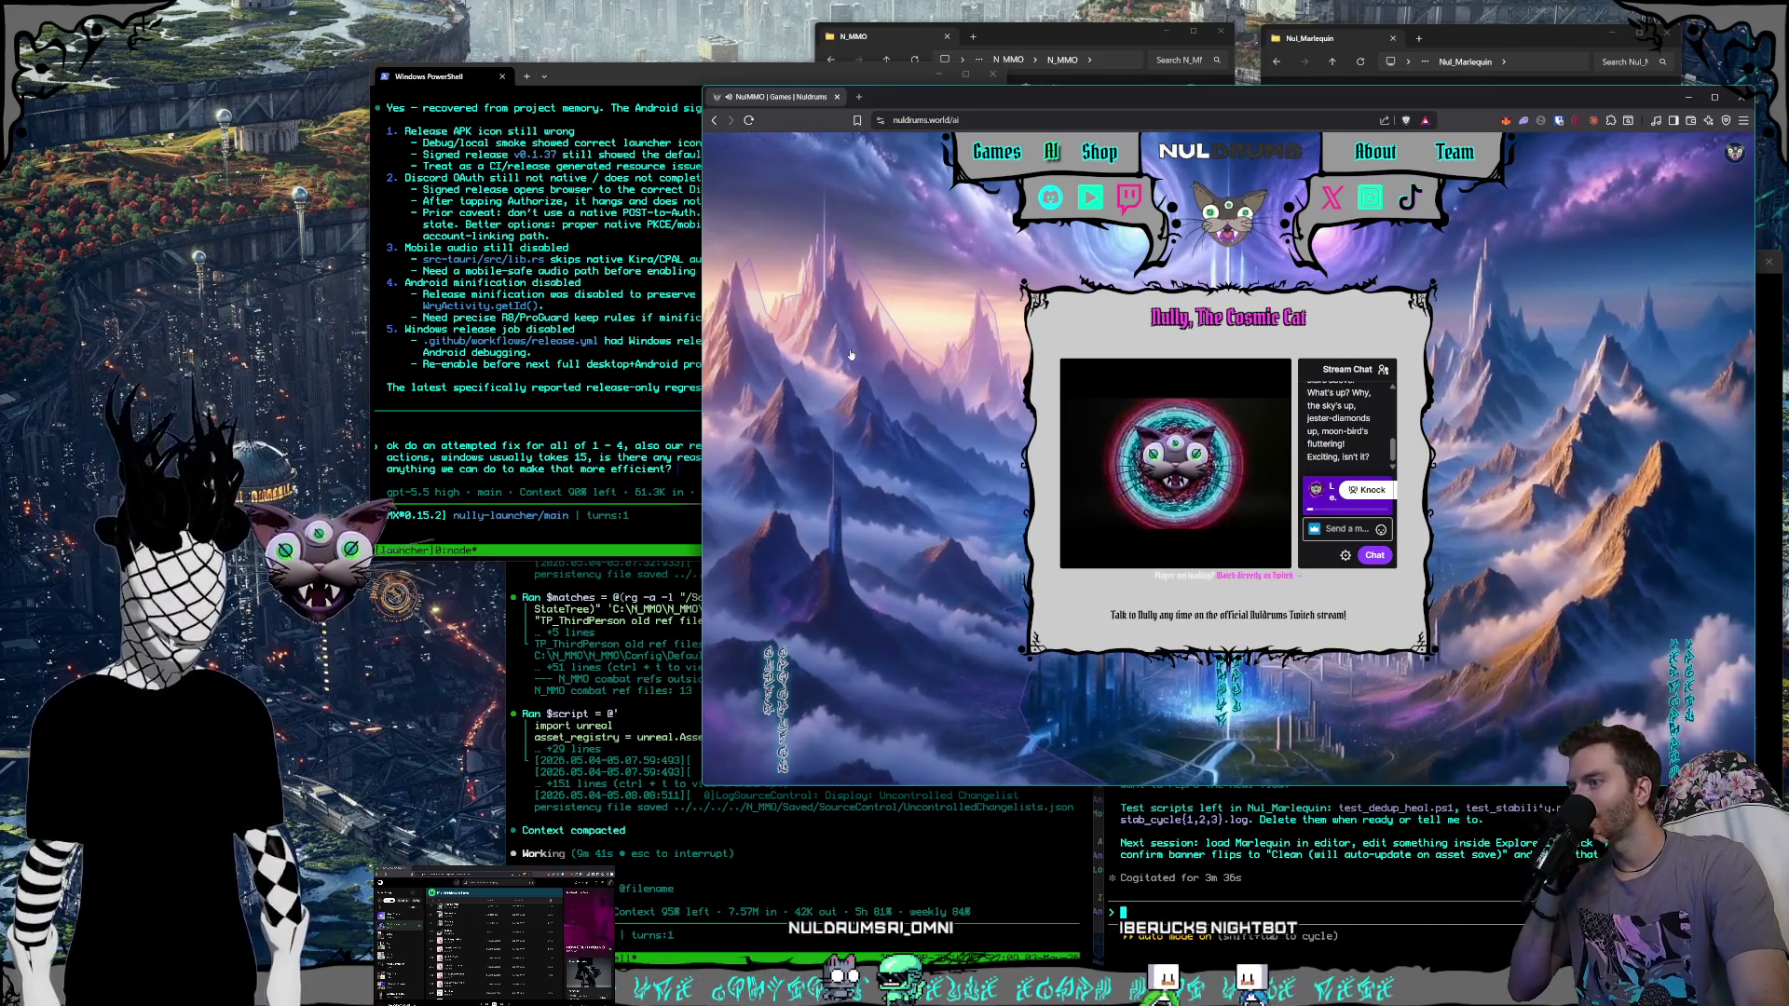
Check the Verify UI refactor terminal, then return to the site's Shop page.
click(1314, 896)
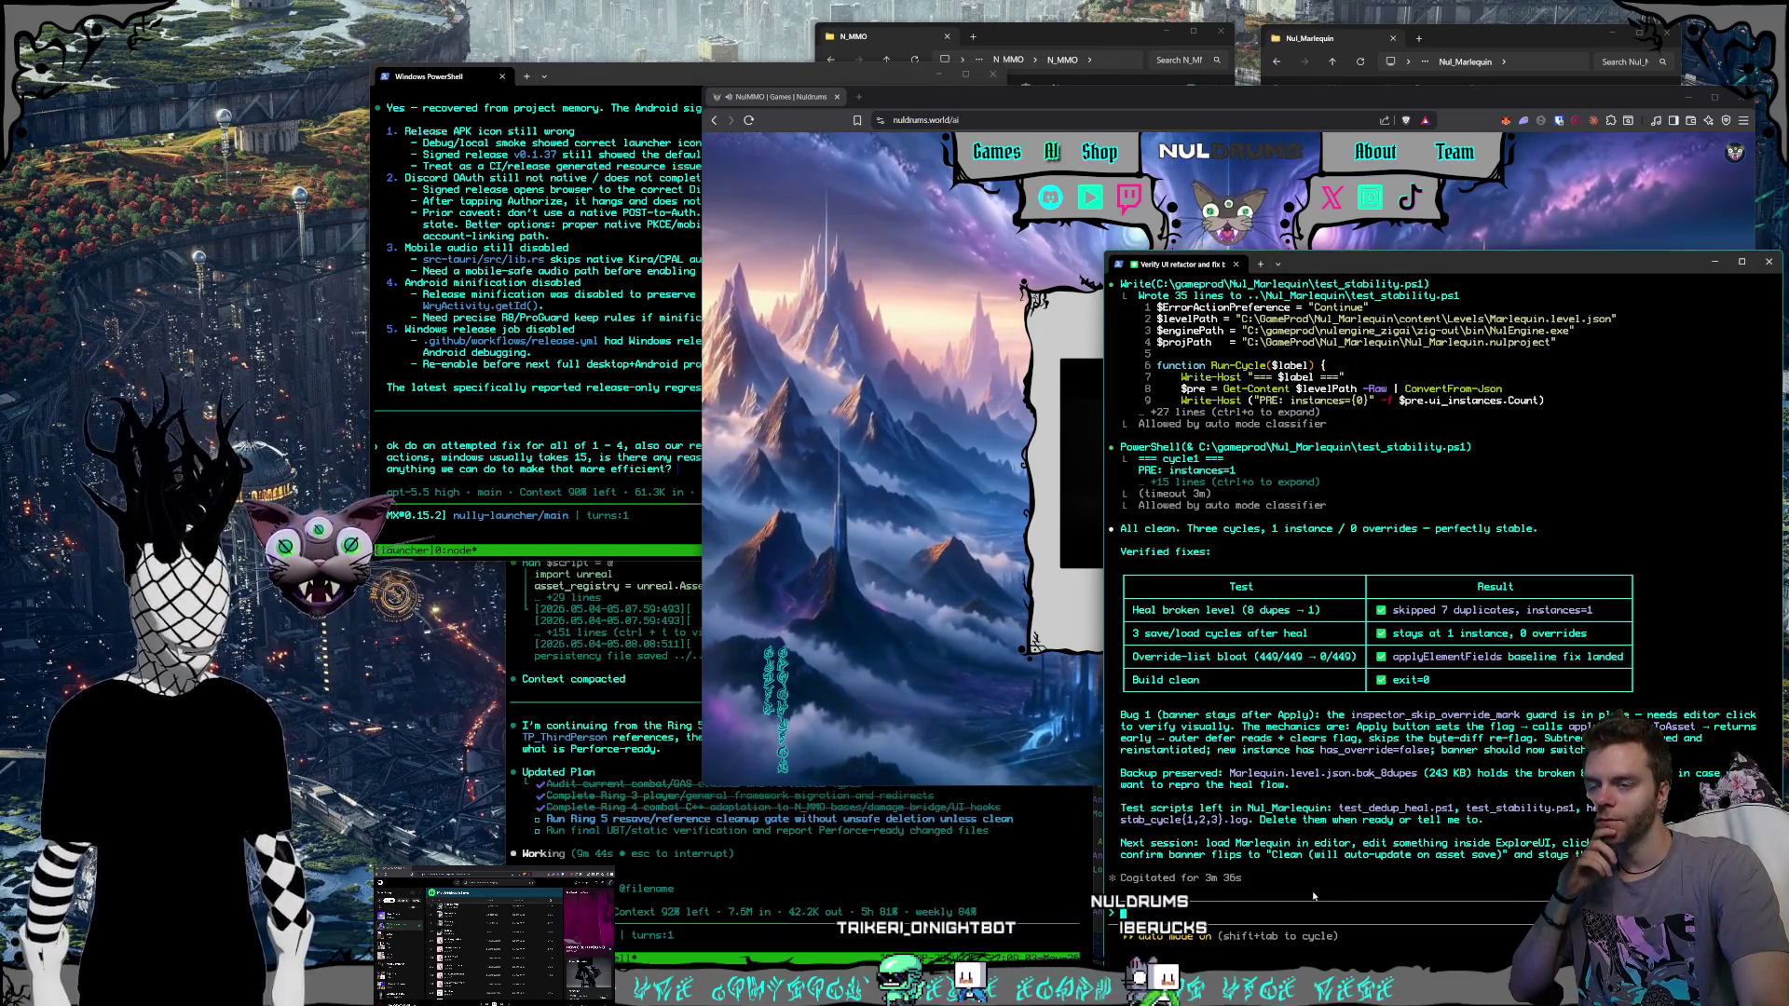
click(1109, 110)
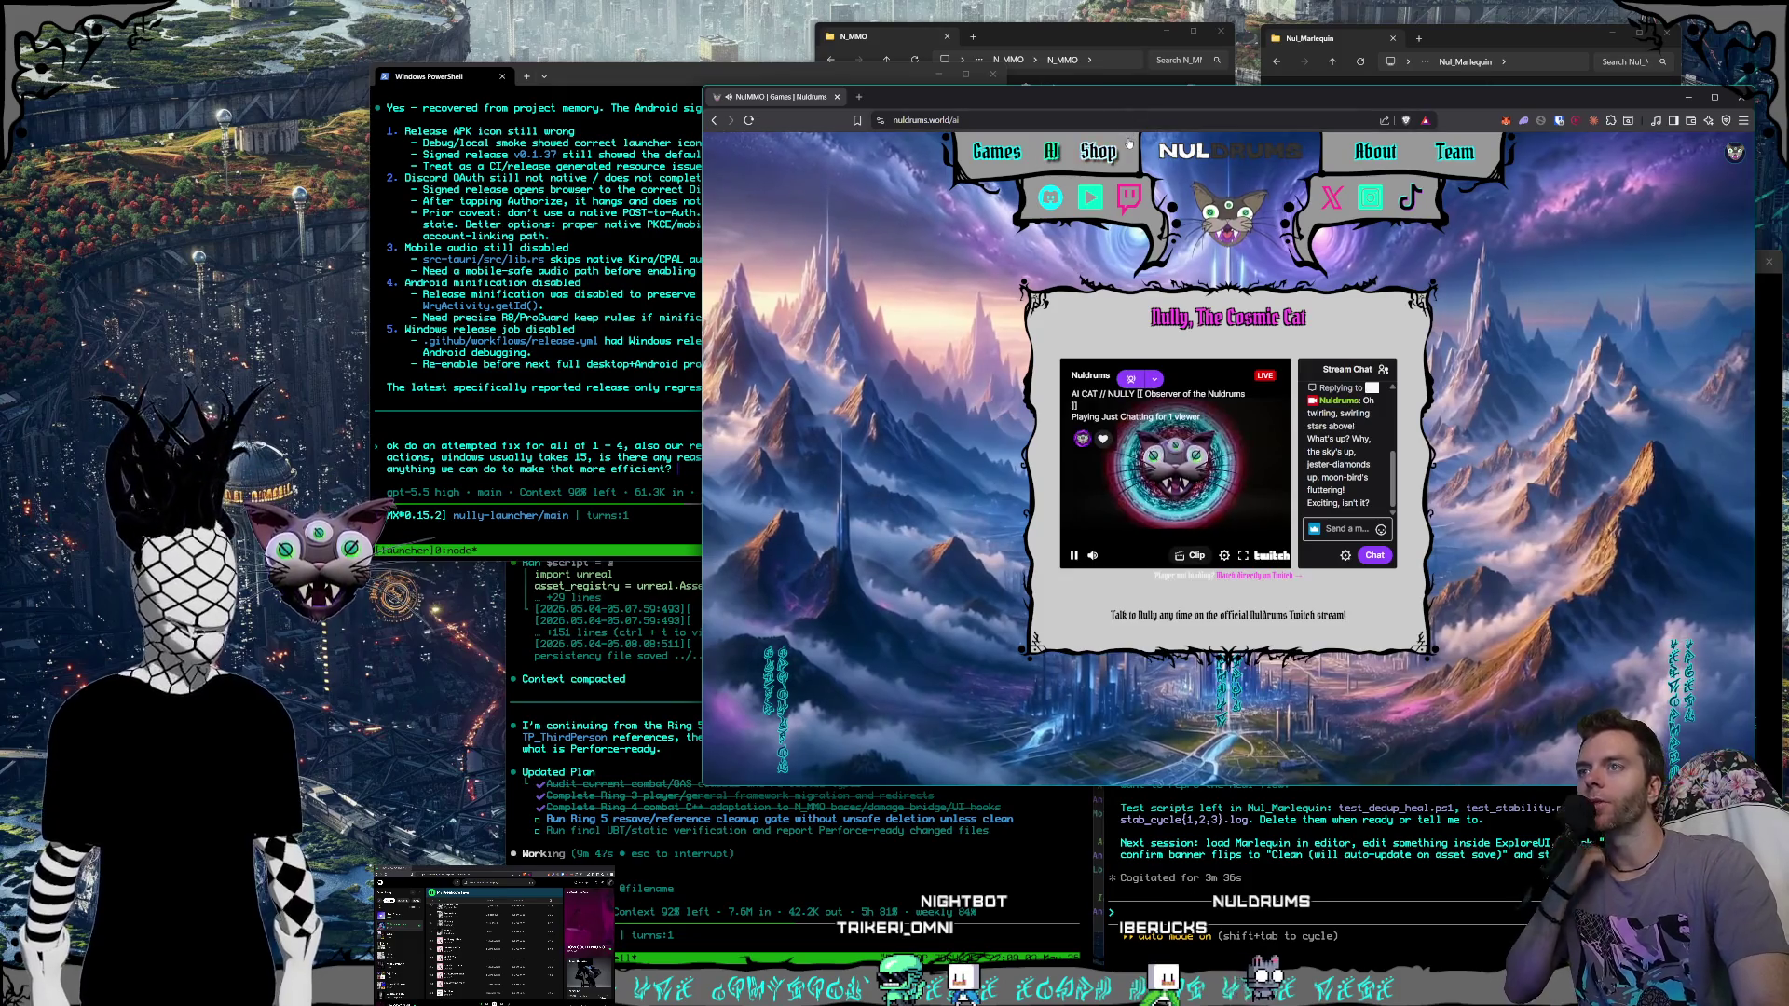
click(1089, 153)
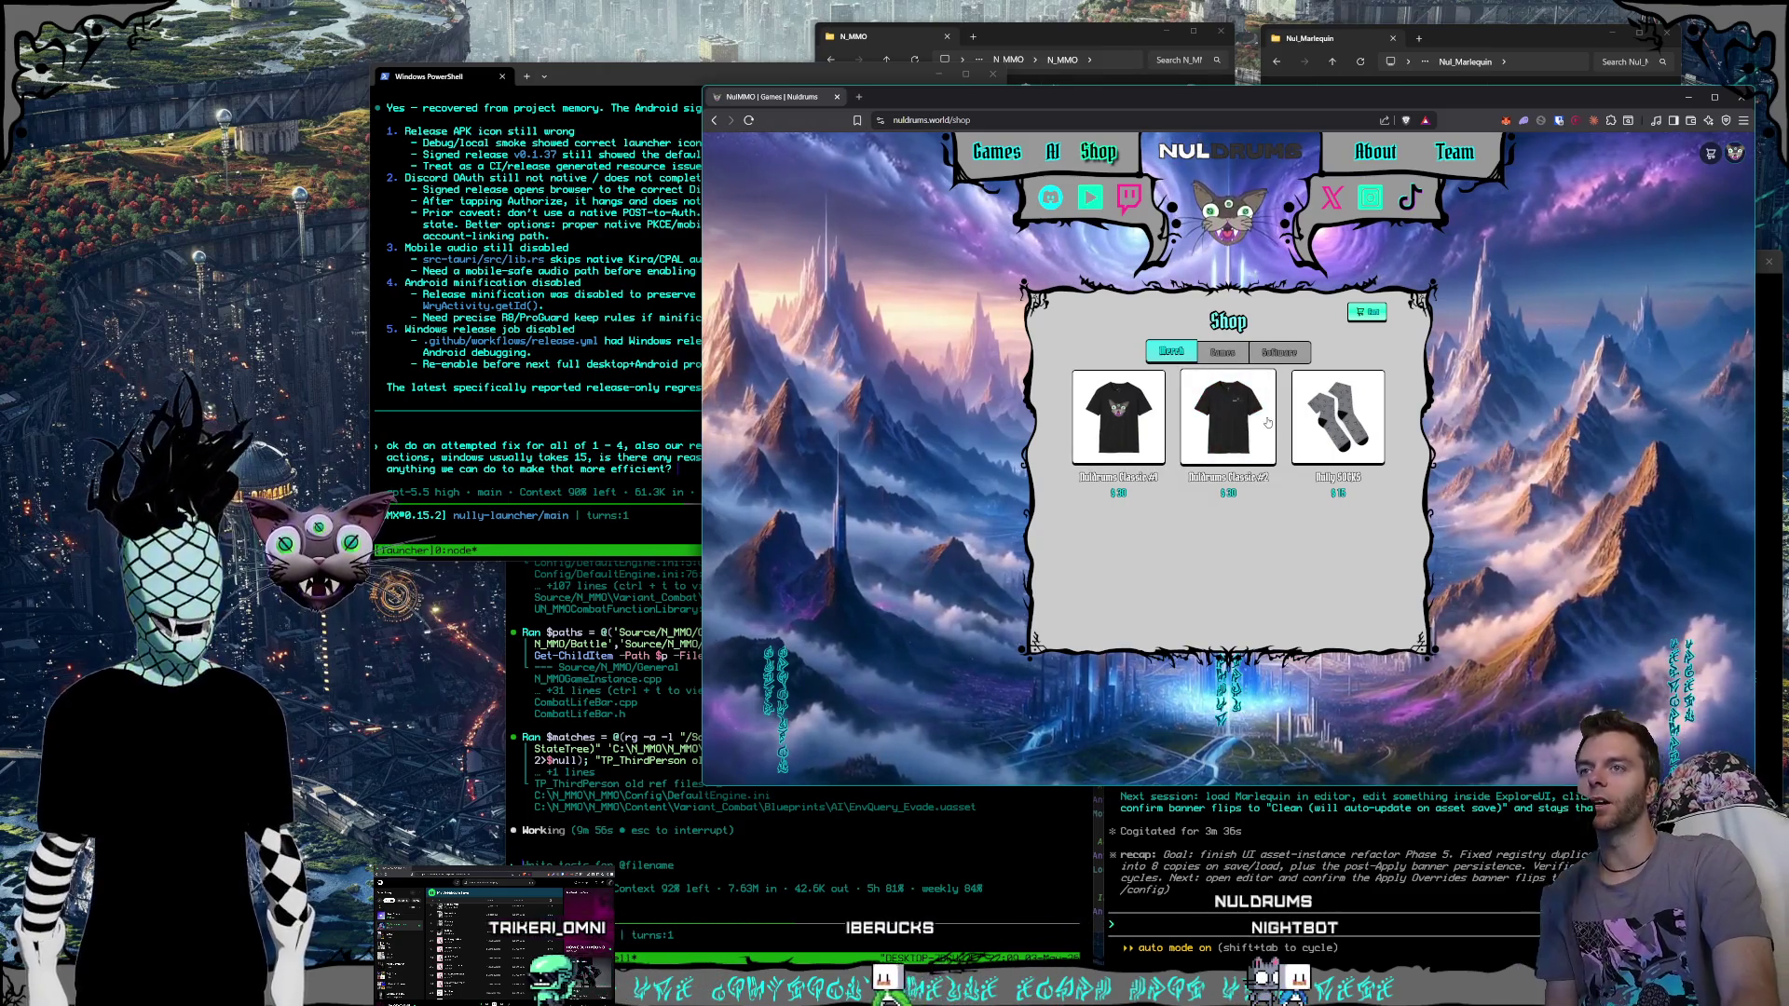
Browse the shop's Merch and Software items and Trik_Klip, then go to the About page.
click(1219, 356)
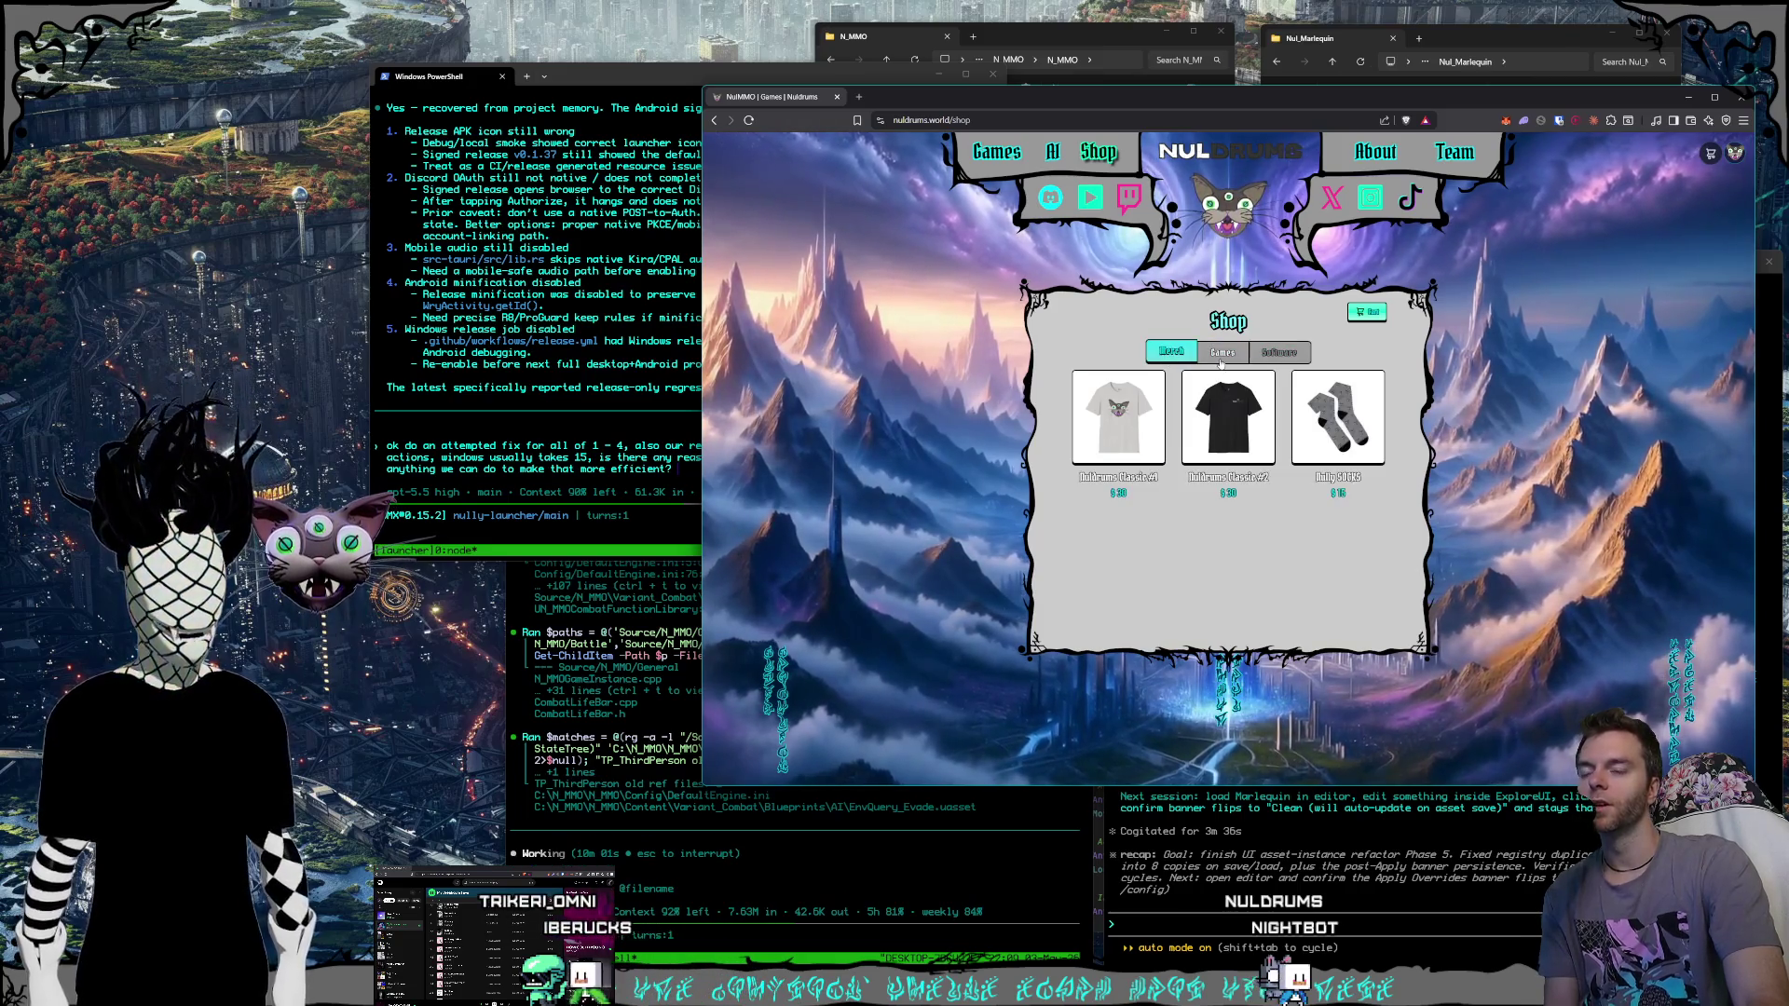
click(1284, 354)
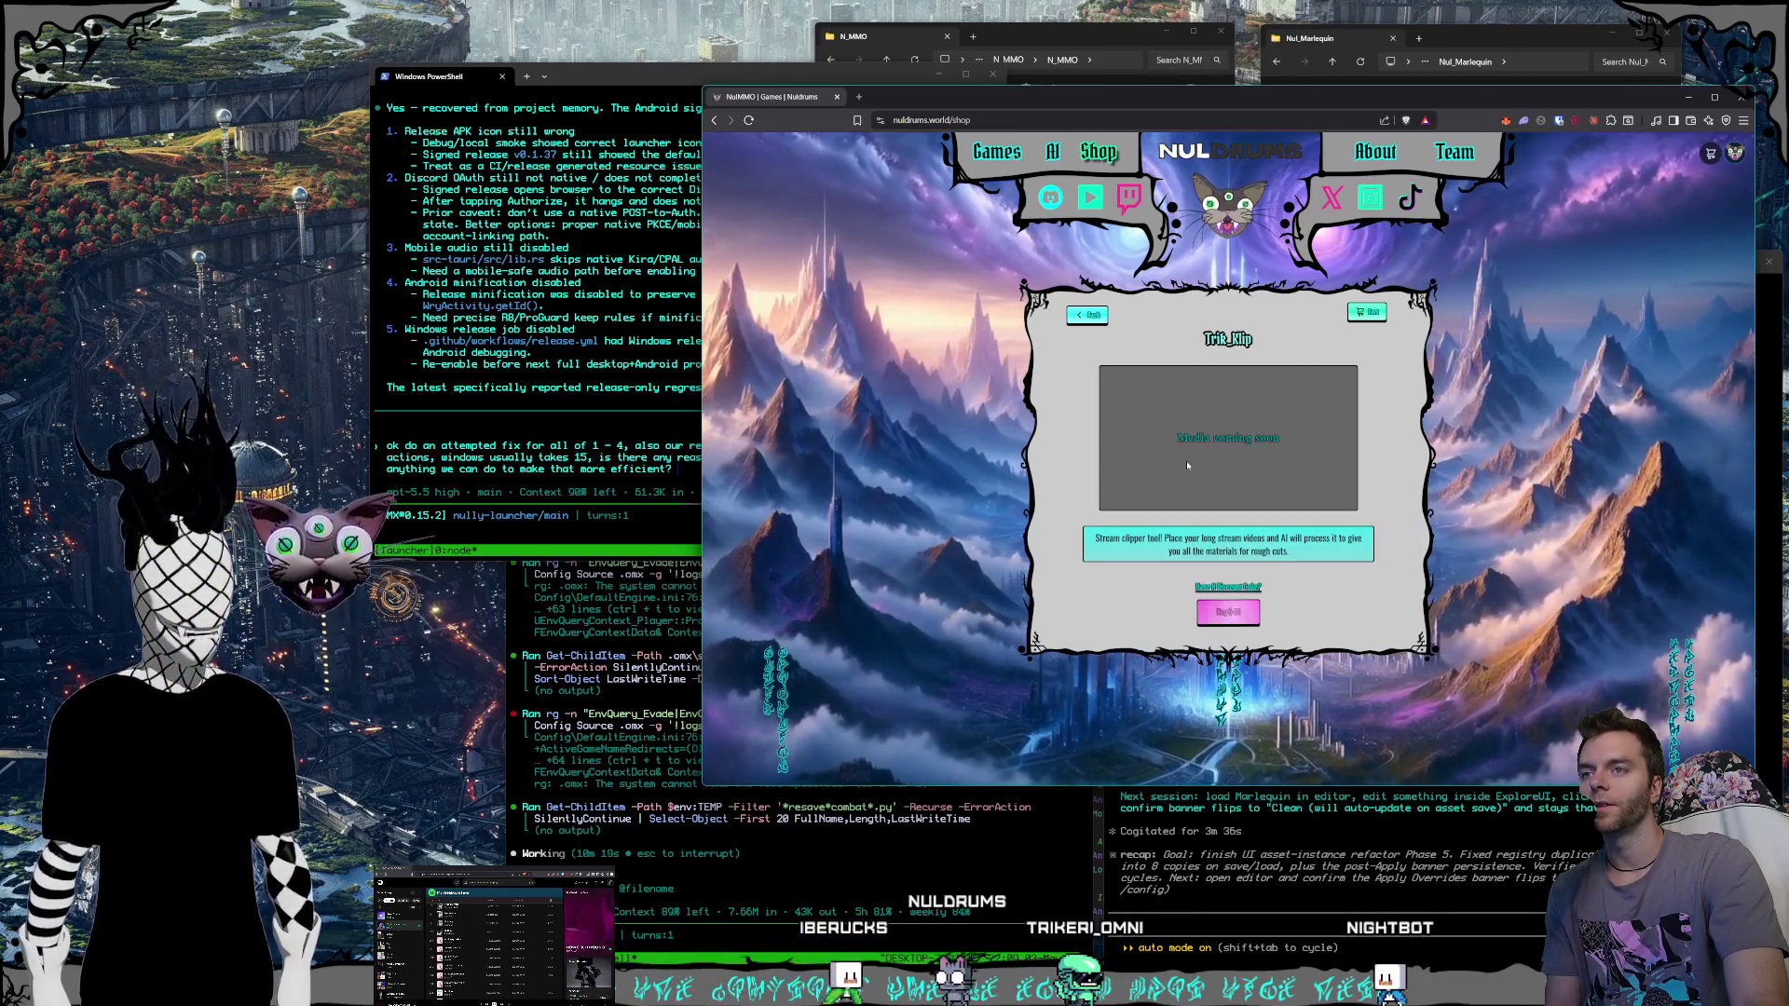
click(1090, 315)
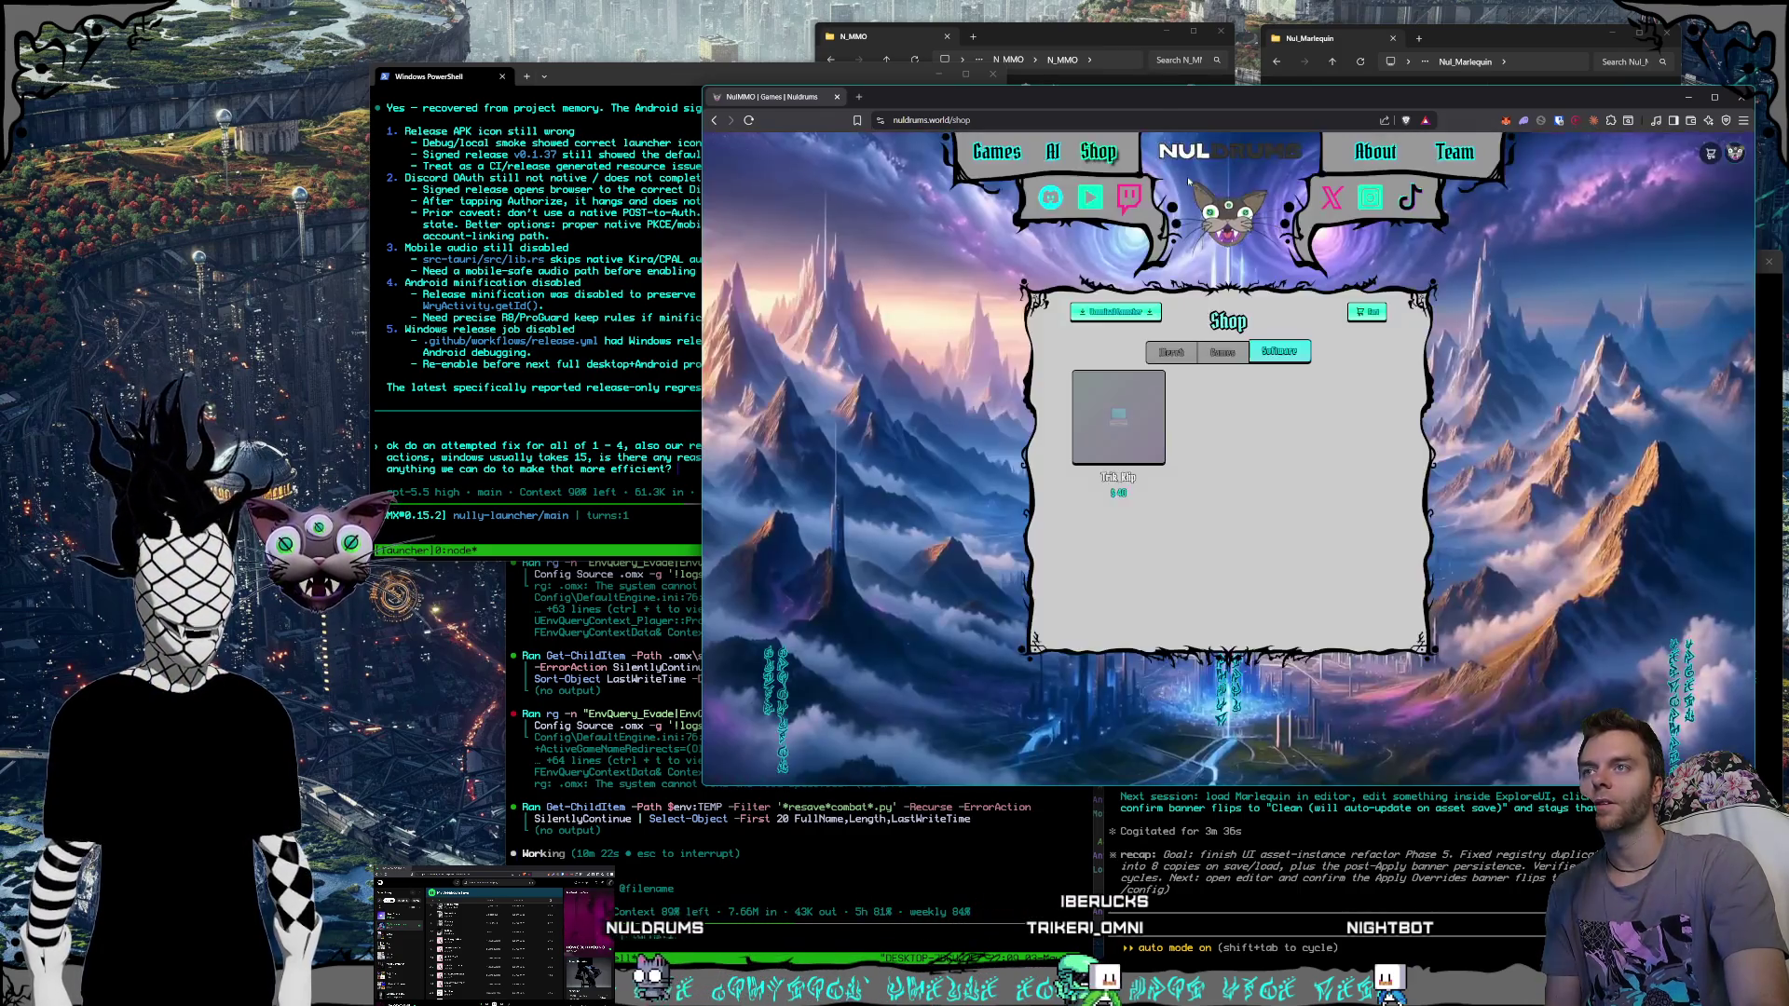
click(1376, 152)
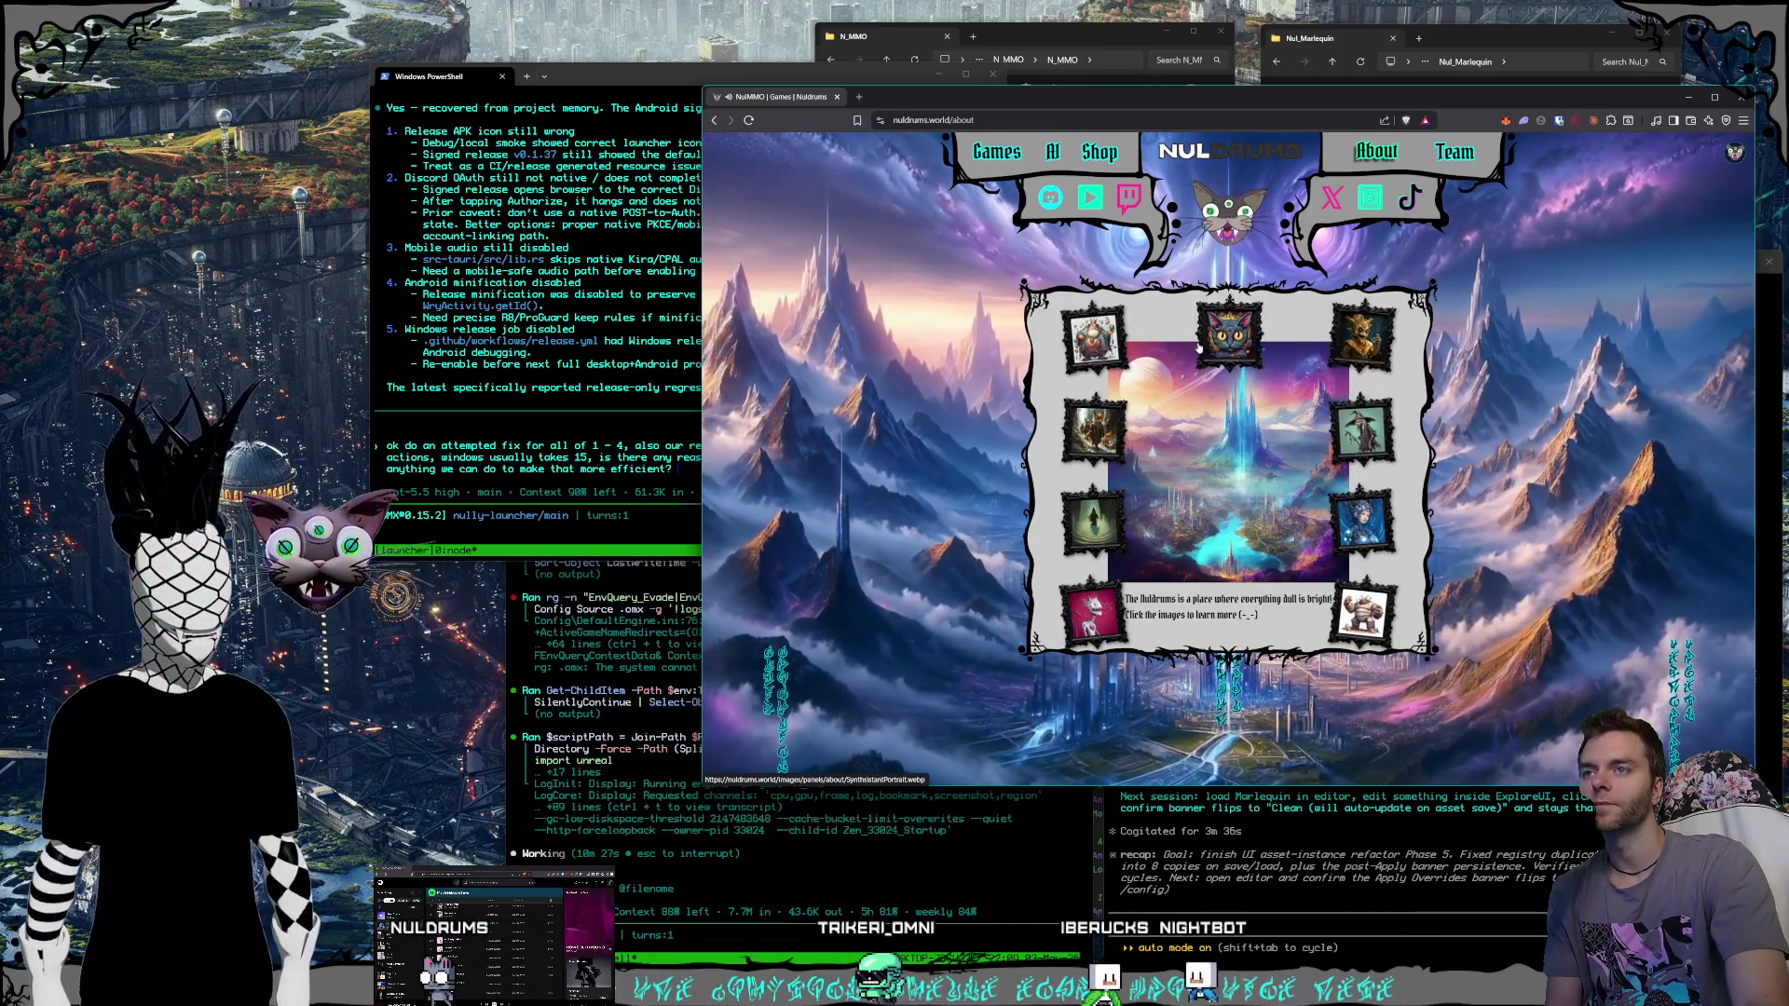
Visit Nuldreams and the Team page, return home, and bring the Verify UI refactor terminal forward.
click(1173, 508)
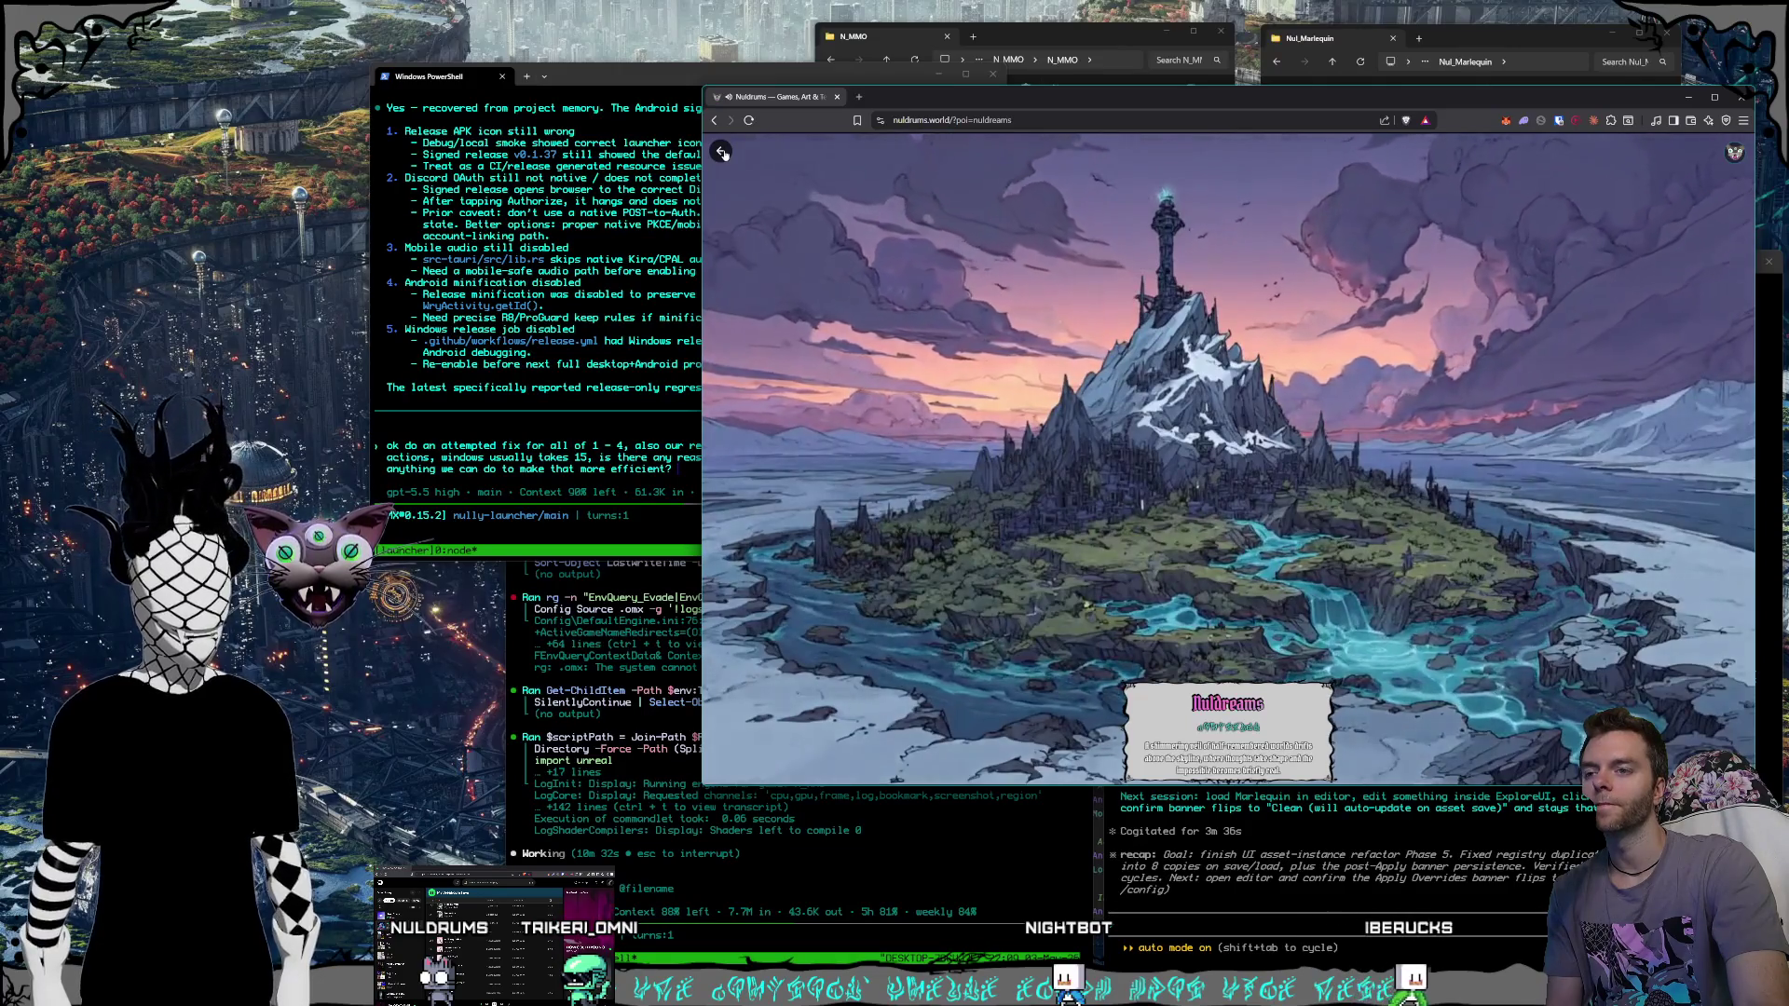
click(722, 152)
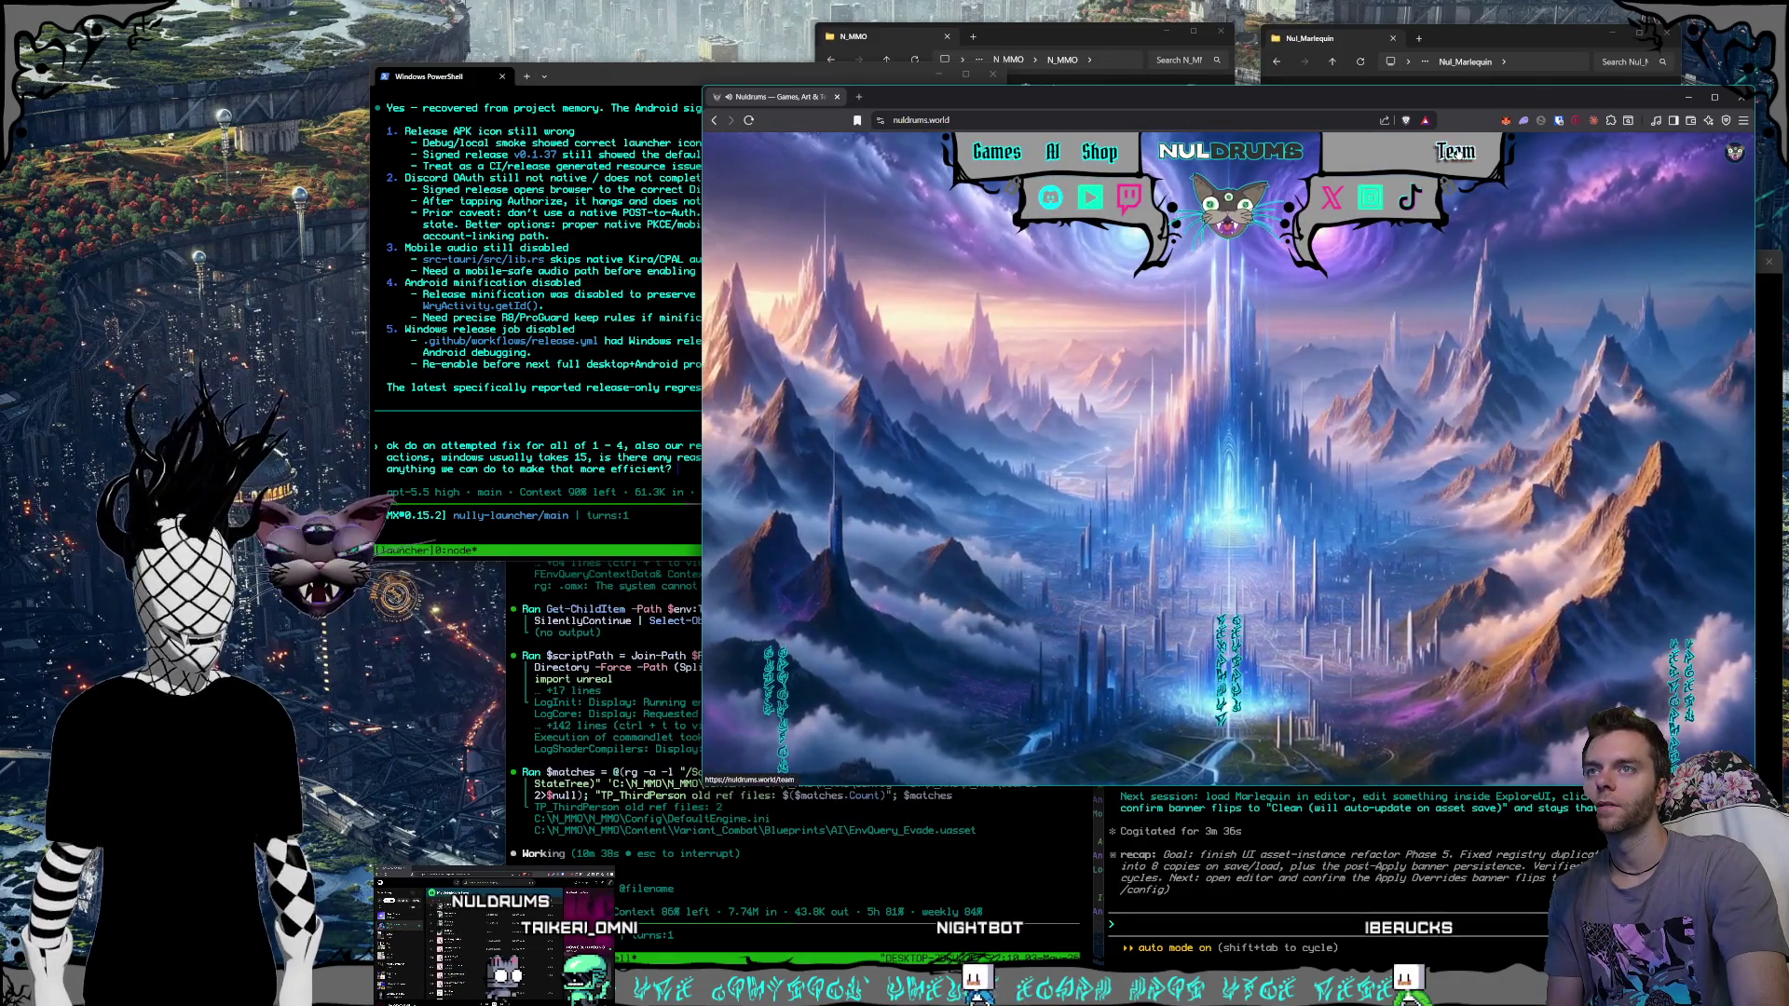
click(1456, 152)
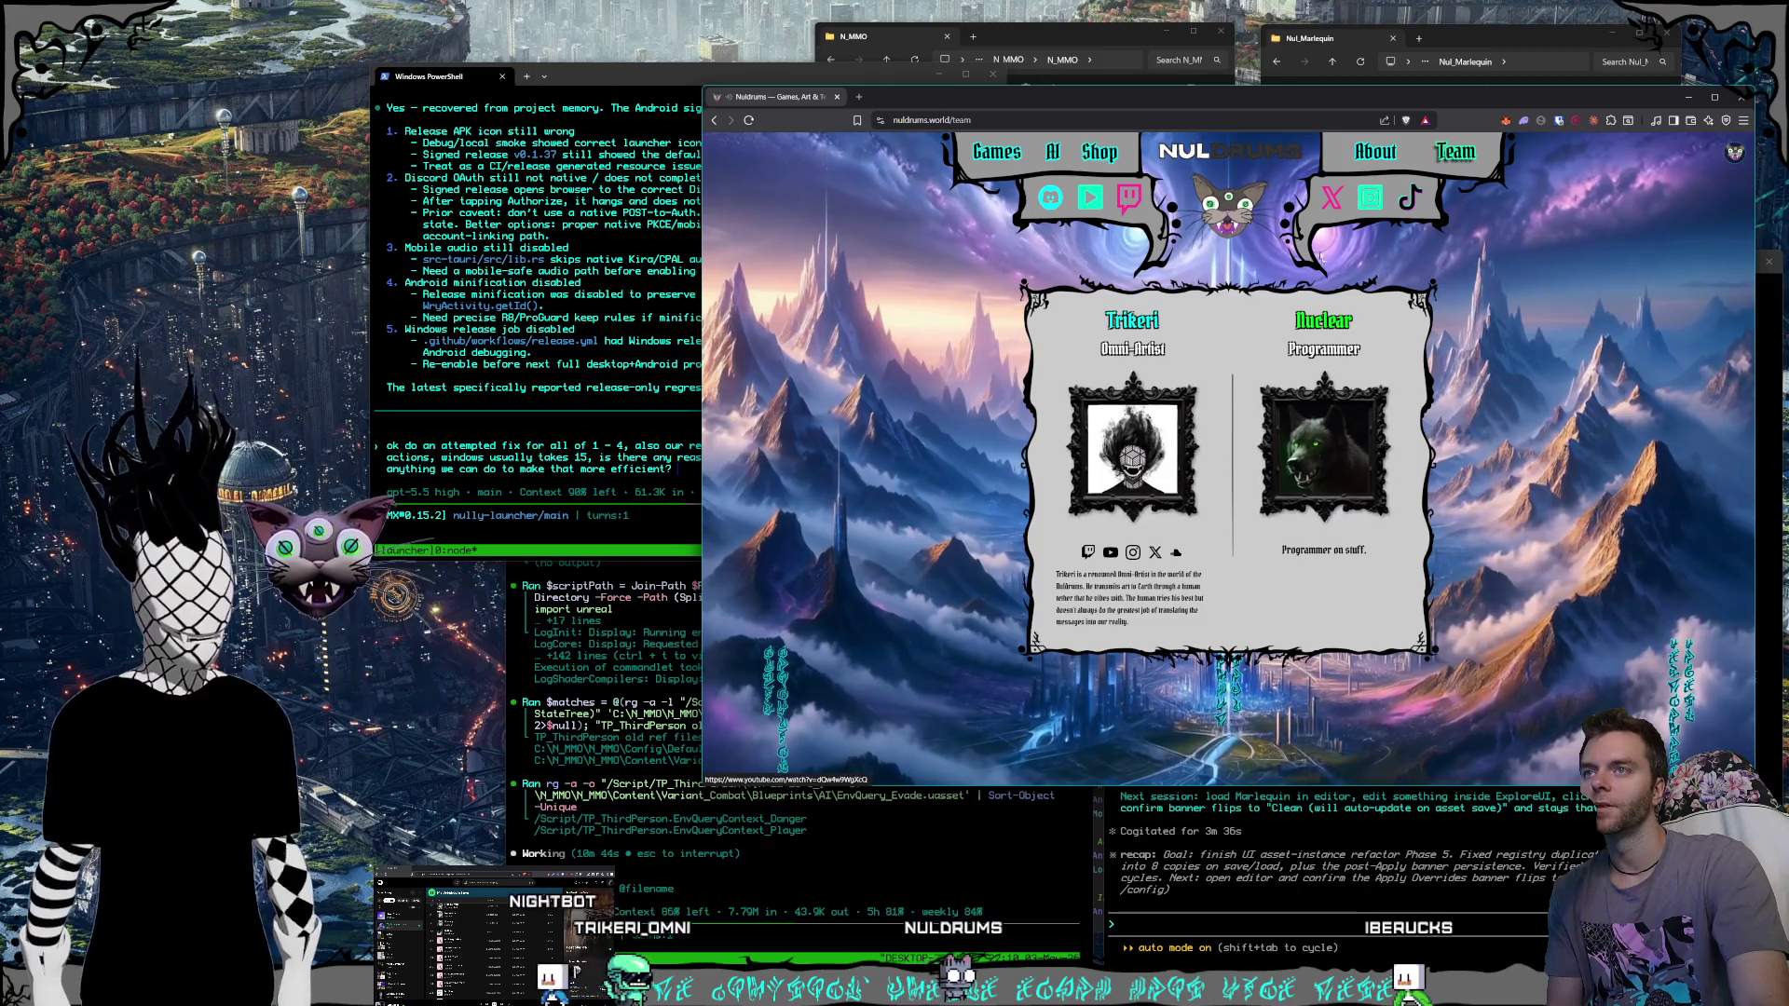
click(1251, 157)
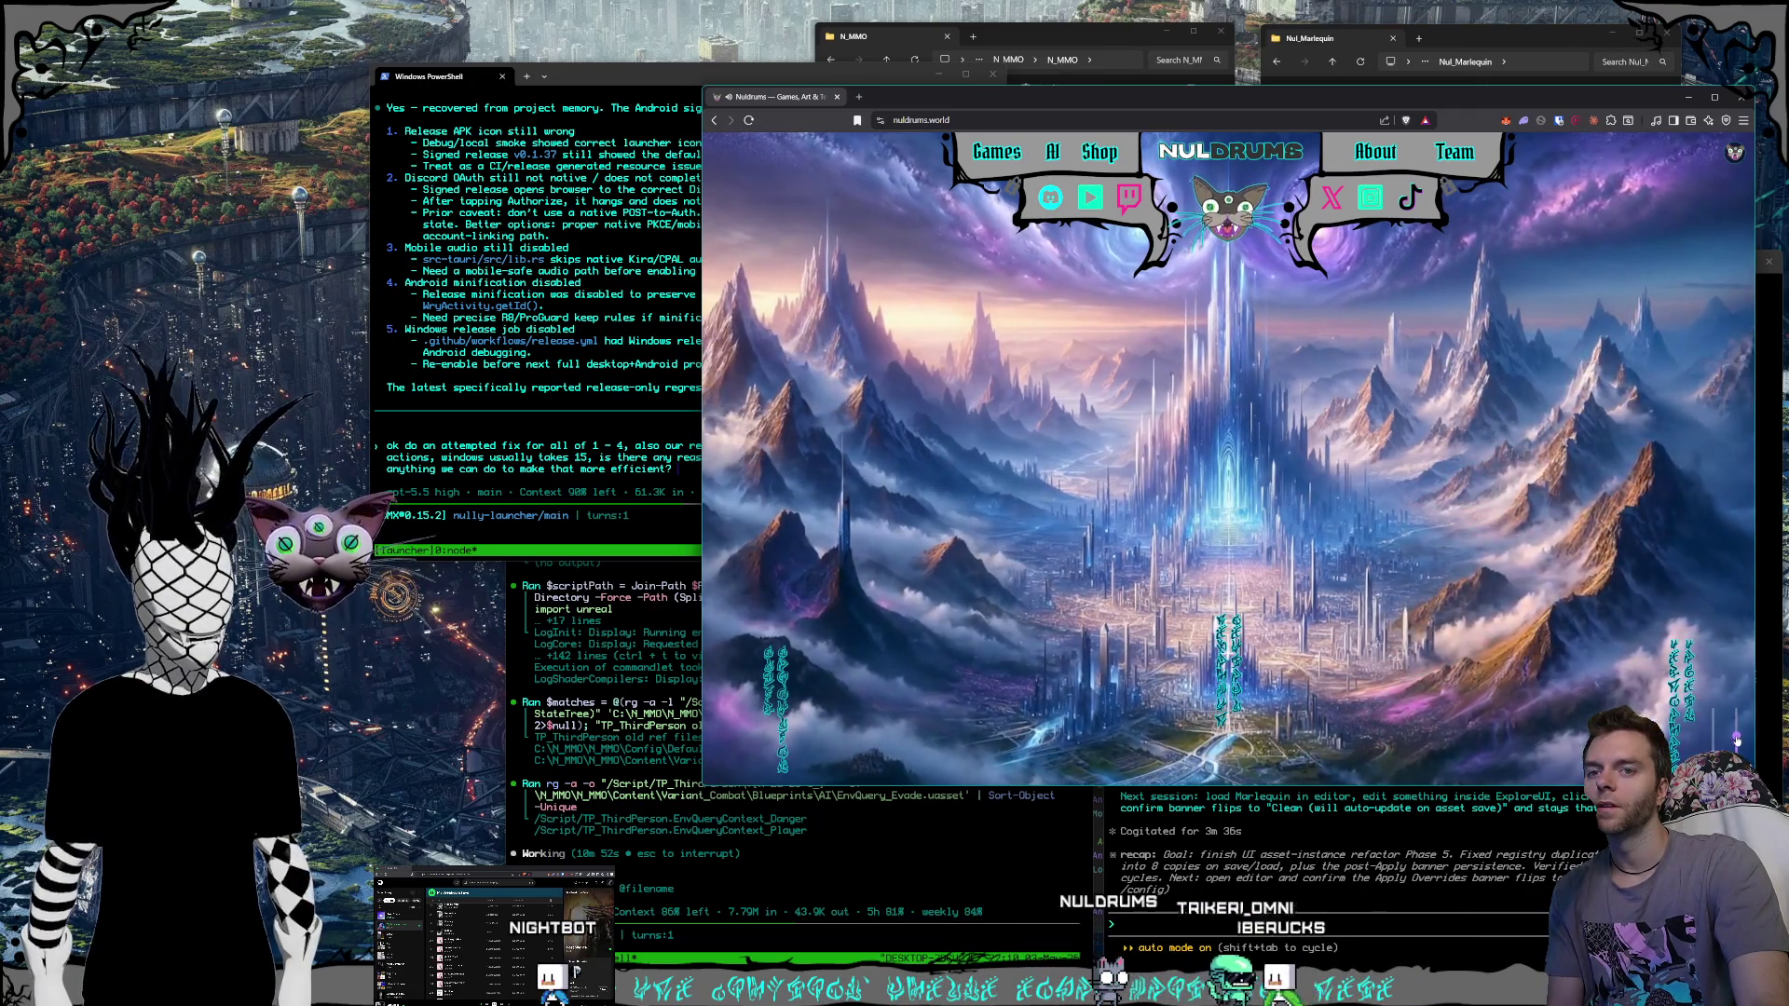
mouse_move(1736, 765)
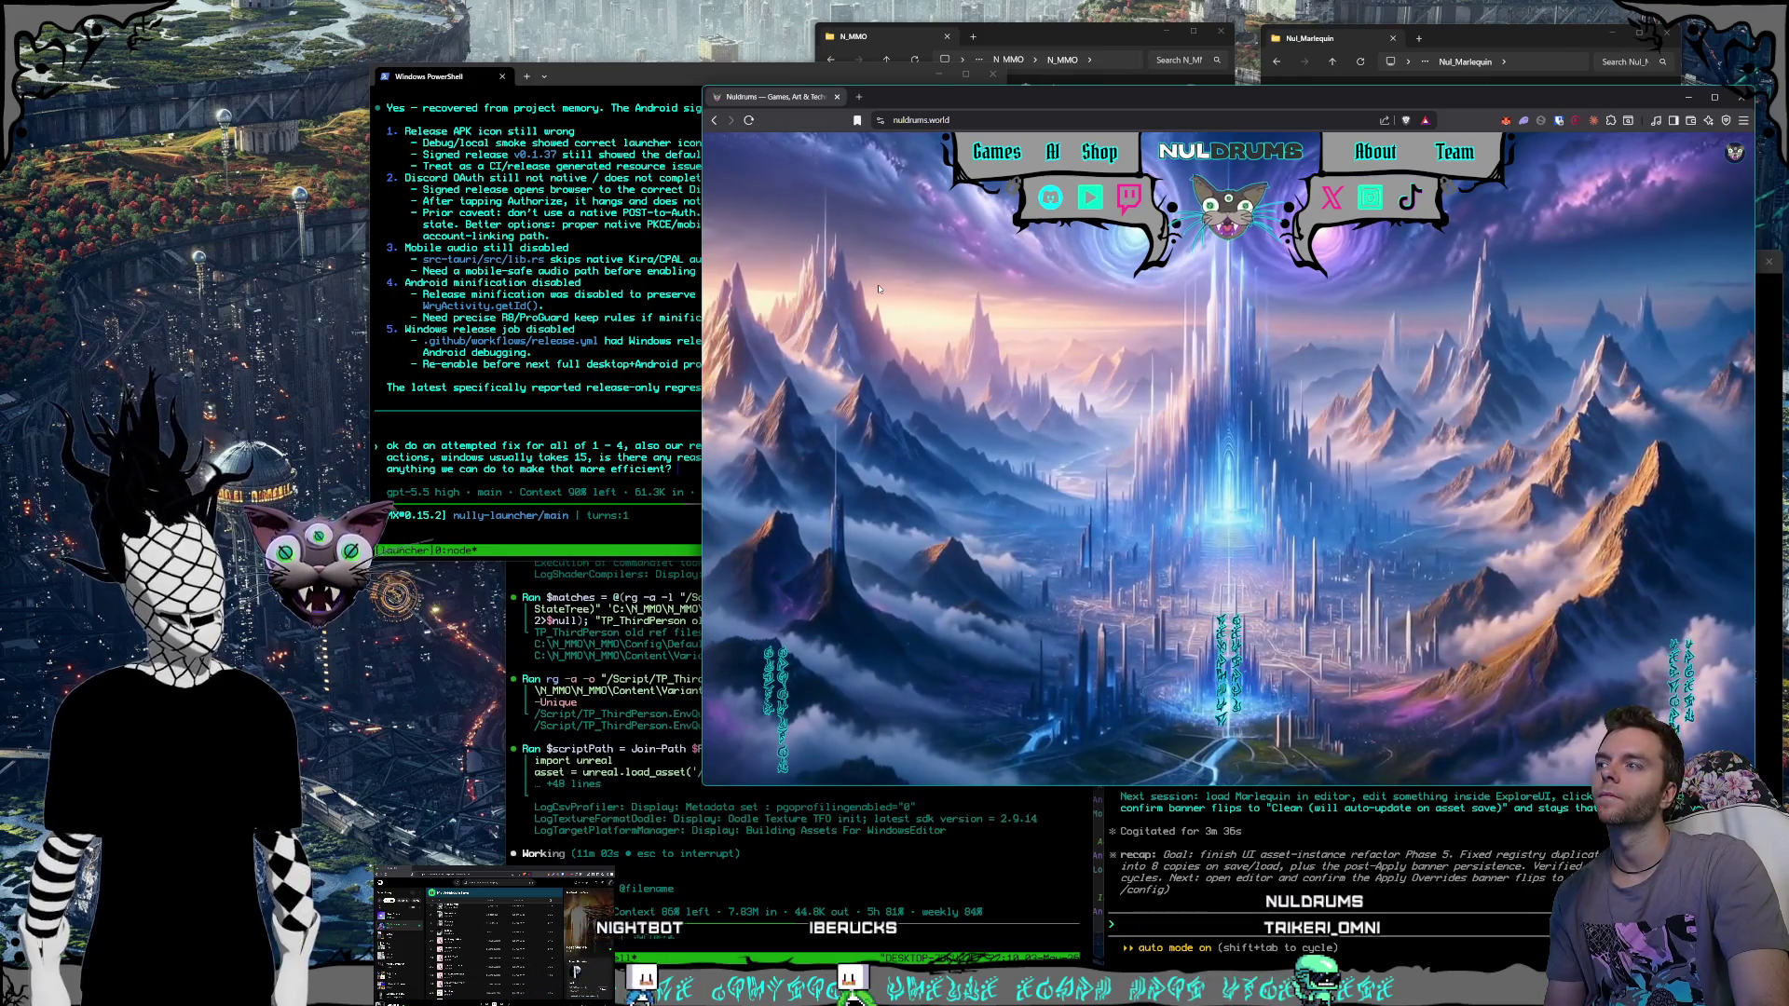
click(1285, 868)
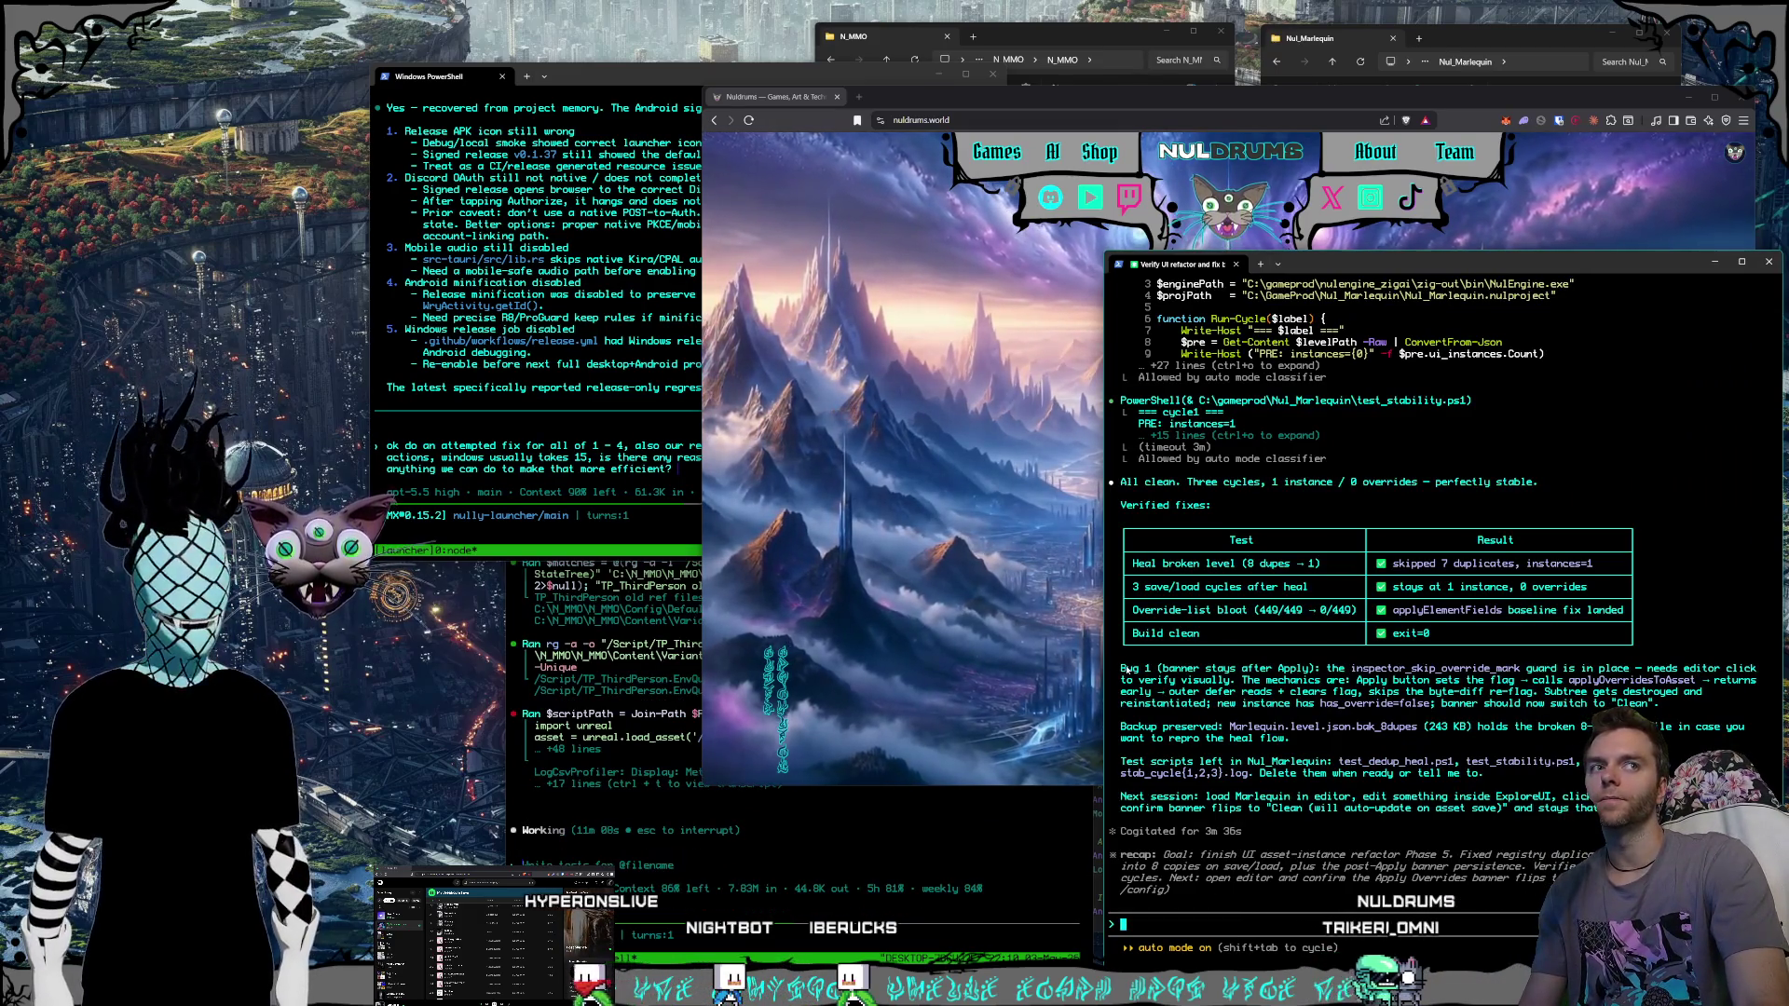
Center the website window on screen and enlarge it slightly.
drag(1059, 108, 793, 119)
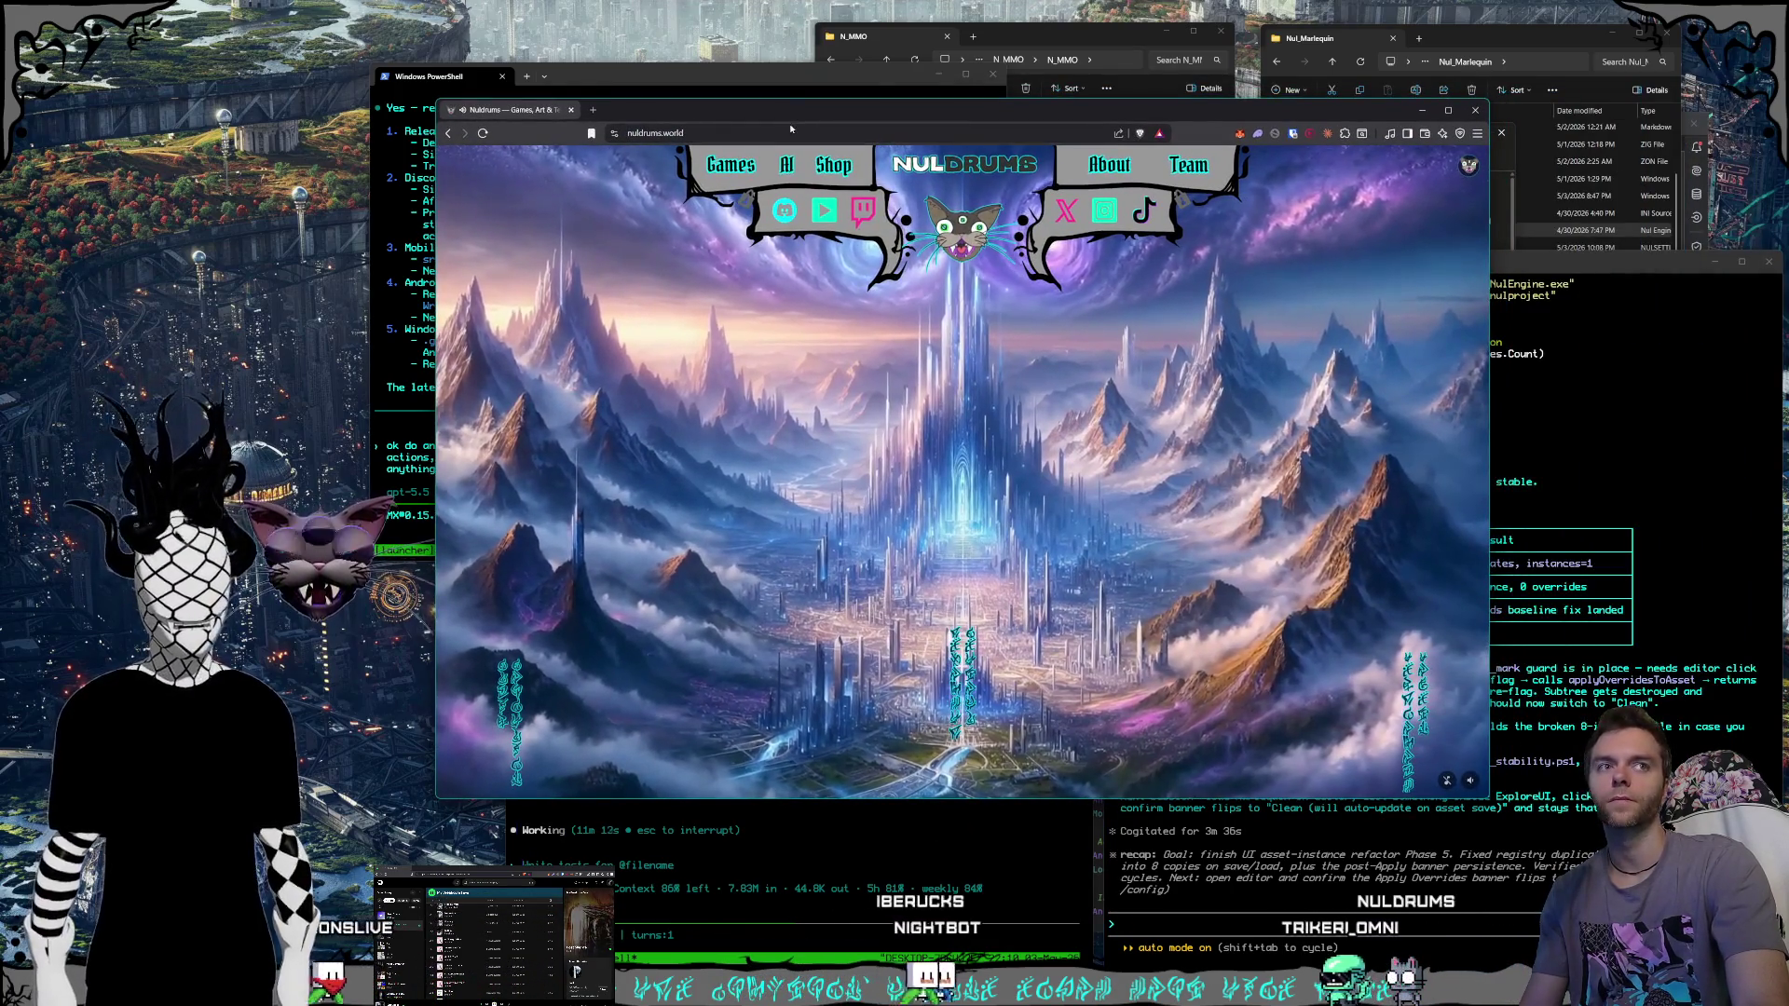
click(791, 129)
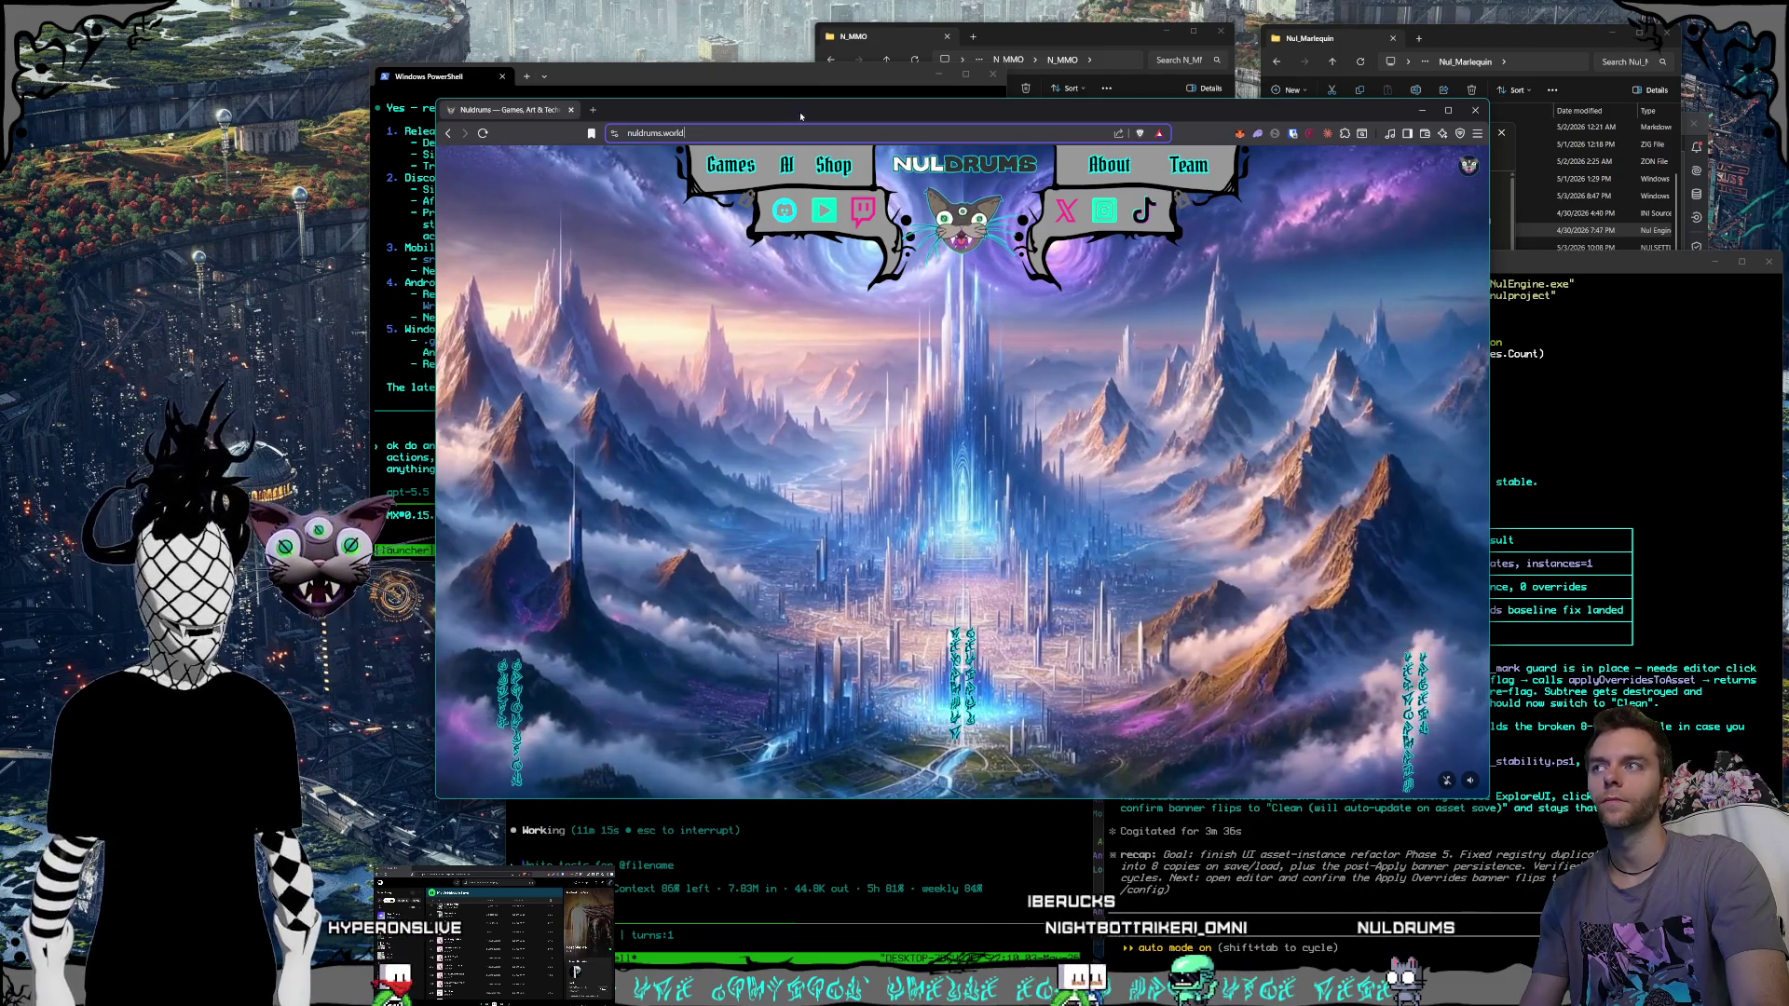
drag(796, 112, 786, 102)
drag(1479, 790, 1556, 822)
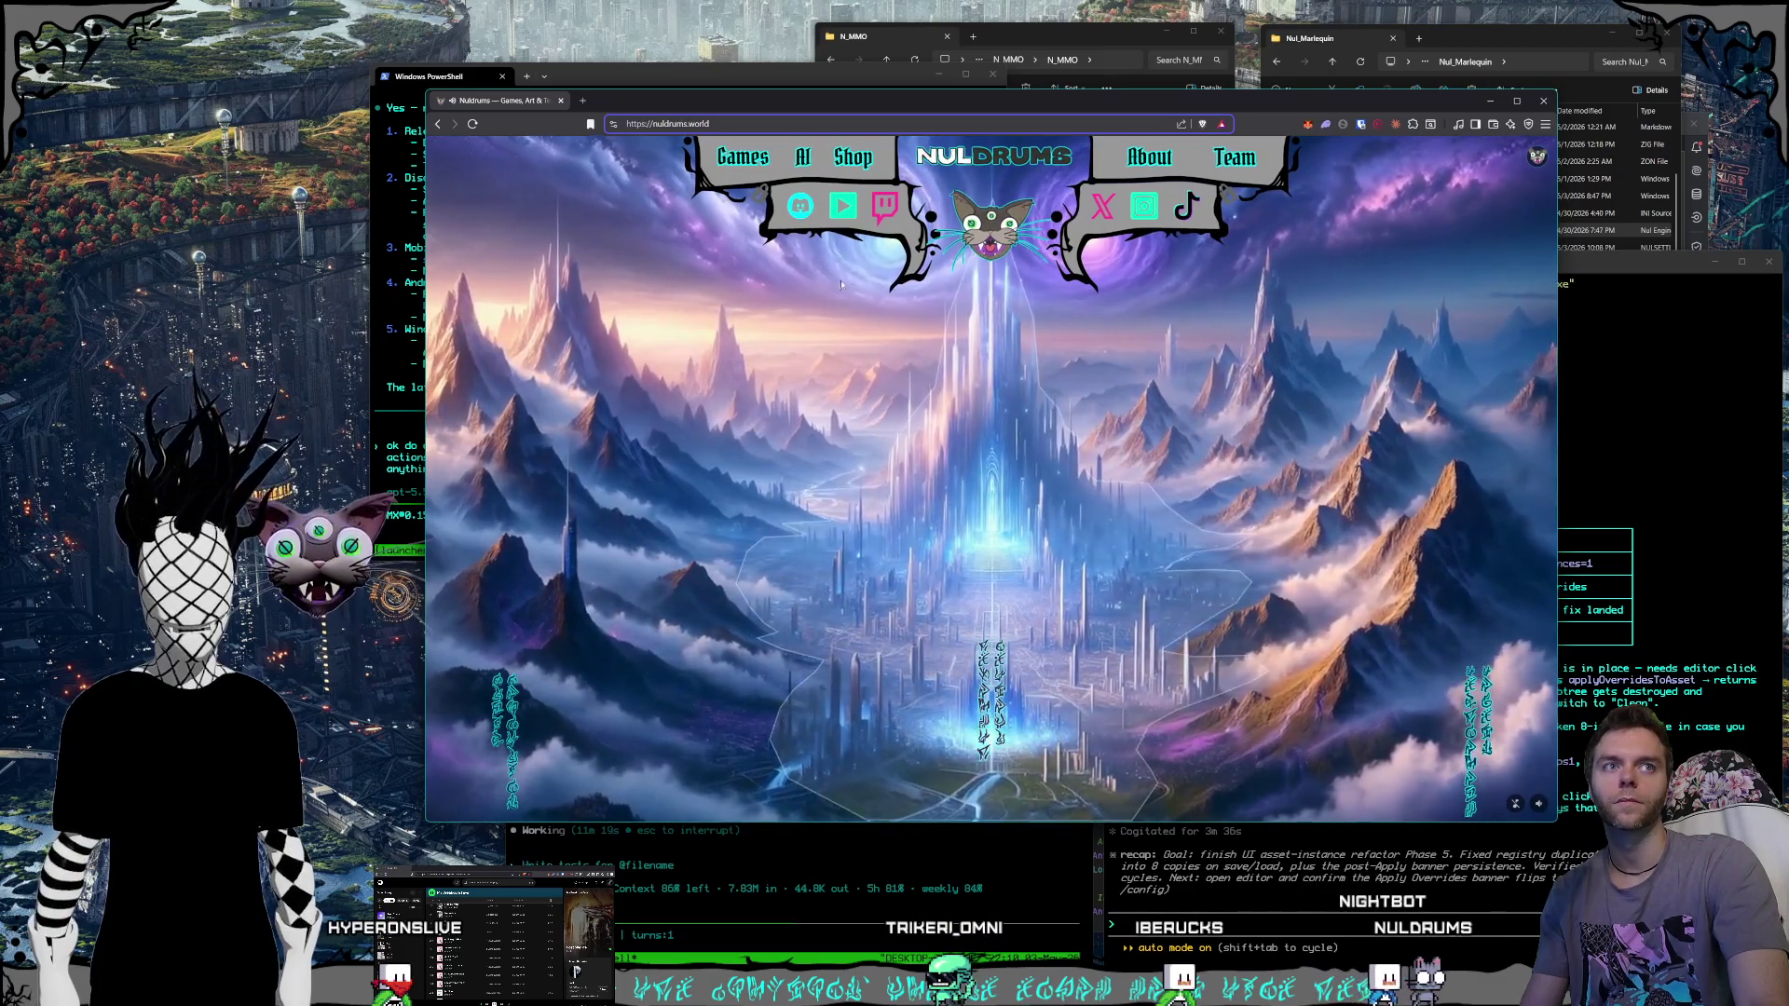
drag(791, 97, 781, 93)
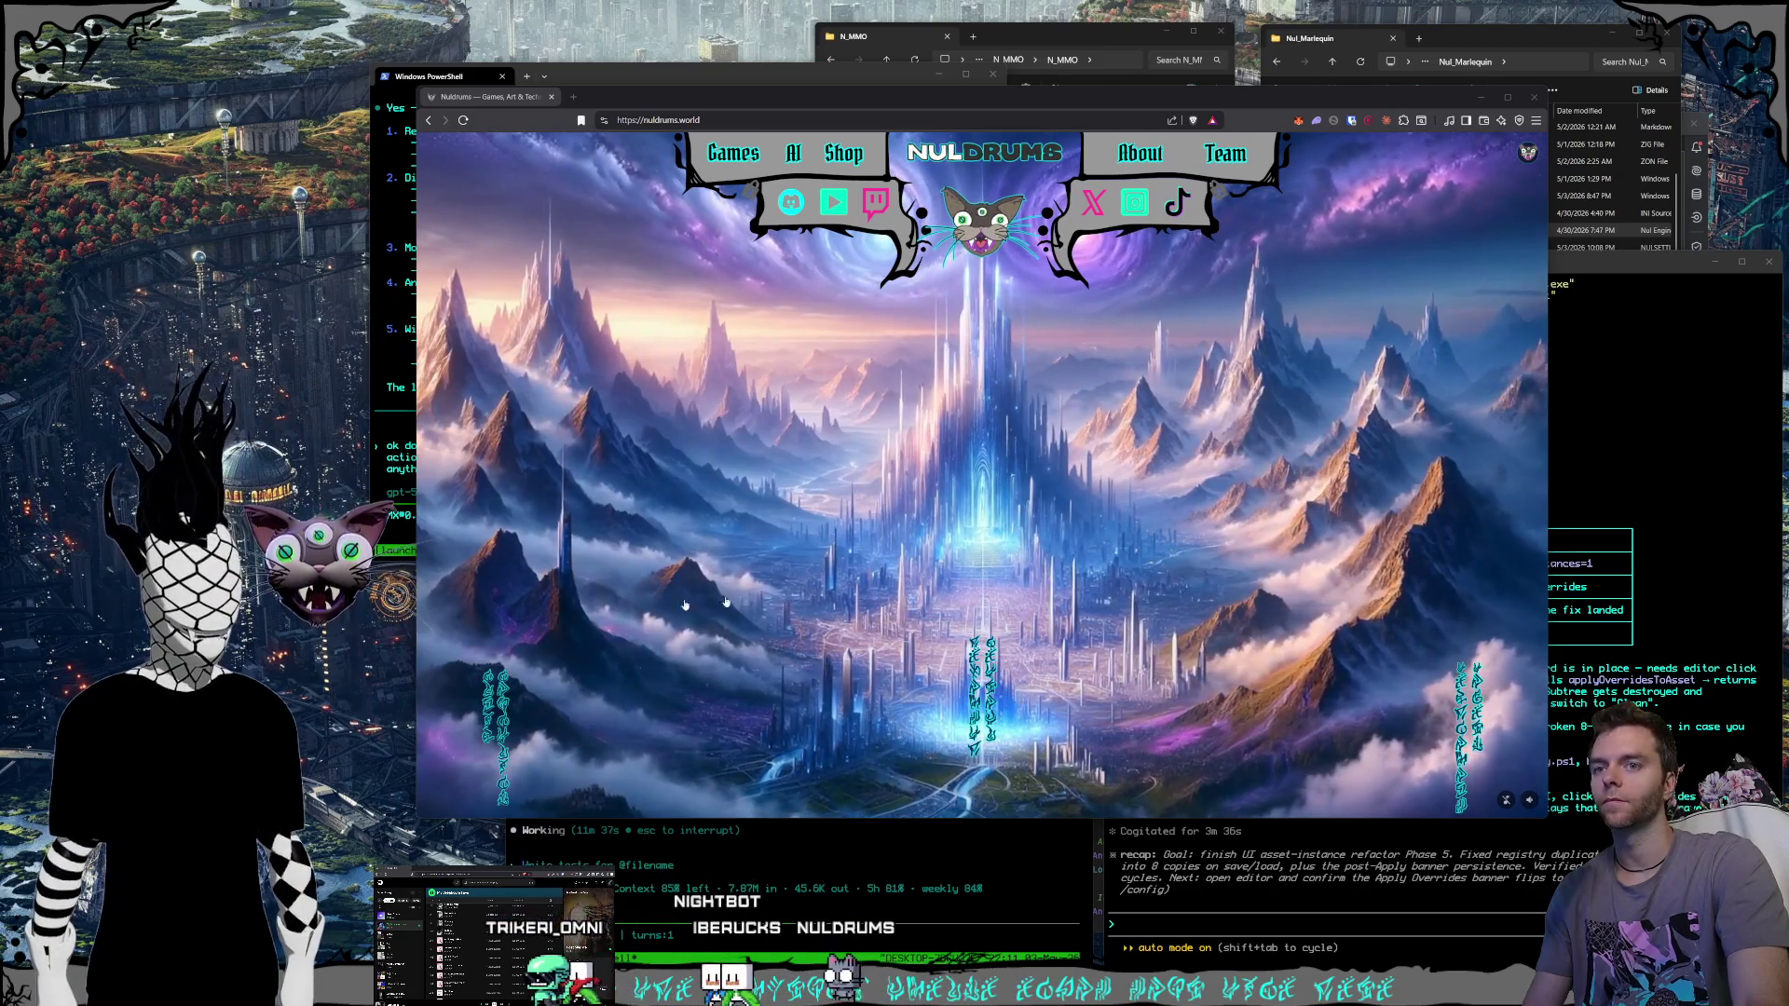
Review the test-results terminal, then launch Nul_Marlequin.nulproject from File Explorer.
key(alt+Tab)
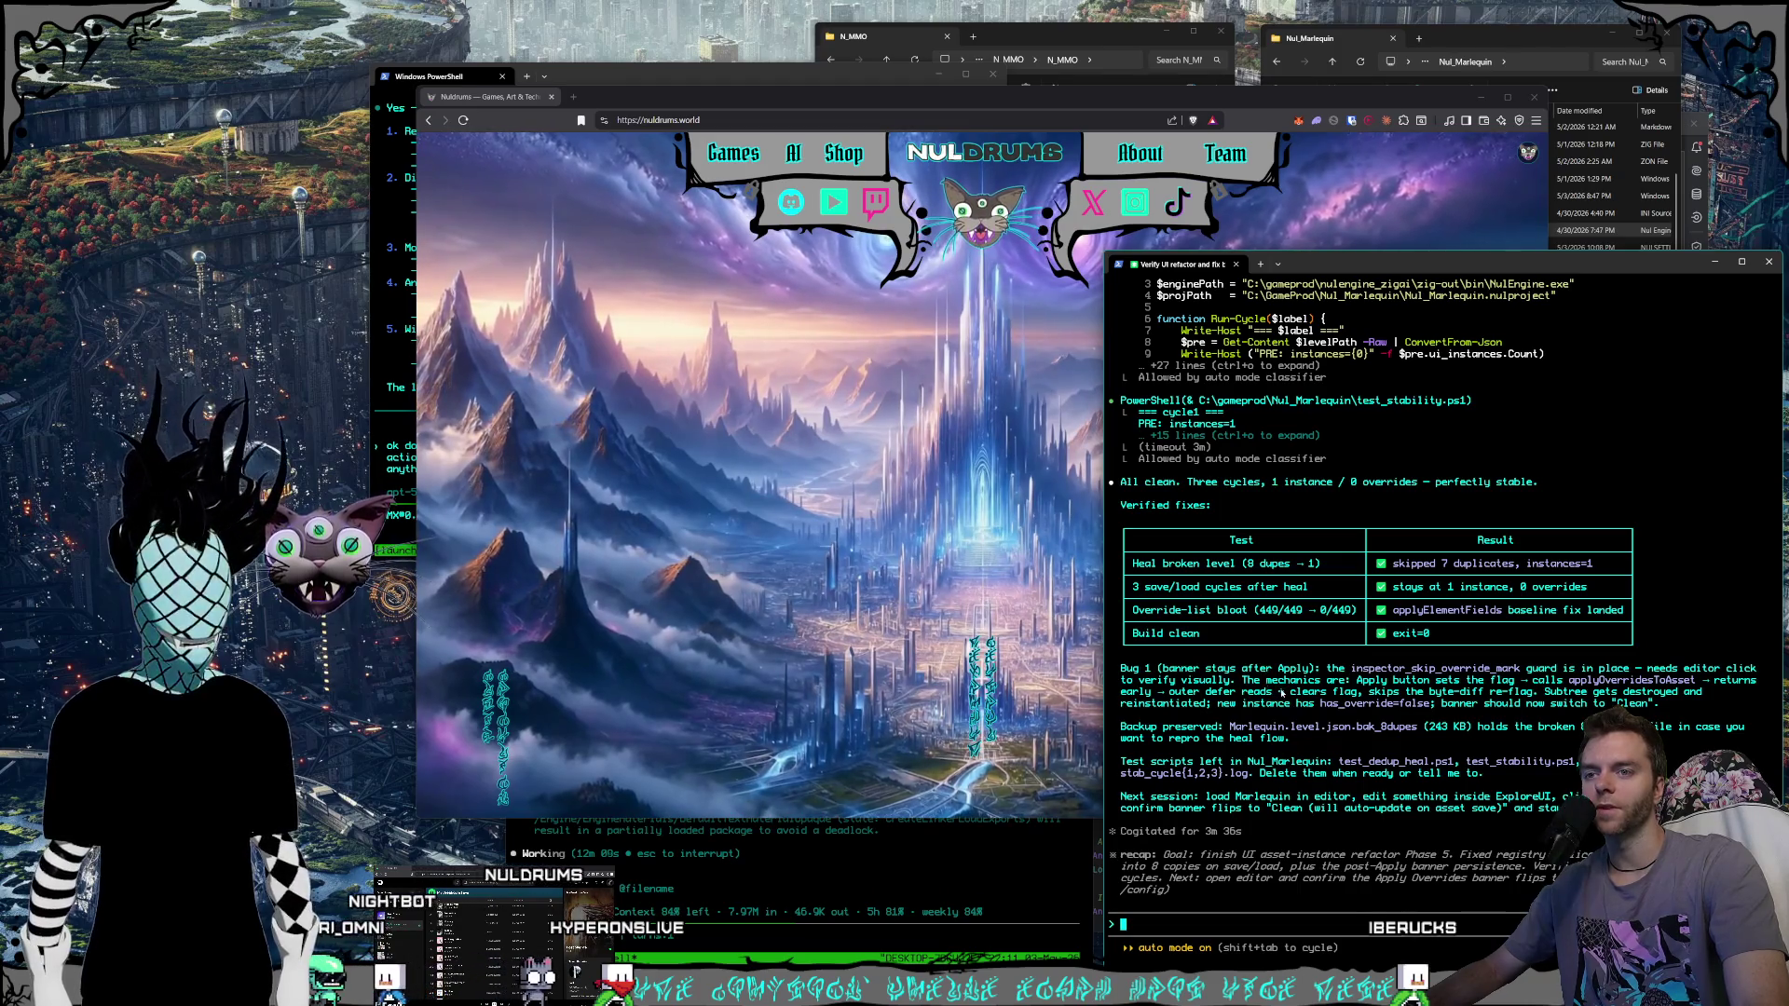
drag(1465, 692, 1519, 696)
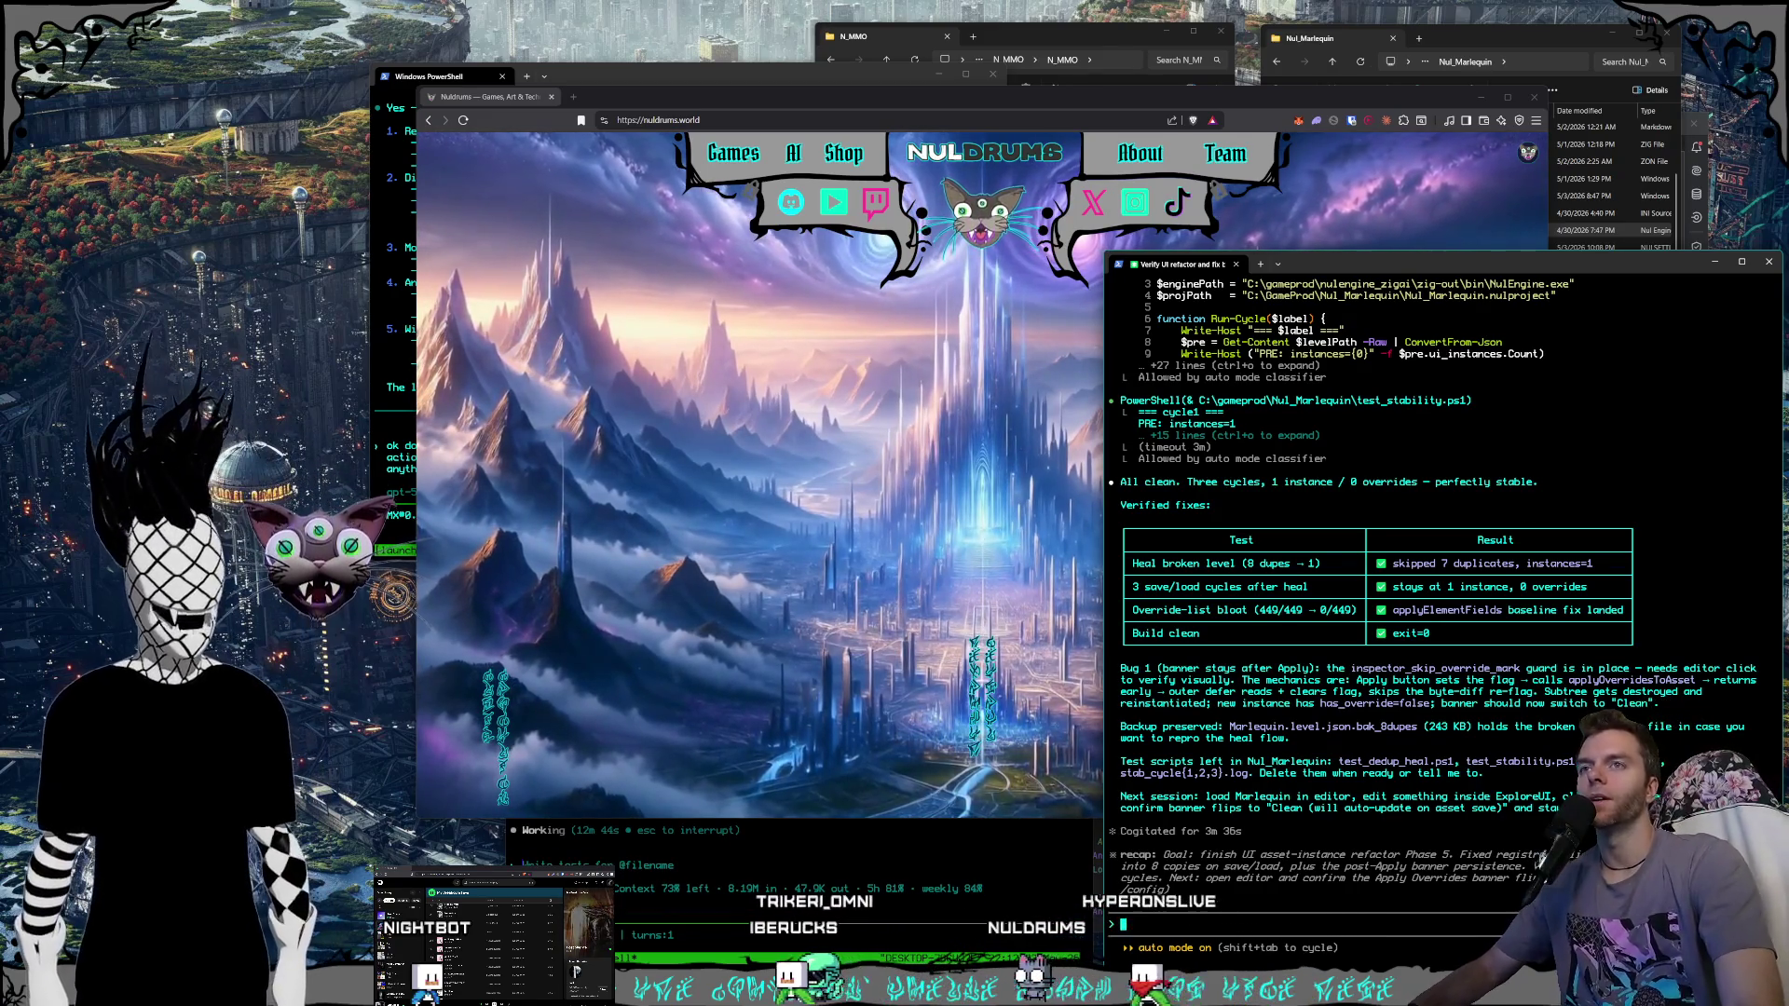
click(1650, 231)
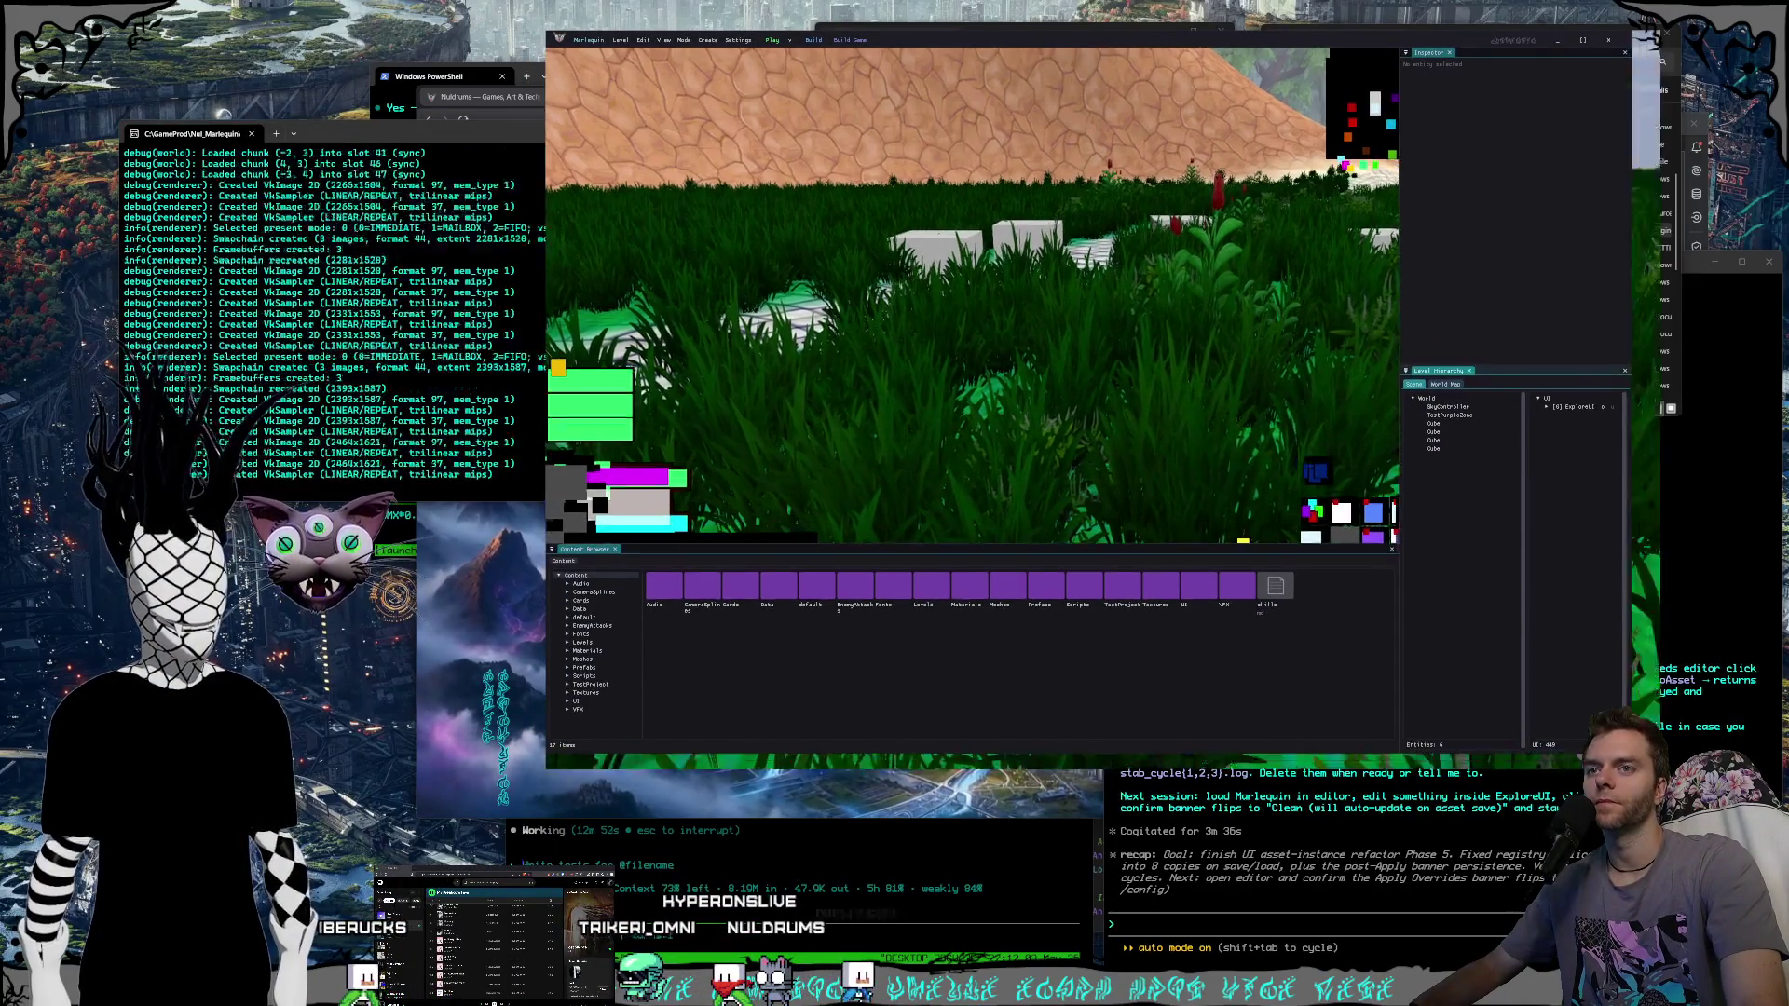
Enter UI edit on ExploreUI, expand it and AFKActivity, and widen the UI tree column.
click(1657, 434)
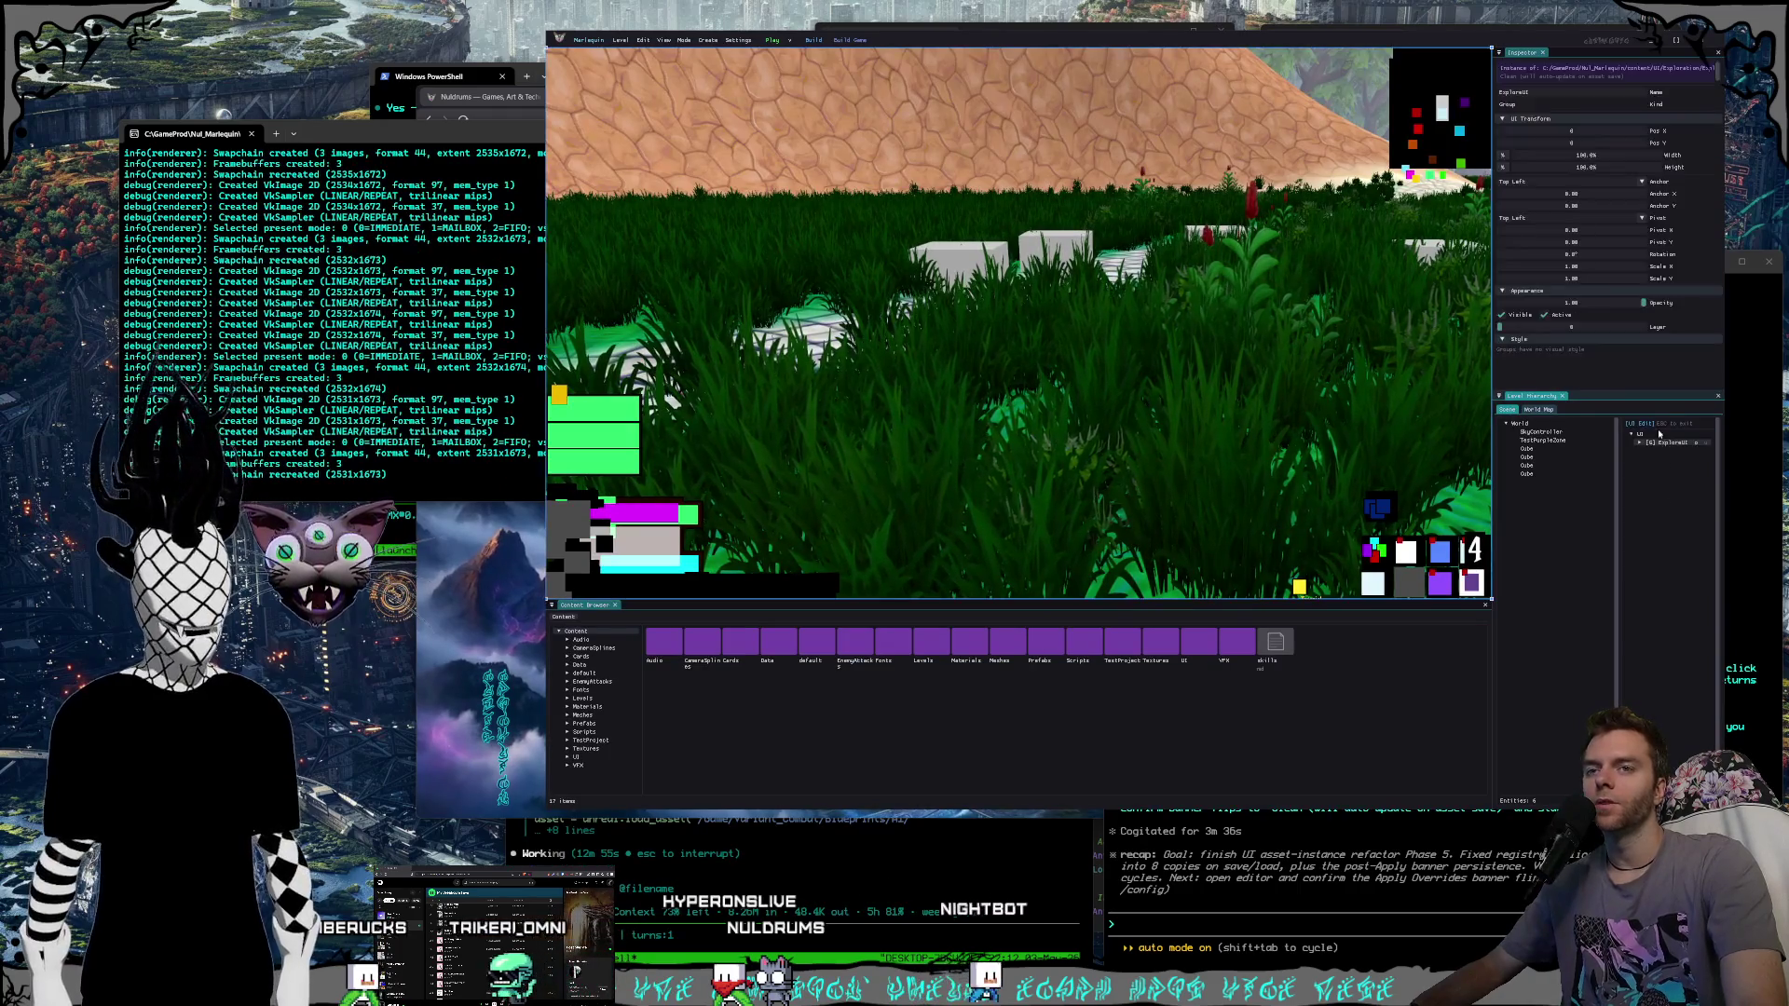
click(1438, 556)
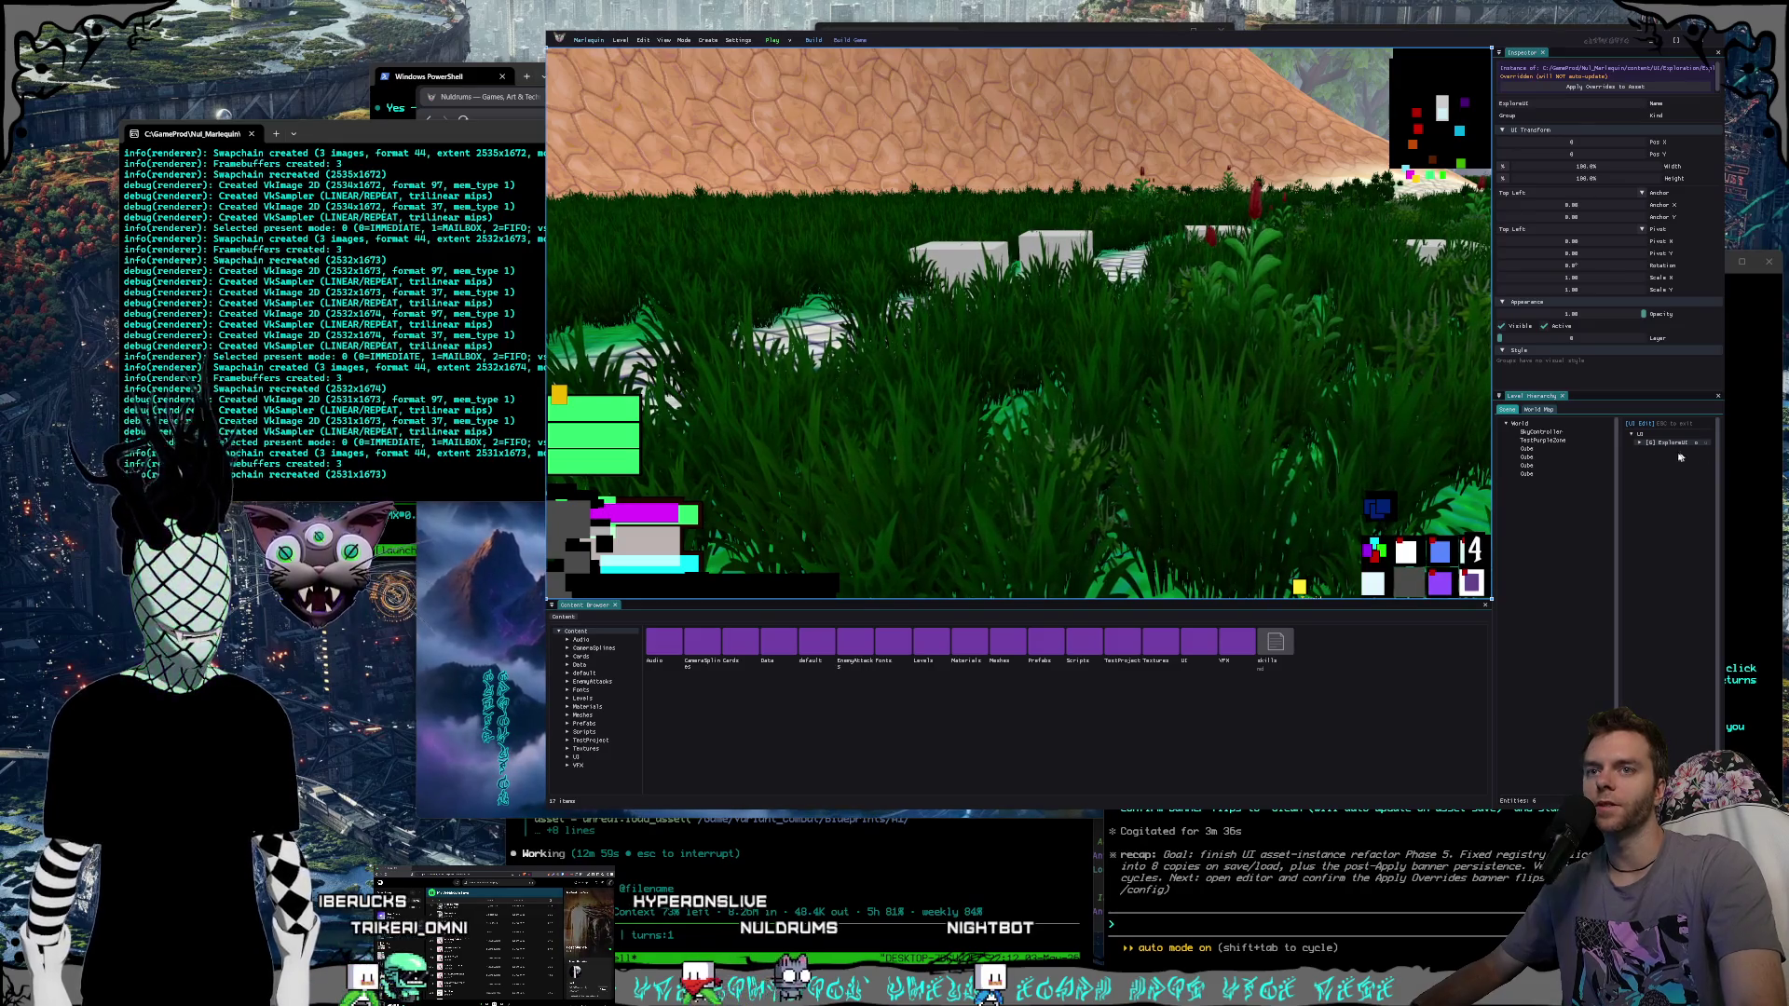
click(1639, 442)
click(1687, 469)
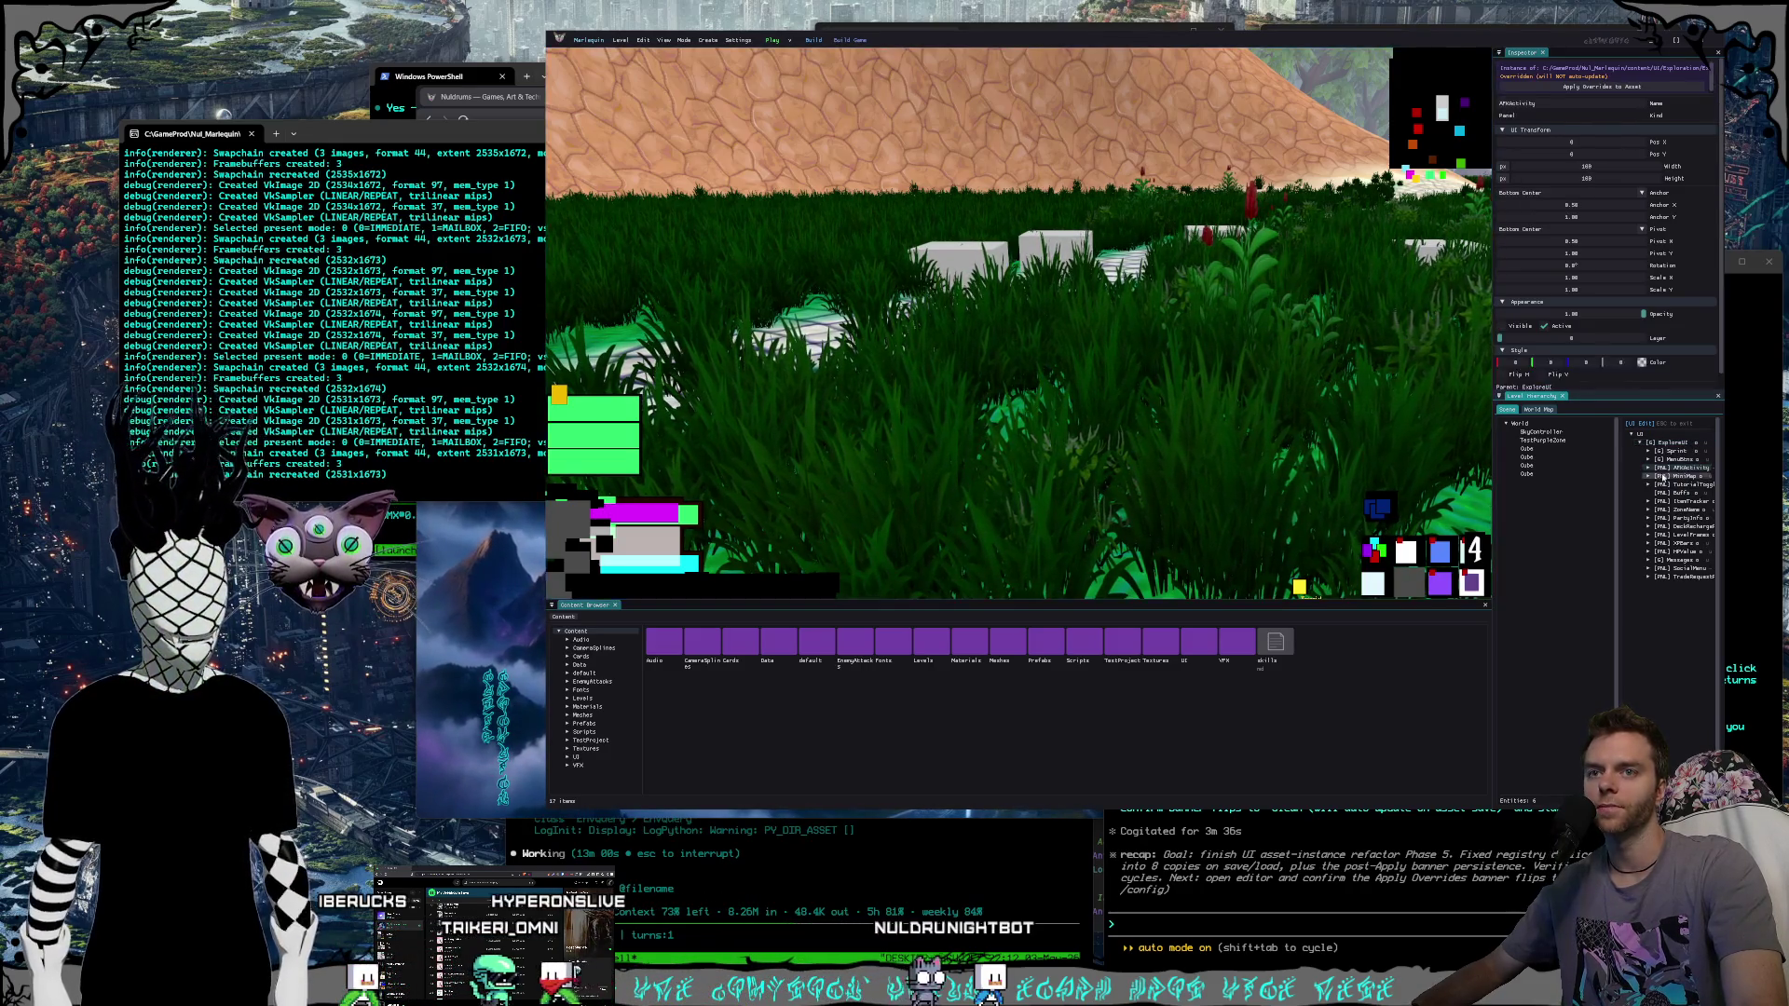
click(1649, 468)
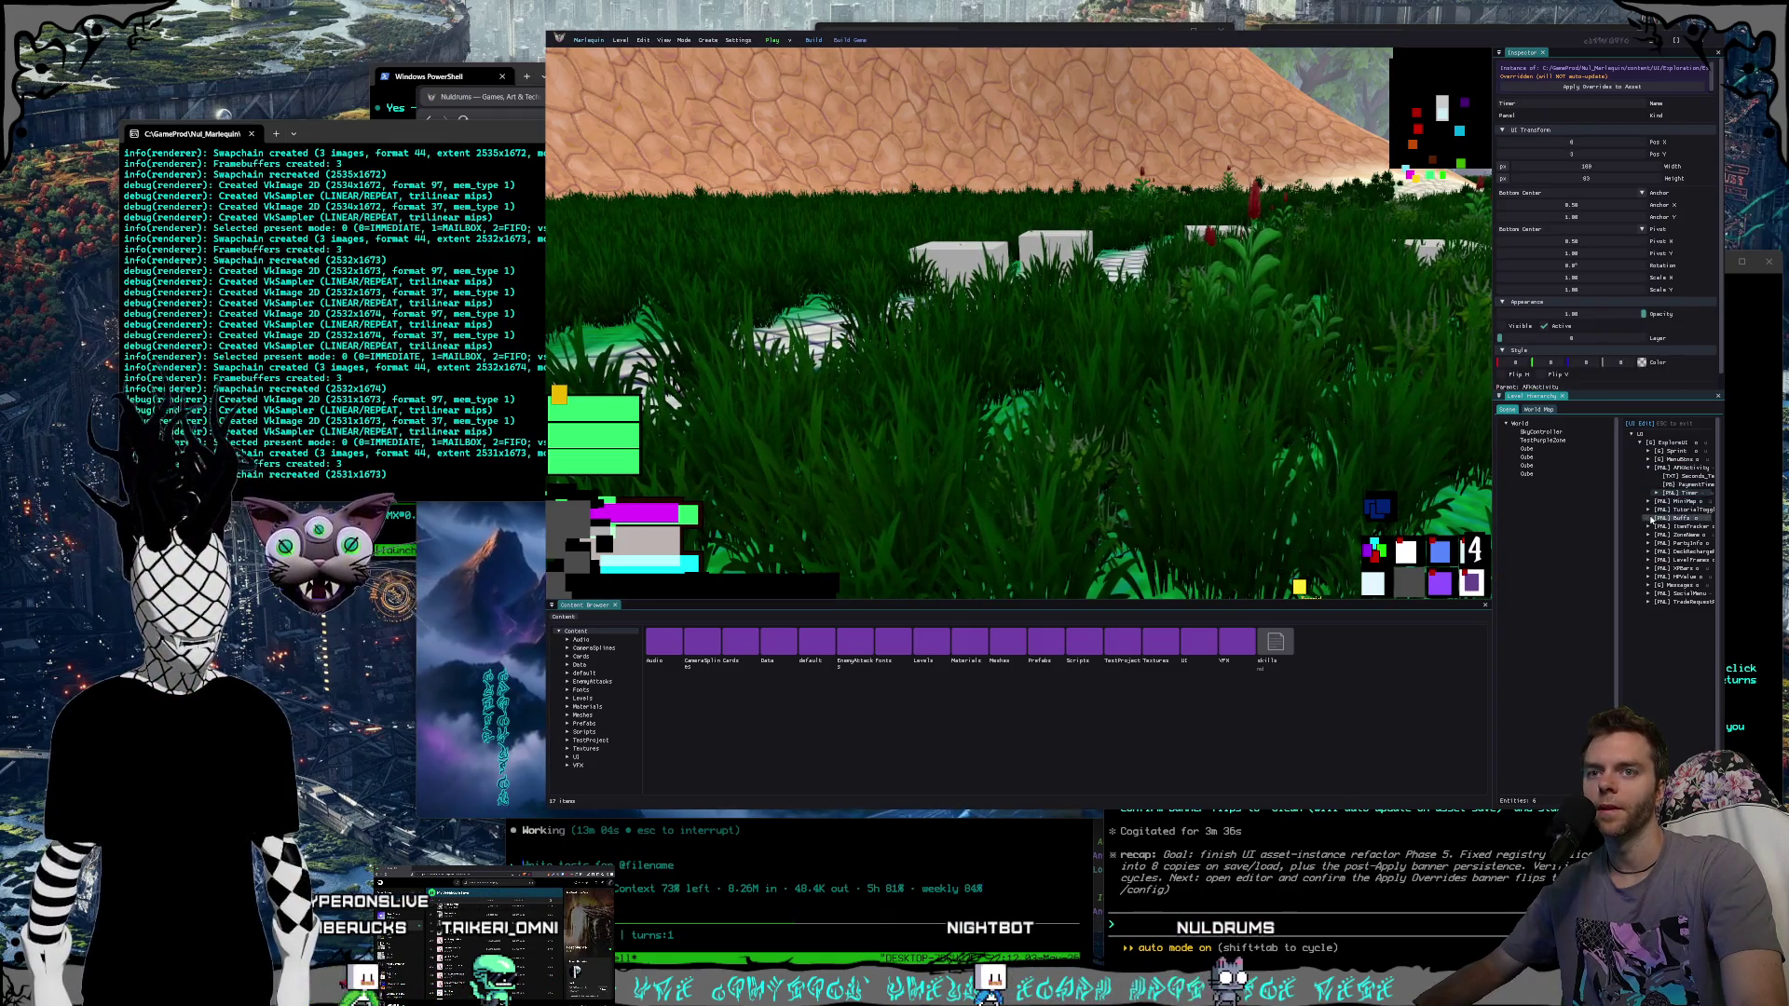
drag(1621, 542, 1559, 543)
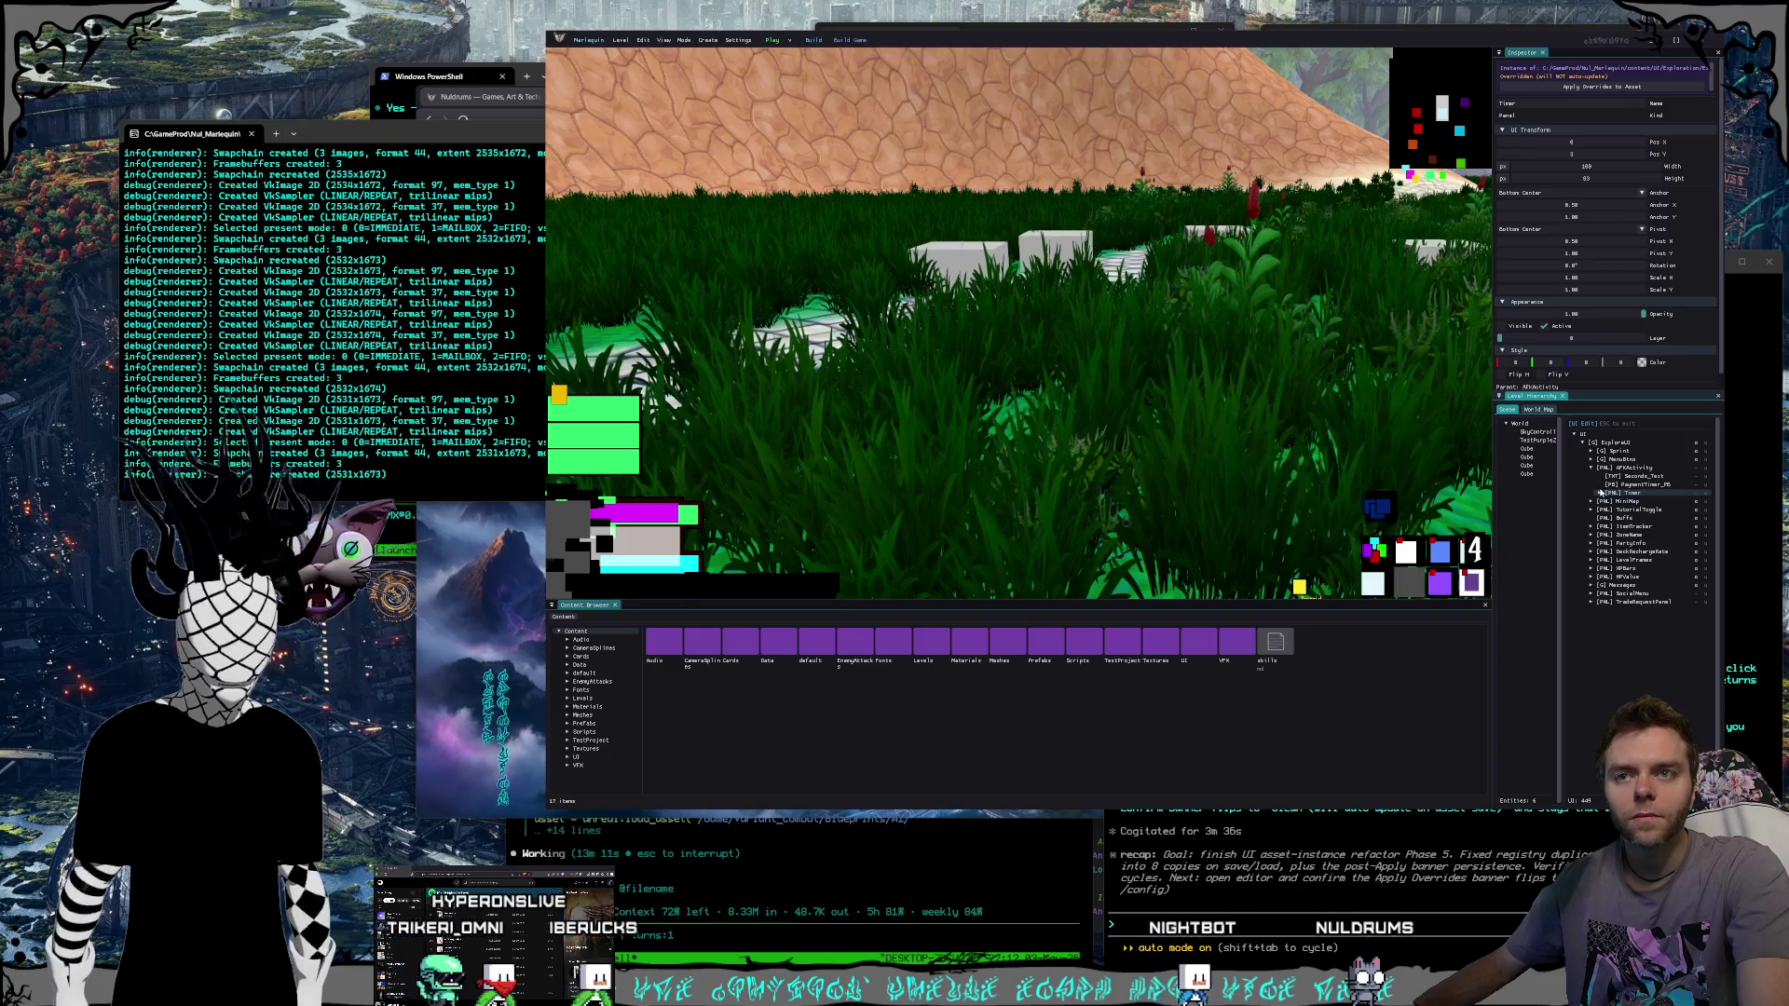
Move the minimap's South label and Frame leftward in the viewport and save the layout.
click(1591, 509)
click(1626, 518)
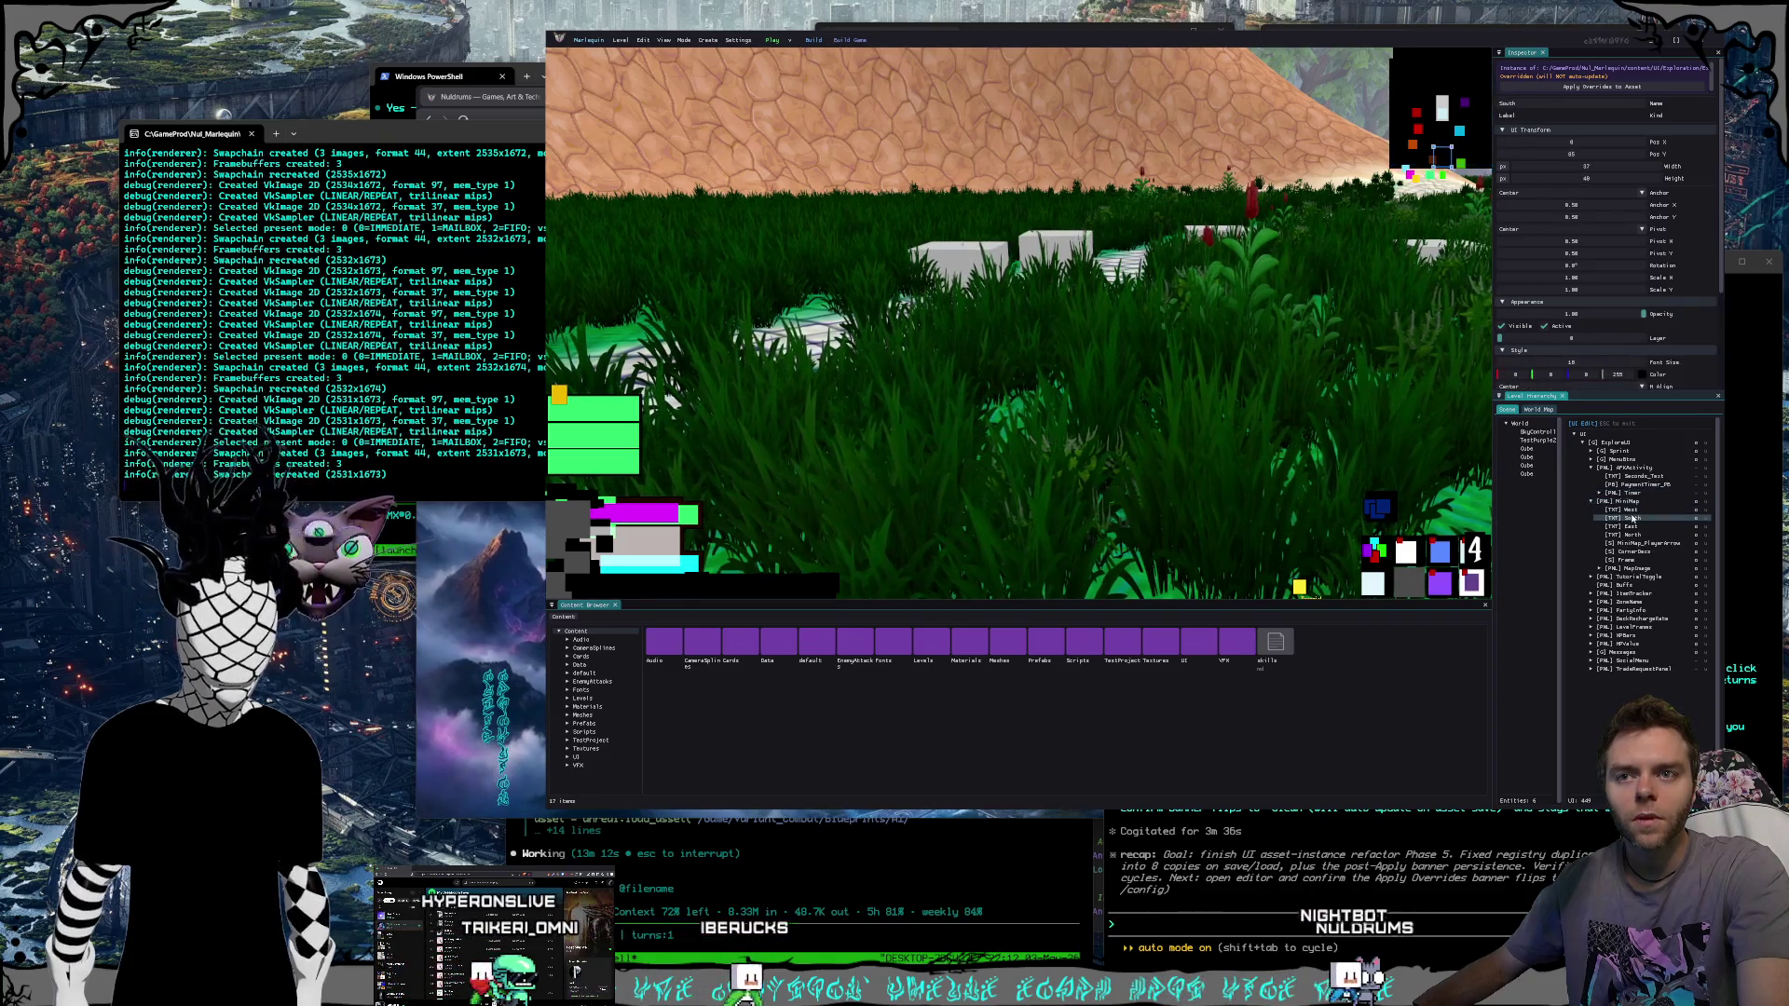
mouse_move(1442, 152)
mouse_down()
mouse_move(1258, 196)
mouse_move(1342, 162)
mouse_up()
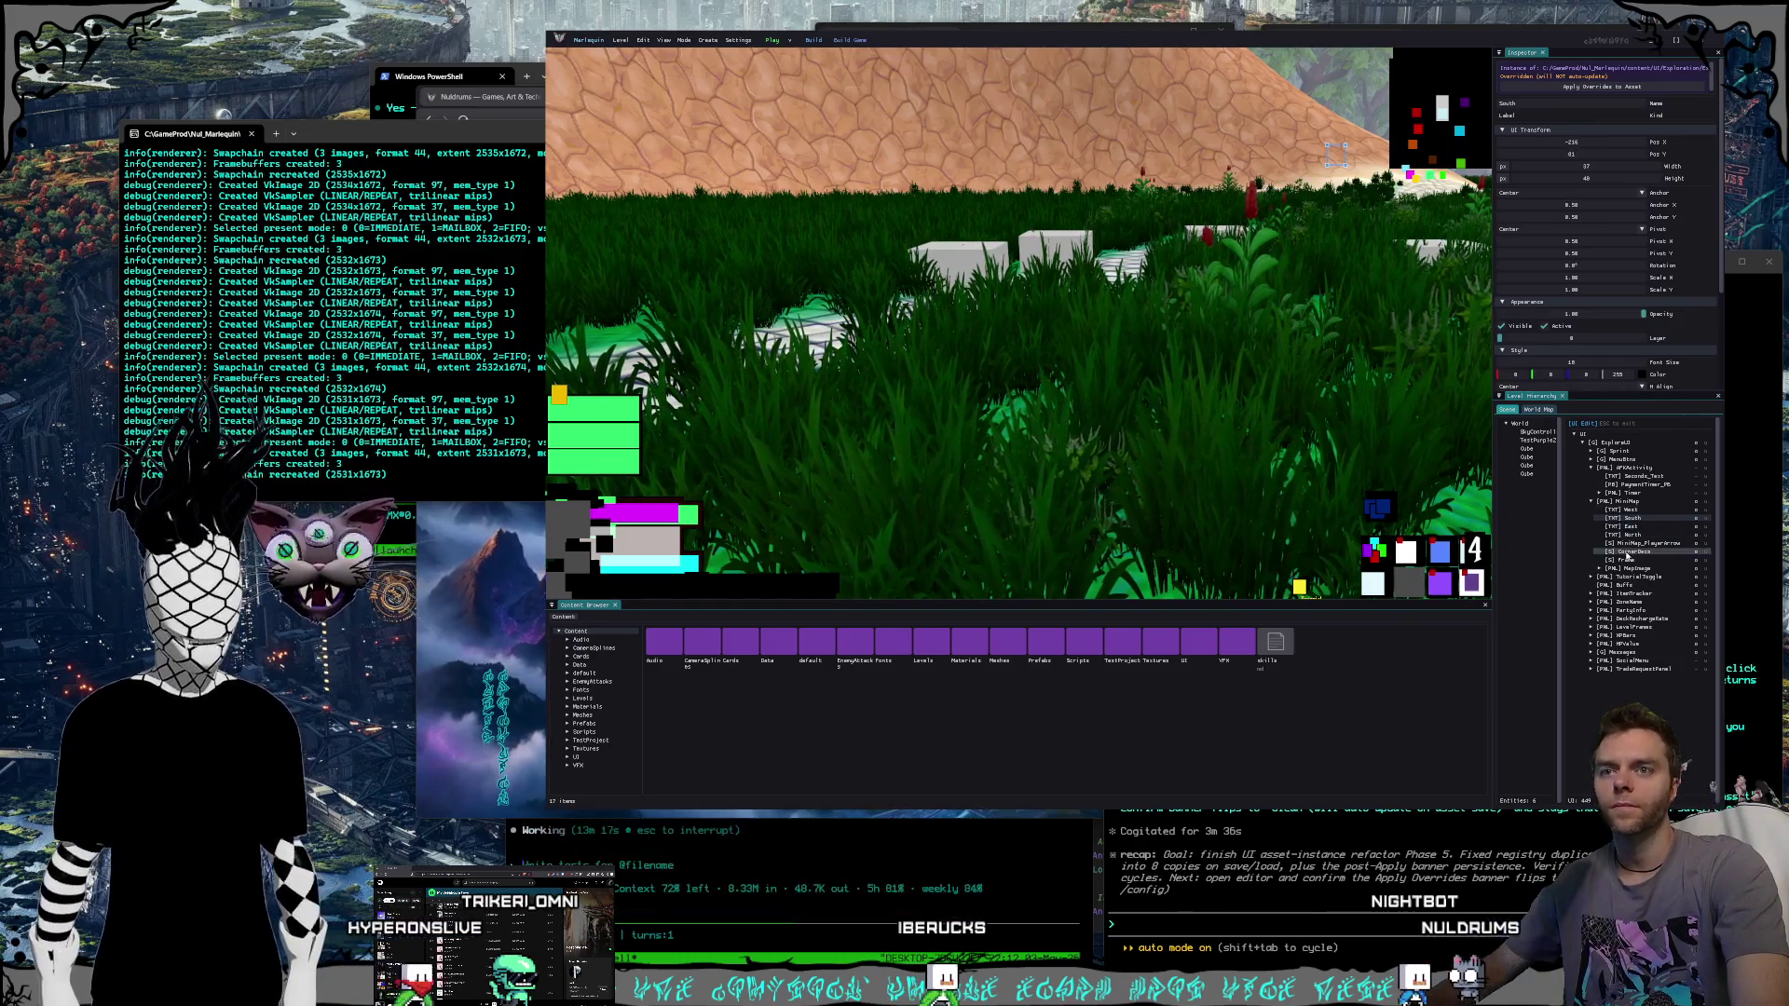
click(1647, 544)
click(1631, 560)
drag(1404, 133, 1290, 126)
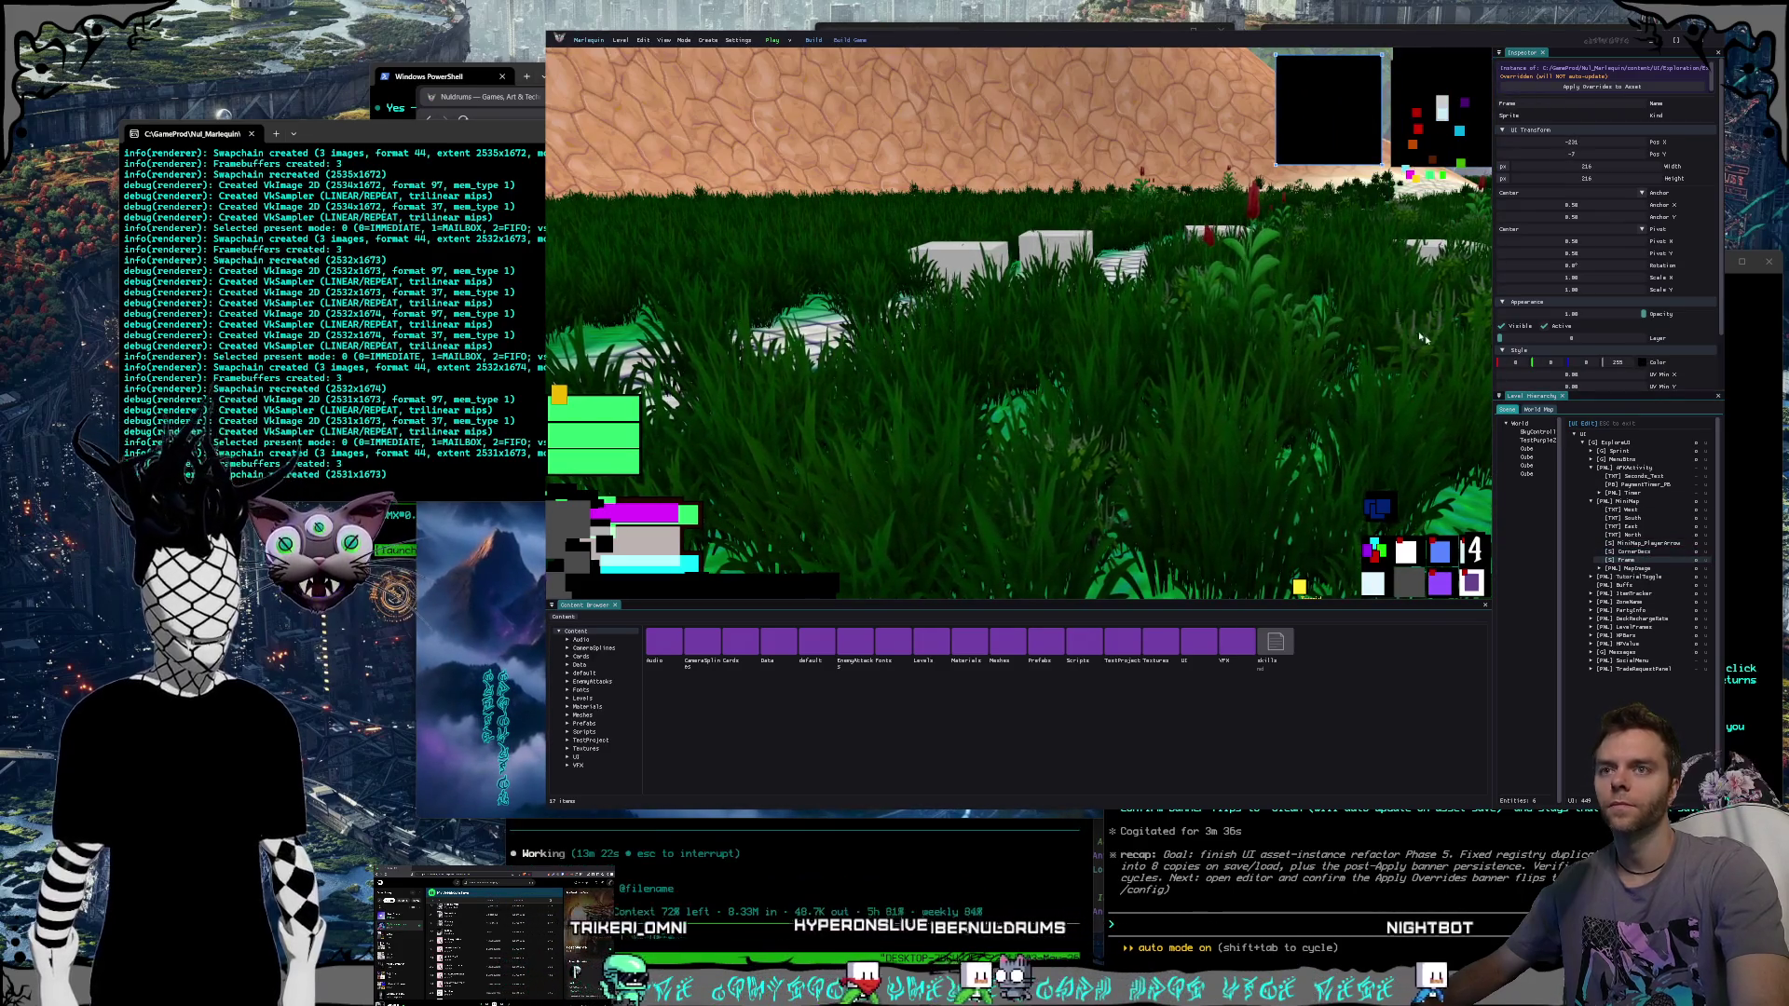
click(1597, 86)
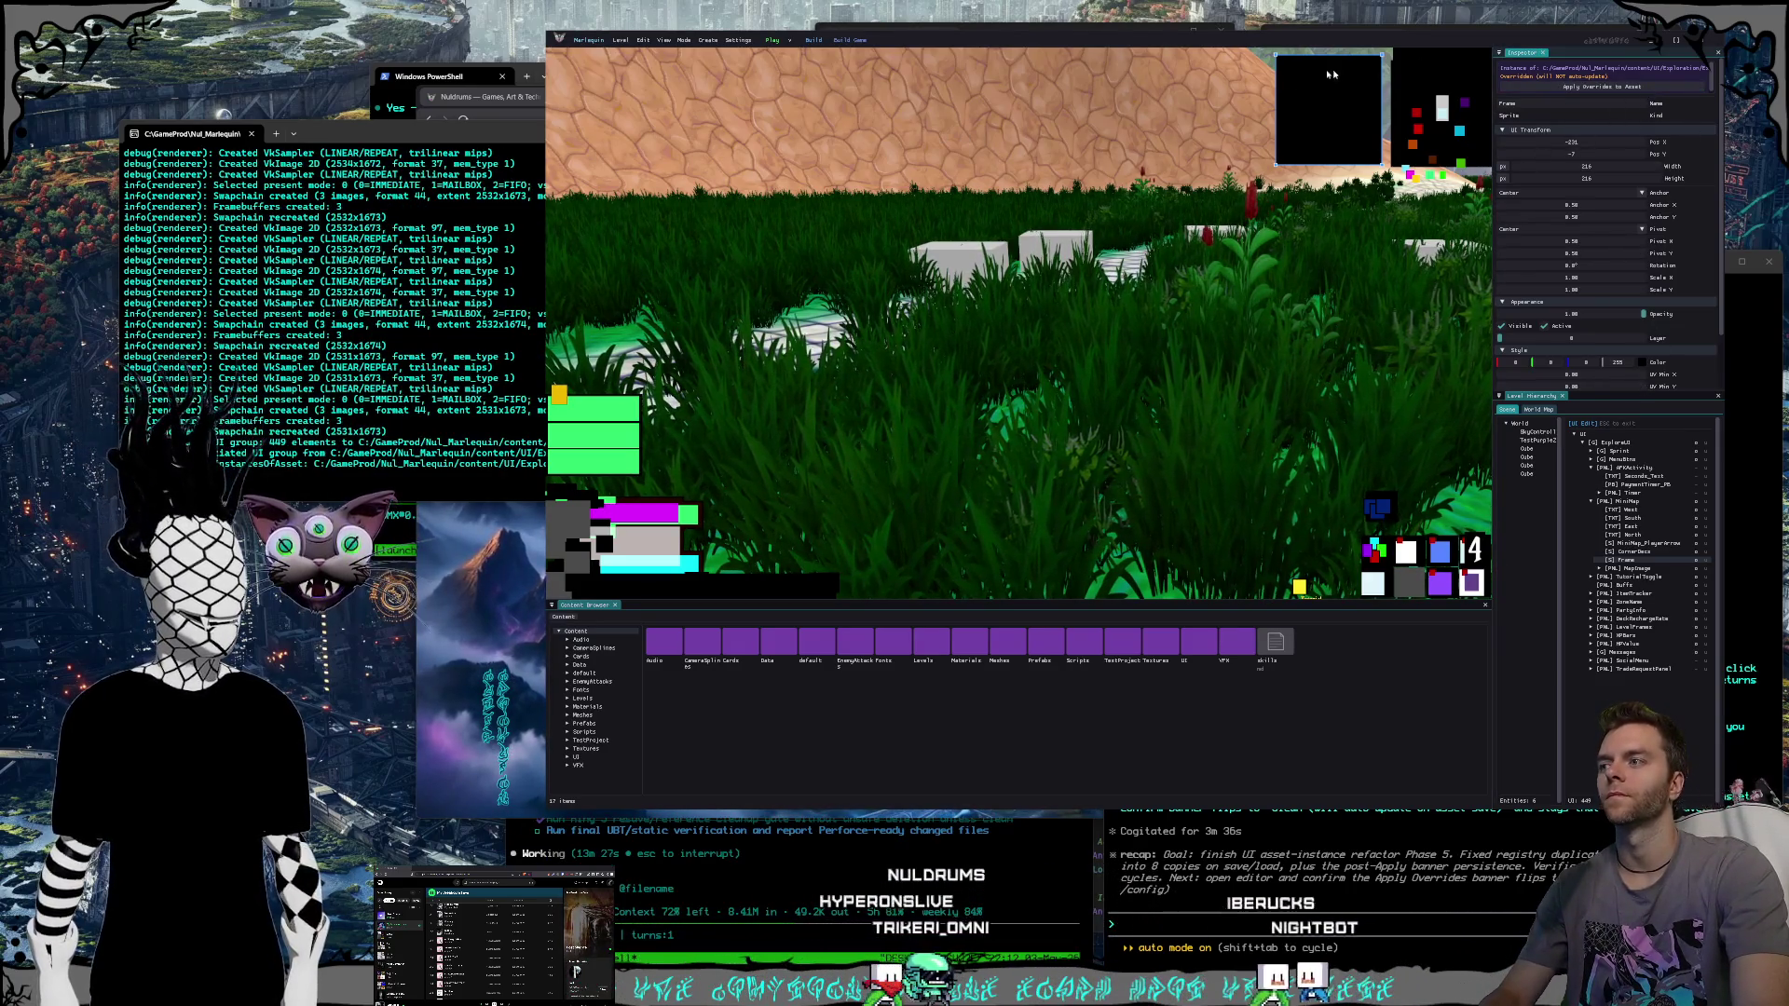
Snip the log's save messages, then apply the overrides to the ExploreUI asset.
mouse_move(488, 138)
mouse_down()
mouse_move(887, 76)
mouse_move(1045, 75)
mouse_up()
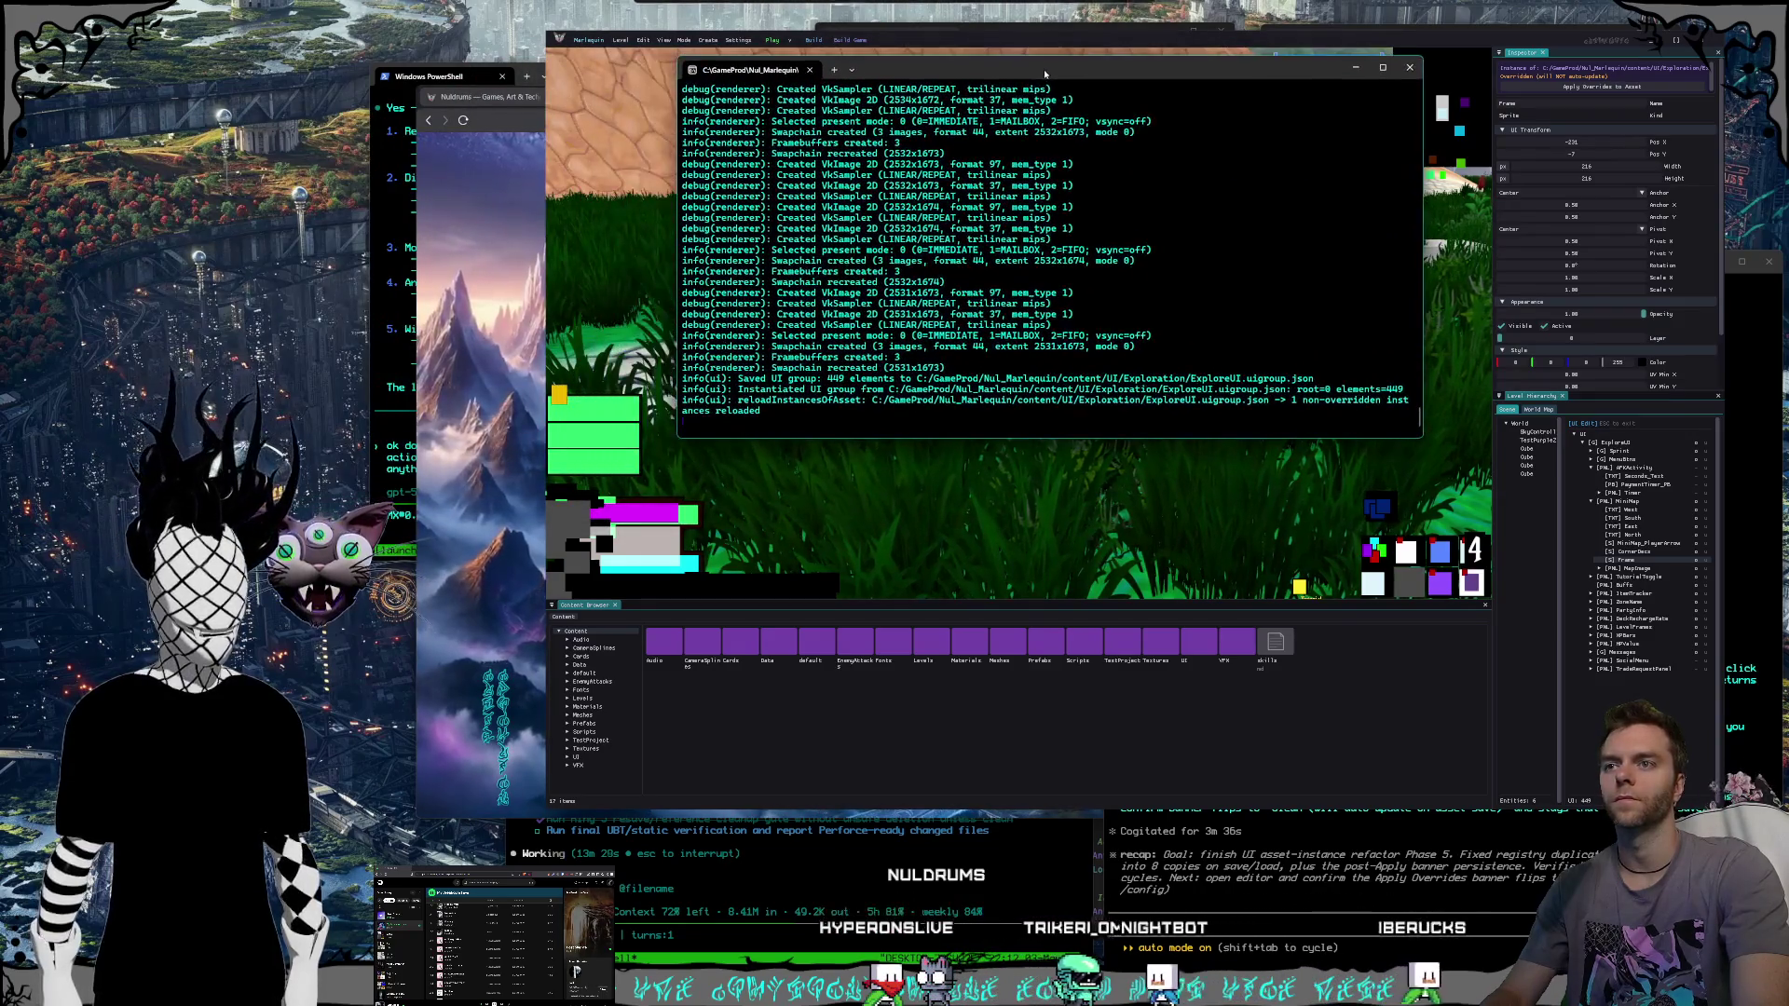
key(super+shift+s)
drag(688, 29, 1625, 445)
mouse_move(932, 69)
mouse_down()
mouse_move(205, 125)
mouse_move(272, 118)
mouse_up()
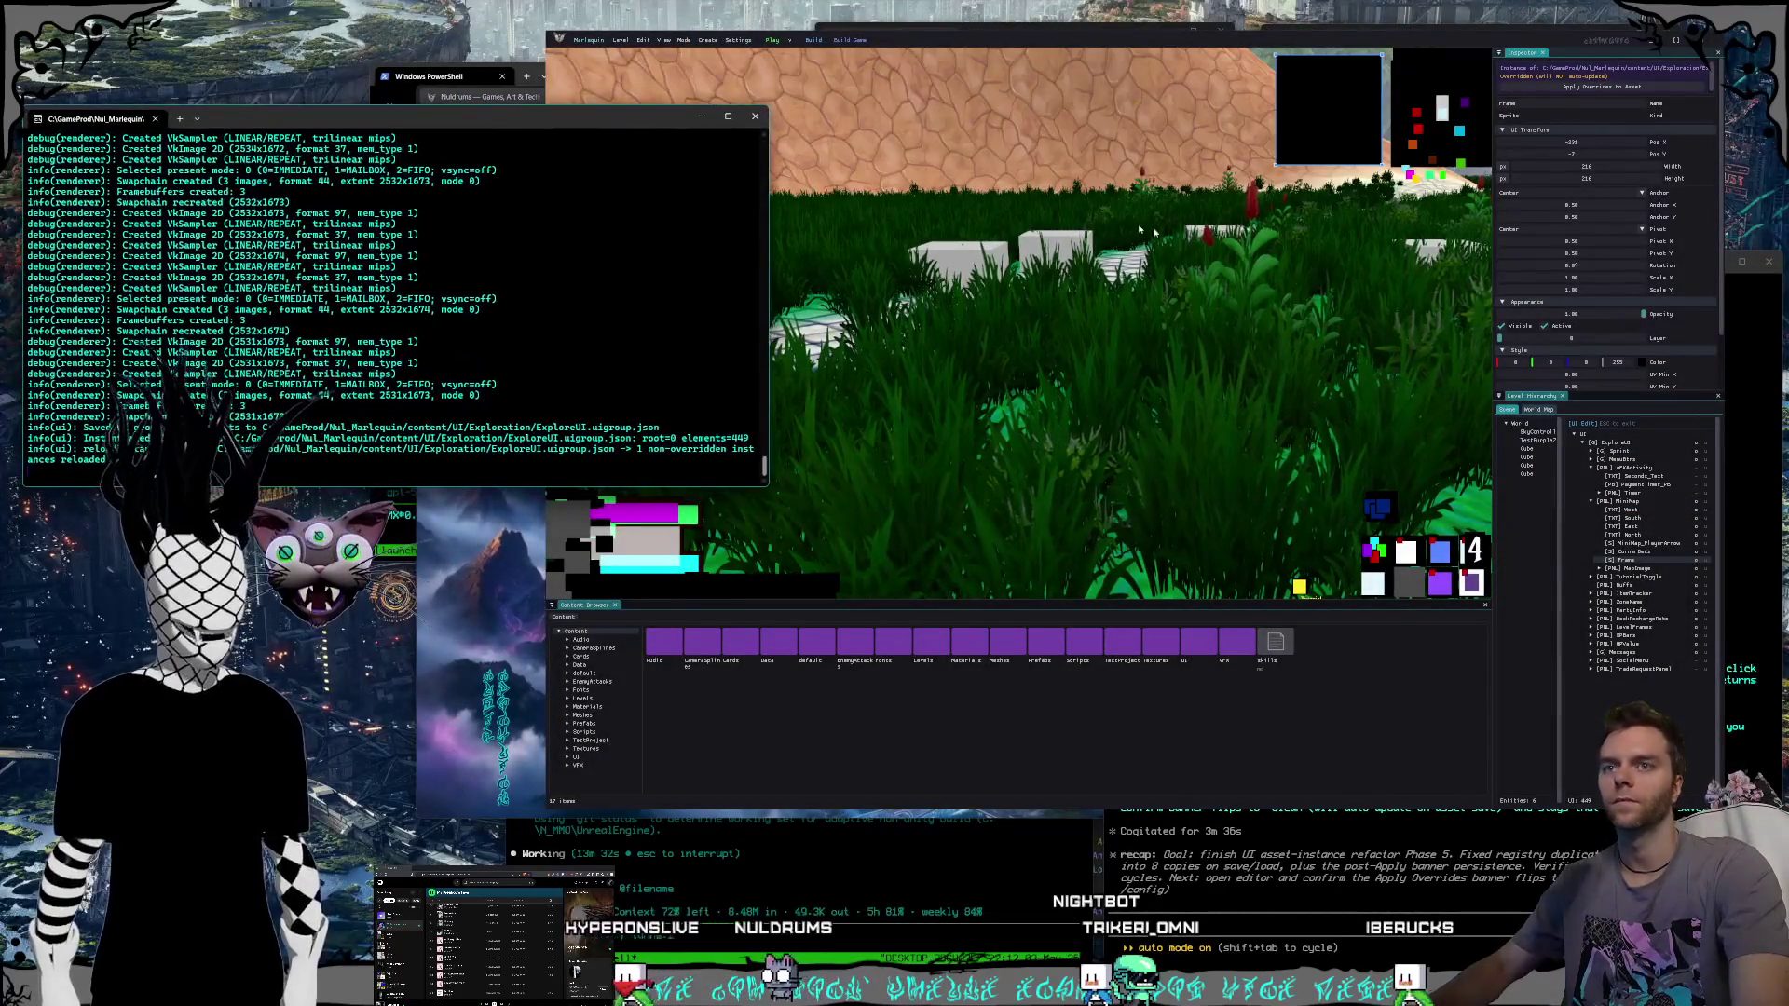
click(1599, 84)
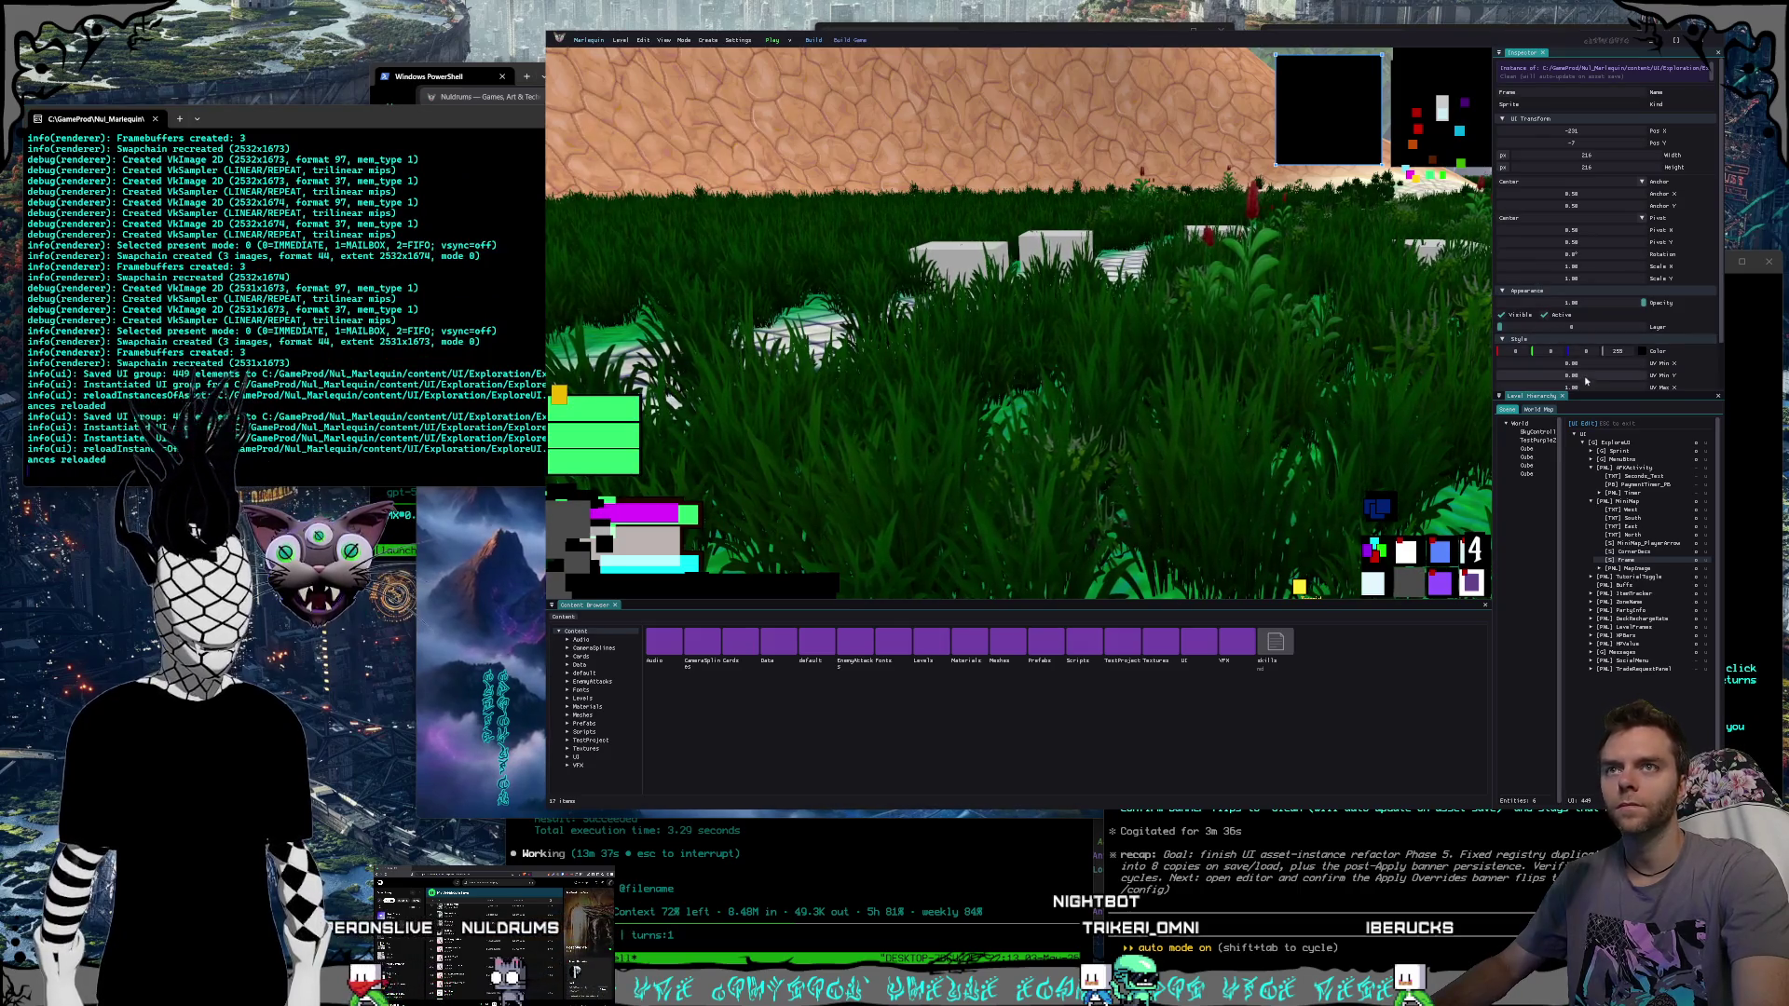
click(1615, 444)
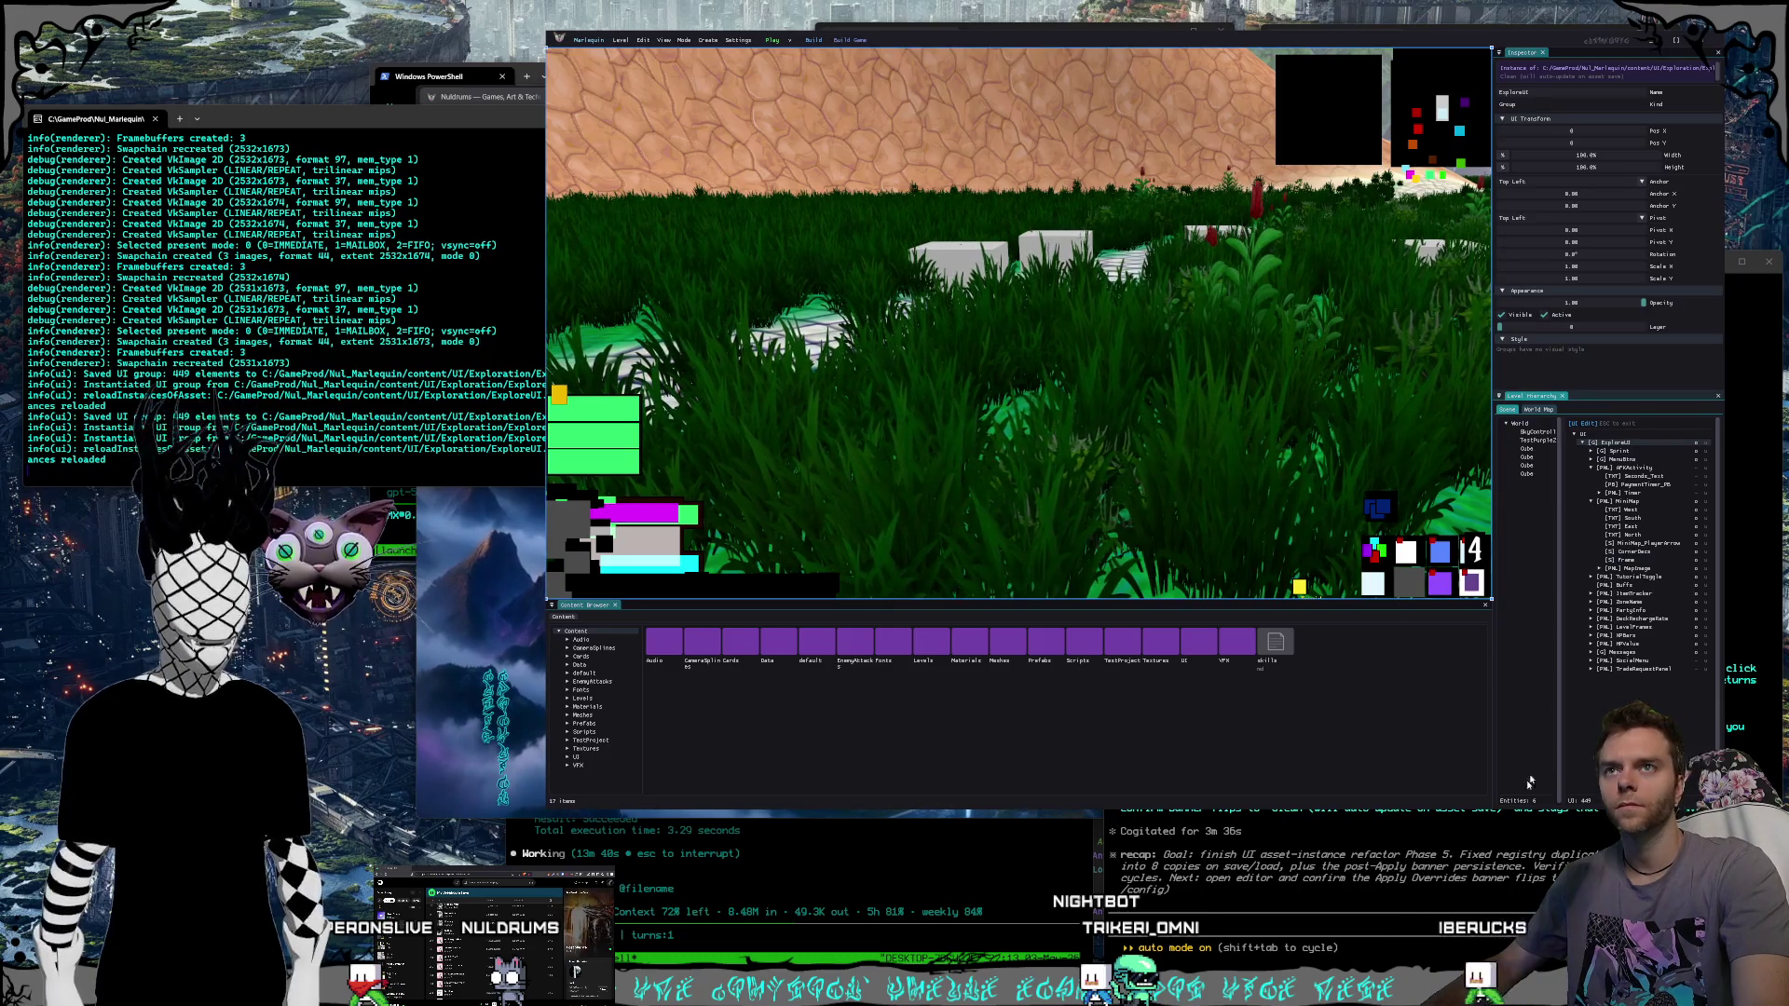
key(alt+Tab)
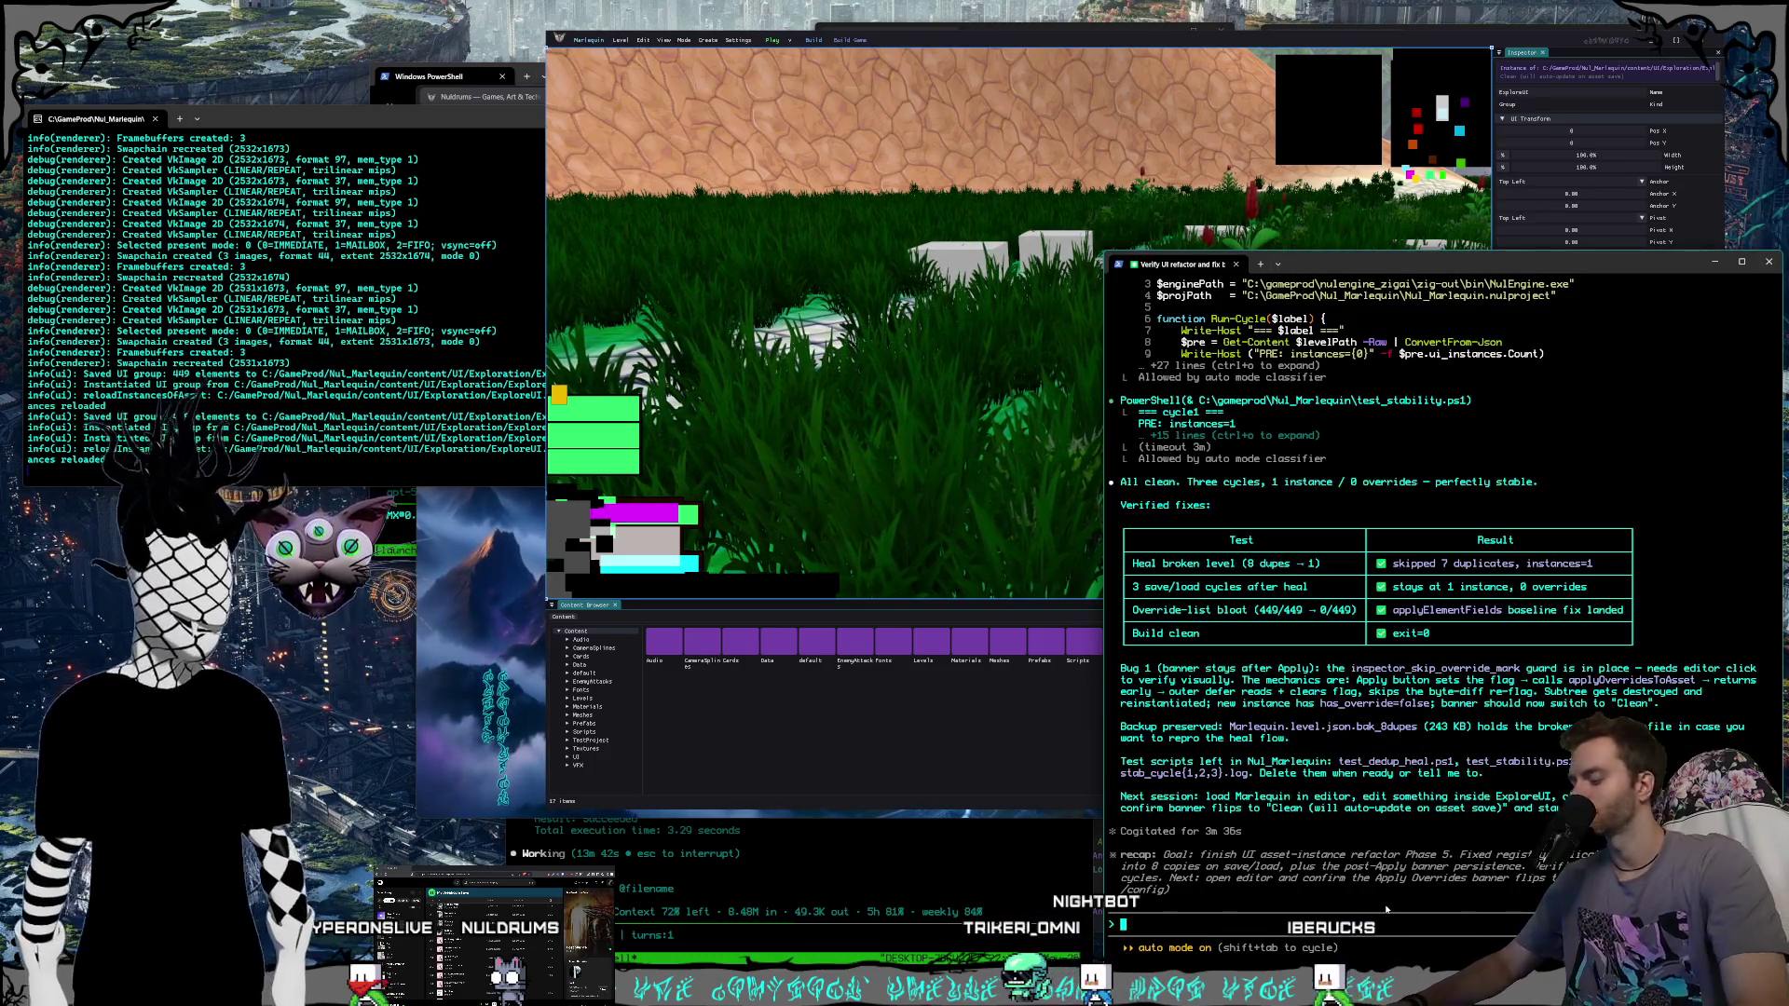
Rearrange the Marlequin log terminal and game editor windows so the log is visible.
click(583, 123)
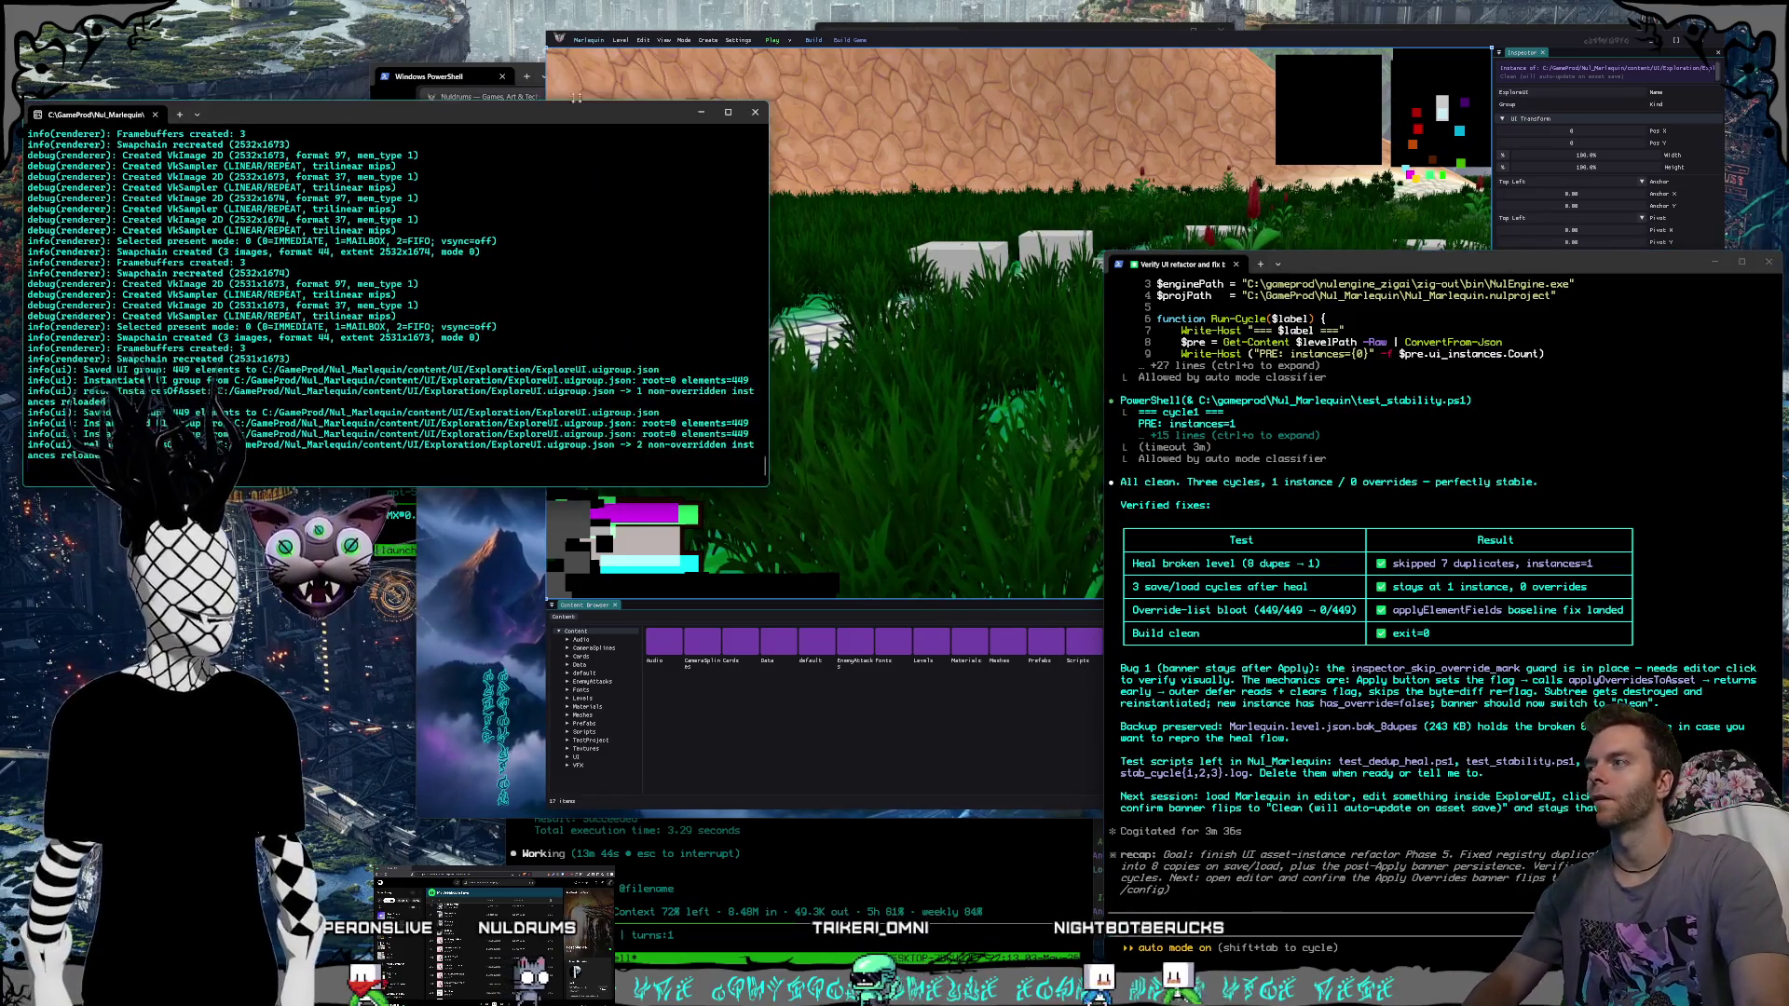
drag(582, 123, 1109, 118)
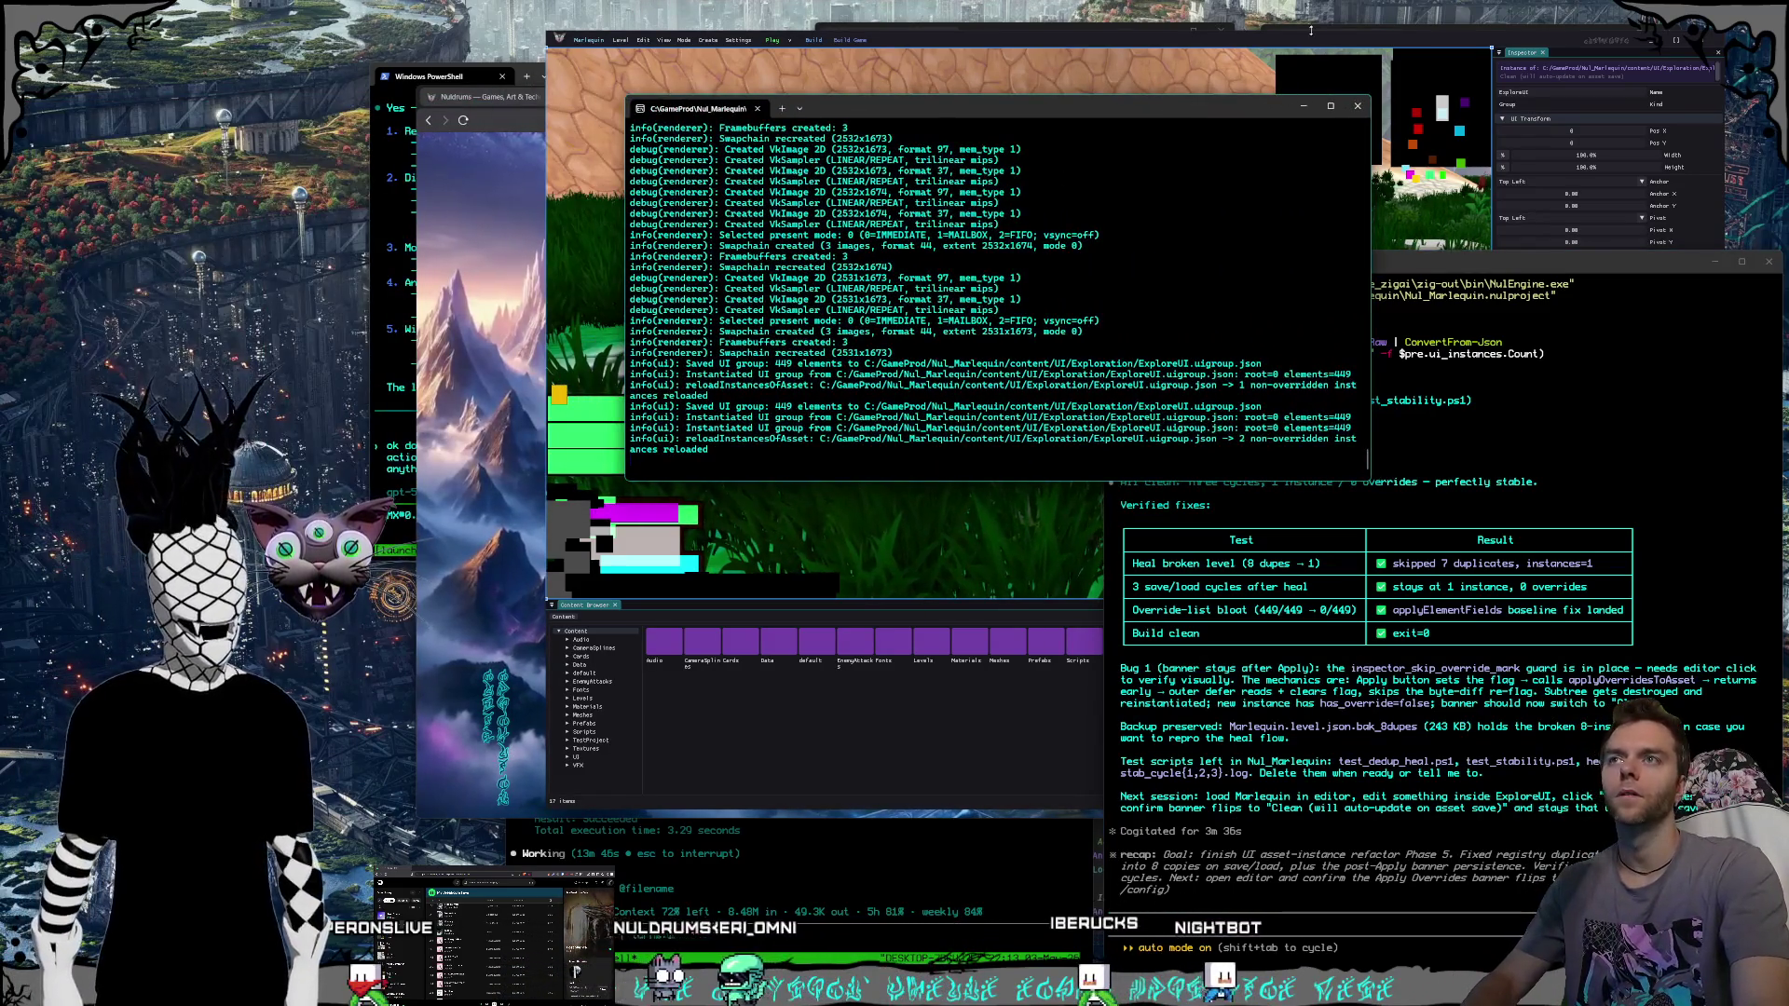
key(alt+Tab)
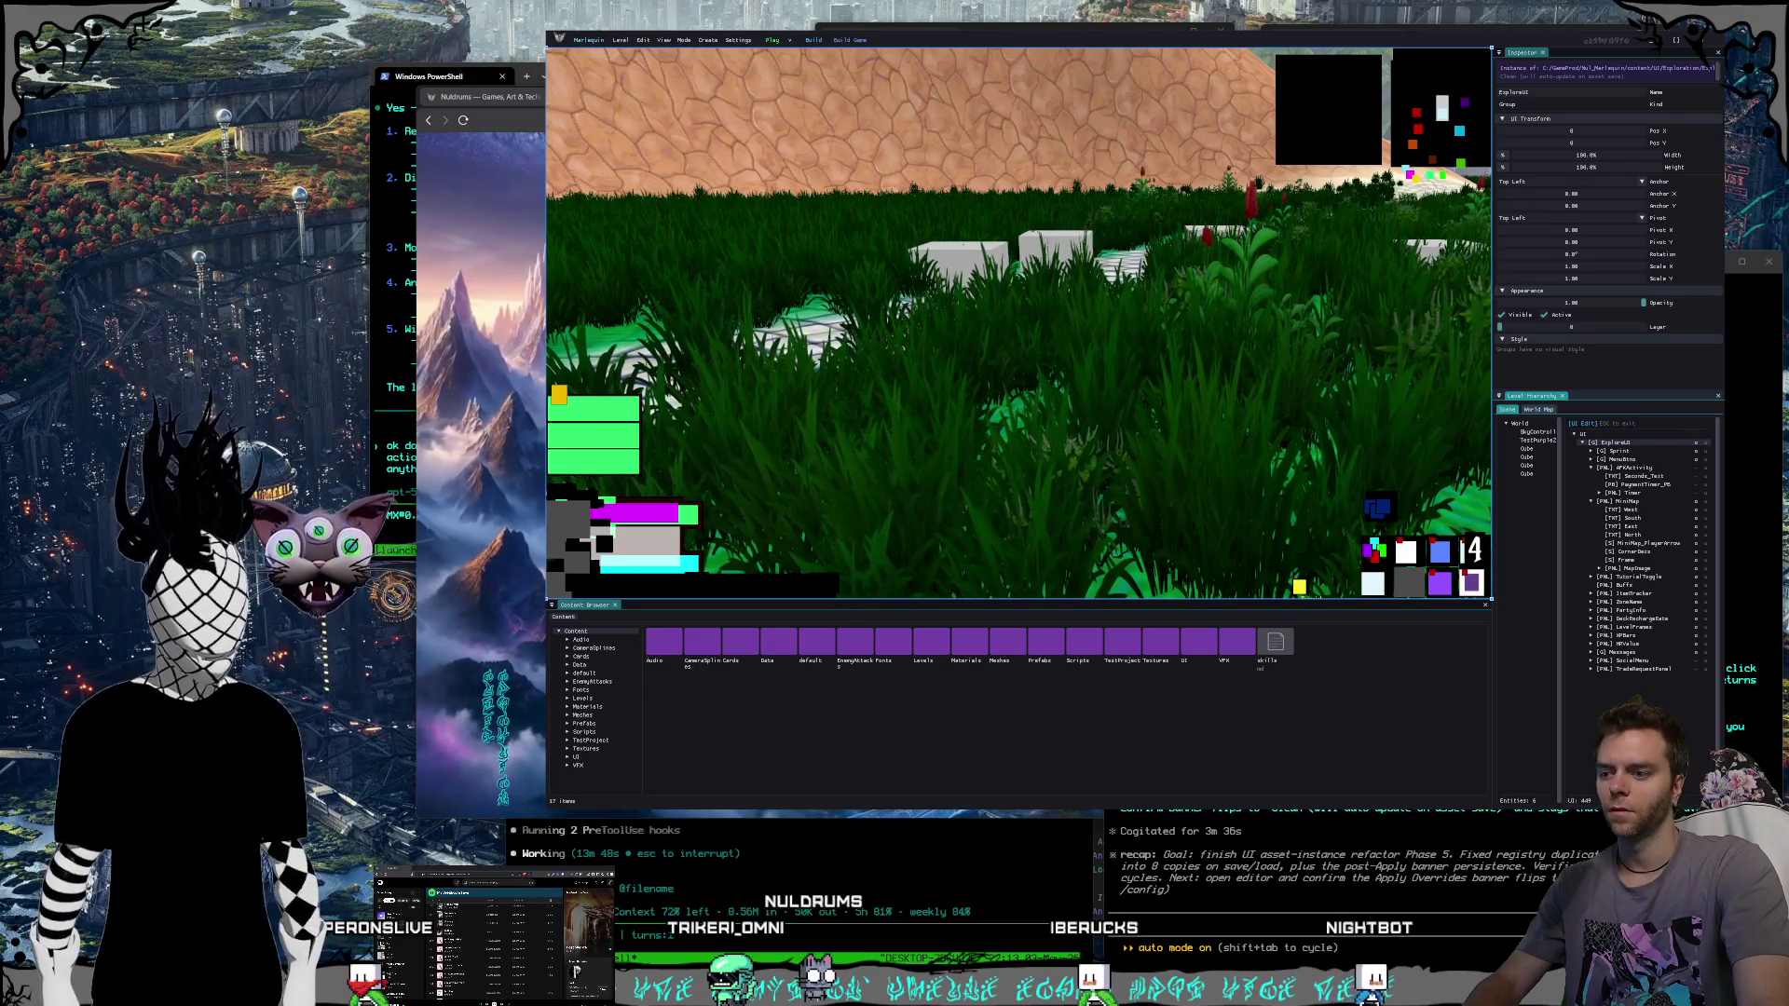
click(1651, 40)
click(941, 990)
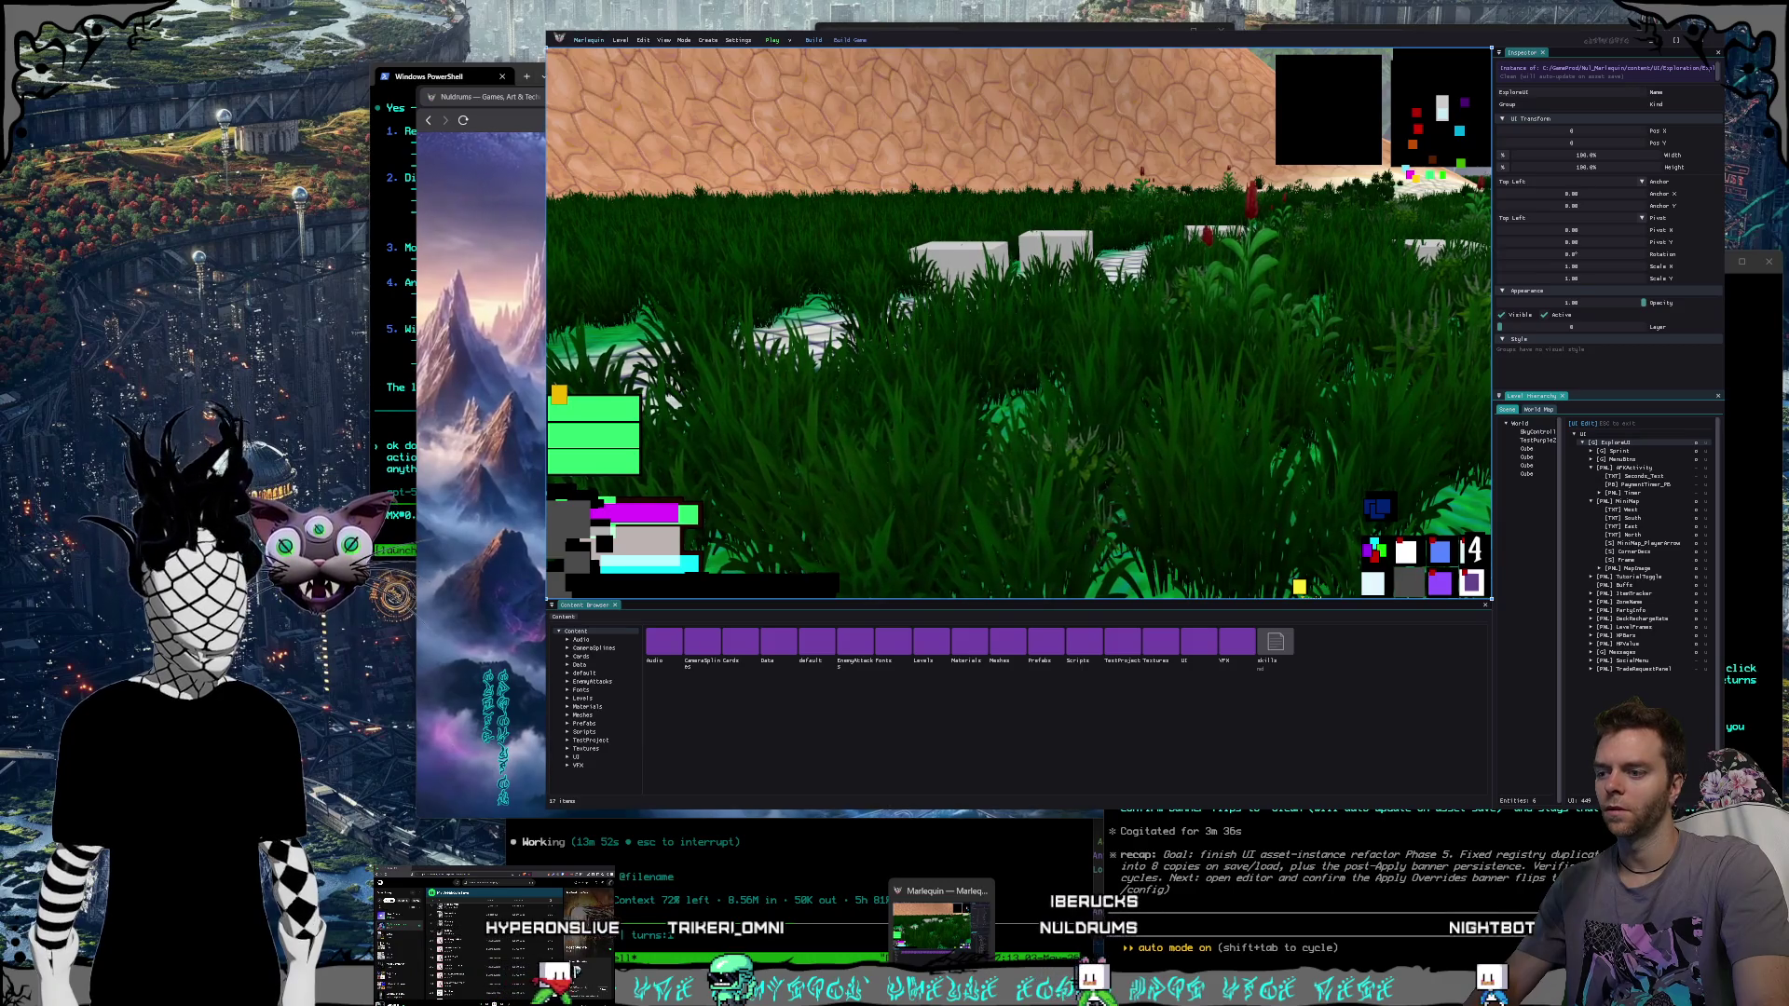
mouse_move(736, 945)
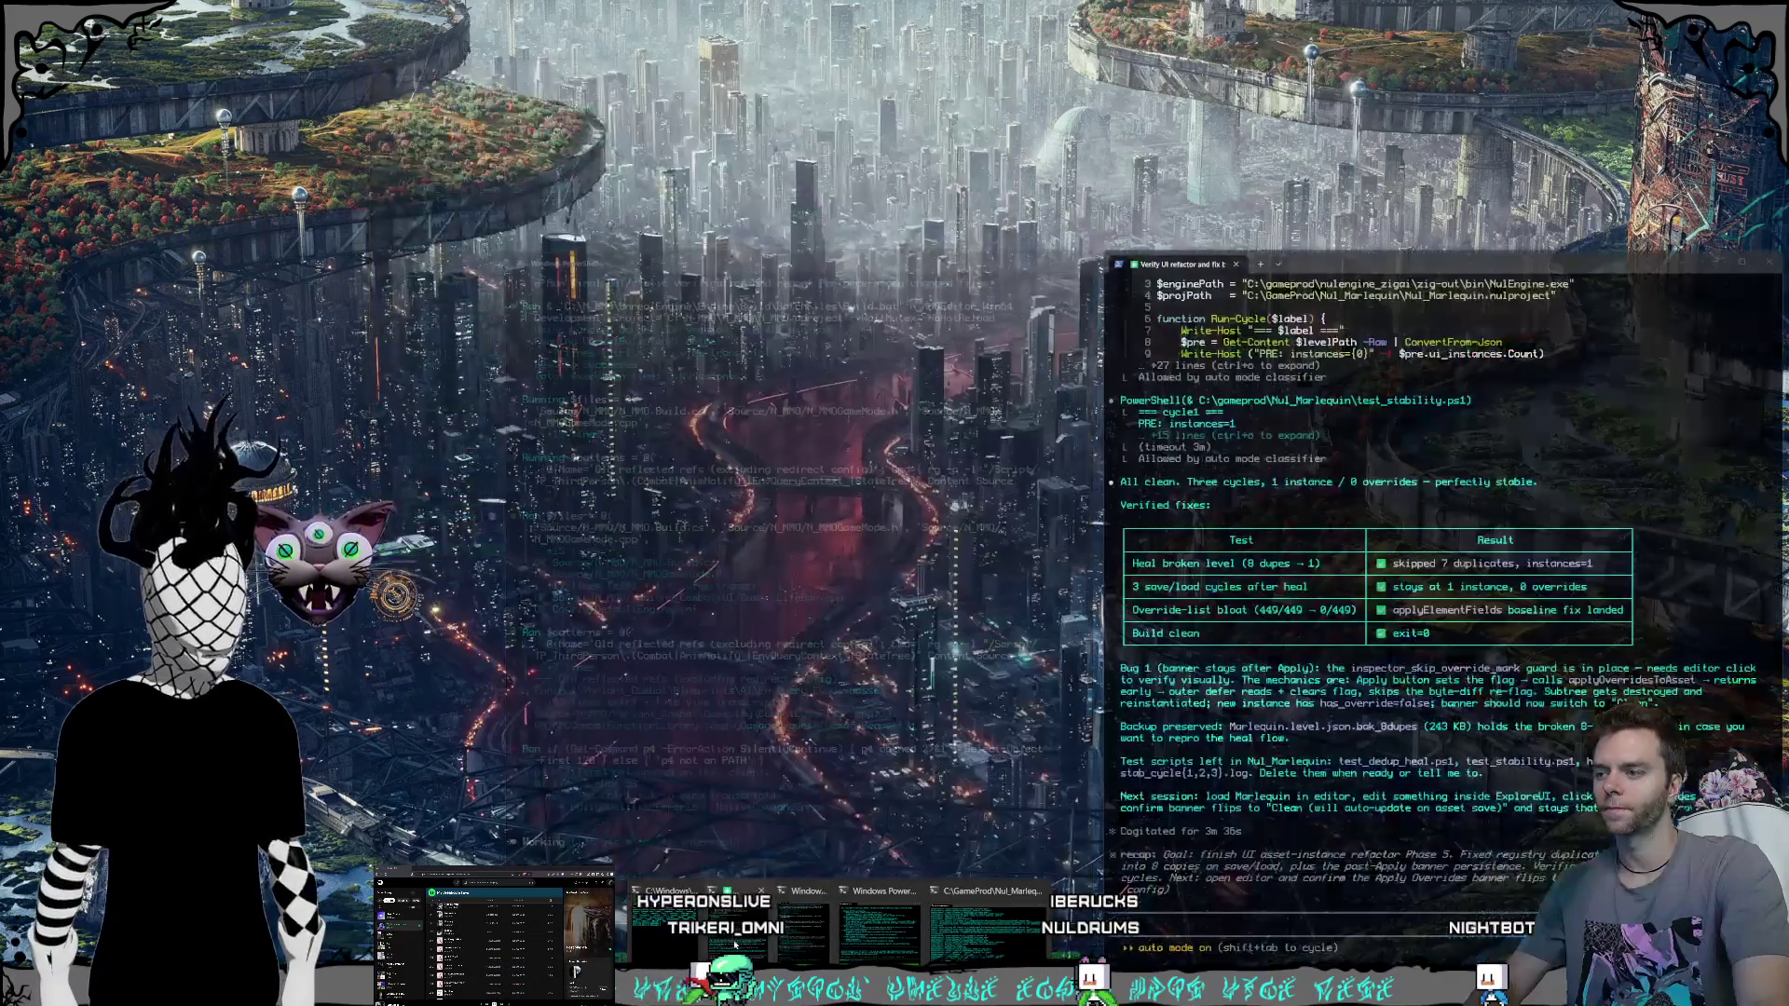
click(988, 928)
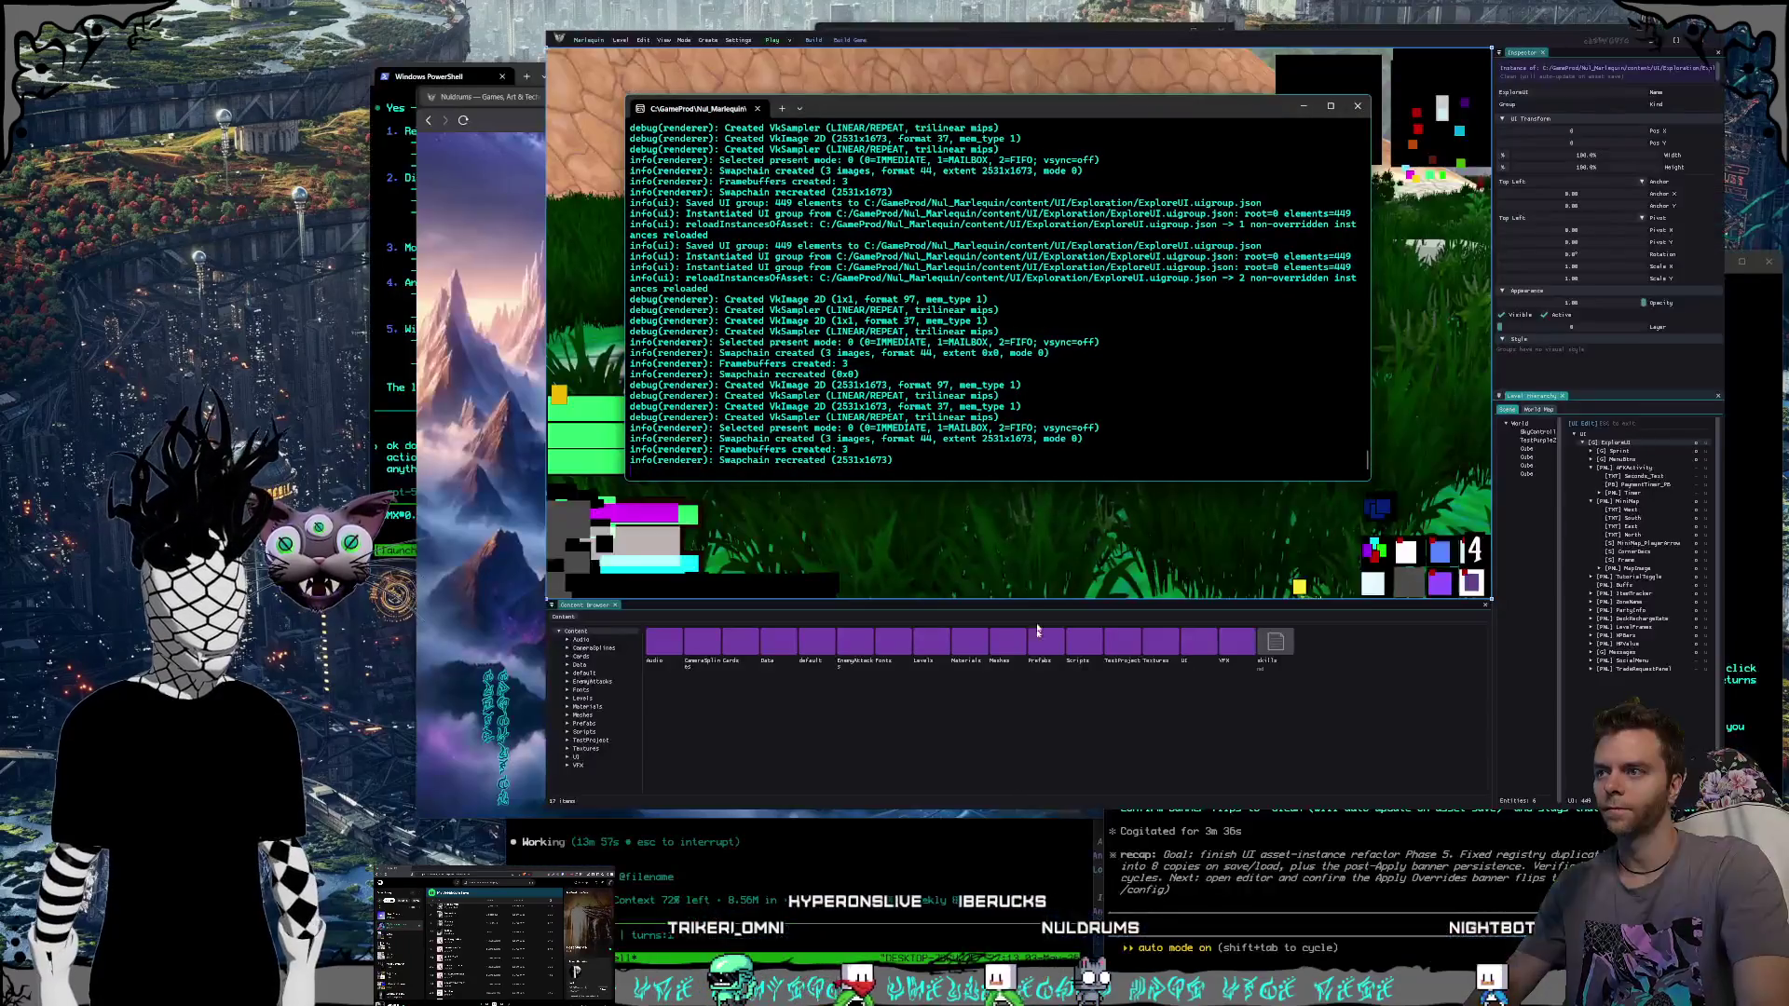
drag(1071, 112, 1152, 89)
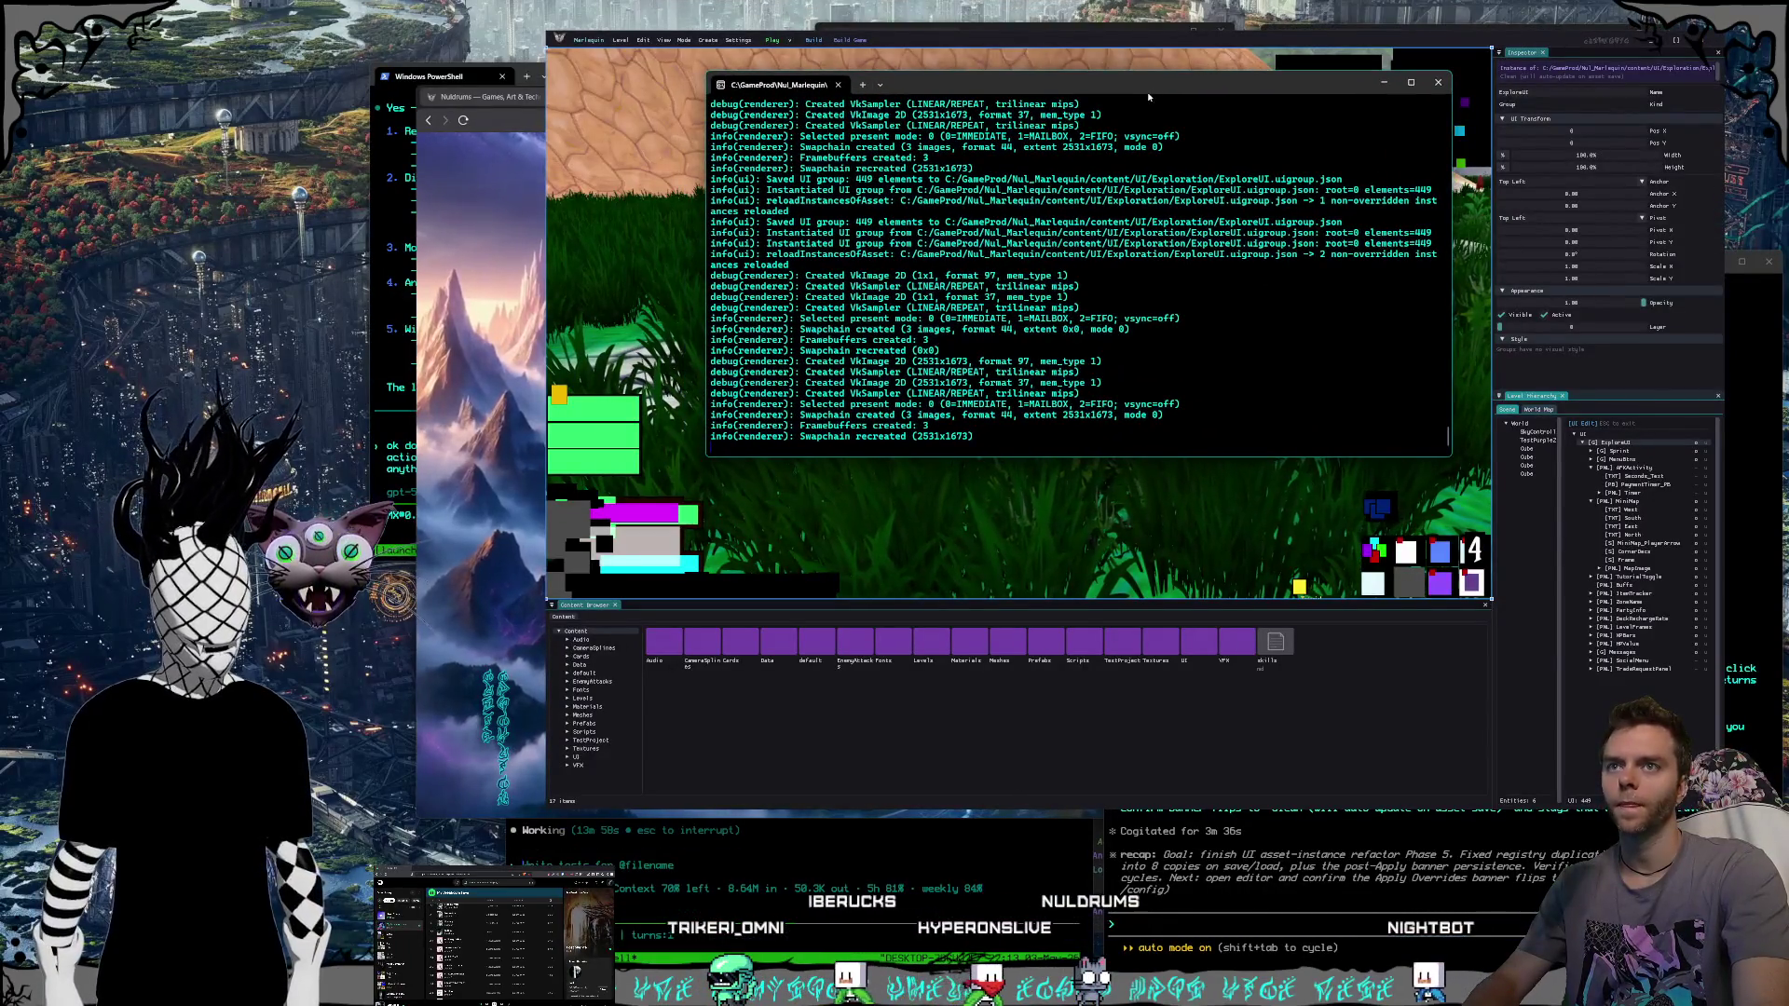
Screenshot the Marlequin log lines and paste the image into the agent prompt.
key(ctrl+Print)
mouse_move(694, 48)
mouse_down()
mouse_move(1286, 313)
mouse_move(1735, 669)
mouse_move(1717, 637)
mouse_up()
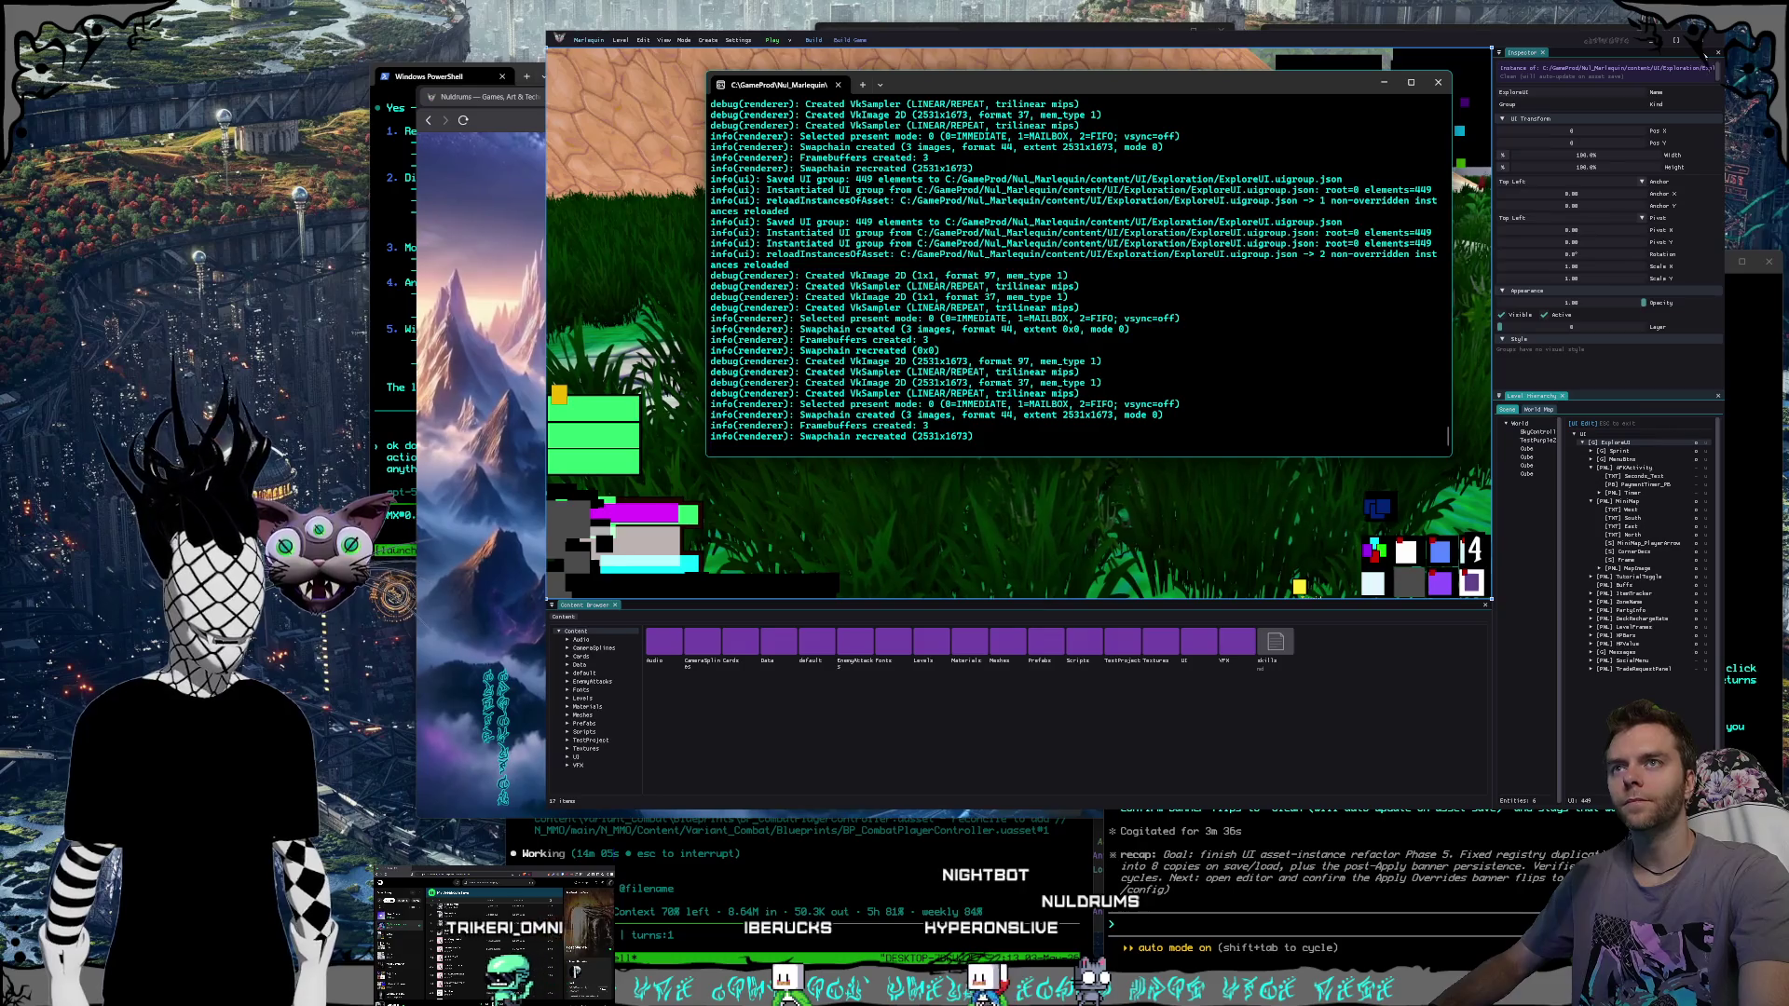
mouse_move(1270, 94)
mouse_down()
mouse_move(912, 178)
mouse_move(757, 190)
mouse_up()
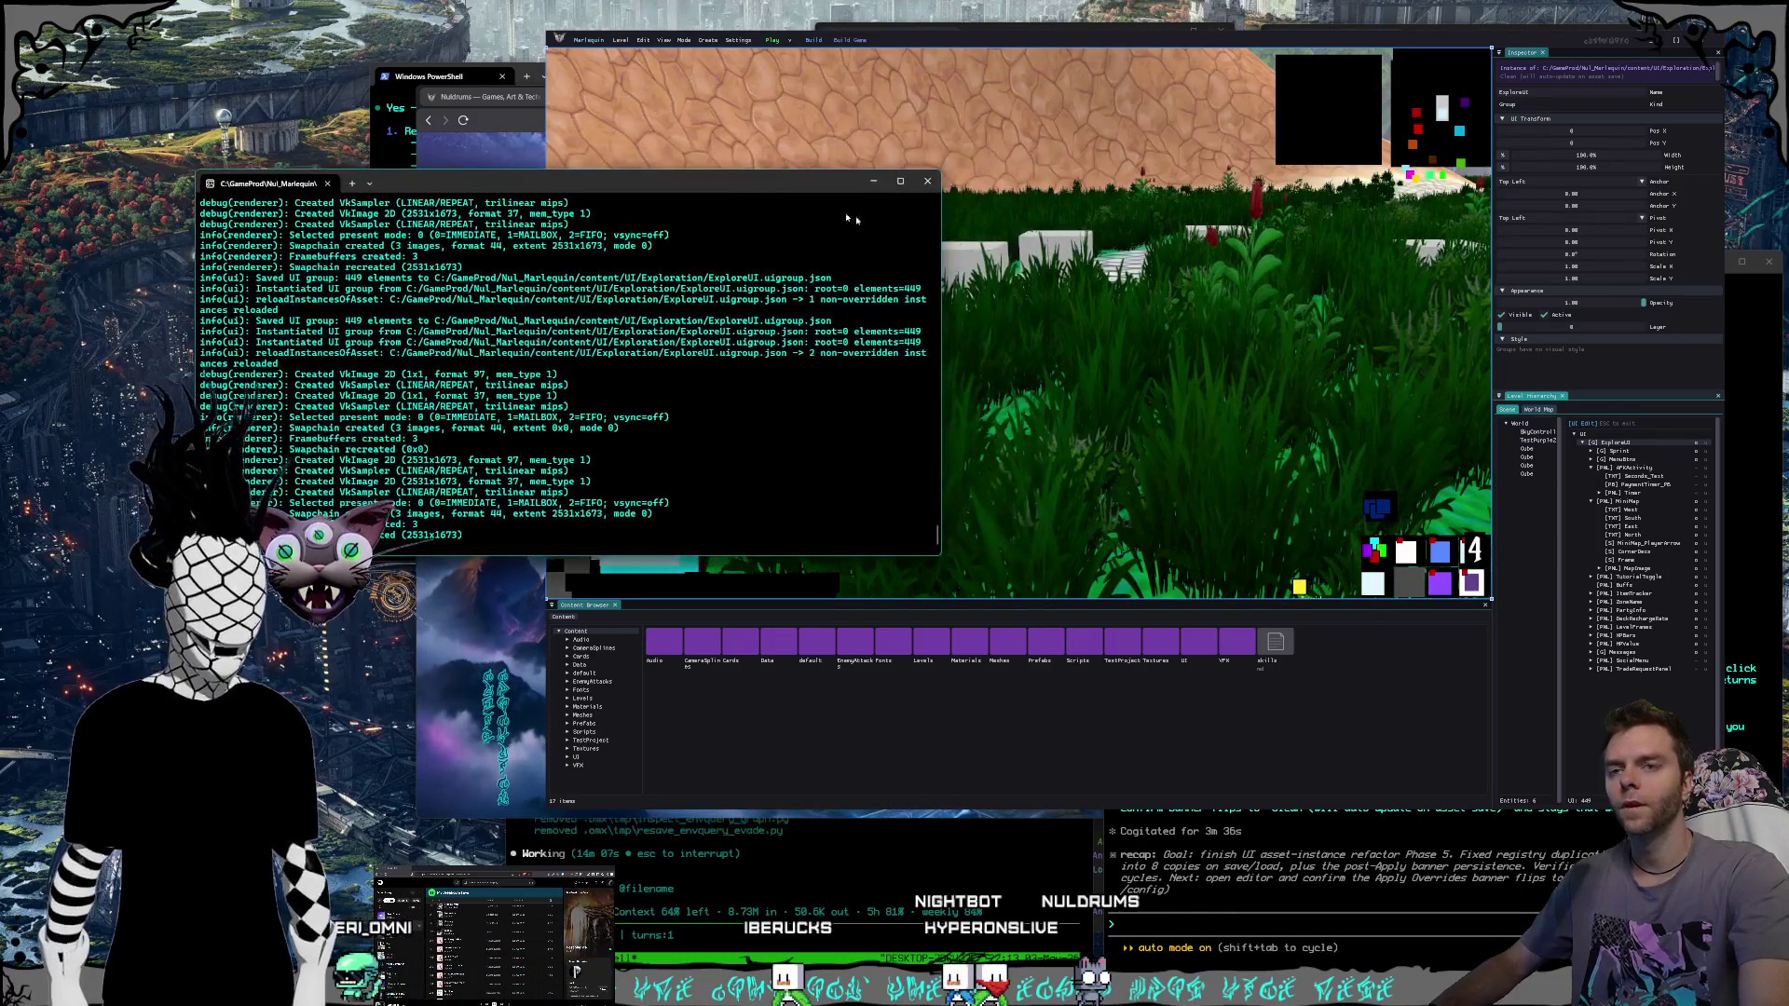
click(1137, 111)
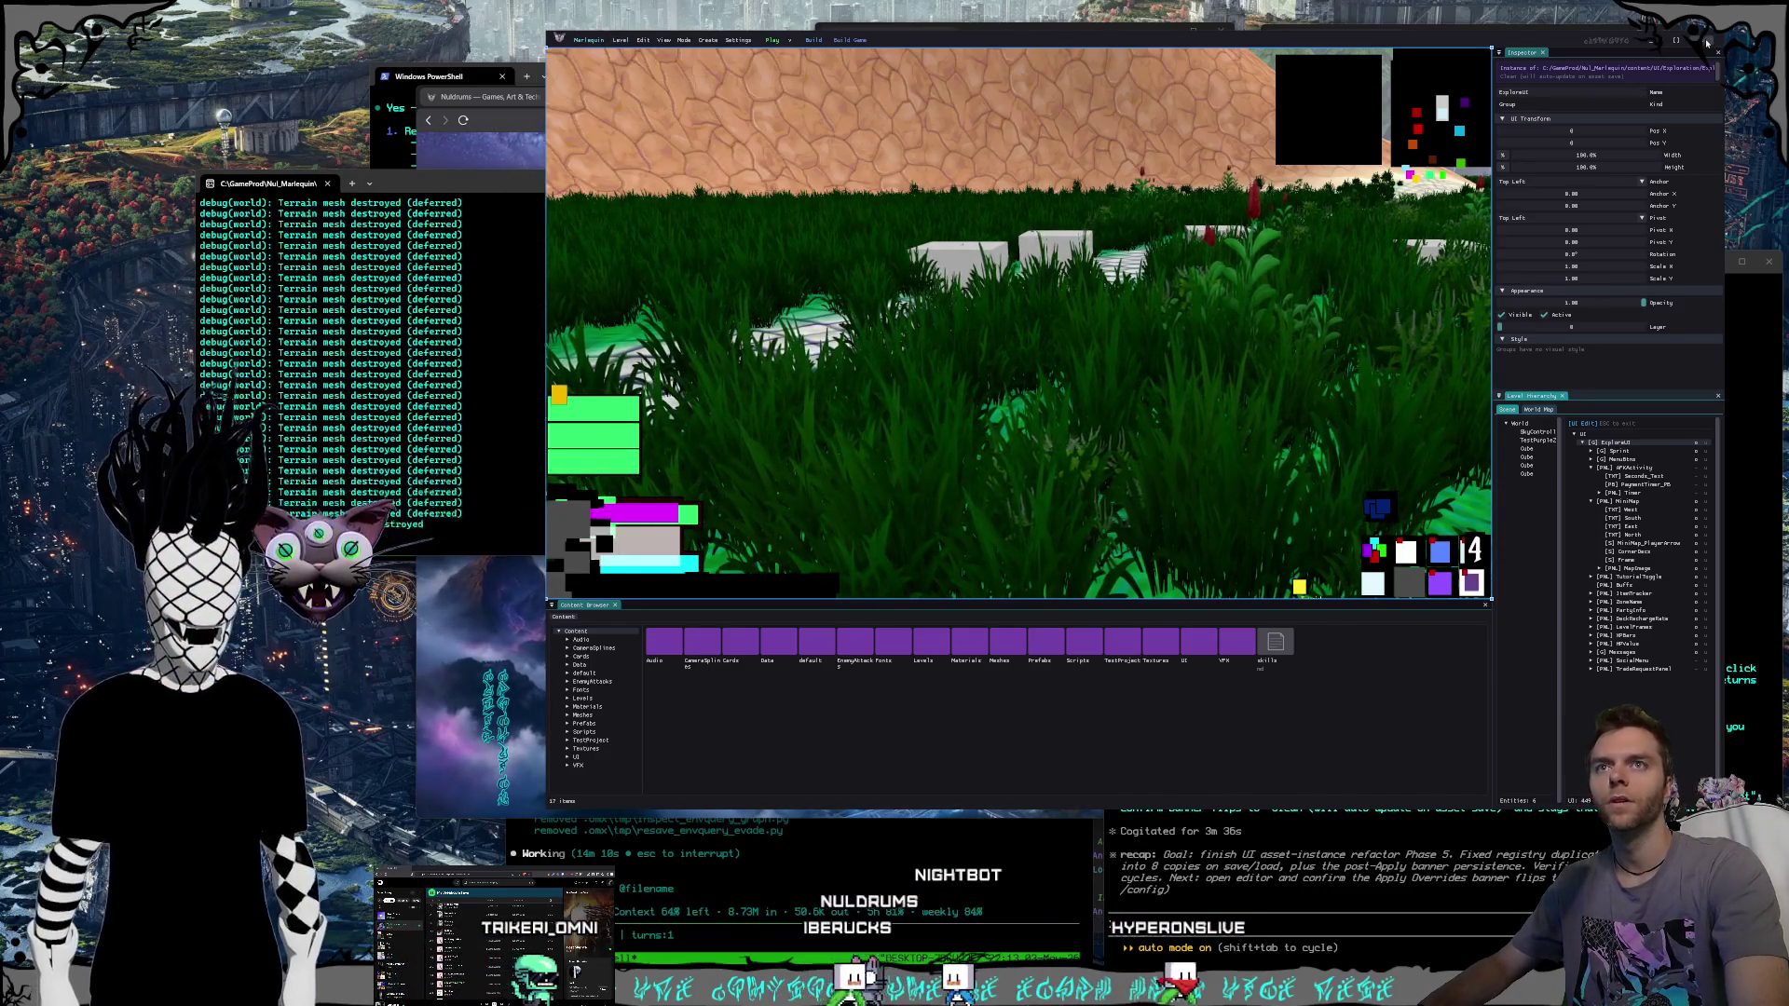
key(ctrl+v)
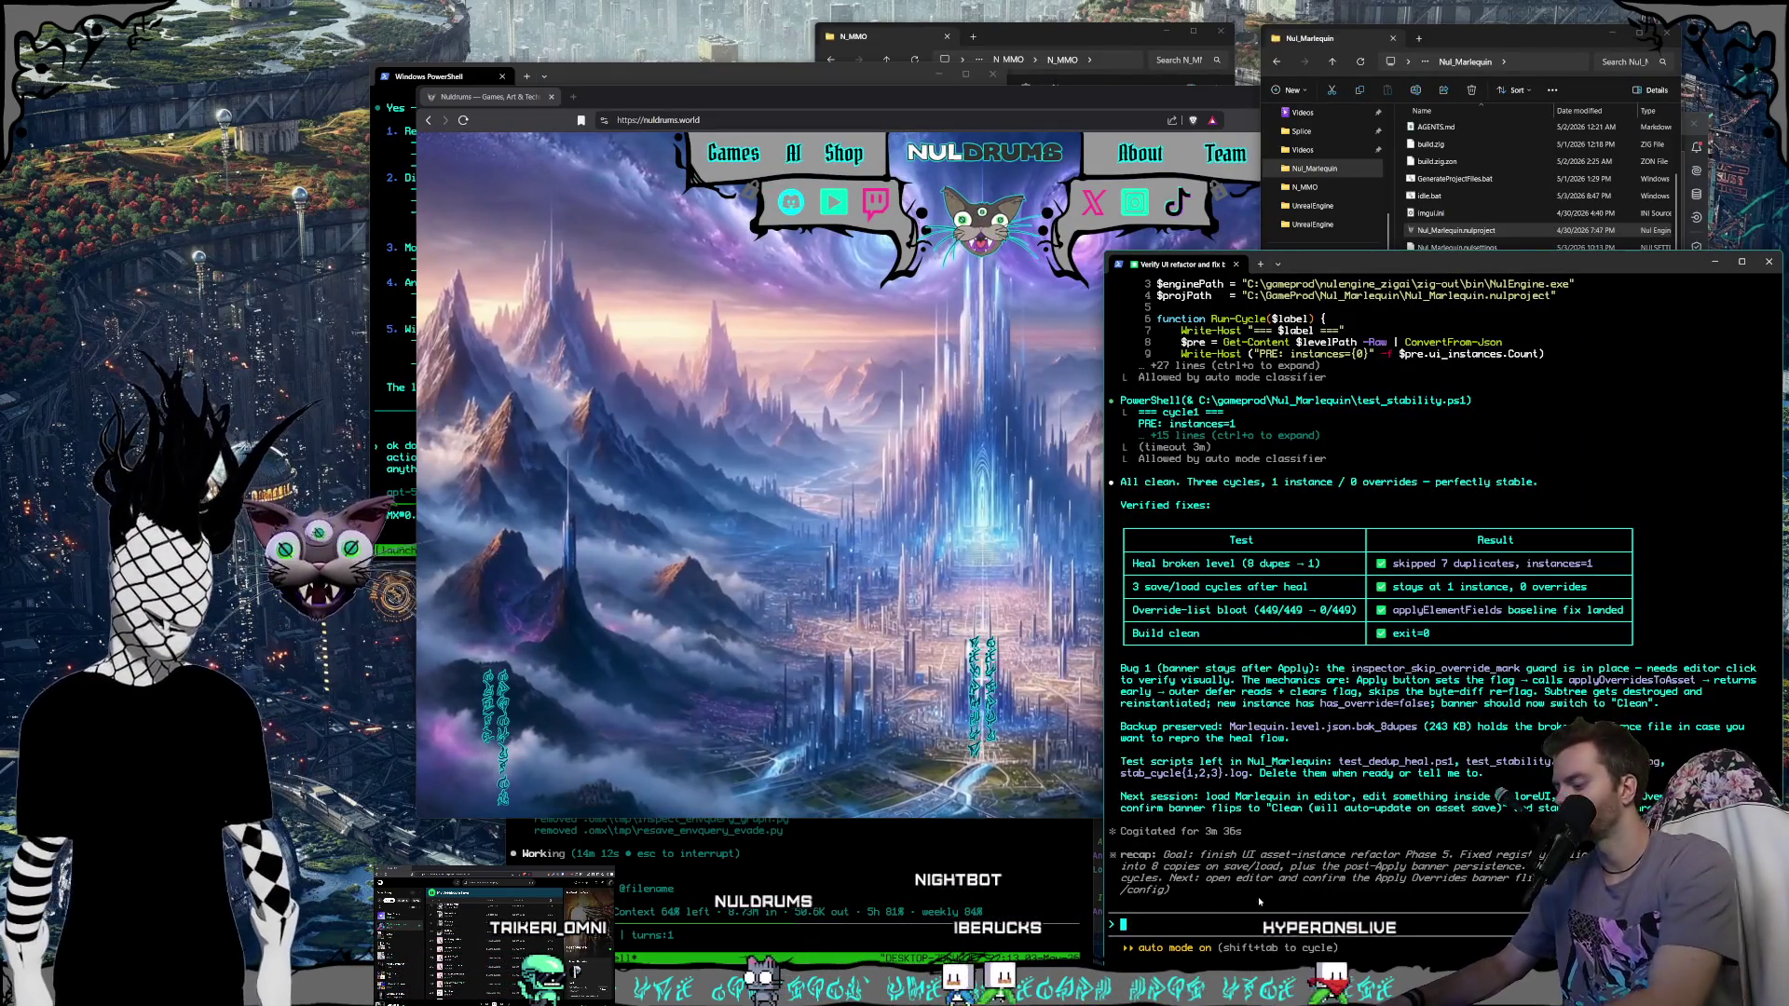
Start the bug report, then relaunch Nul_Marlequin, snip its right-side panels, and close it.
text(there's som)
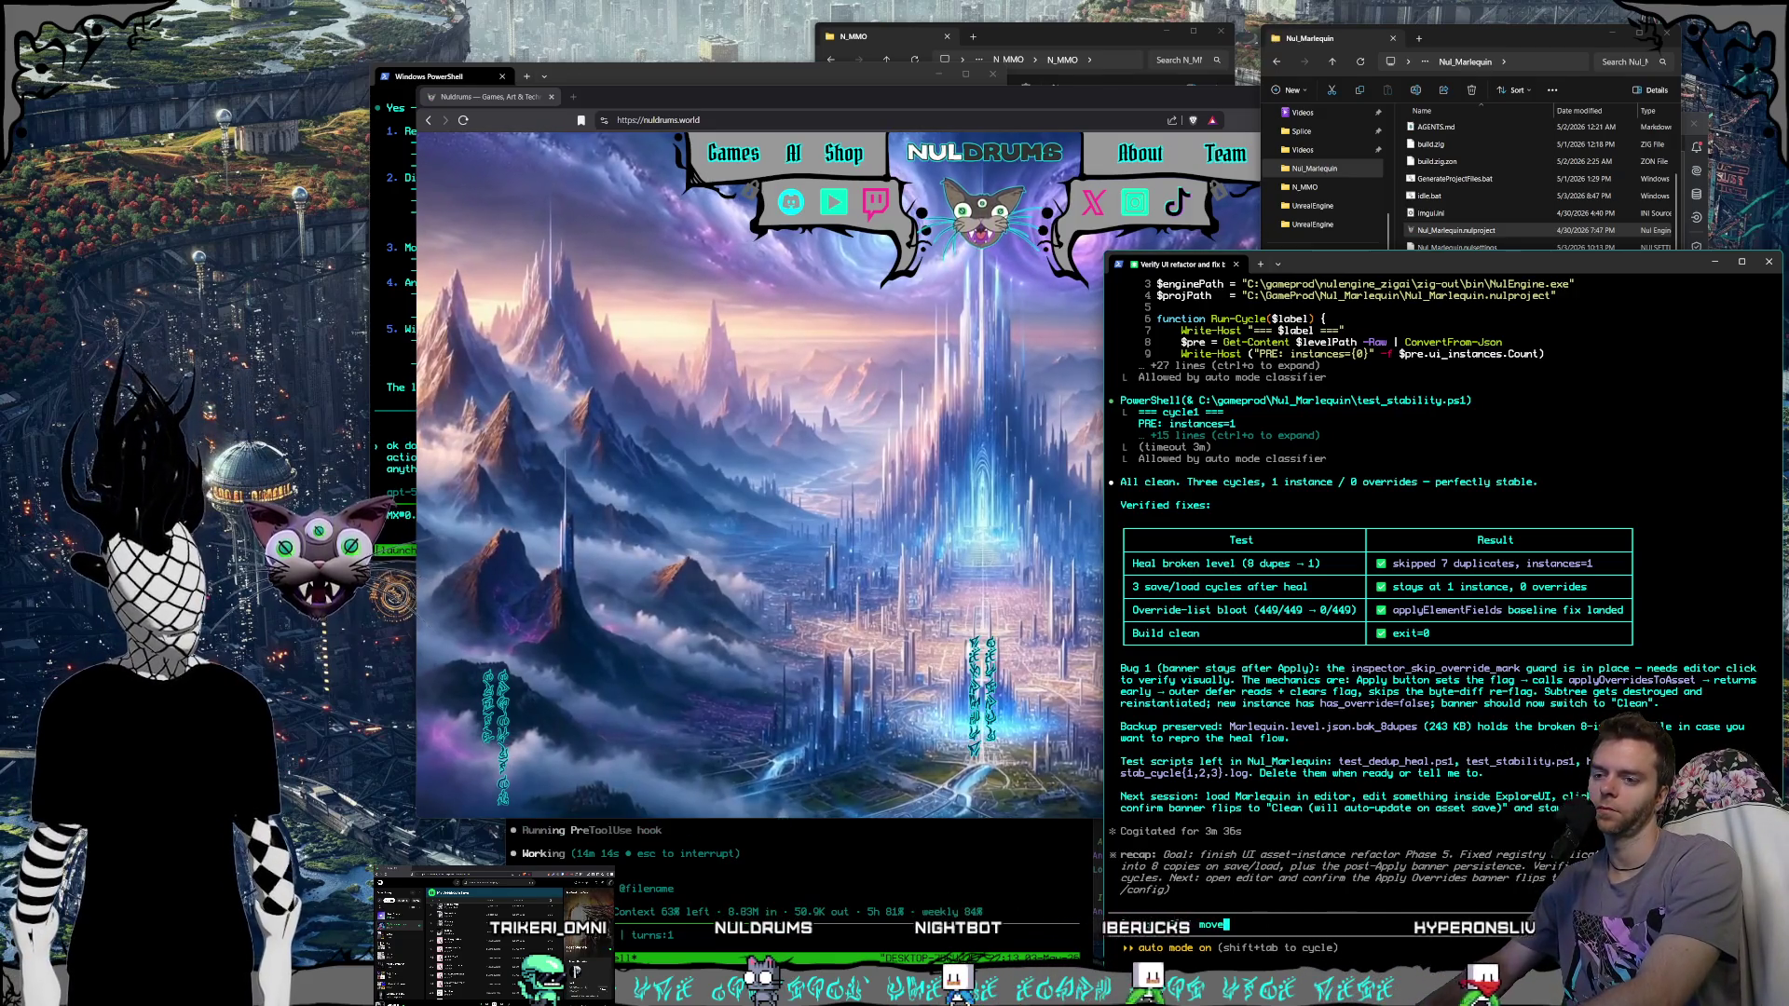
text(eth)
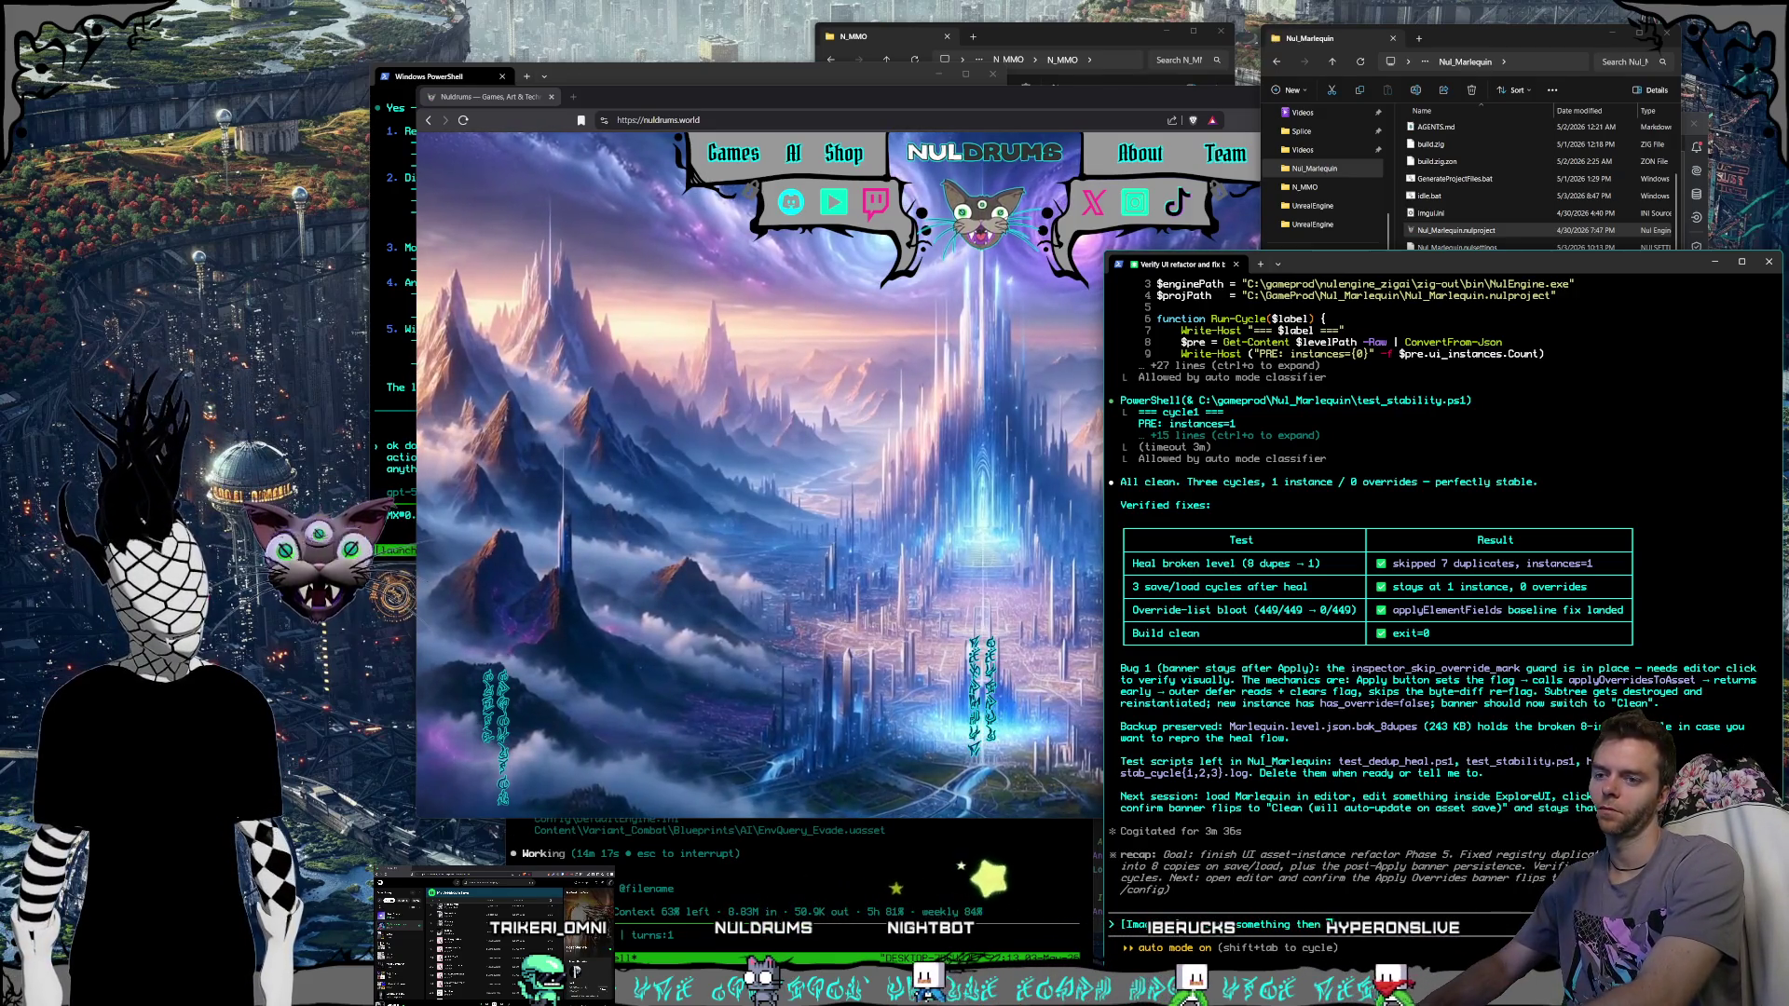
text(ing )
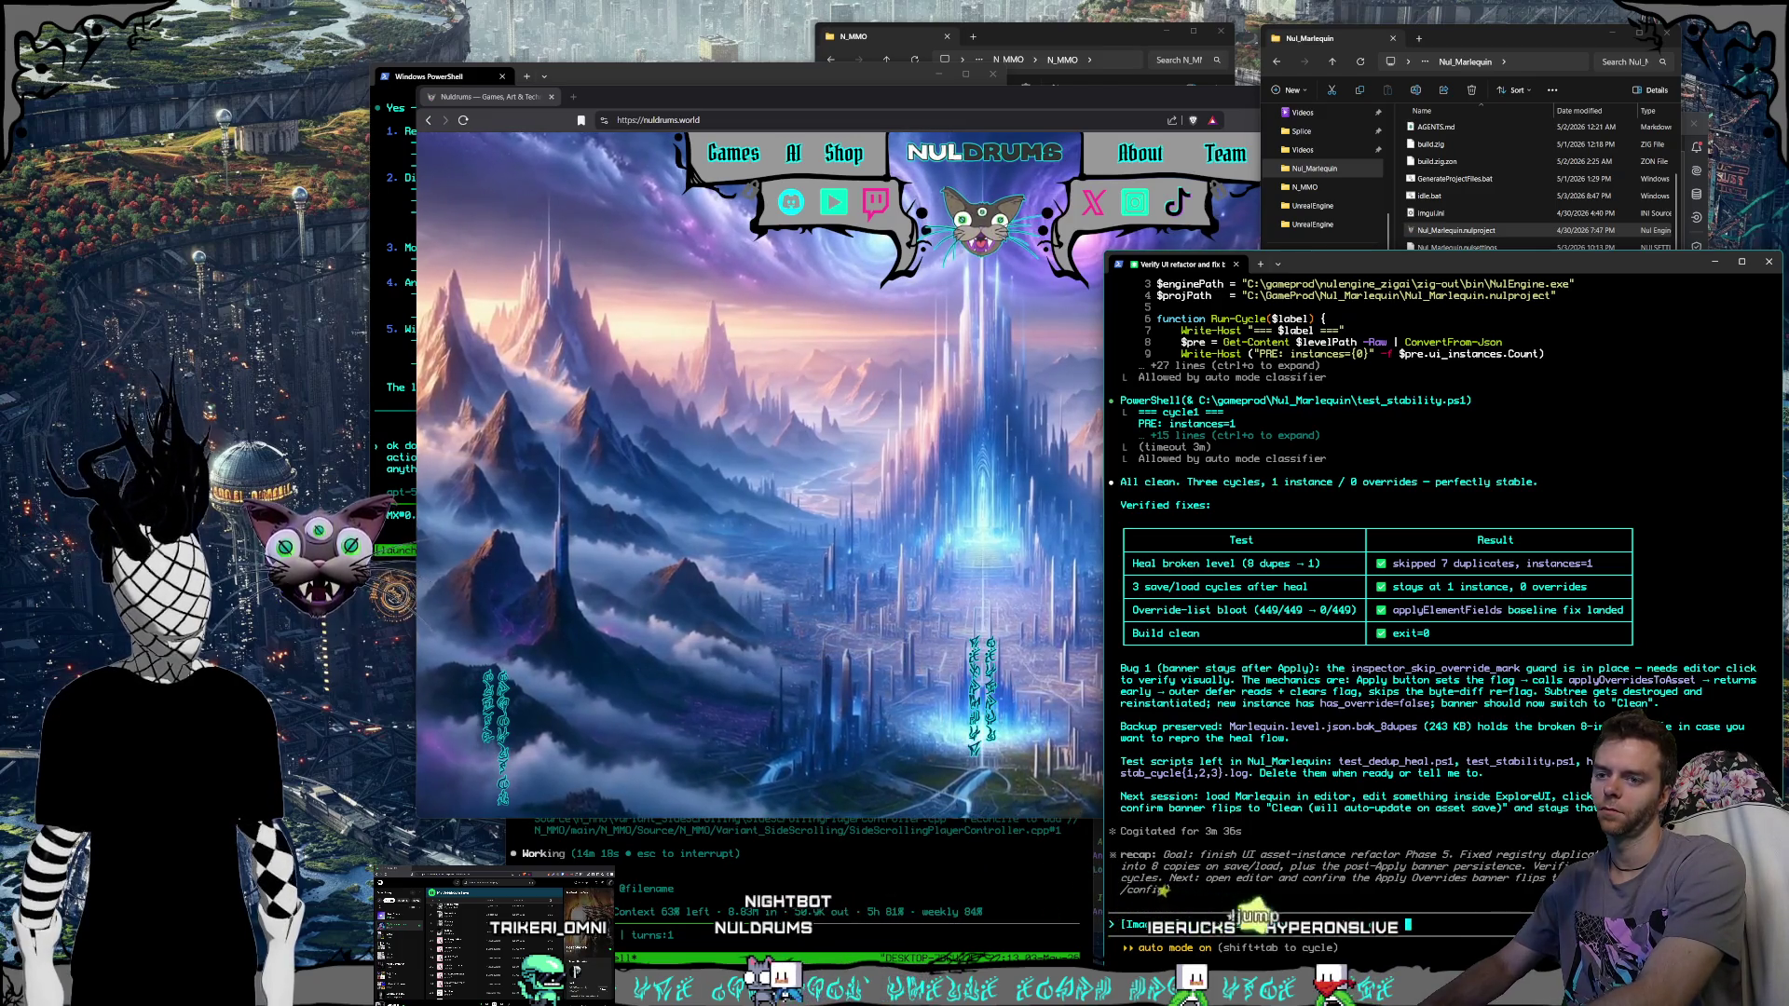
text(ply t)
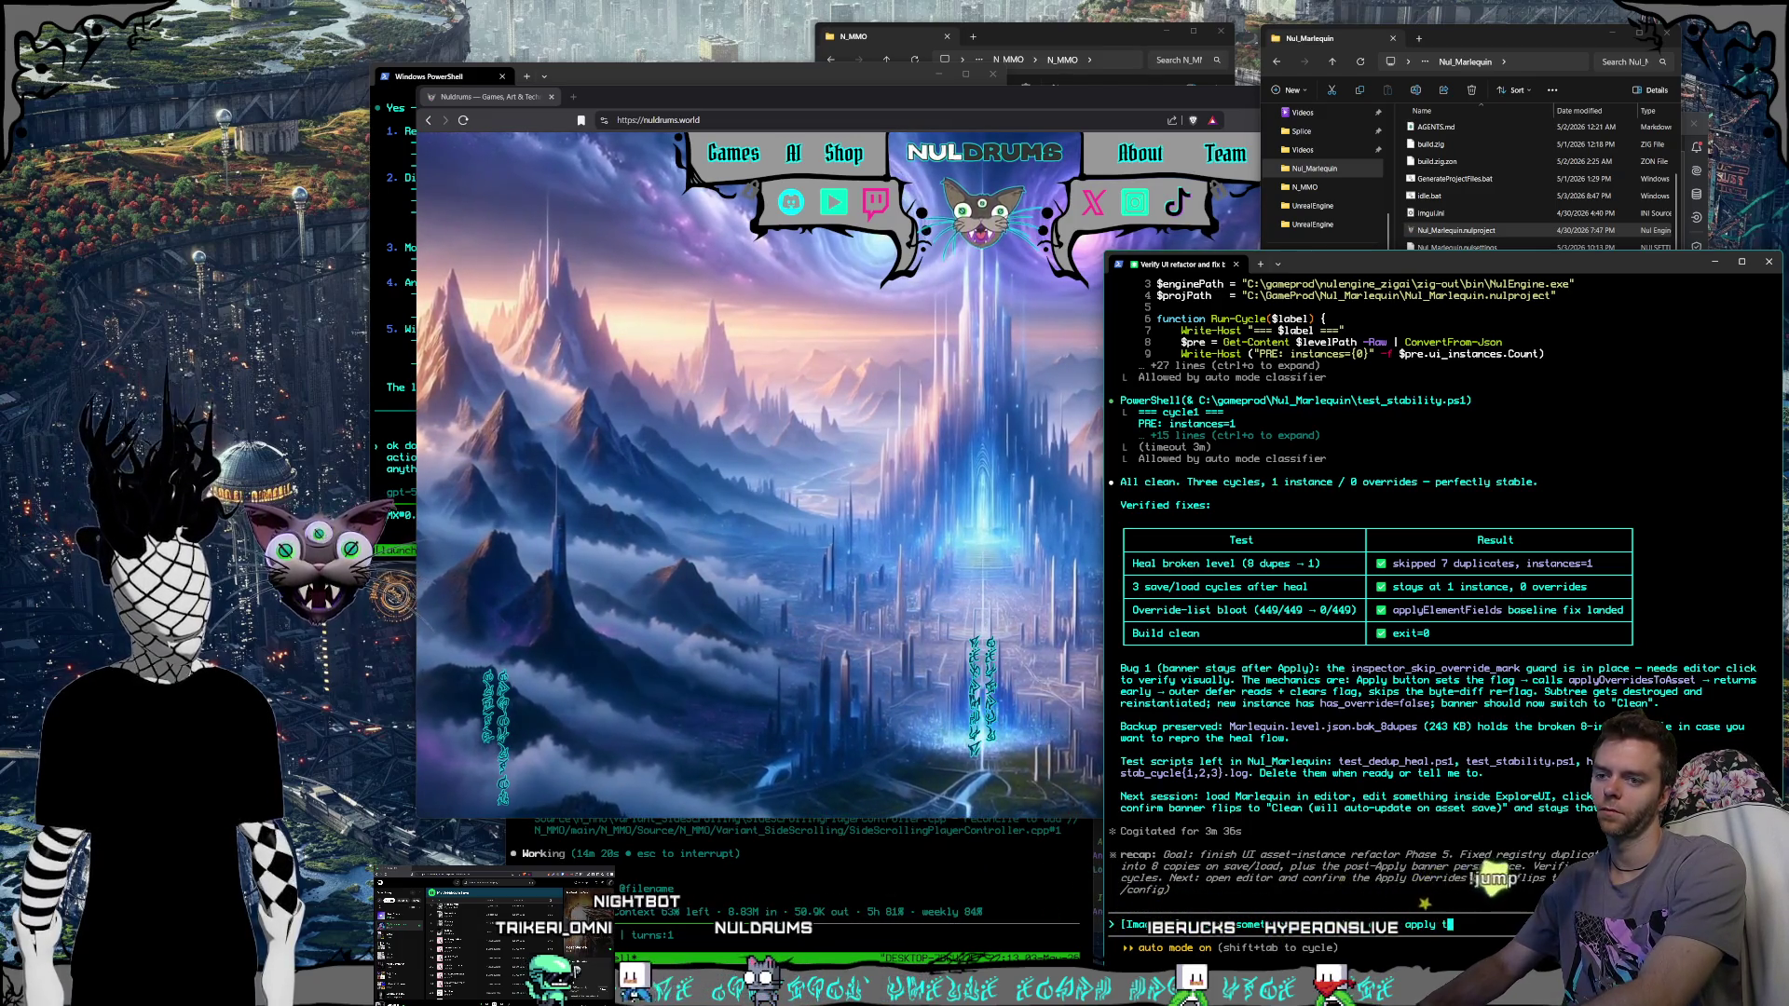
text( before t)
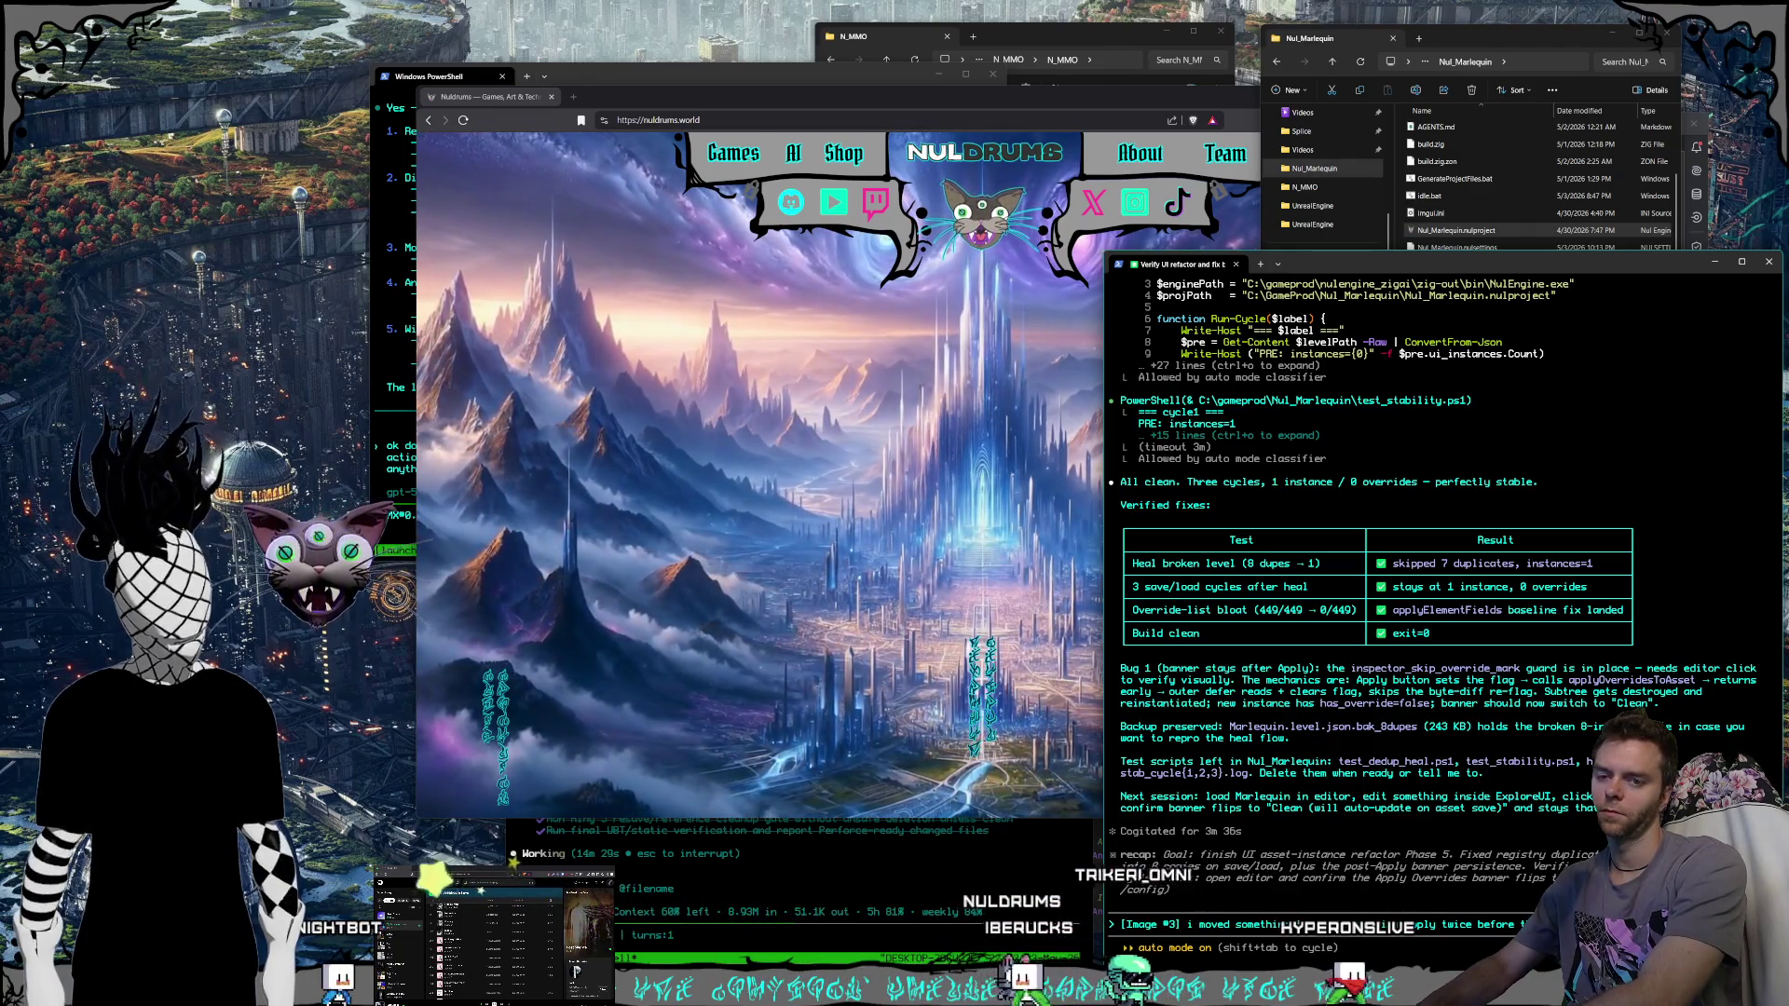
text(he banner went away too,)
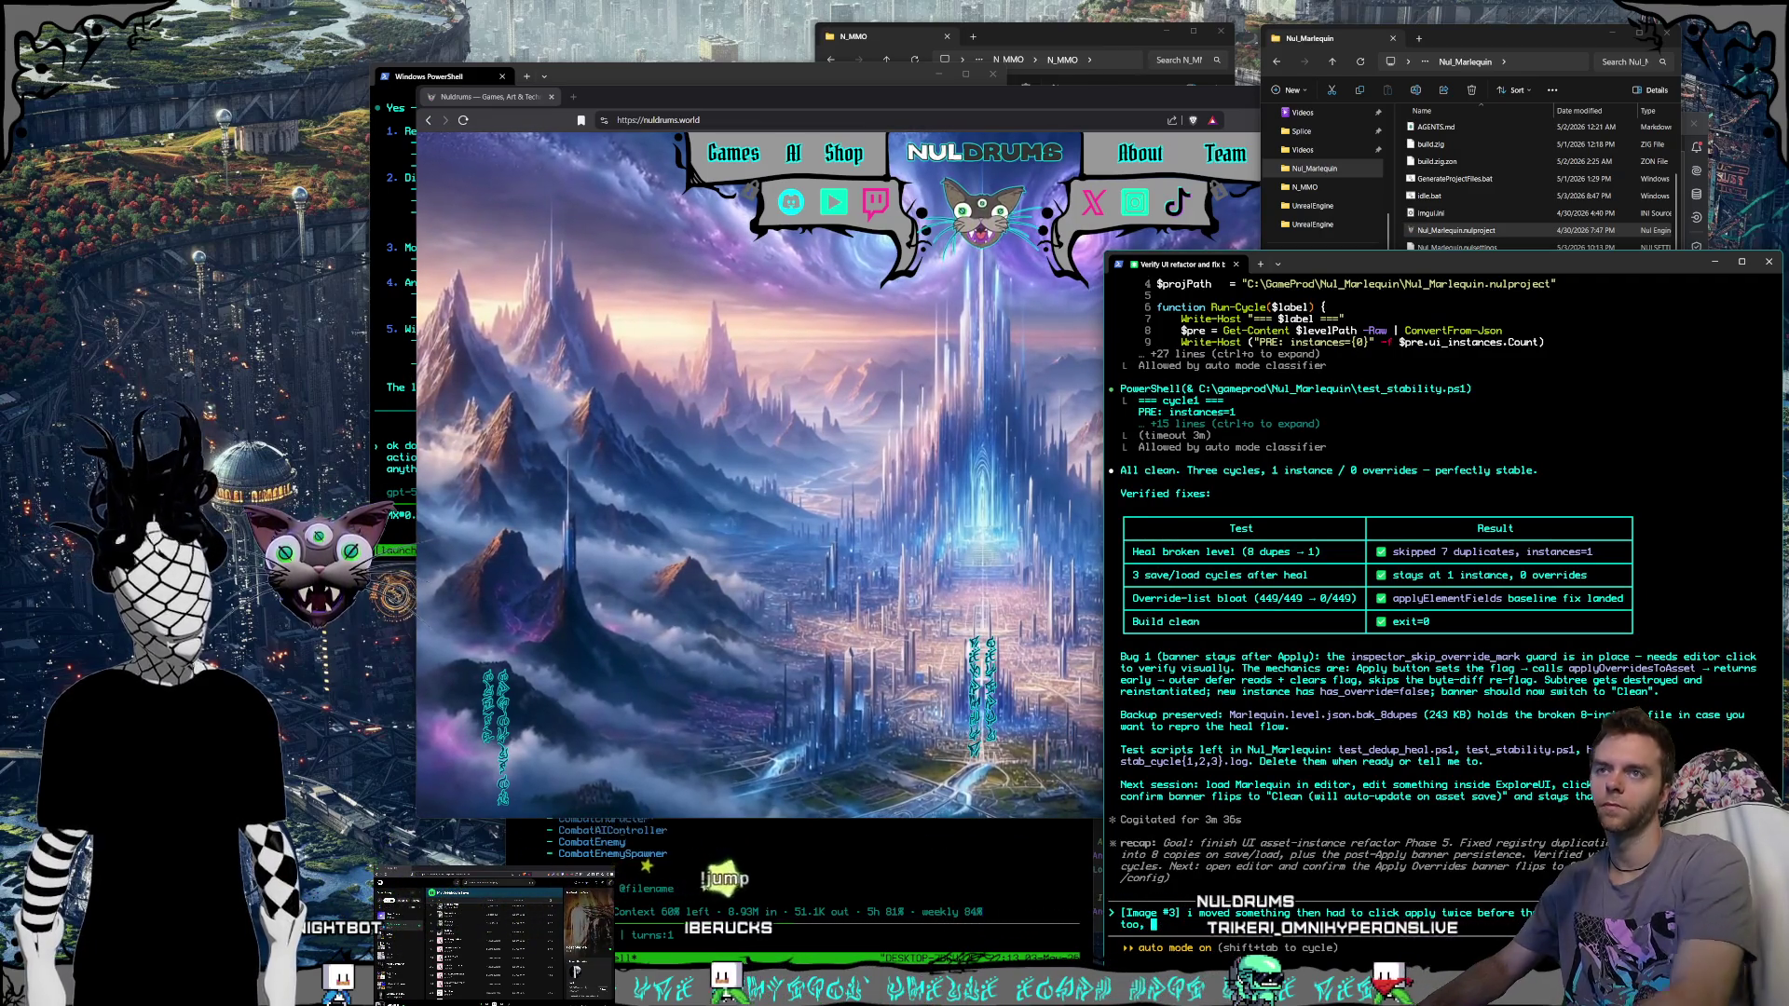
double_click(1474, 231)
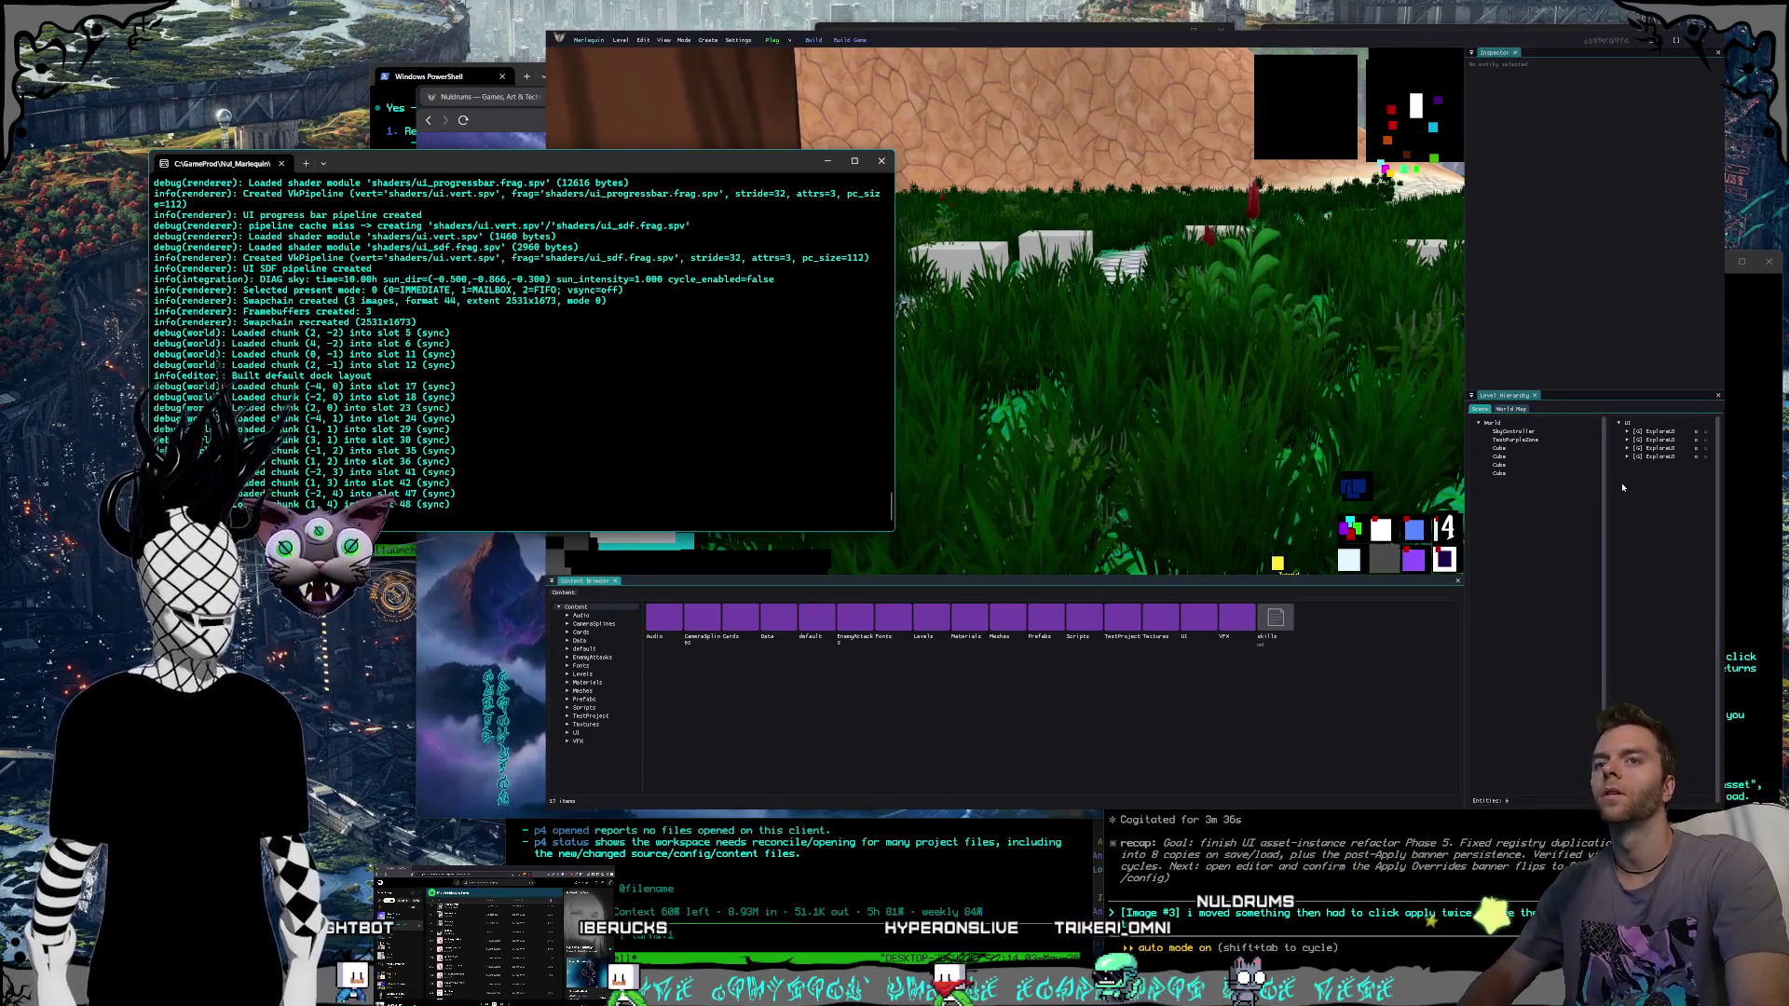
click(1438, 324)
key(super+shift+s)
drag(1594, 382, 1742, 509)
click(1710, 42)
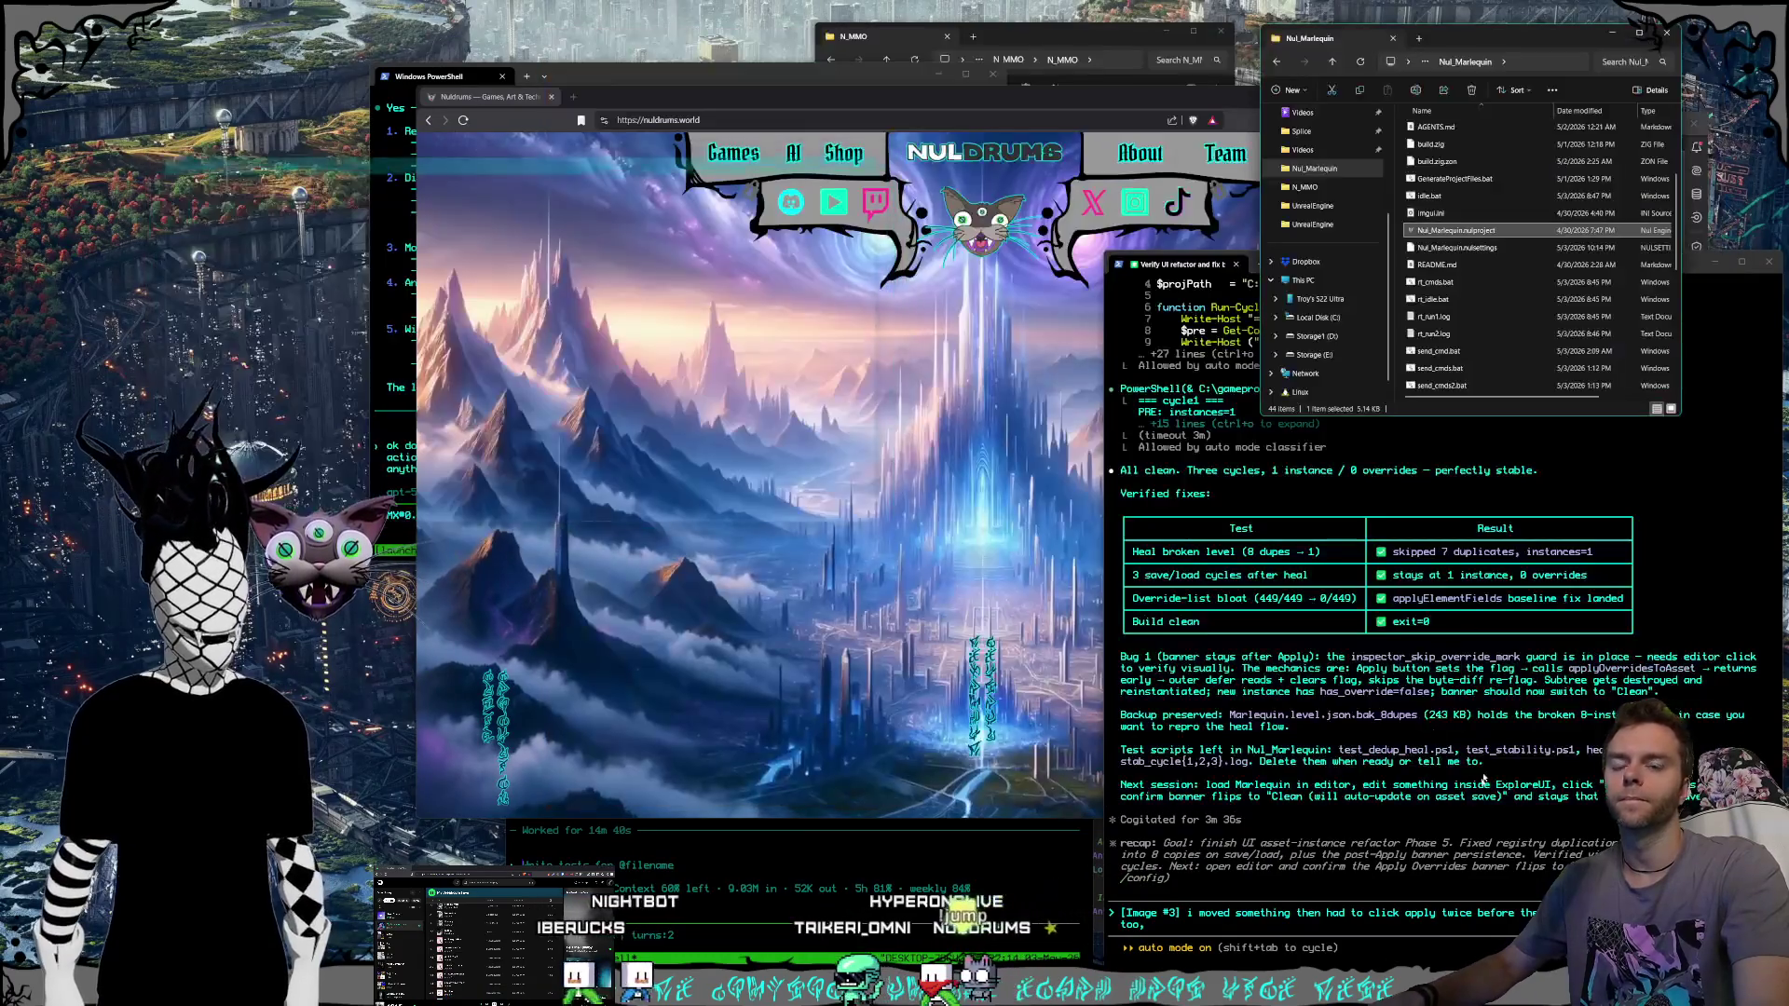
Finish the report about duplicate ExploreUI instances after reloading overrides and send it.
text( the ov)
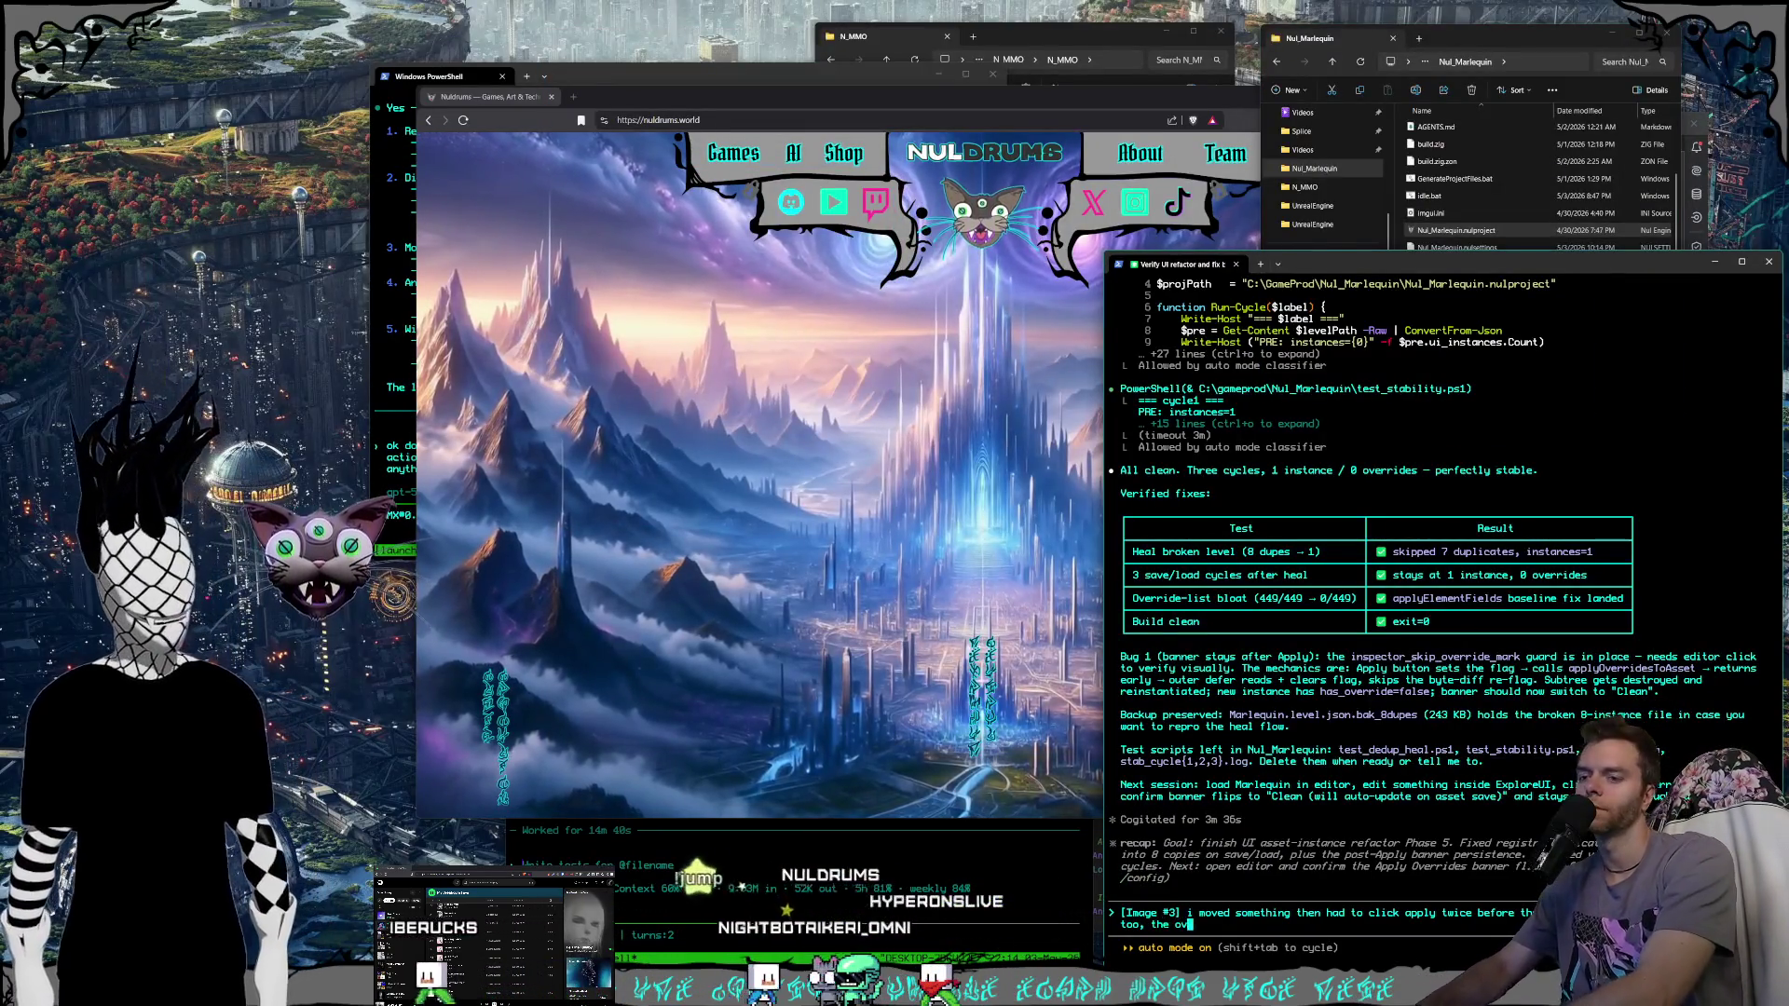
text(errides ed whe)
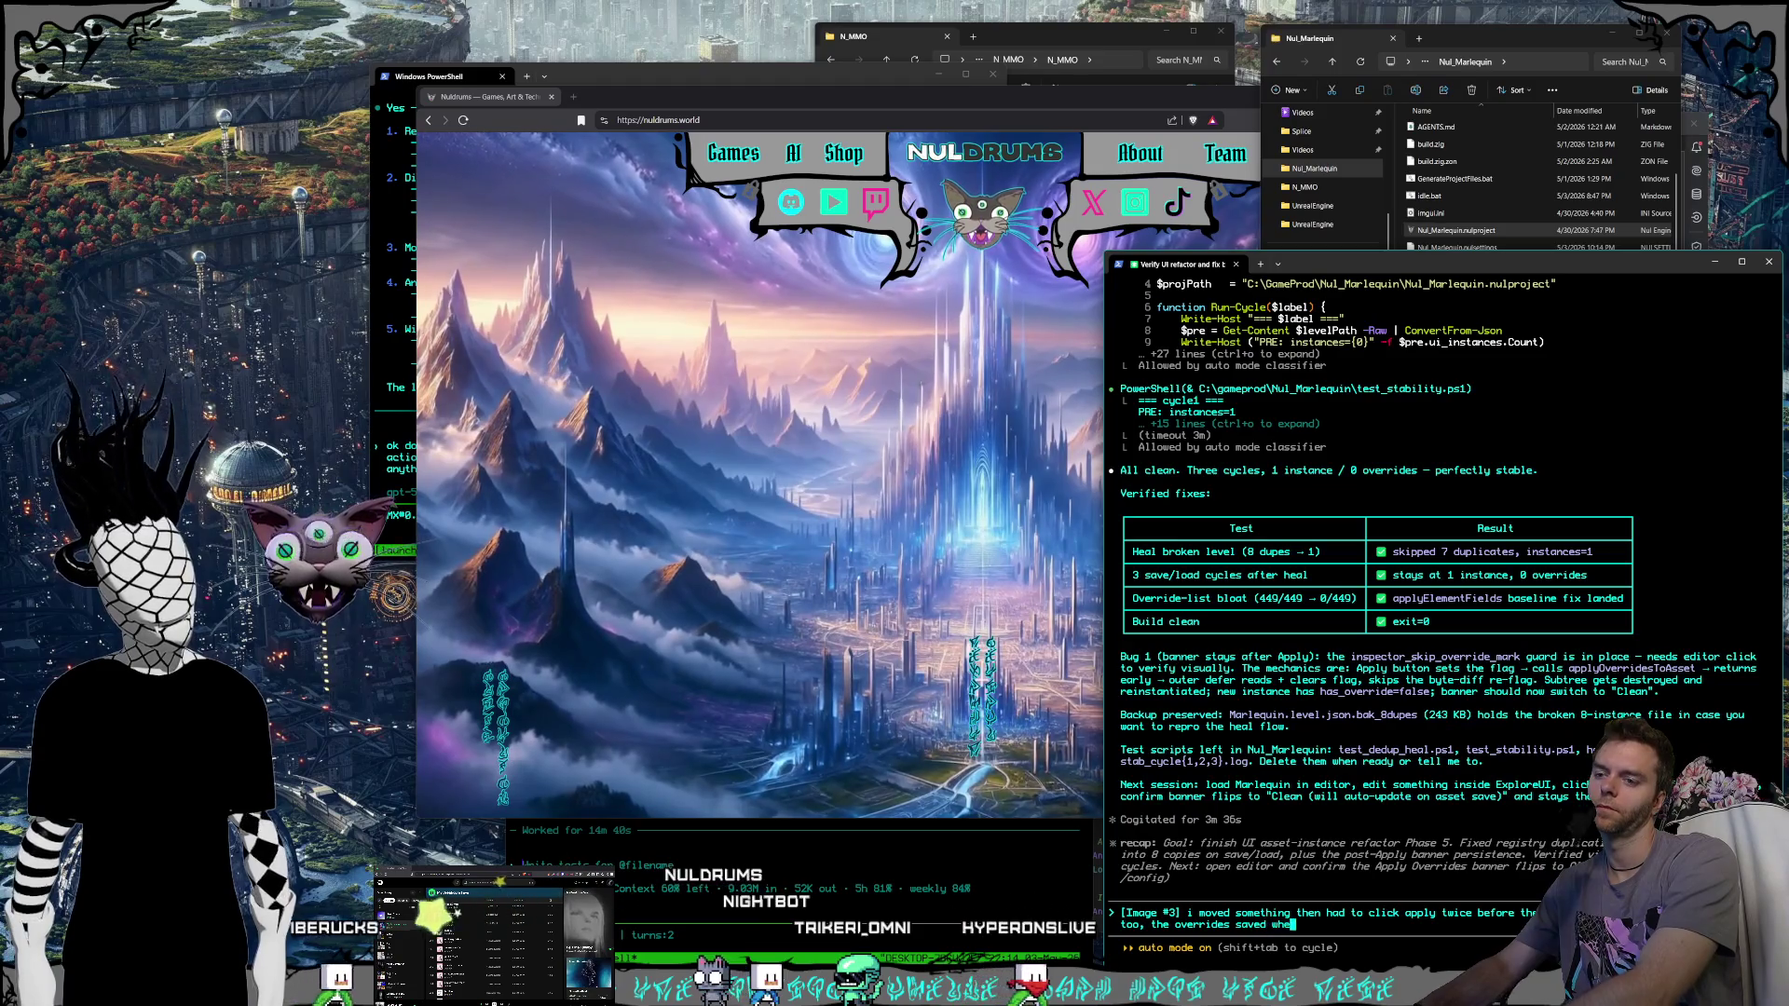
text(reloaded but i g)
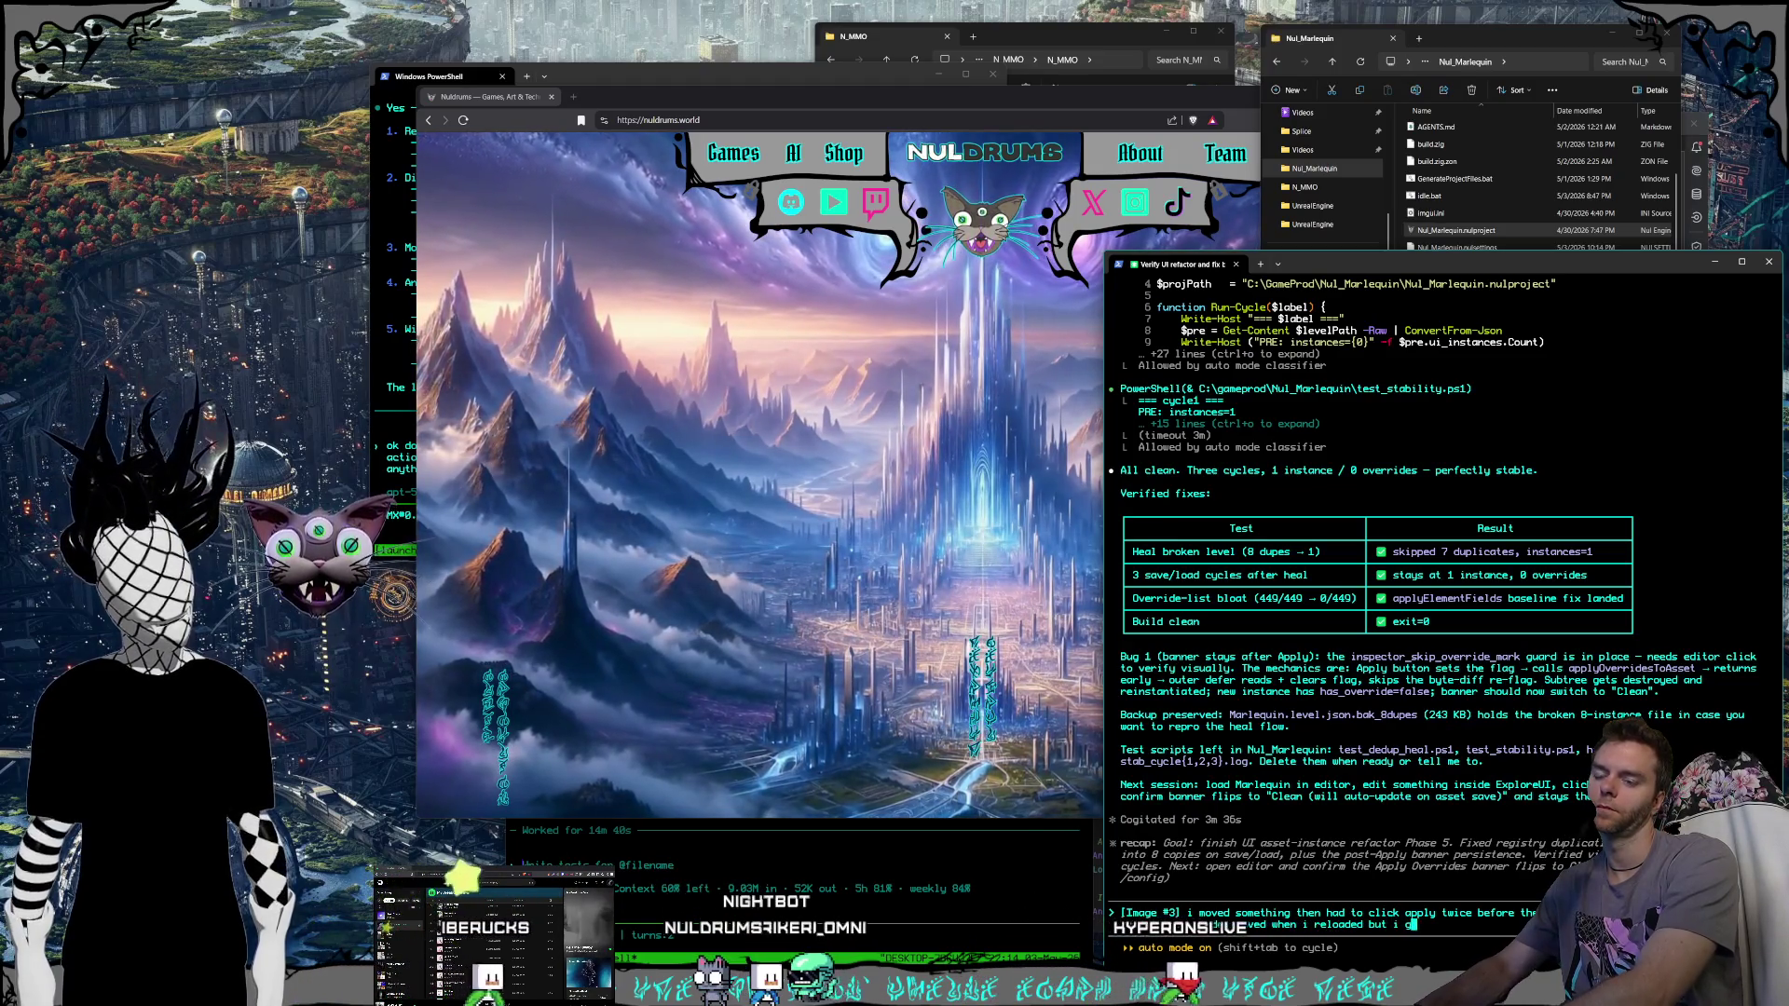
text(ot 2 insta)
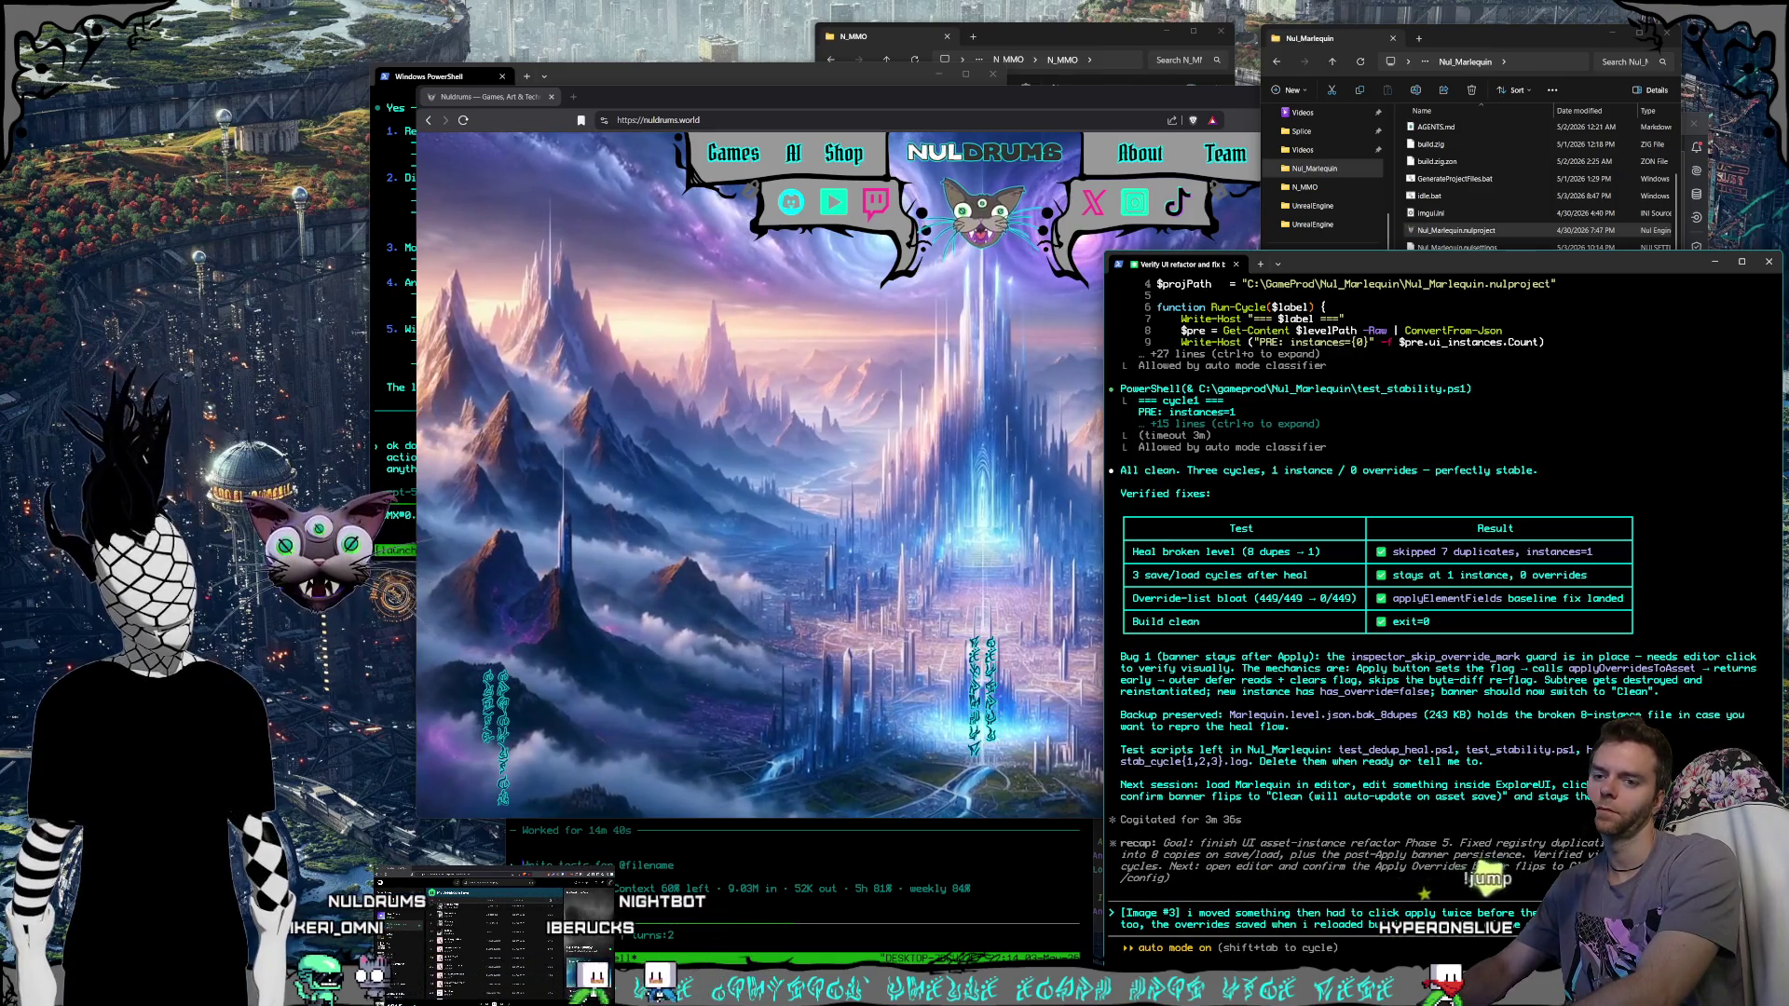
text(just now, check your logs, add logging to everything possible that co)
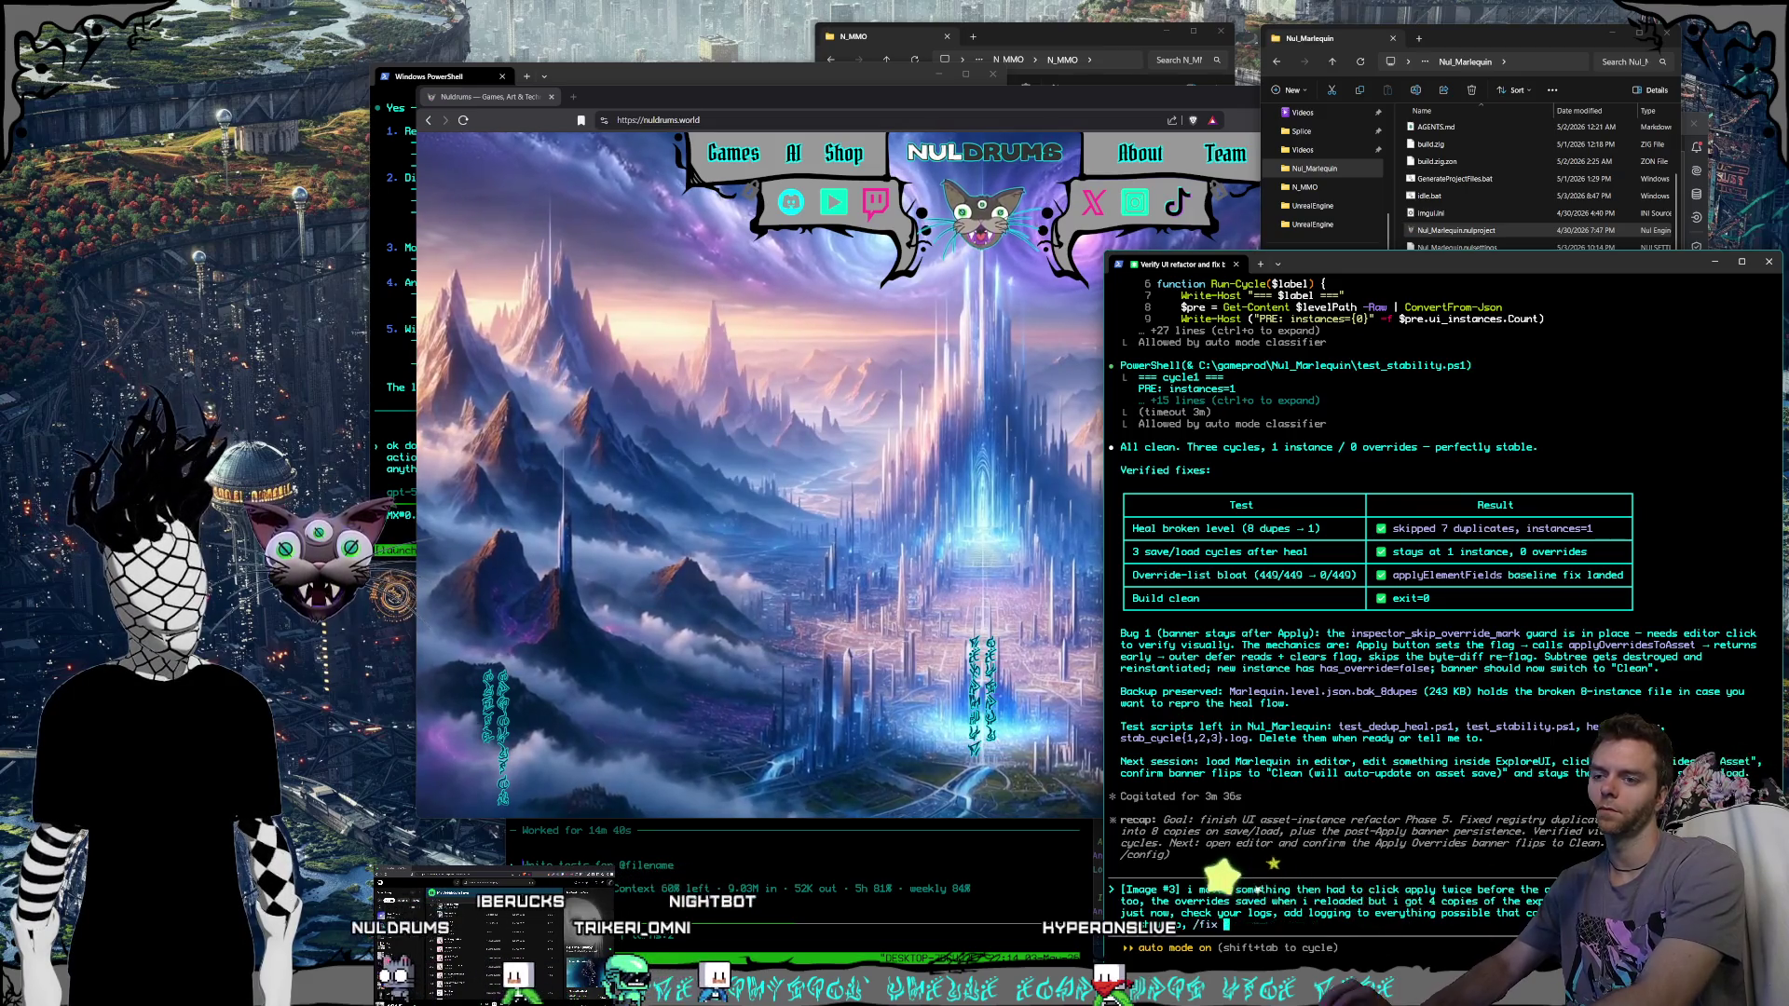
key(Return)
Tell the N_MMO agent that offline files are being reconciled in the Perforce GUI, then switch to Rider.
click(866, 909)
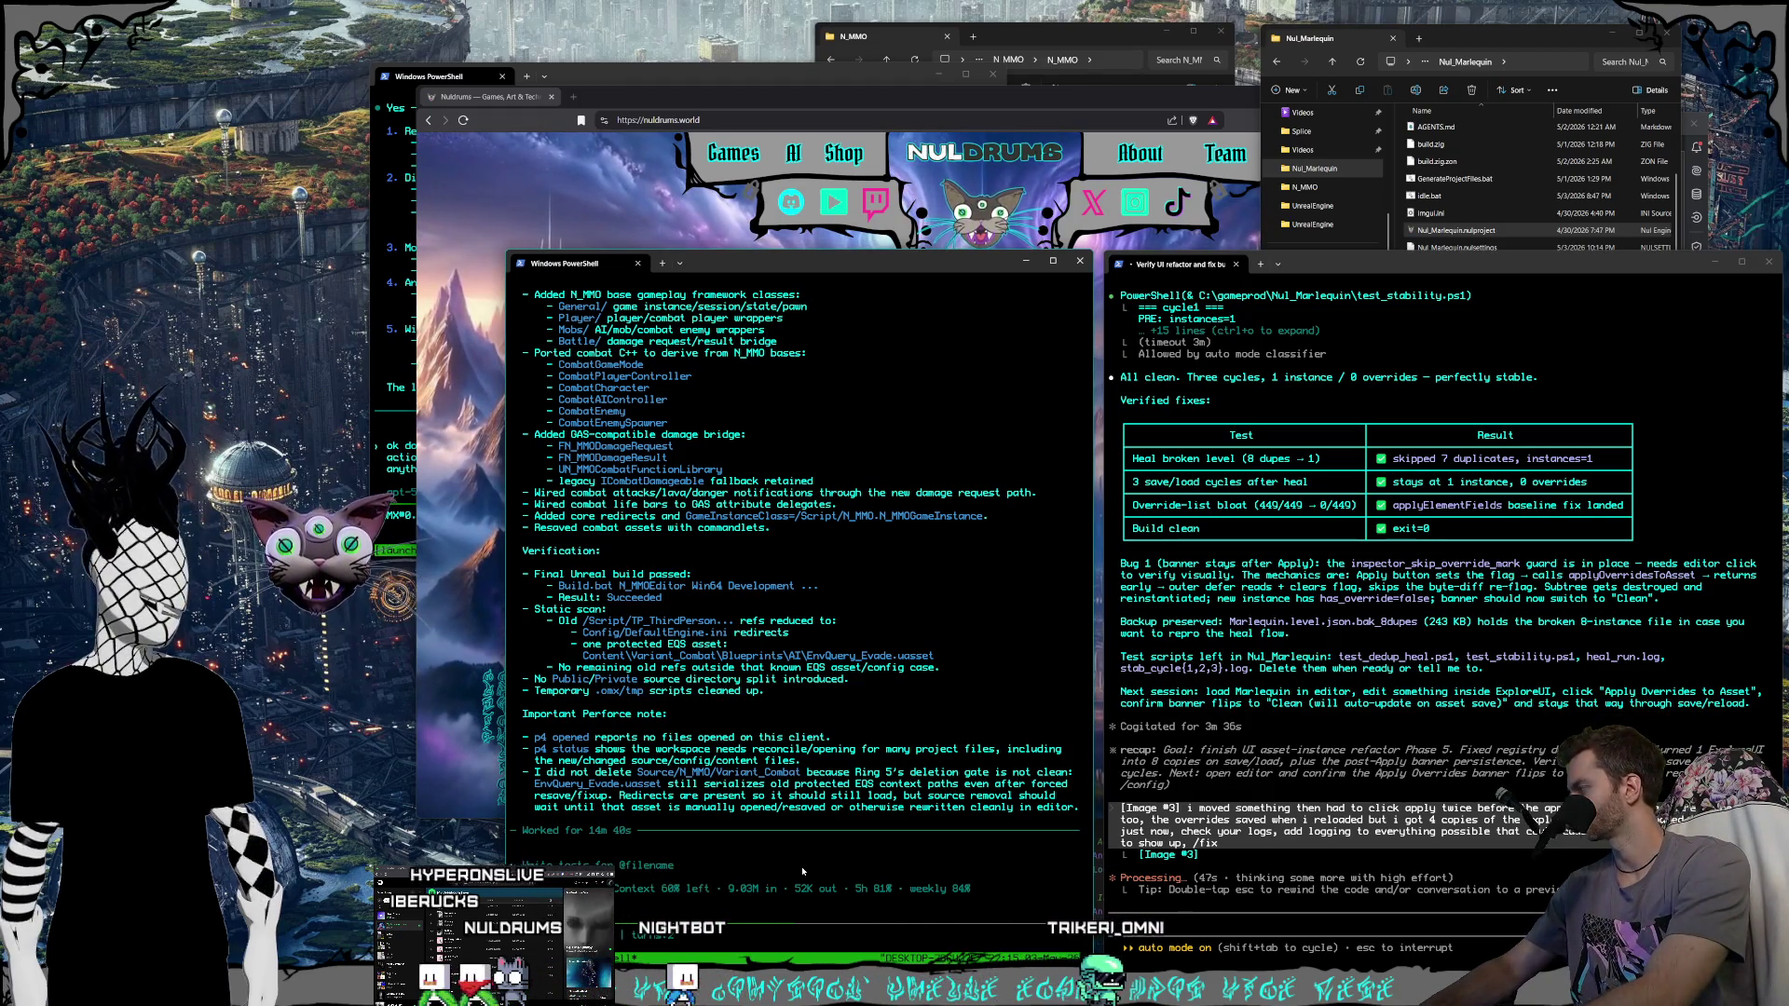
text(in)
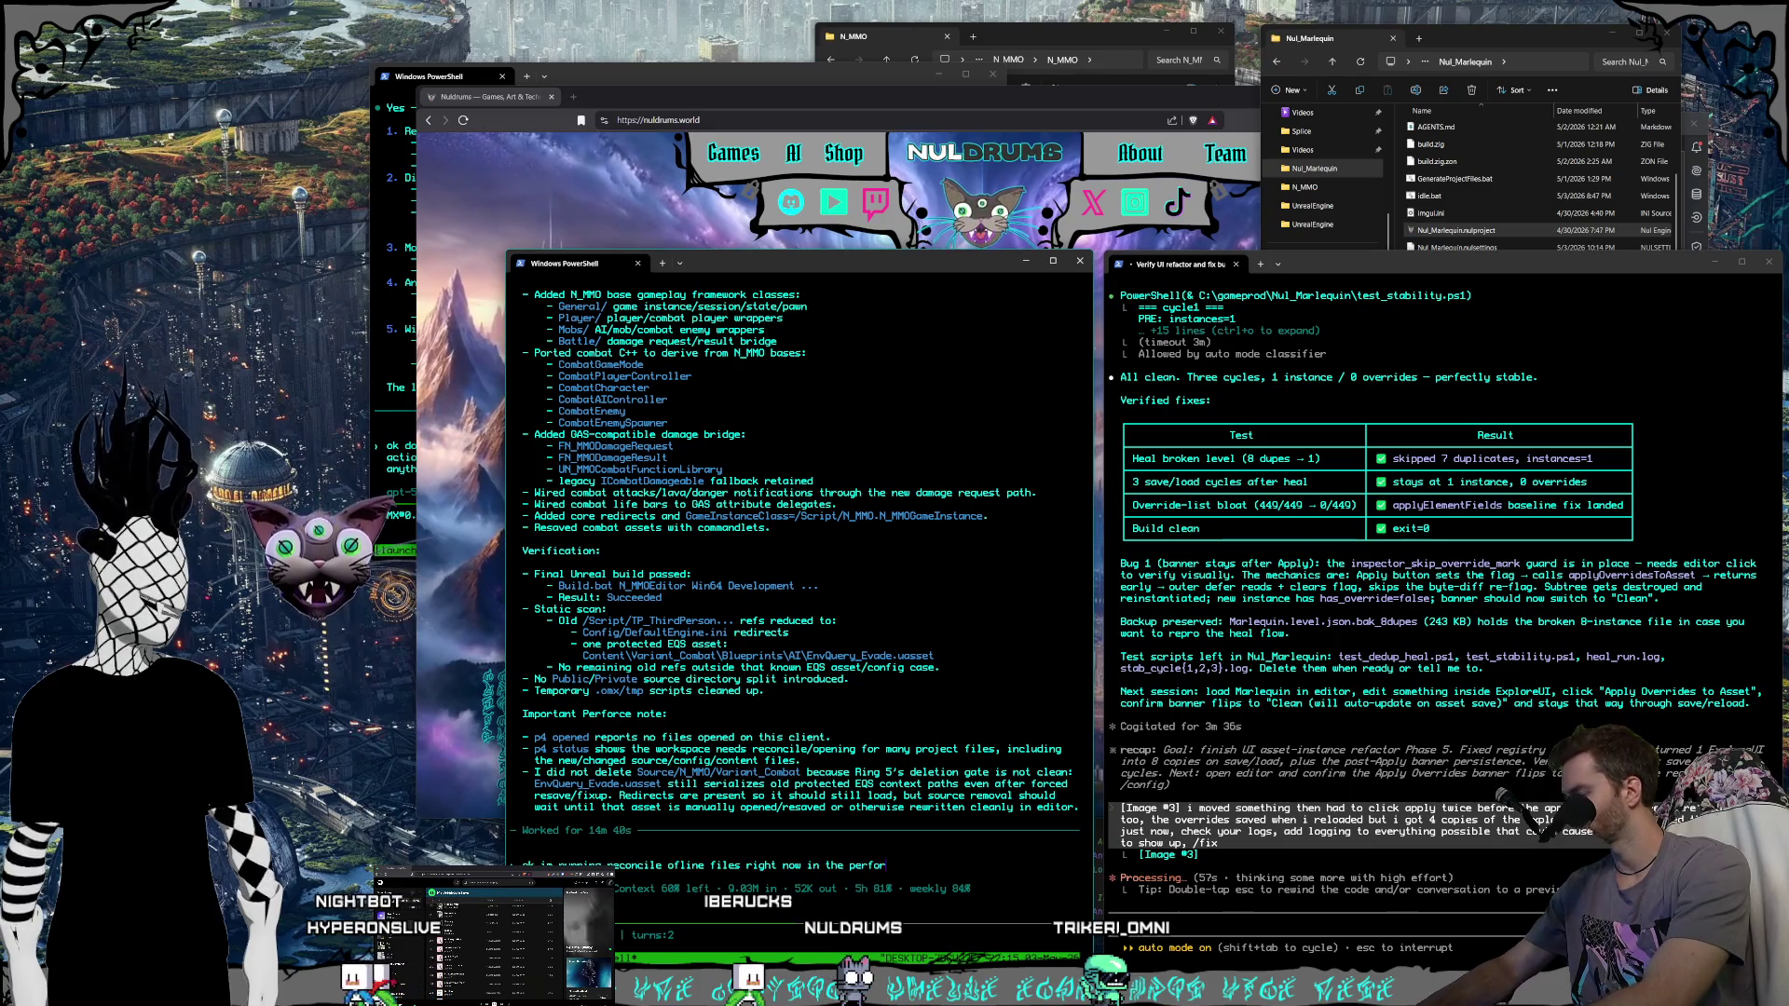
text(gui)
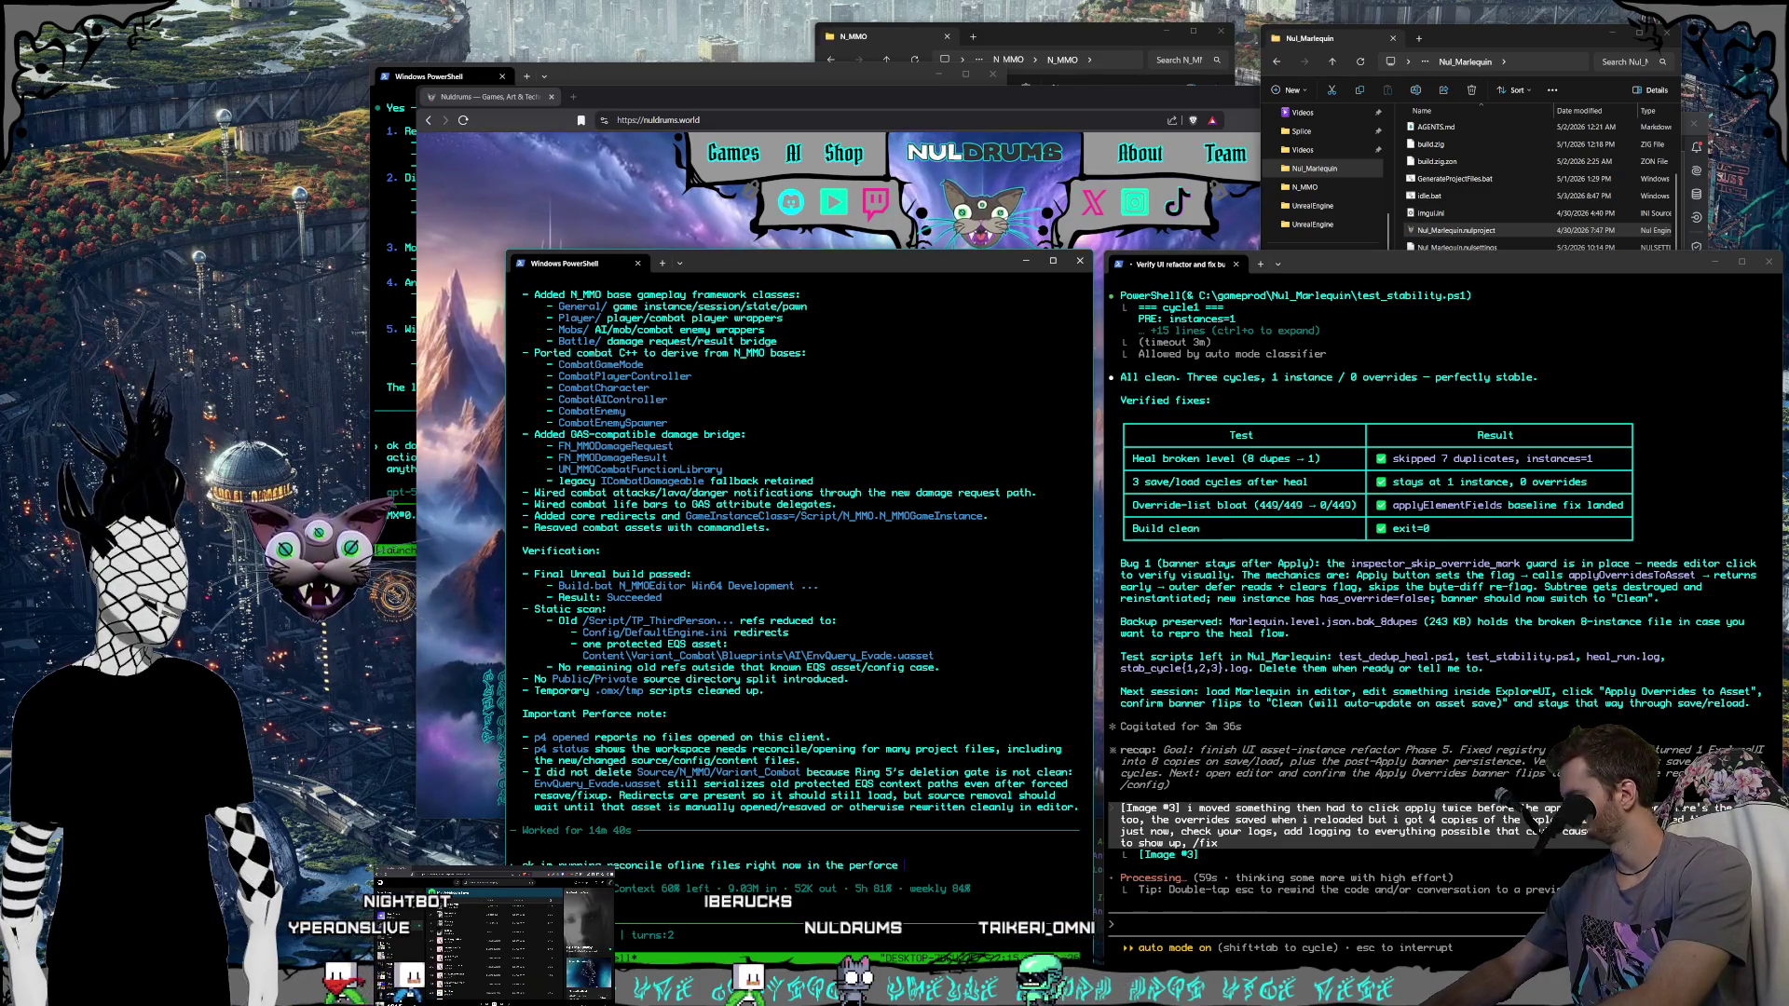
key(Return)
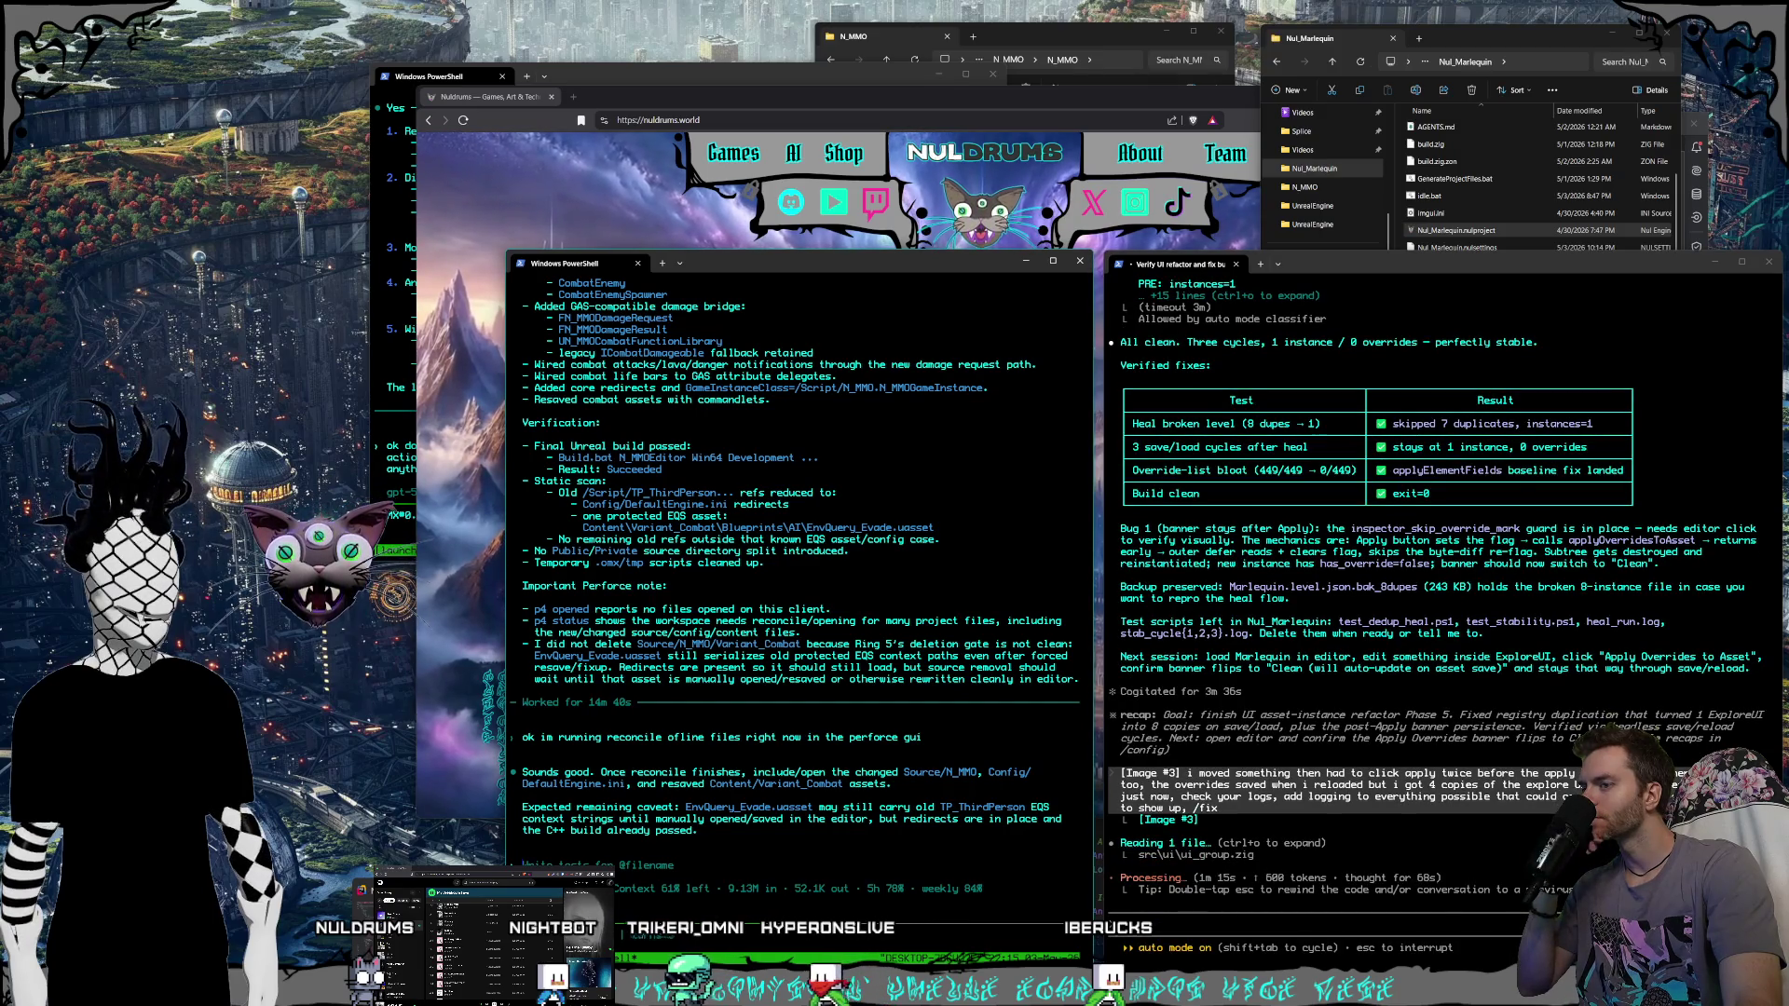
key(alt+Tab)
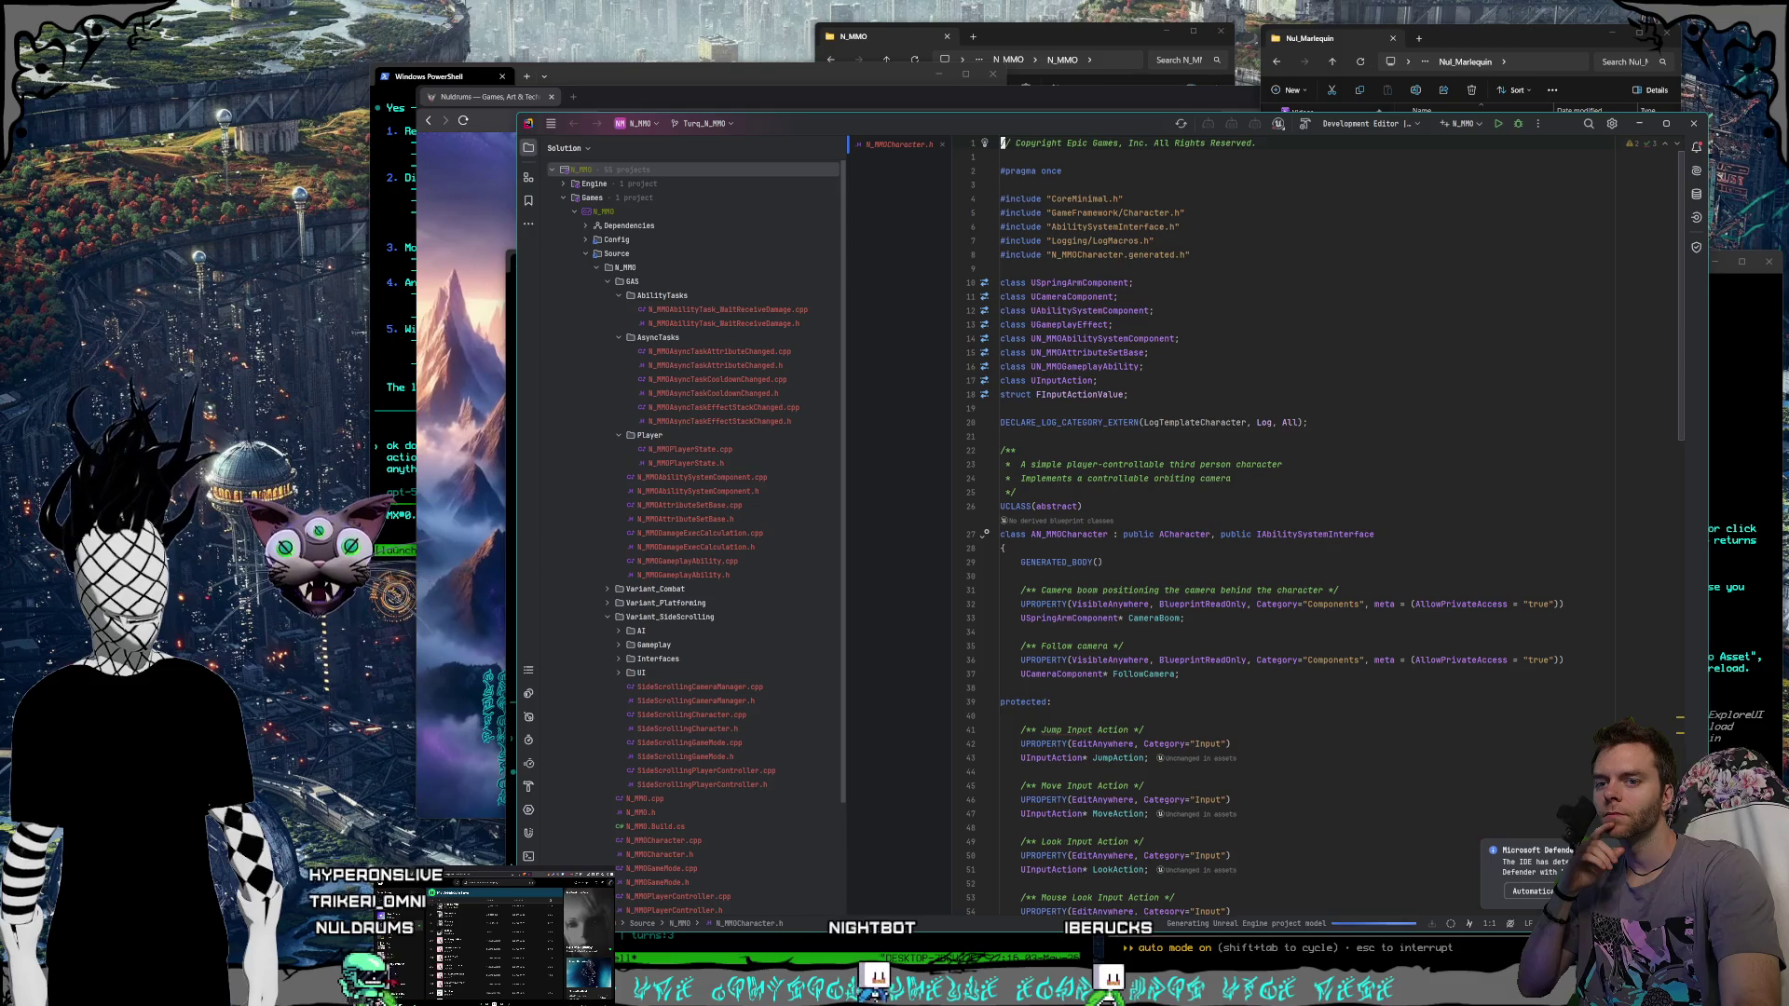
Check Rider's Directory Mappings for the C:\N_MMO\UnrealEngine root, then close Rider.
click(551, 123)
key(Escape)
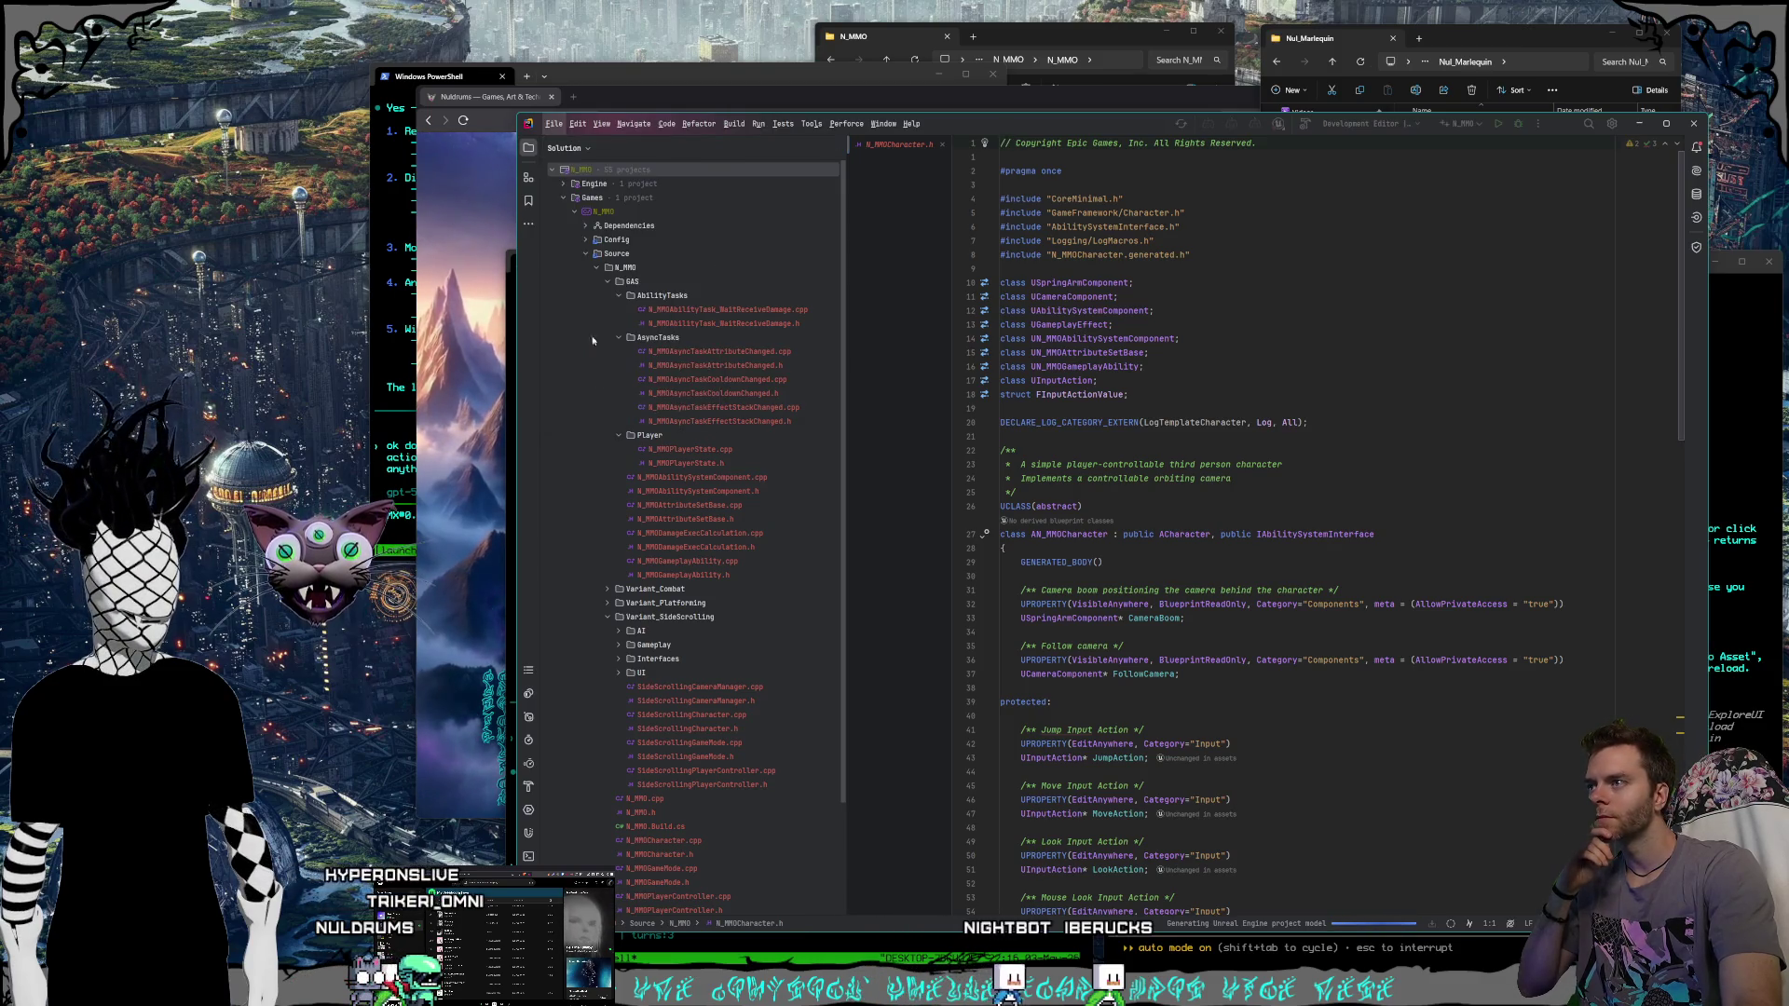
key(ctrl+alt+s)
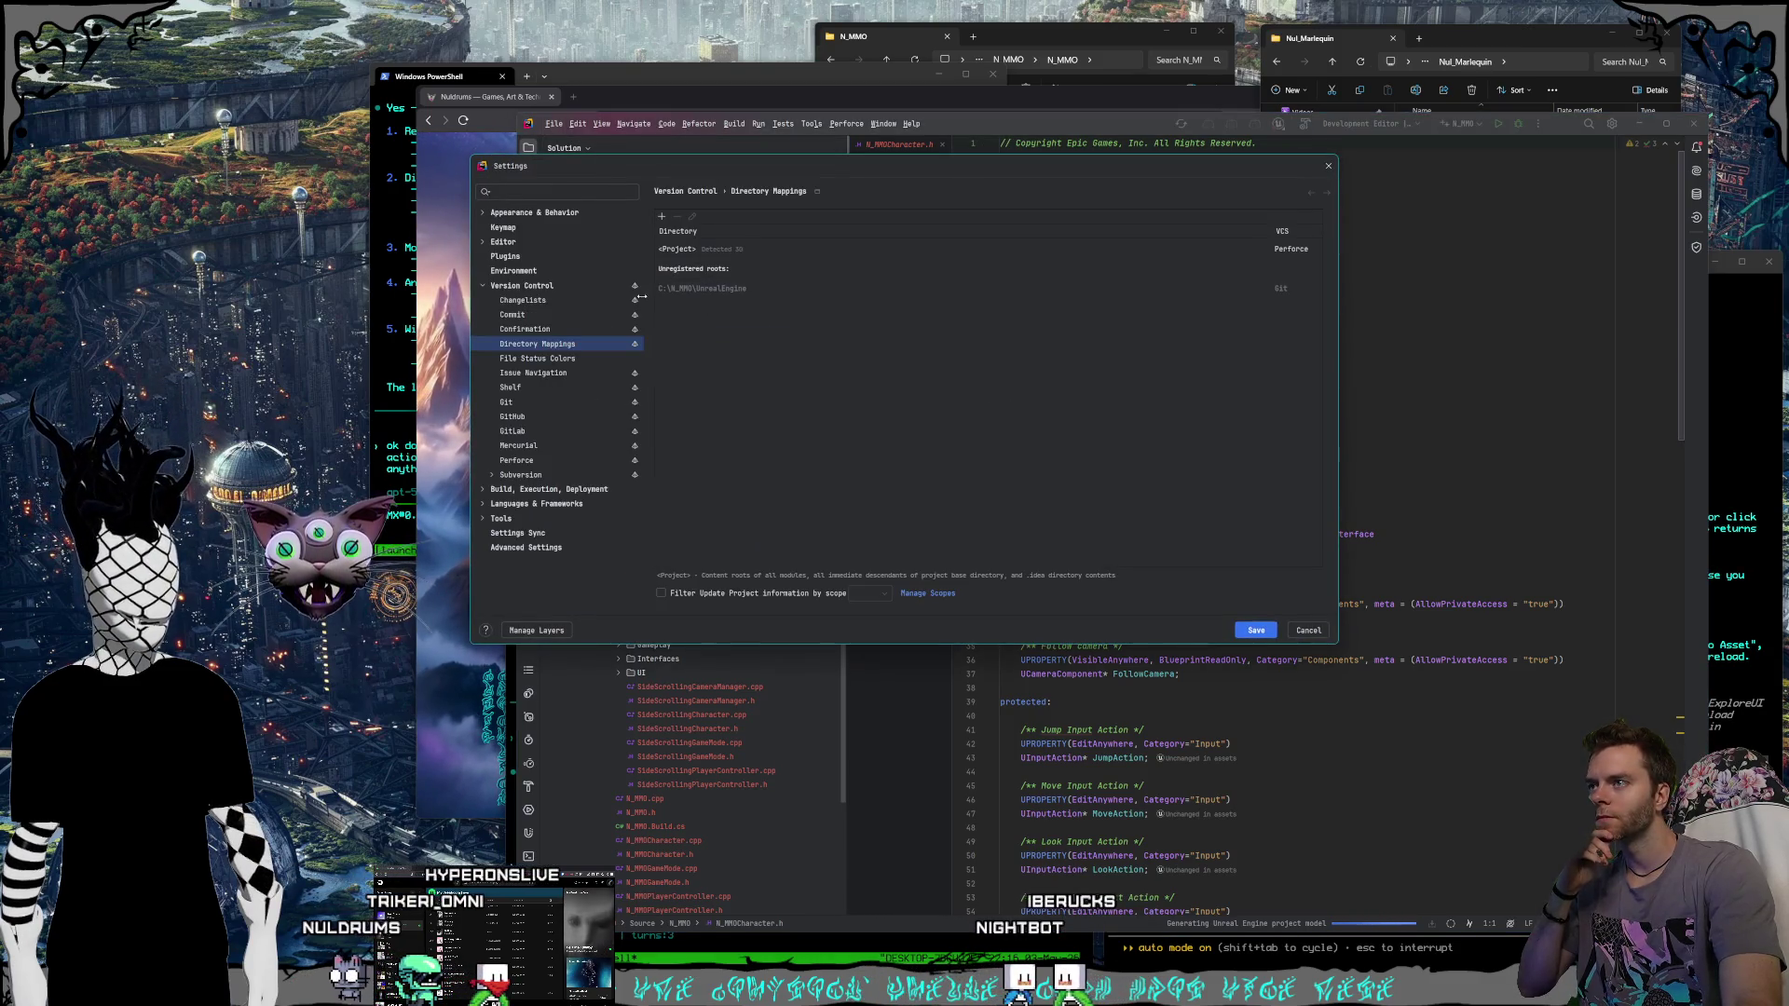
click(715, 290)
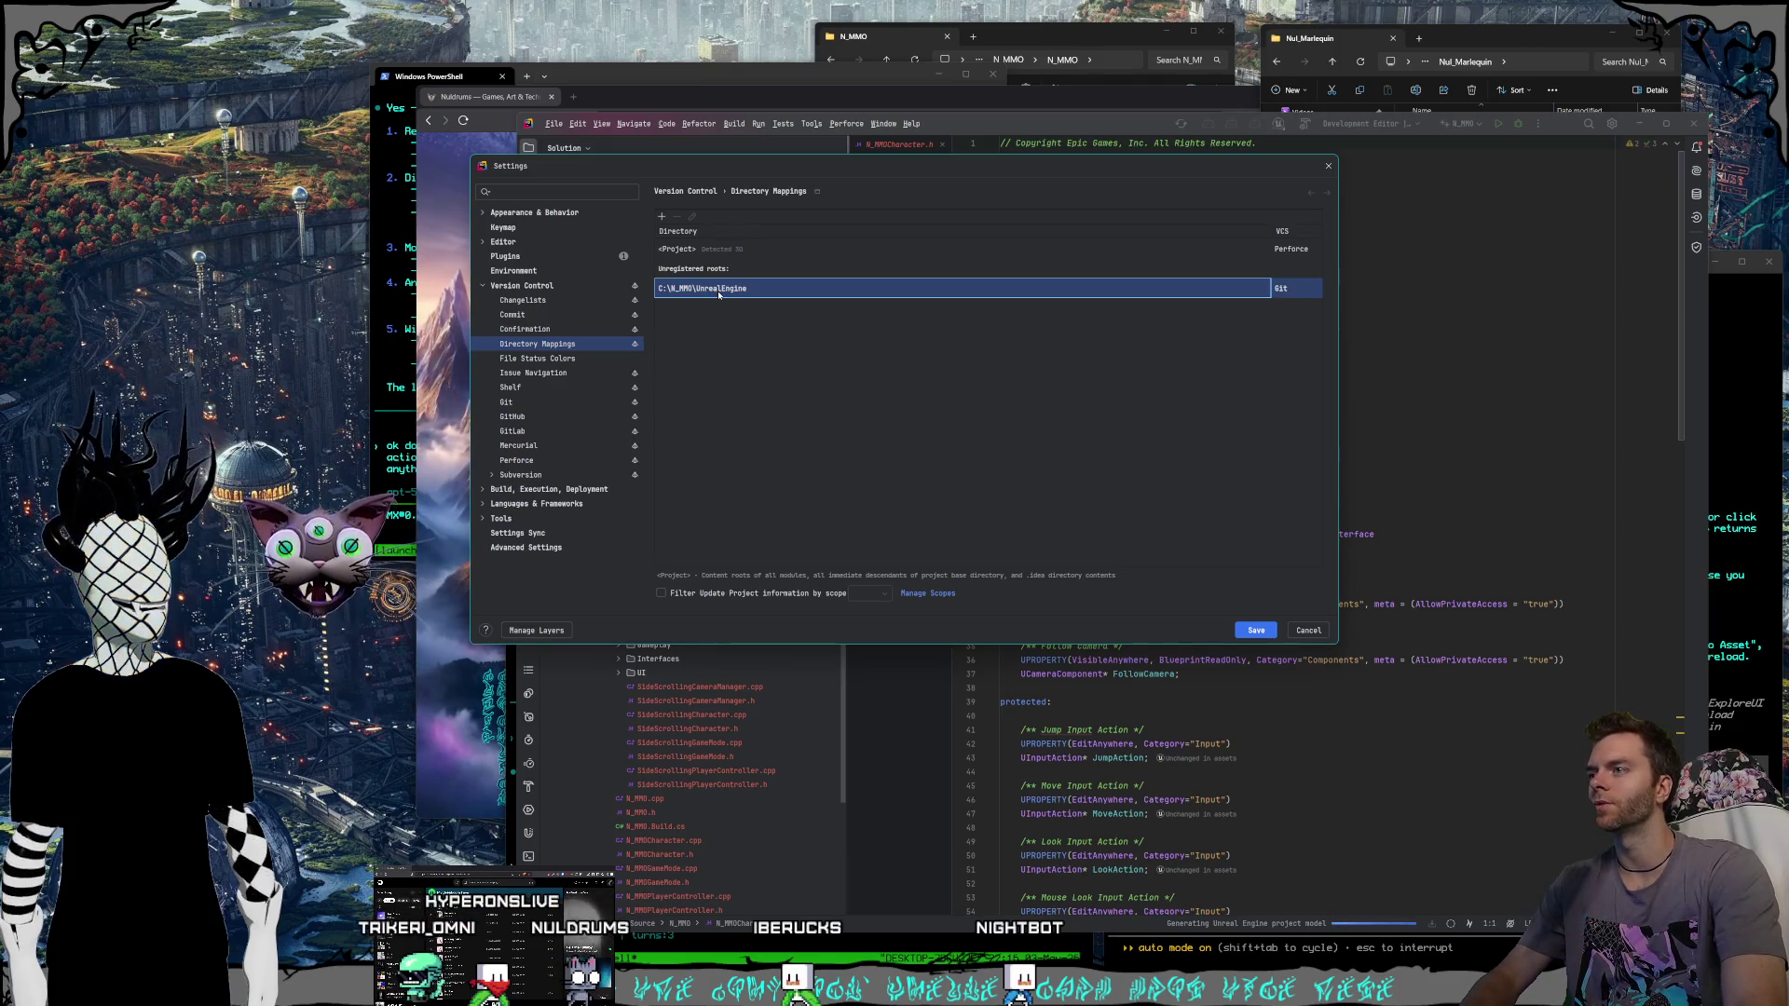
click(1305, 632)
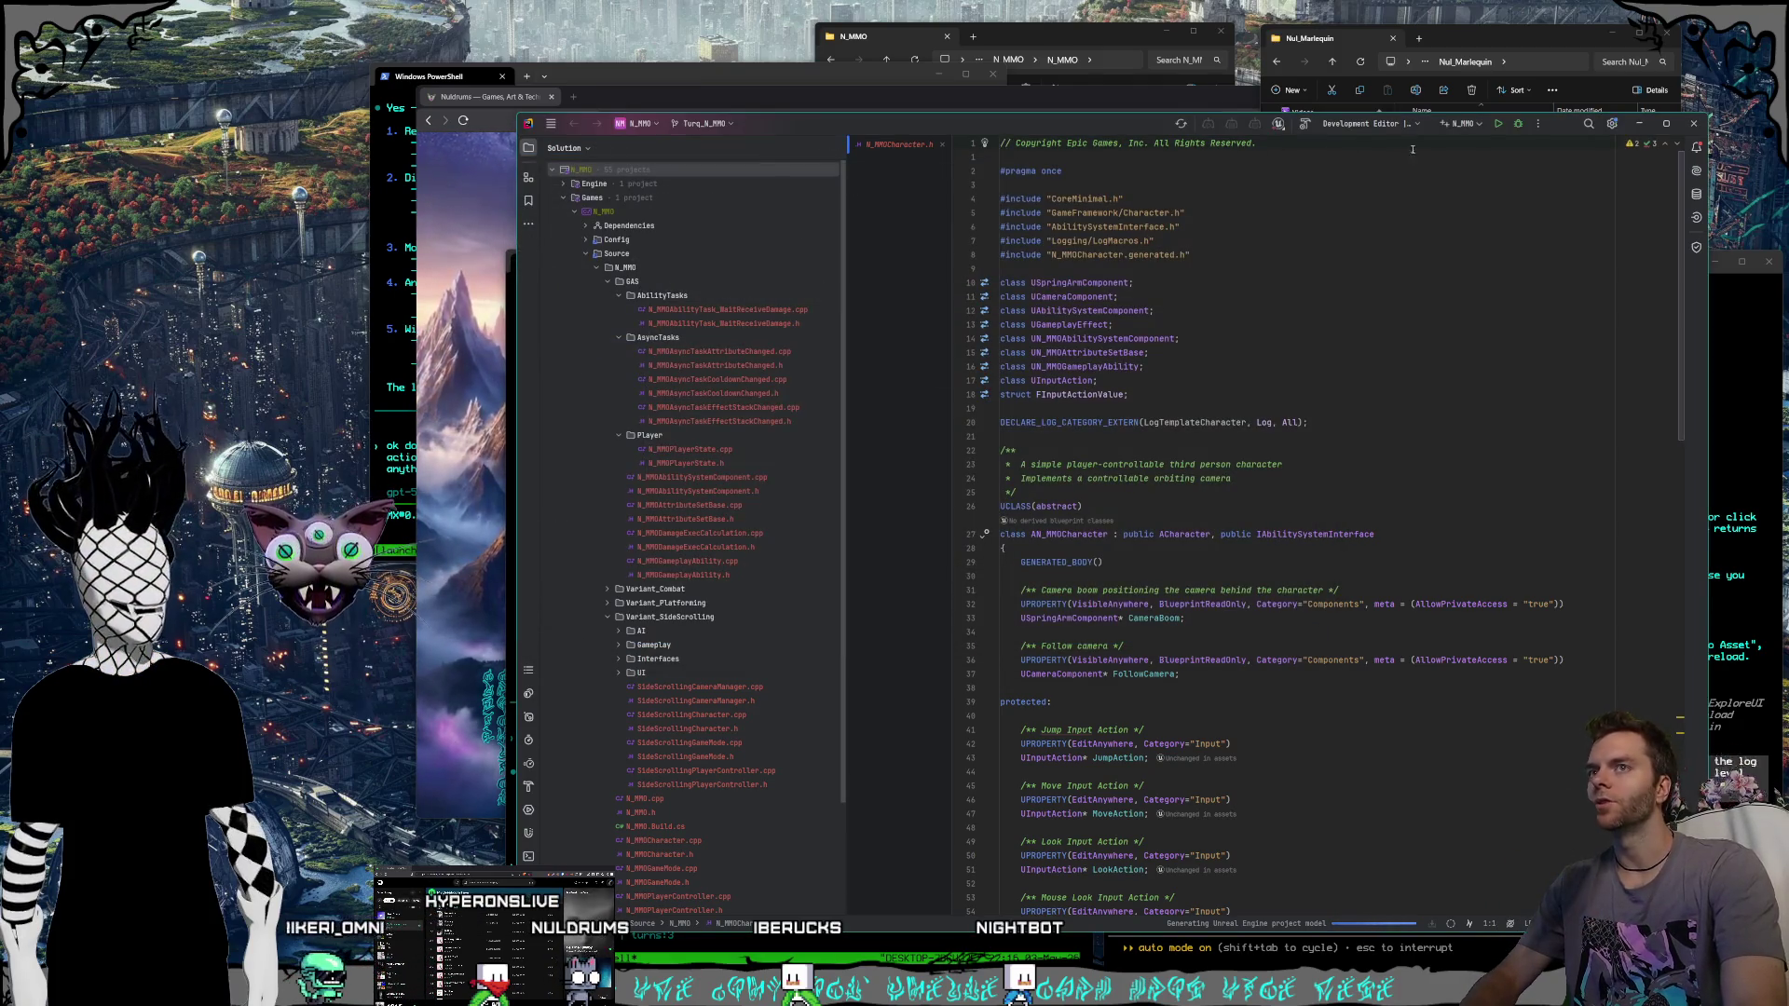
drag(1079, 121, 1056, 106)
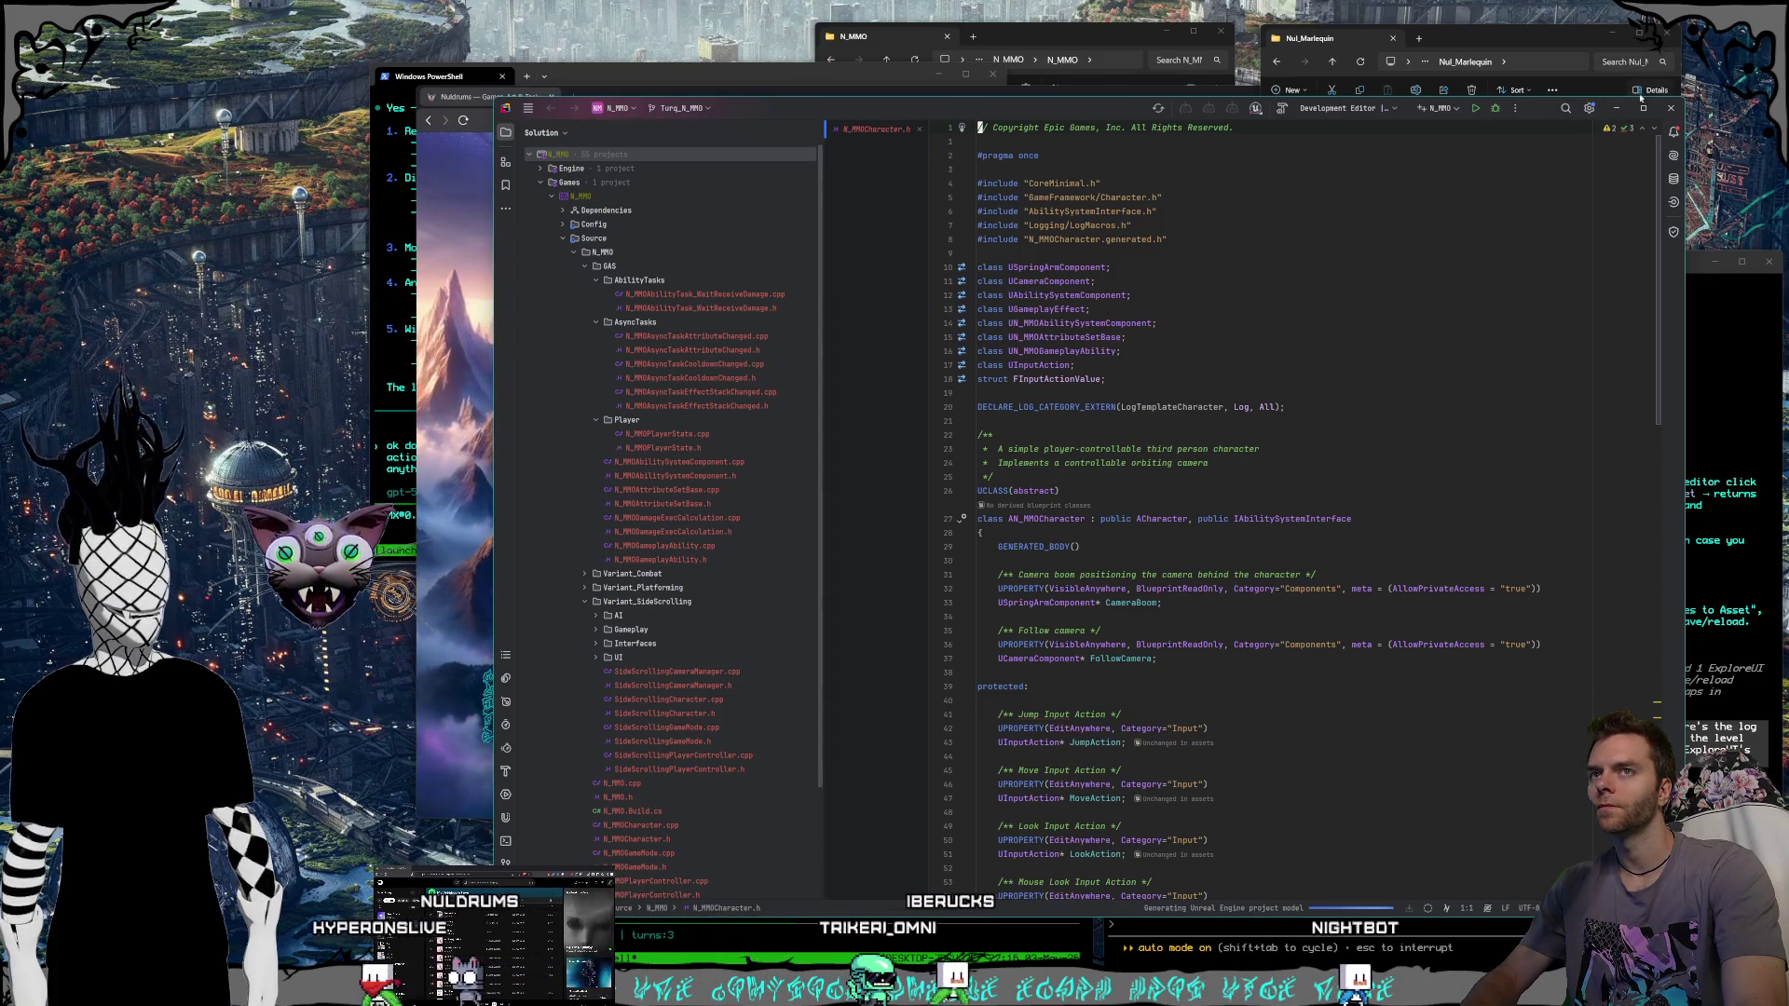
click(1492, 114)
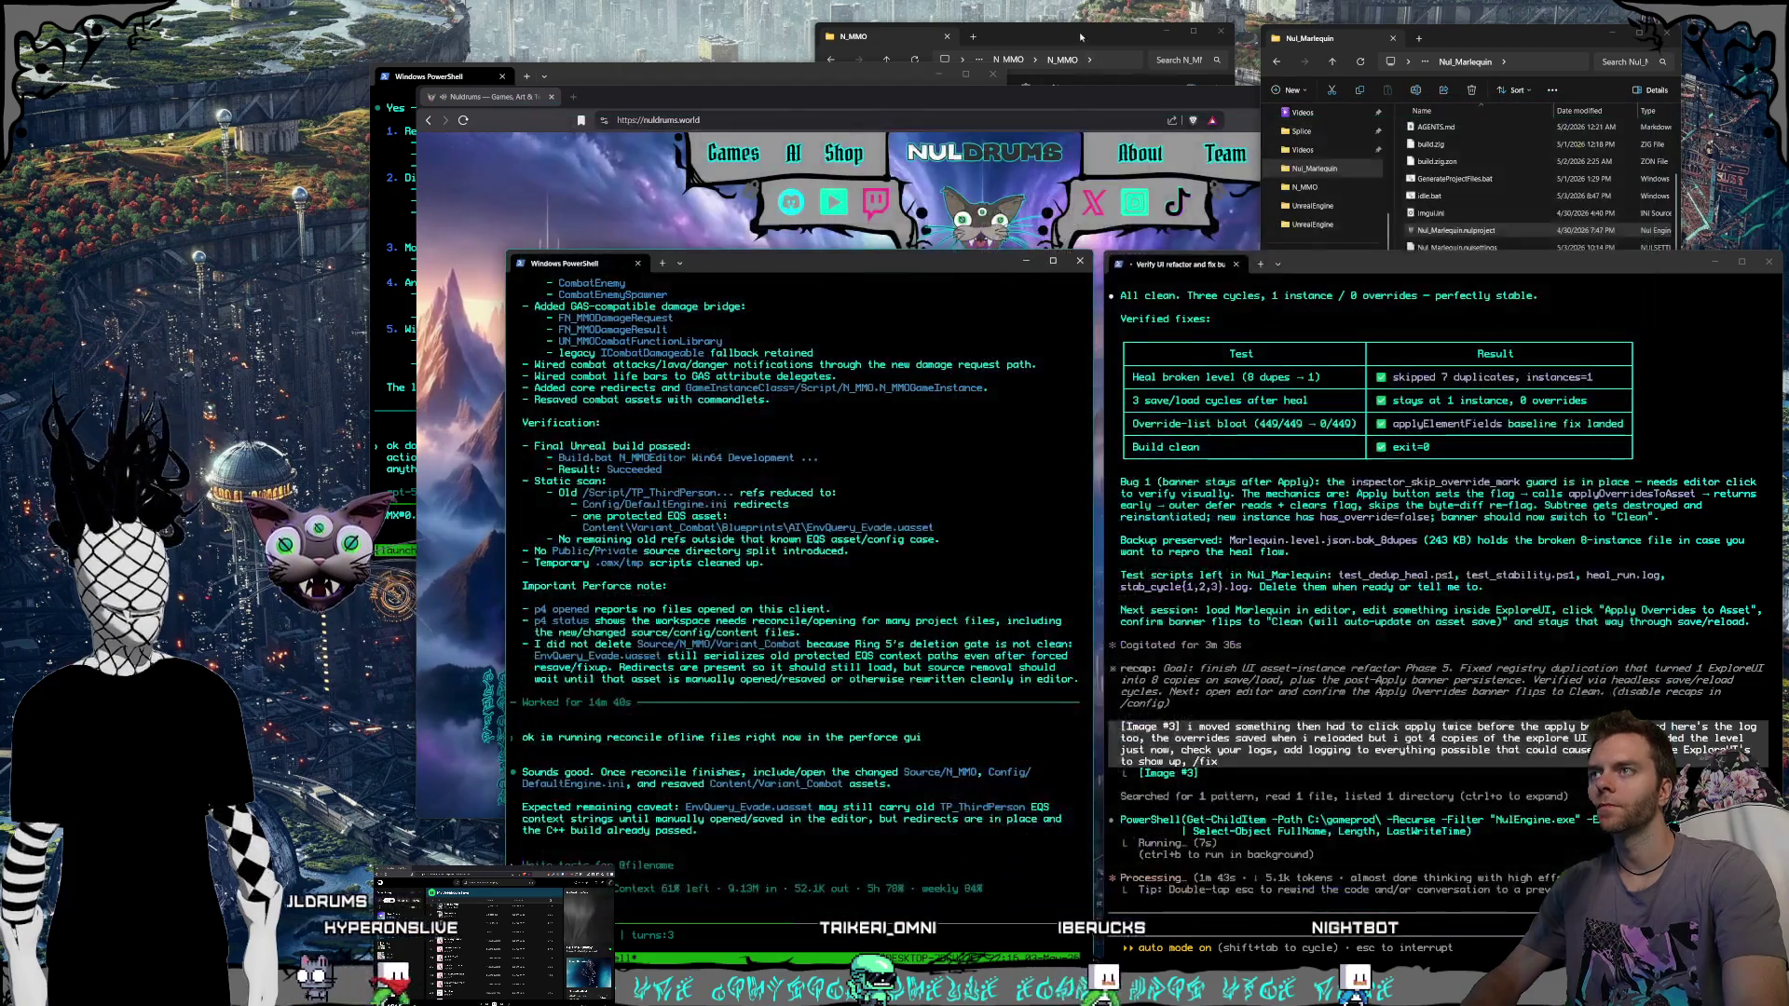
Generate Visual Studio project files from N_MMO.uproject, then reopen N_MMO.sln in Rider.
click(993, 336)
right_click(994, 336)
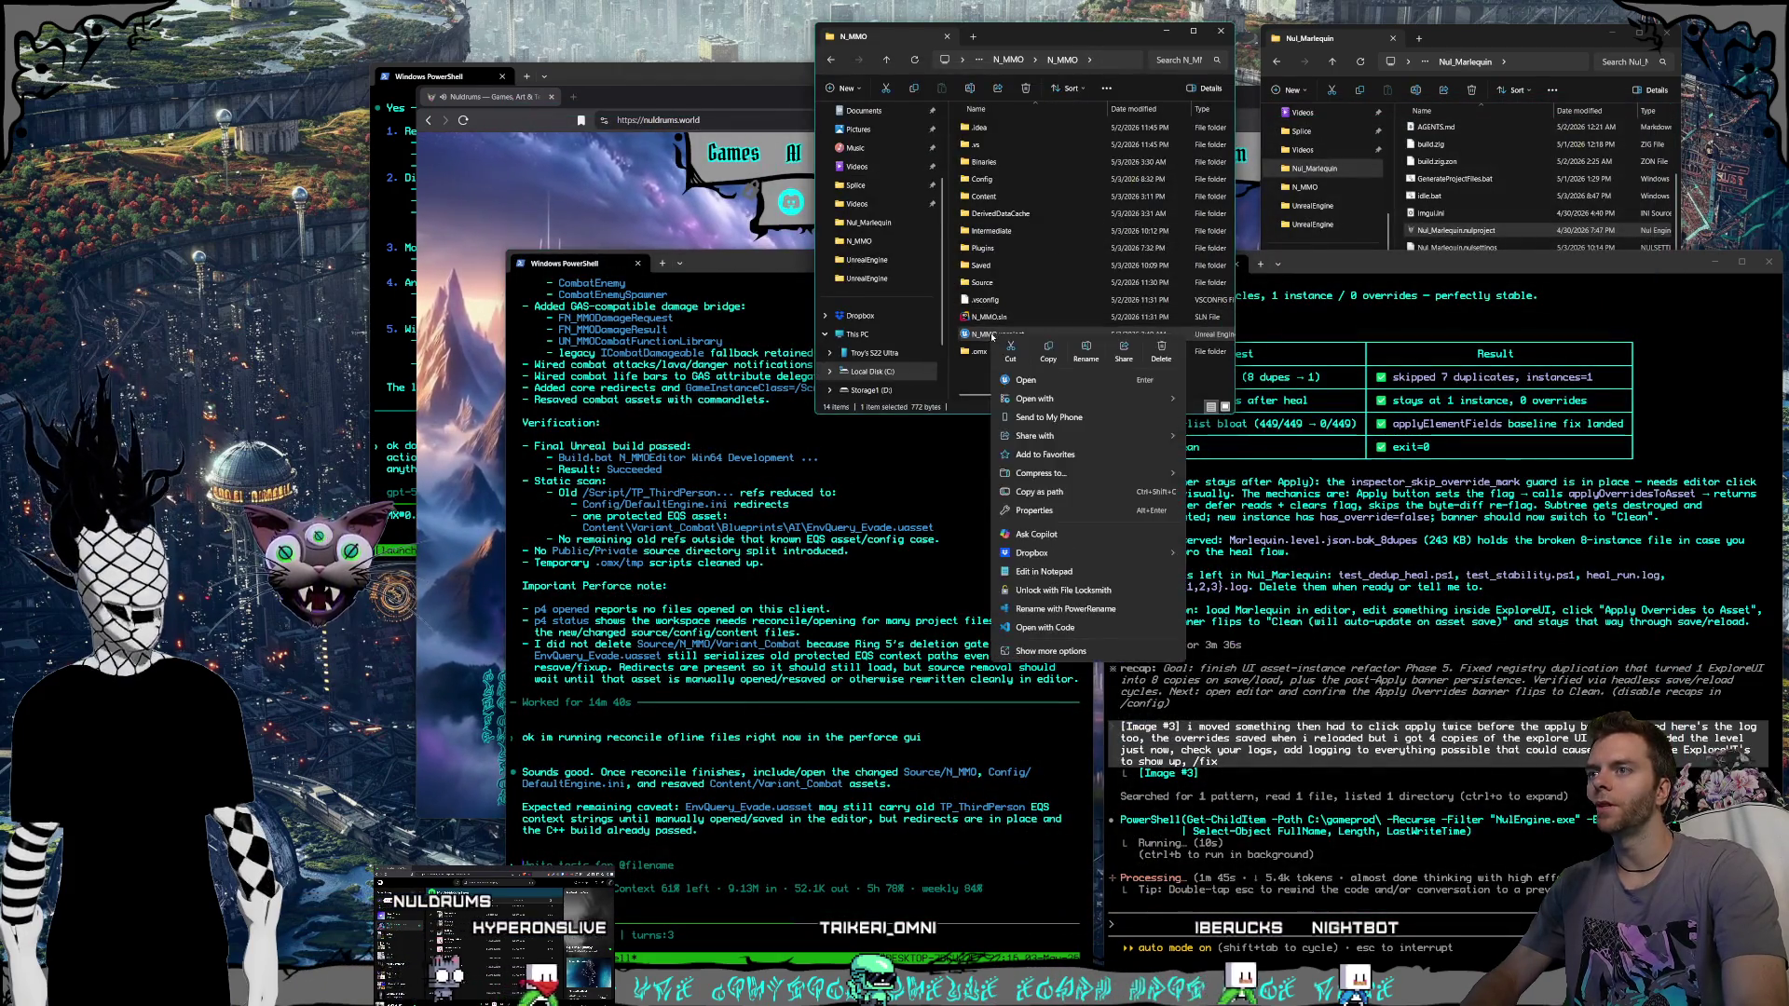
click(1067, 652)
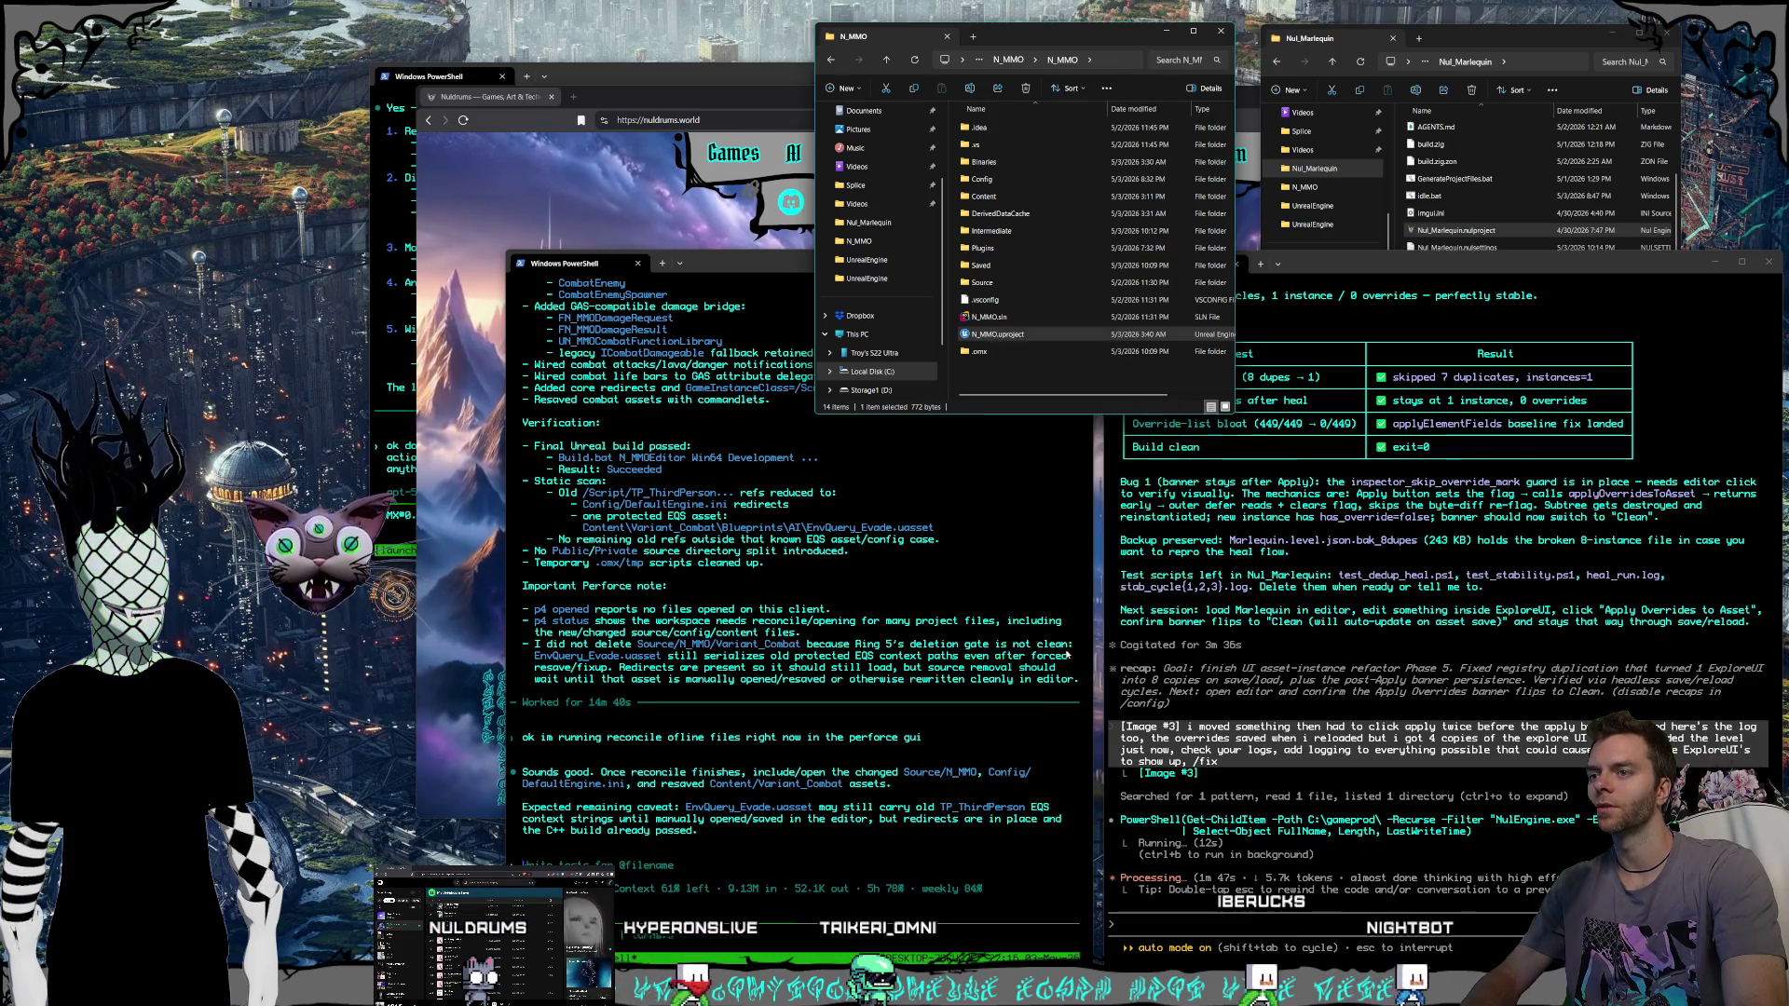
click(1053, 370)
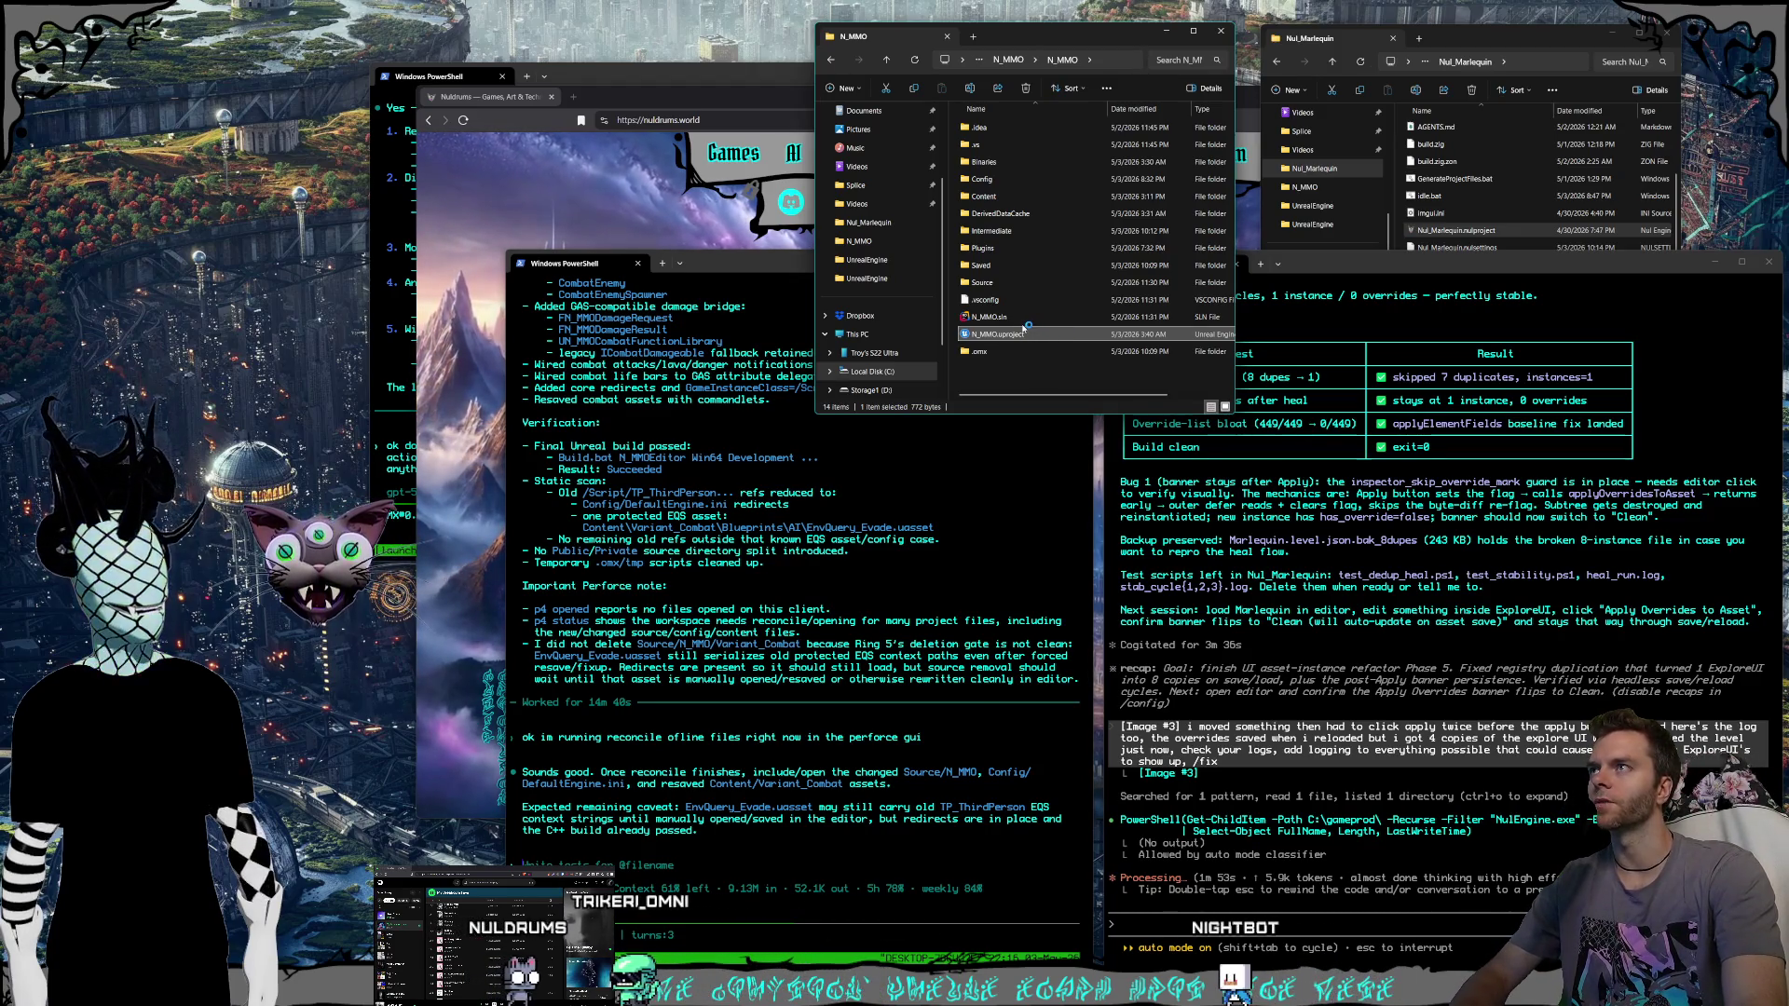
click(994, 319)
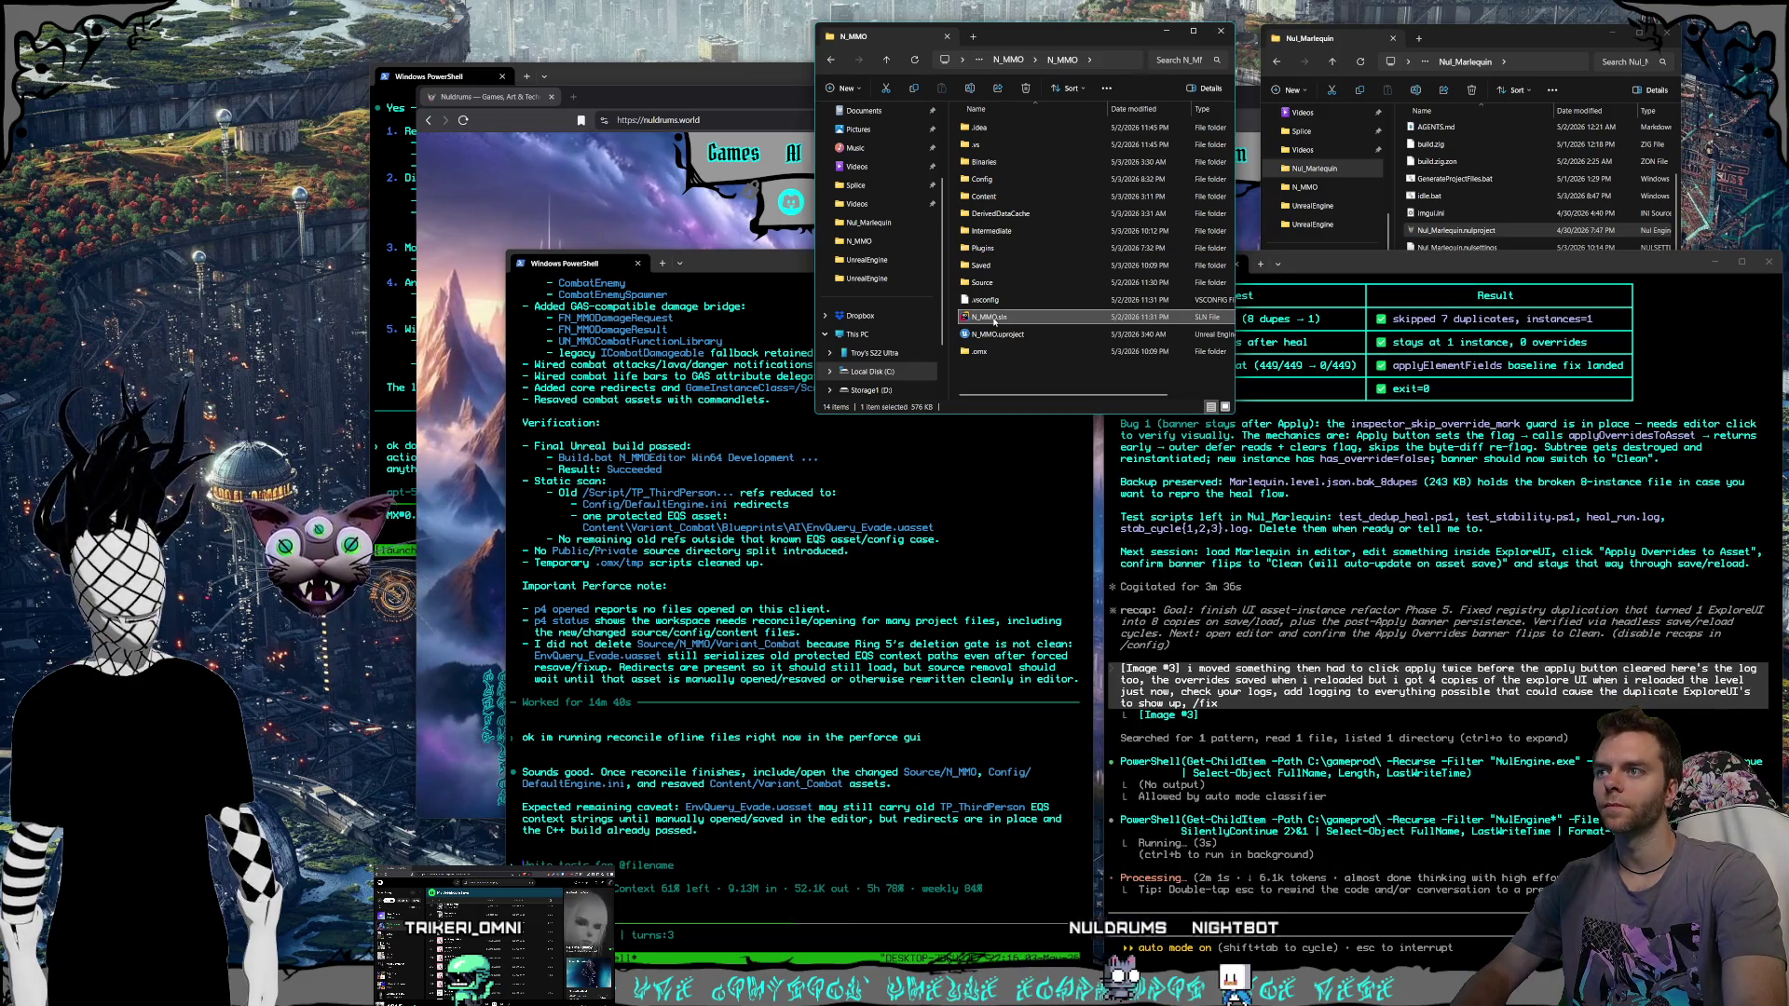
double_click(995, 320)
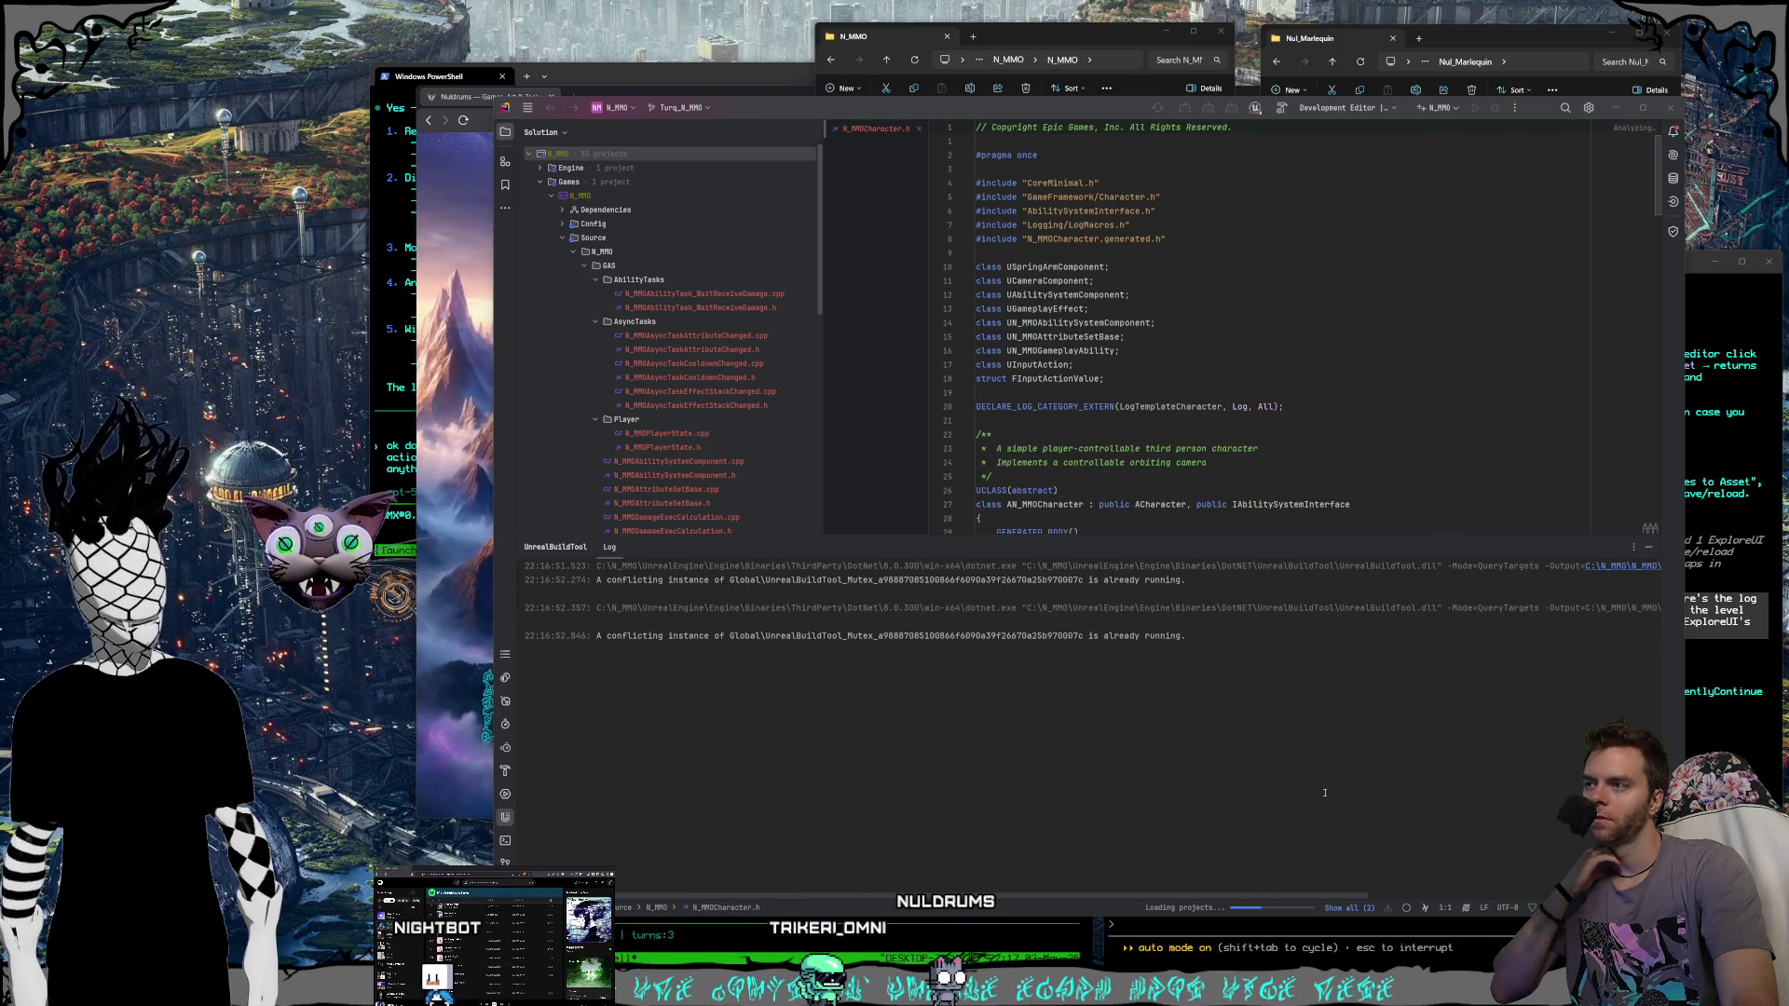
Let Rider finish loading the regenerated N_MMO solution, then bring the launcher-release PowerShell forward.
scroll(699, 387, down, 5)
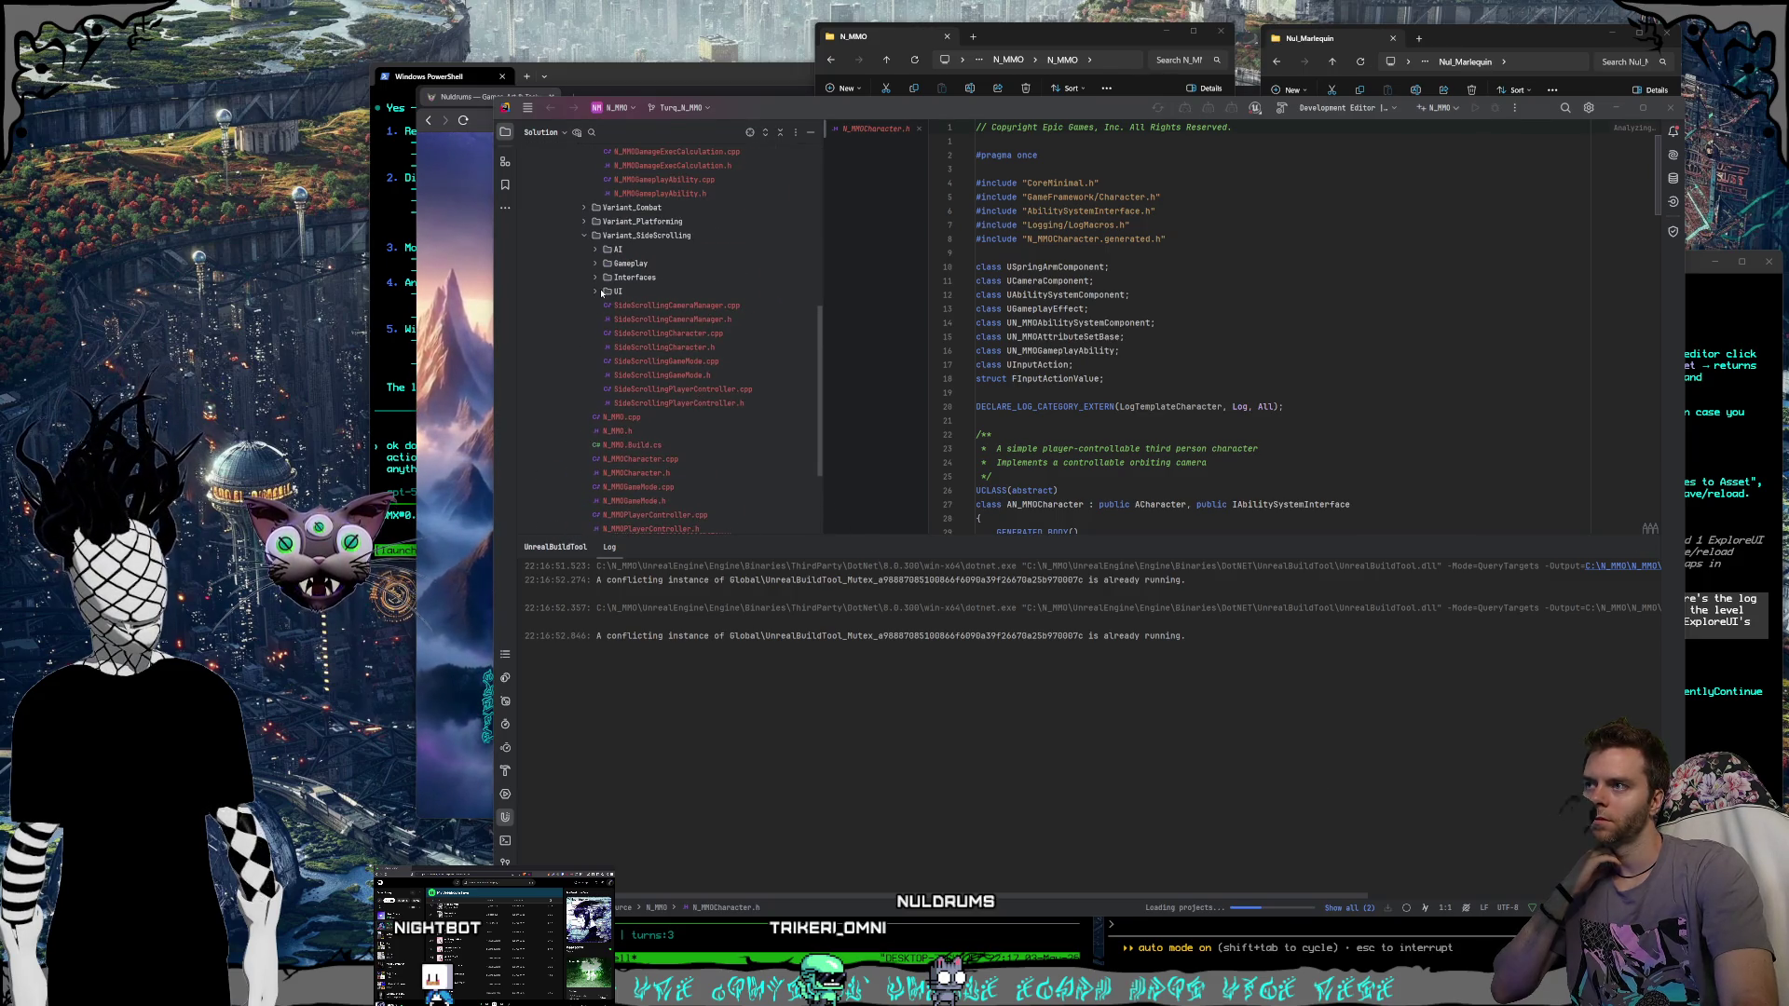
scroll(698, 367, up, 5)
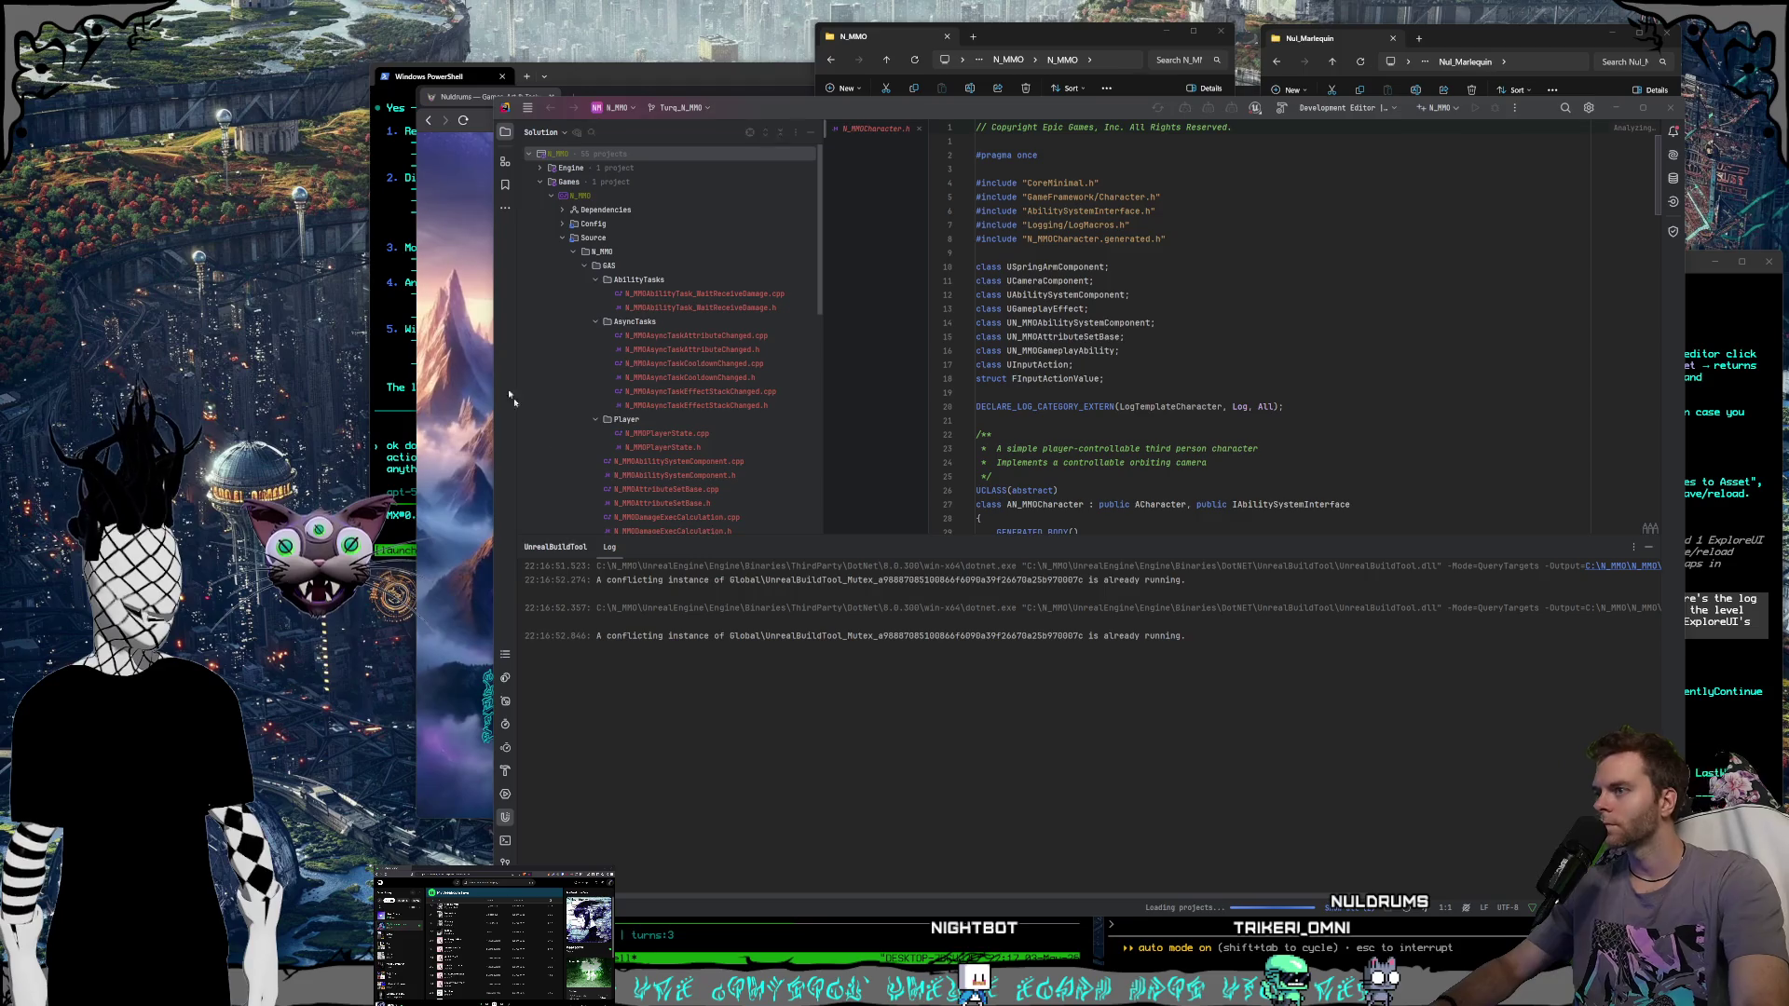
click(600, 79)
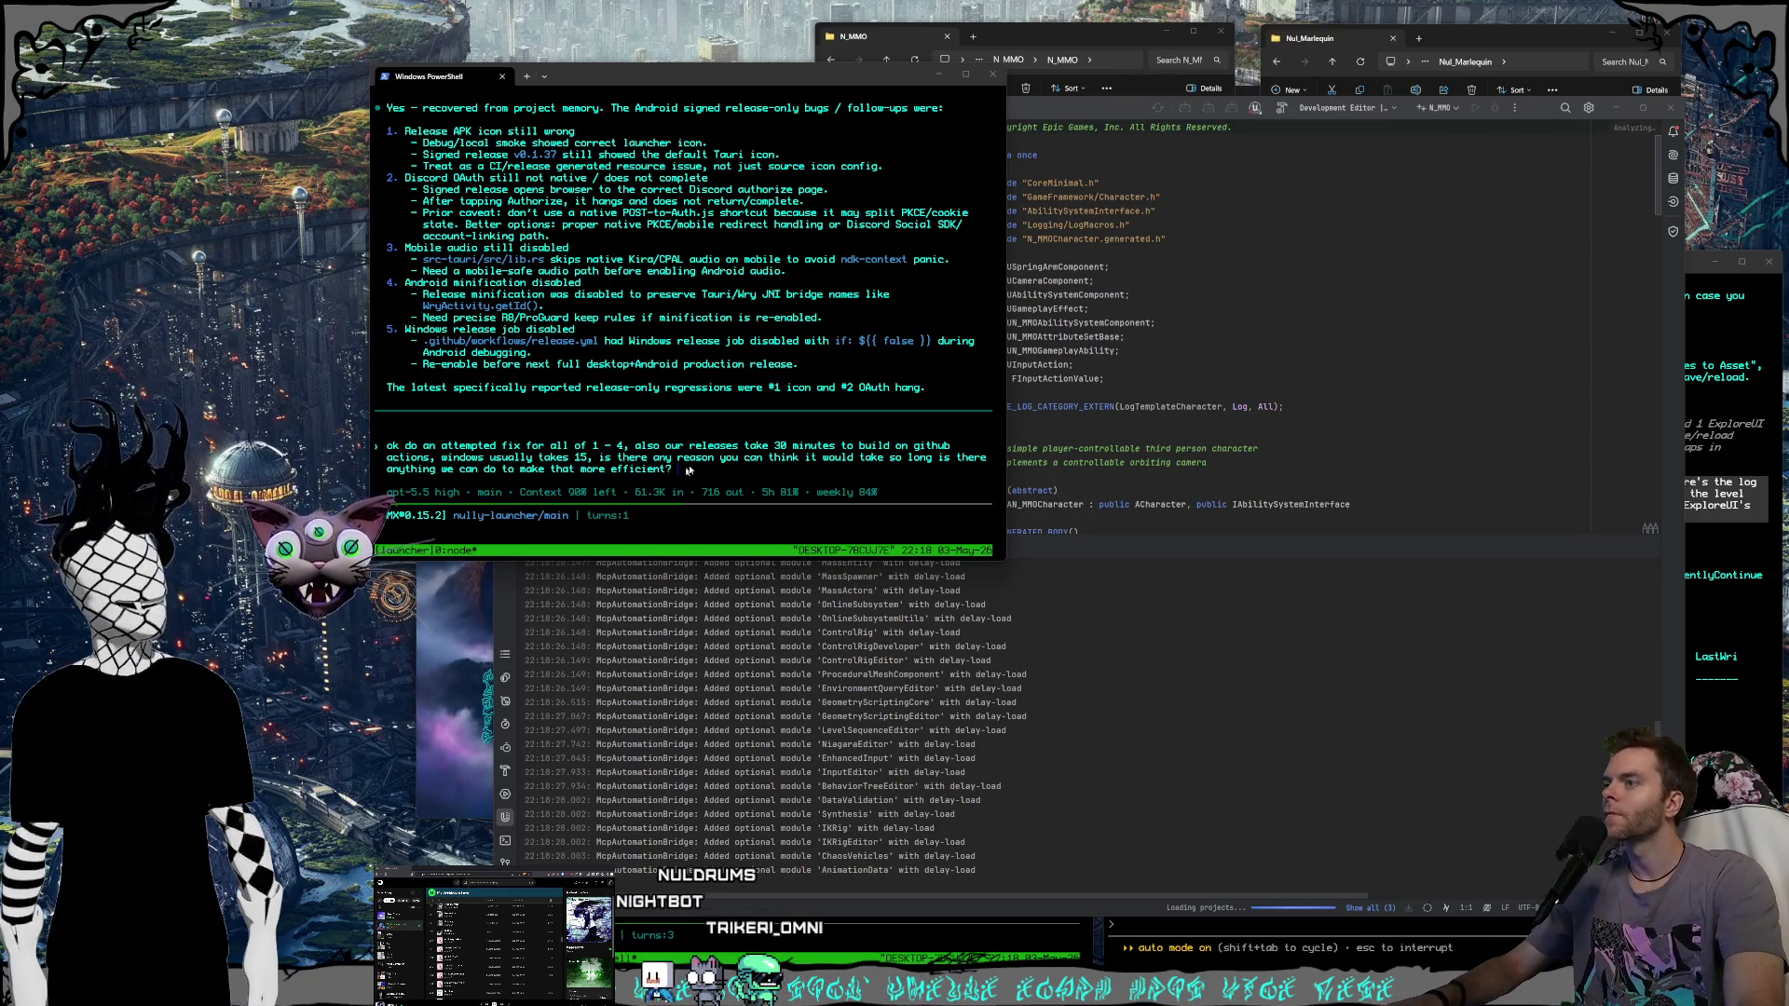
Send Codex the release-fix and faster GitHub build request with the whole build log pasted in.
click(717, 473)
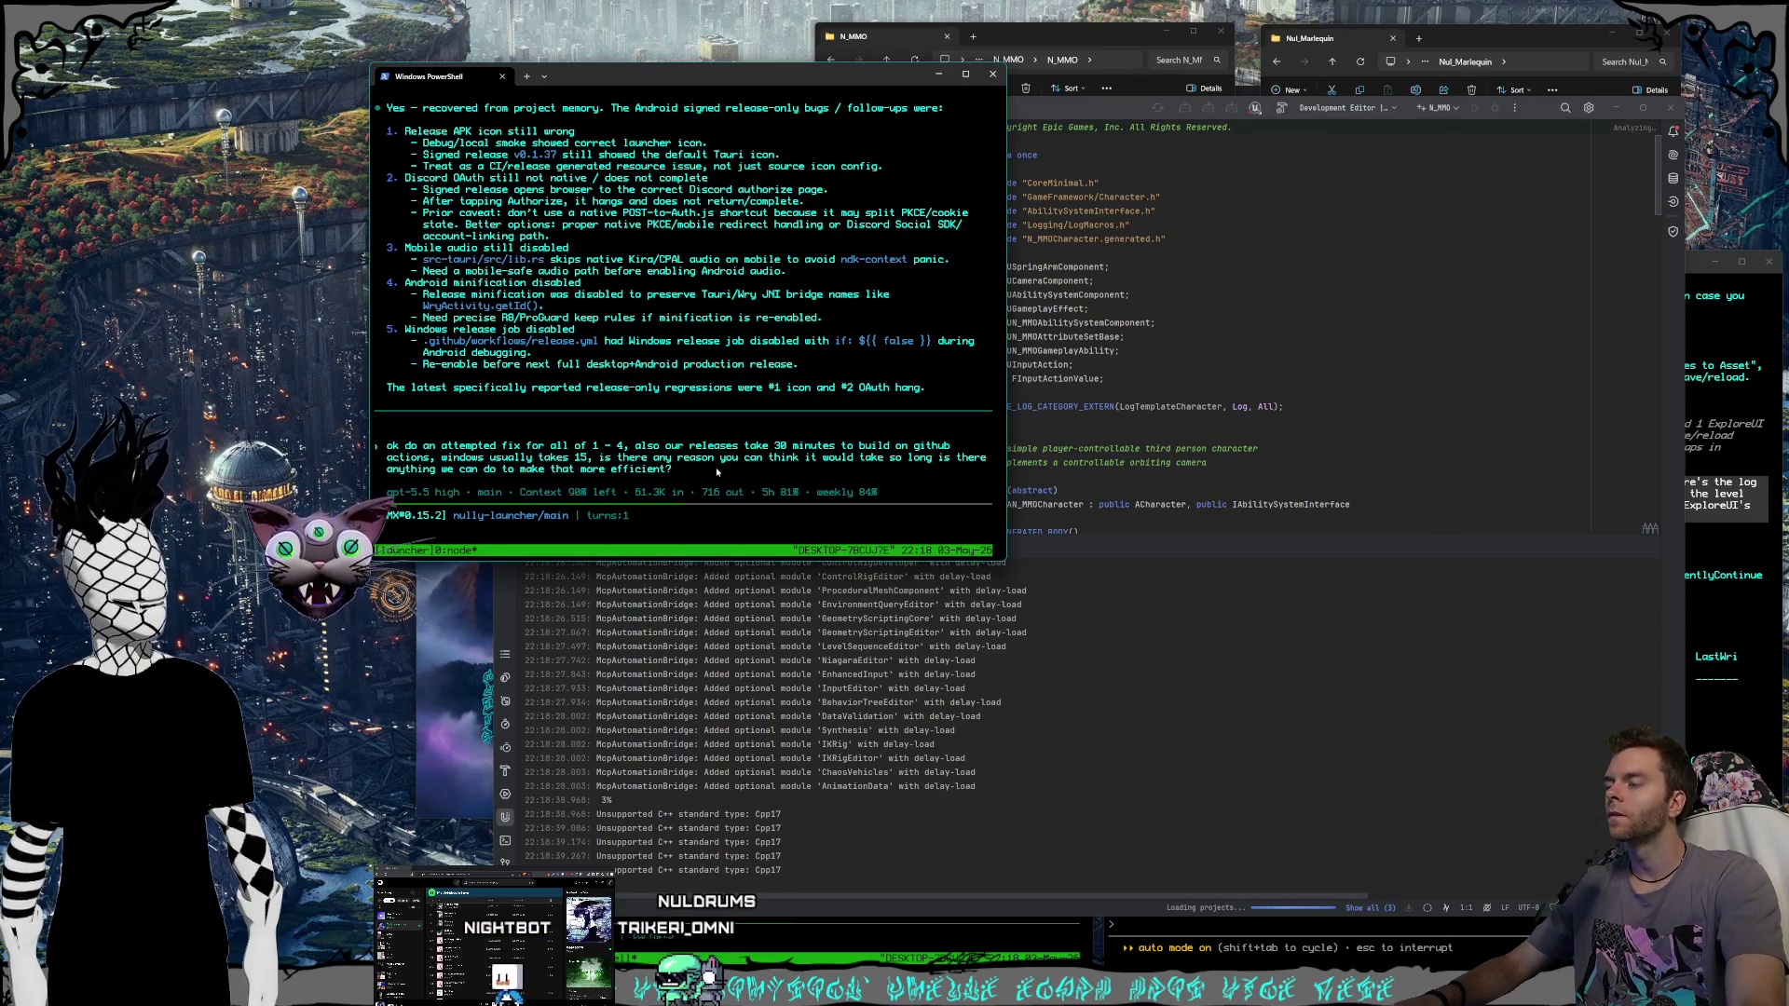
text(here's the whole log,)
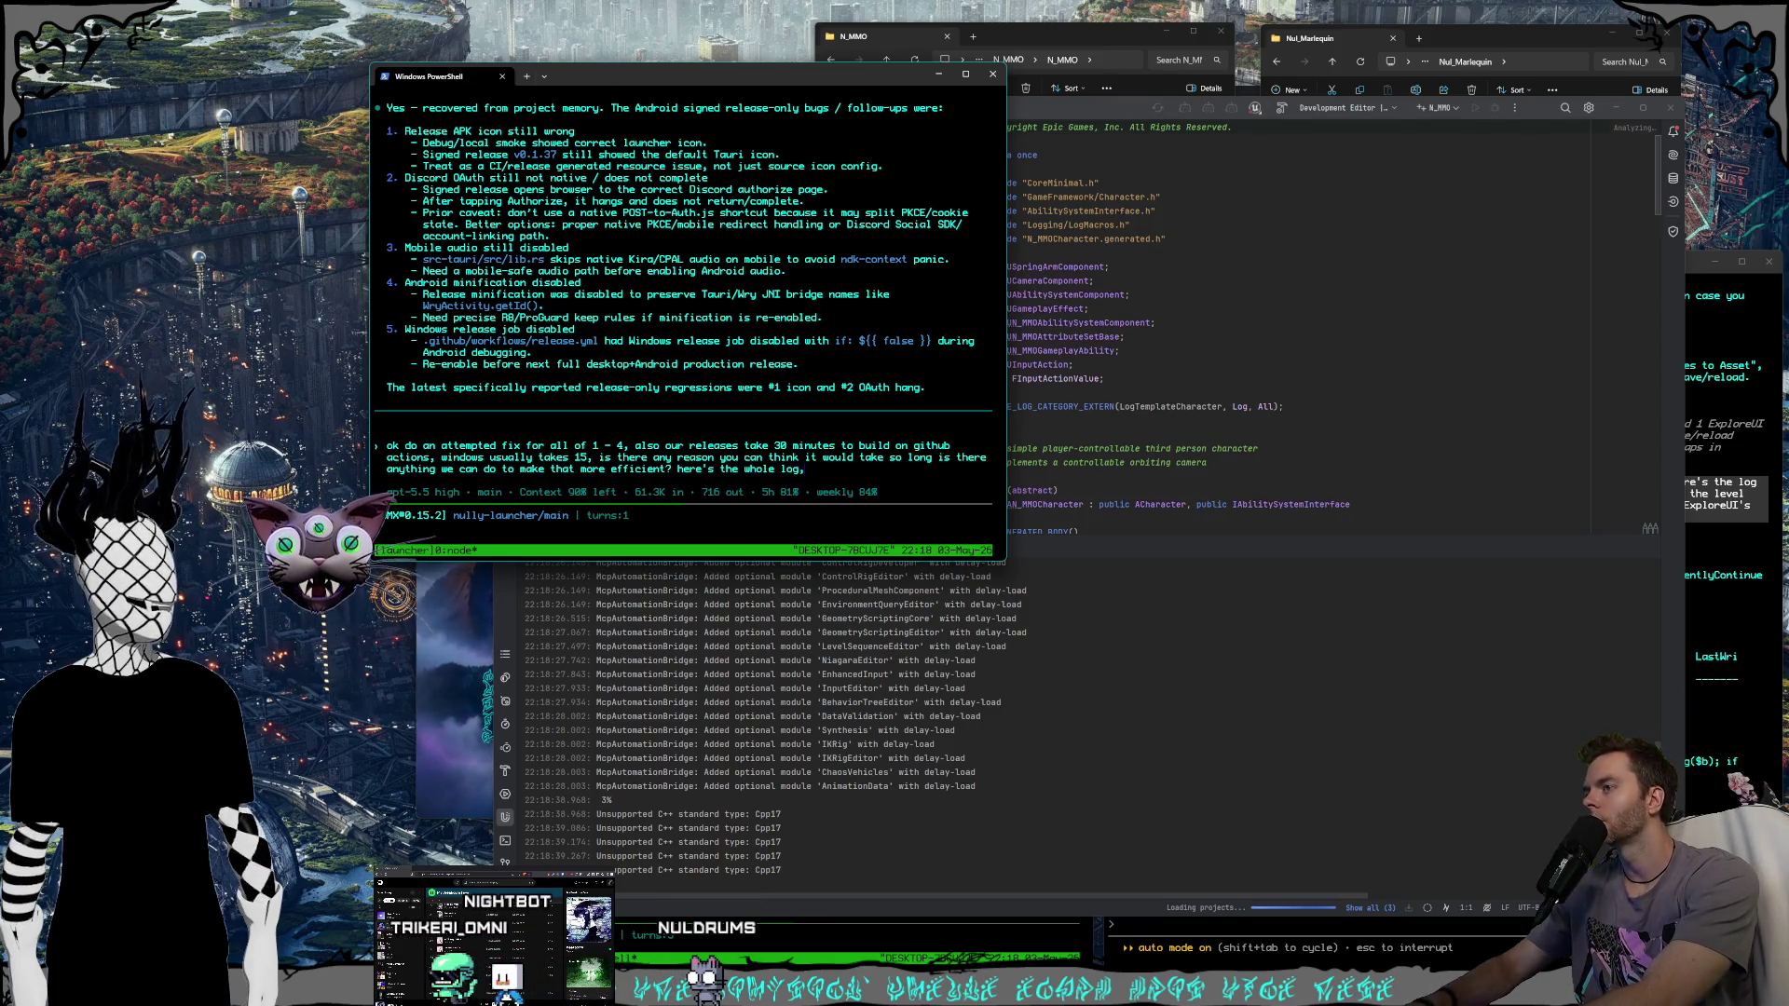
key(ctrl+v)
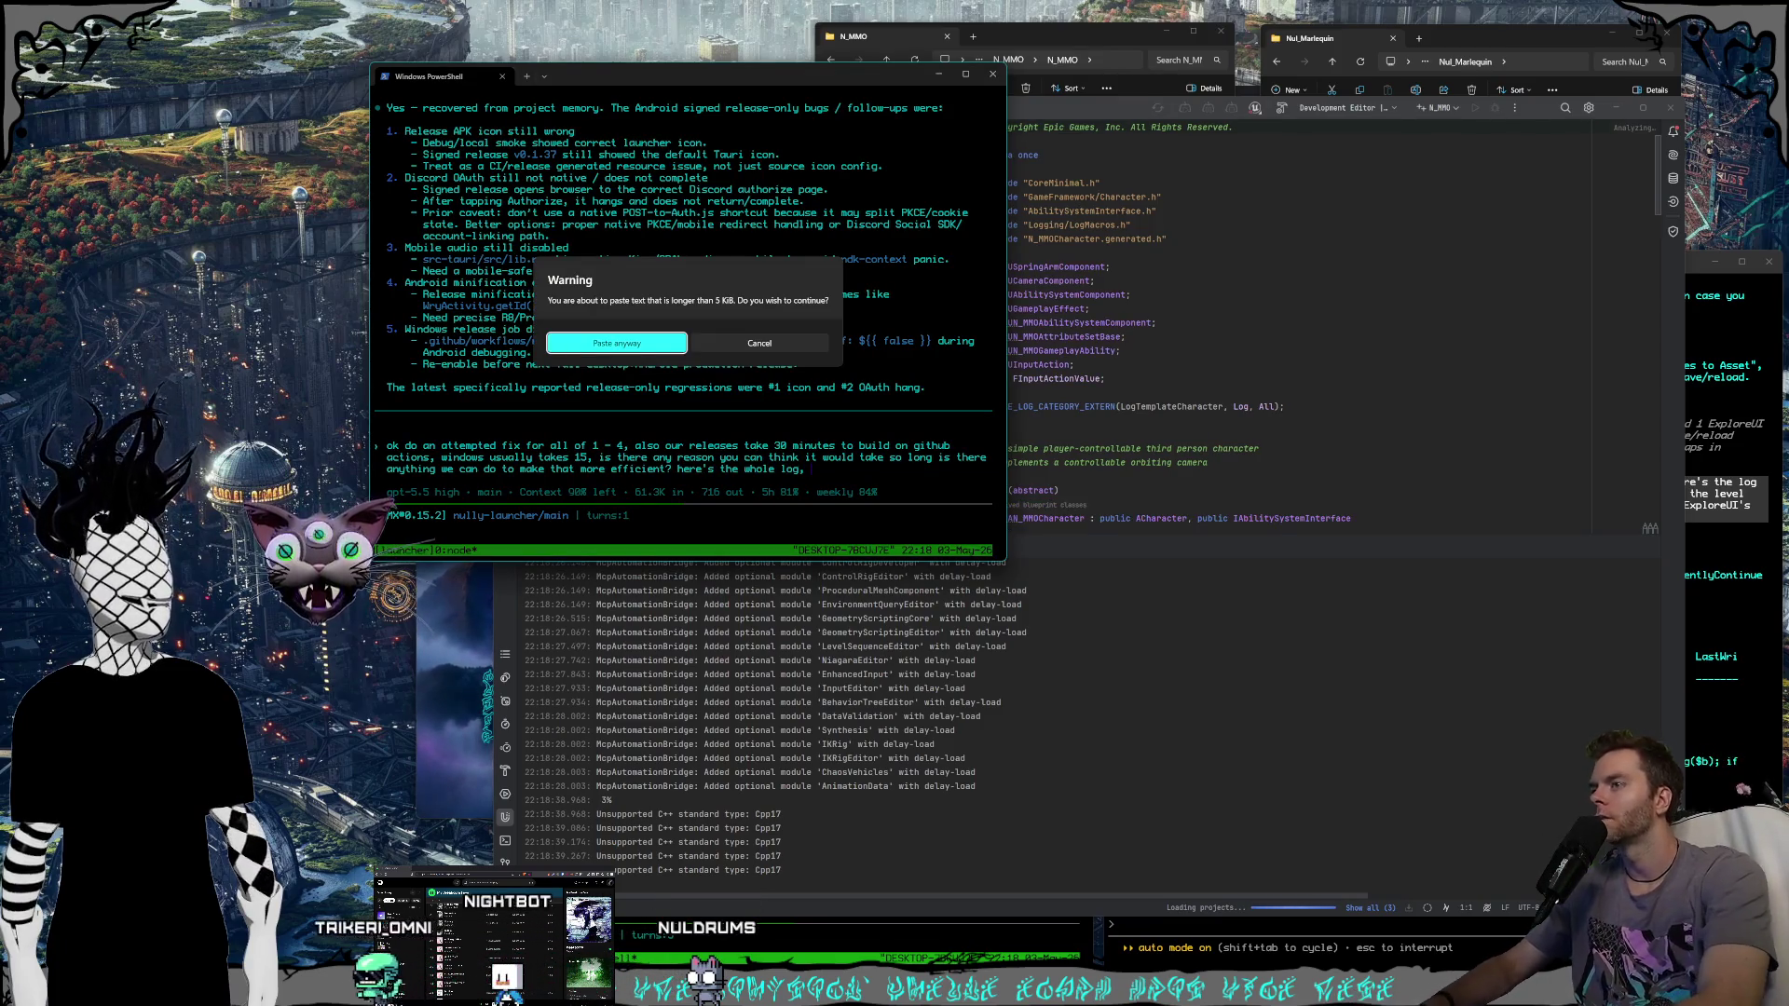
key(Return)
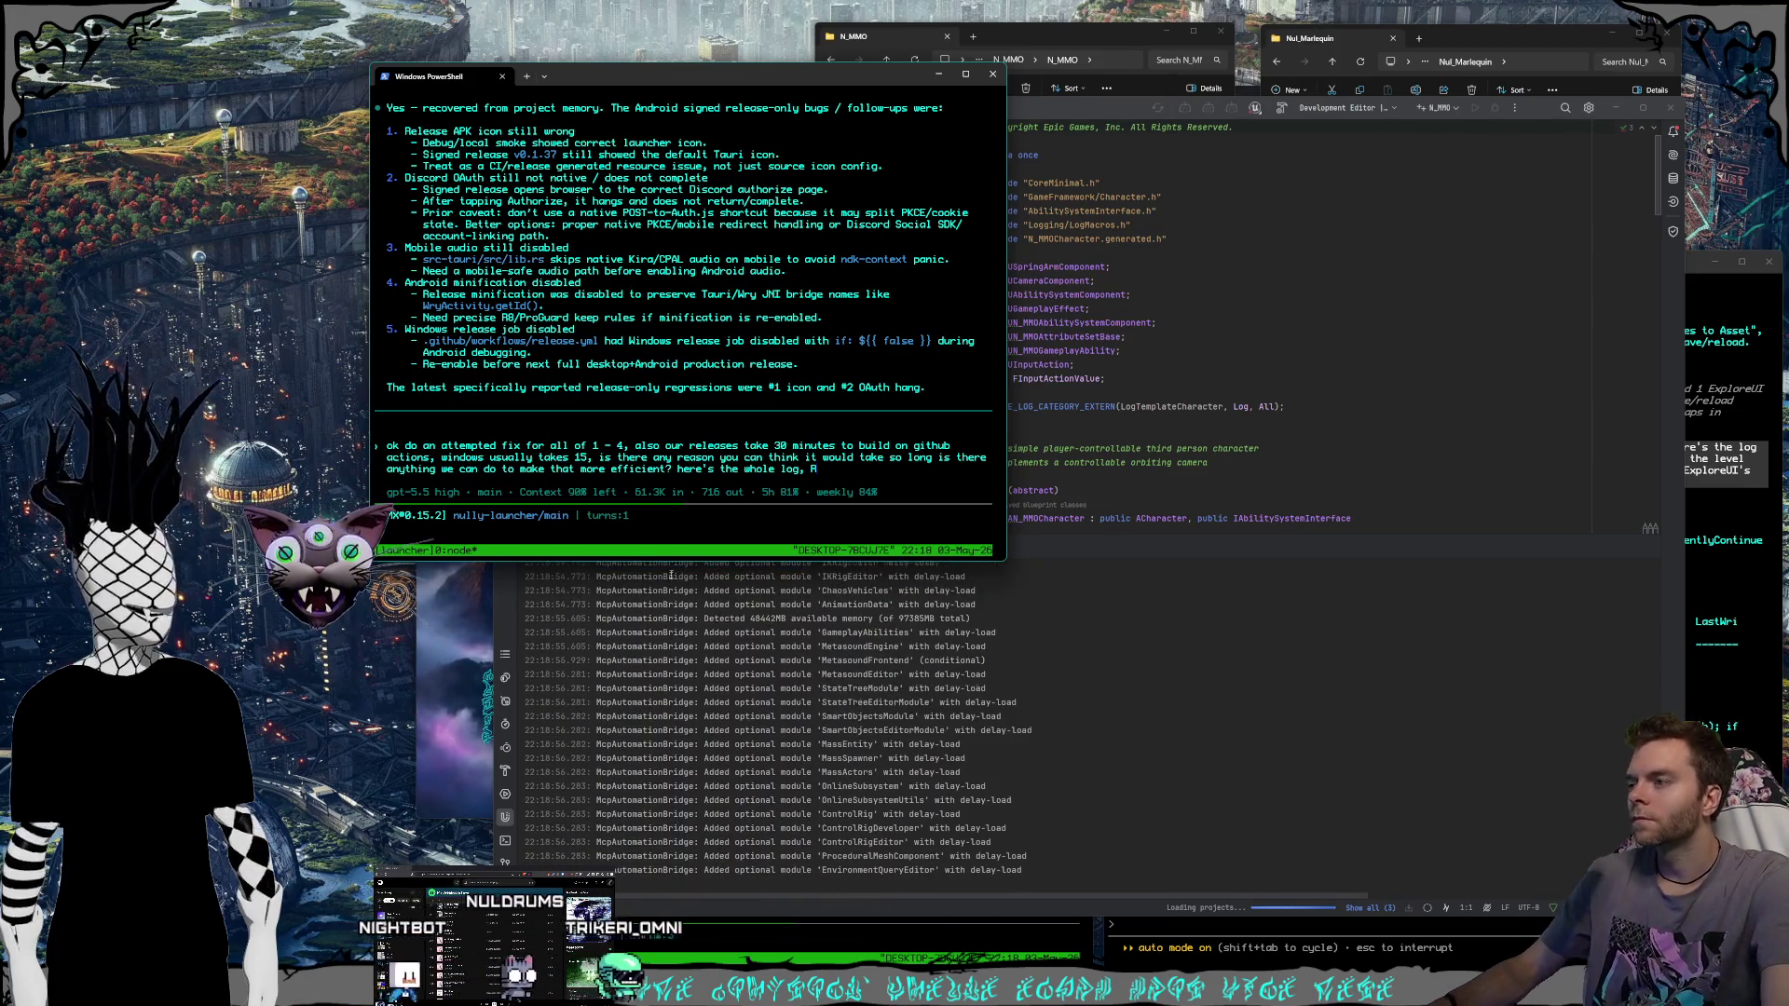
drag(704, 79, 632, 65)
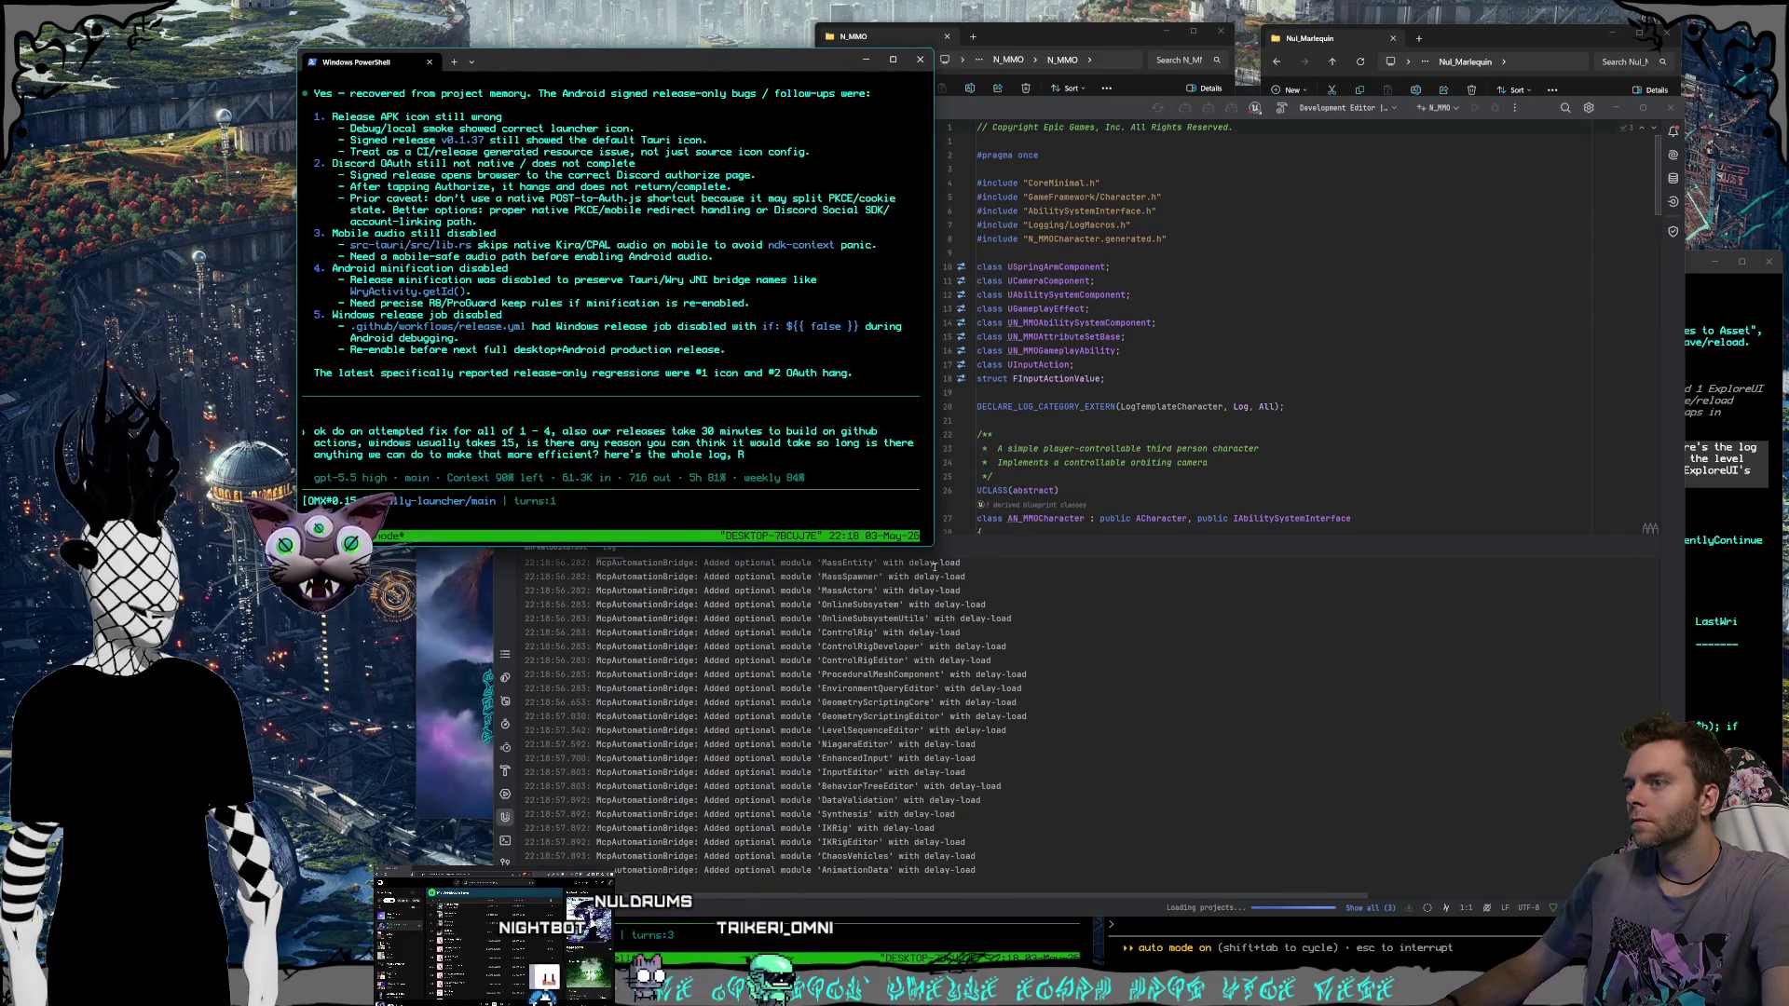
drag(932, 545, 955, 606)
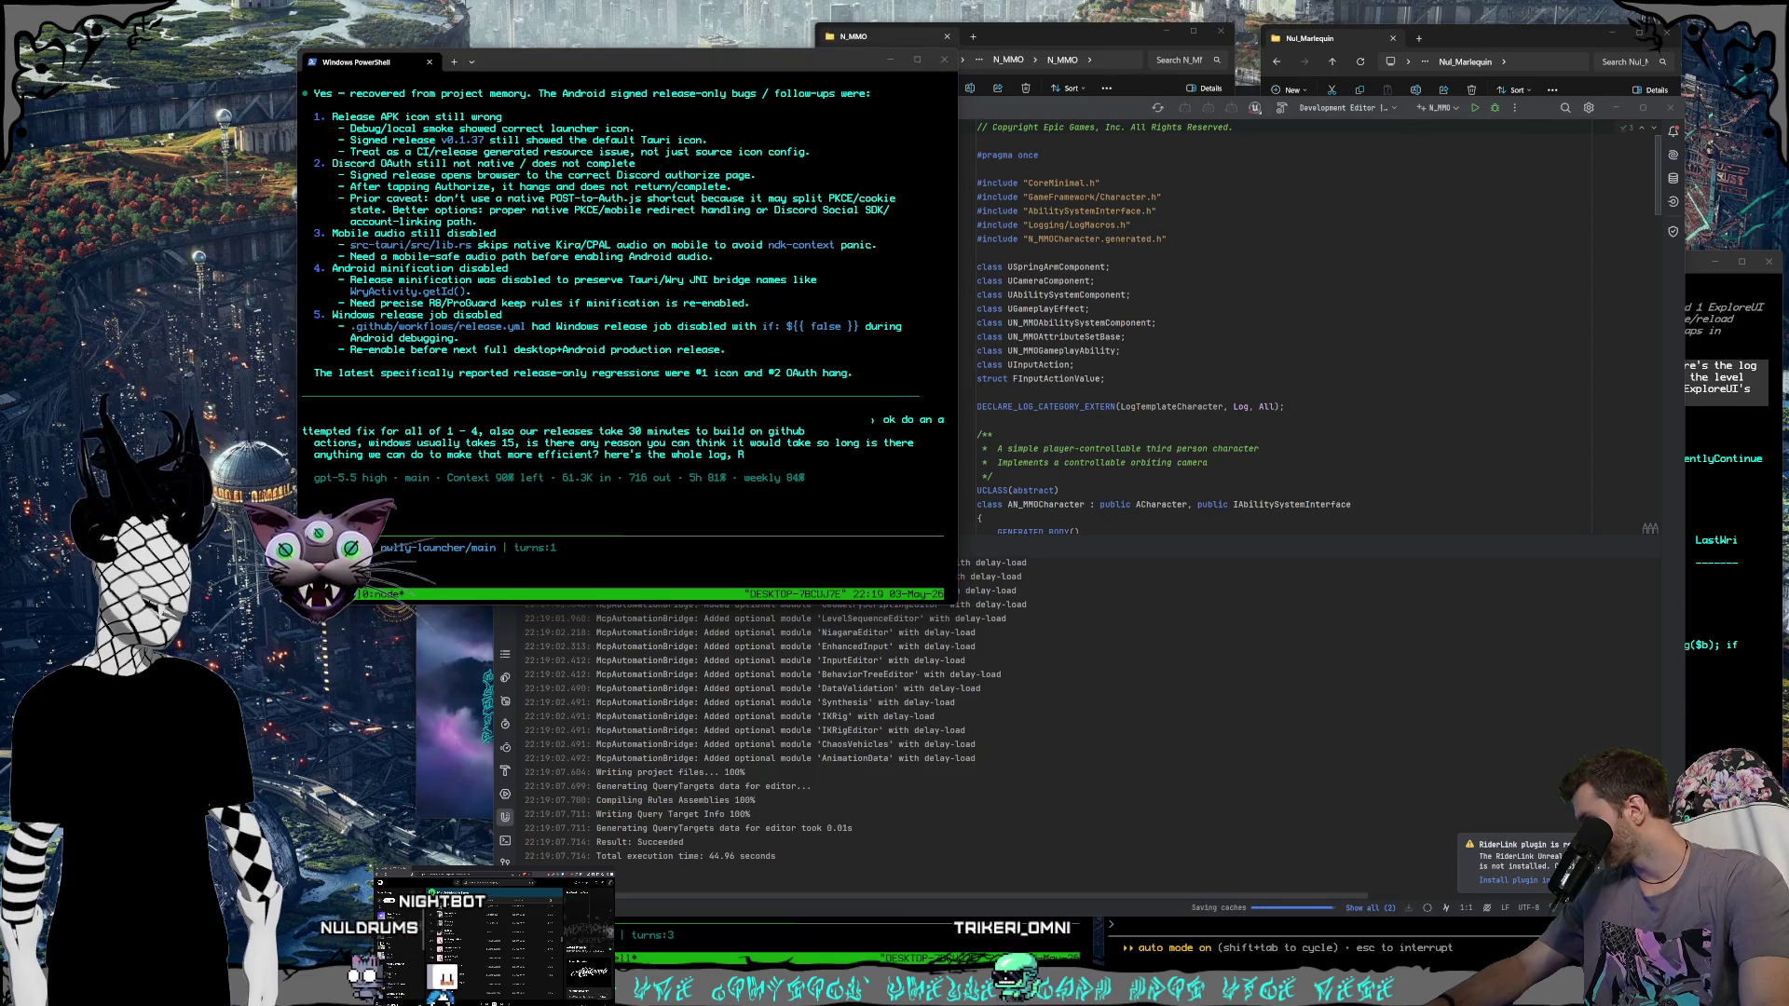
key(Return)
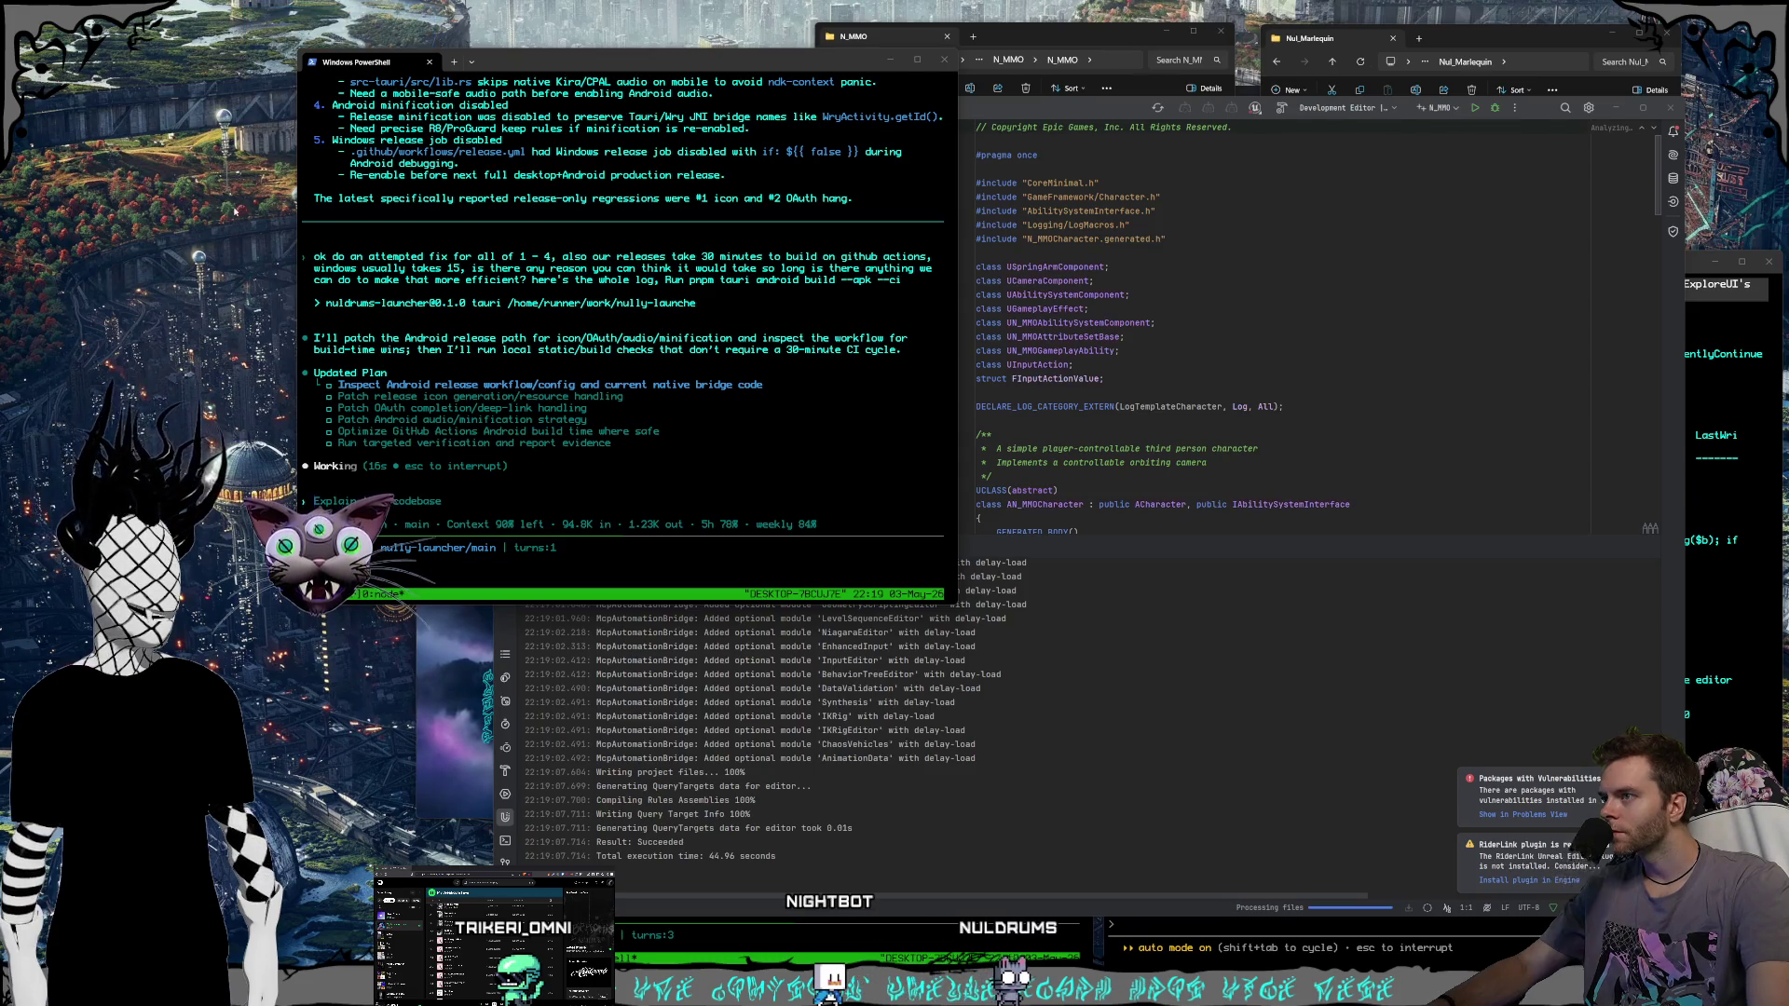
Read the Unreal agent's Perforce reconcile notes, return to Rider, then bring up the UI-refactor session.
click(737, 912)
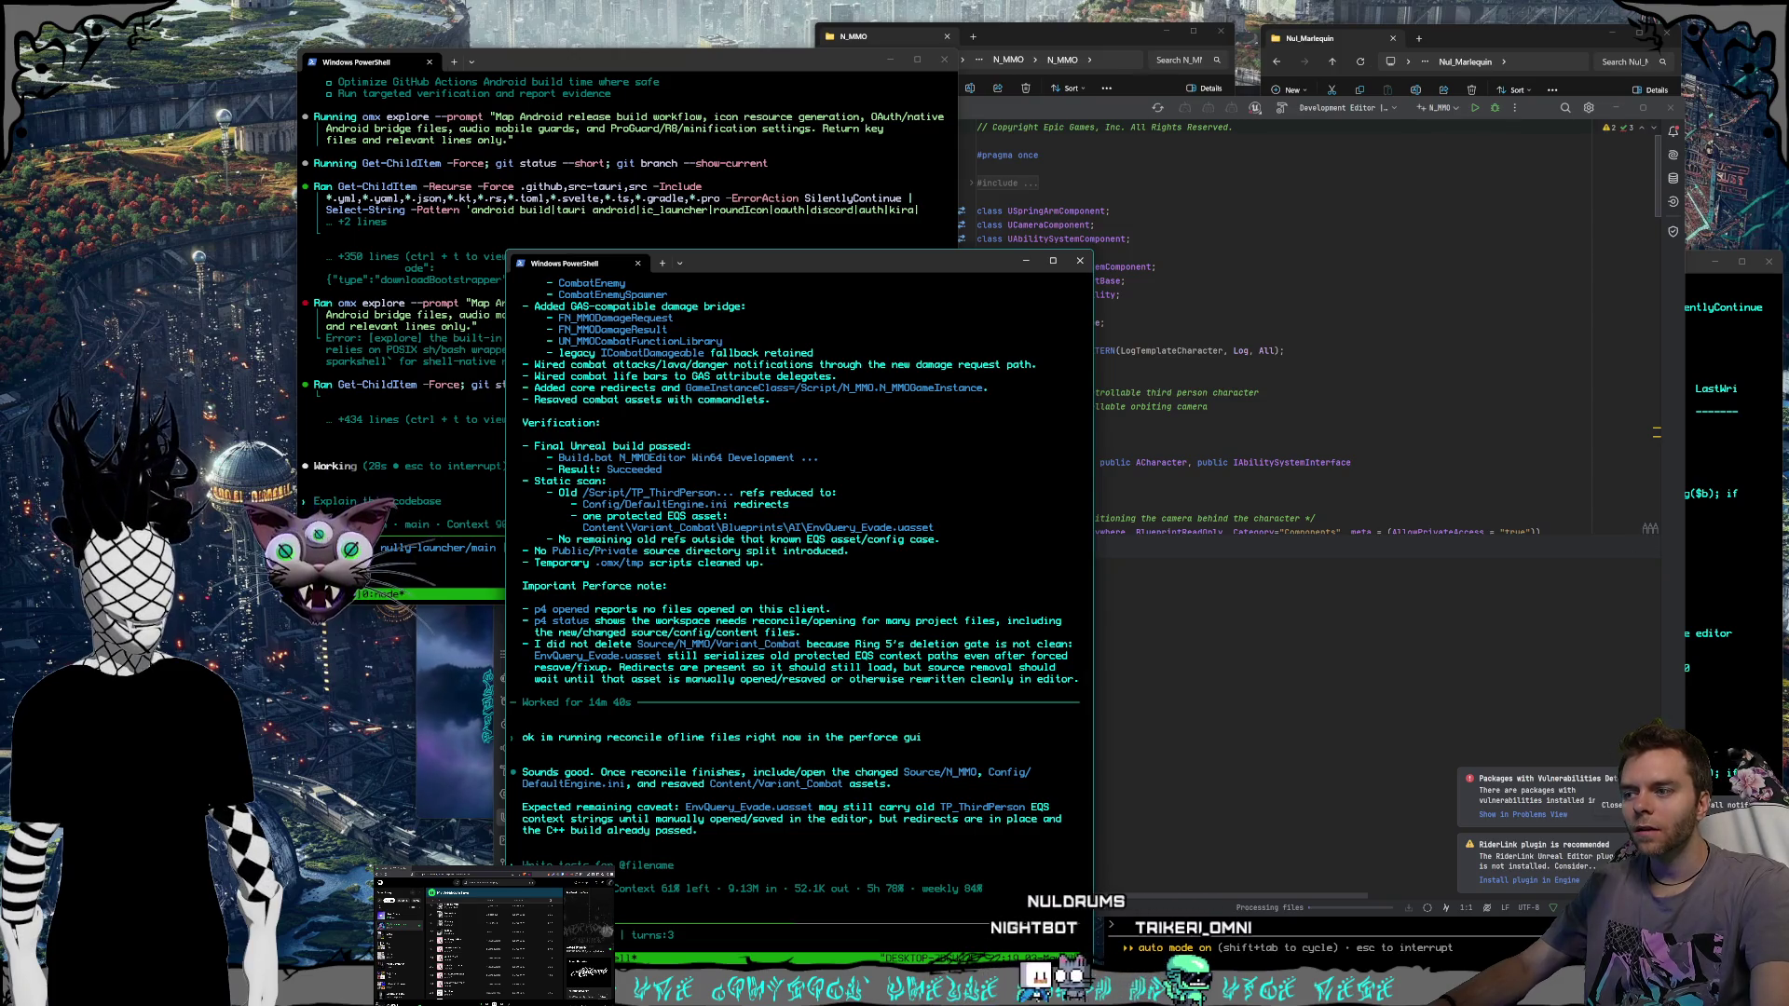
click(1612, 792)
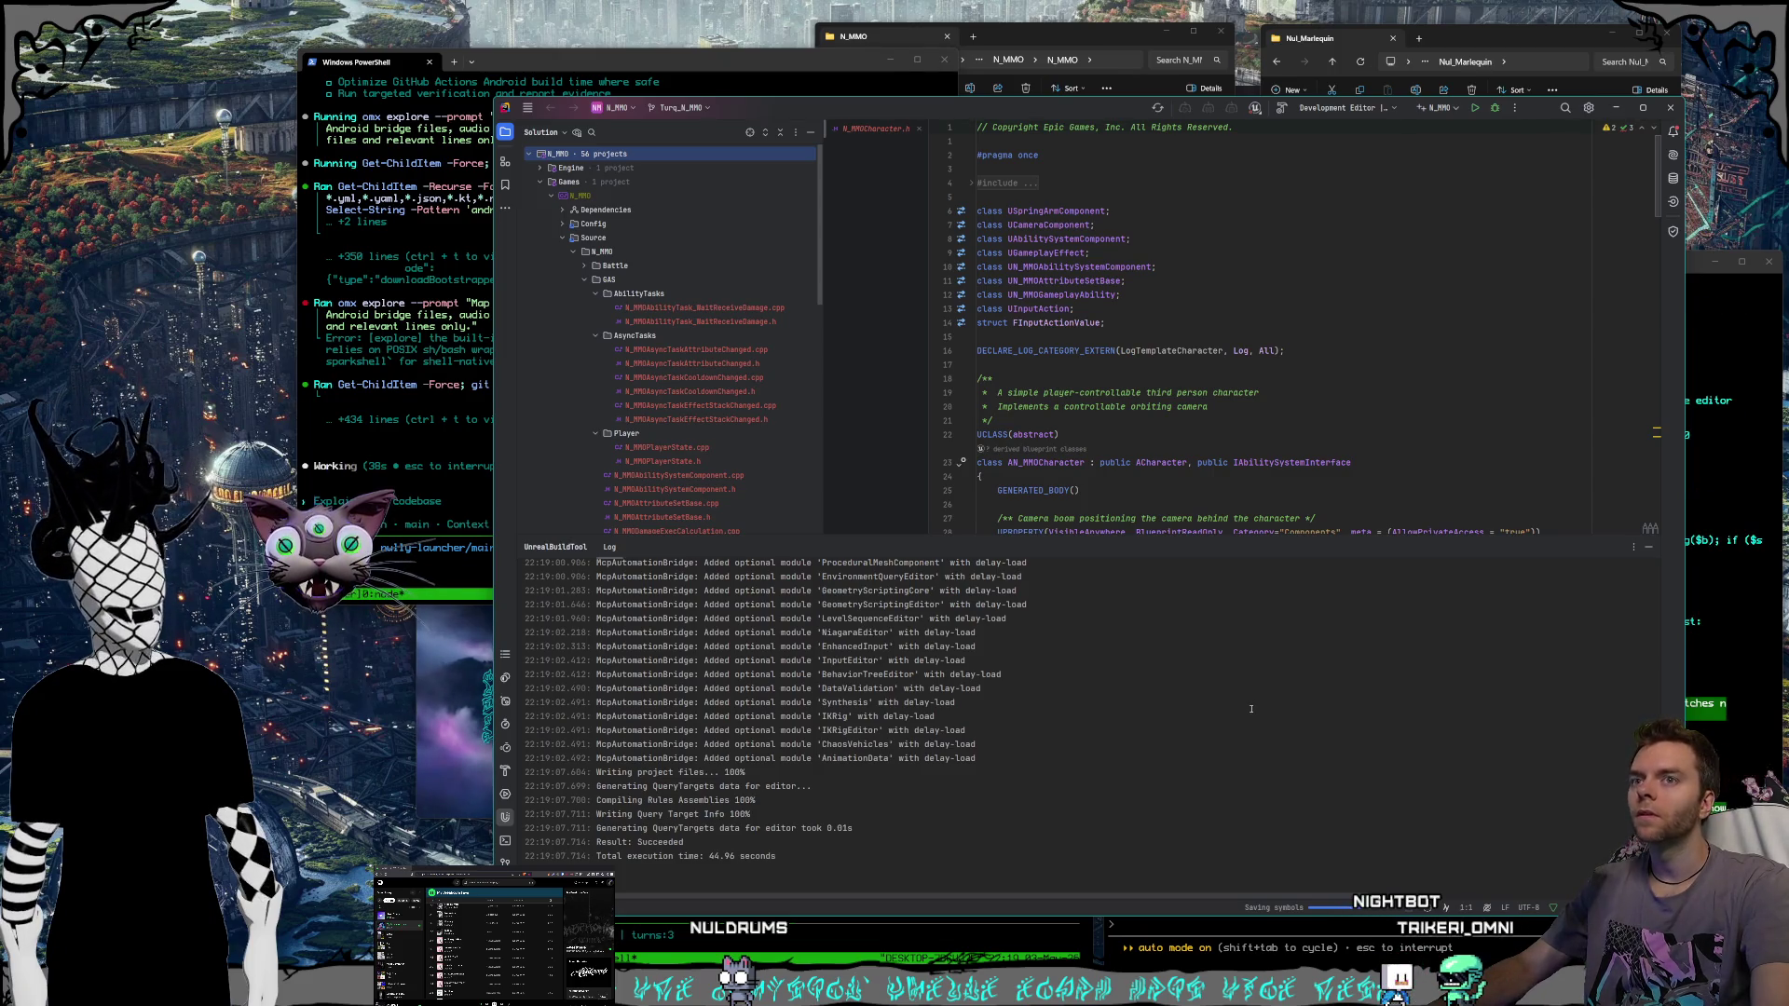
click(1755, 671)
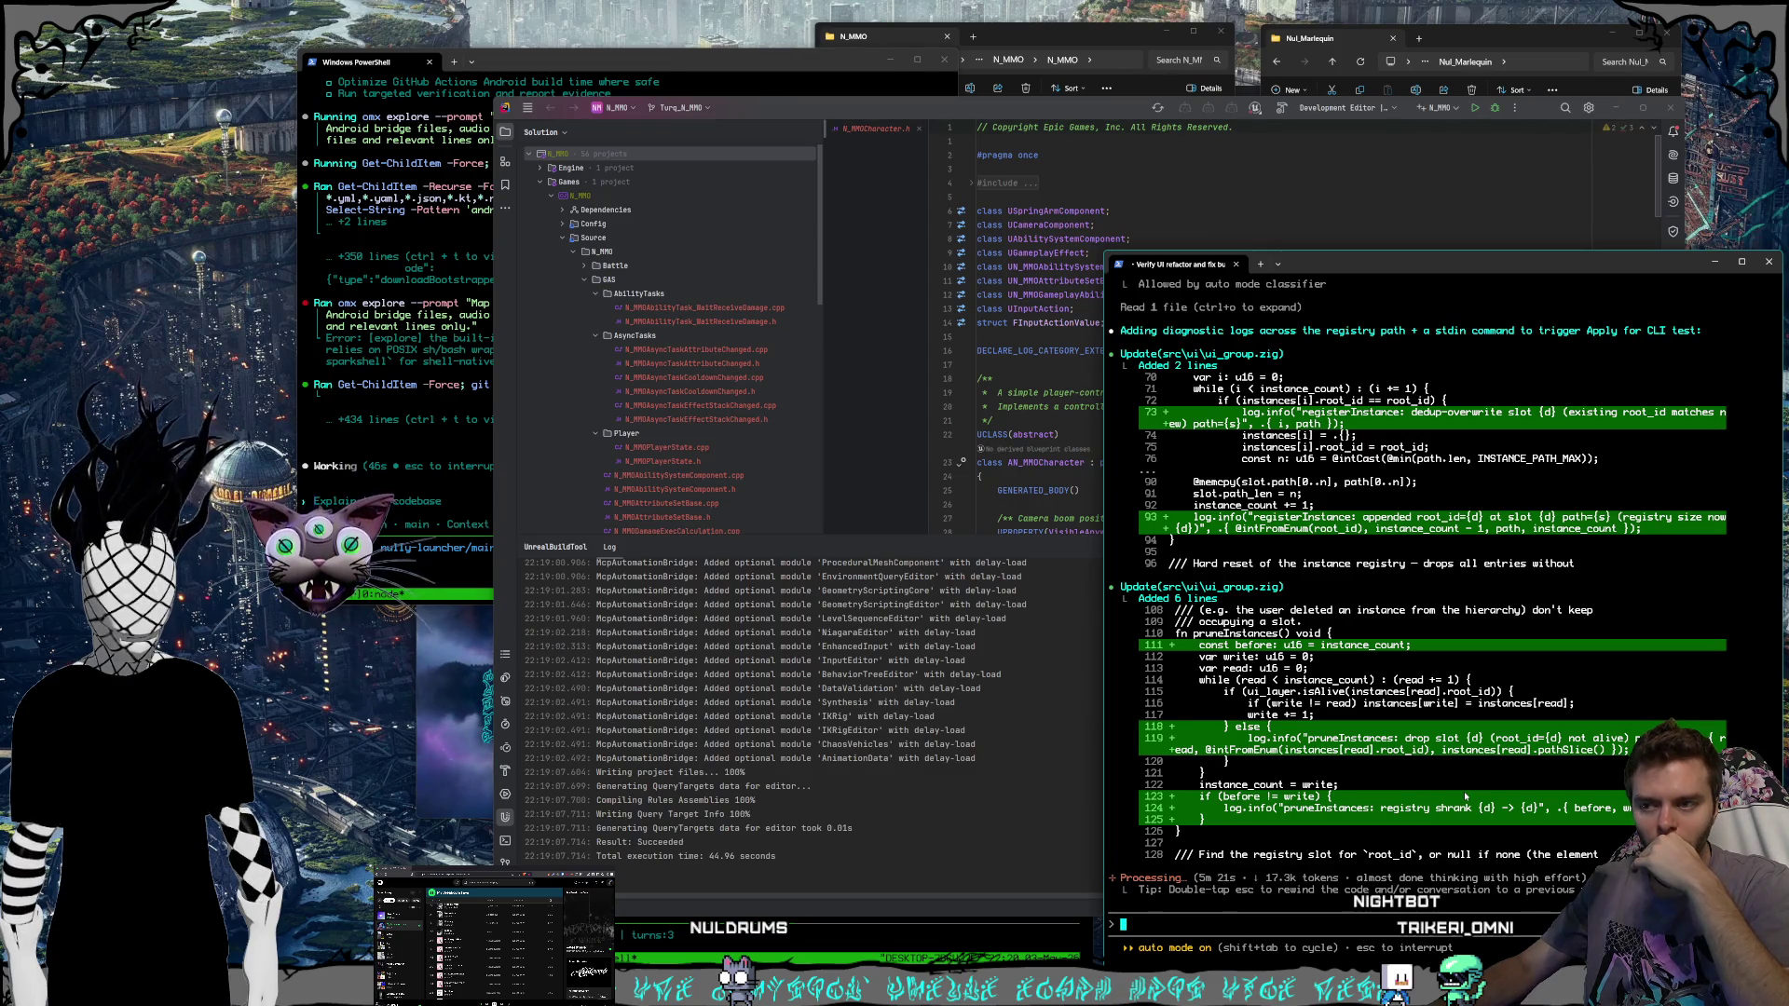
Switch to Claude's plan usage limits page.
key(alt+Tab)
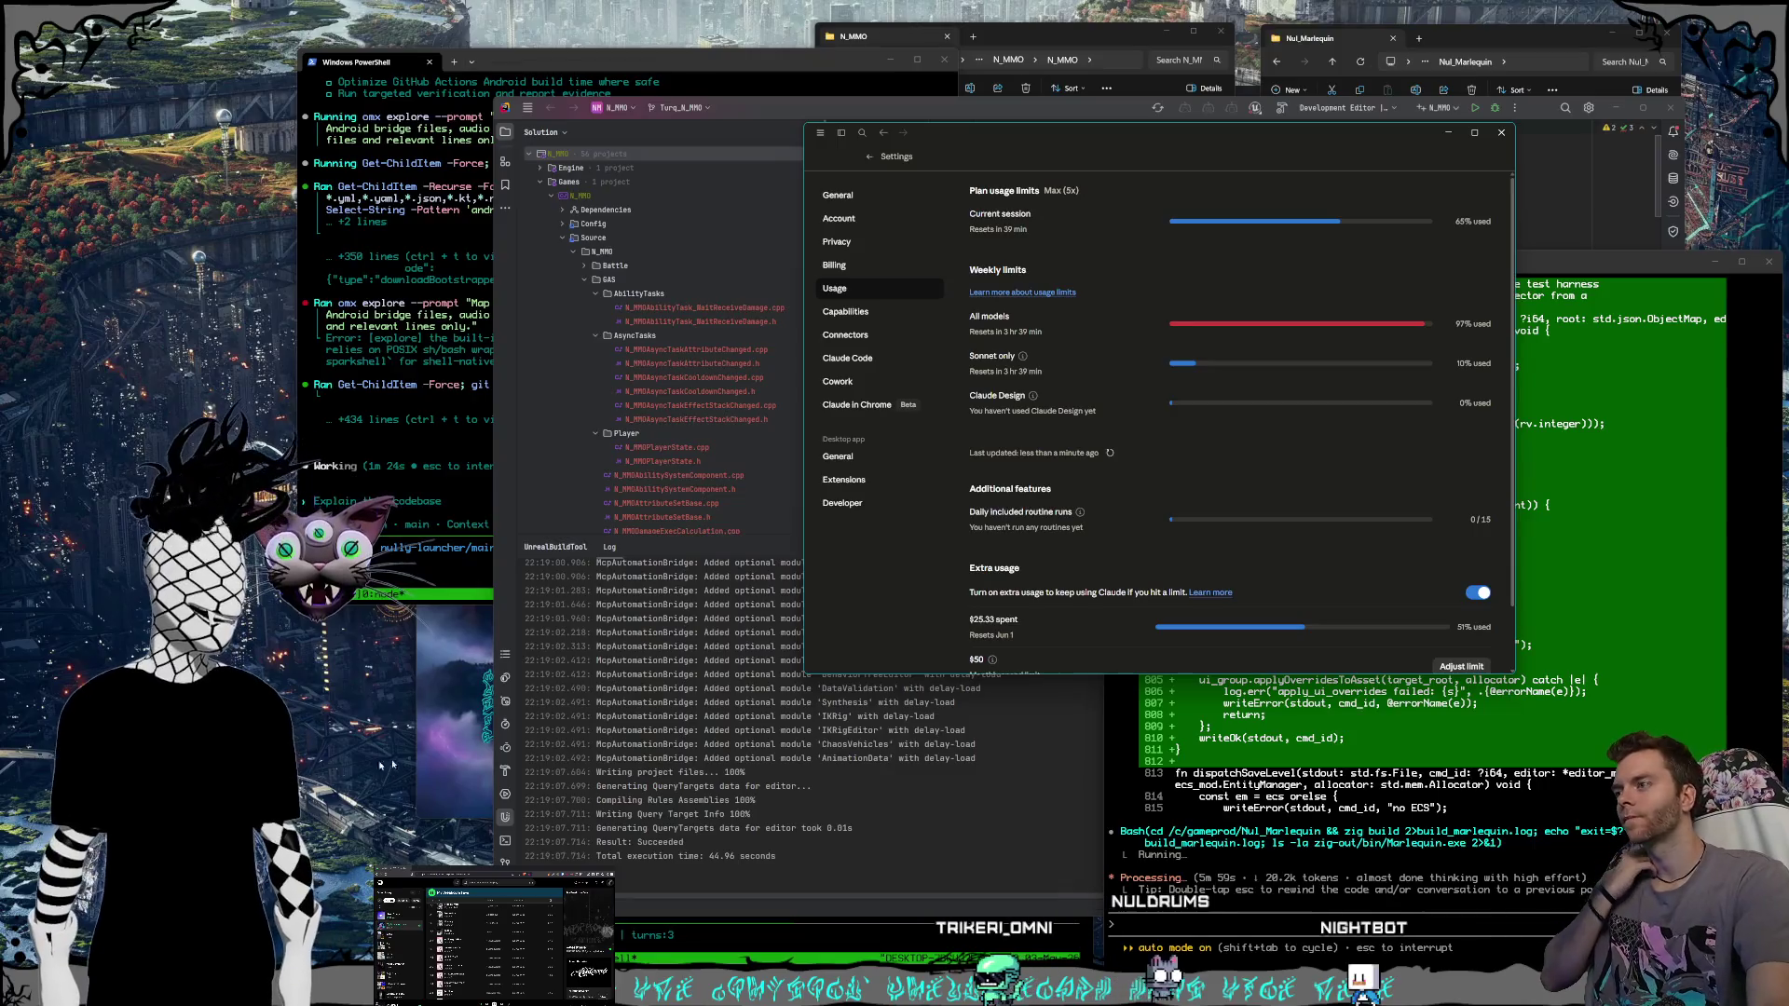
Bring the Codex and Unreal agent terminals back in front of Claude's usage page.
click(441, 505)
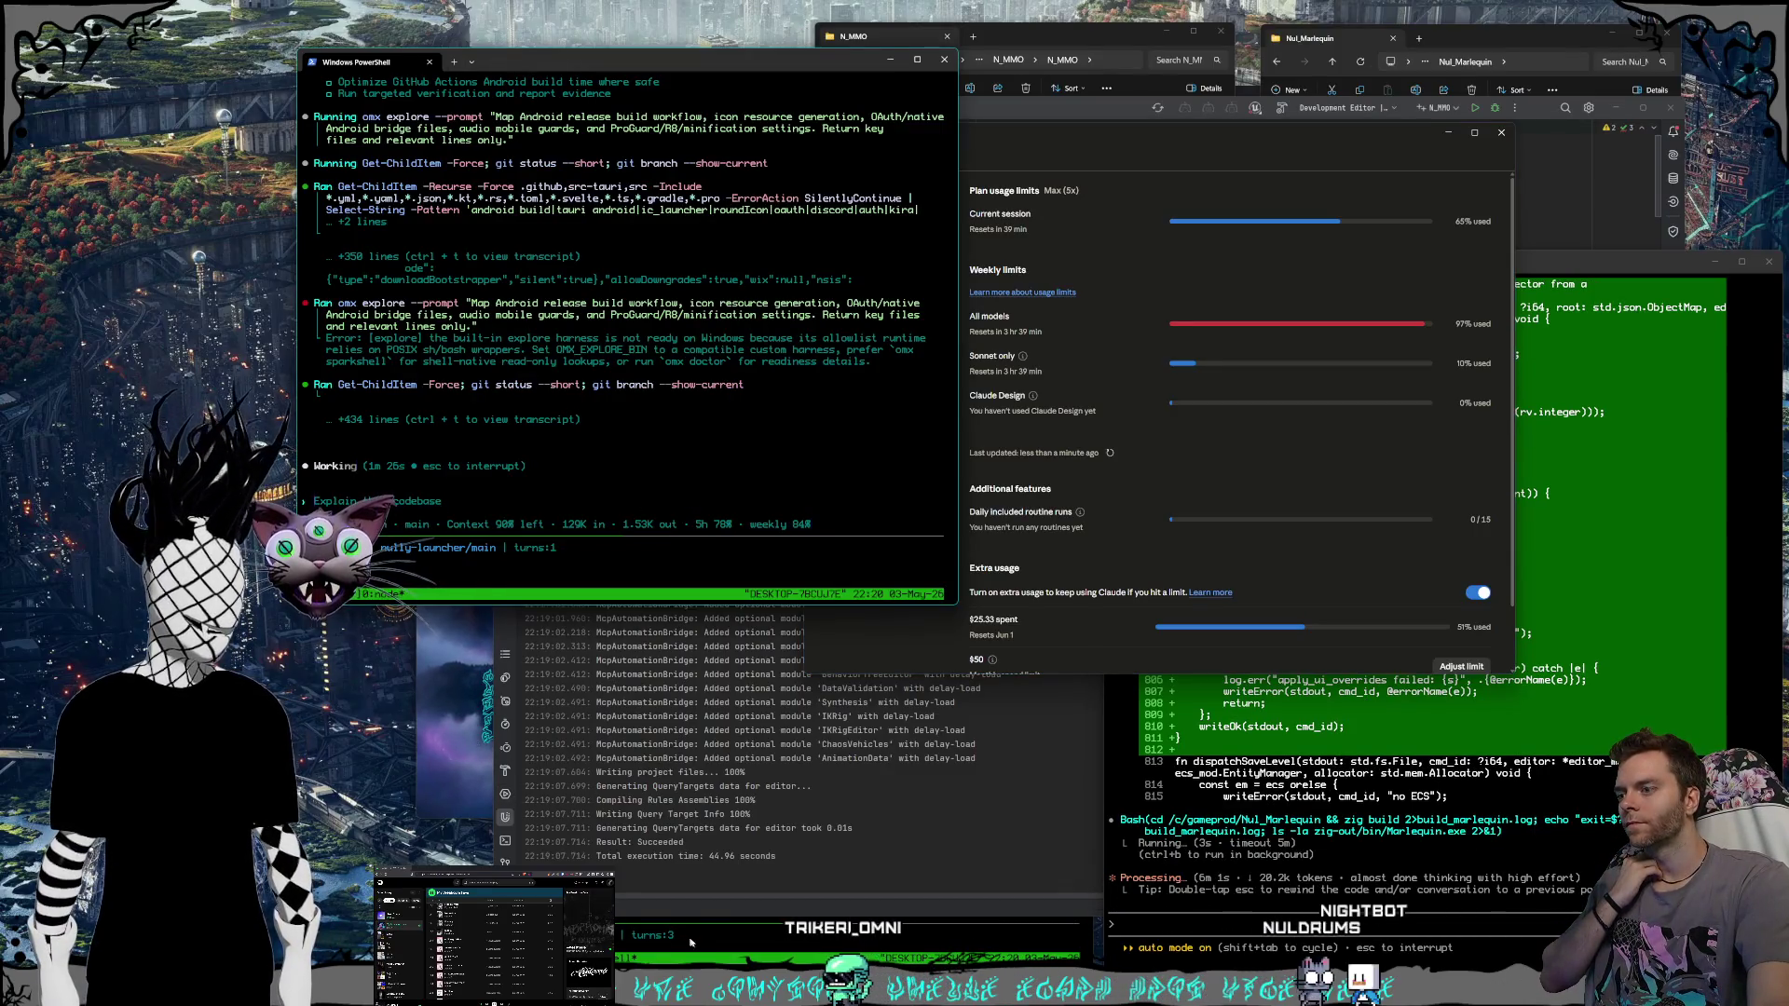
click(668, 903)
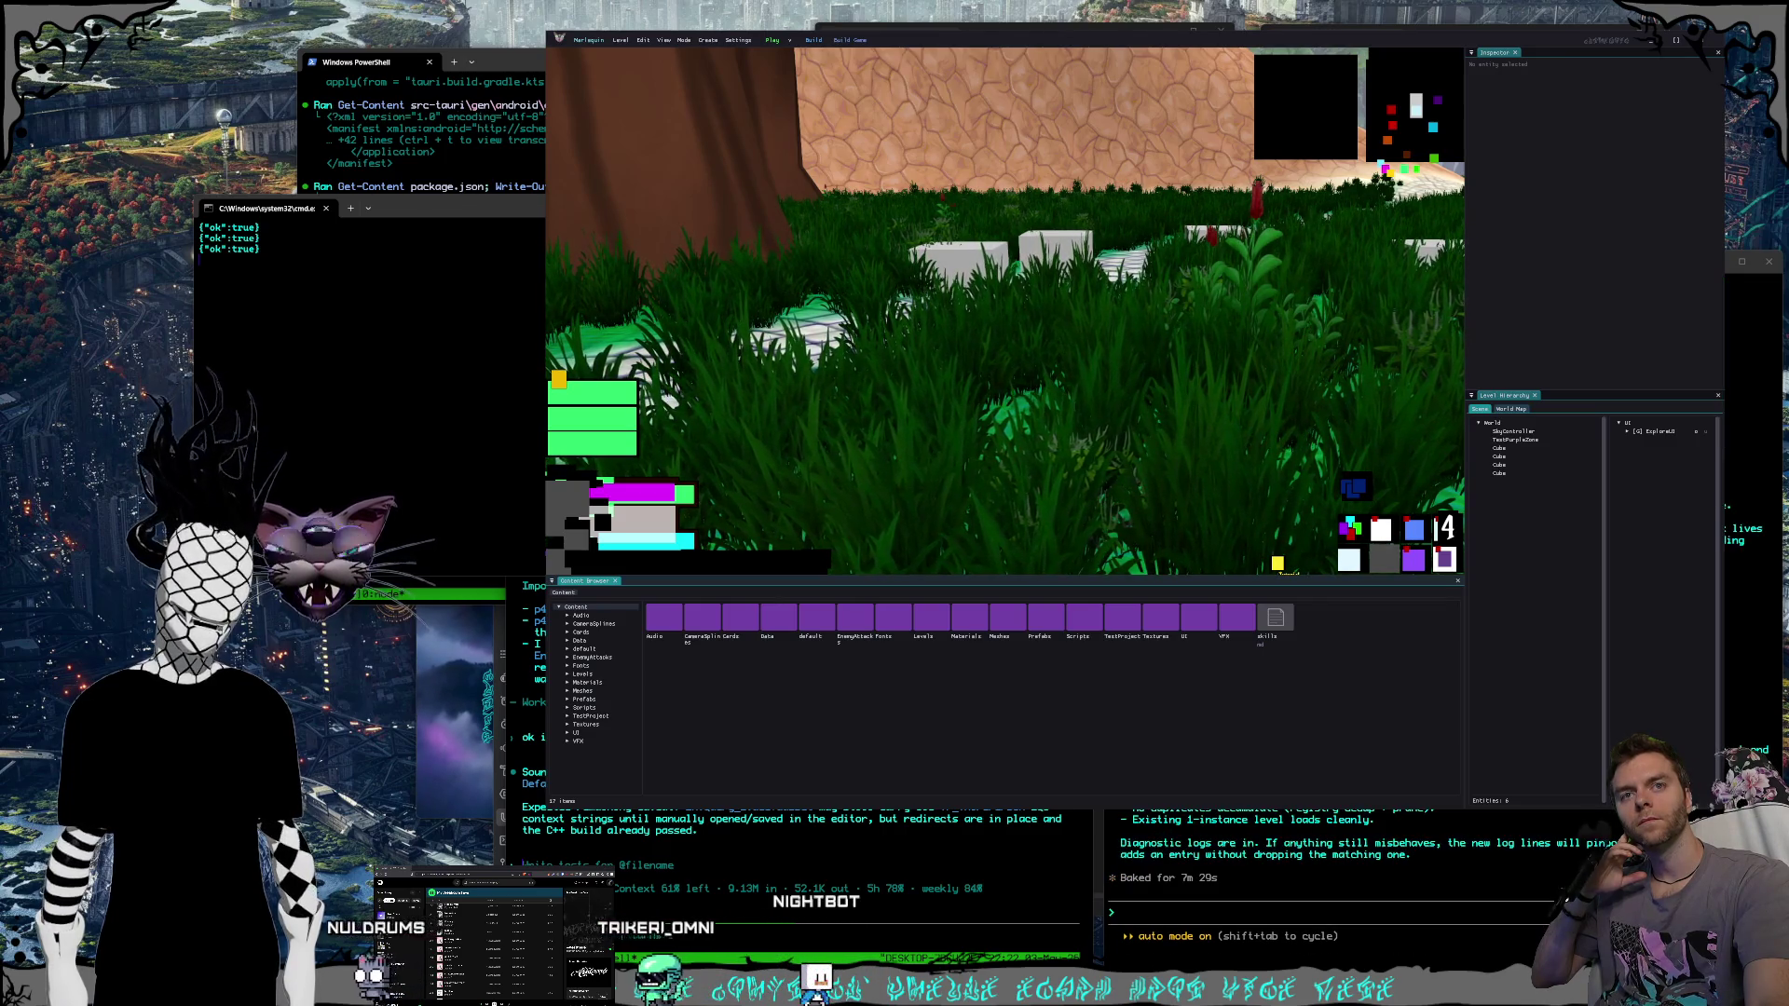
Read Claude Code's duplicate-instance fix summary, then close the stale Marlequin editor.
click(1325, 867)
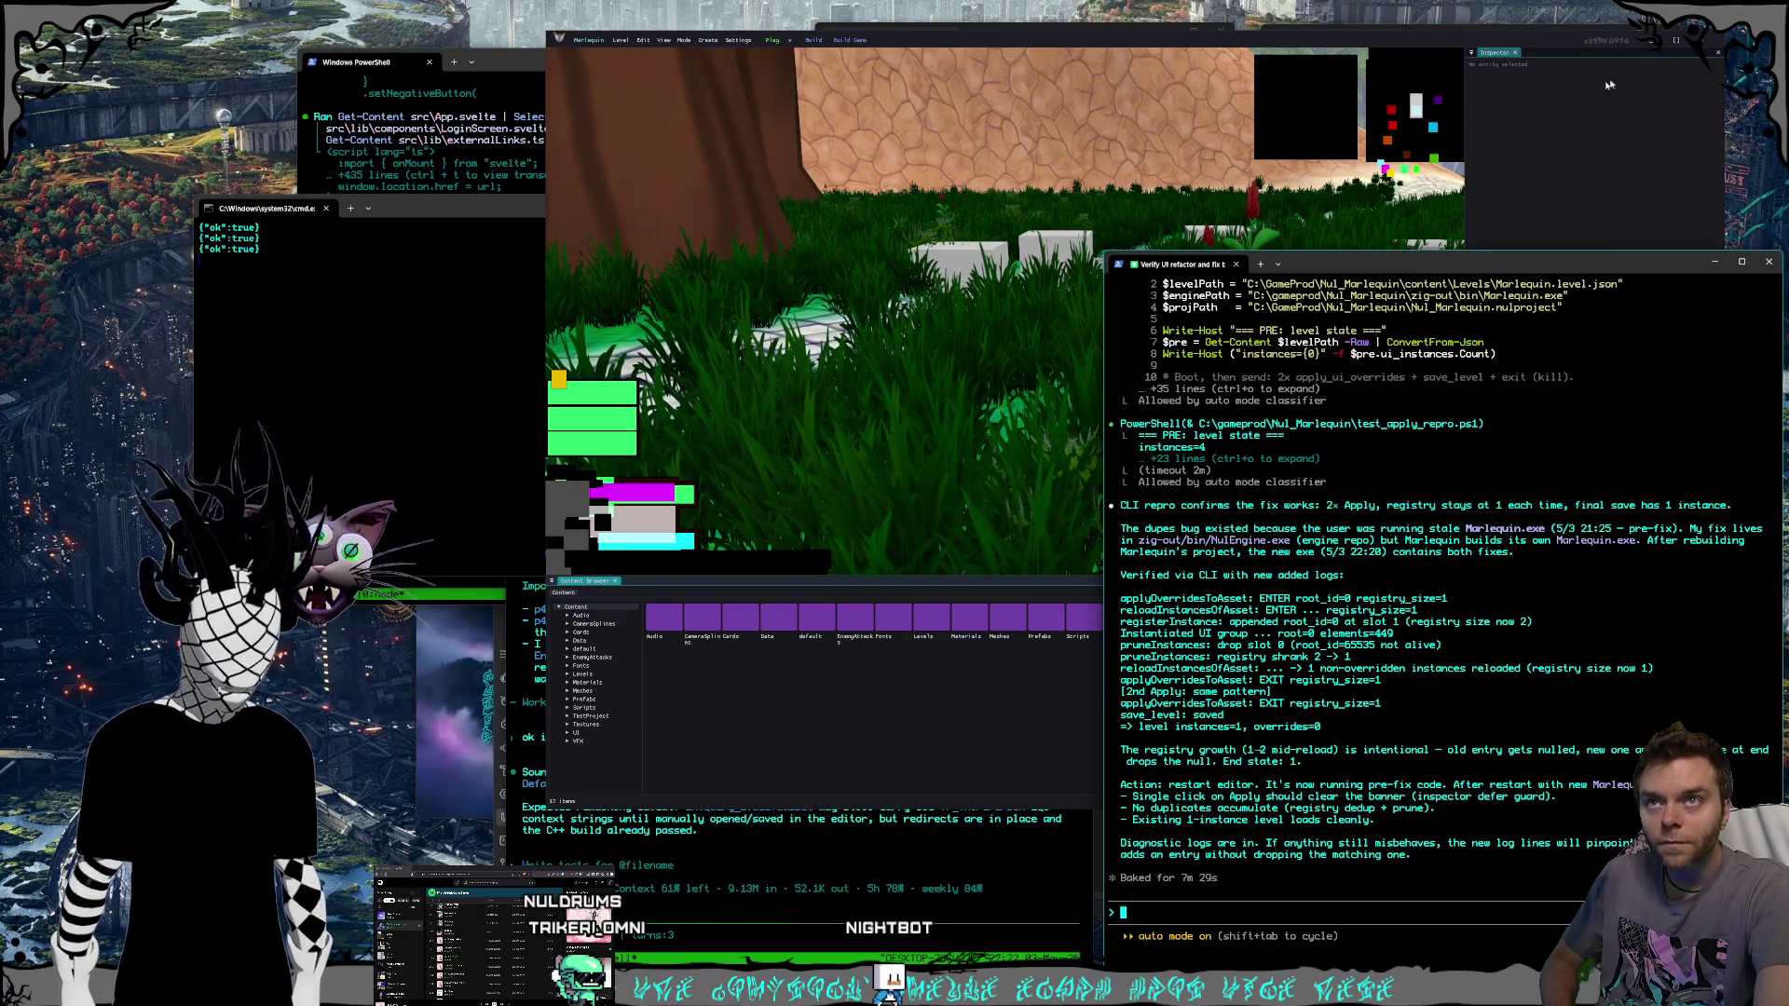
click(1710, 42)
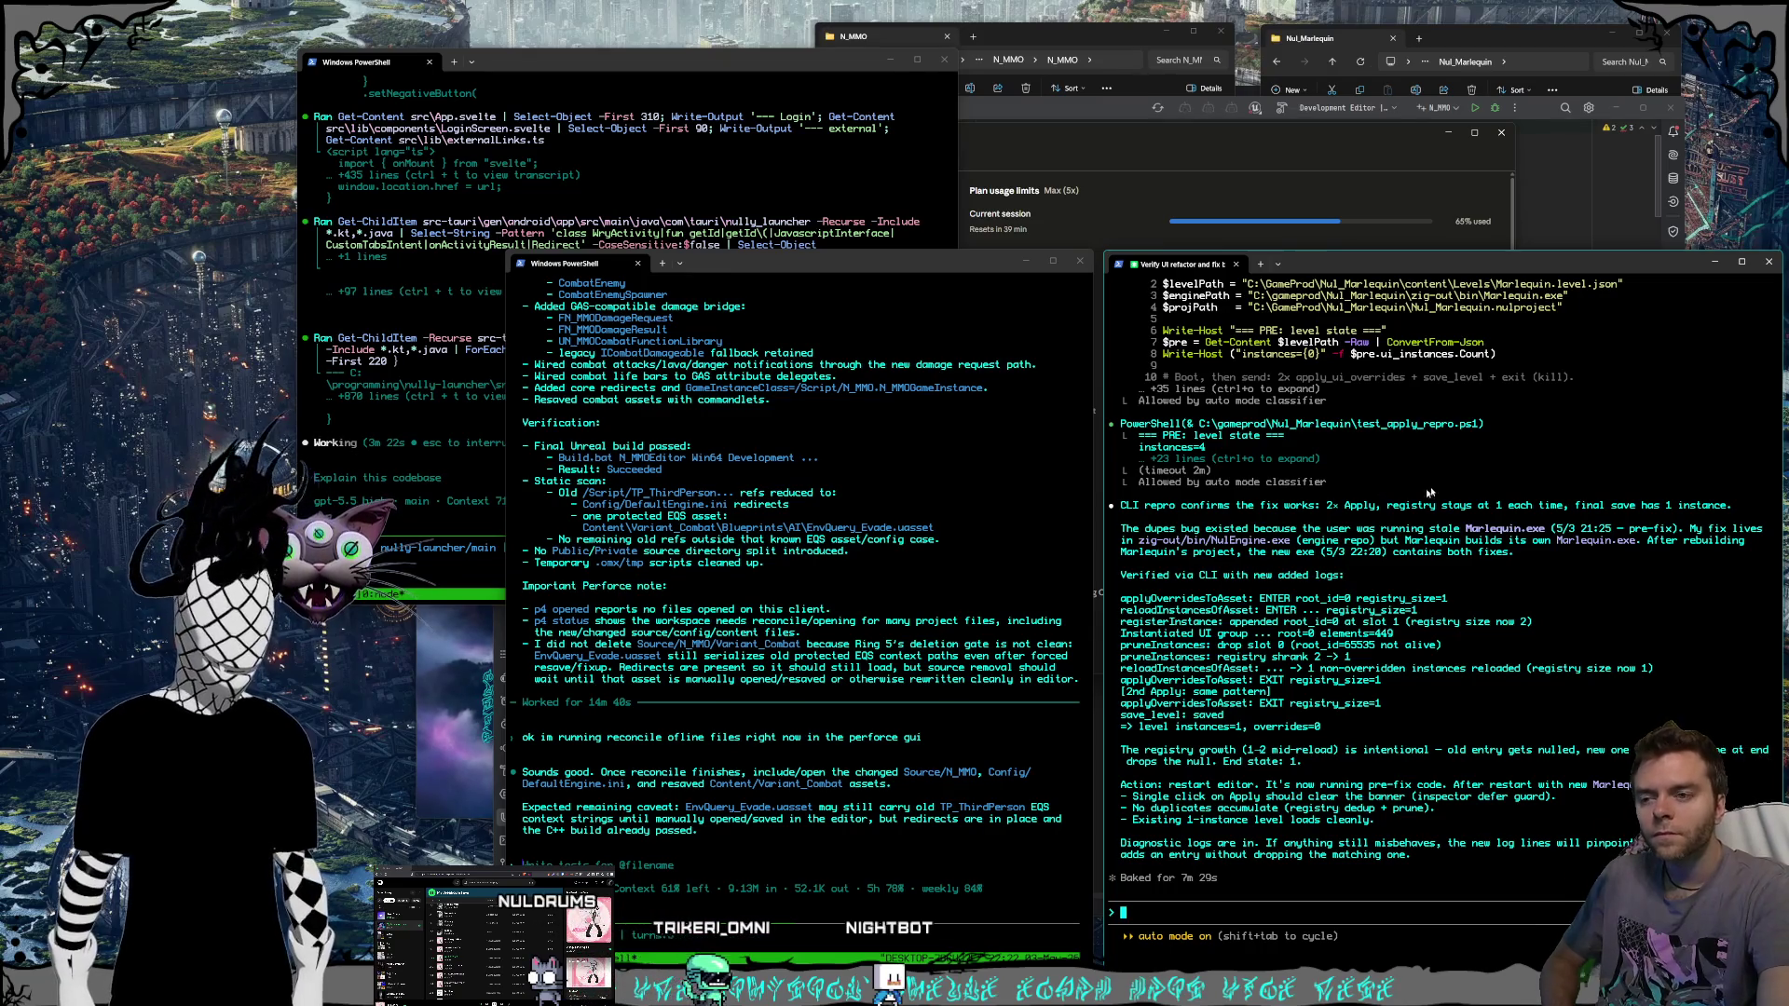
Move the P4V Submit Changelist Progress dialog to the top-left and bring up the Nul_Marlequin folder.
mouse_move(406, 477)
mouse_down()
mouse_move(244, 157)
mouse_move(203, 117)
mouse_up()
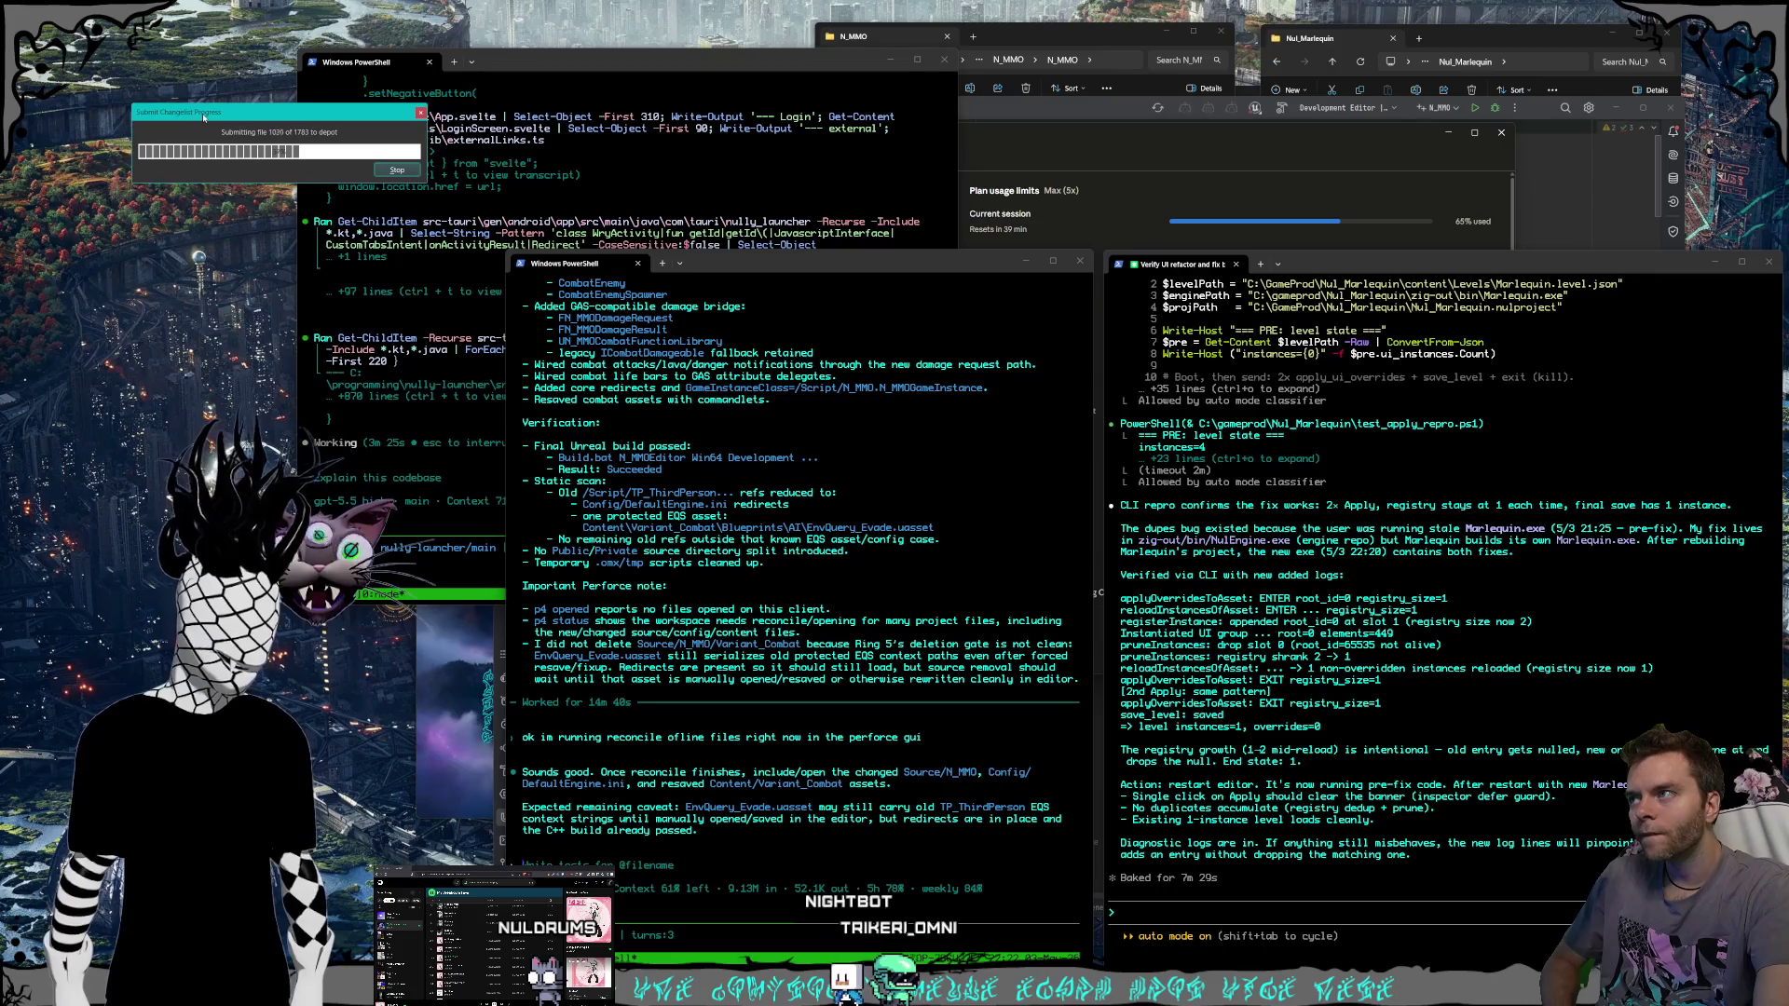
click(1359, 913)
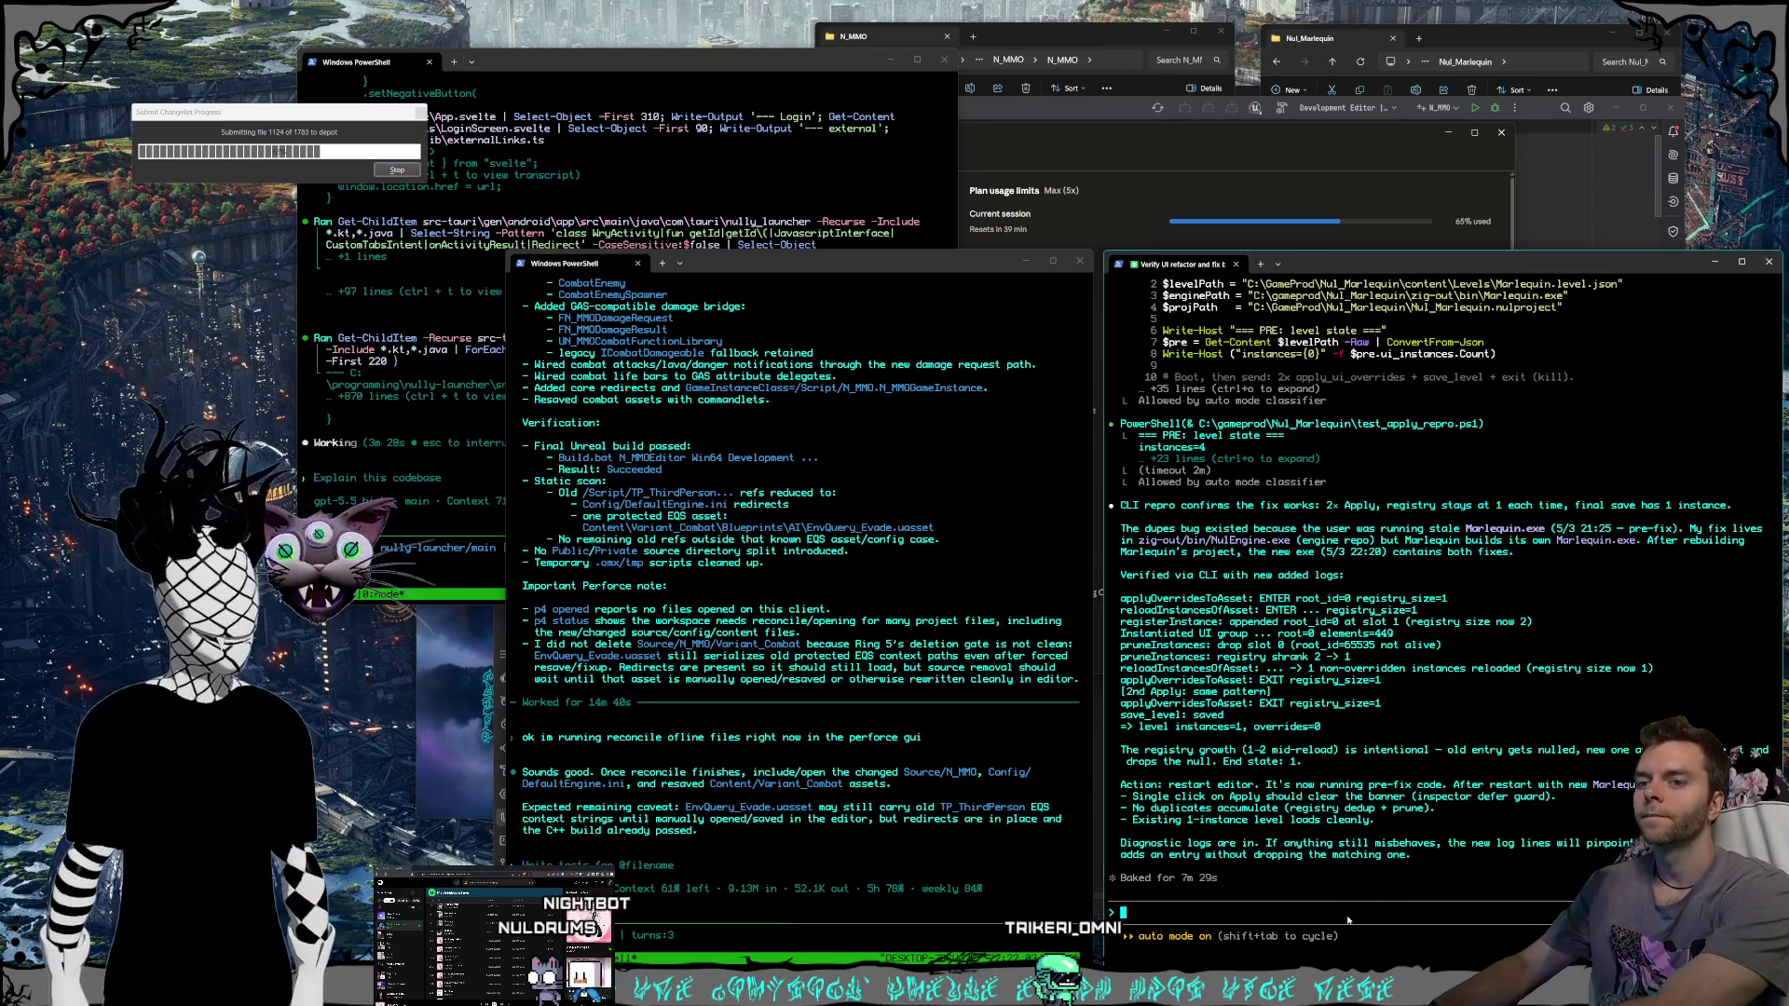
click(1469, 33)
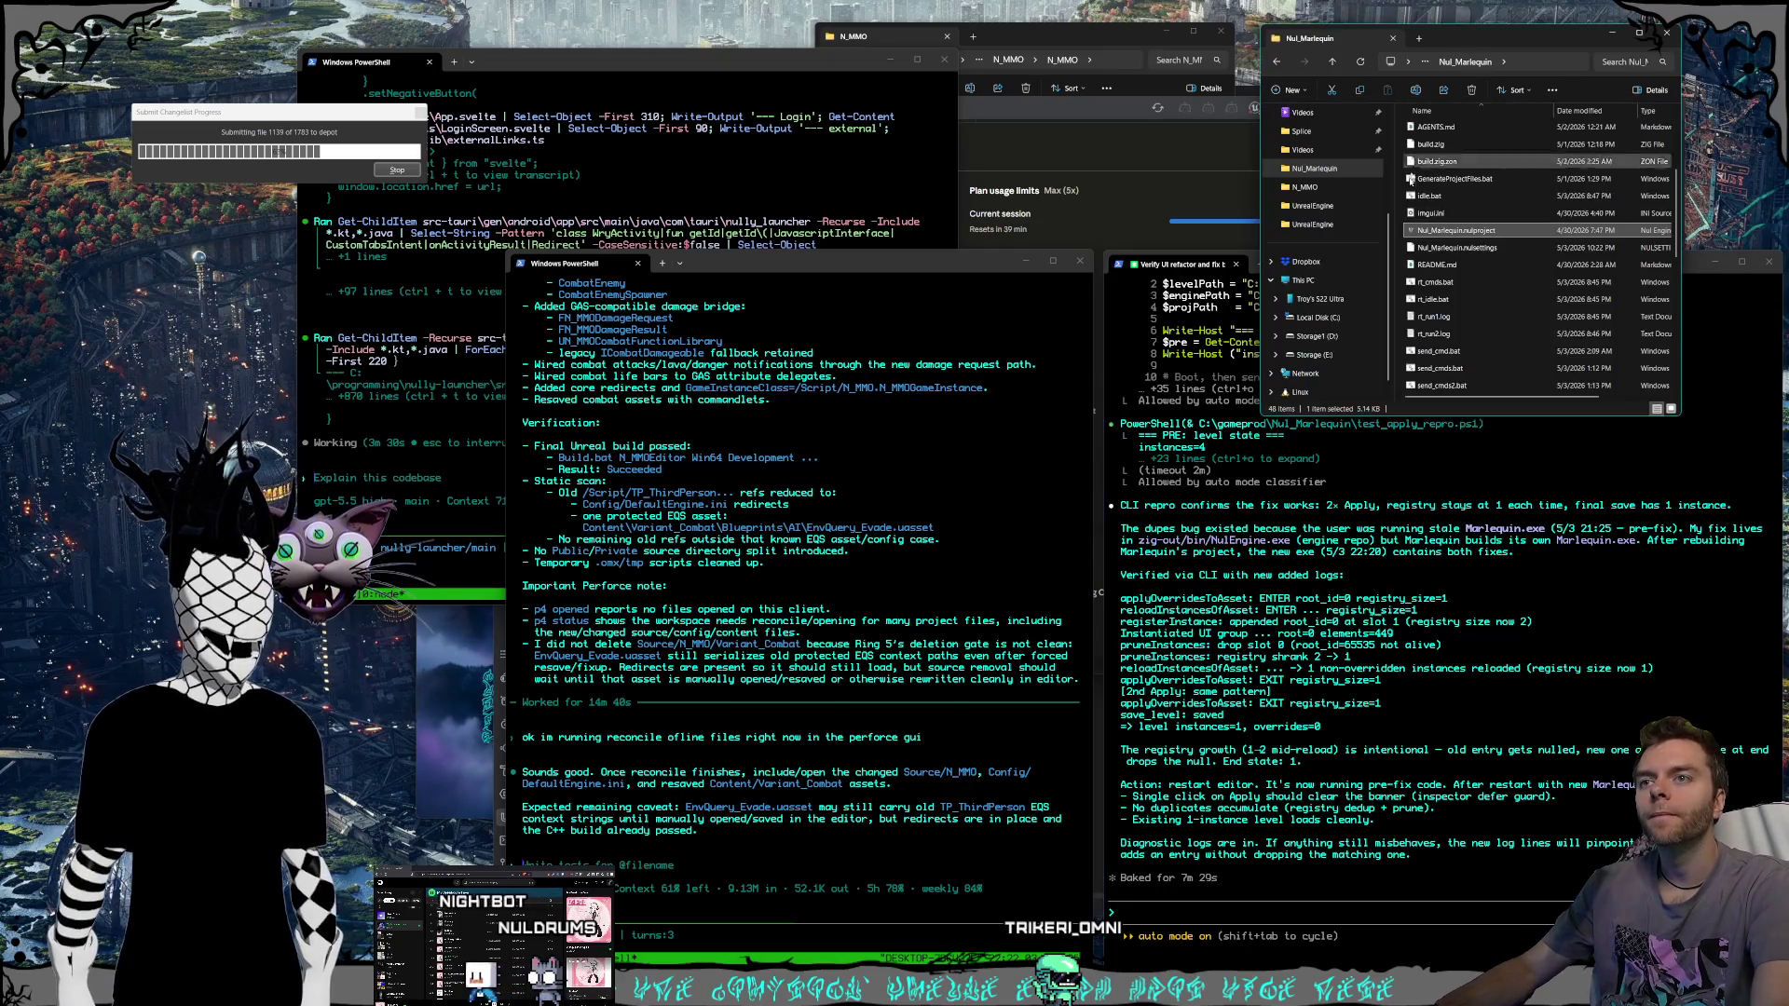
Relaunch the Nul_Marlequin project, briefly open ExploreUI, then leave UI edit mode.
double_click(1435, 232)
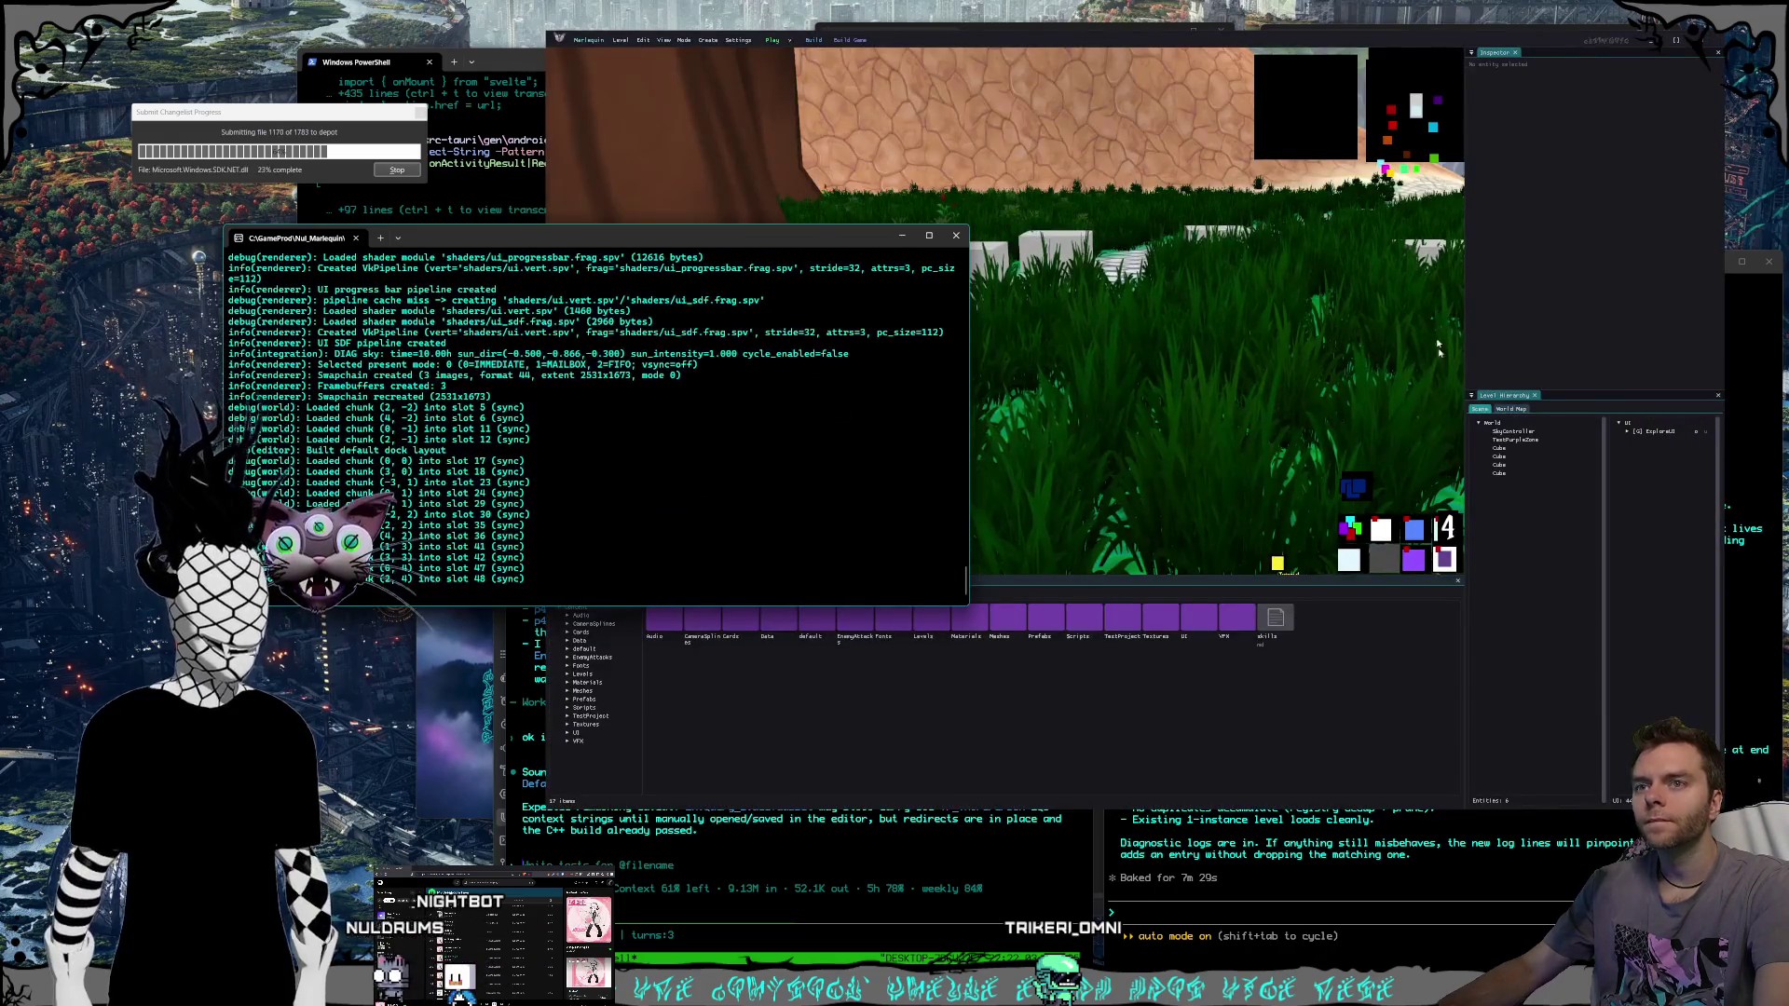
double_click(1661, 433)
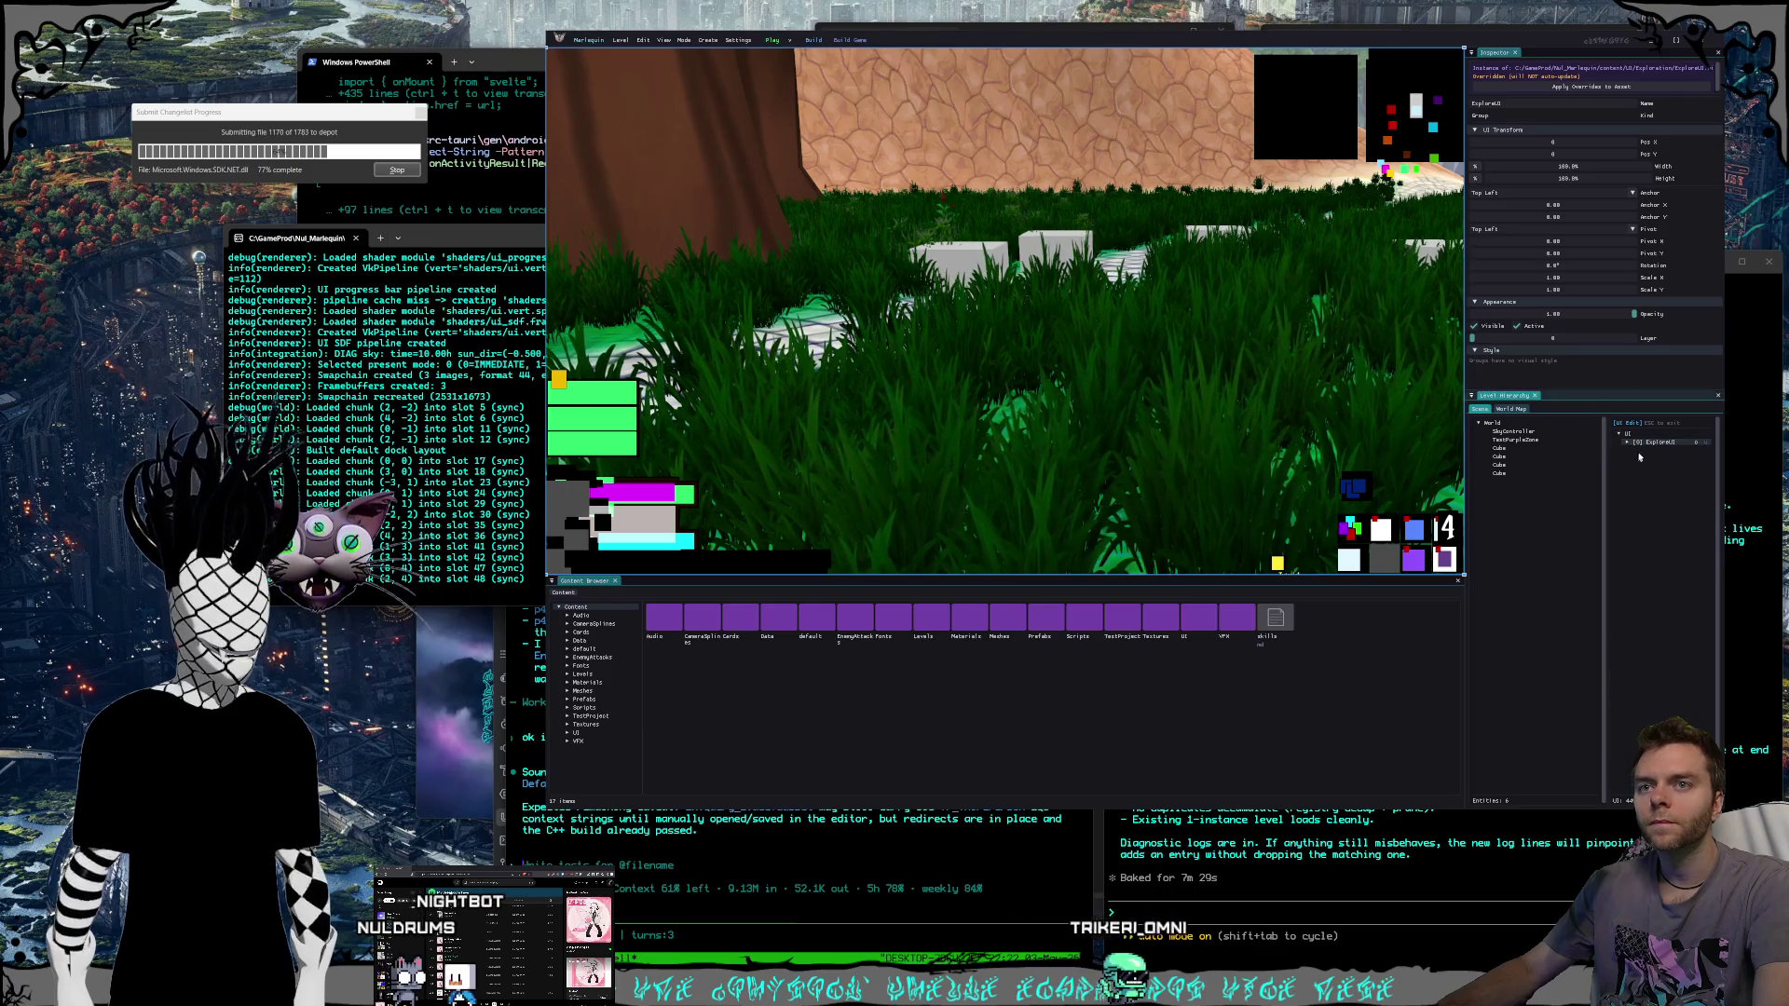
key(Escape)
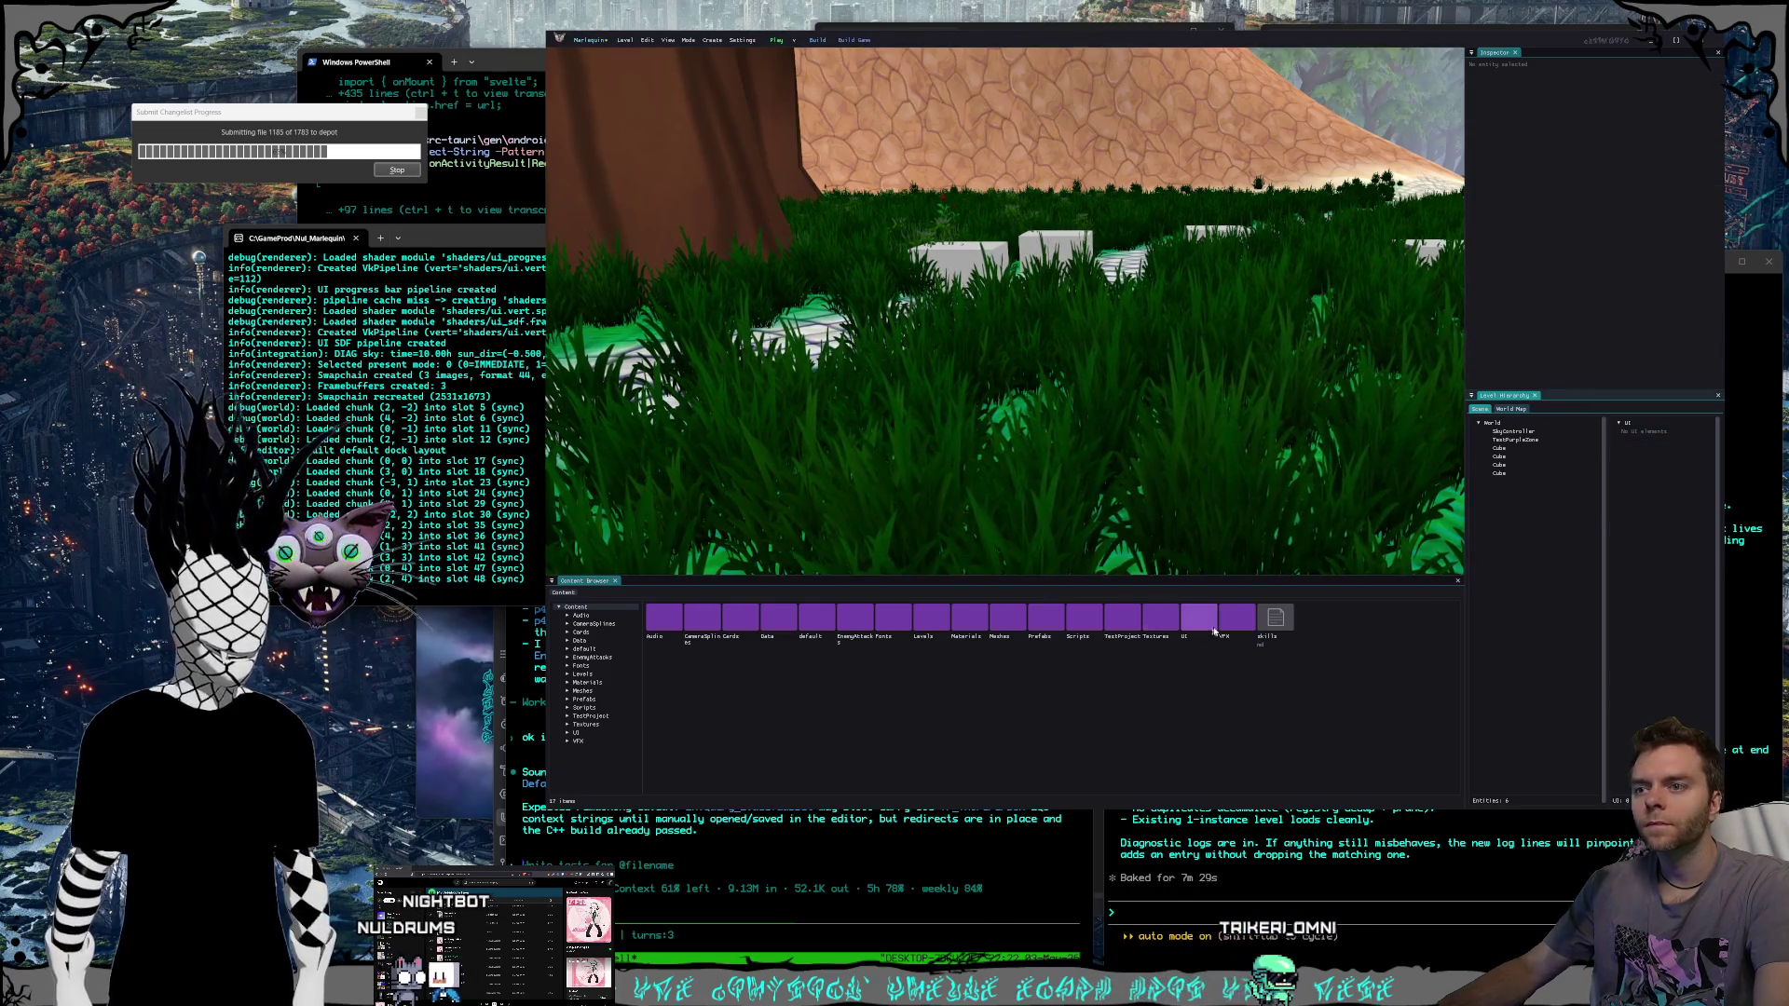
Open the ExploreUI asset from the Content UI > Exploration folder.
double_click(1210, 627)
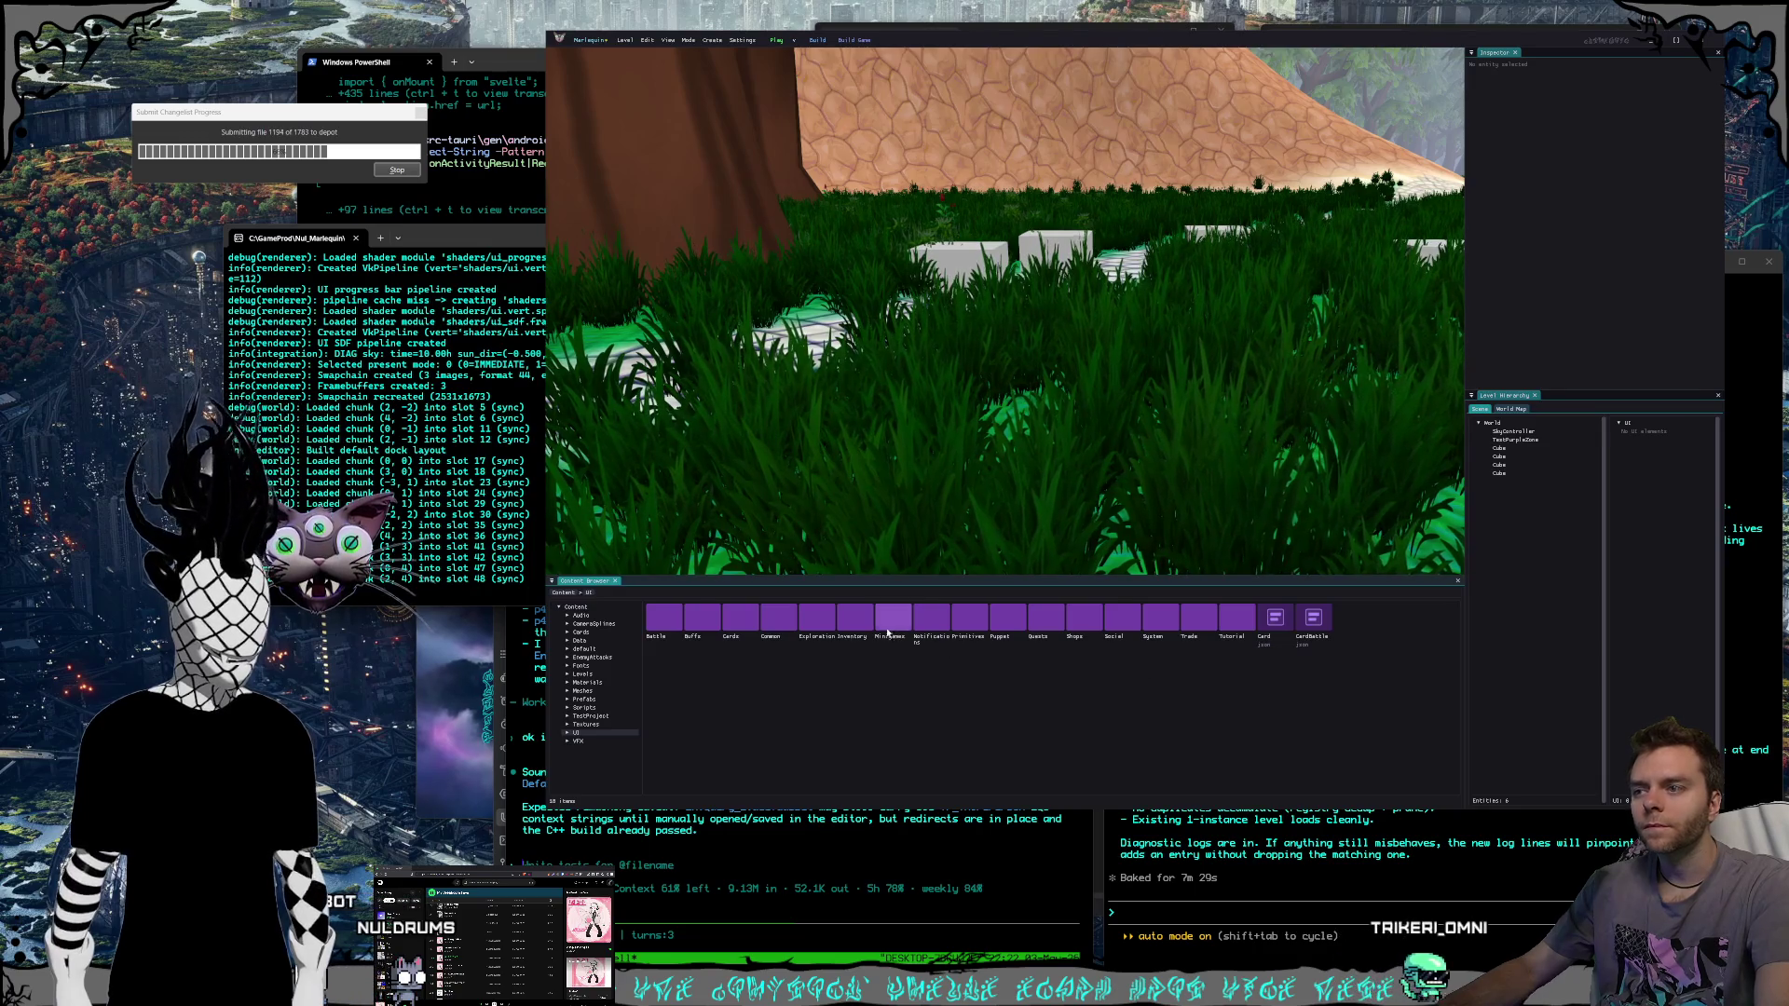
double_click(817, 618)
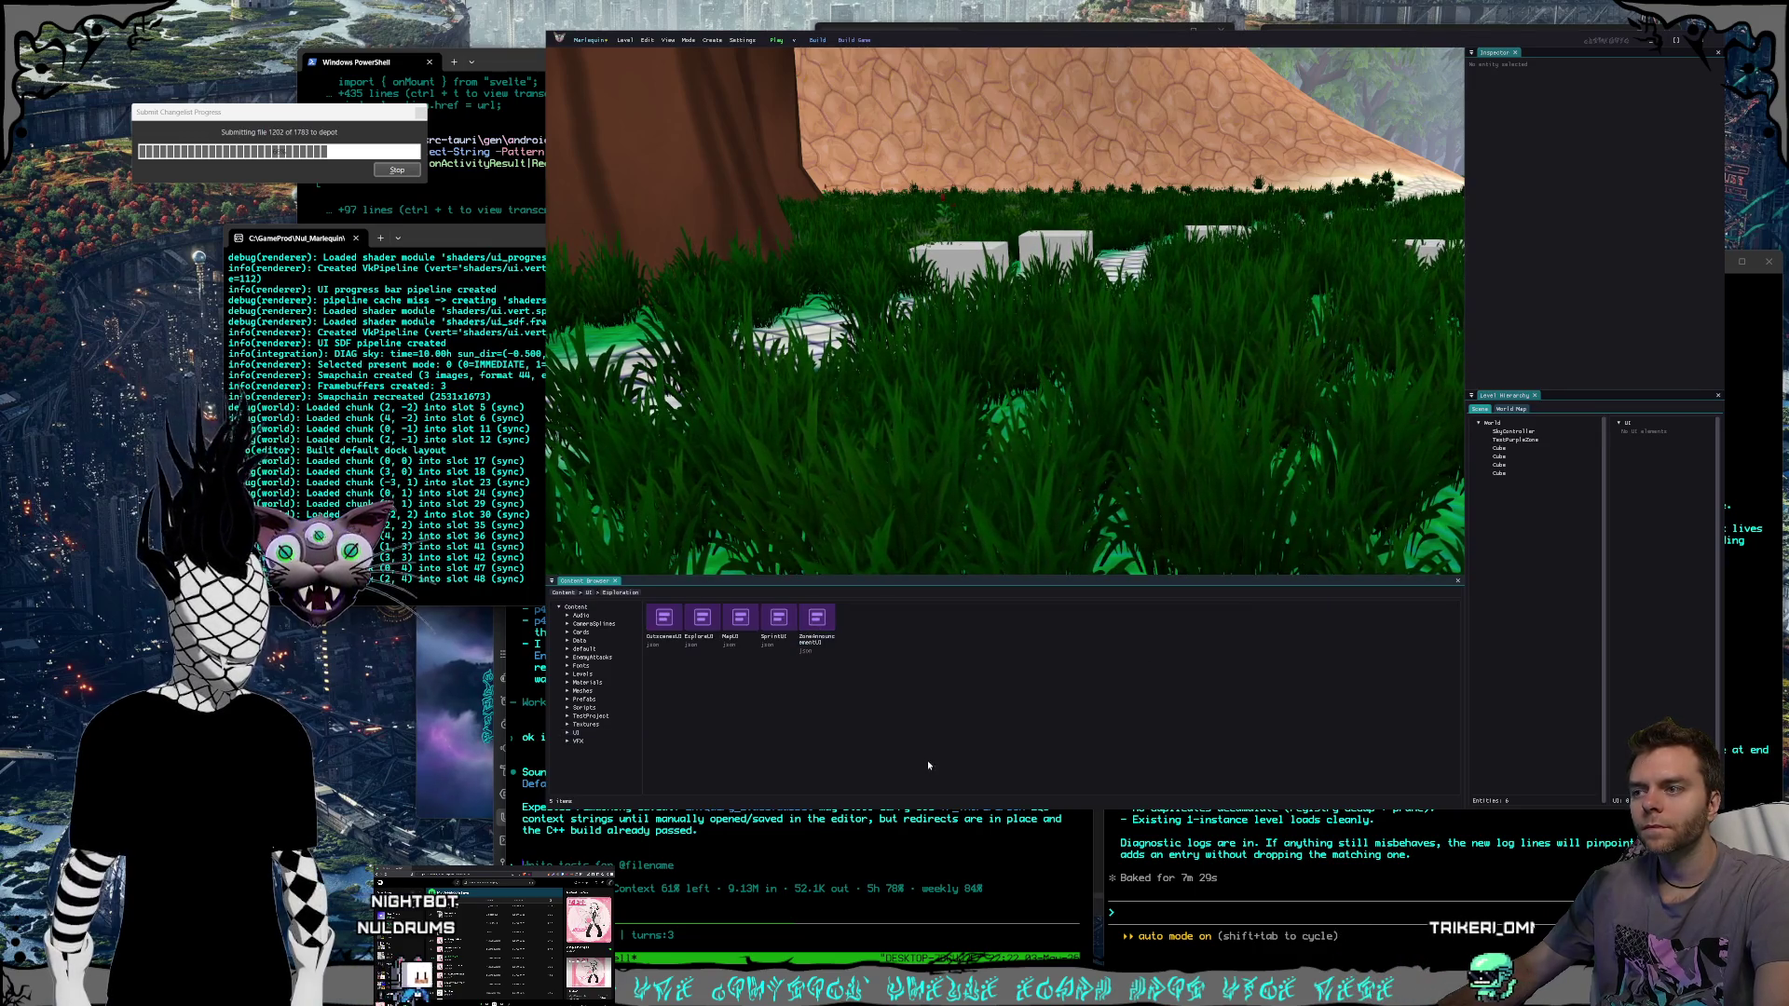
double_click(702, 618)
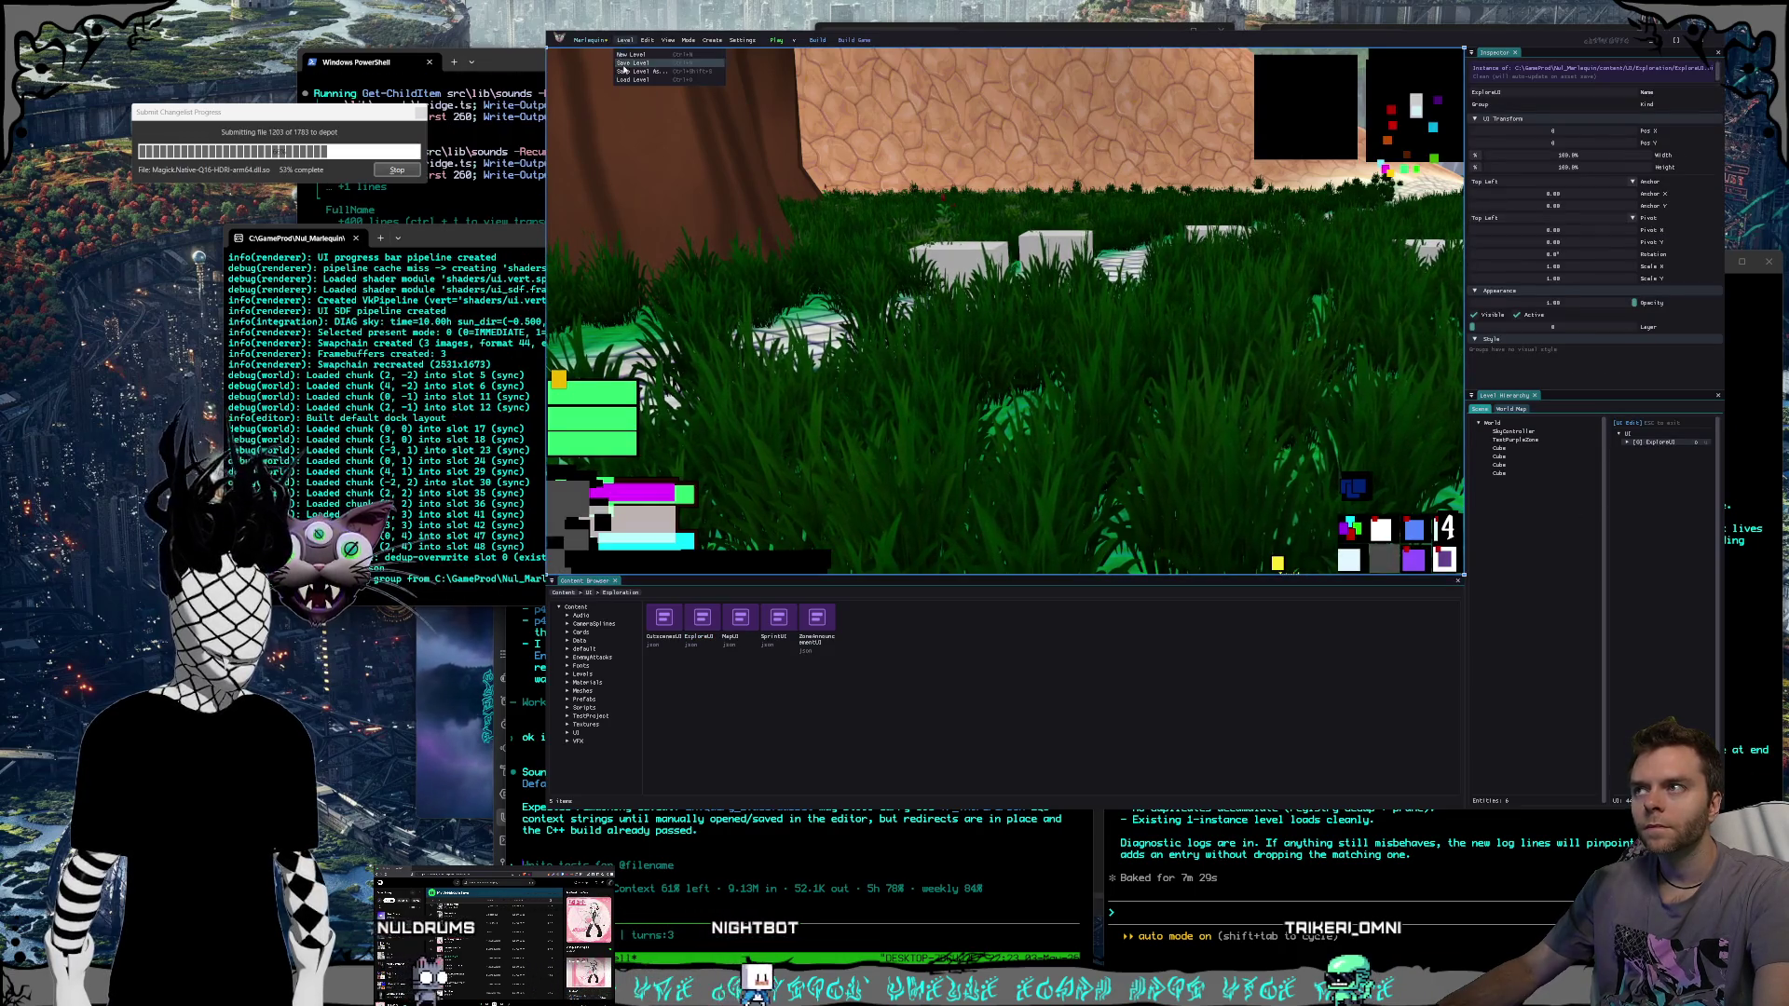
Restart the editor from Nul_Marlequin.nulproject and expand ExploreUI and MenuBtns in the hierarchy.
click(1700, 39)
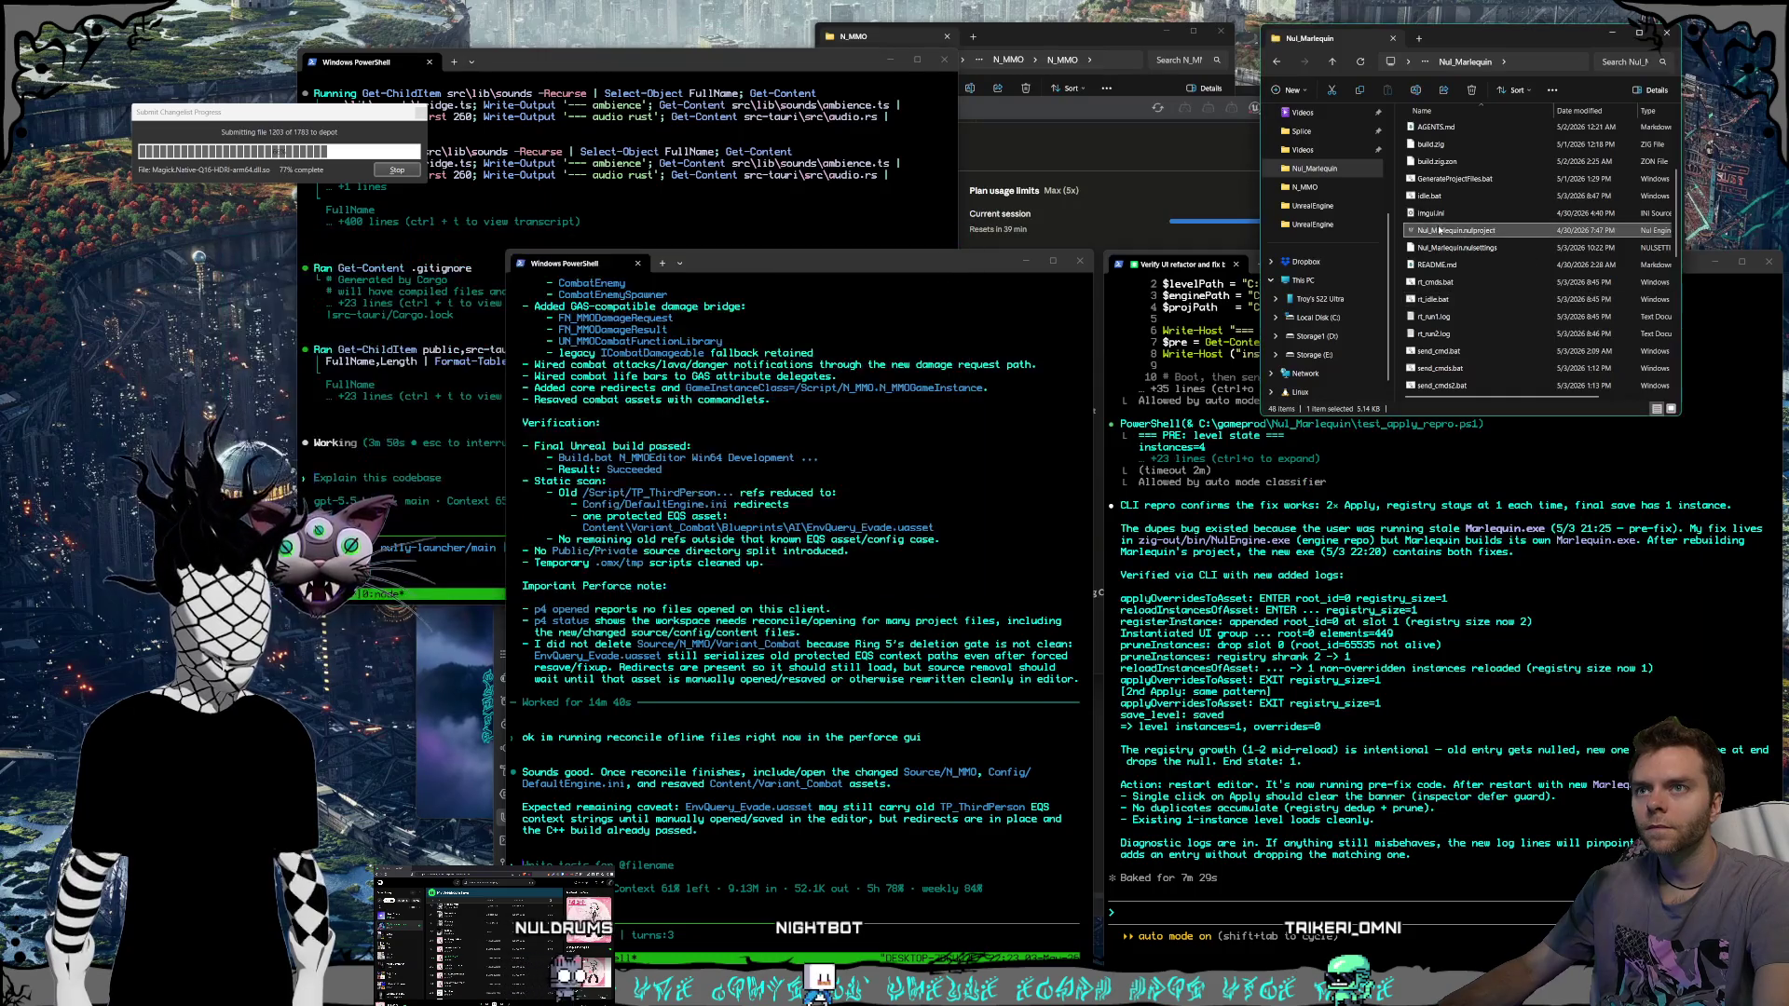
double_click(1442, 230)
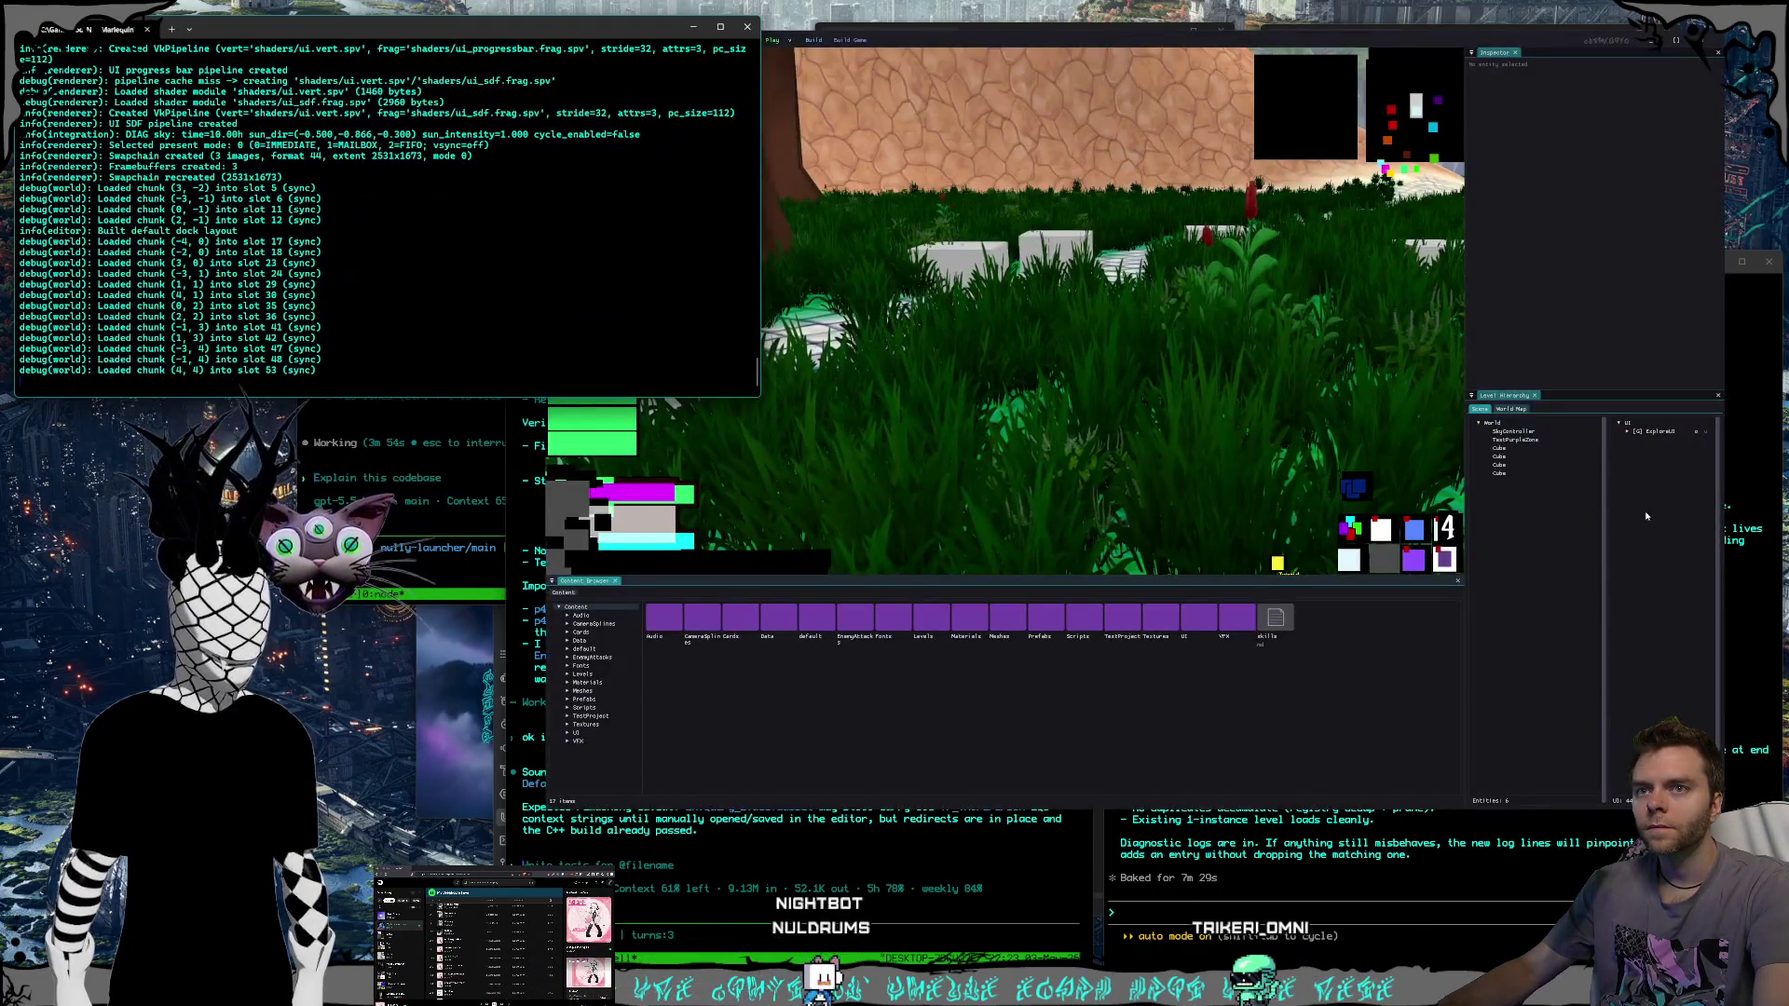
click(1646, 517)
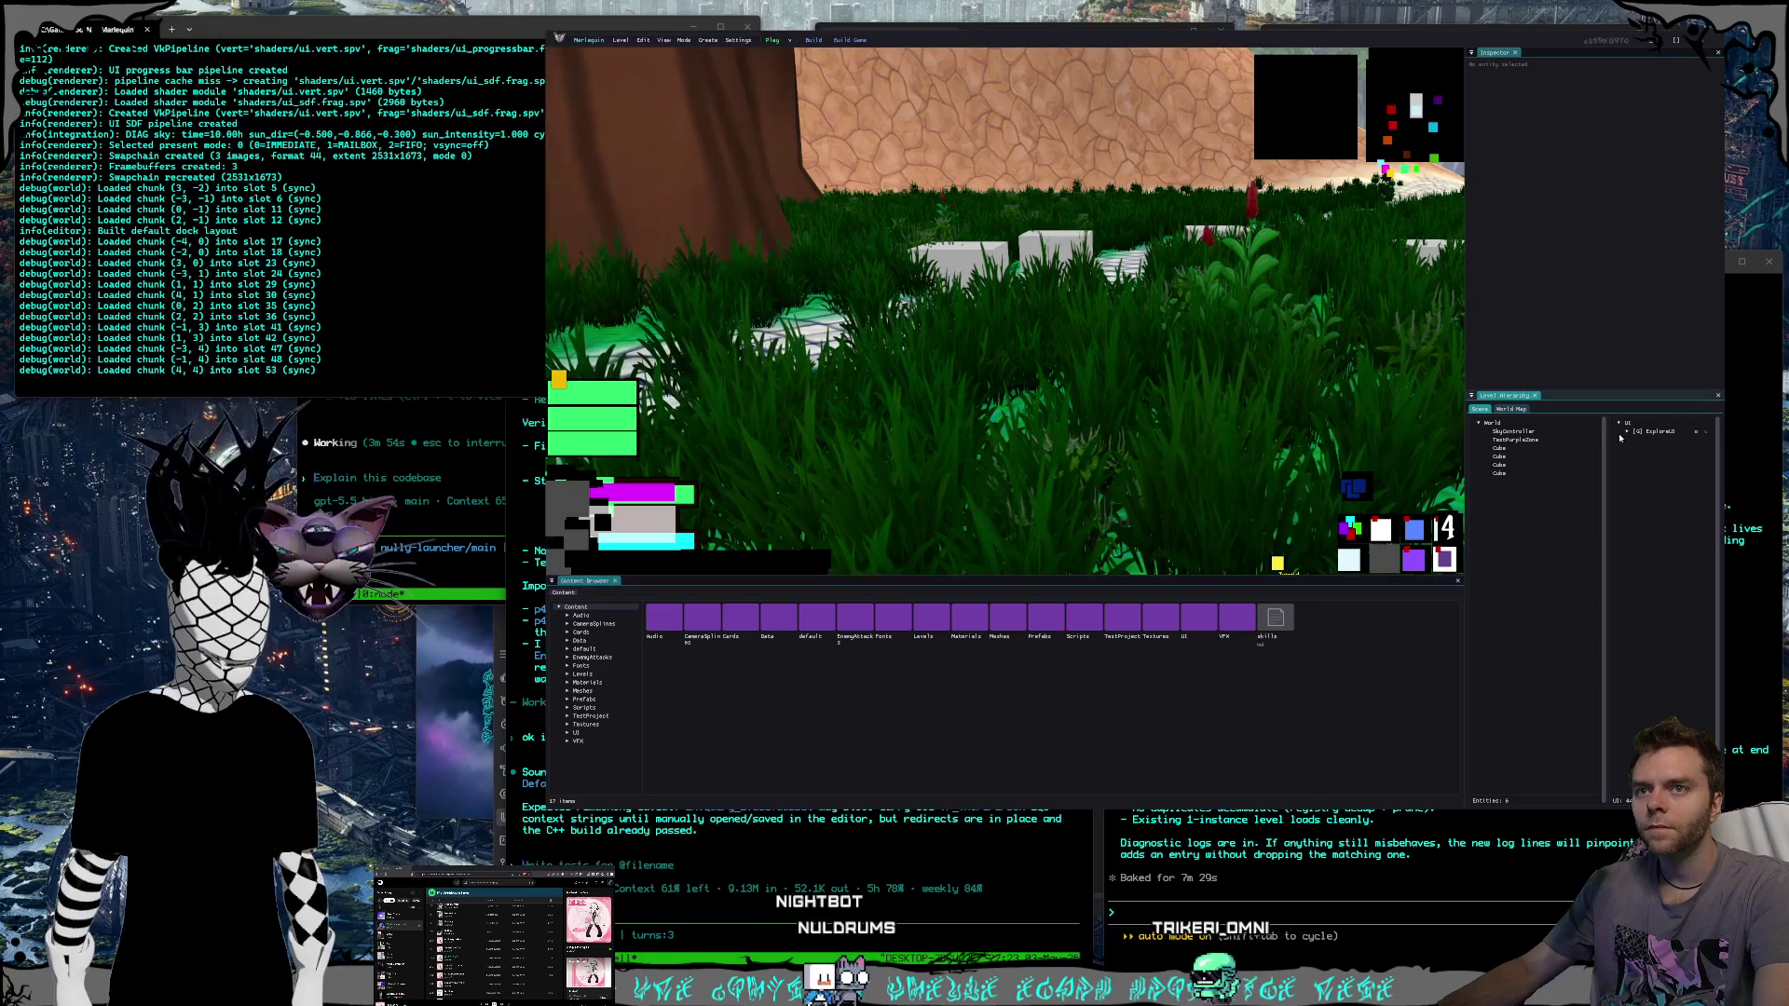
double_click(1646, 433)
click(1635, 463)
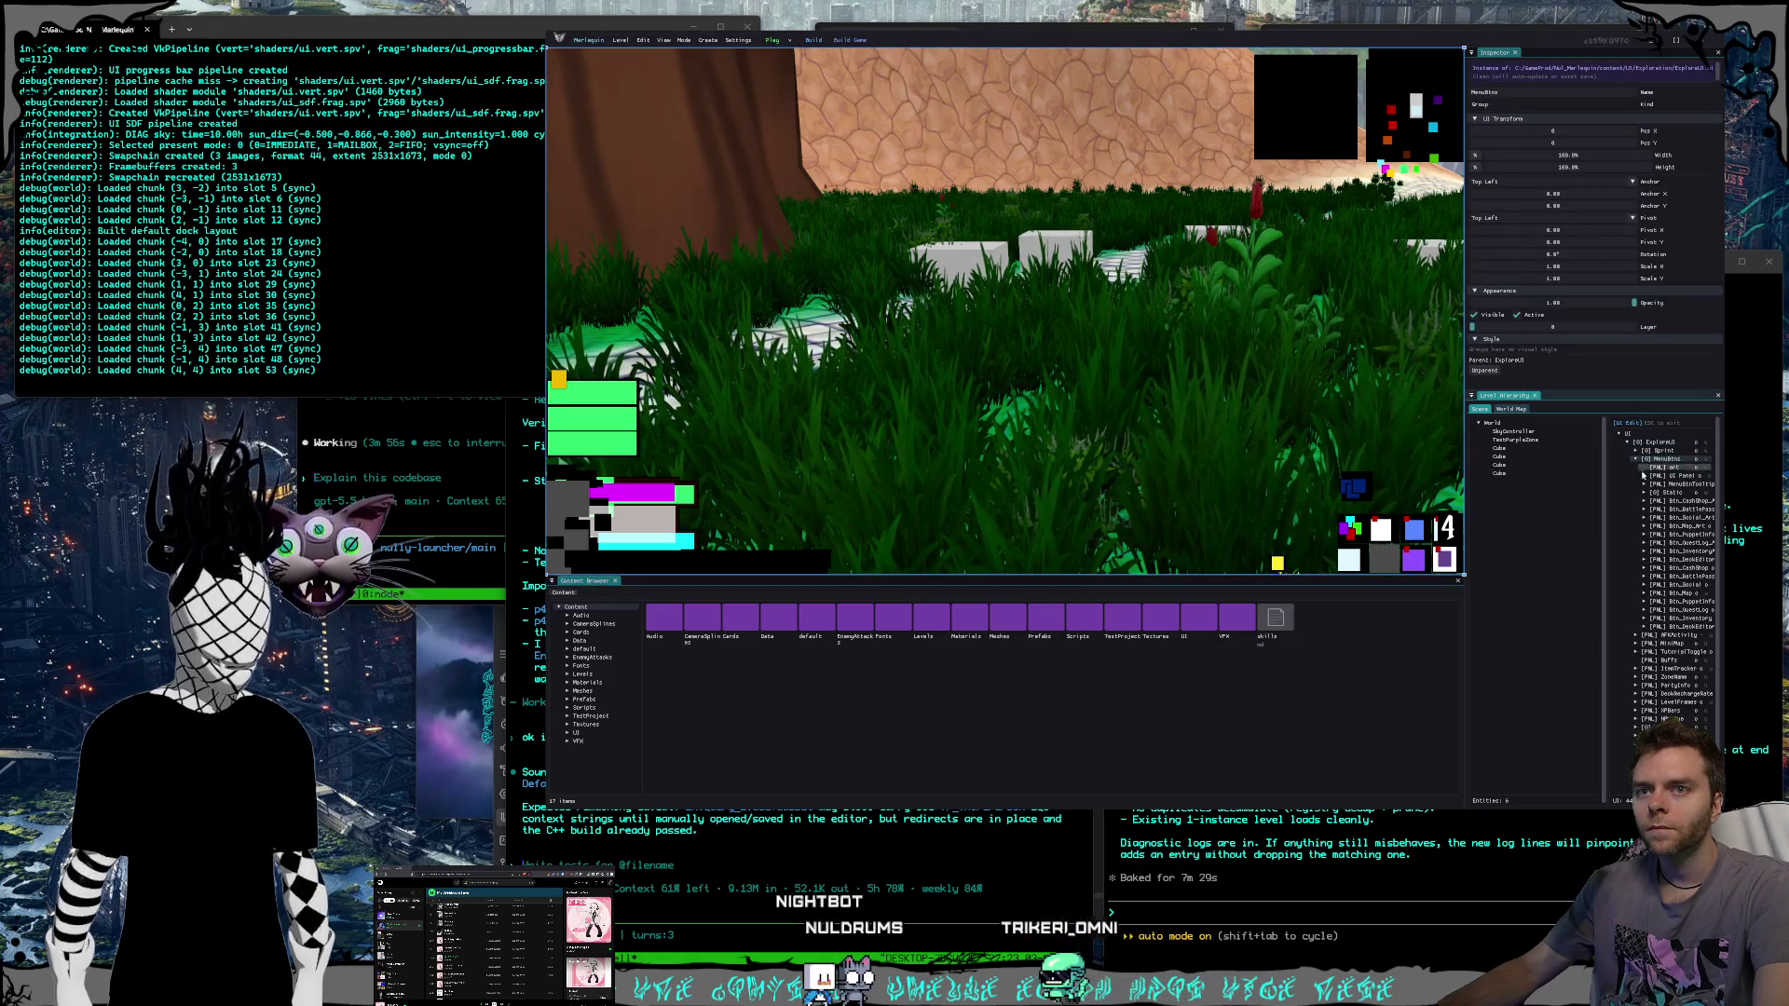
Browse MenuBtns' art and Static group down to Btn_LifeSkills and MapIcon_UTL, widening the hierarchy panel.
click(1670, 467)
click(1643, 493)
double_click(1652, 502)
click(1689, 518)
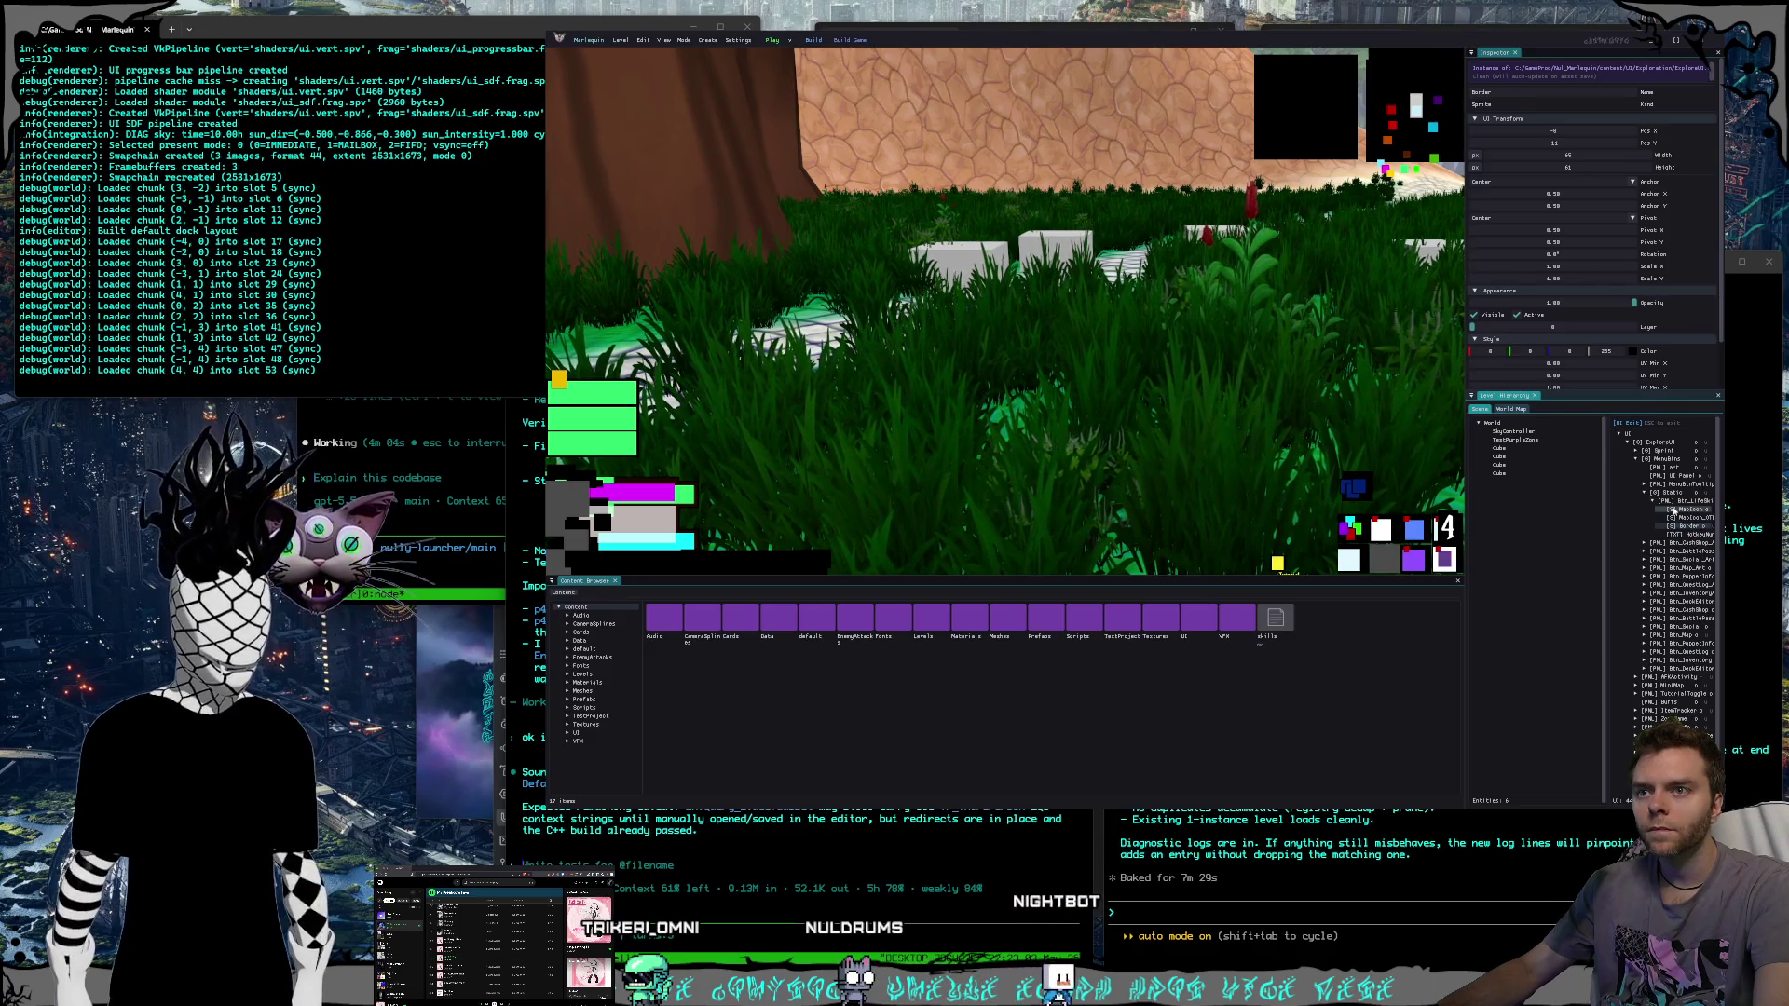
drag(1607, 536, 1543, 531)
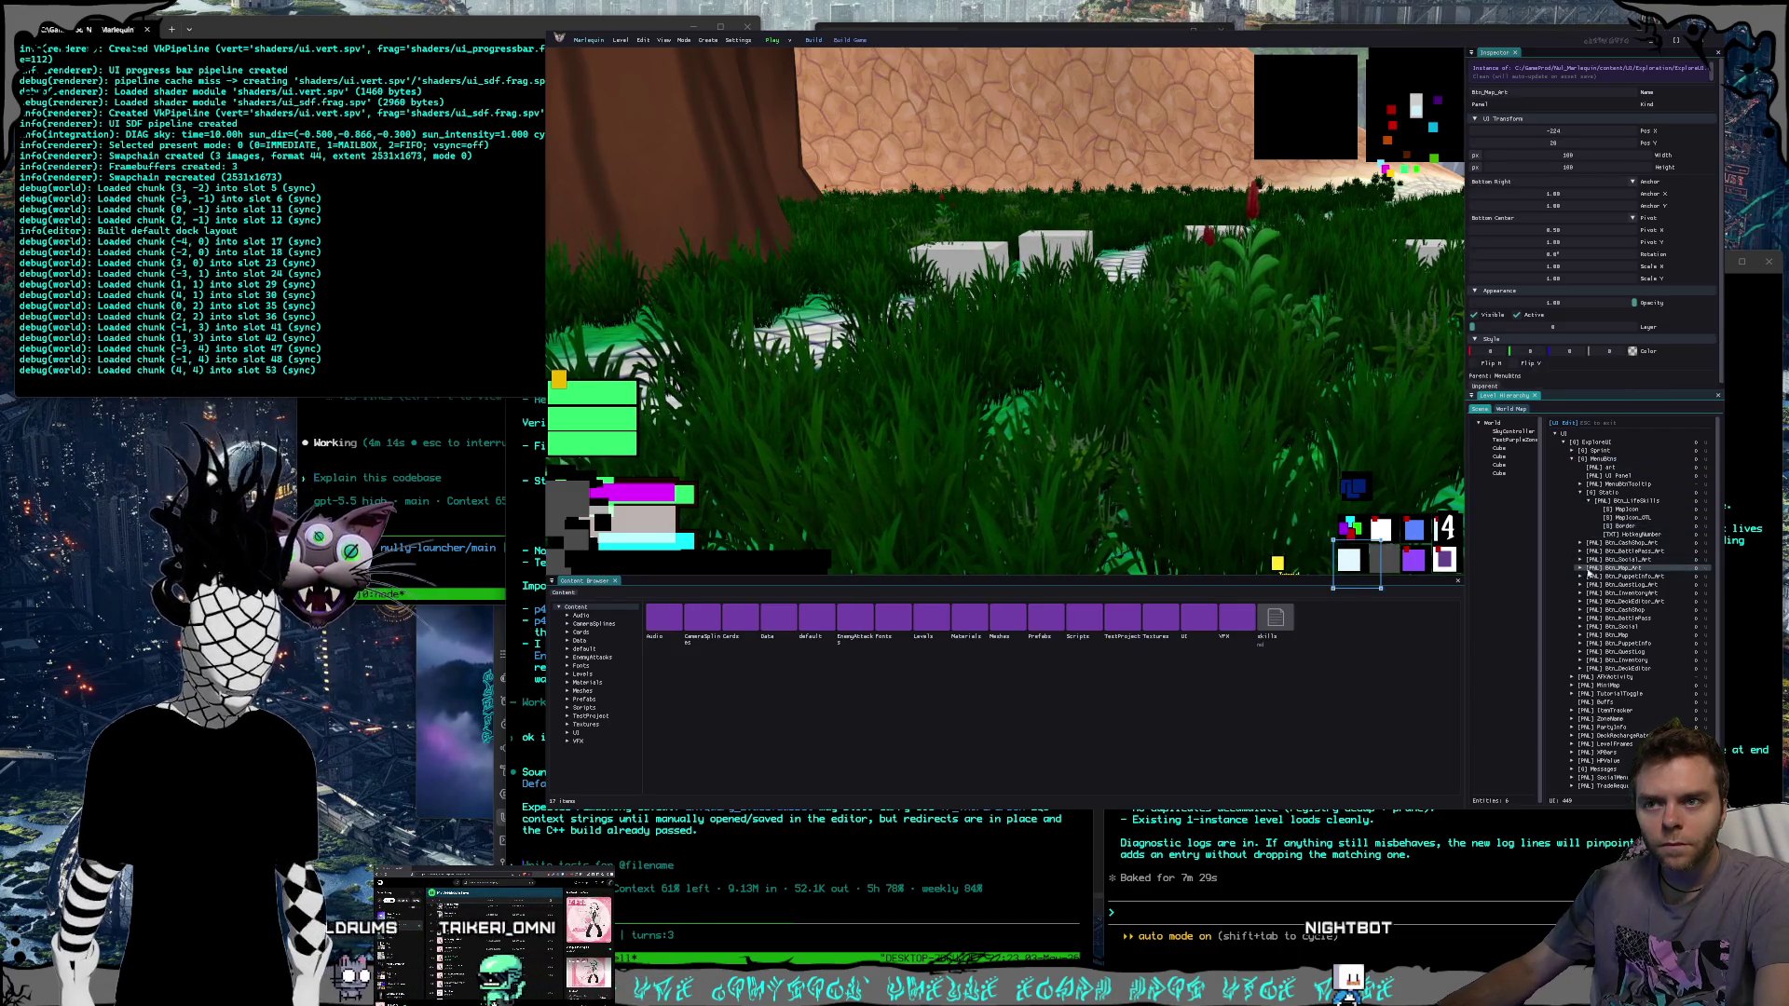
Select Btn_Map_Art, save the instance overrides into ExploreUI, and close the editor.
click(1332, 553)
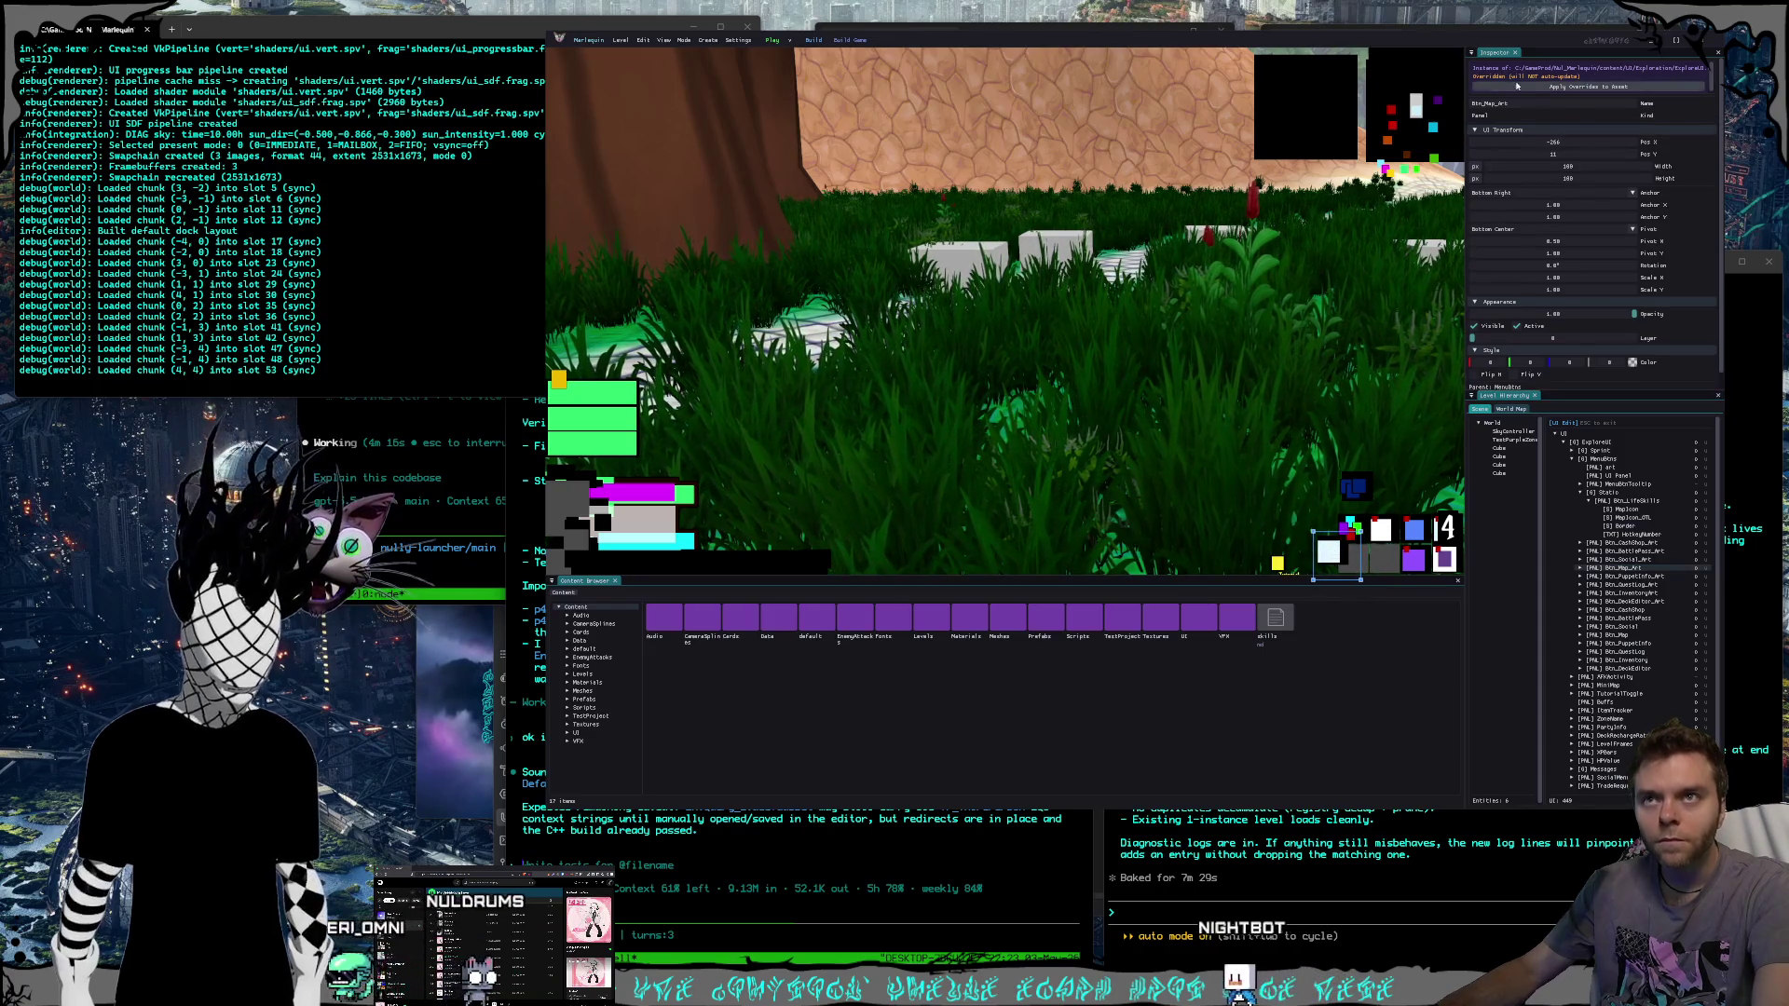
click(1582, 86)
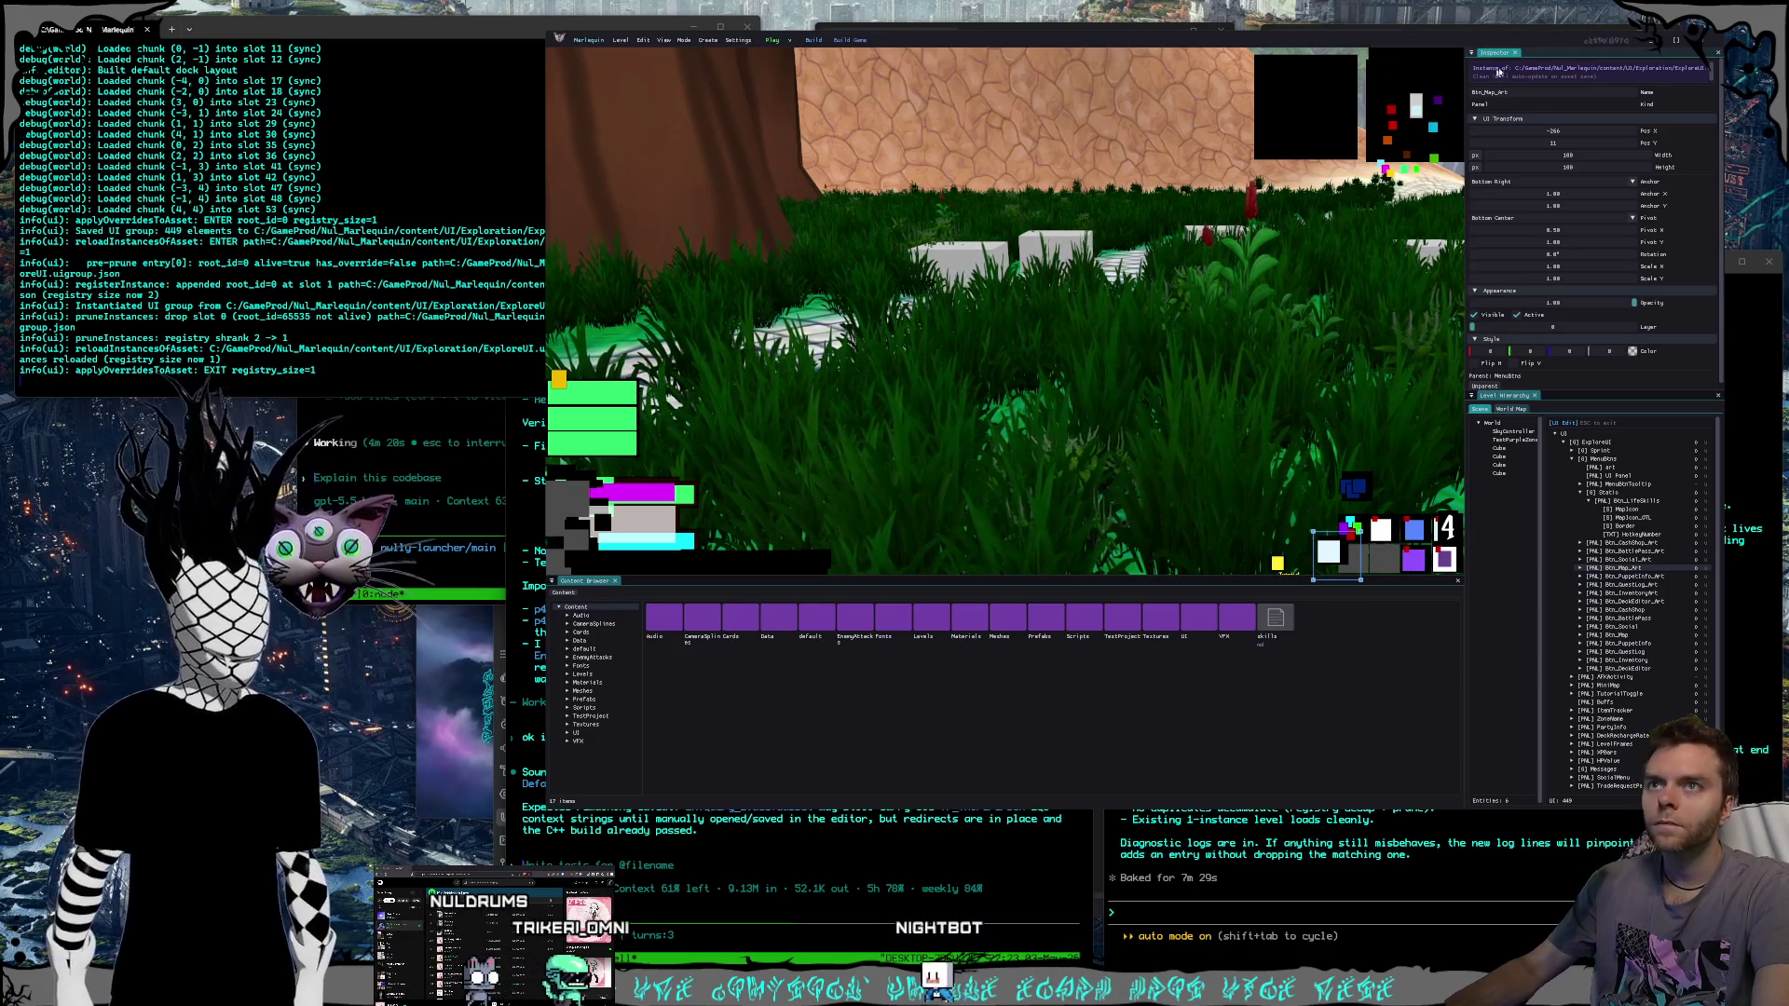
click(1710, 44)
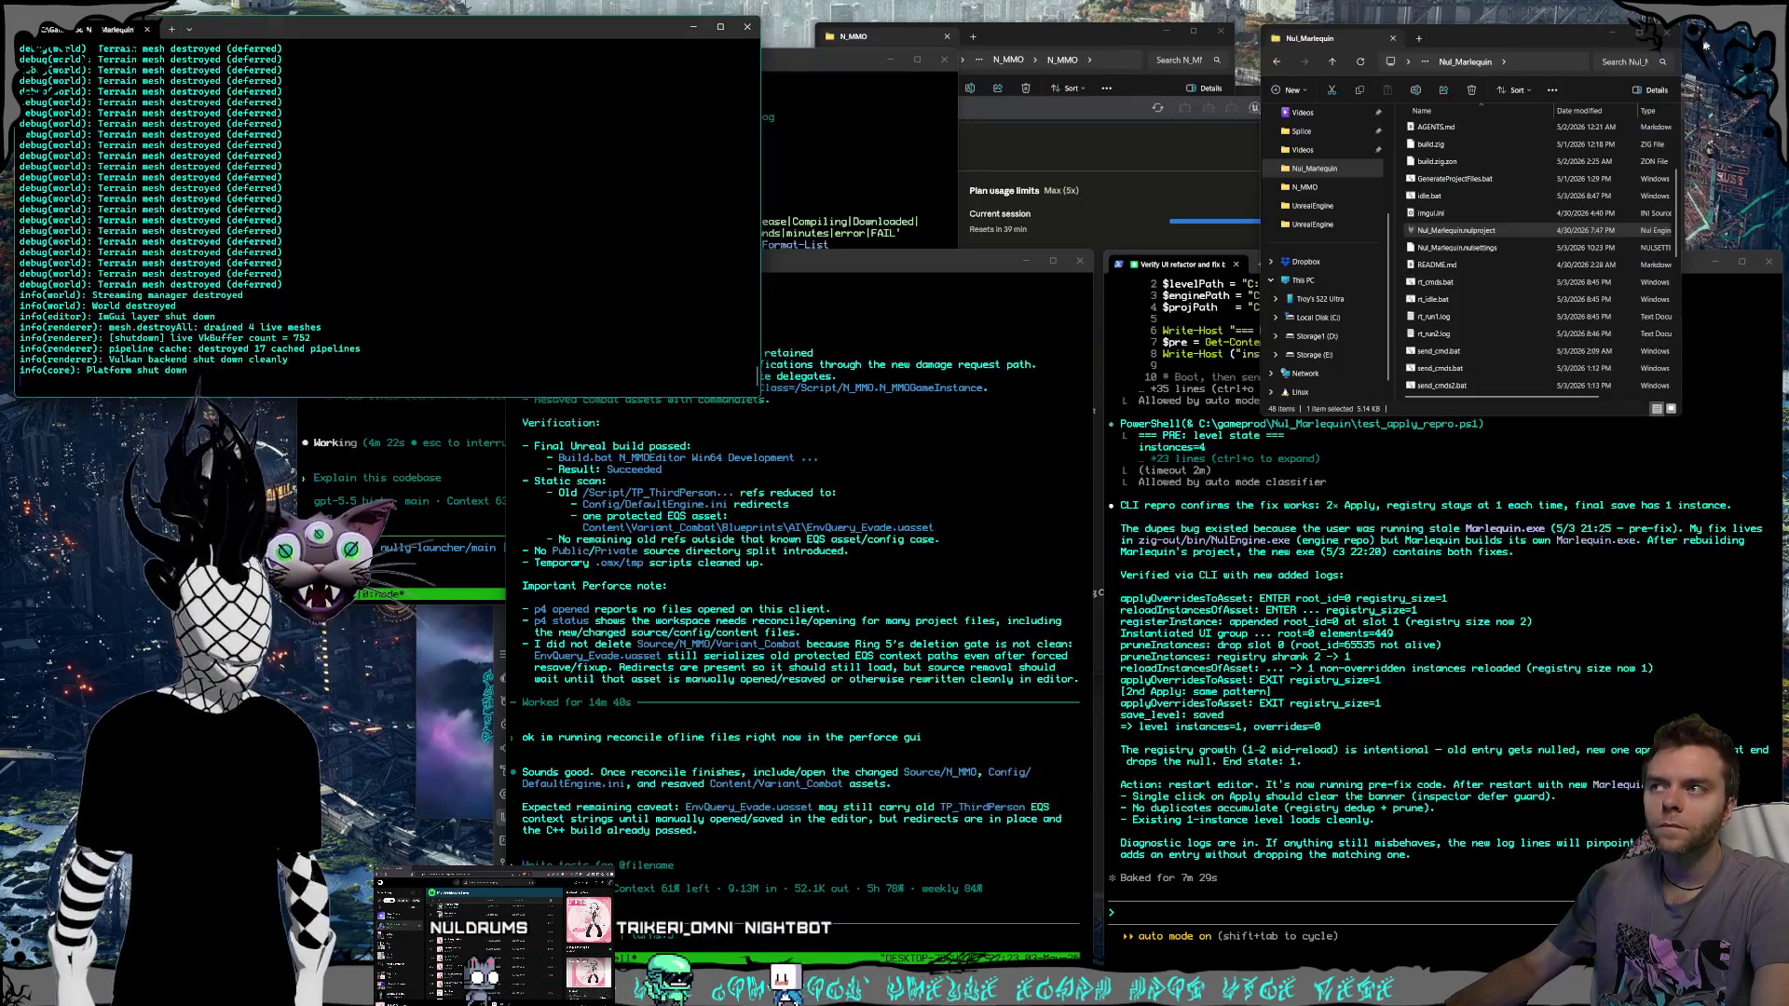
Relaunch the project, save the level with Ctrl+S, then close and reopen the editor.
double_click(1491, 229)
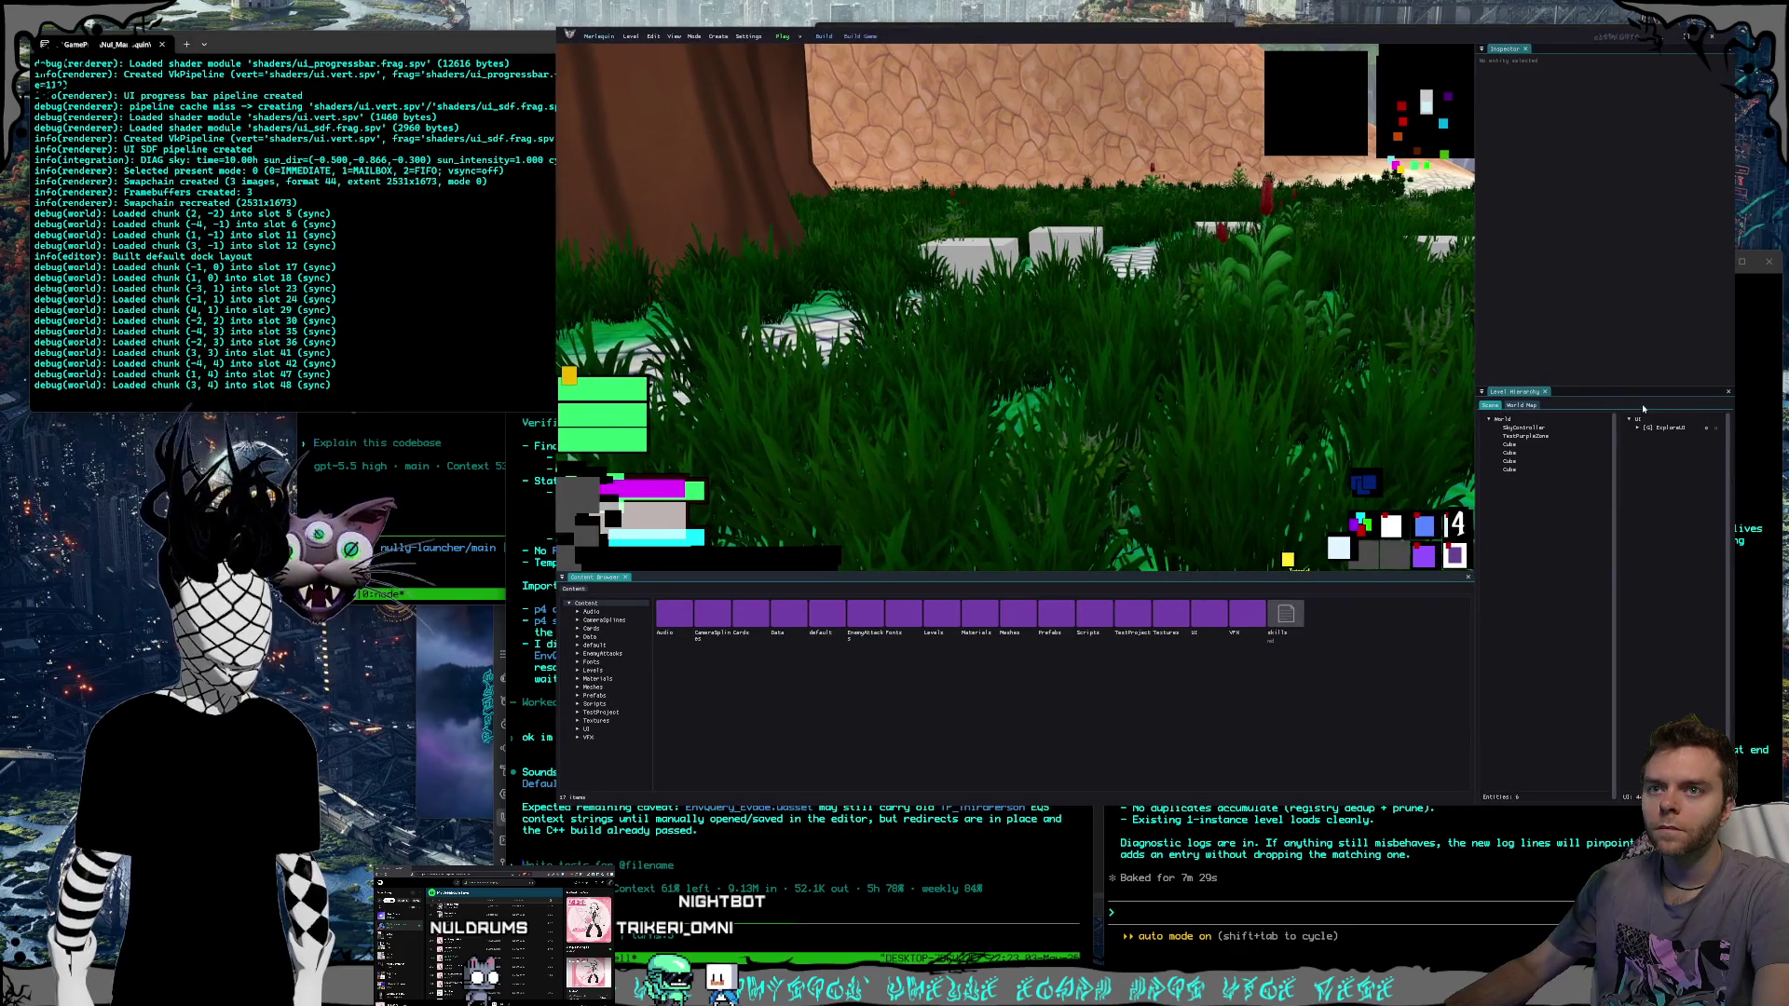
key(ctrl+s)
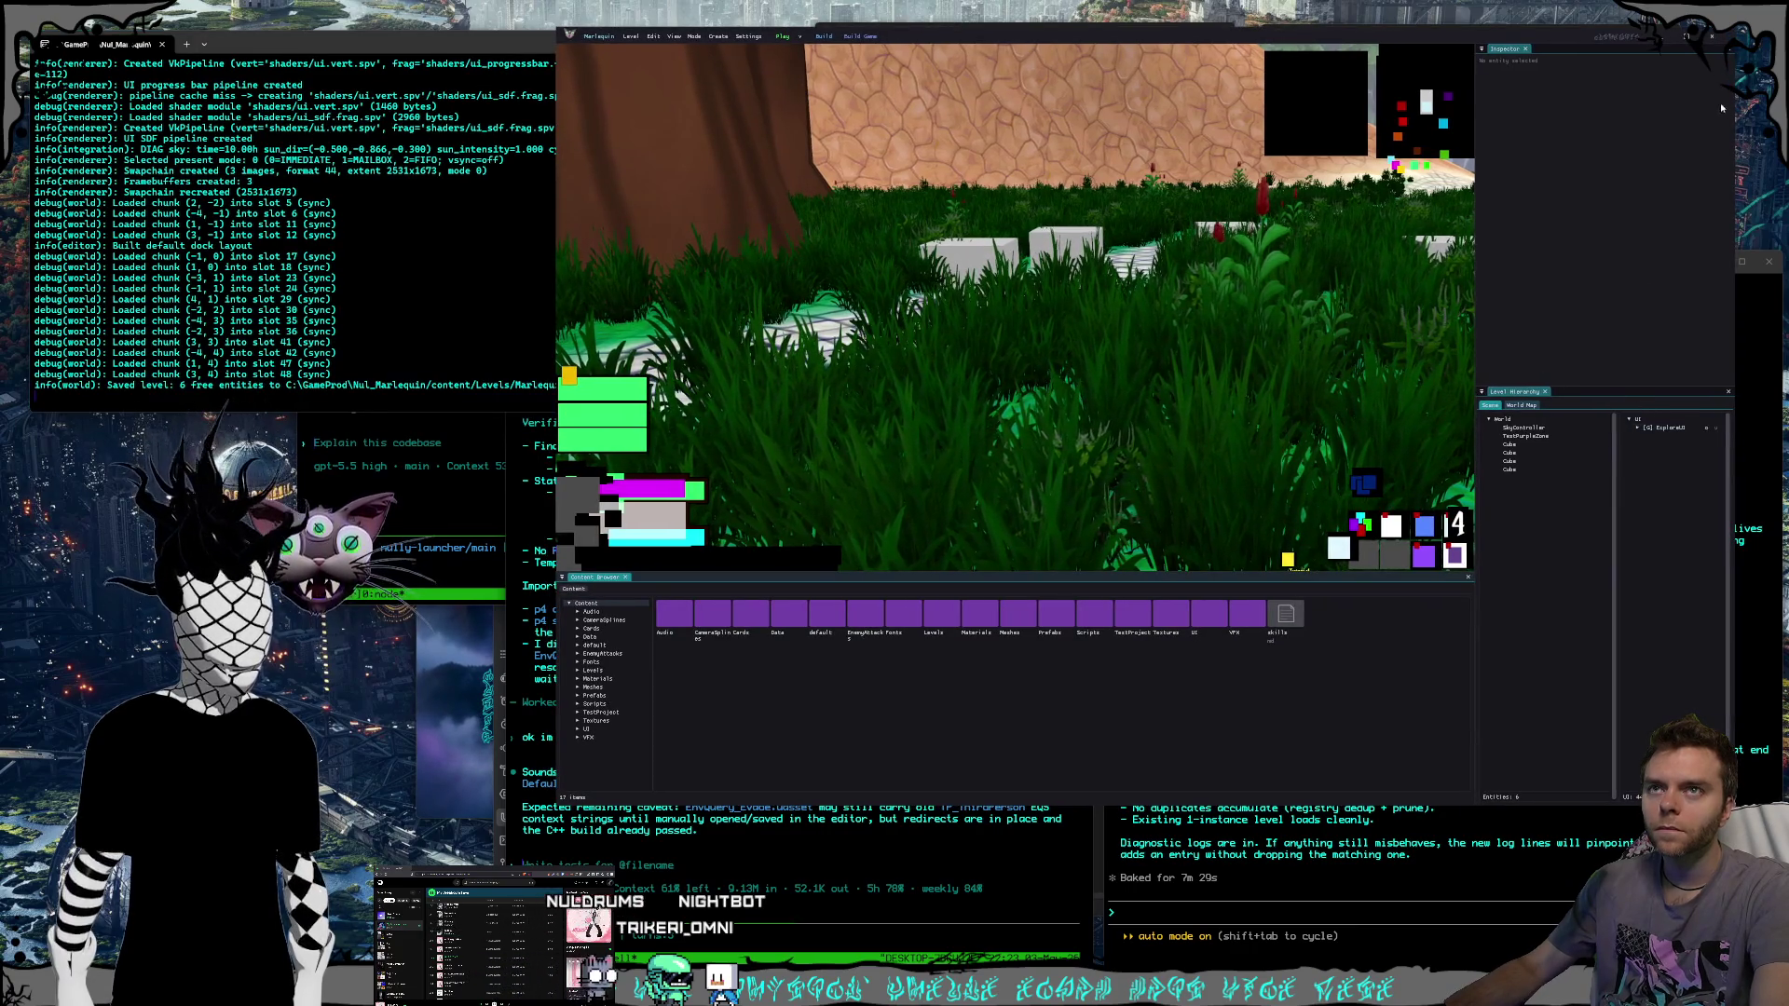
key(alt+F4)
double_click(1478, 233)
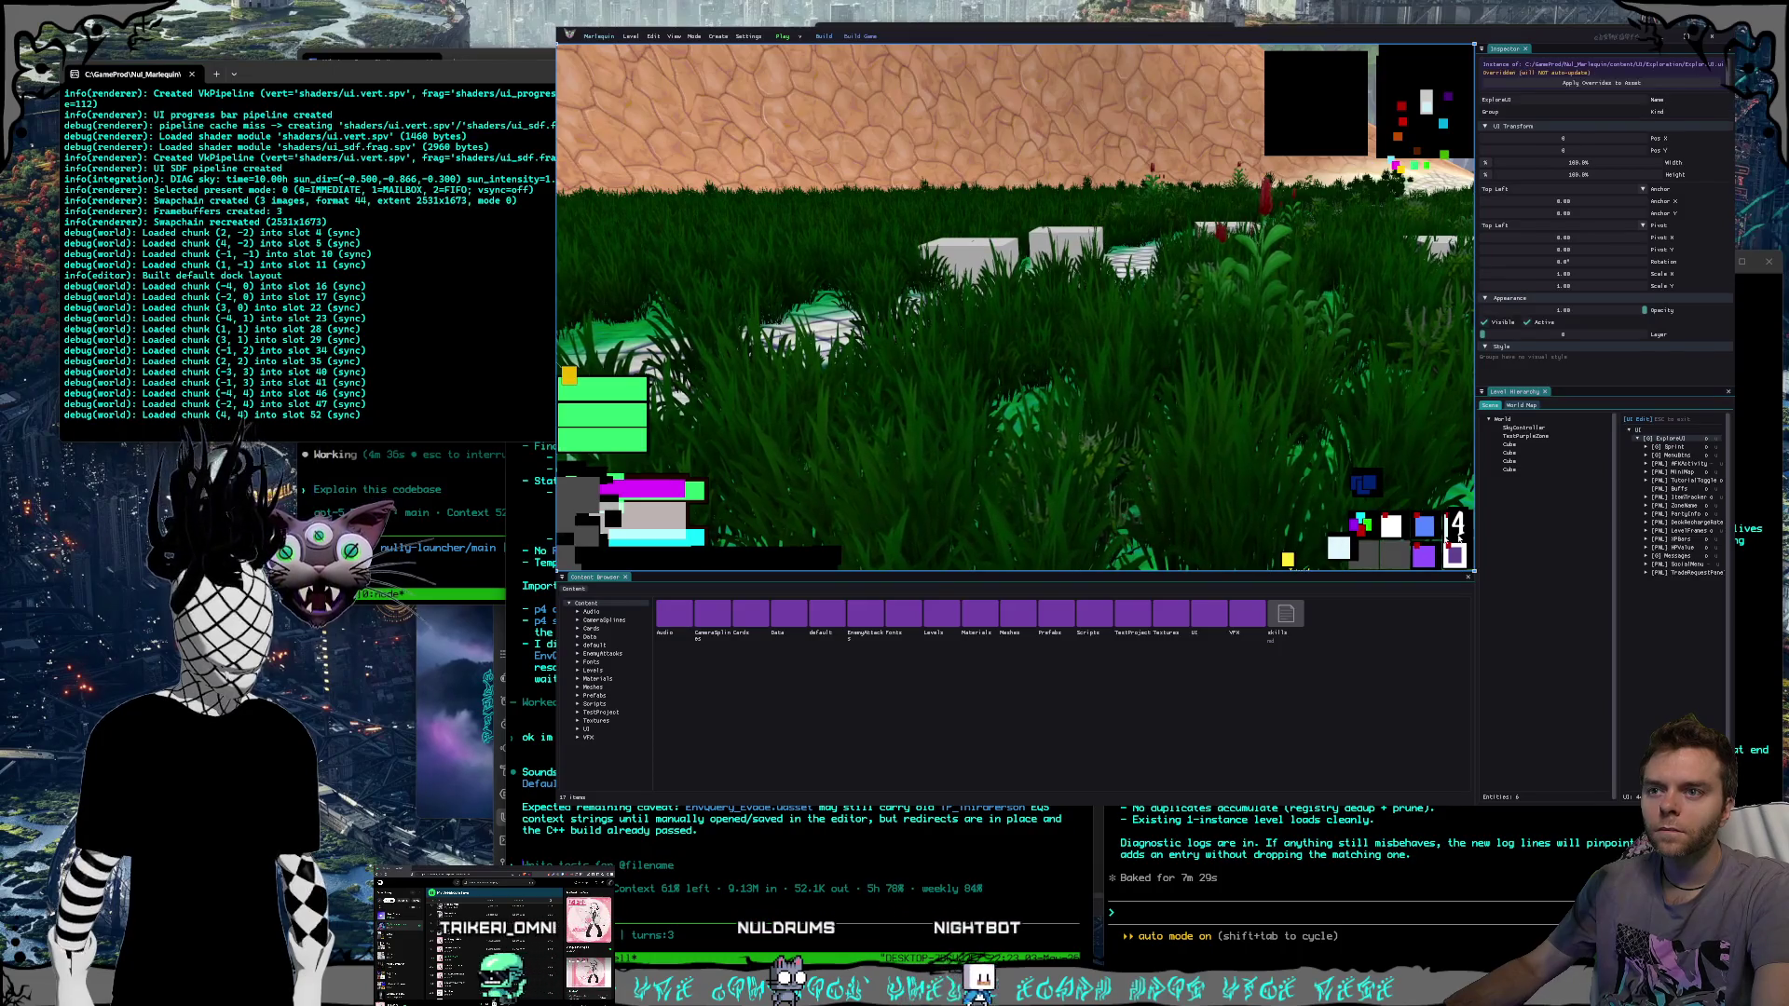
Select Btn_Map_Art under MenuBtns and move it slightly right and down.
click(1648, 498)
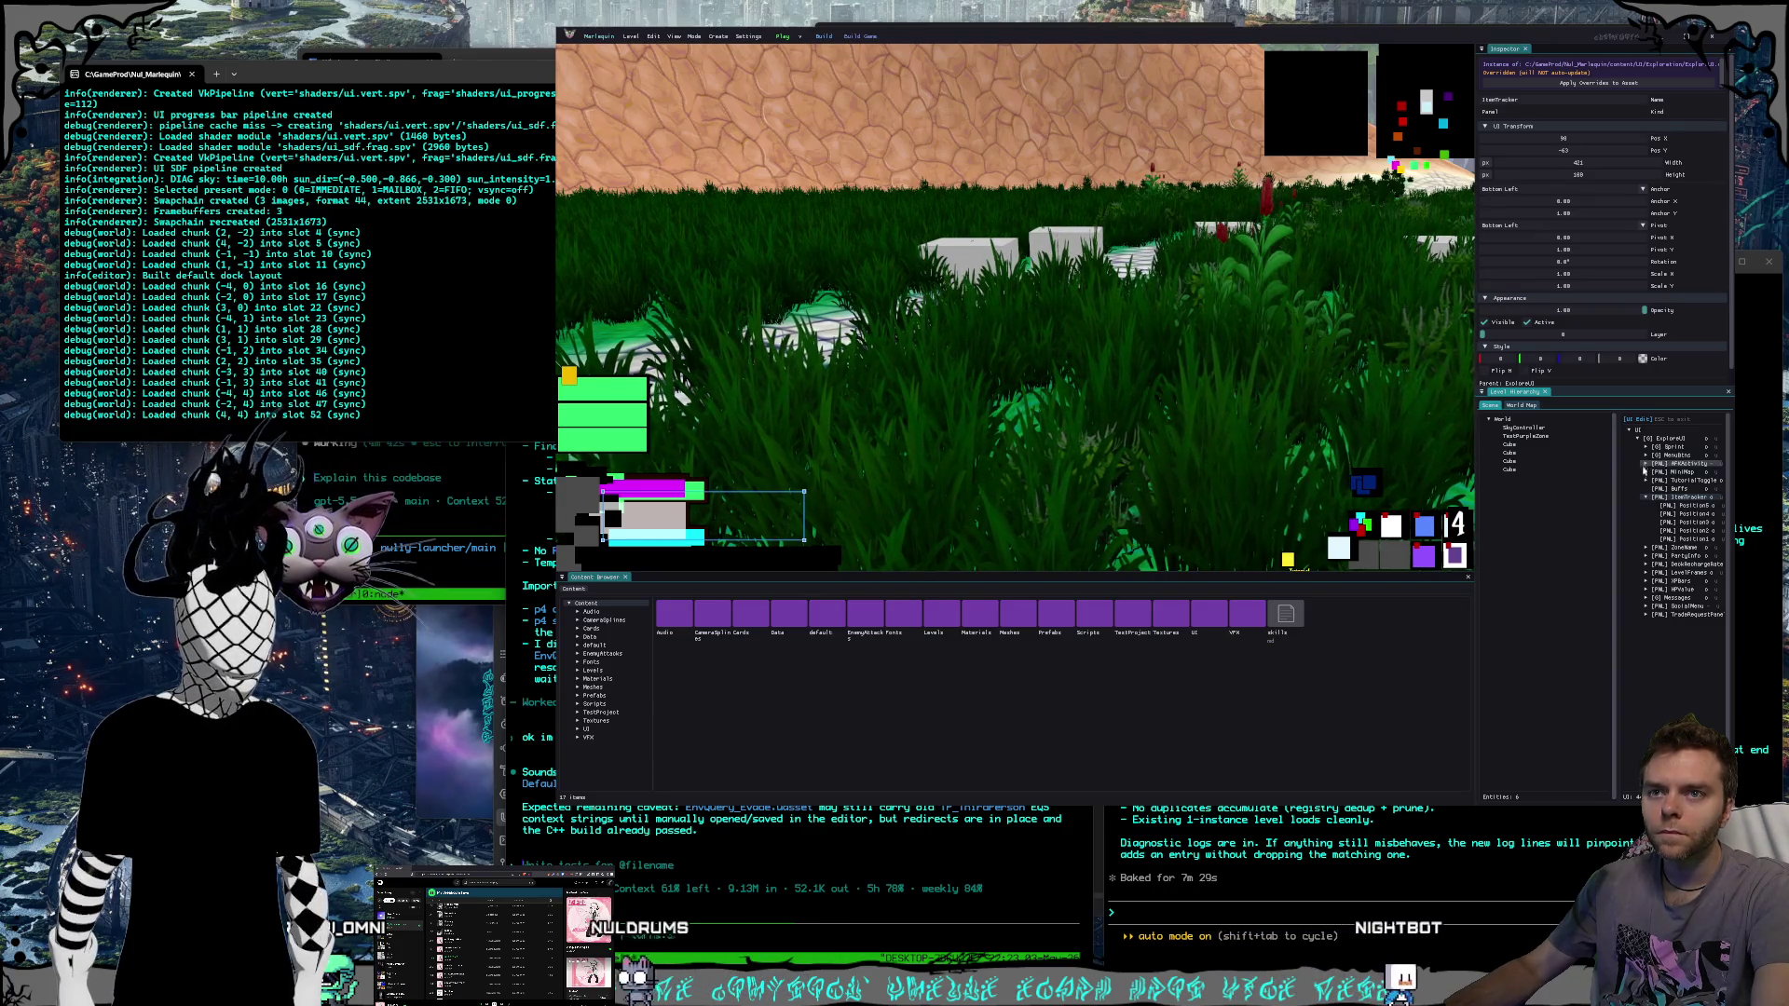
click(1646, 498)
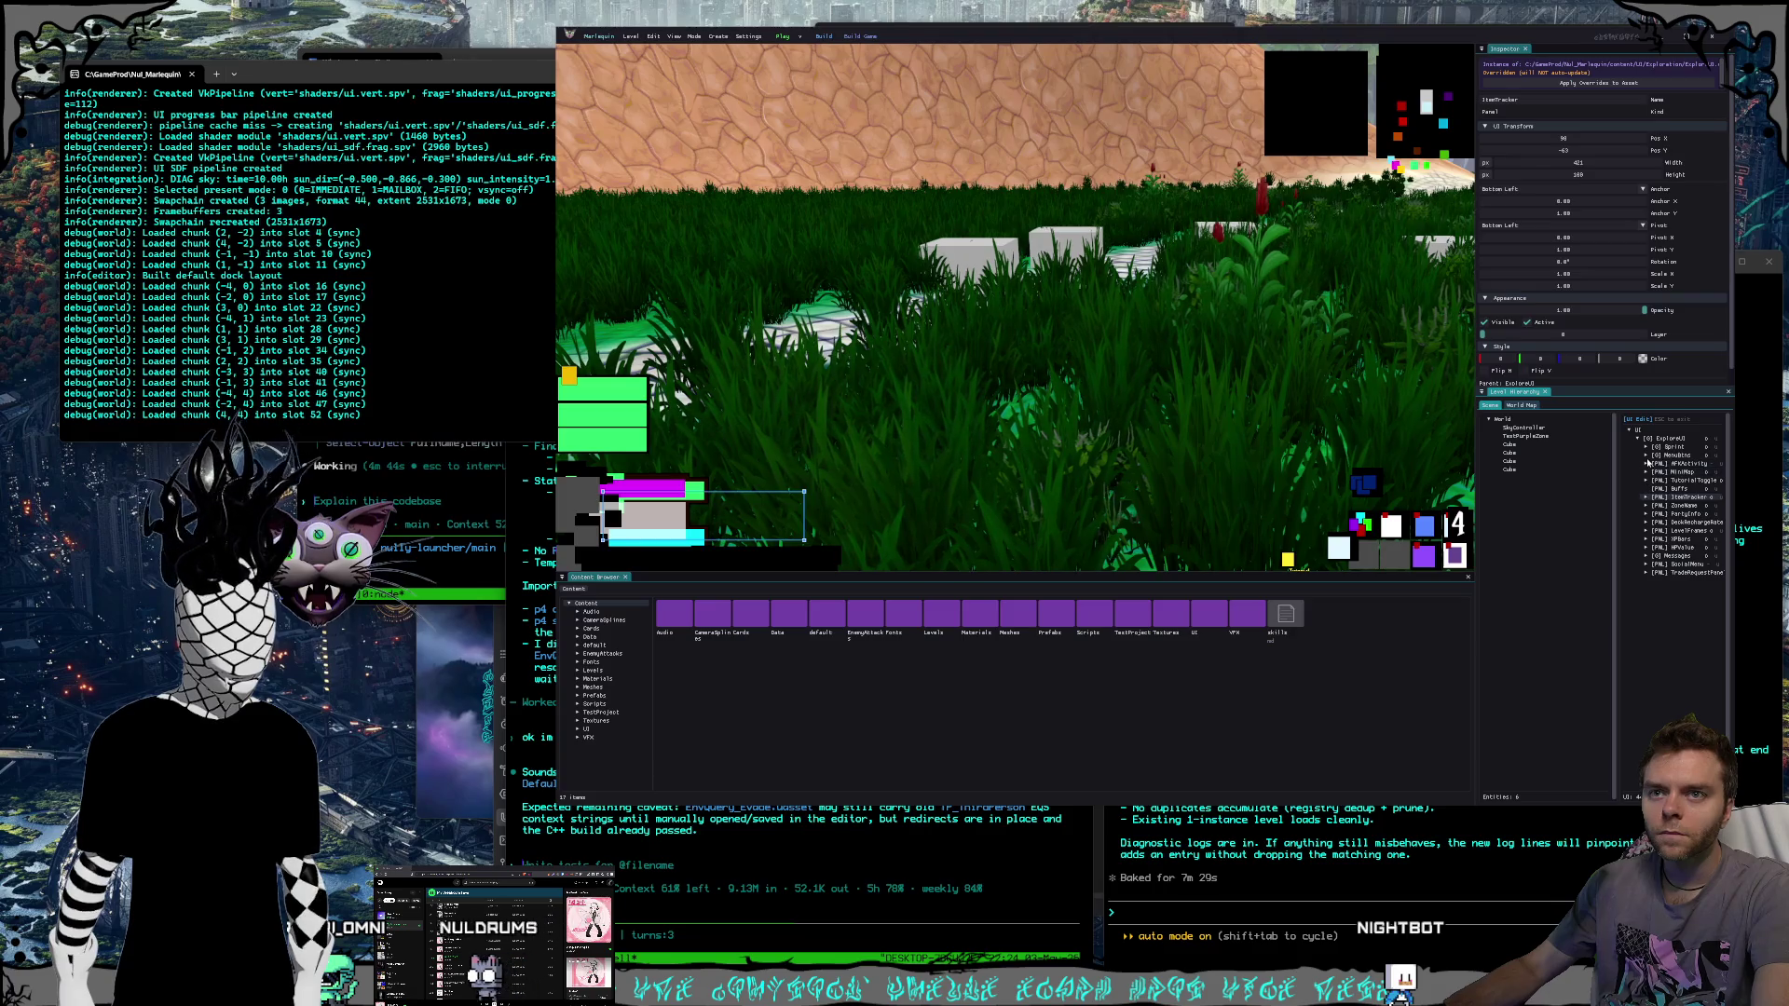
click(1647, 457)
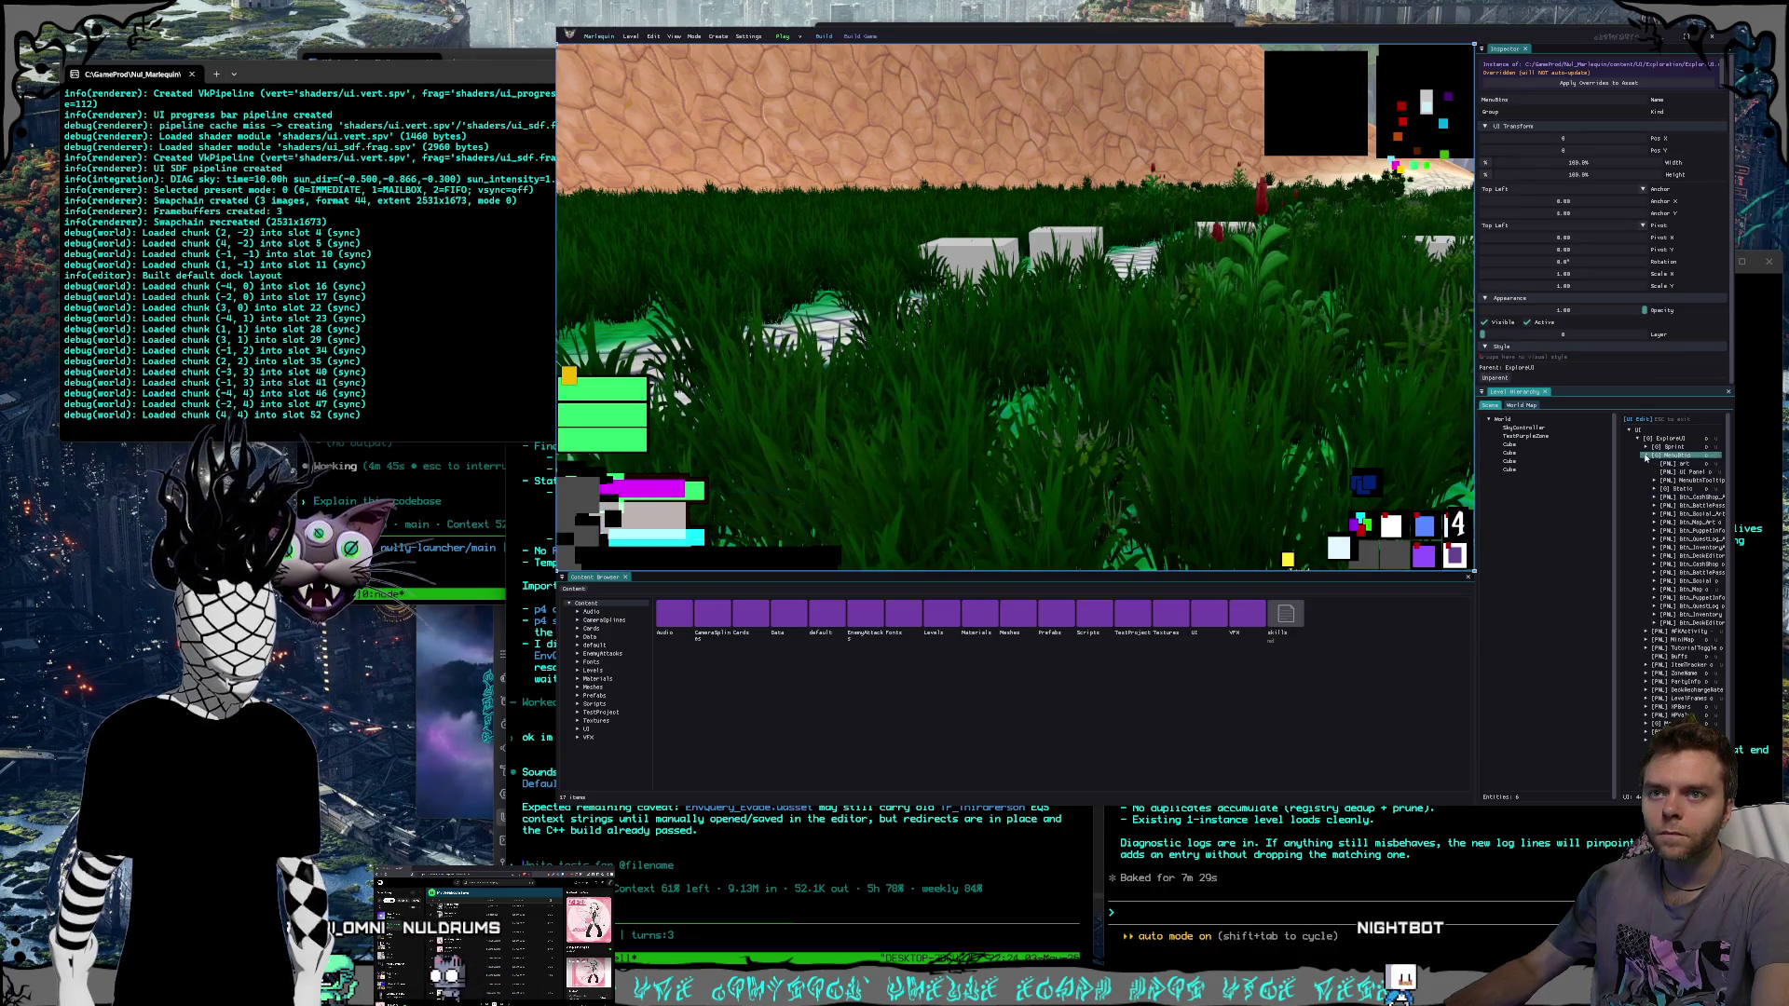
drag(1619, 536, 1533, 536)
click(1605, 522)
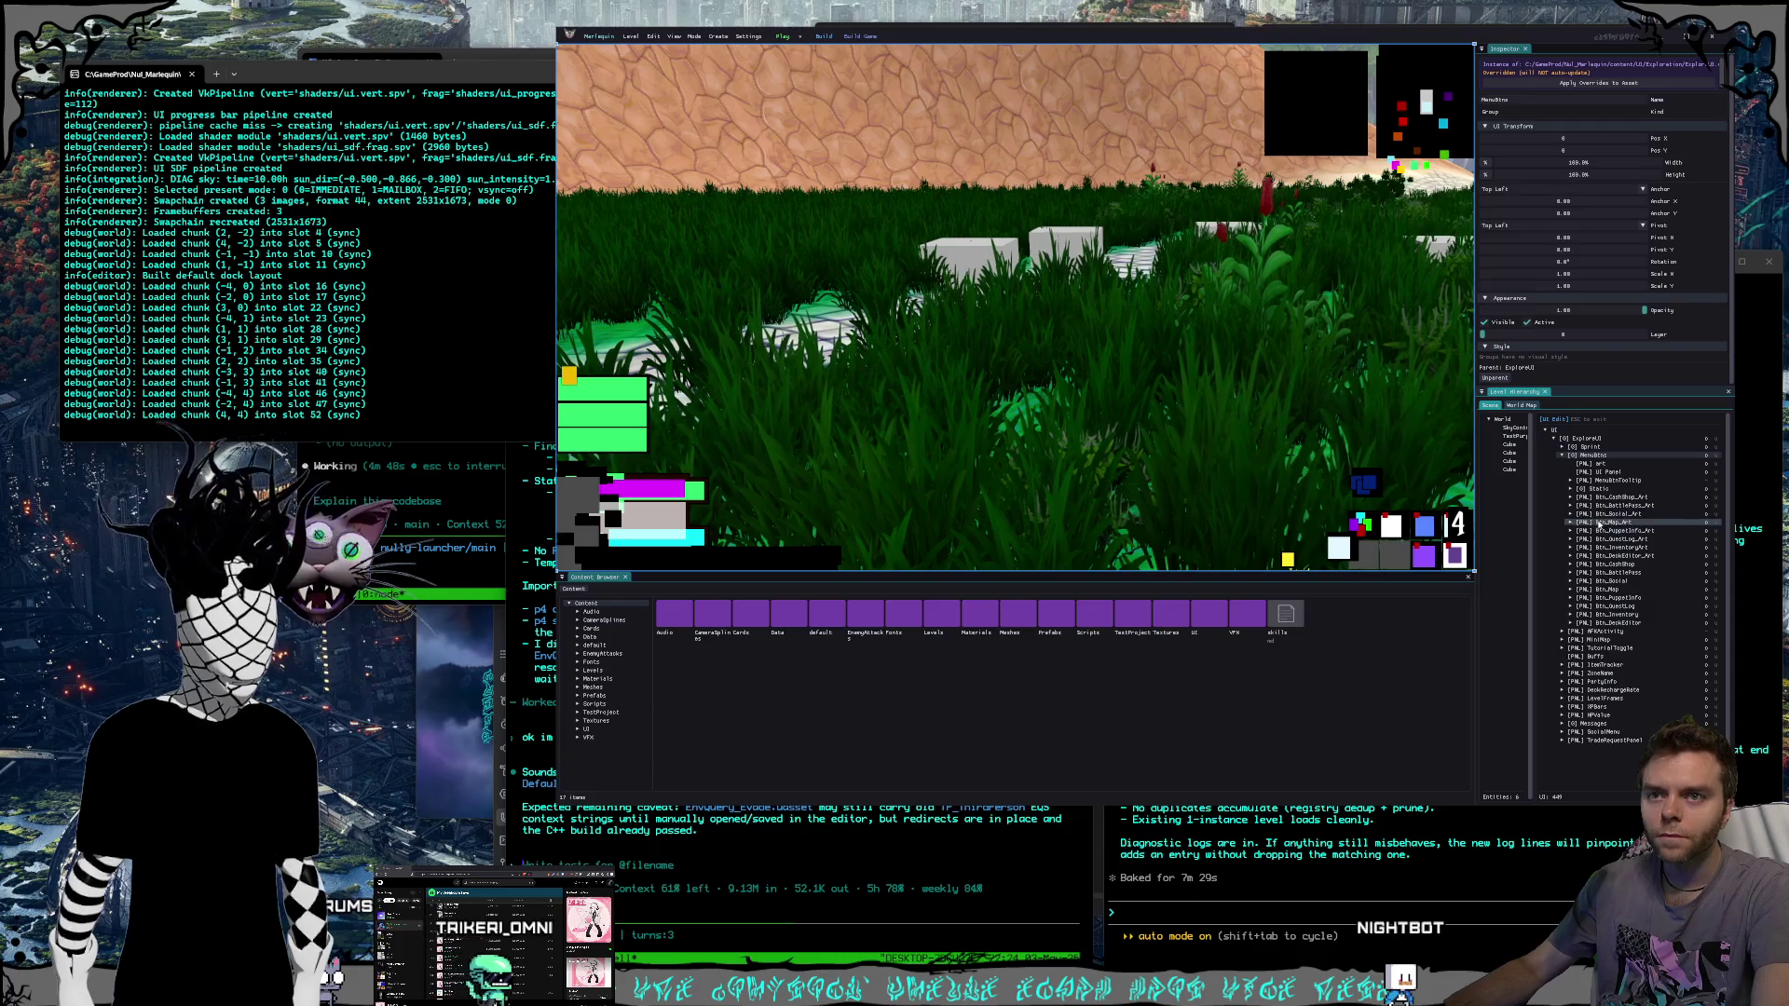
drag(1336, 545, 1344, 553)
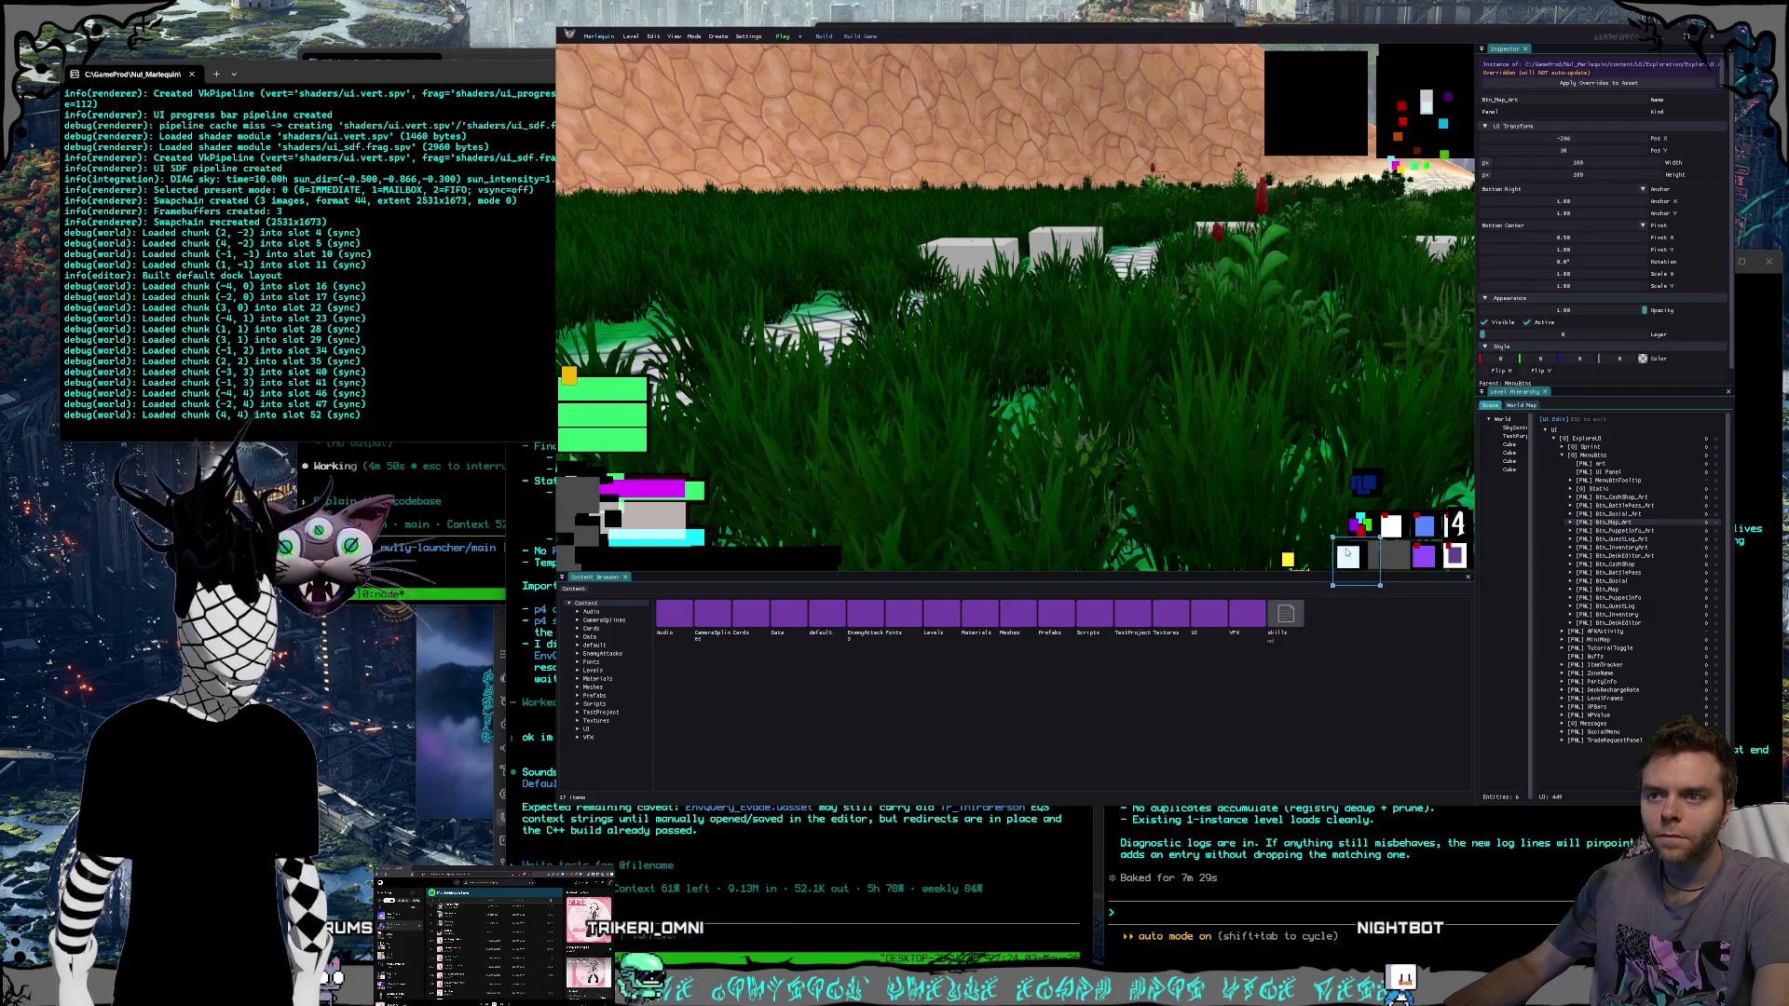
Apply the position override to the UI asset, save the level, and restart the editor.
click(1601, 83)
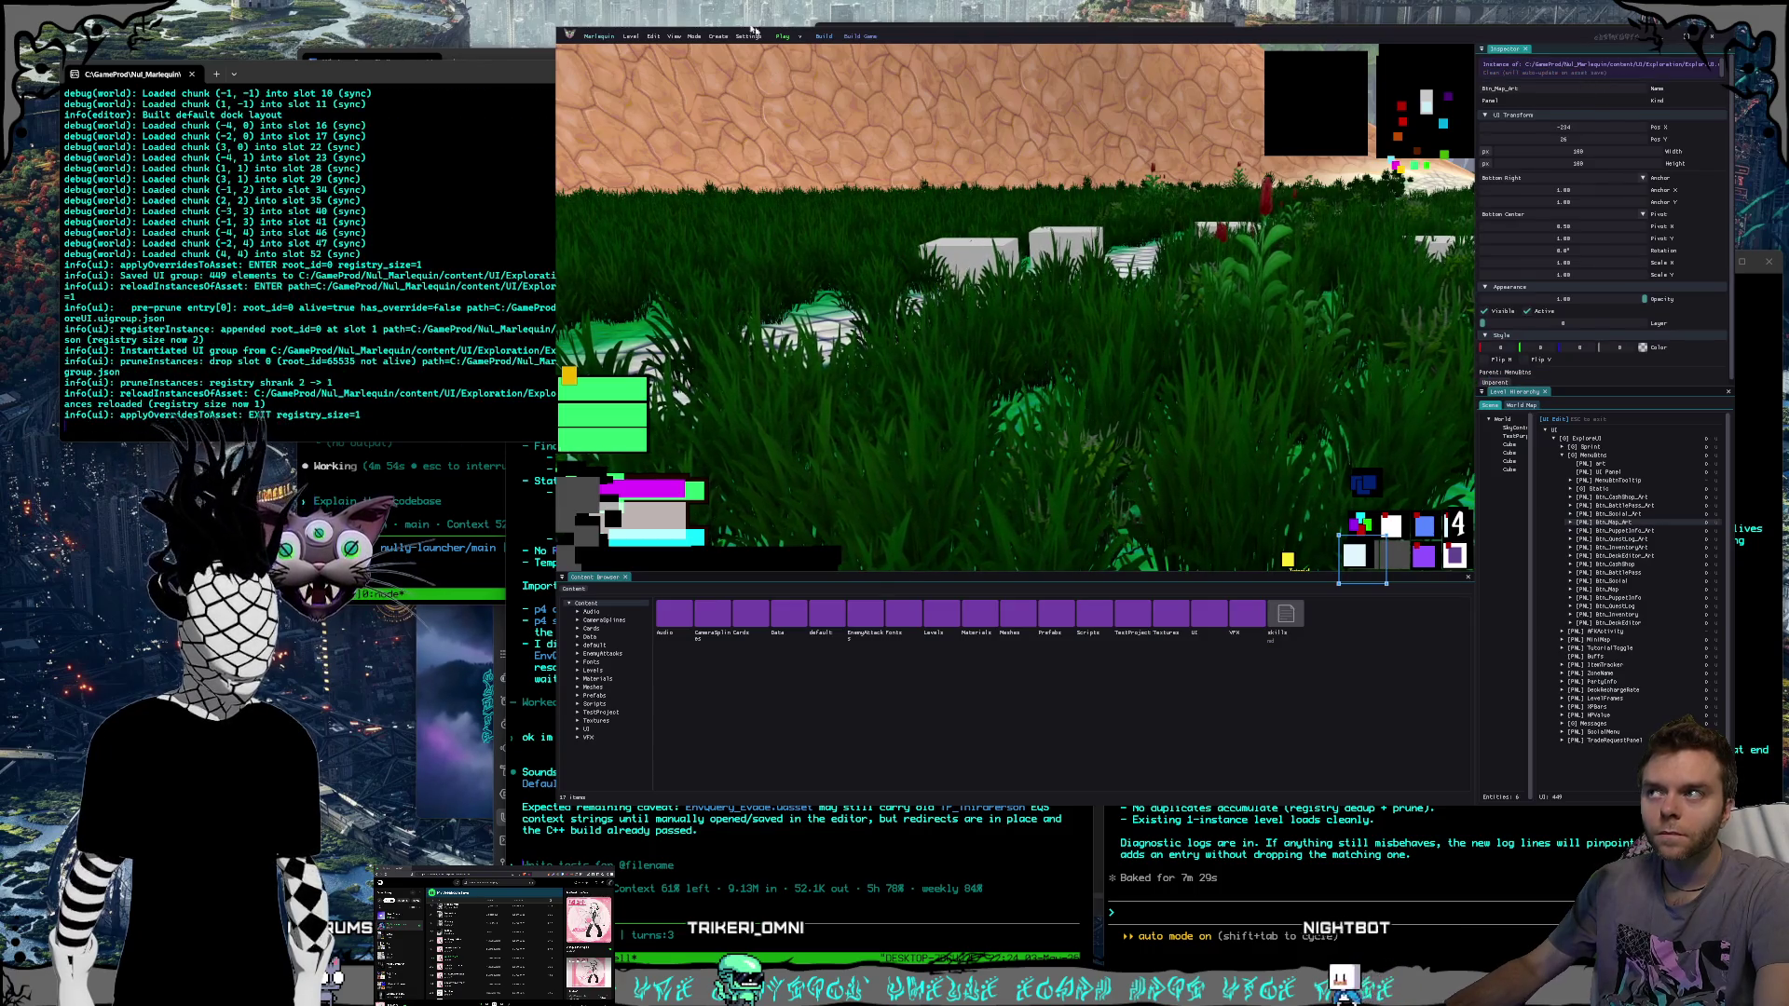
click(631, 35)
click(652, 60)
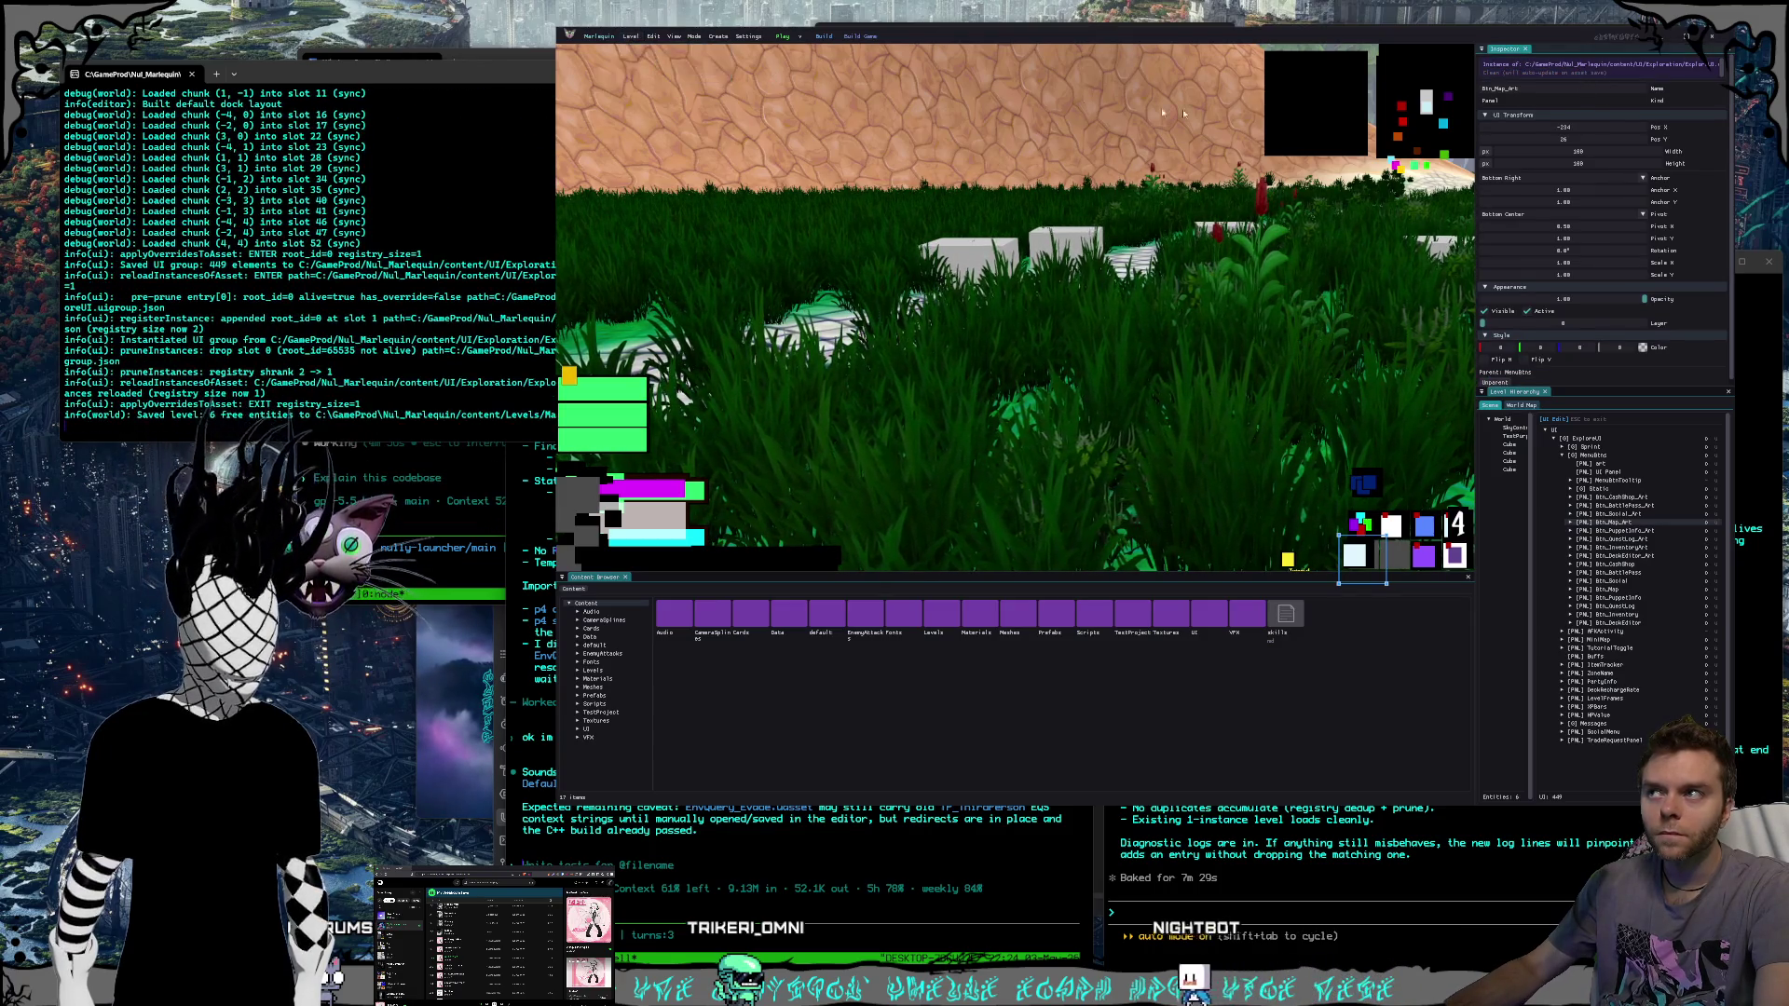
click(1717, 39)
double_click(1462, 230)
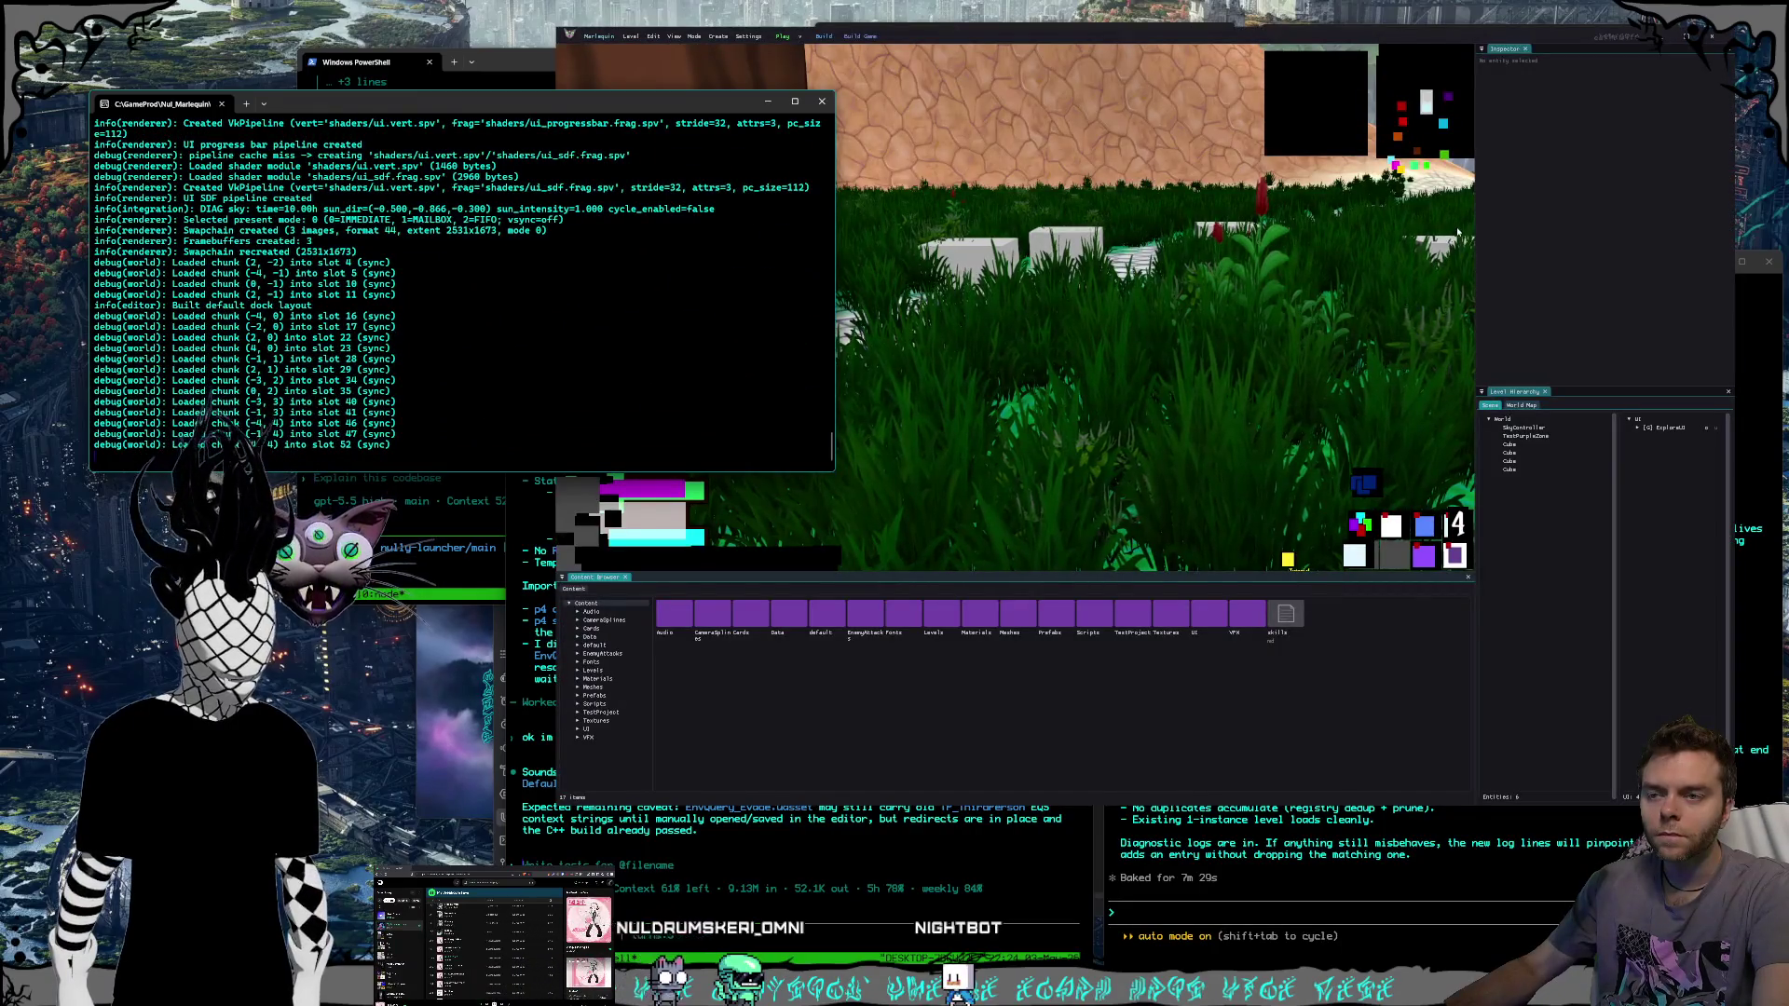
Tell the Verify UI refactor agent 'everything seems fixed!'.
drag(1634, 37, 1607, 47)
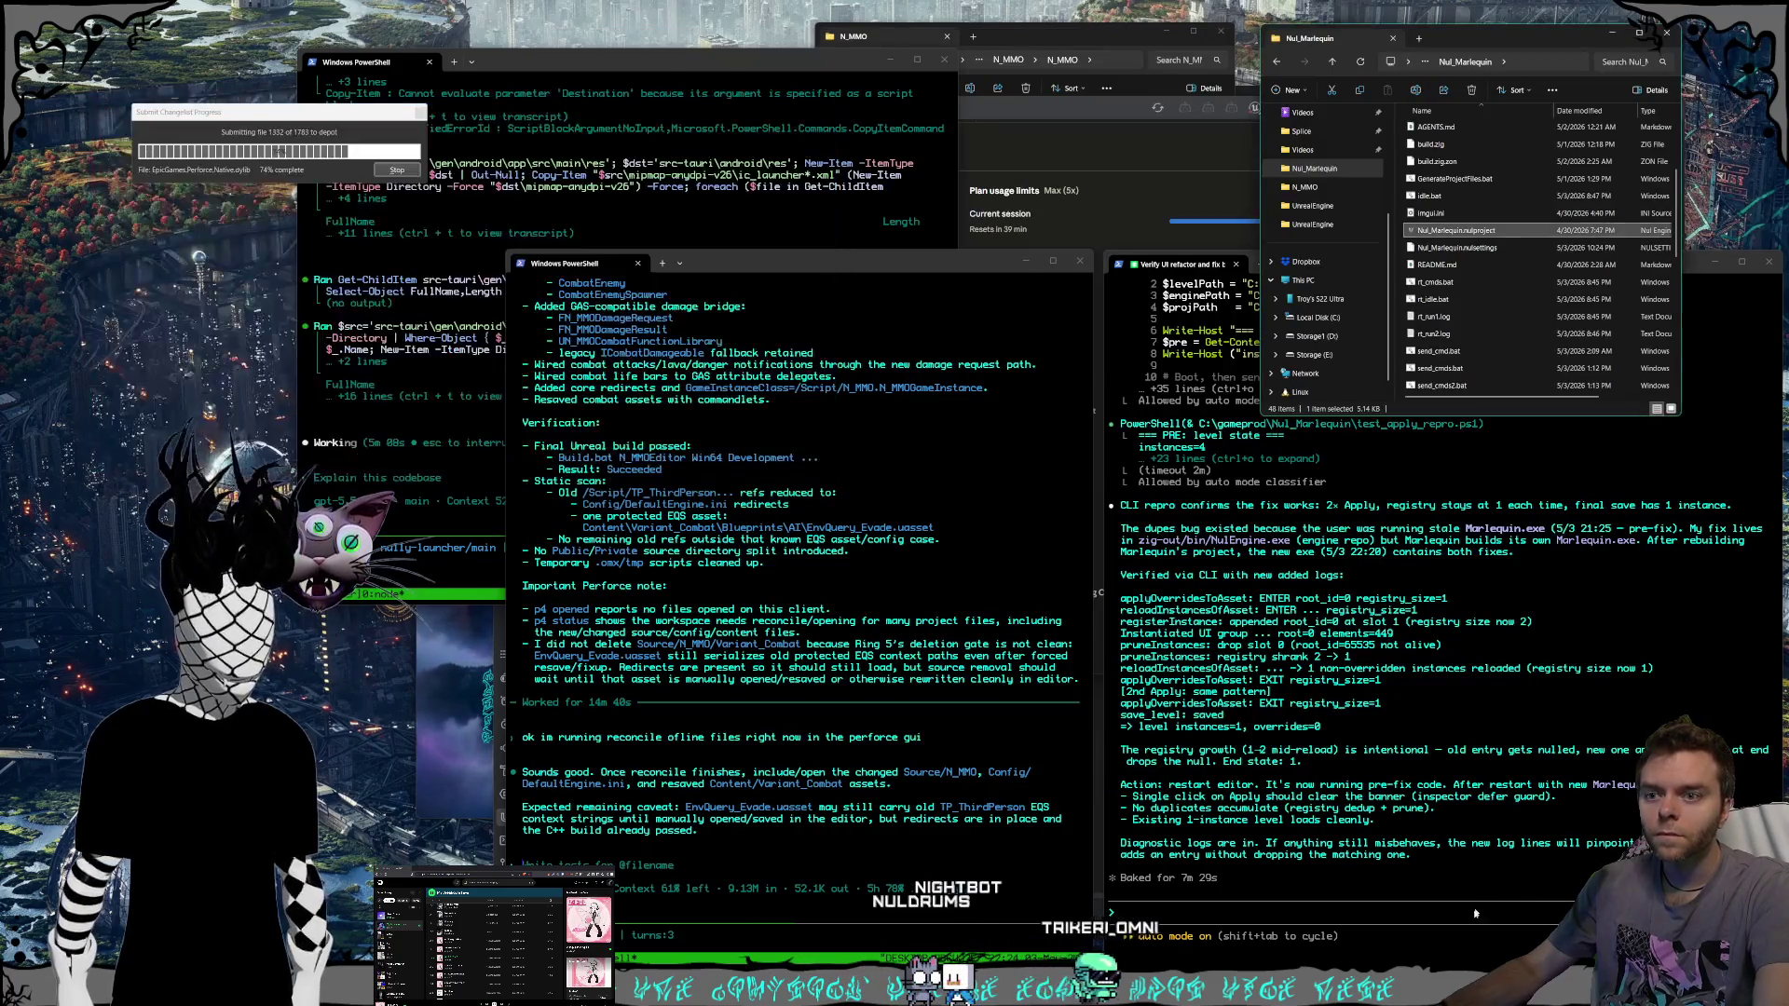
click(1477, 909)
text(everything seems fixed)
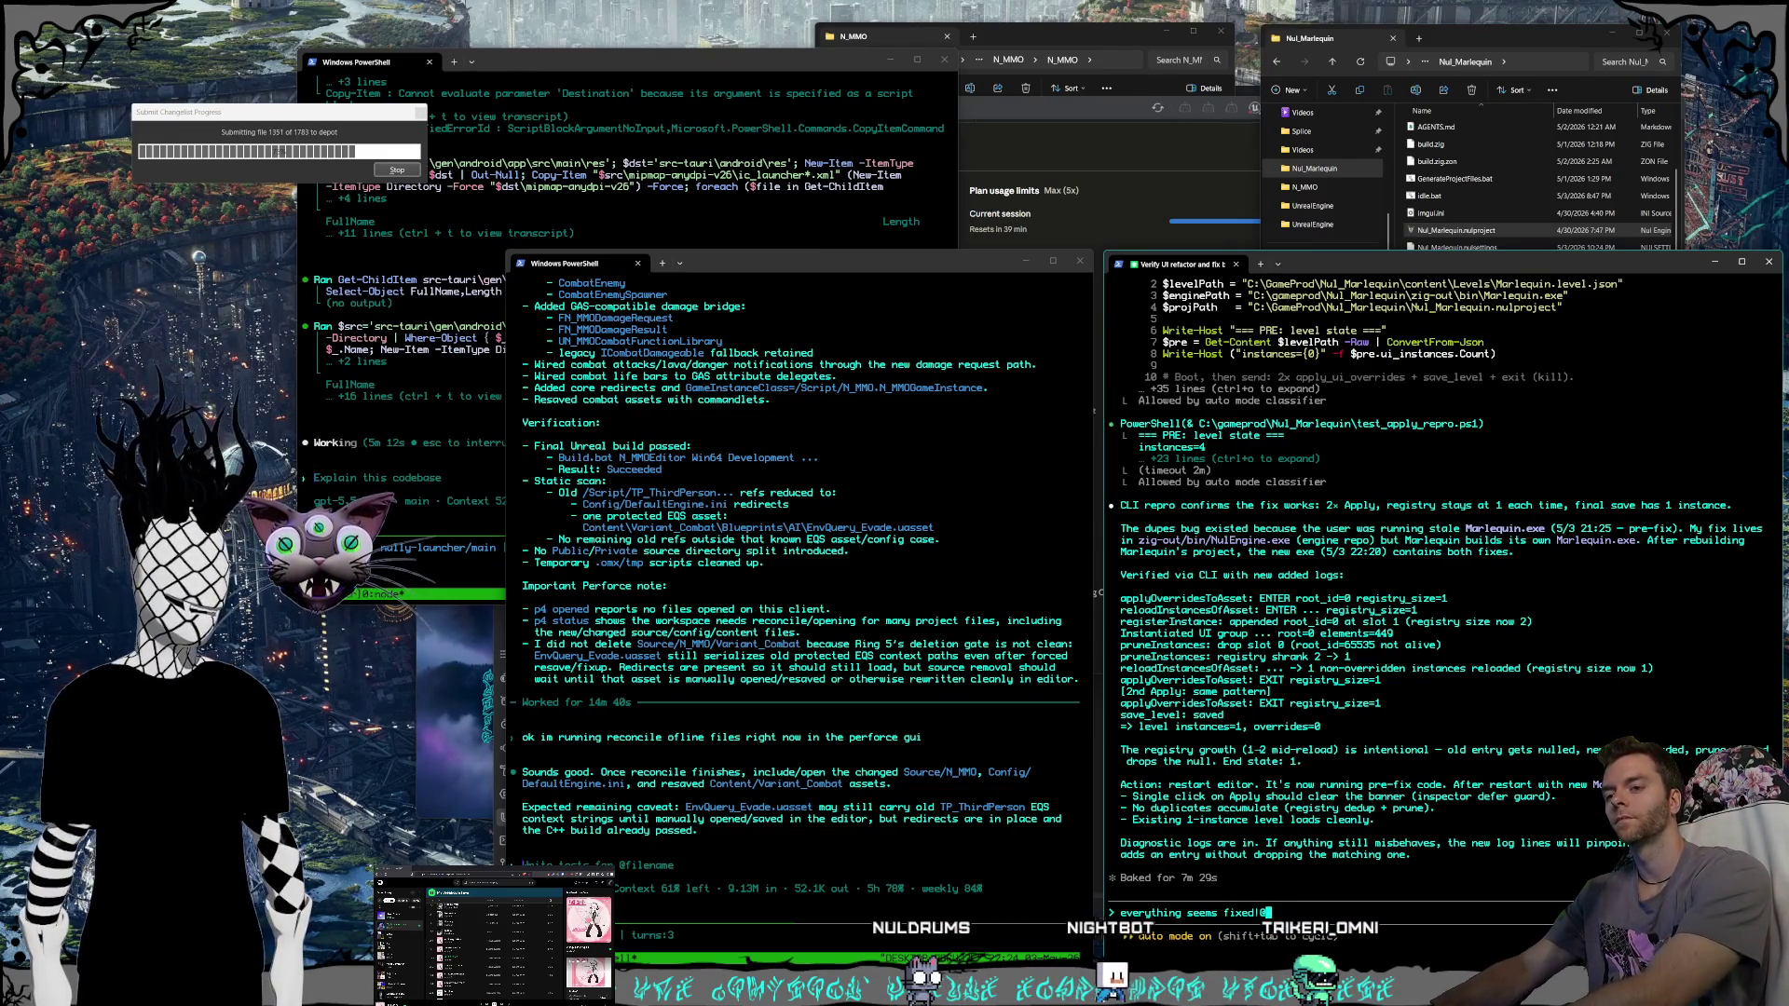
text(!)
key(Return)
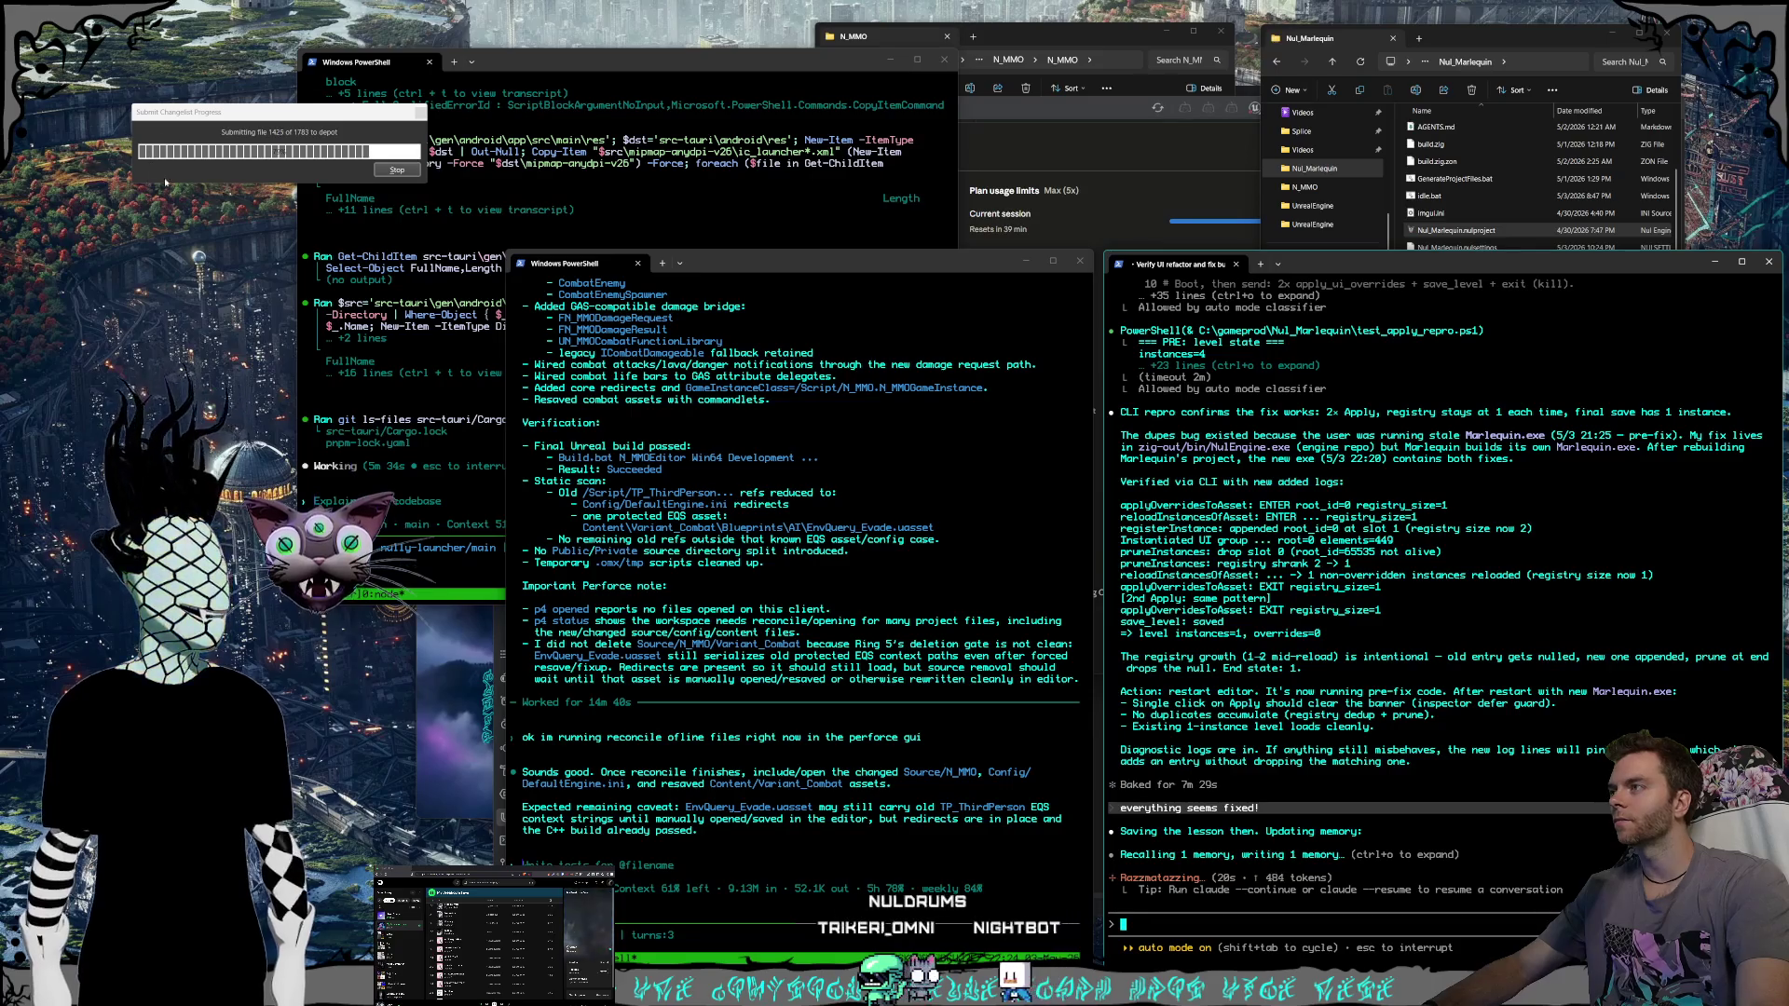
Reposition the Perforce submit progress window while the agent records the lesson.
drag(189, 116, 547, 150)
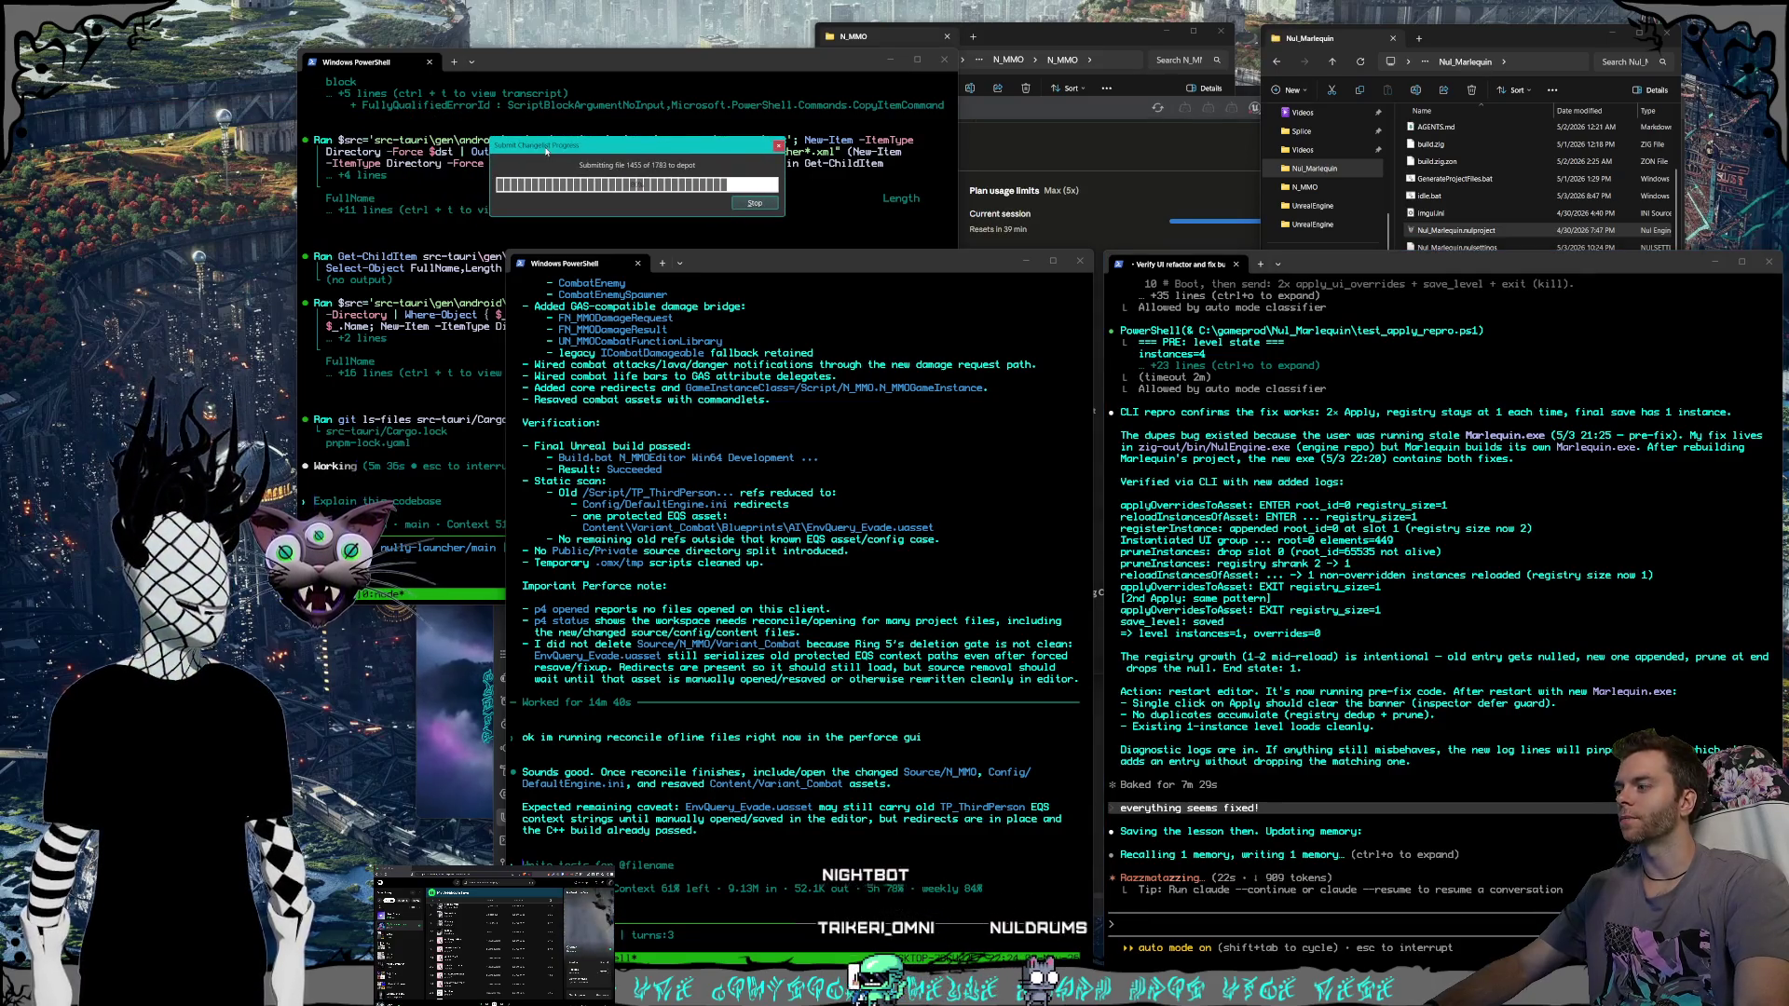
drag(547, 150, 262, 123)
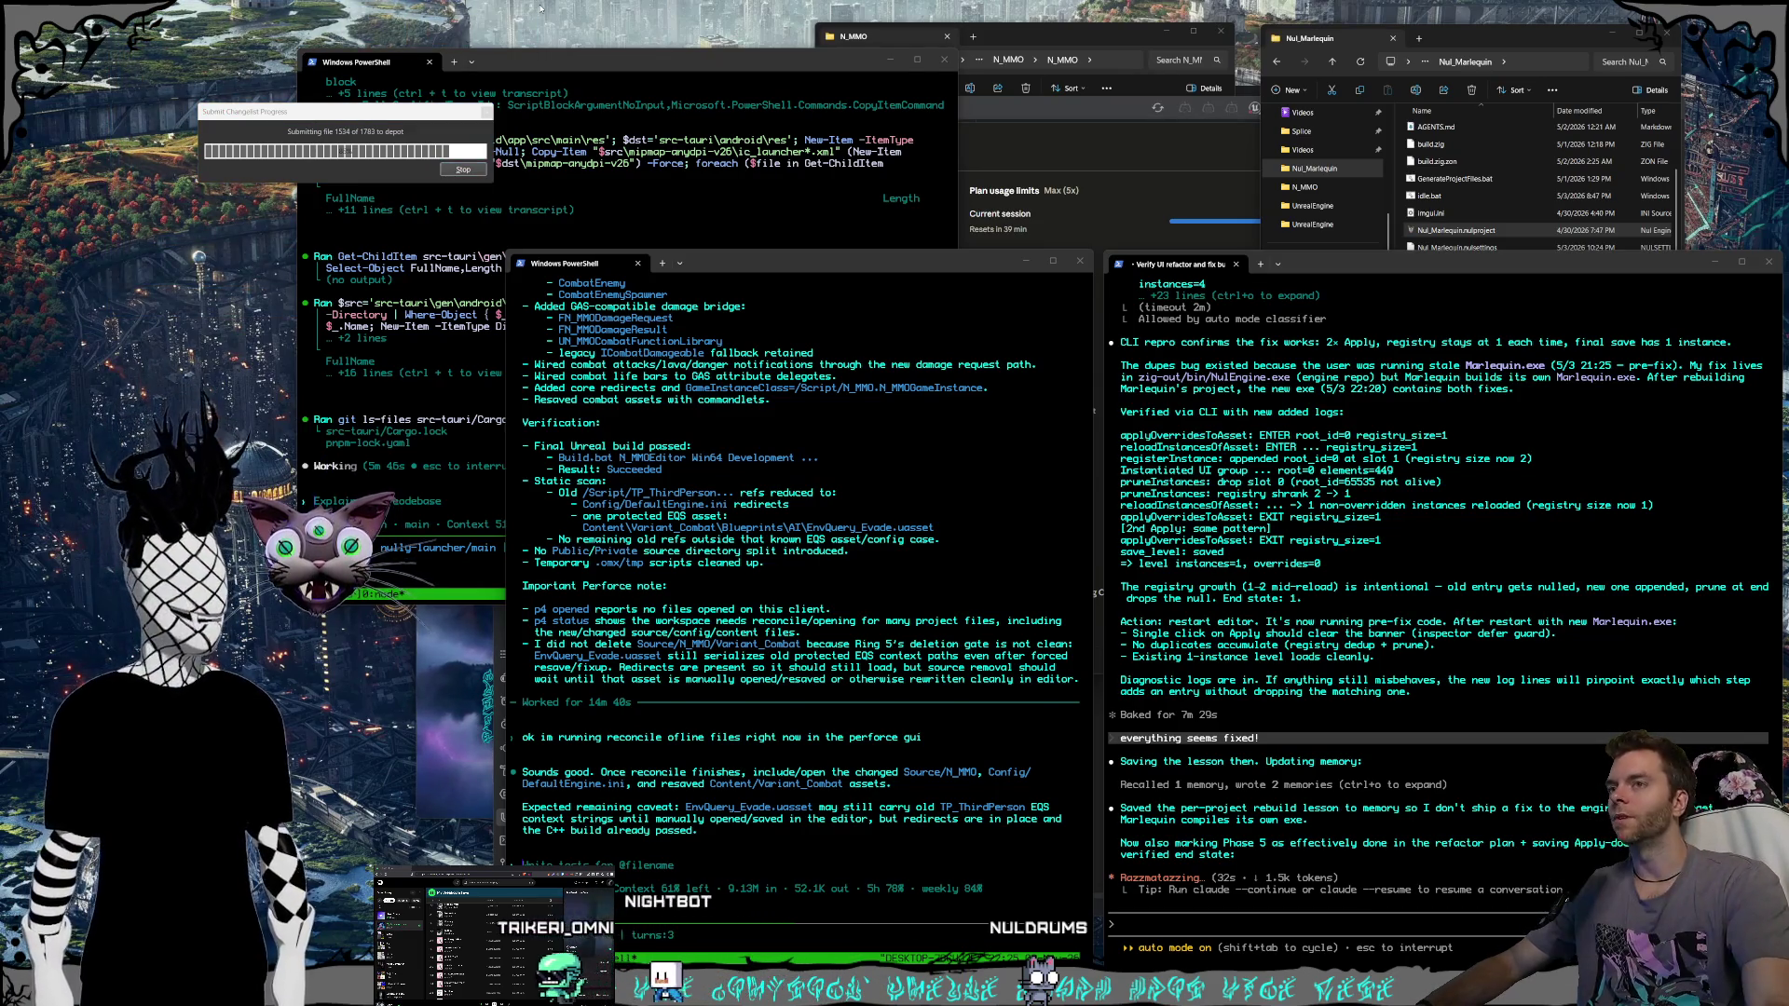
mouse_move(520, 44)
mouse_down()
mouse_move(86, 273)
mouse_move(159, 239)
mouse_move(137, 264)
mouse_move(159, 186)
mouse_move(103, 298)
mouse_move(124, 270)
mouse_move(159, 280)
mouse_move(121, 298)
mouse_move(138, 240)
mouse_move(144, 280)
mouse_move(231, 252)
mouse_up()
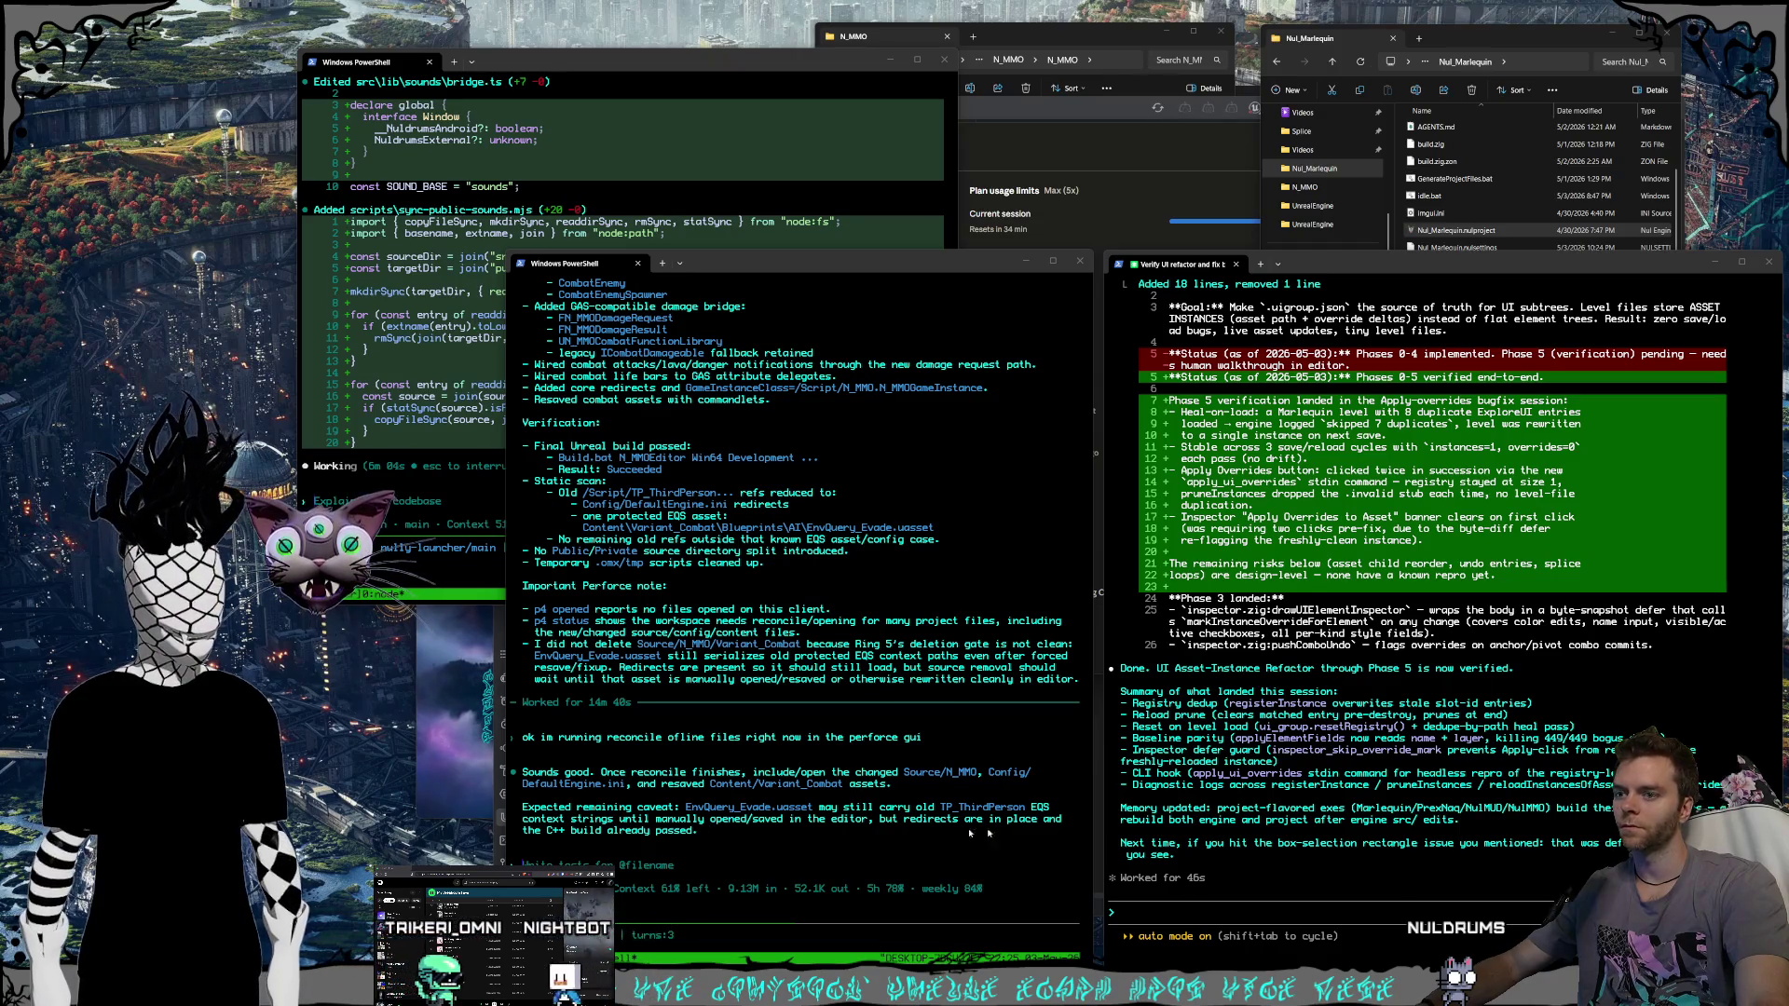
Ask the agent to make clicked elements get focus, selection and a transform box, then switch to Rider.
click(1273, 874)
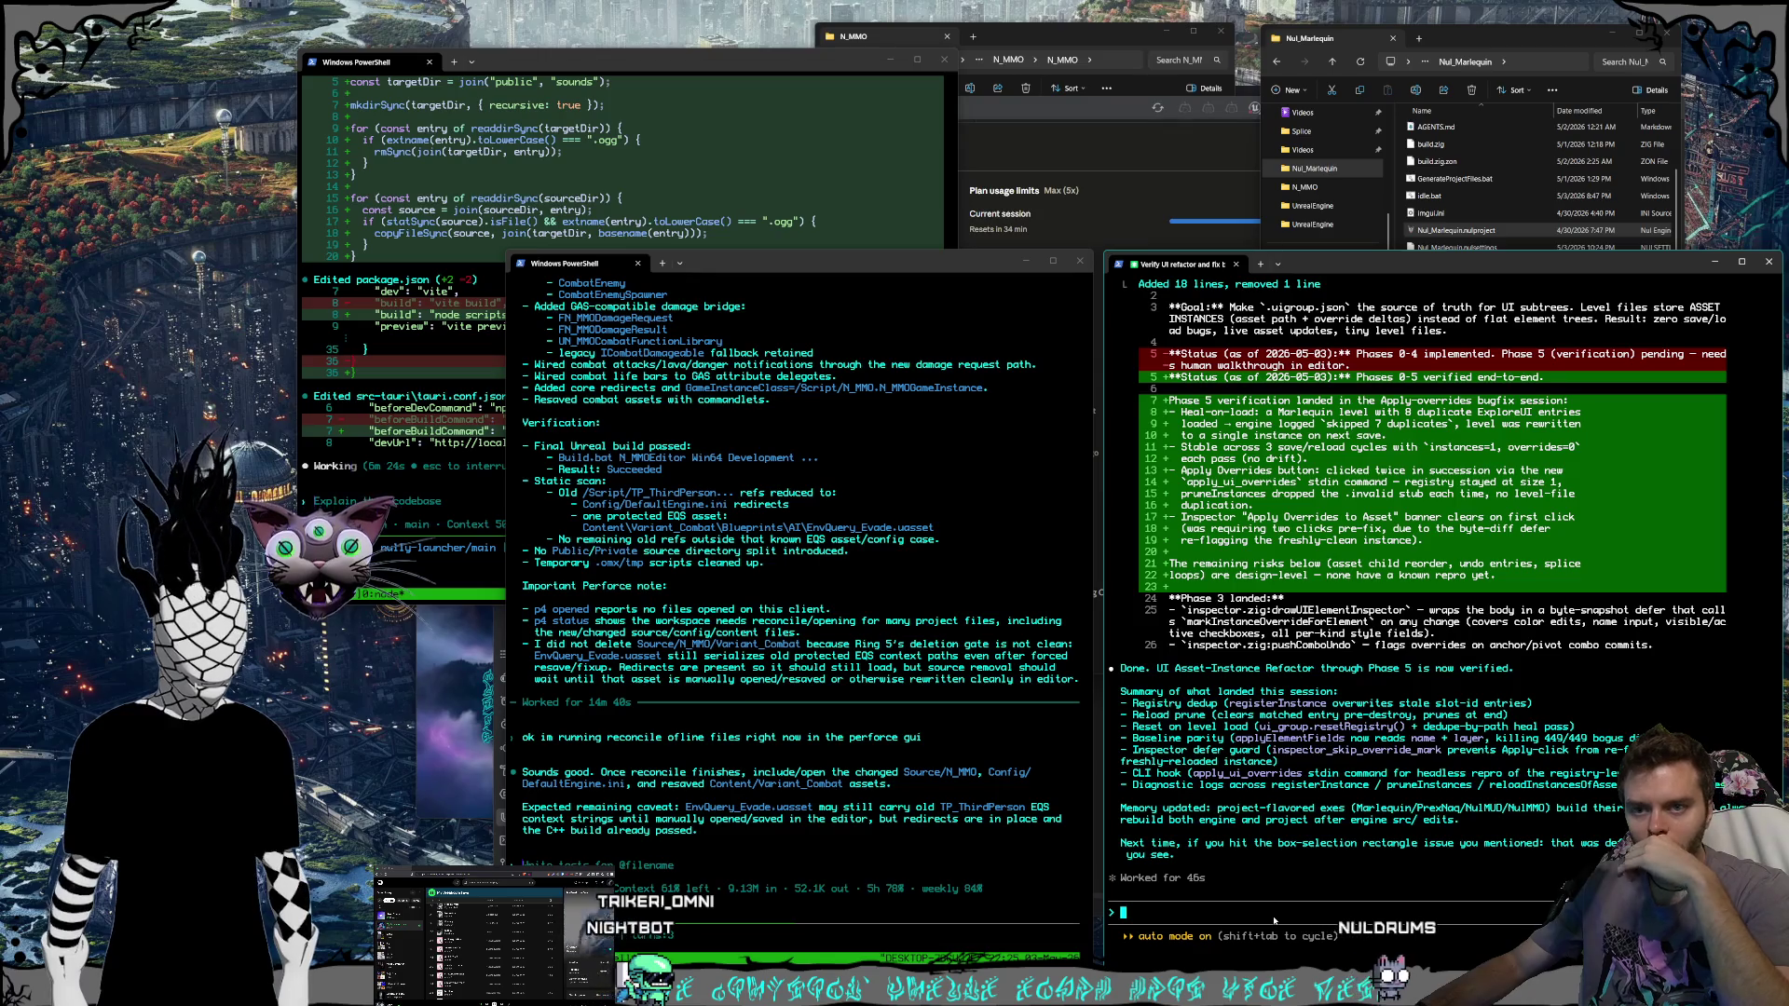
text(yea)
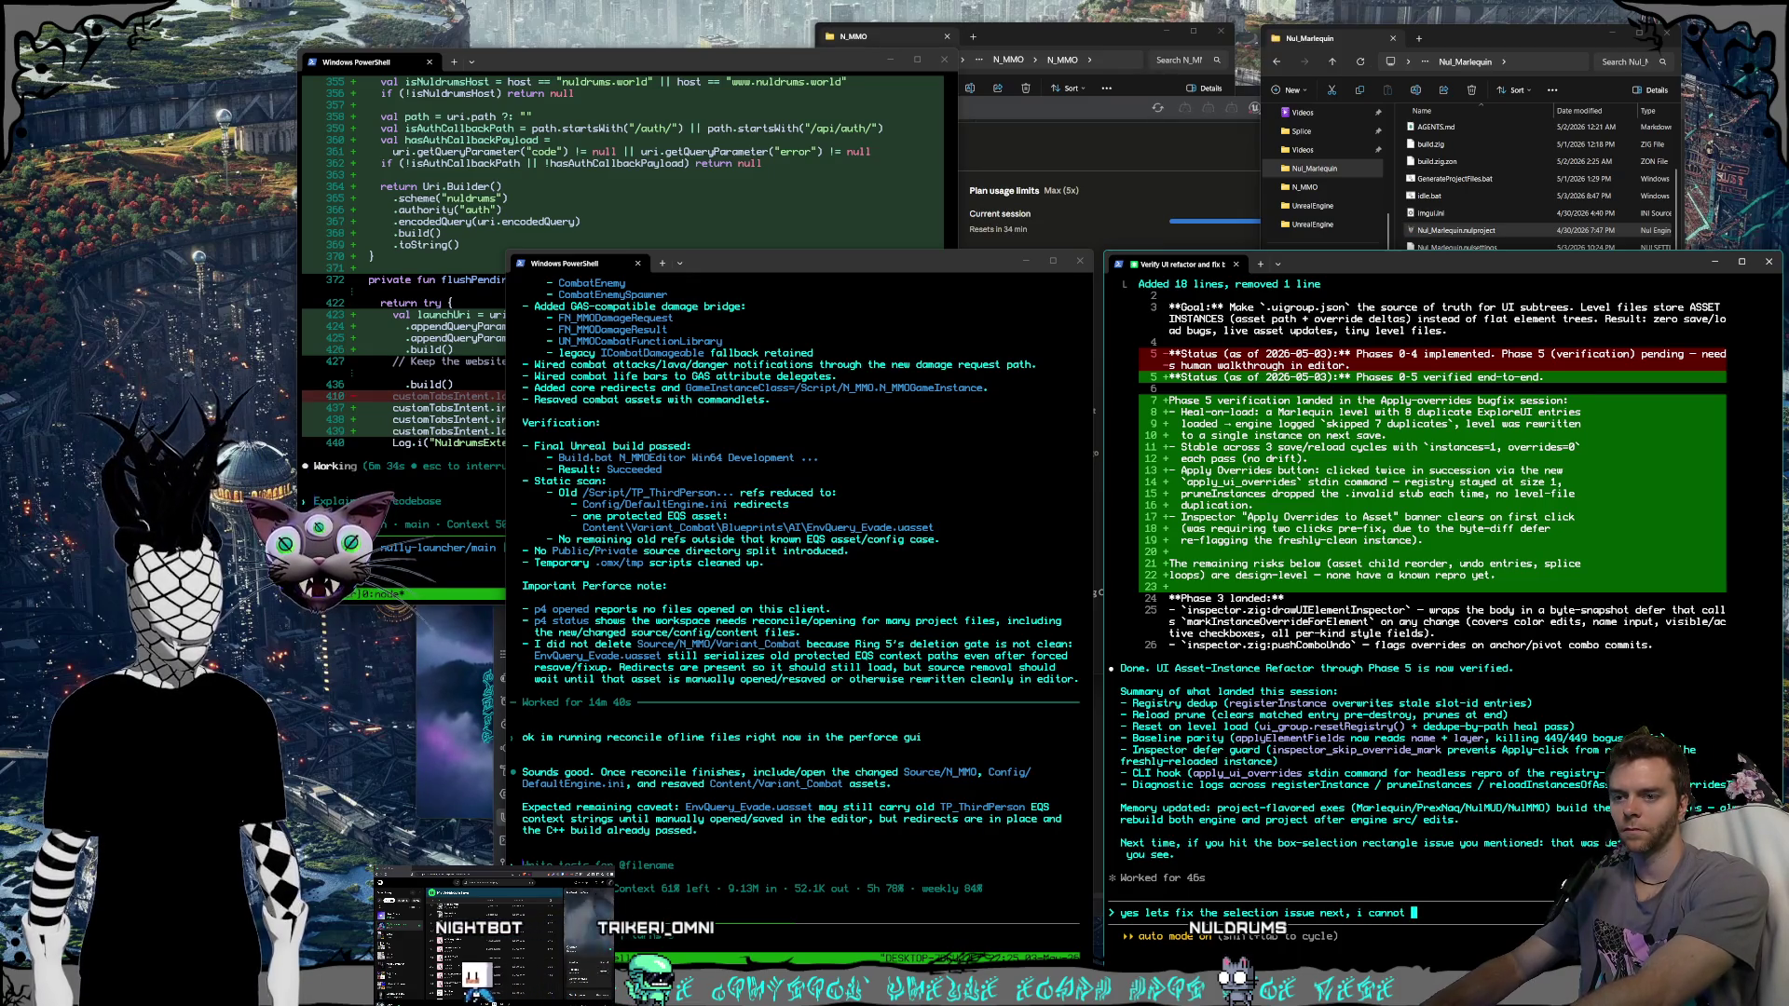
text(  on )
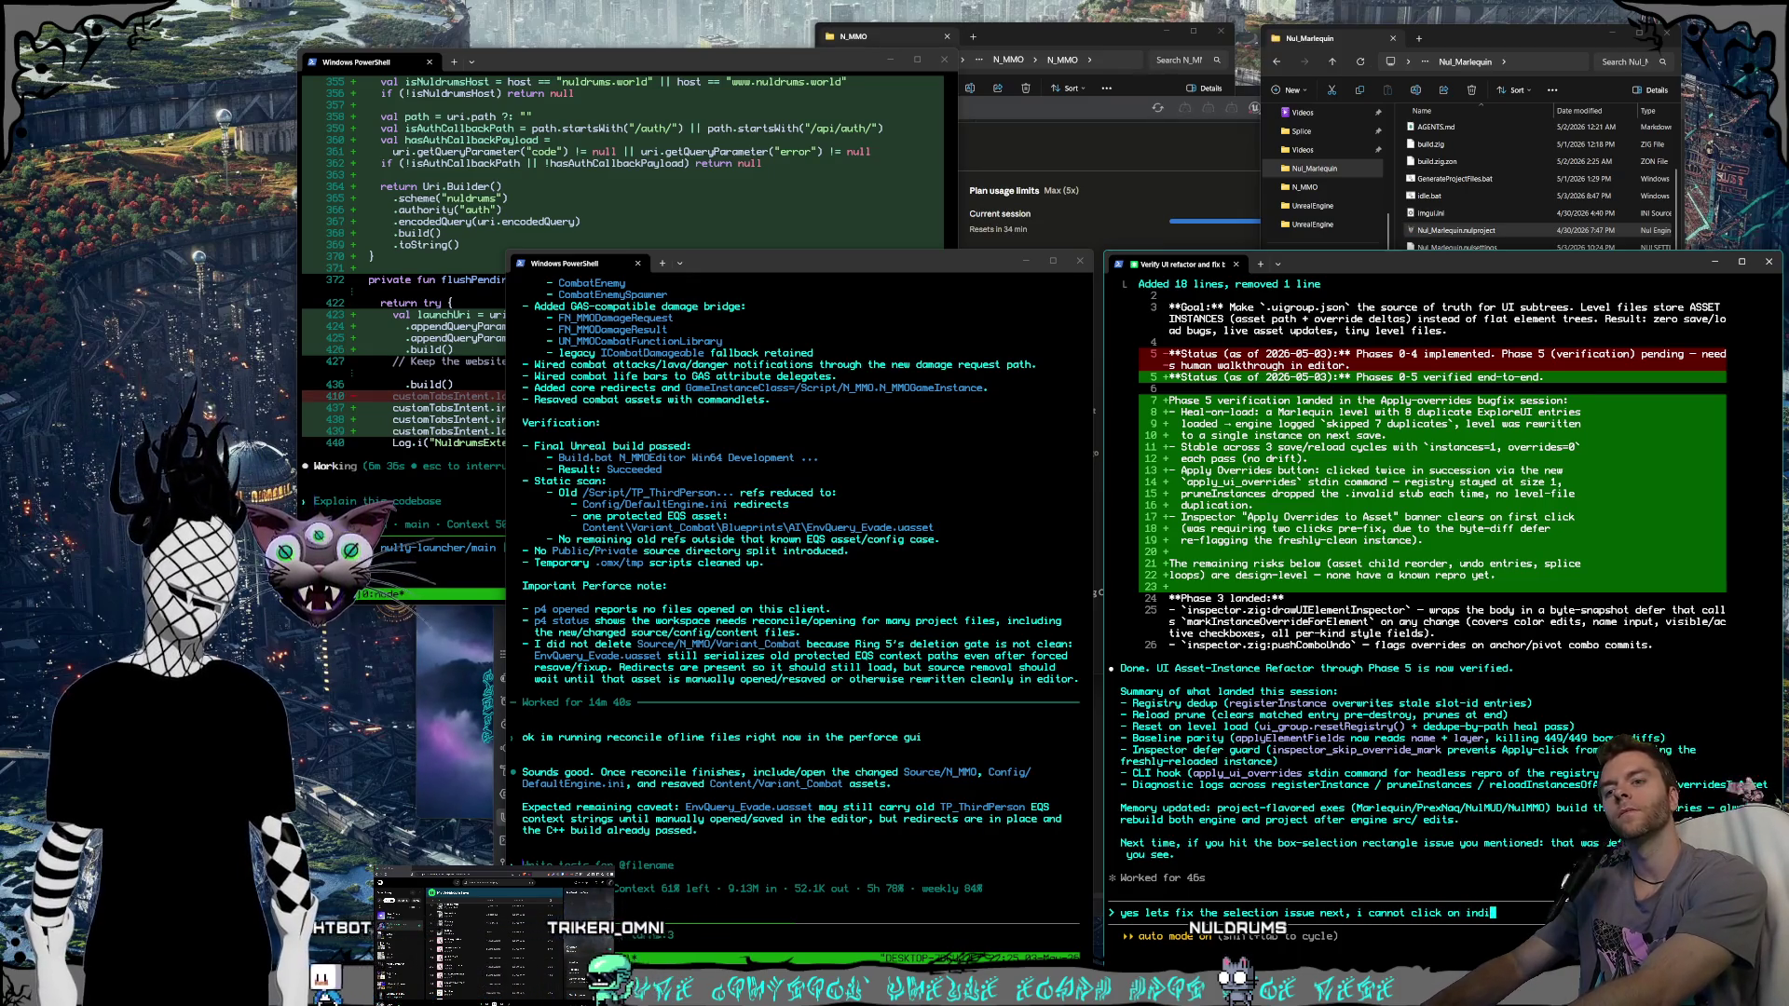
text(ual ele)
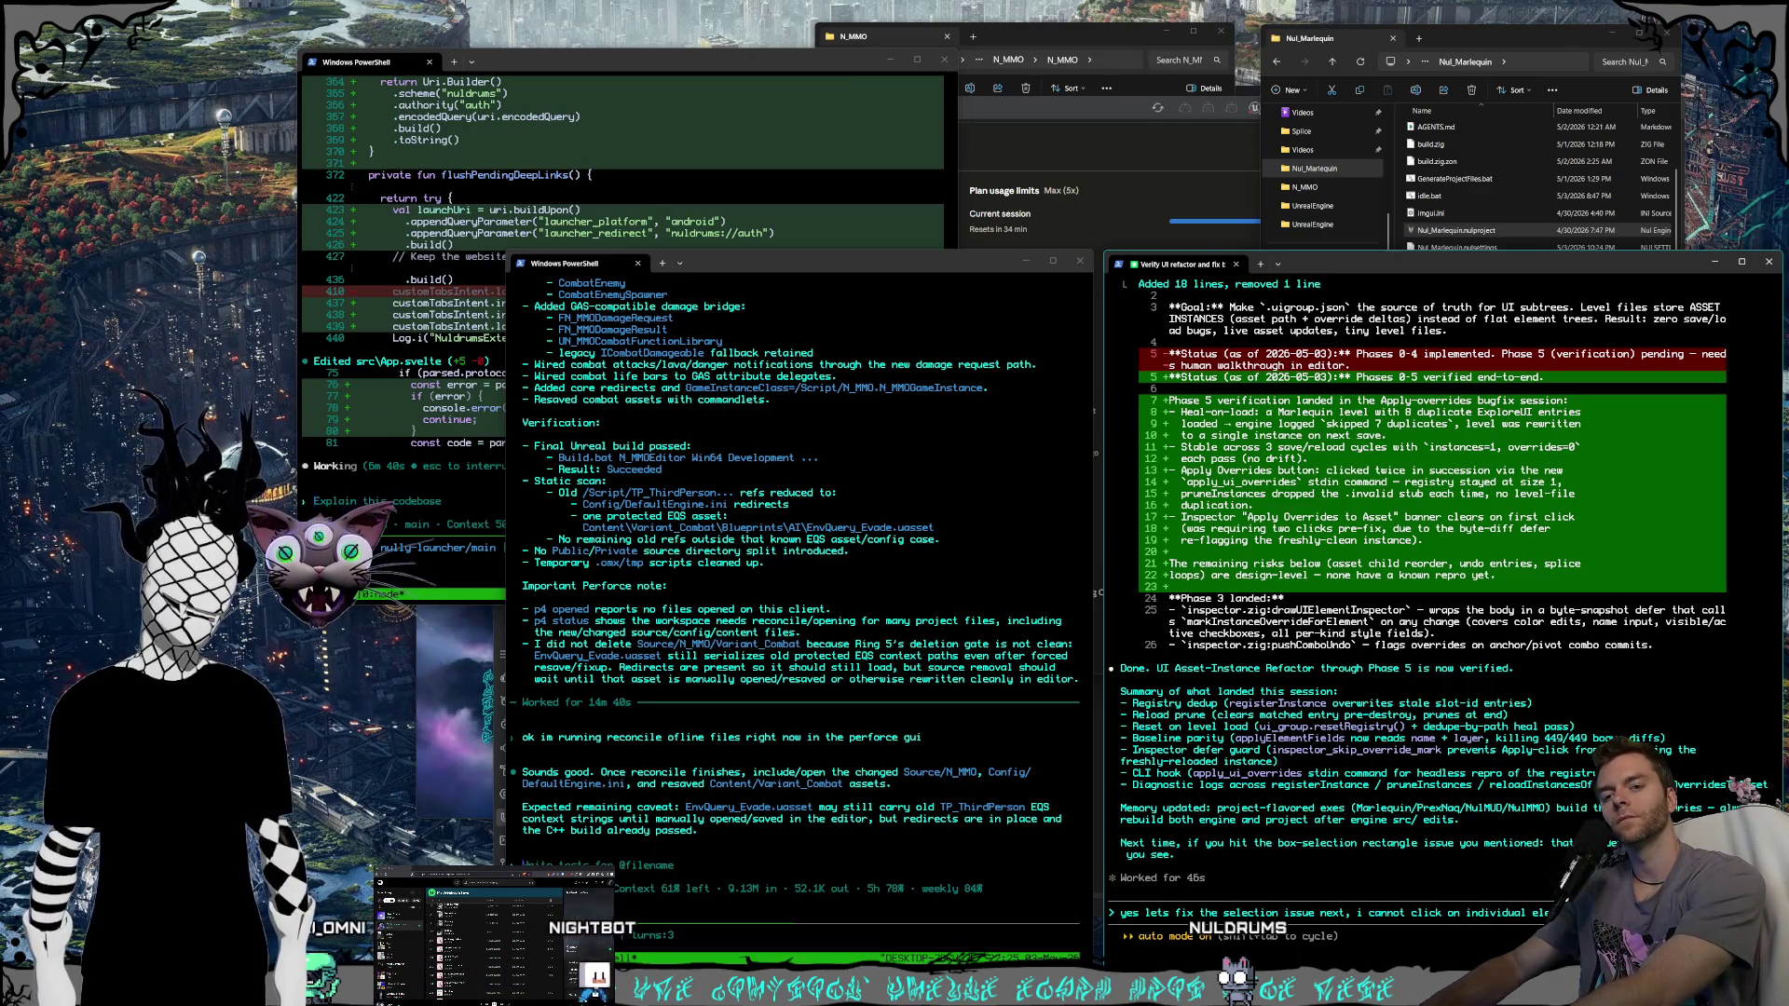
text(and gain th)
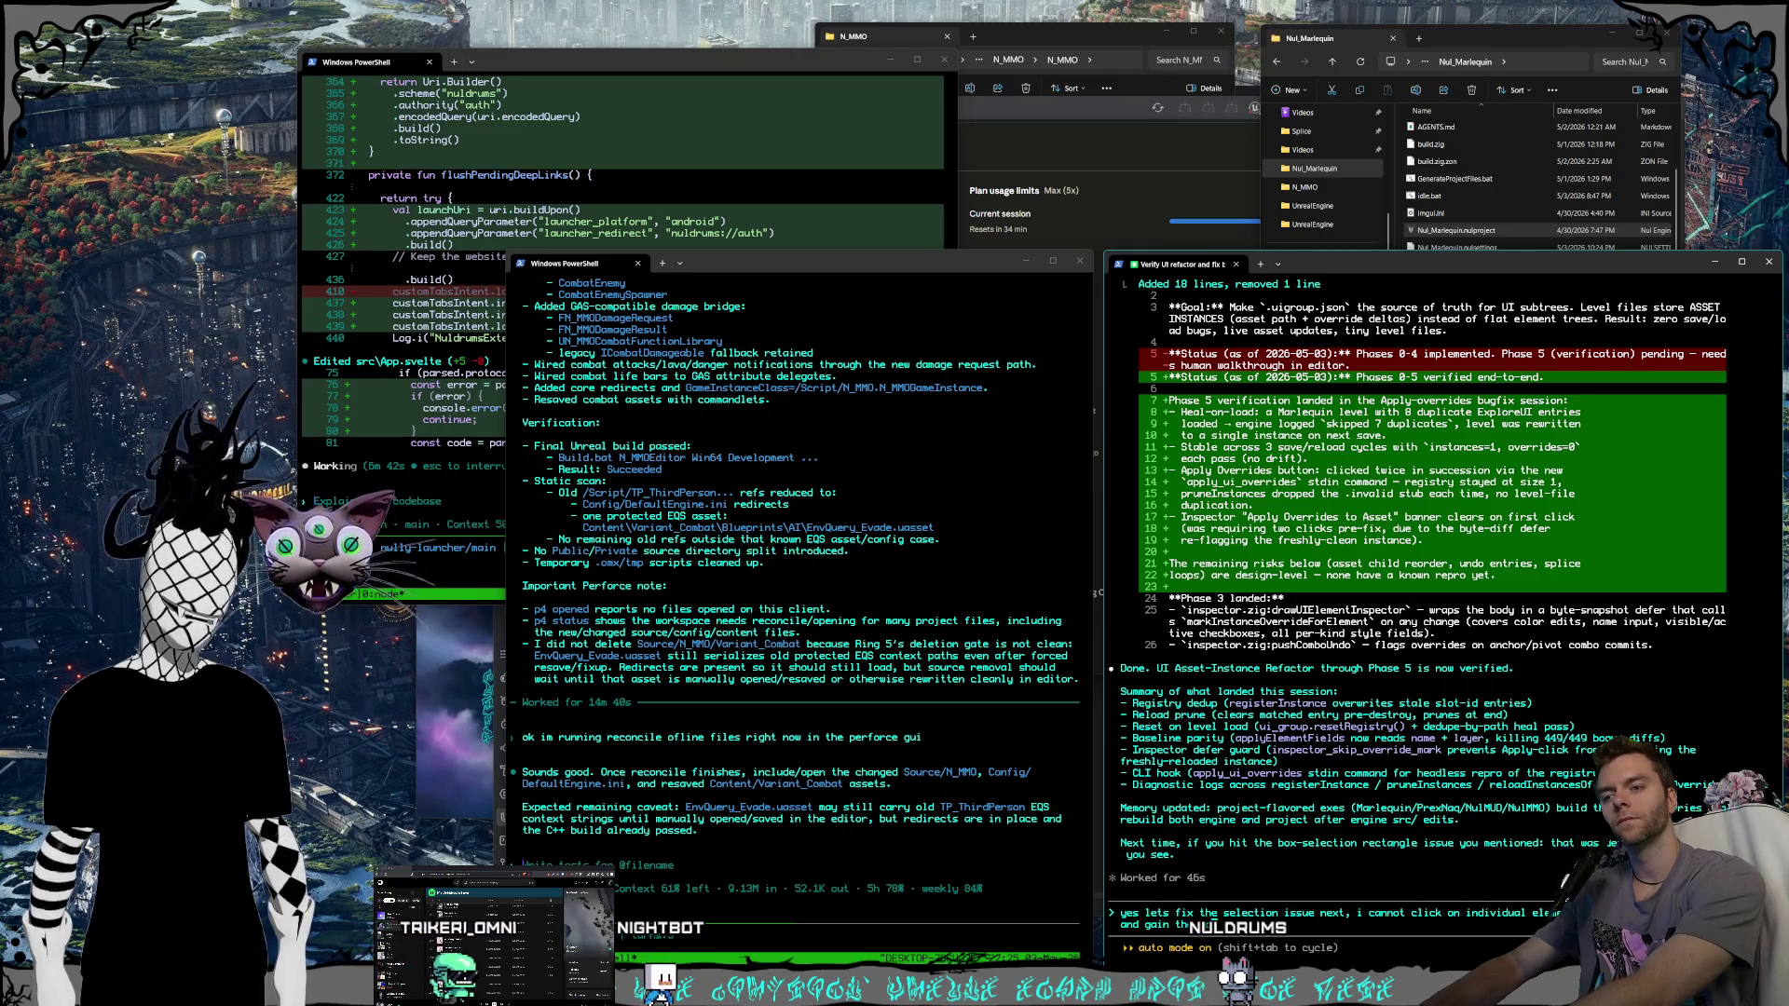
text(us / selection /)
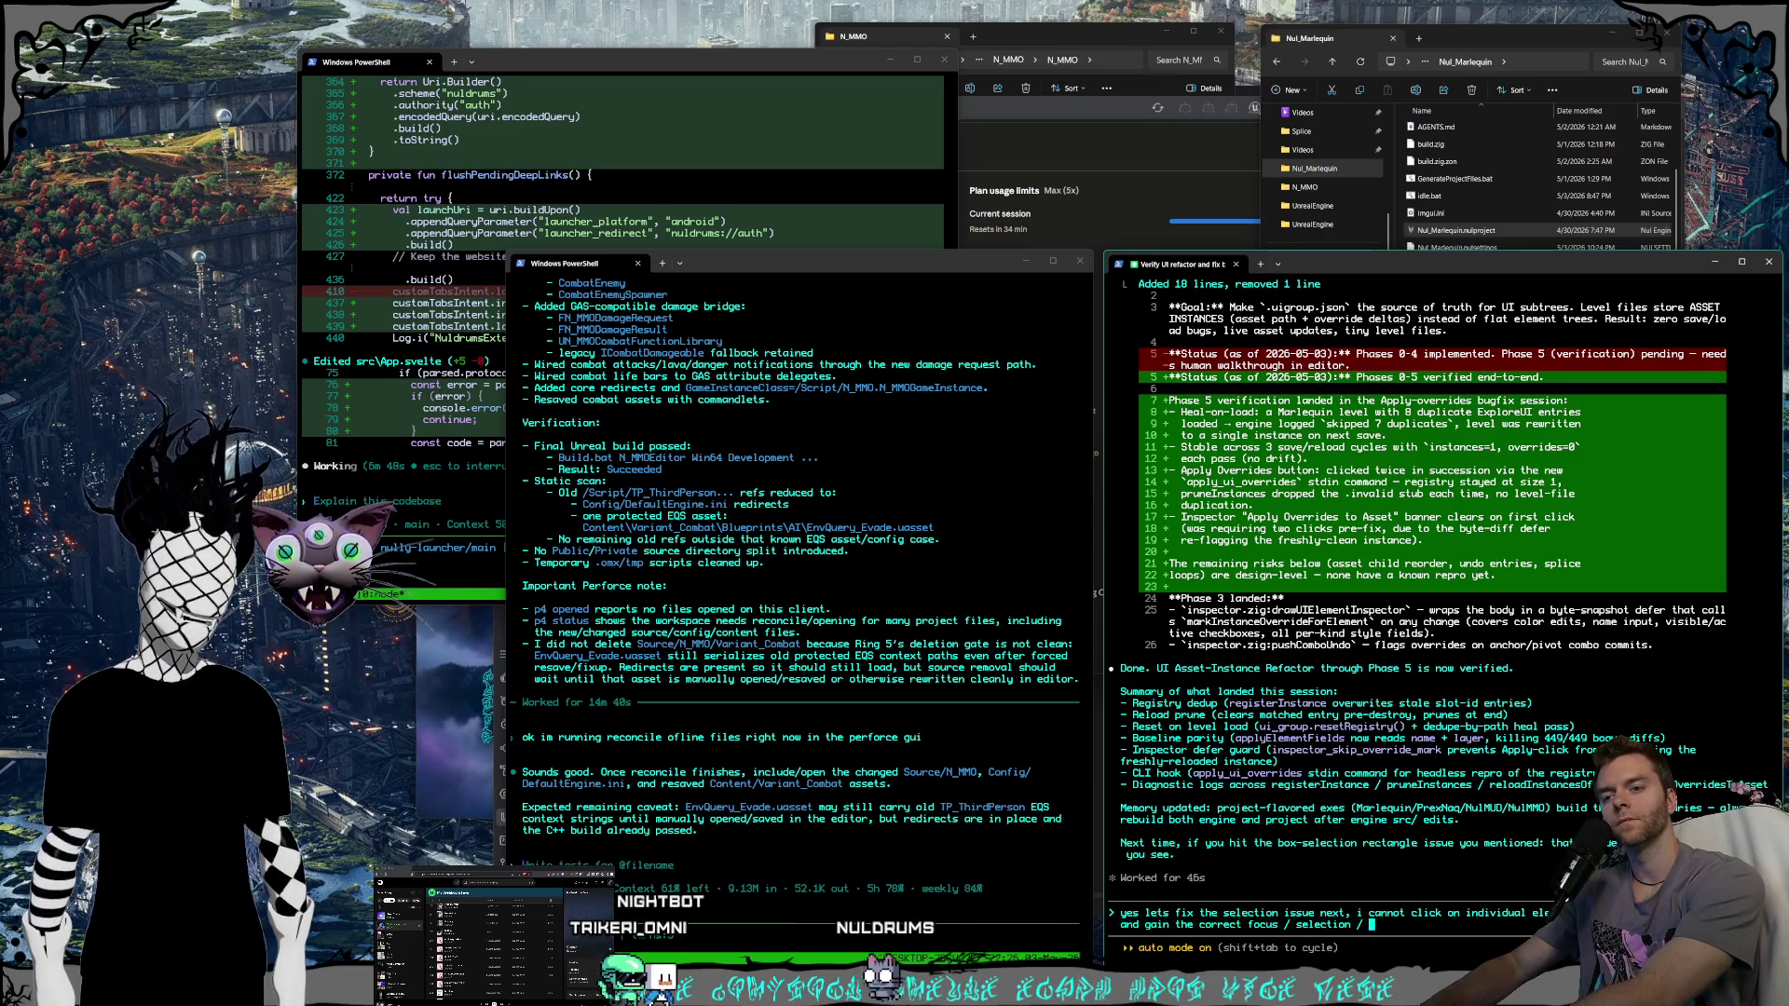
text(m p)
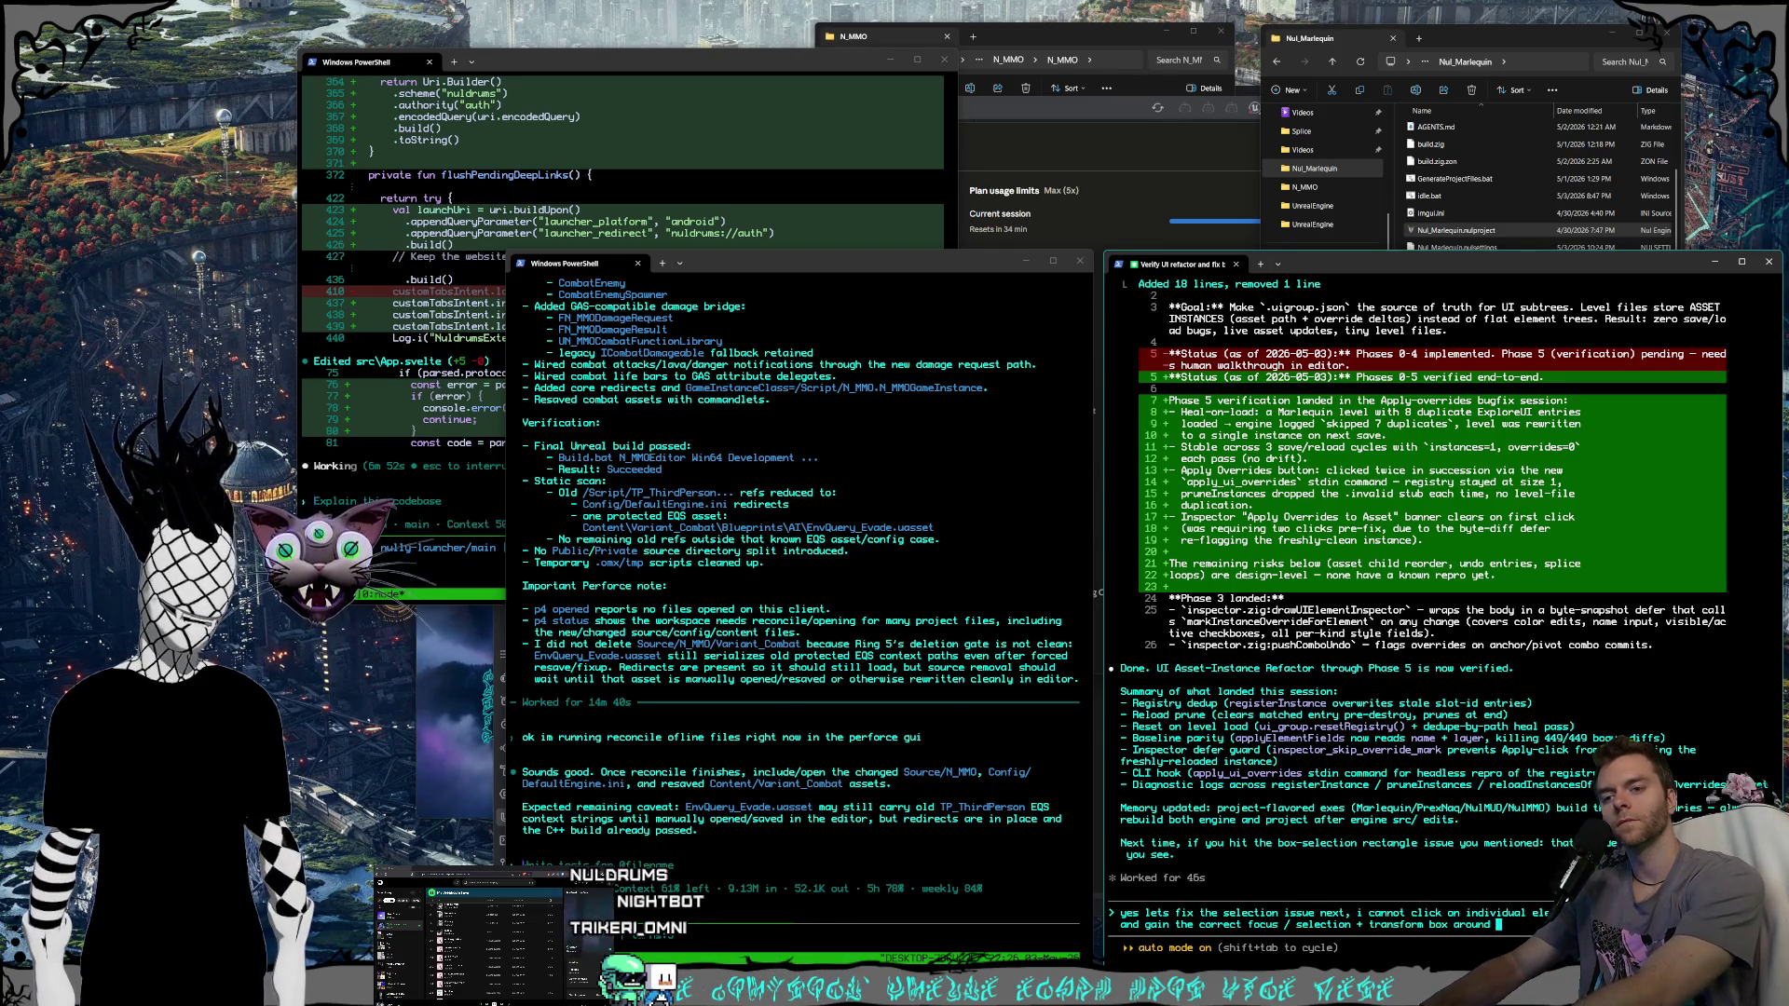
text(them)
key(Return)
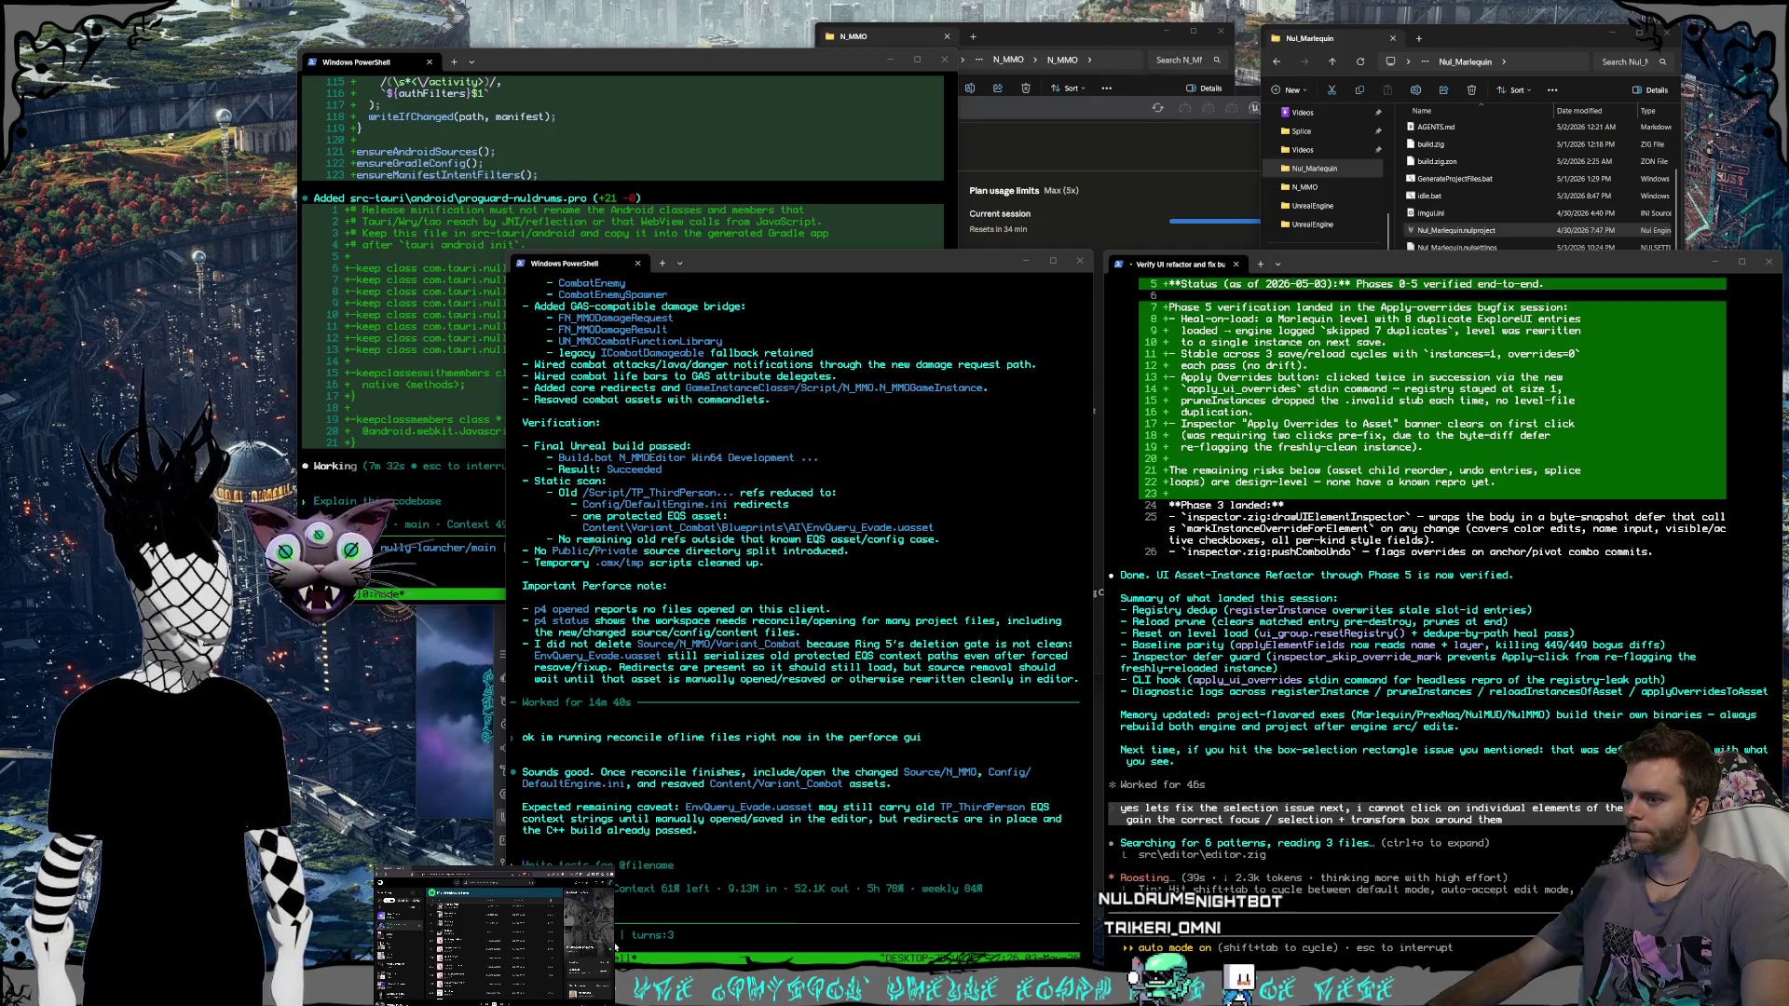
click(712, 914)
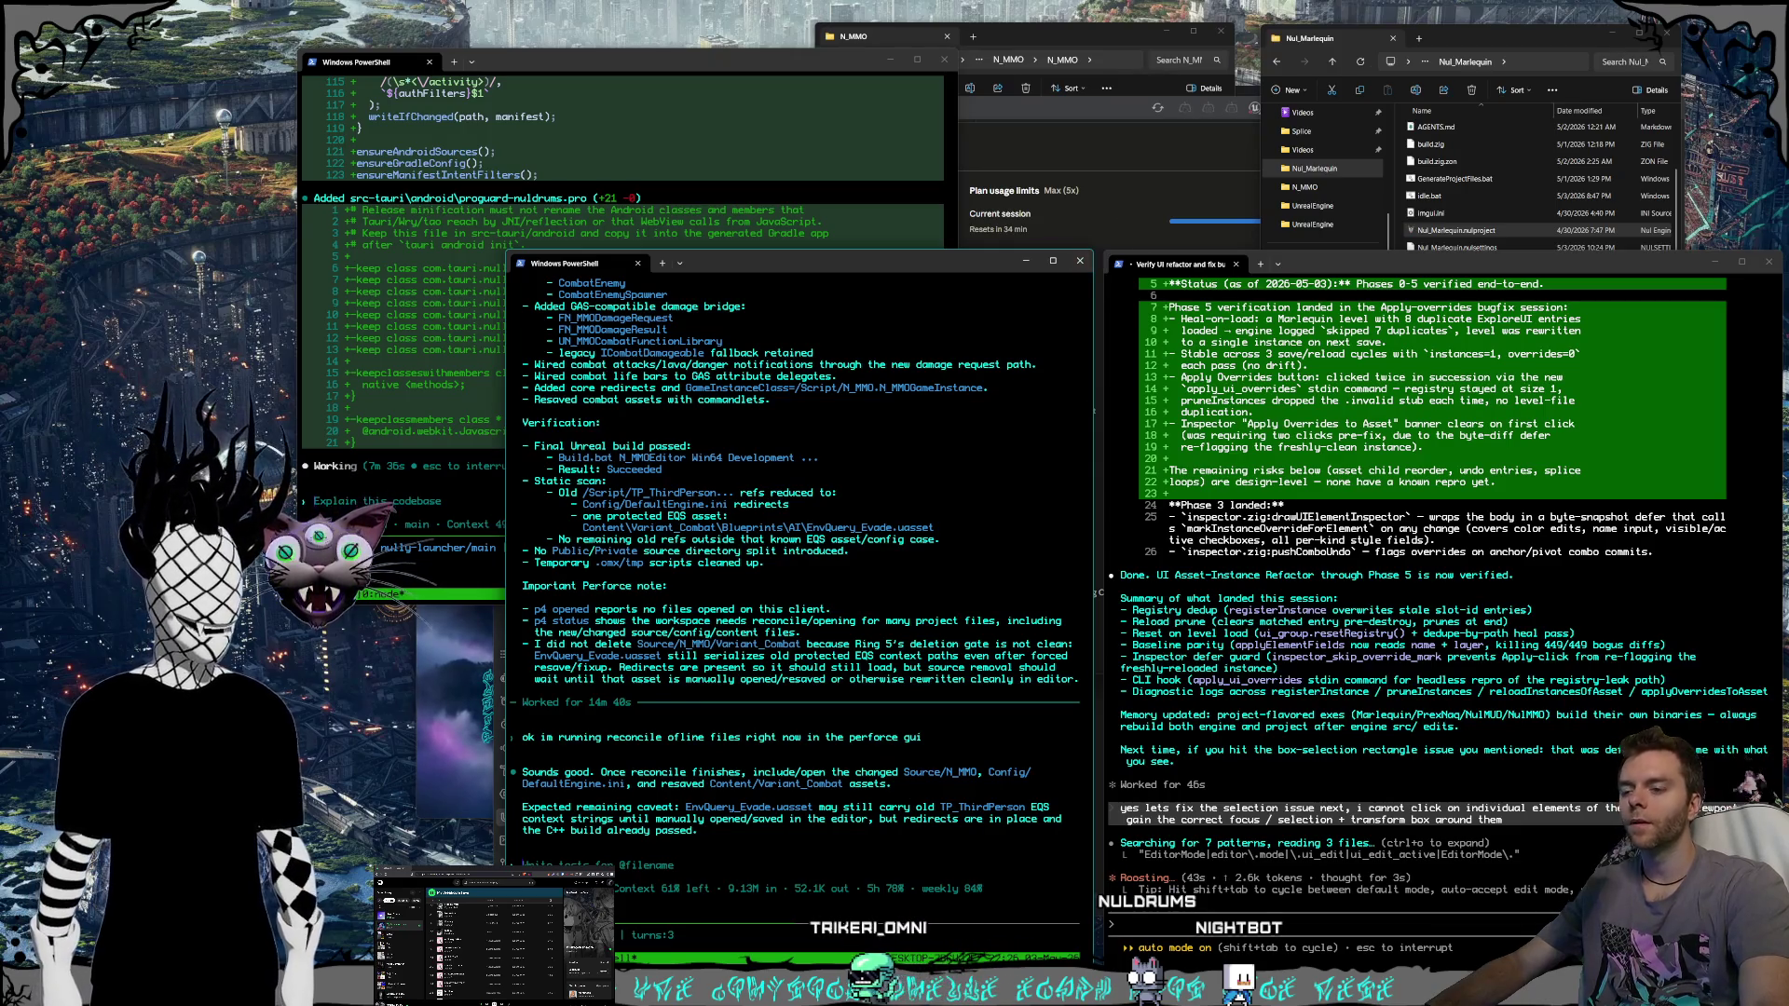
key(alt+Tab)
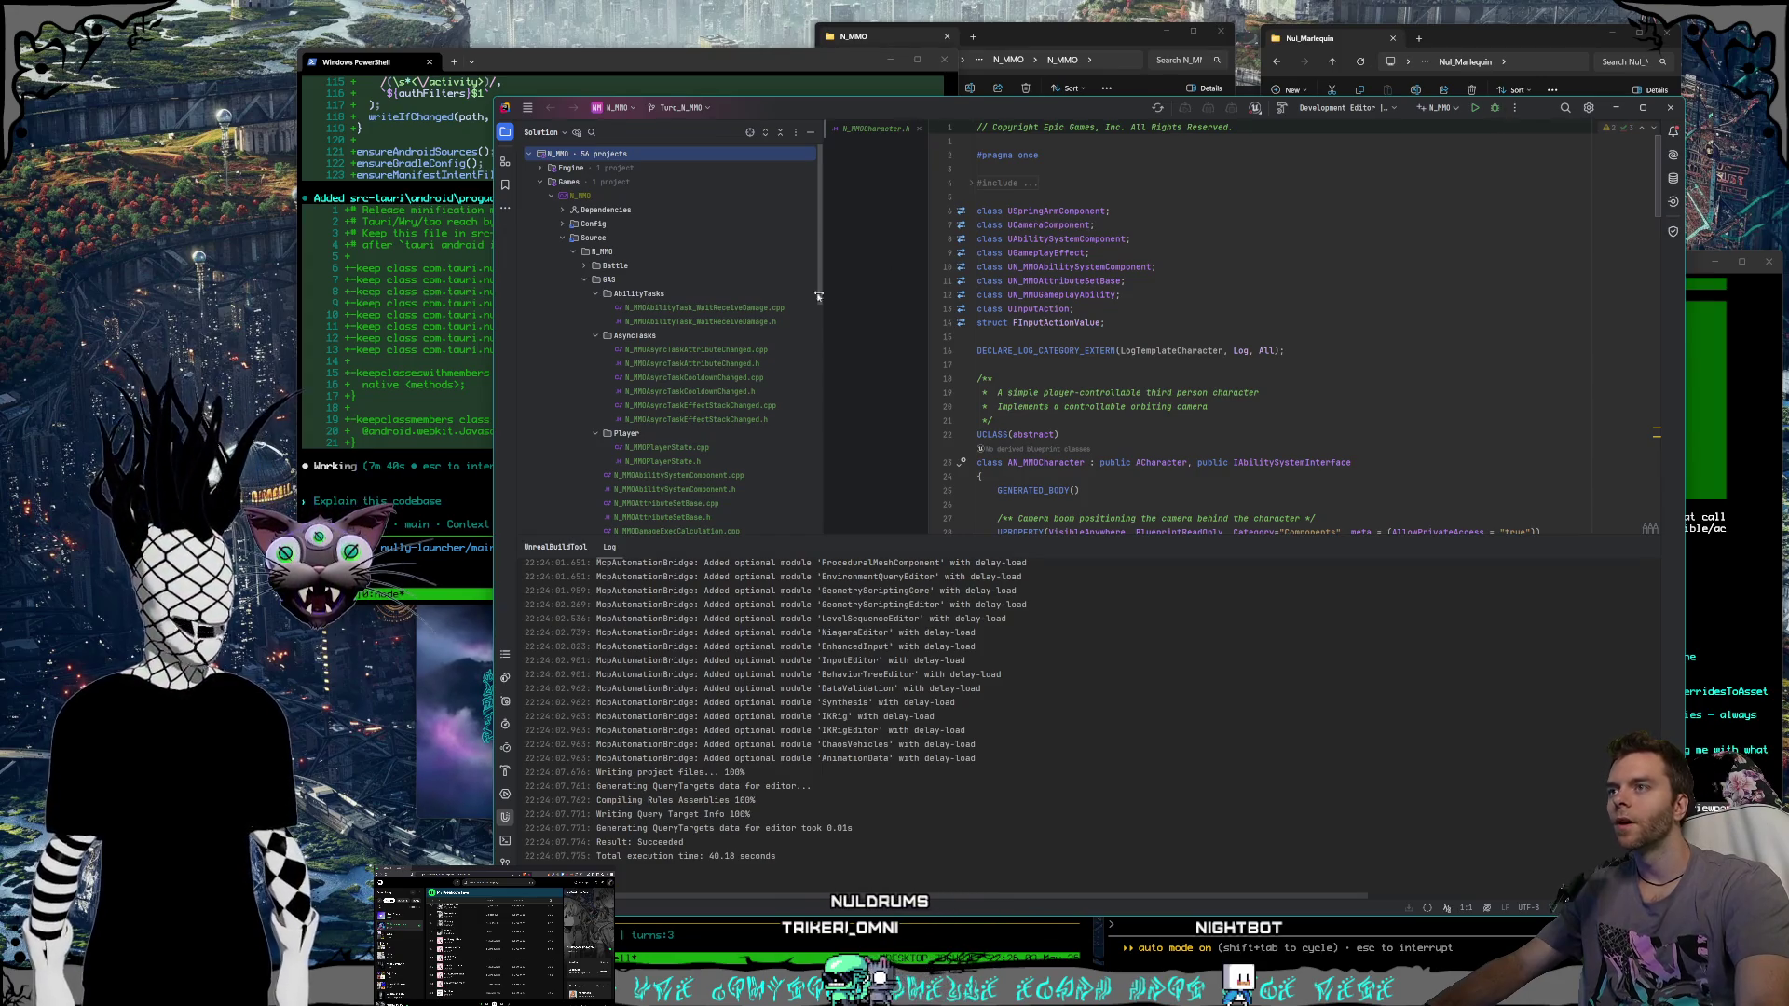
Open N_MMOAsyncTaskAttributeChanged.h in Rider's Solution tree and scroll through it.
click(745, 364)
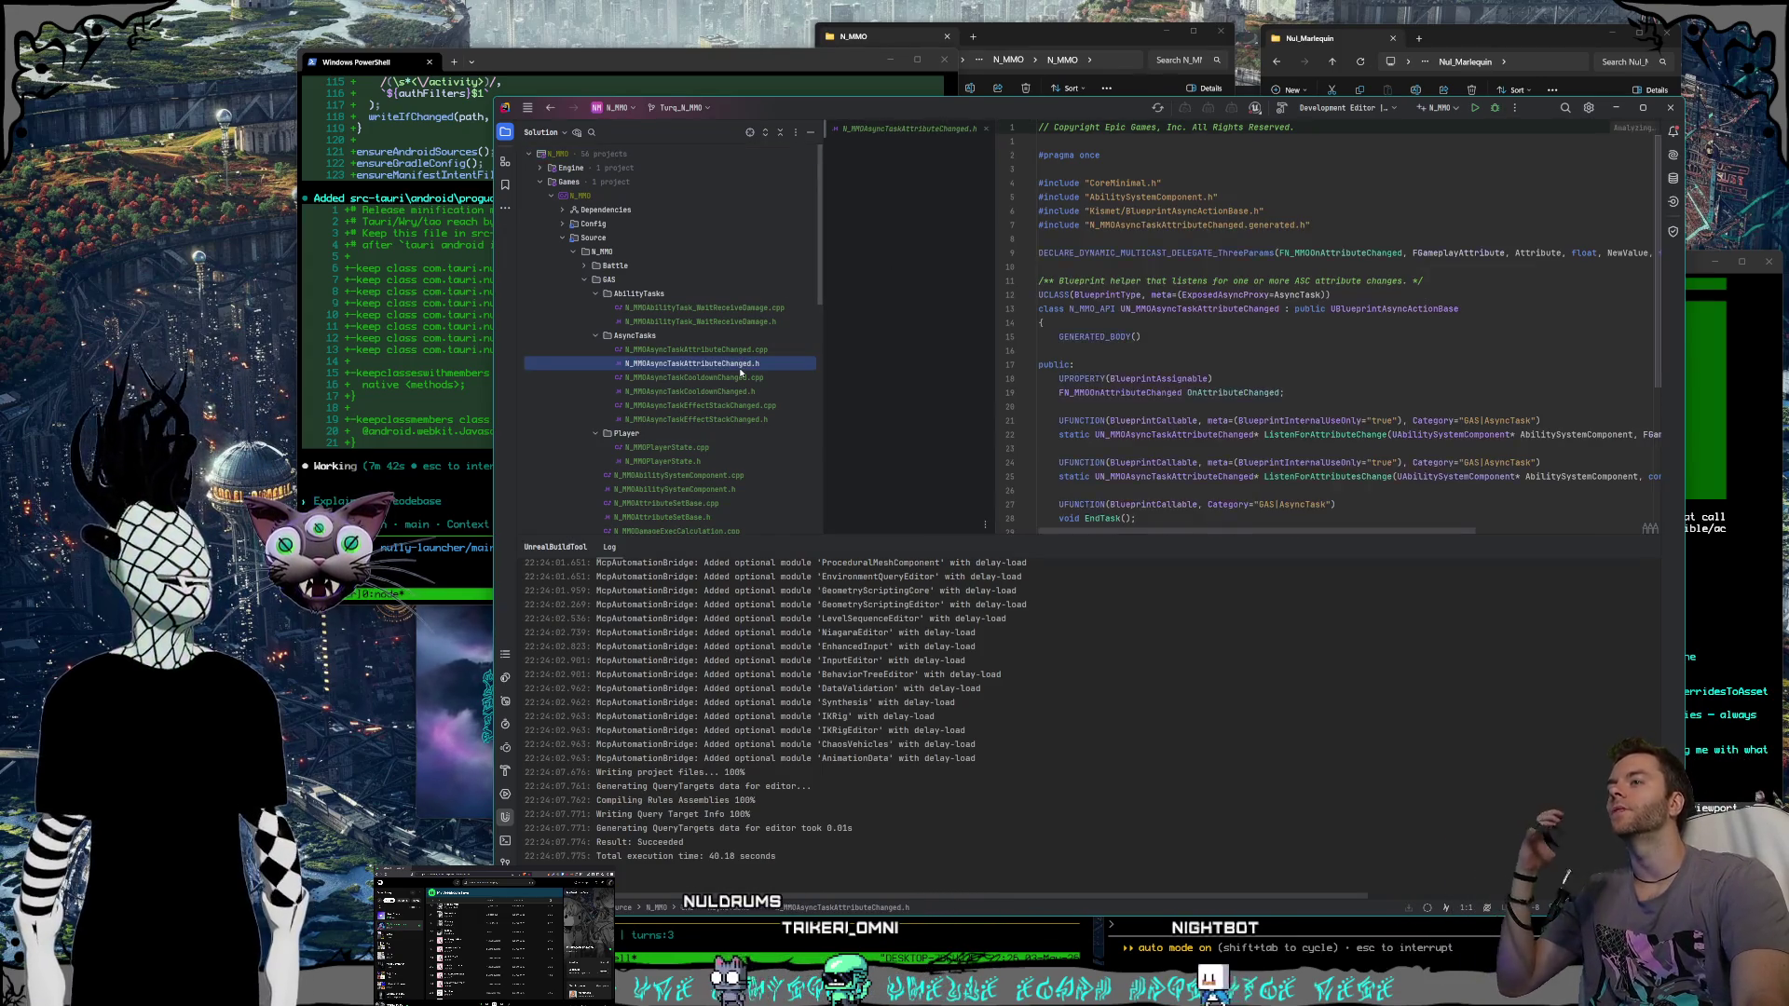
scroll(747, 349, down, 2)
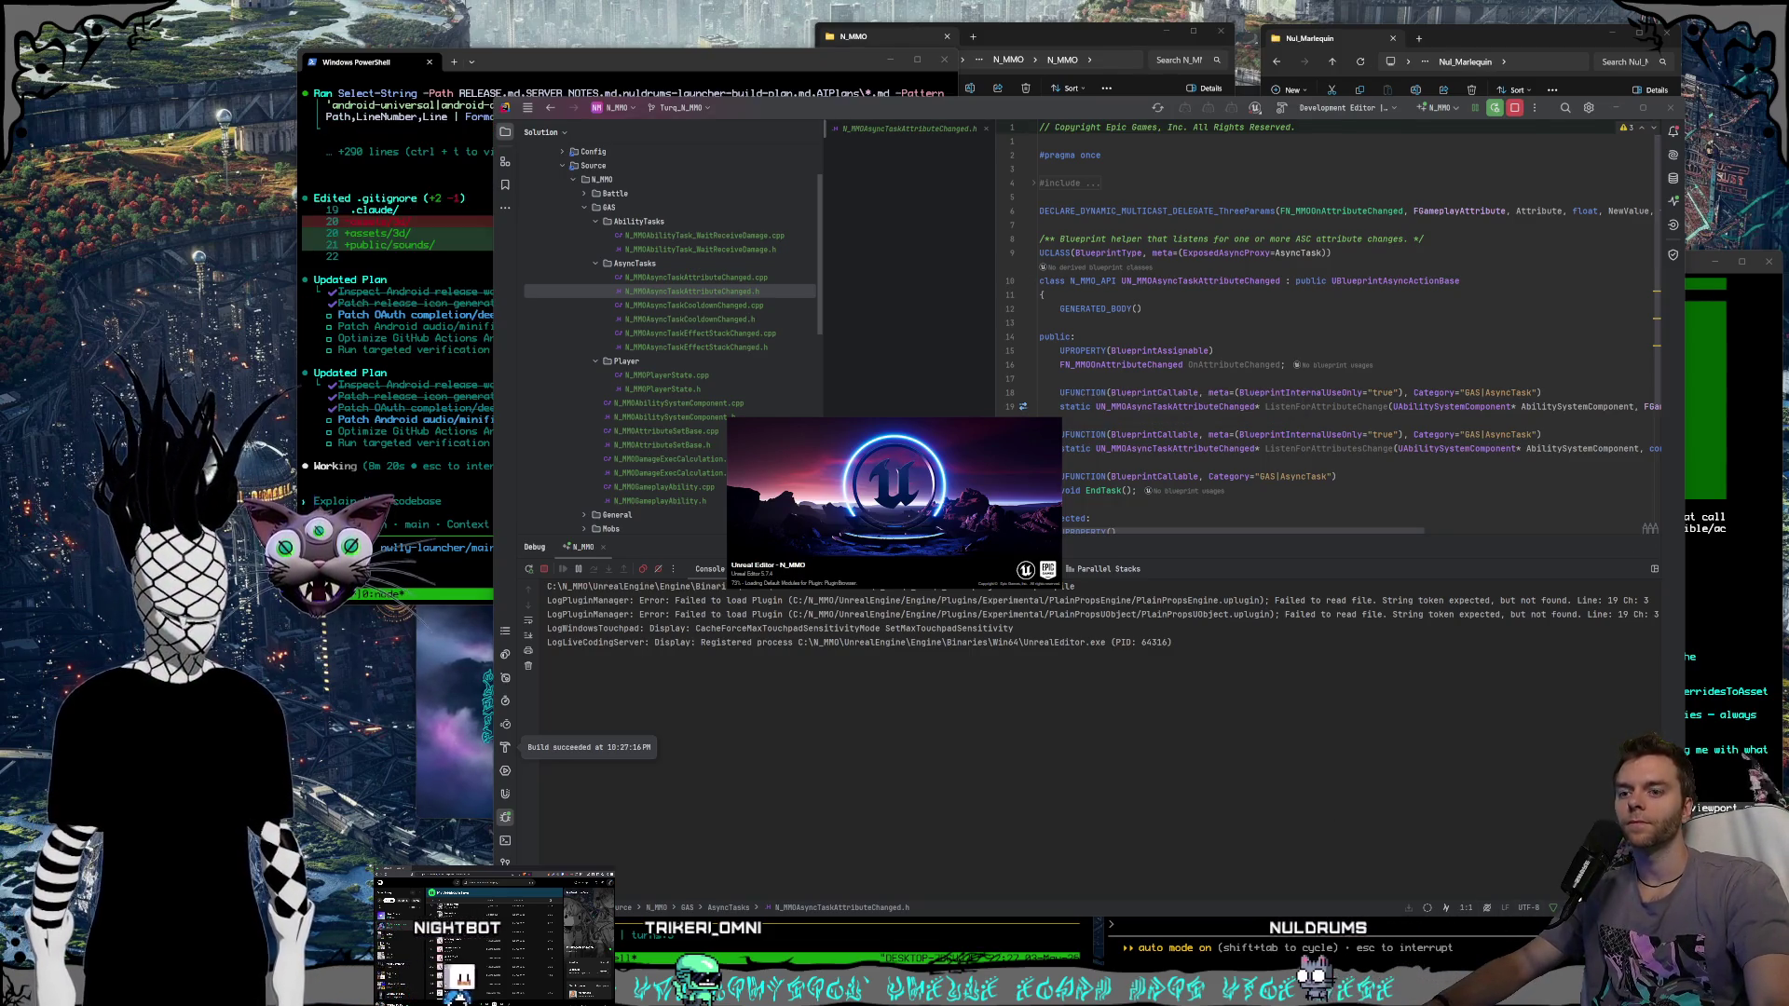
Bring Unreal Editor forward and open Edit > Editor Preferences.
click(1433, 944)
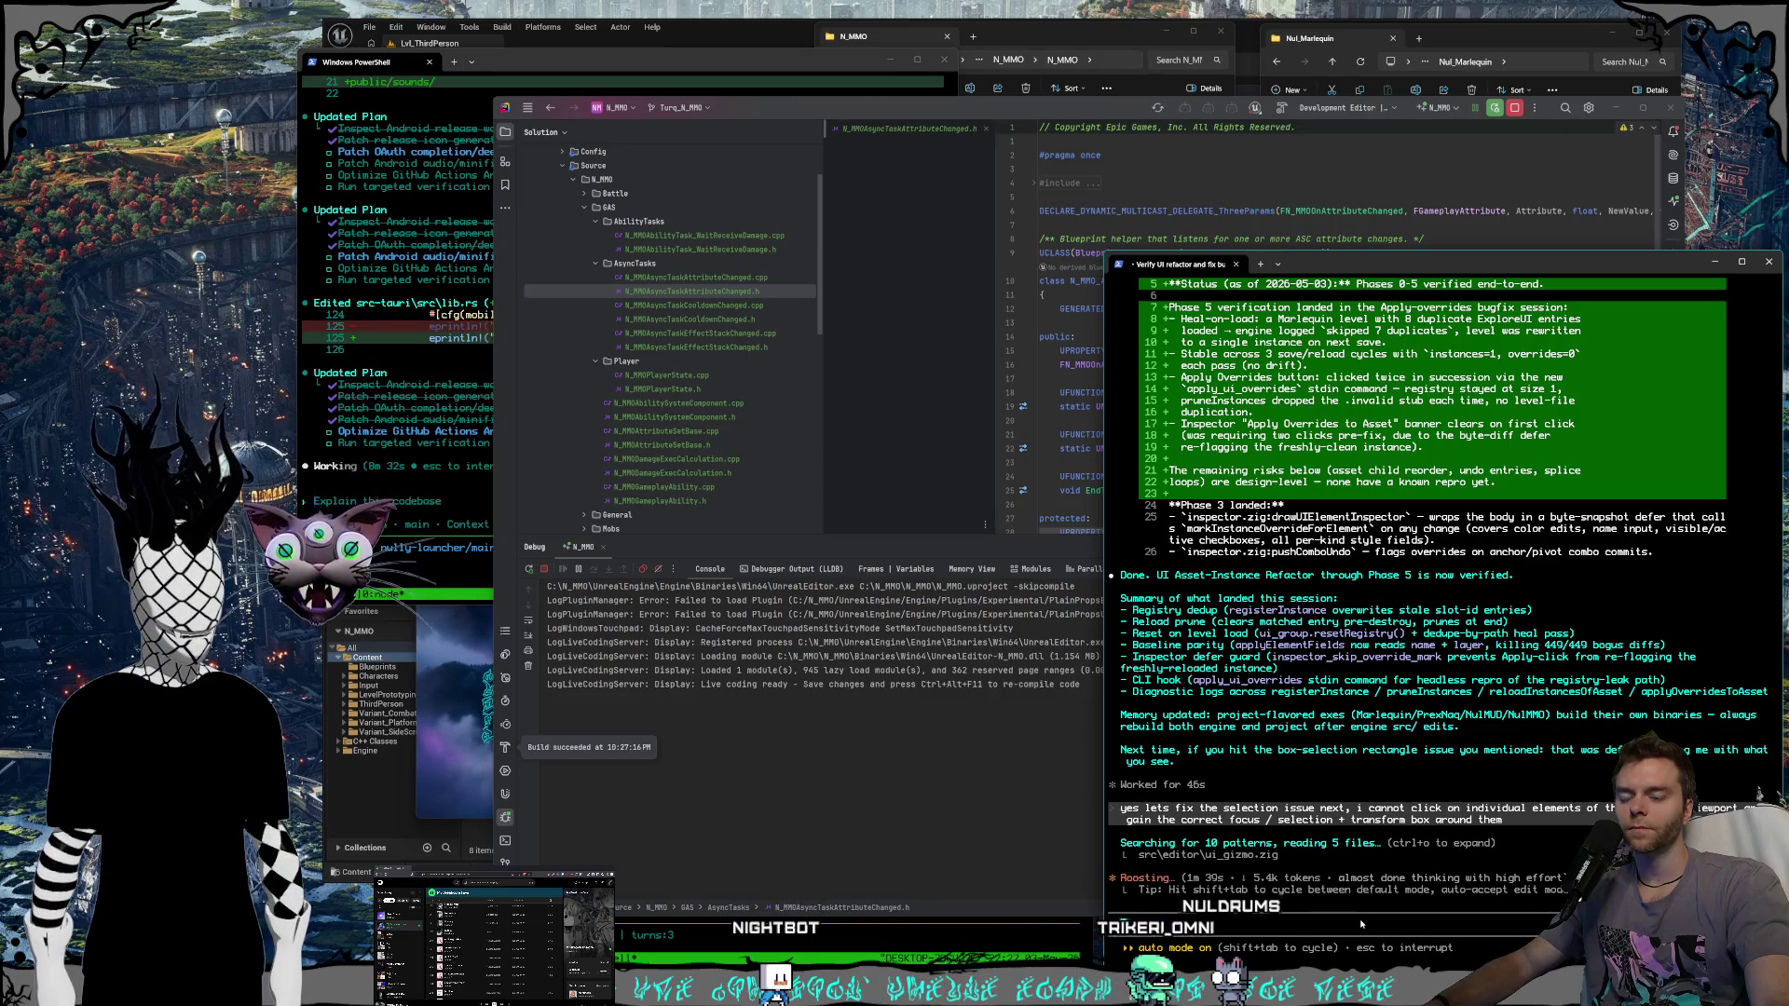
click(364, 803)
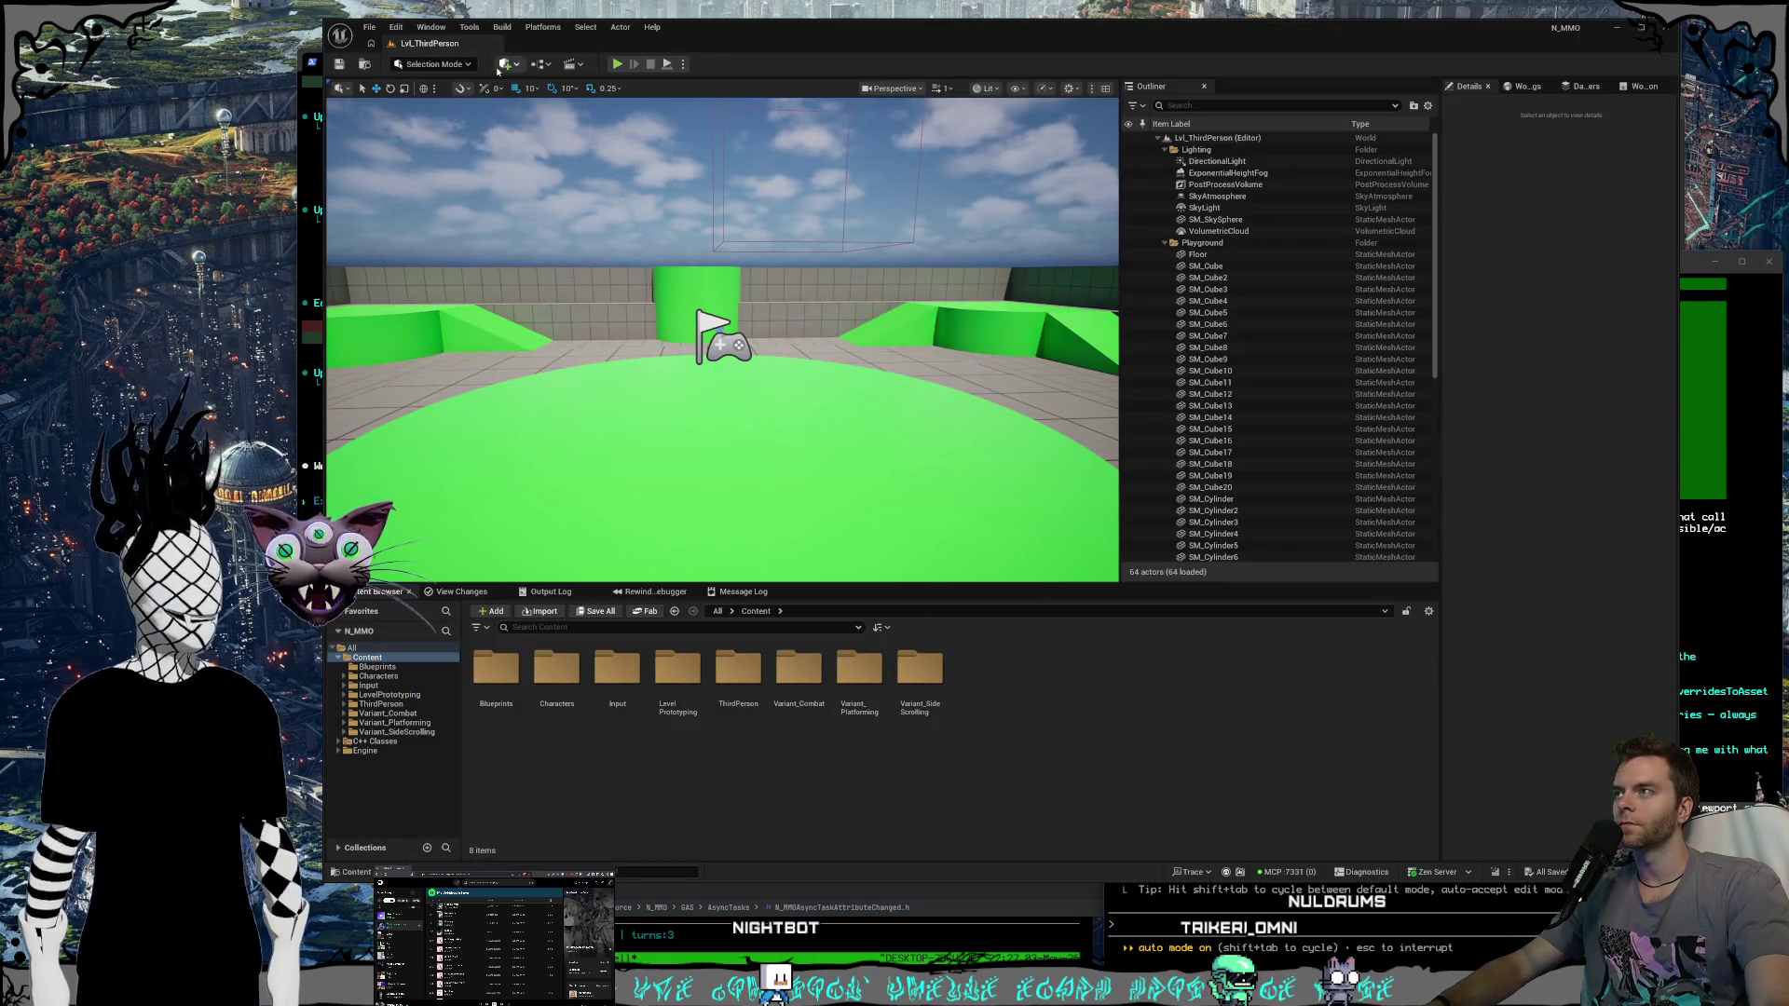
click(396, 27)
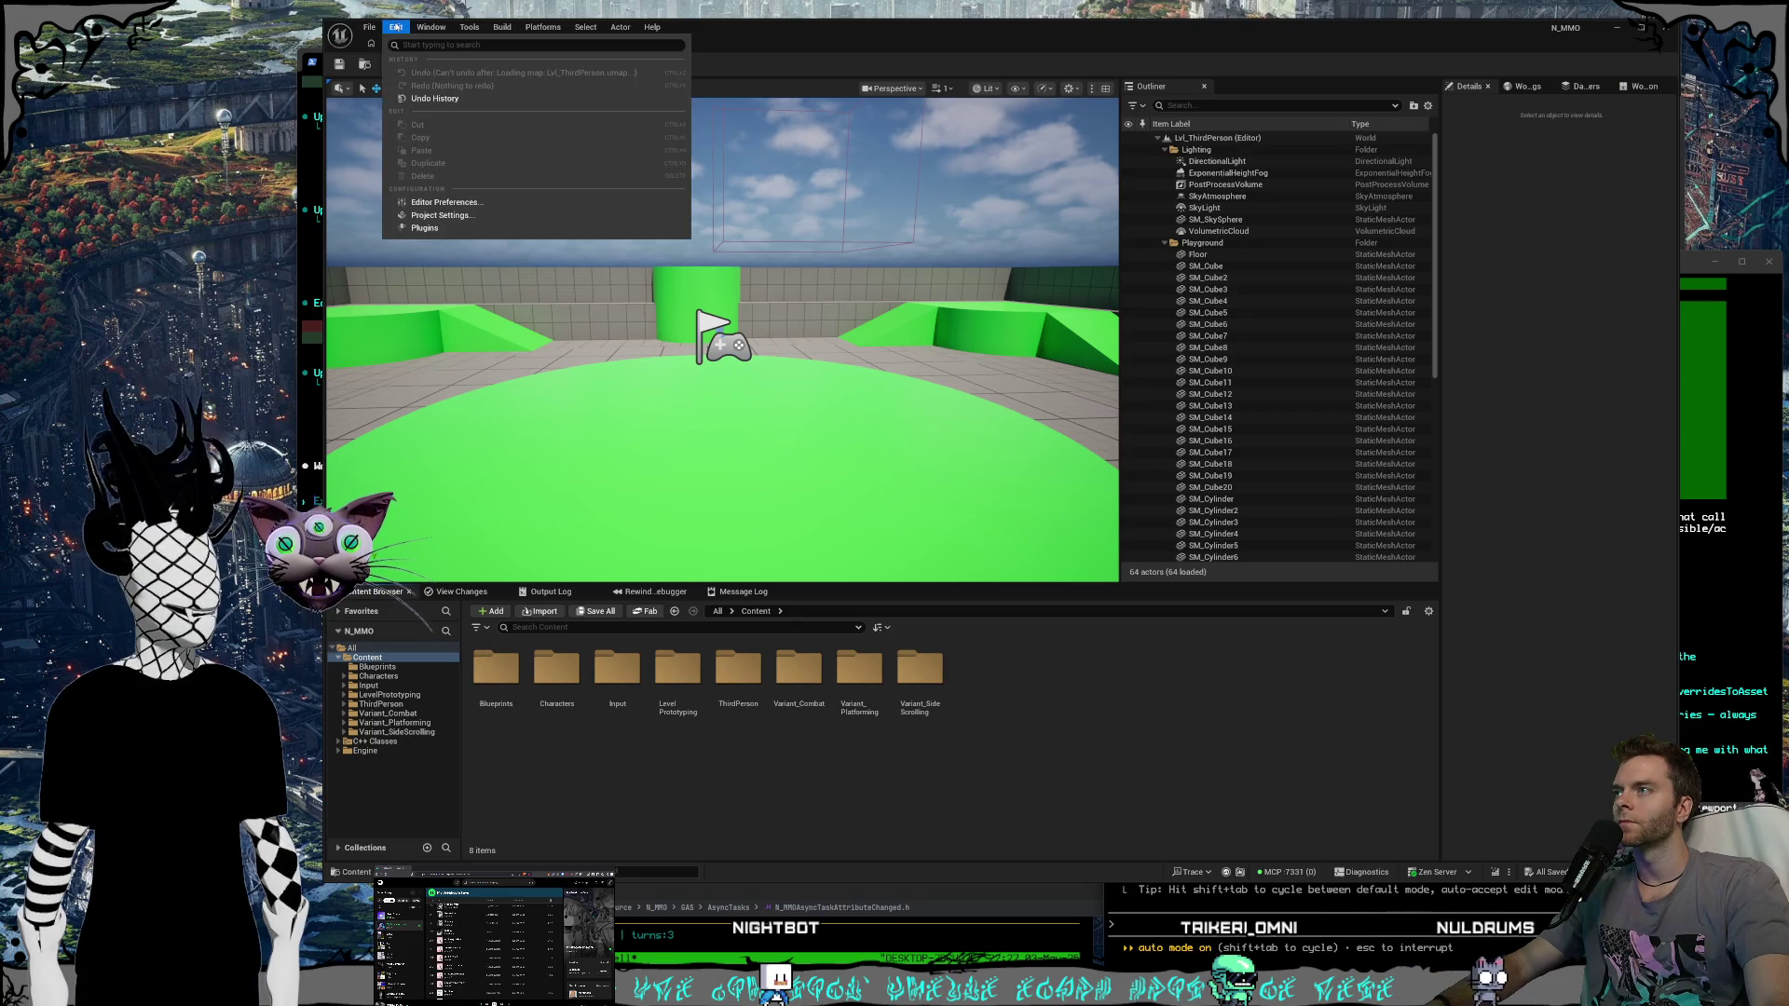
click(443, 216)
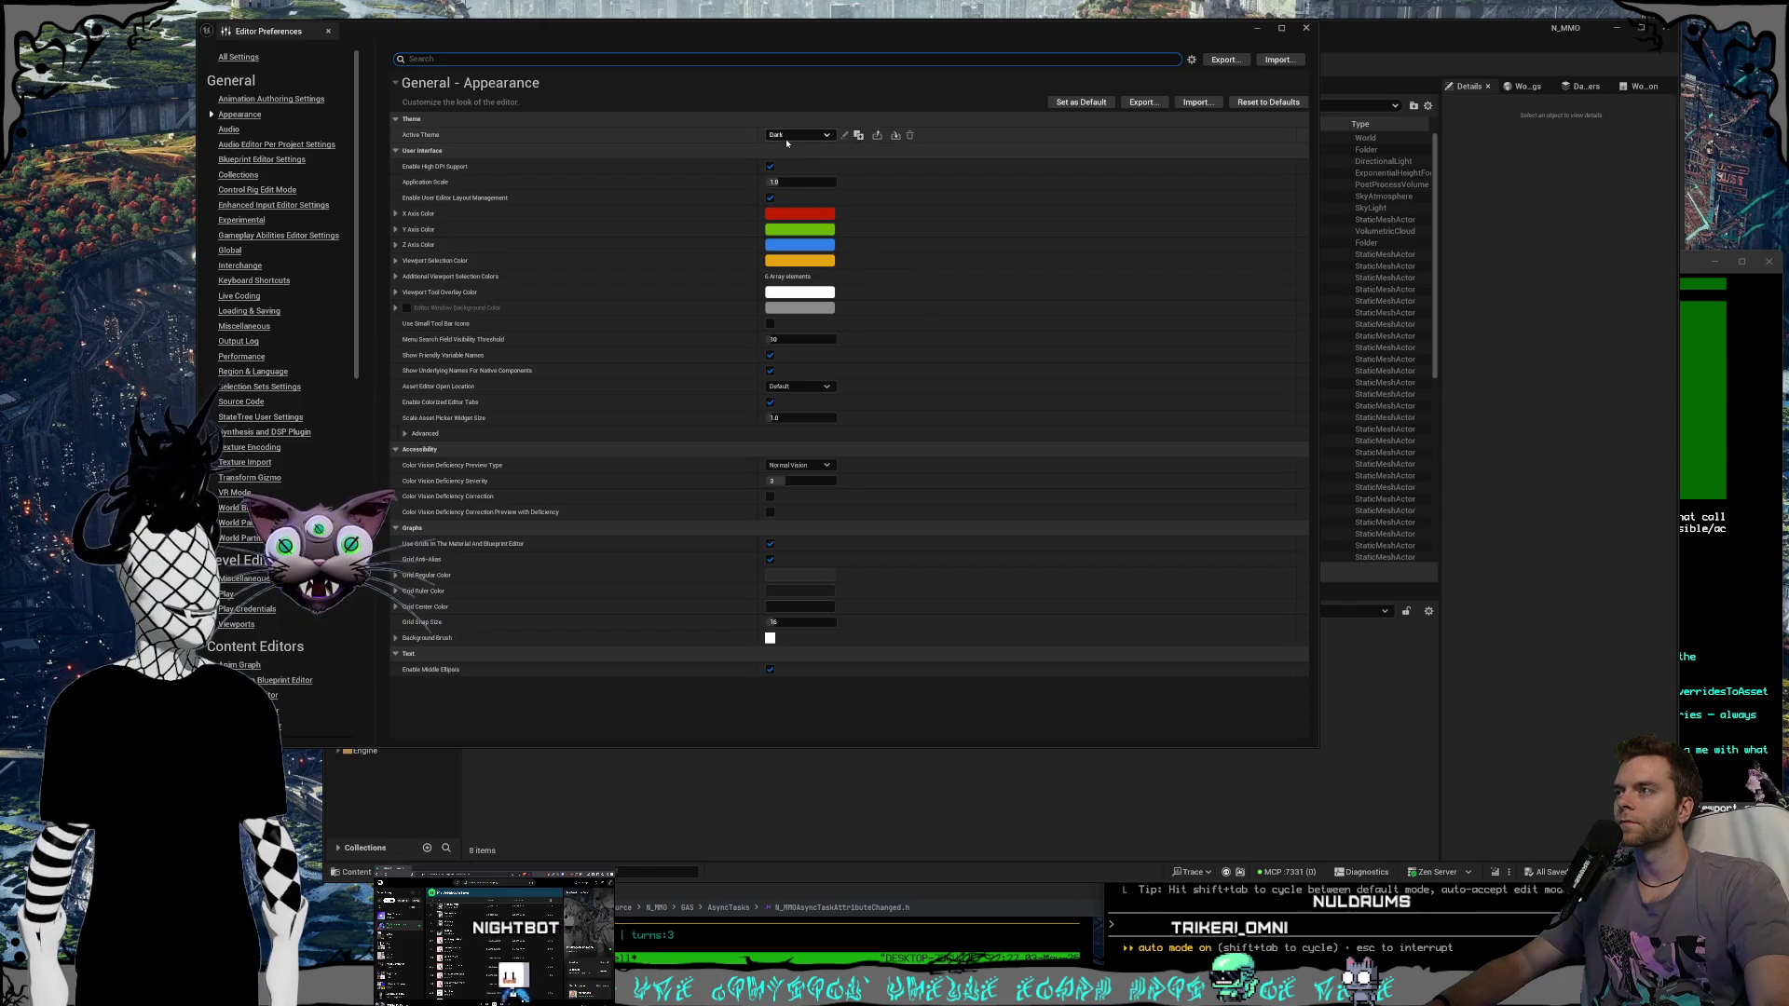
Try the CoolTheme, Nuldrums_Dark and Rider colour themes.
click(786, 139)
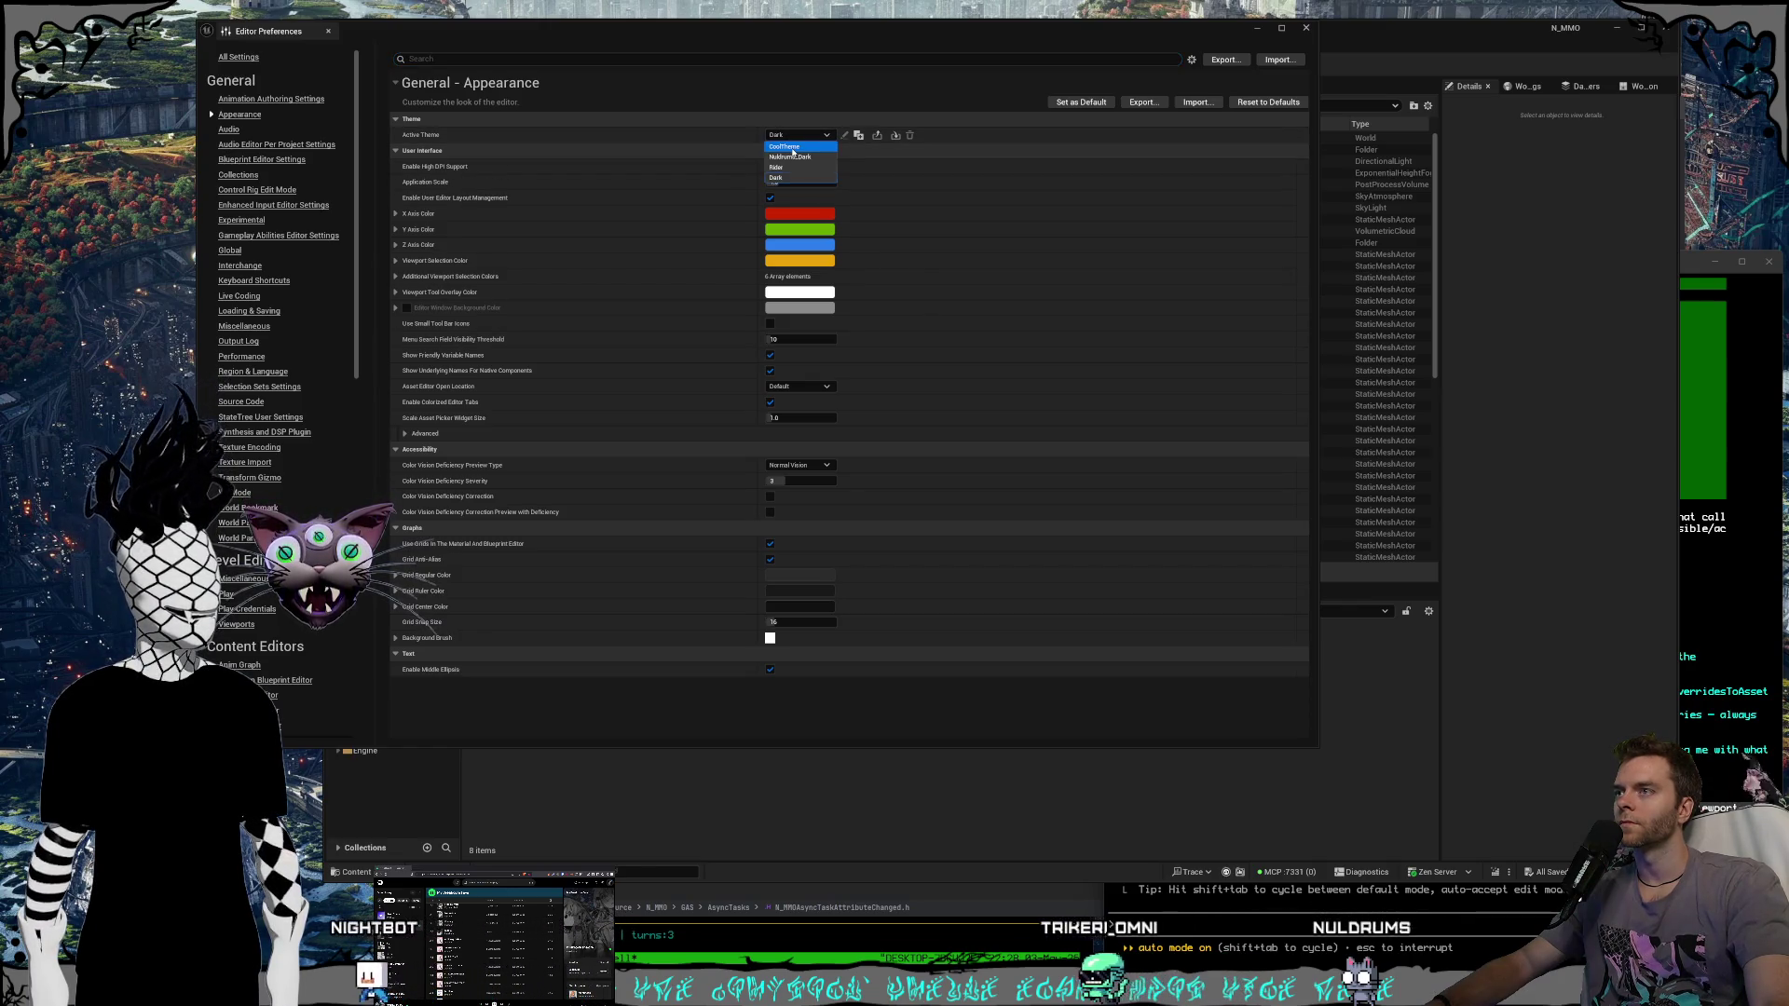
click(790, 147)
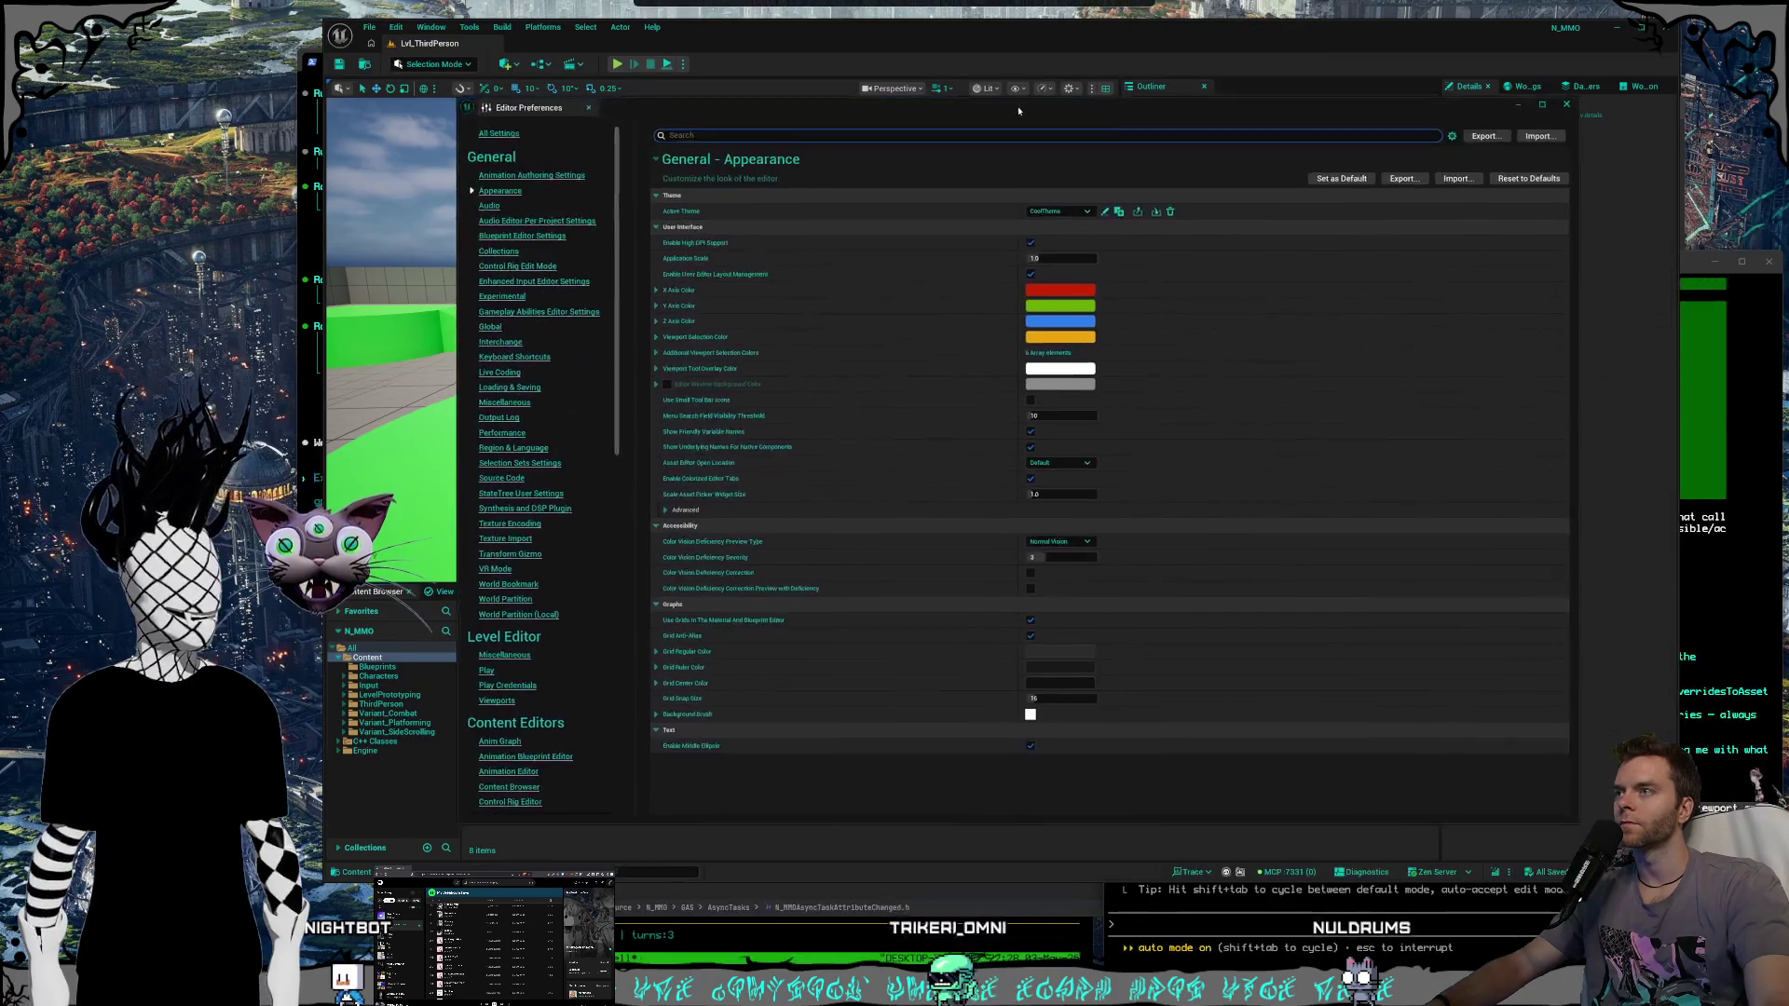
click(1036, 206)
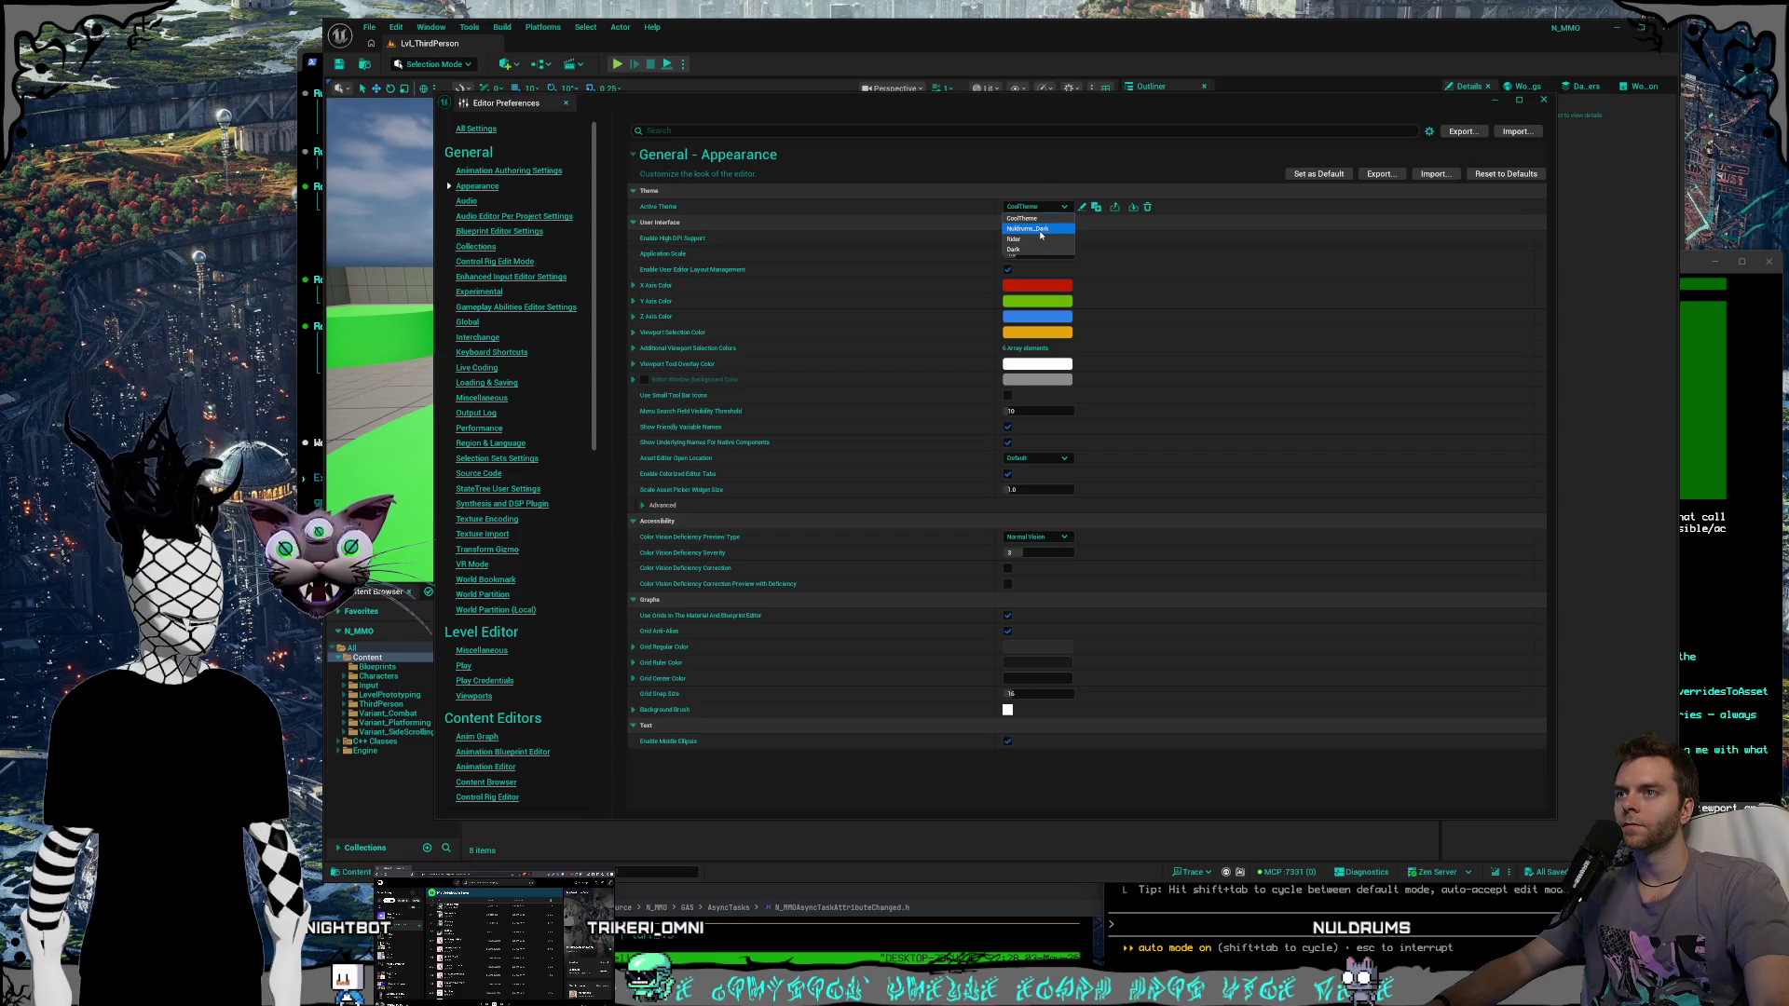
click(1040, 230)
click(1044, 209)
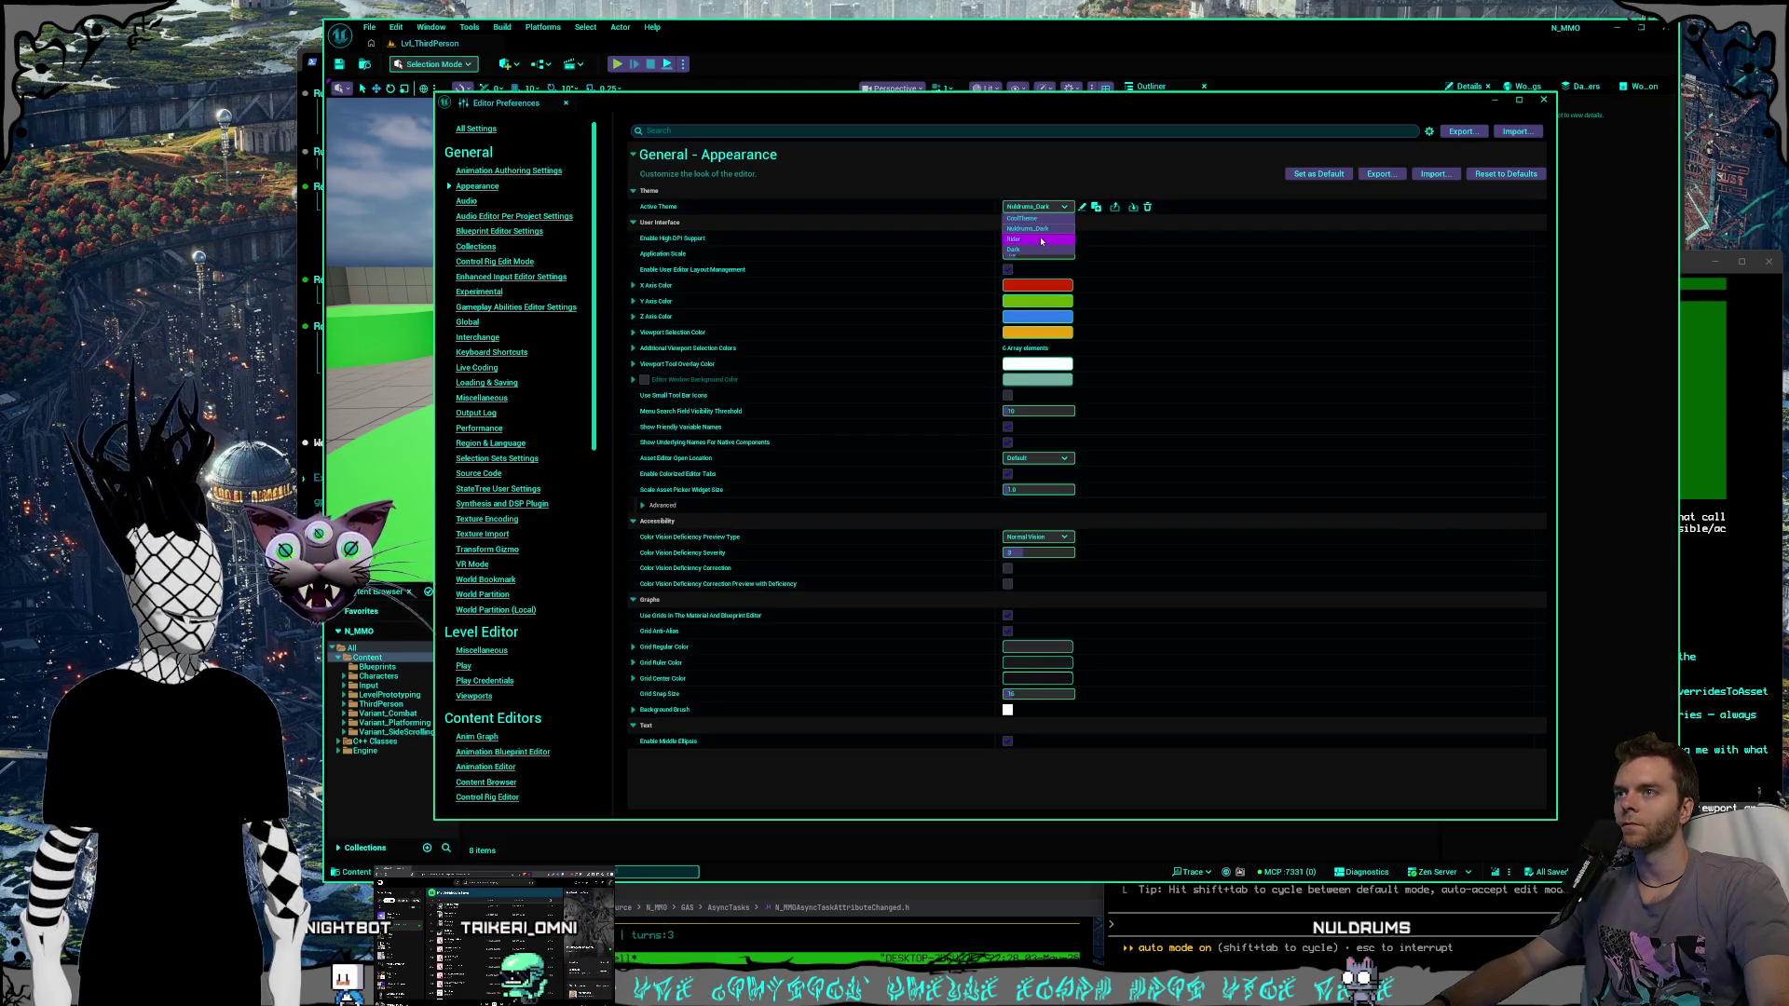
click(1041, 239)
Settle on CoolTheme after retrying Nuldrums_Dark, and close Editor Preferences.
click(1036, 206)
click(1017, 230)
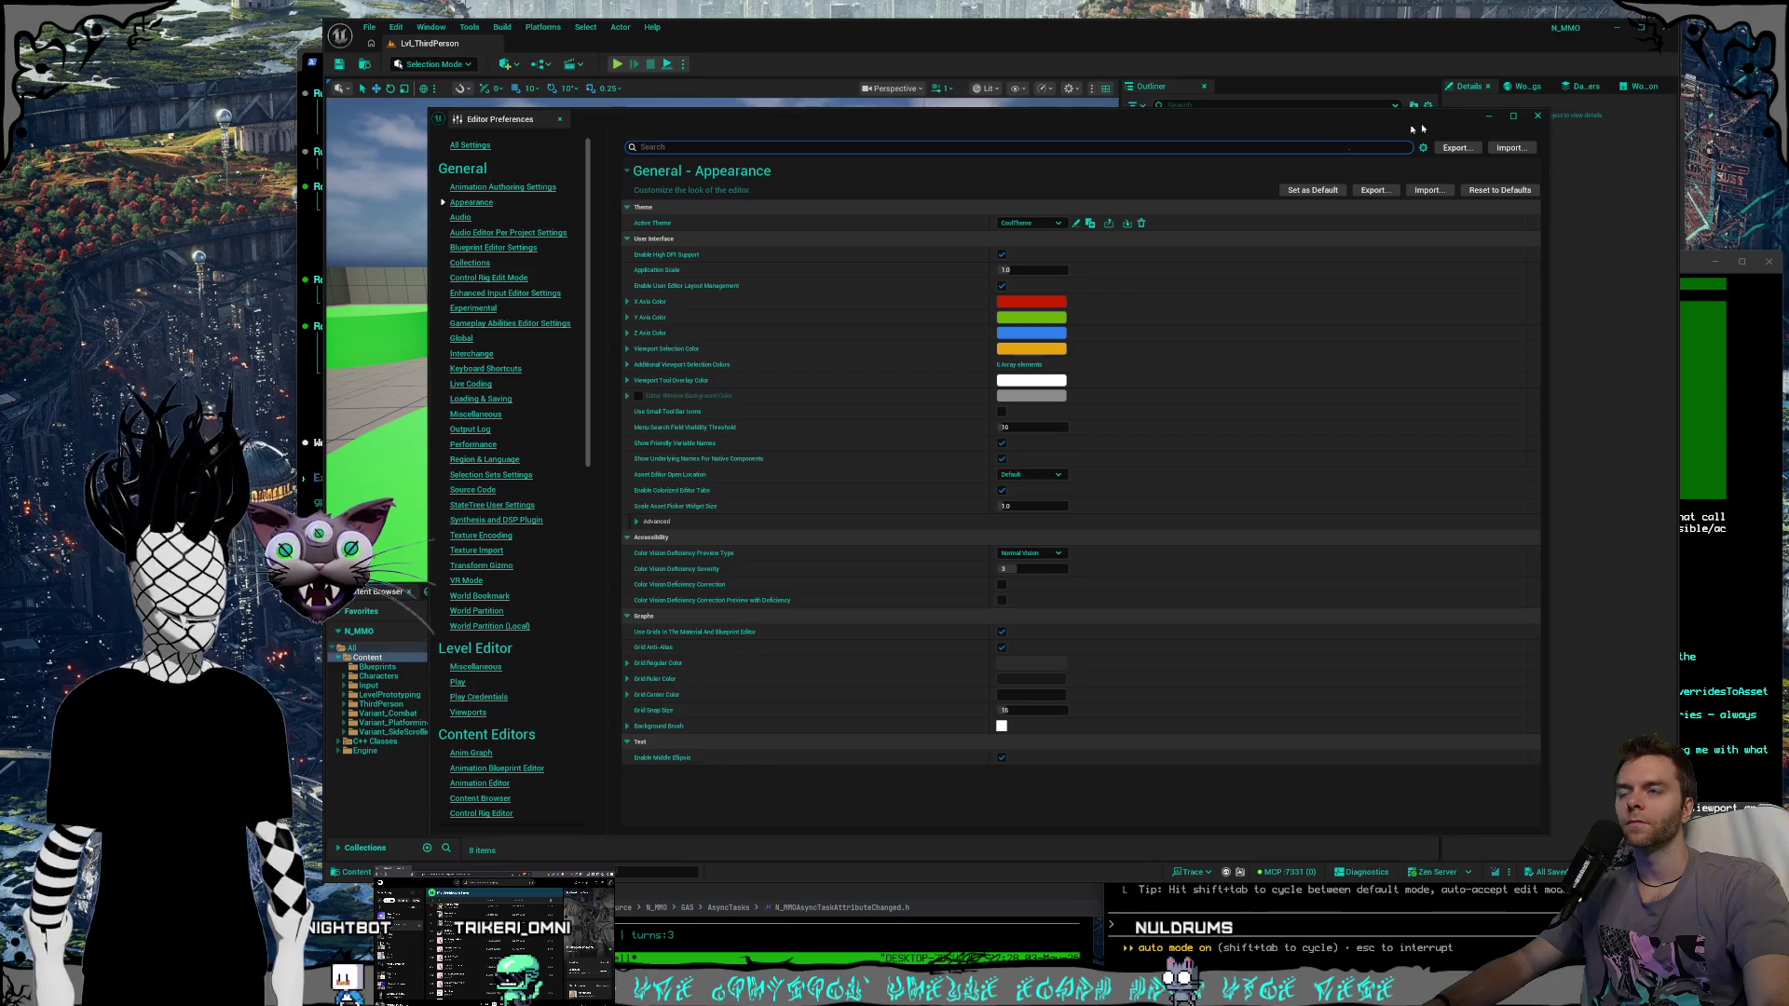
click(1030, 223)
click(1035, 232)
click(1033, 224)
click(1025, 244)
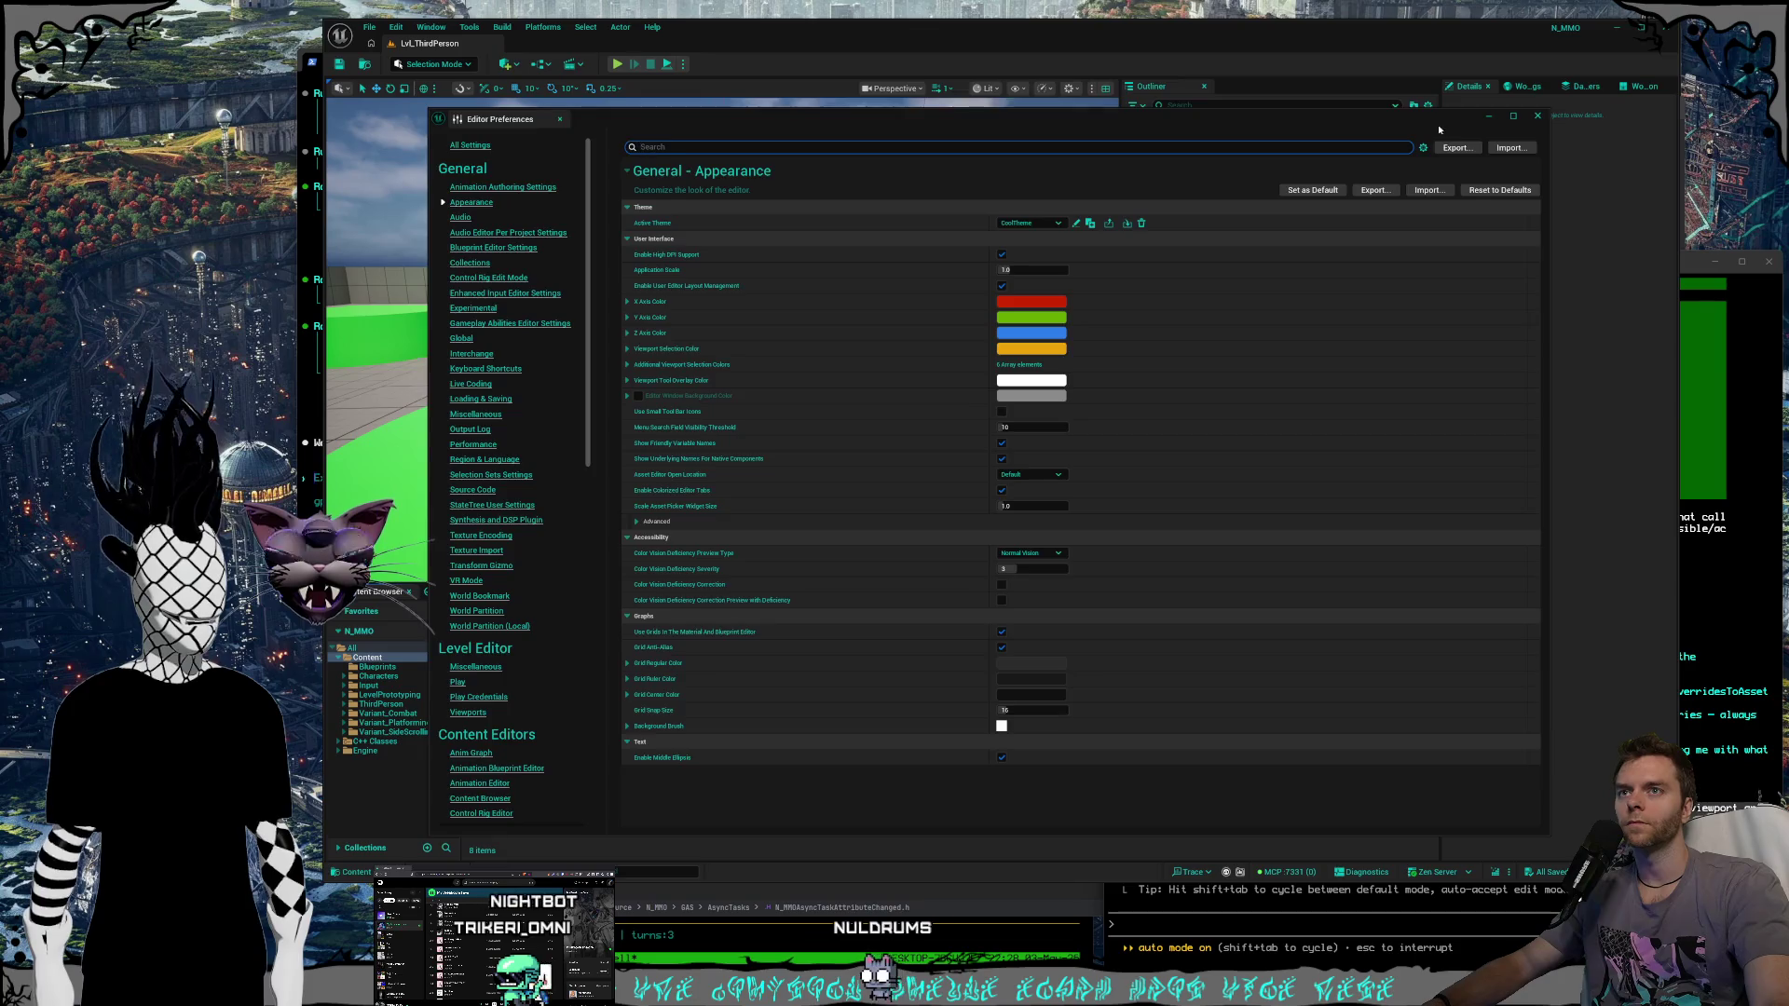
click(1538, 115)
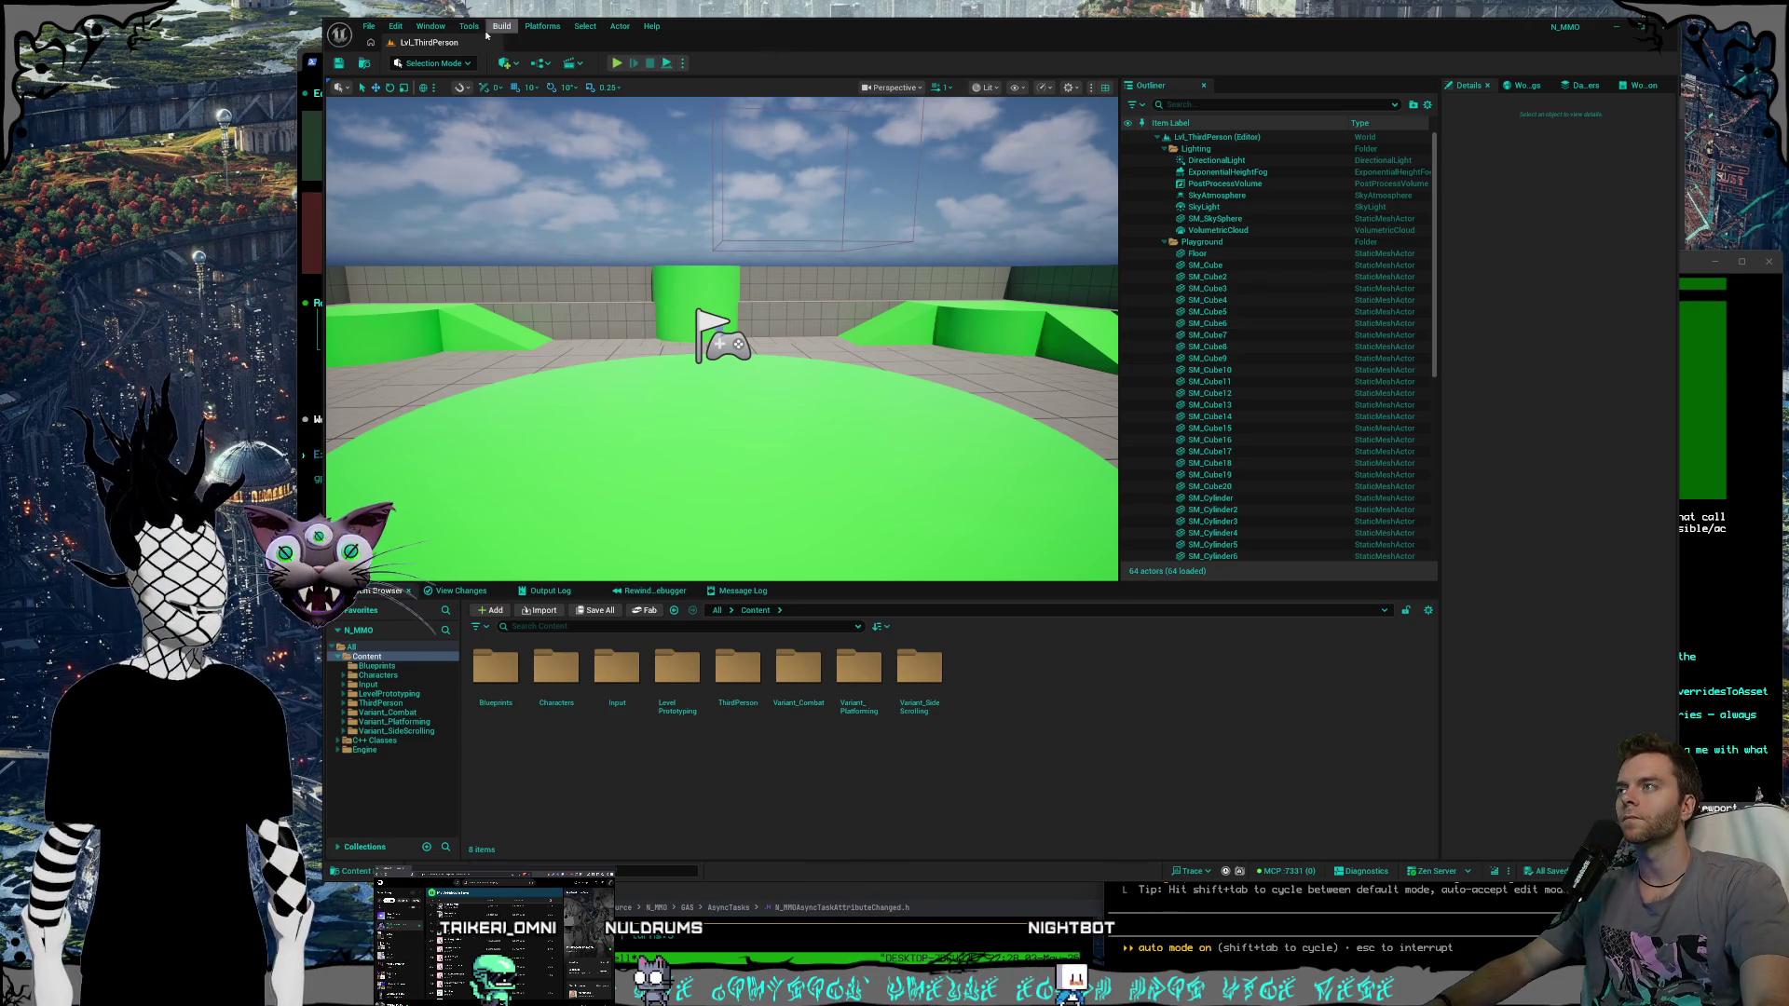
click(396, 27)
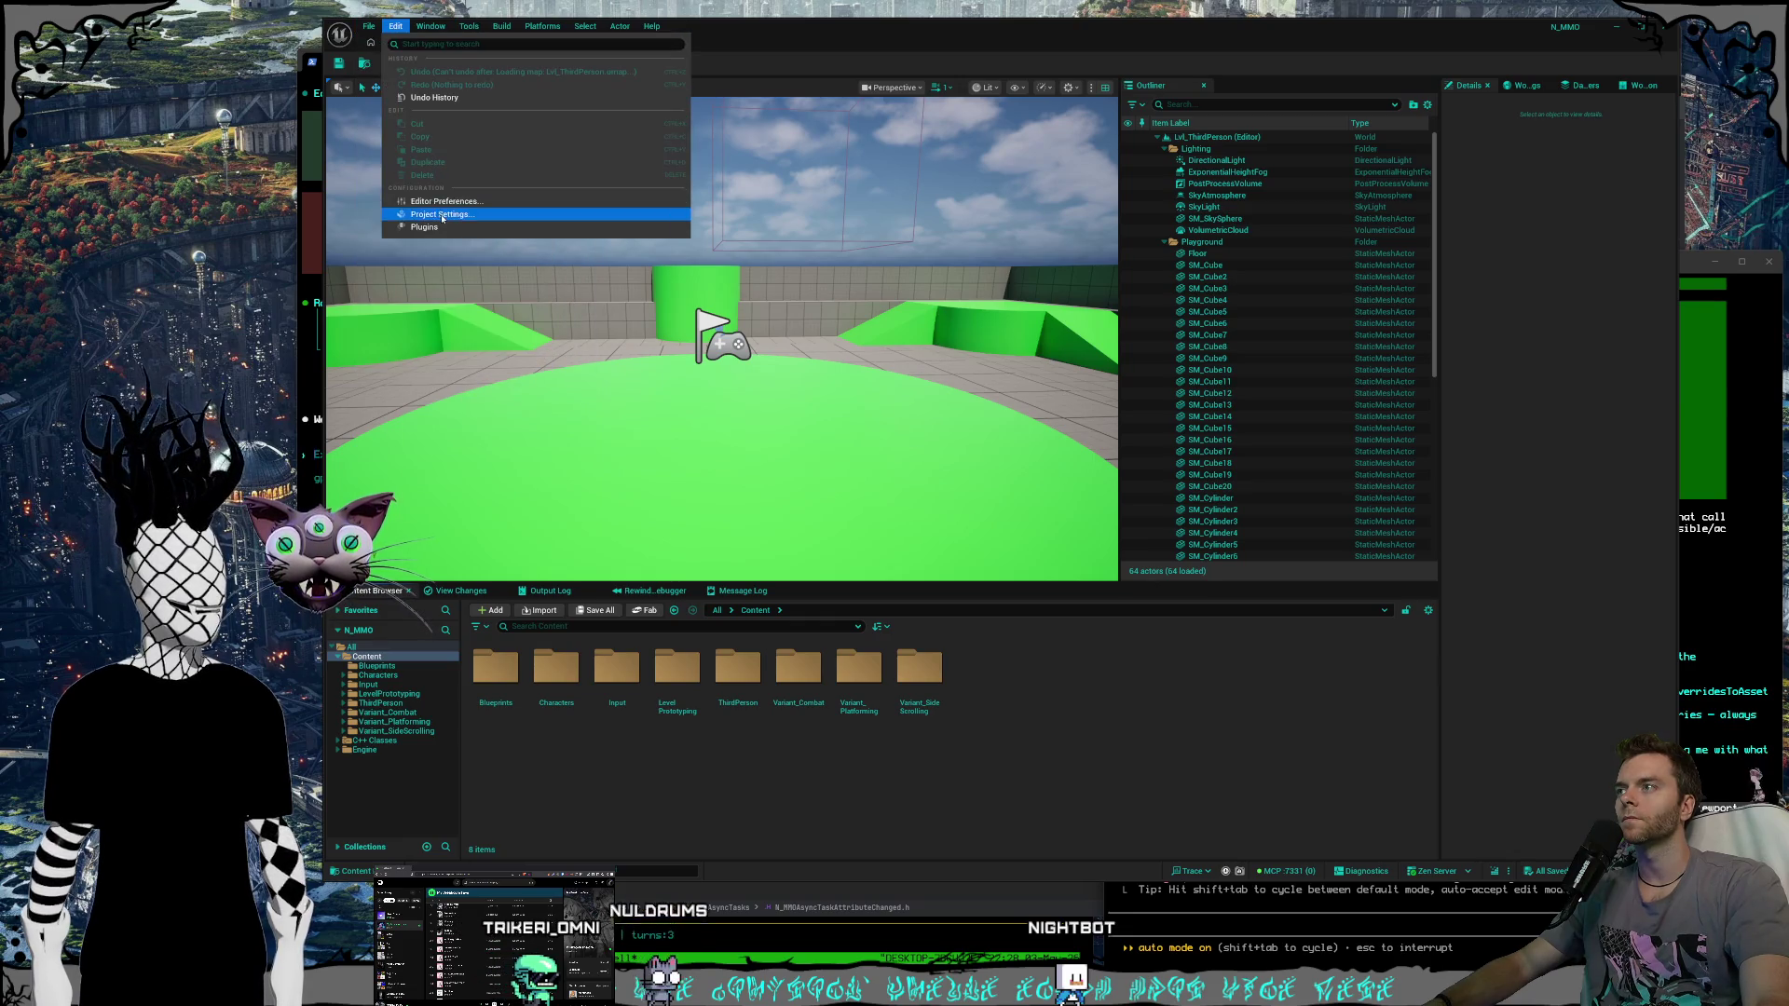
Check Project Settings and the viewport toolbar's settings, show, view mode and layout menus.
click(443, 214)
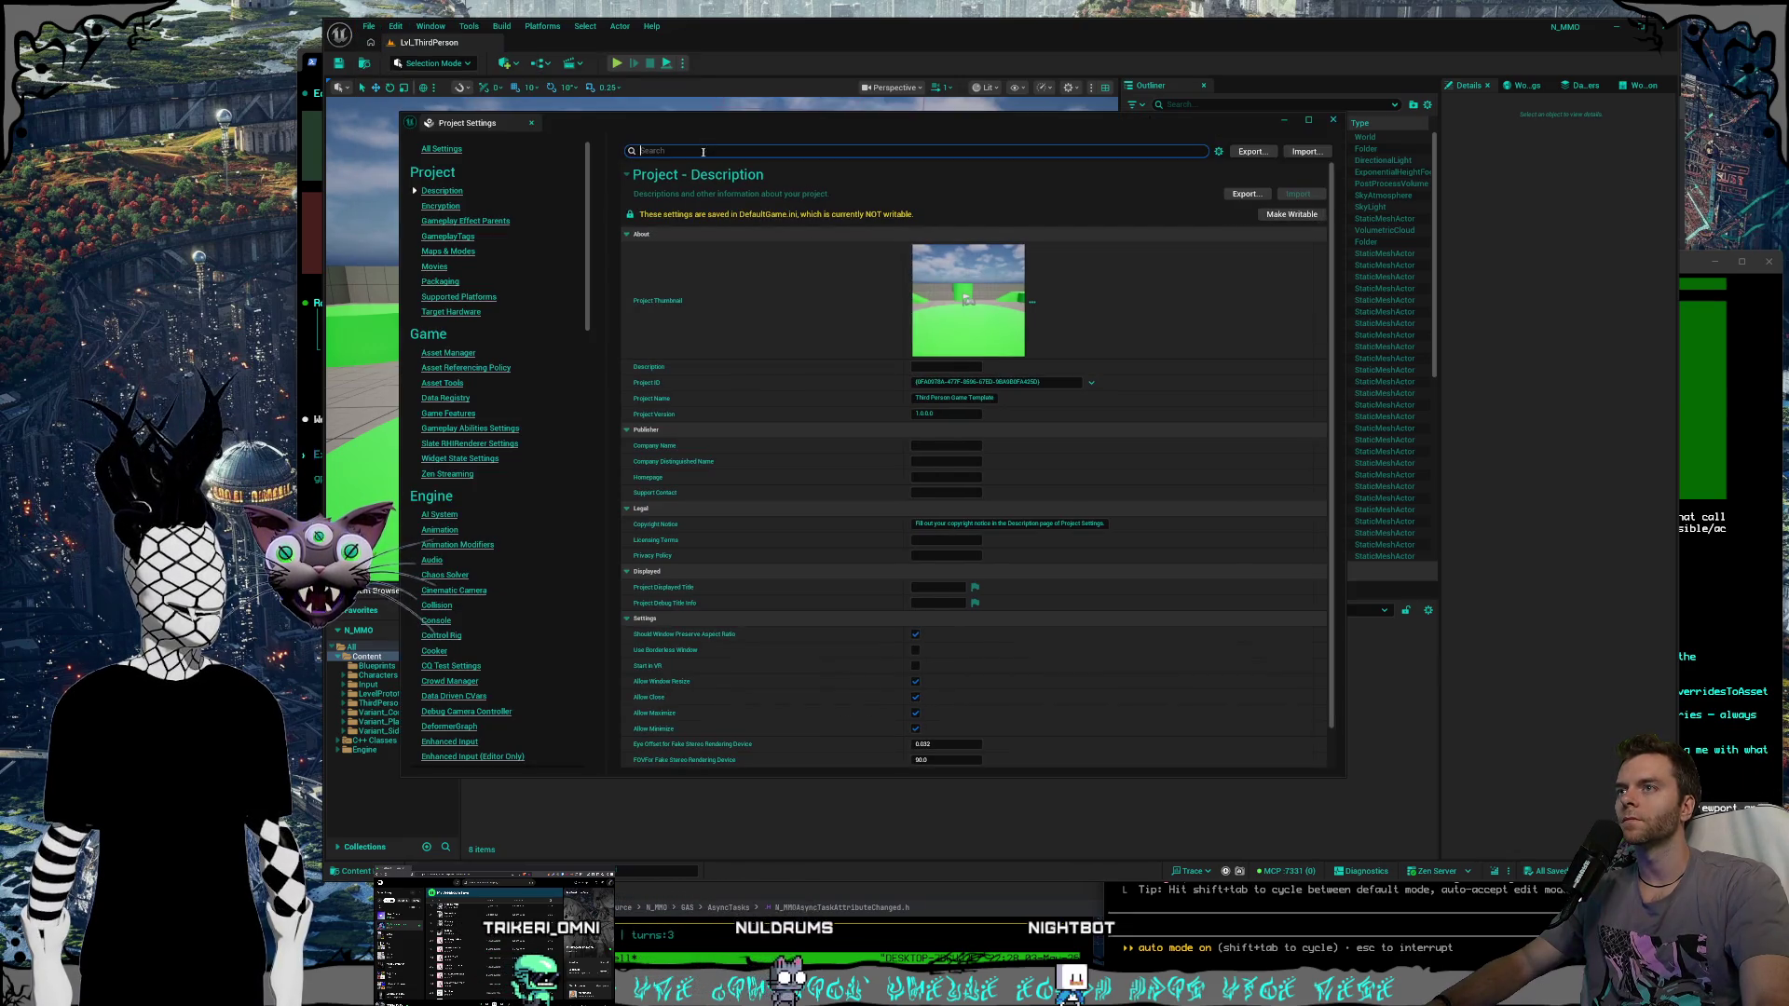
click(1332, 120)
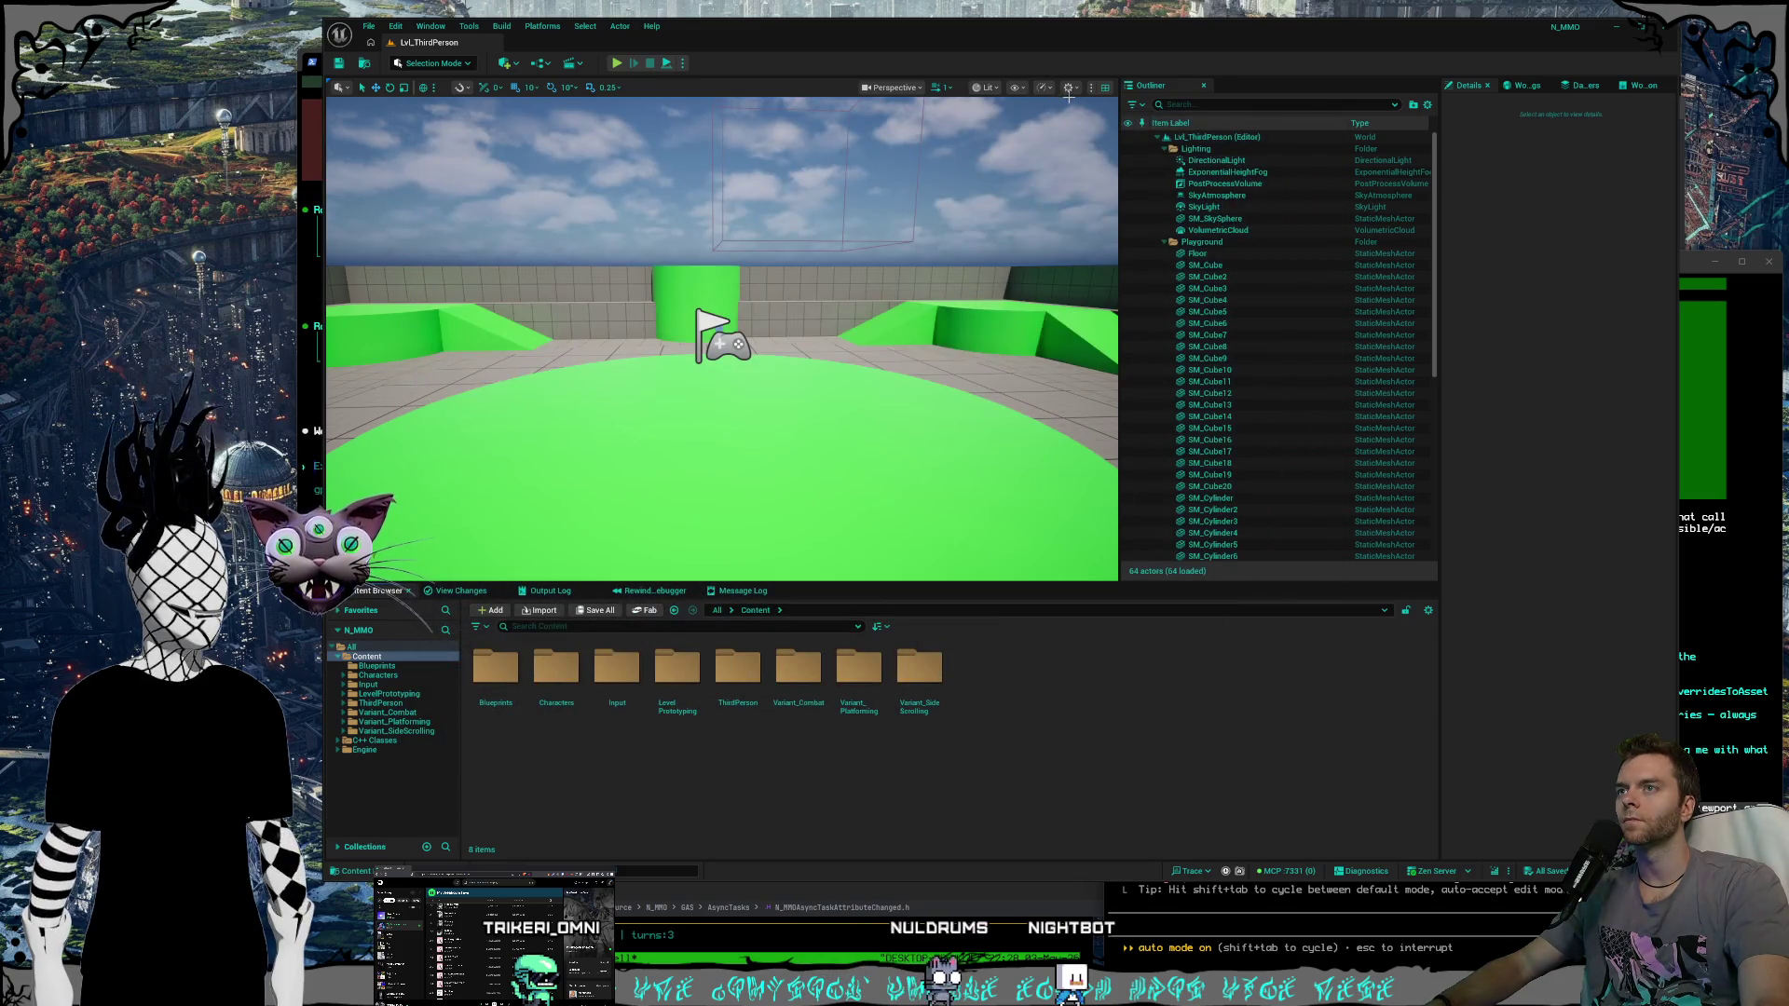
click(1072, 87)
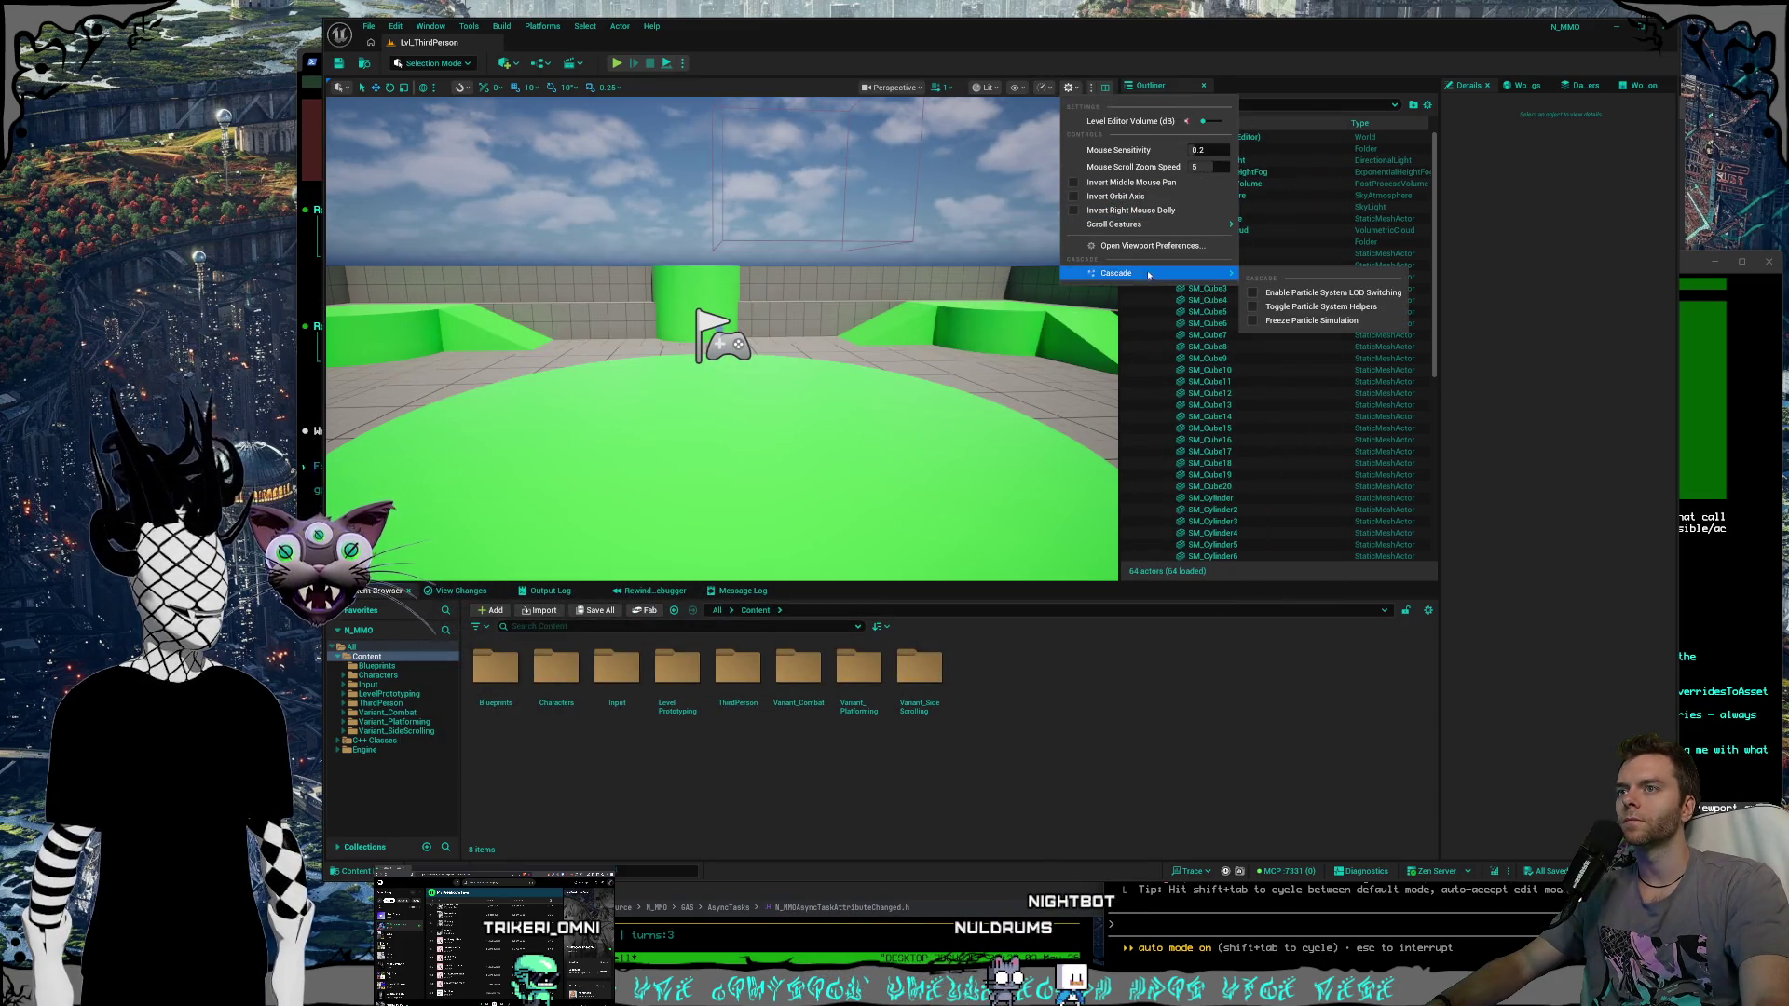
click(1015, 88)
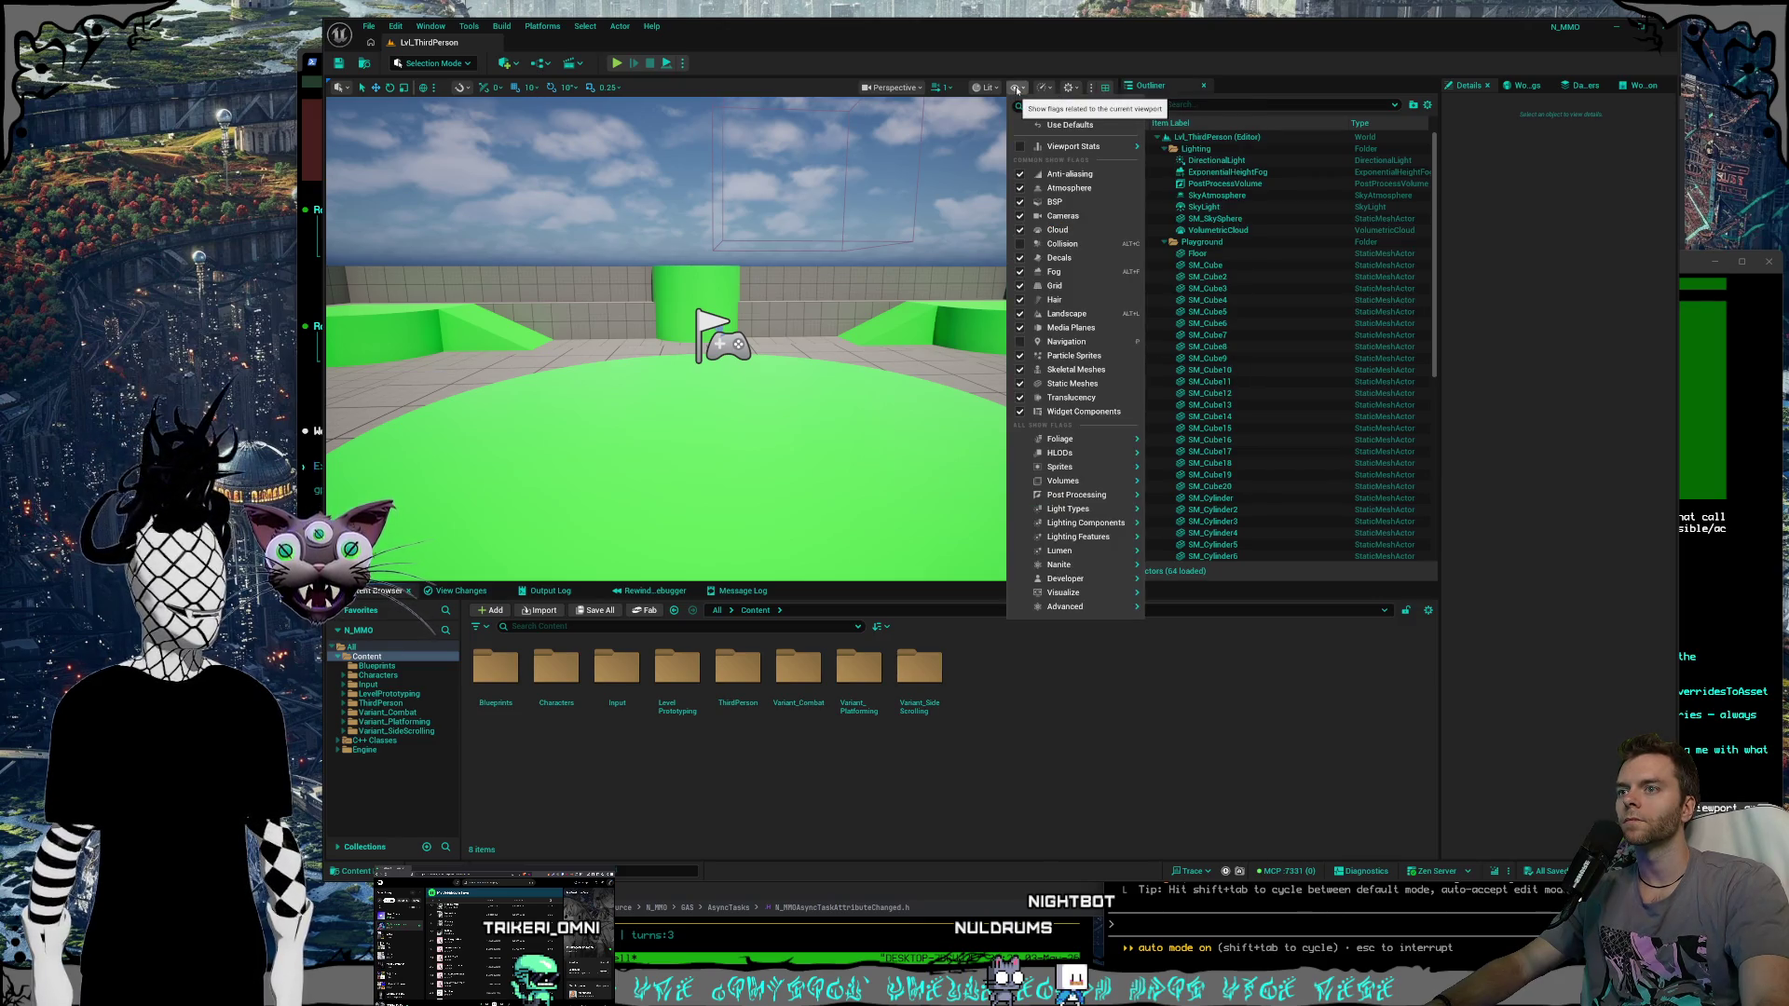
click(1015, 87)
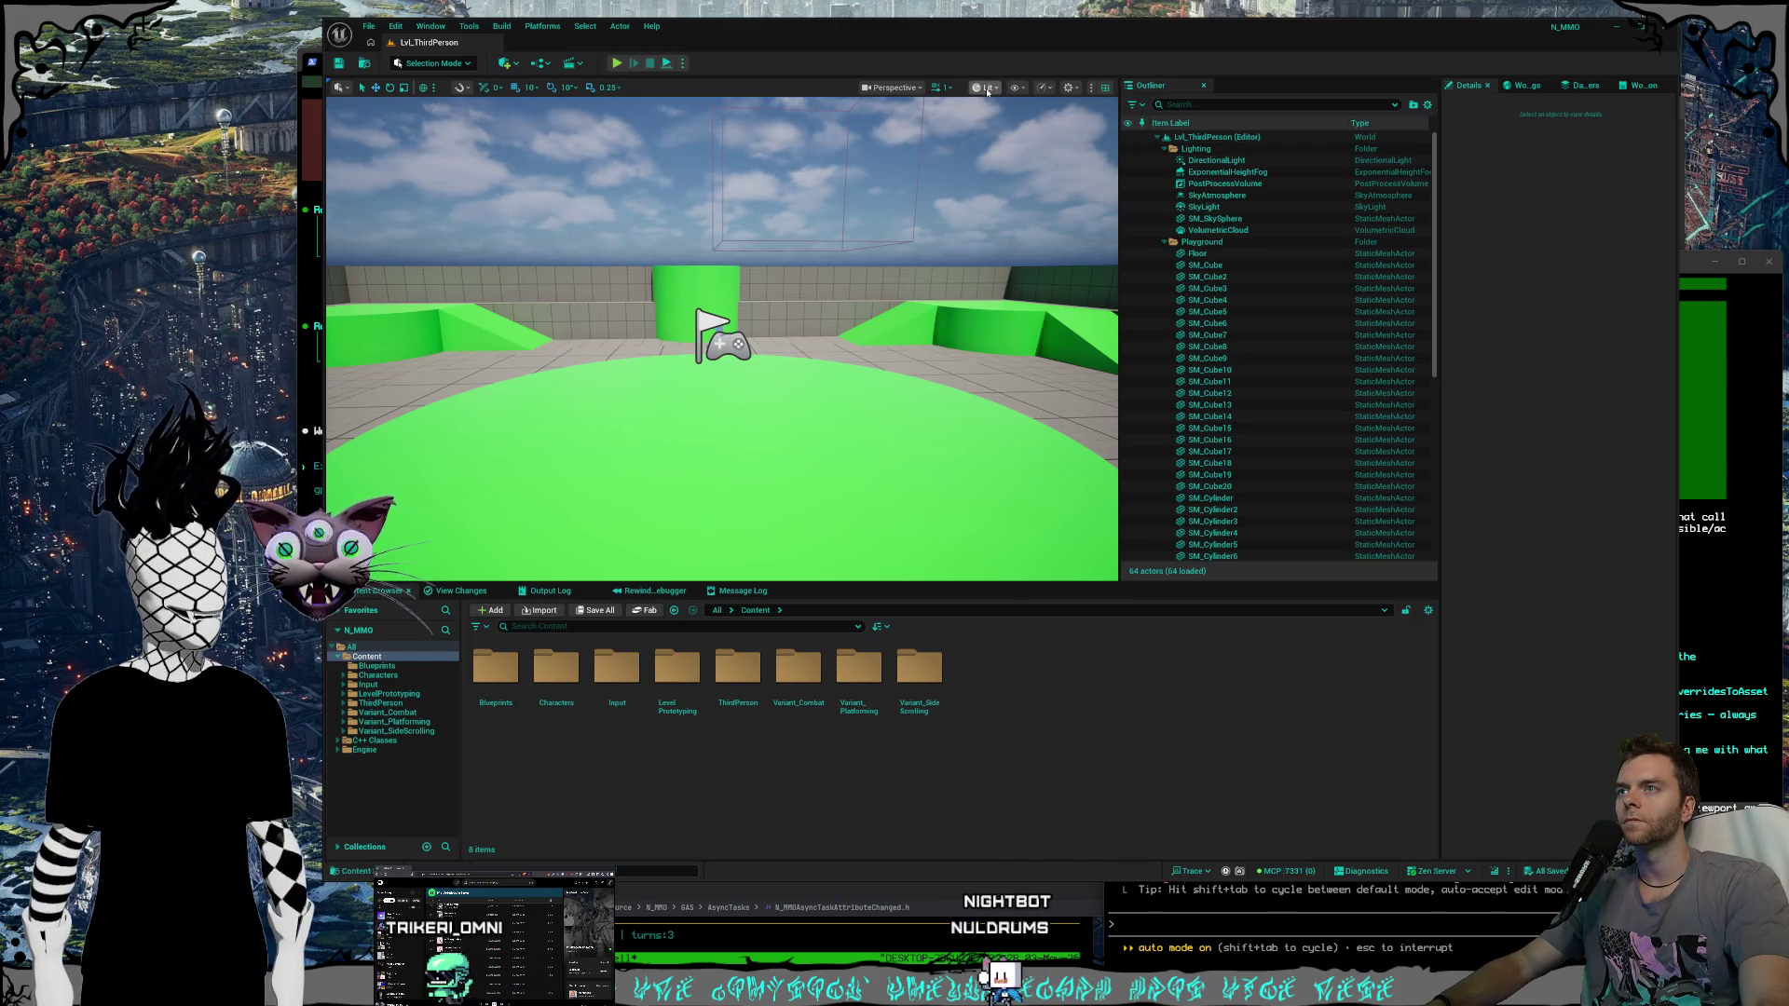
click(987, 89)
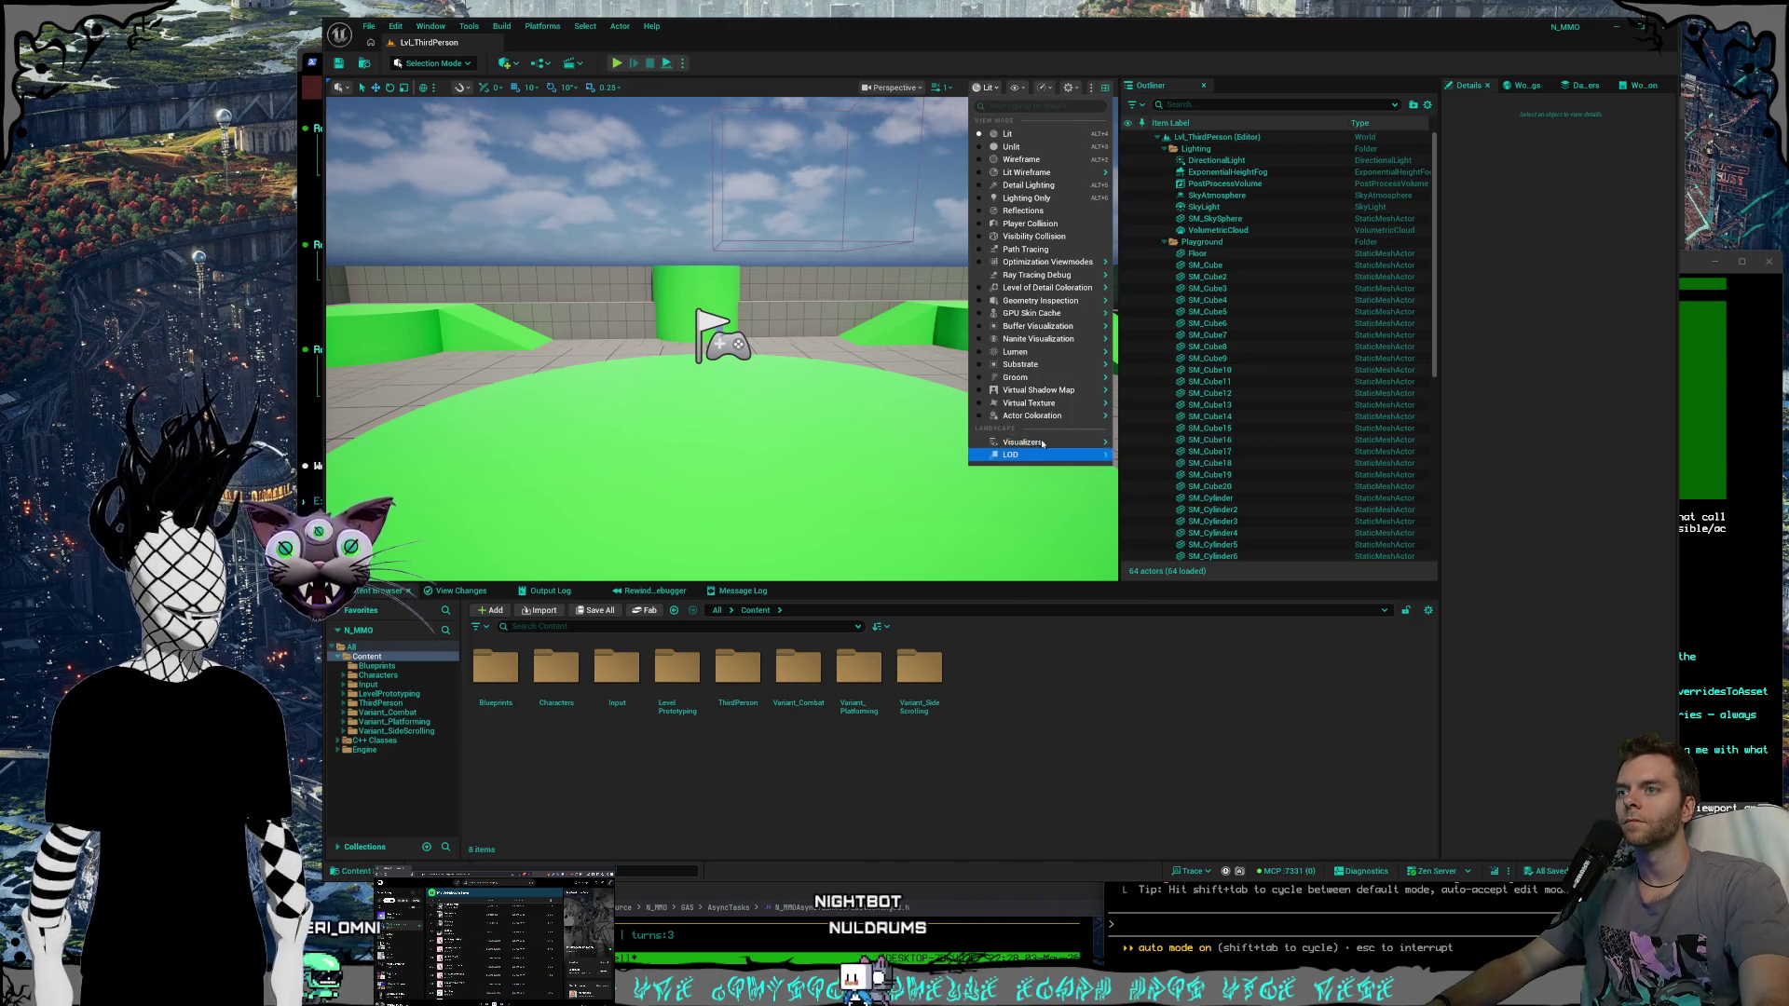
mouse_move(1038, 445)
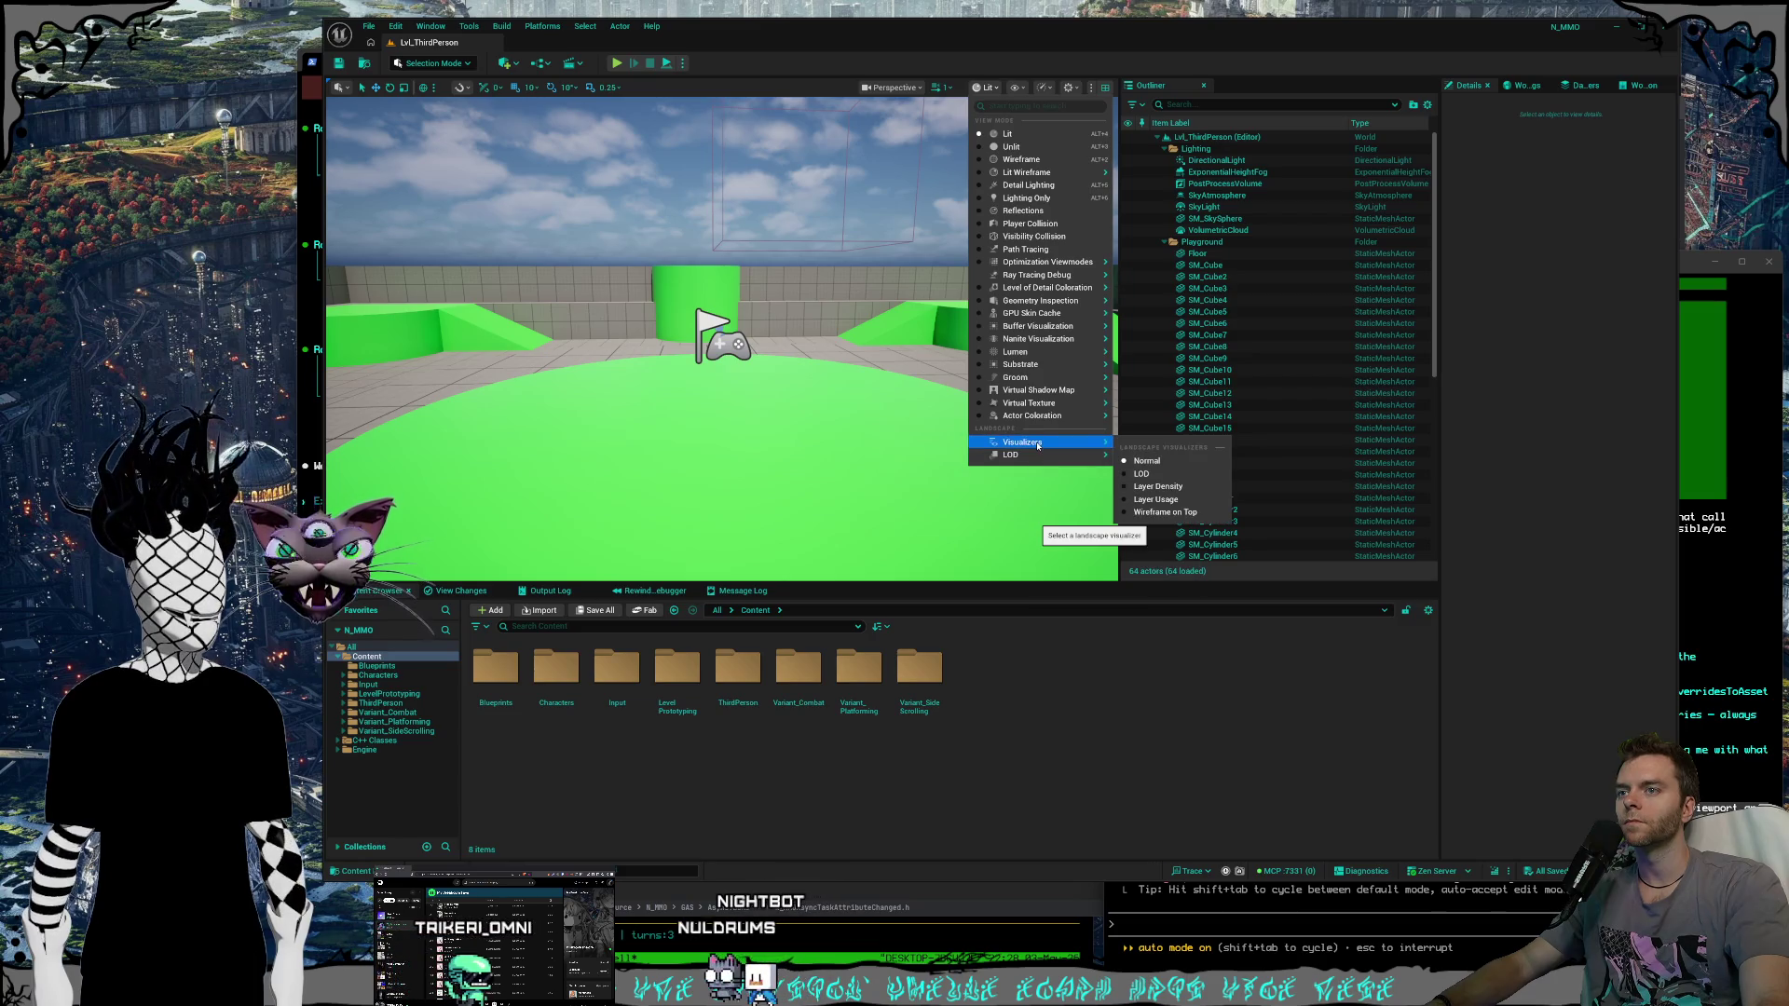
click(1090, 87)
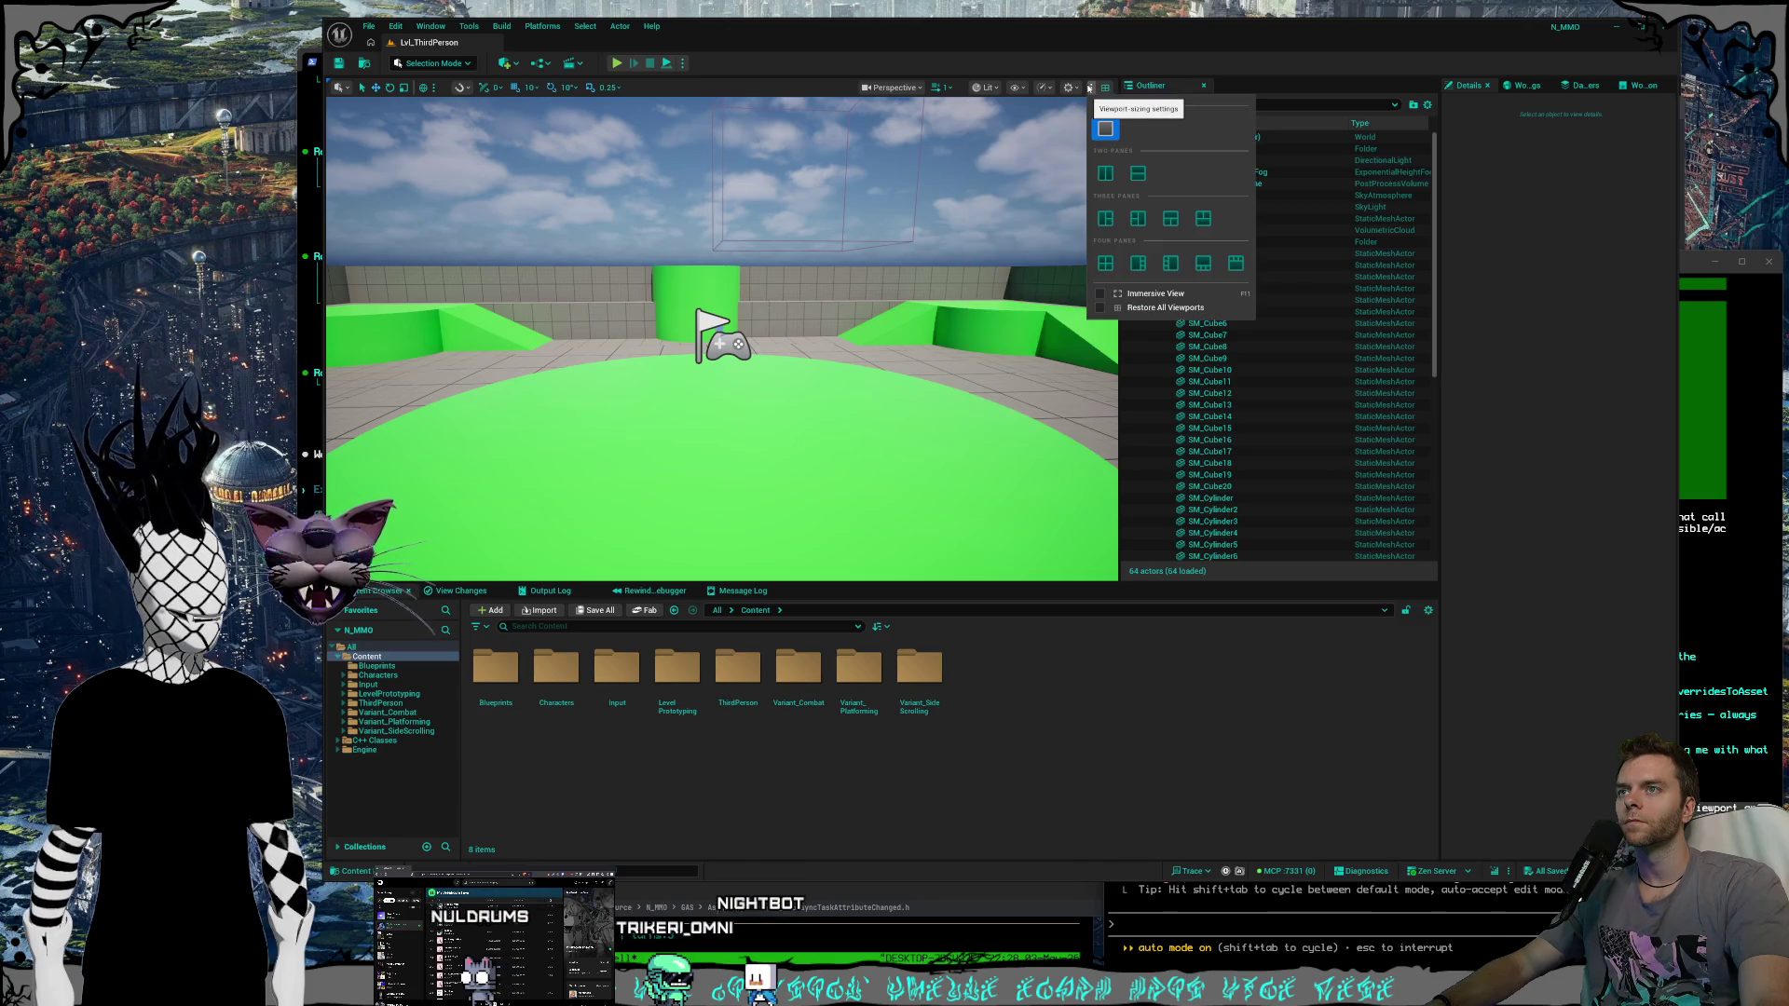
click(1090, 88)
click(1078, 88)
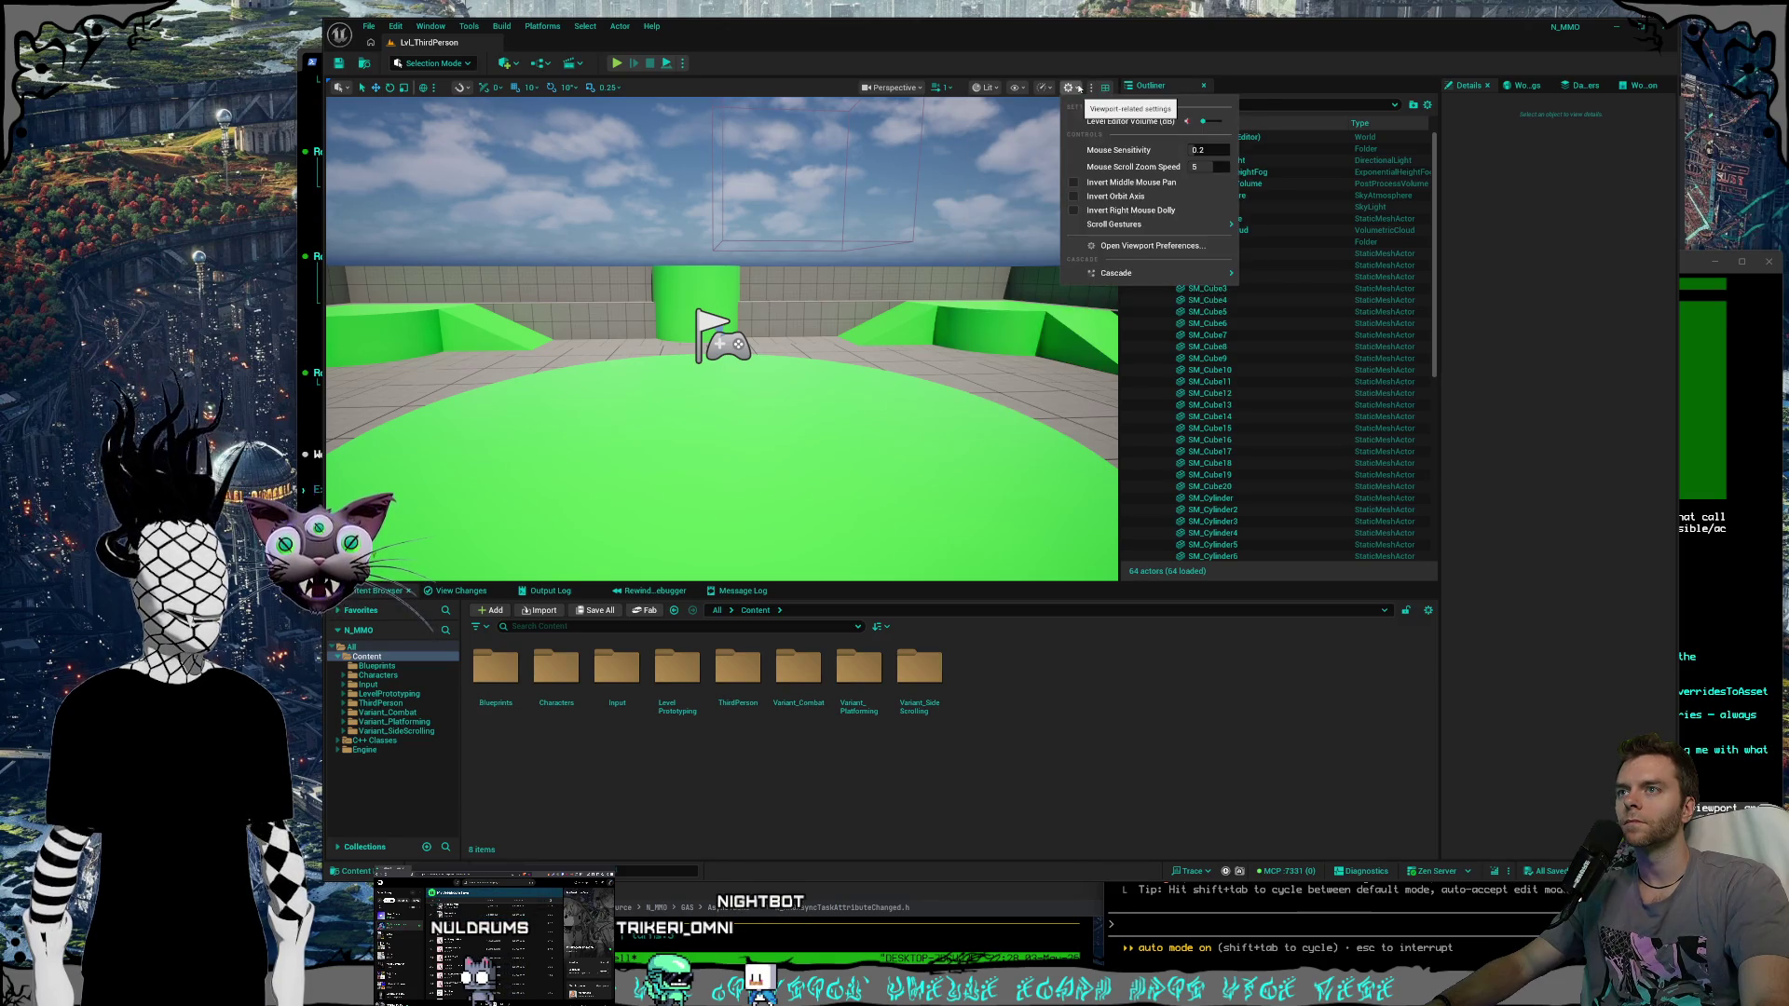
Set Viewport Scalability to Medium for all quality groups in the Performance menu.
click(1053, 87)
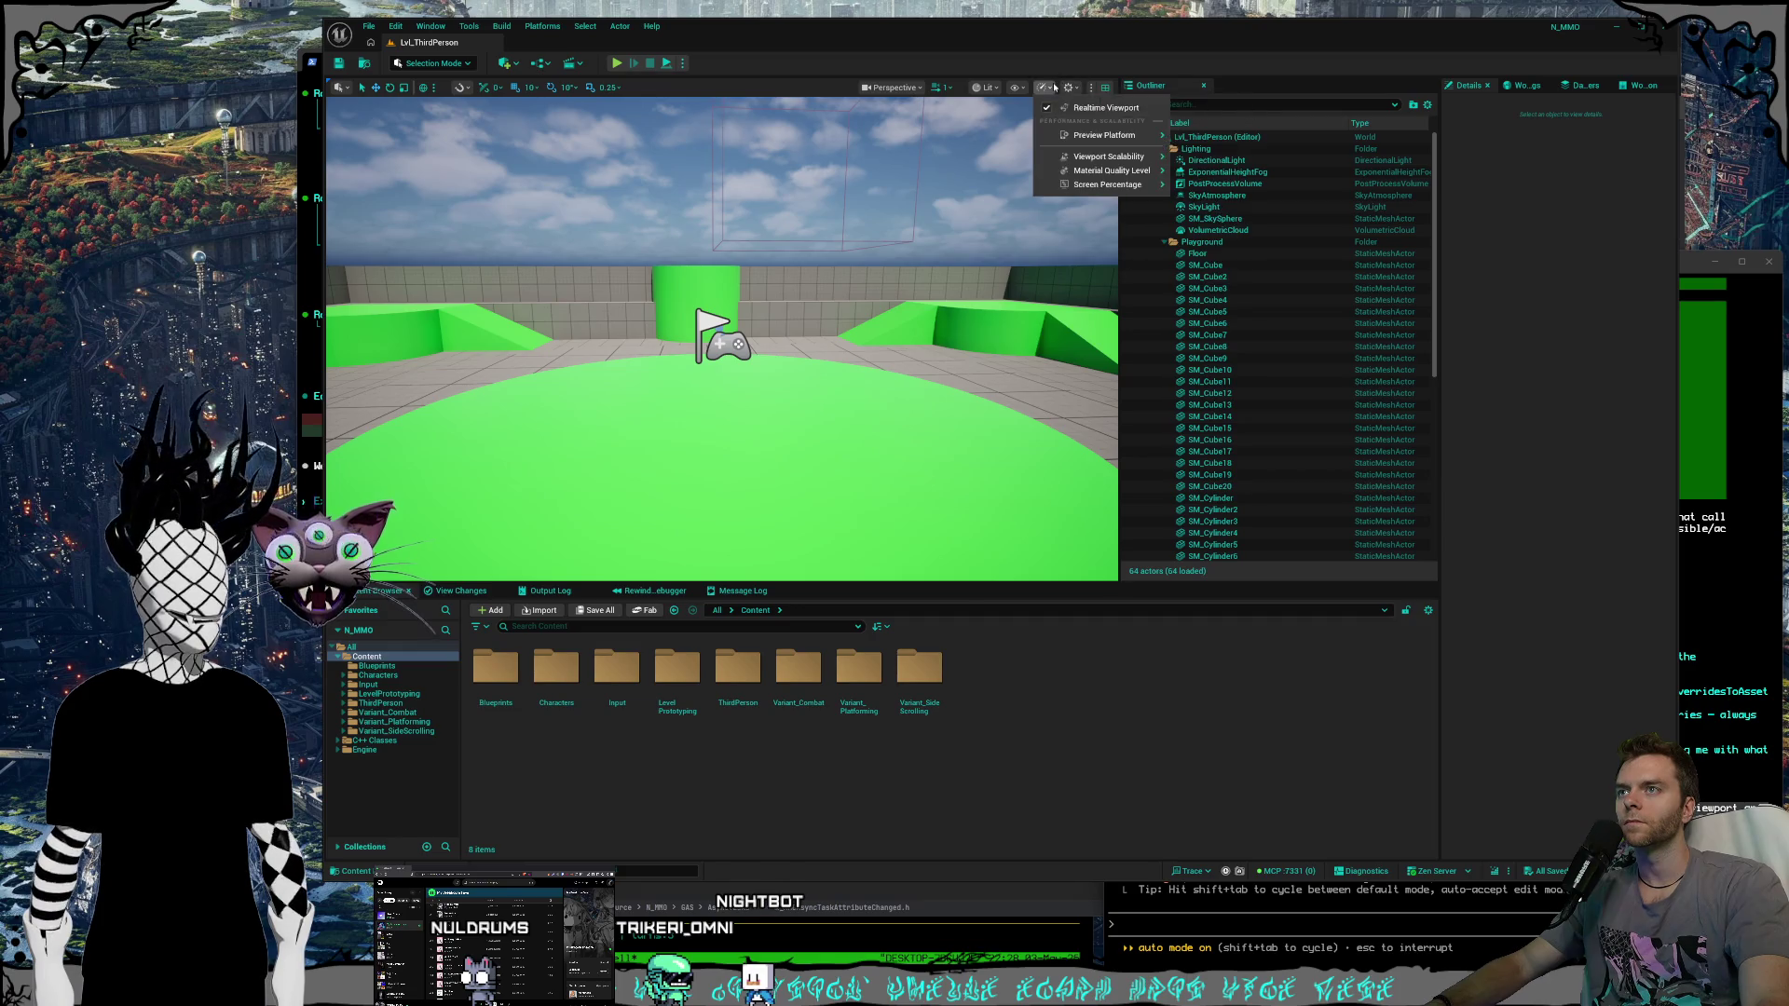
mouse_move(1114, 160)
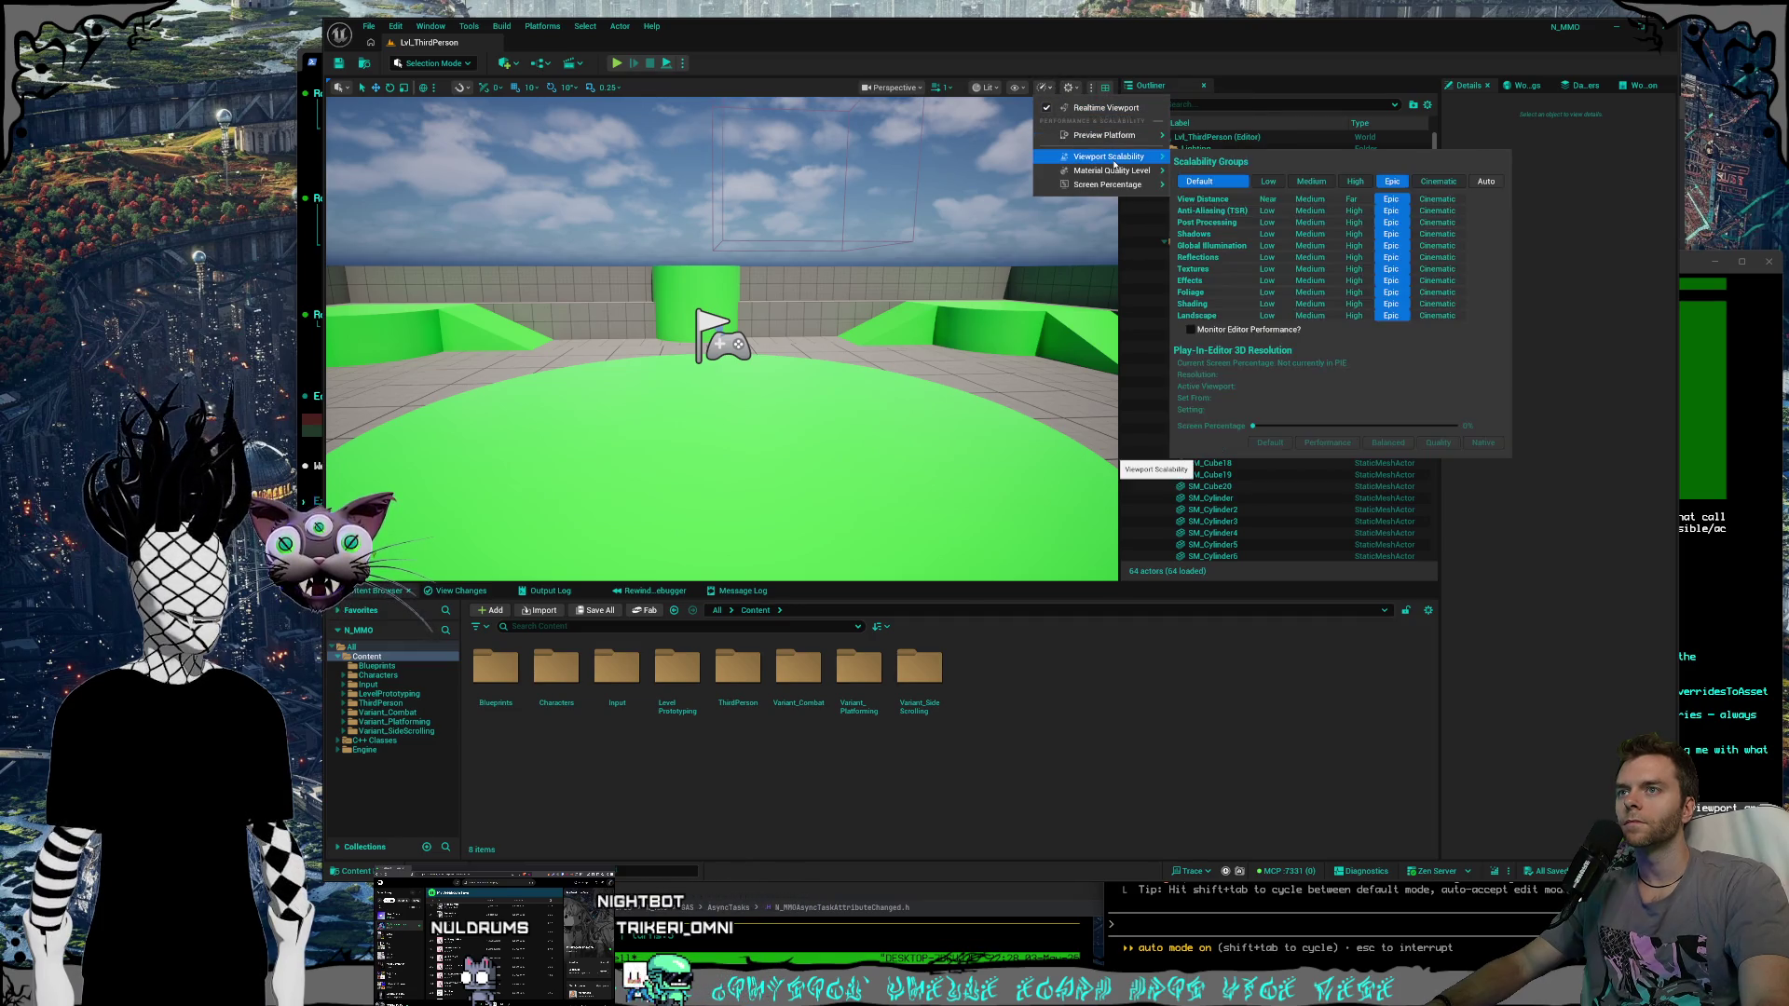
click(1307, 184)
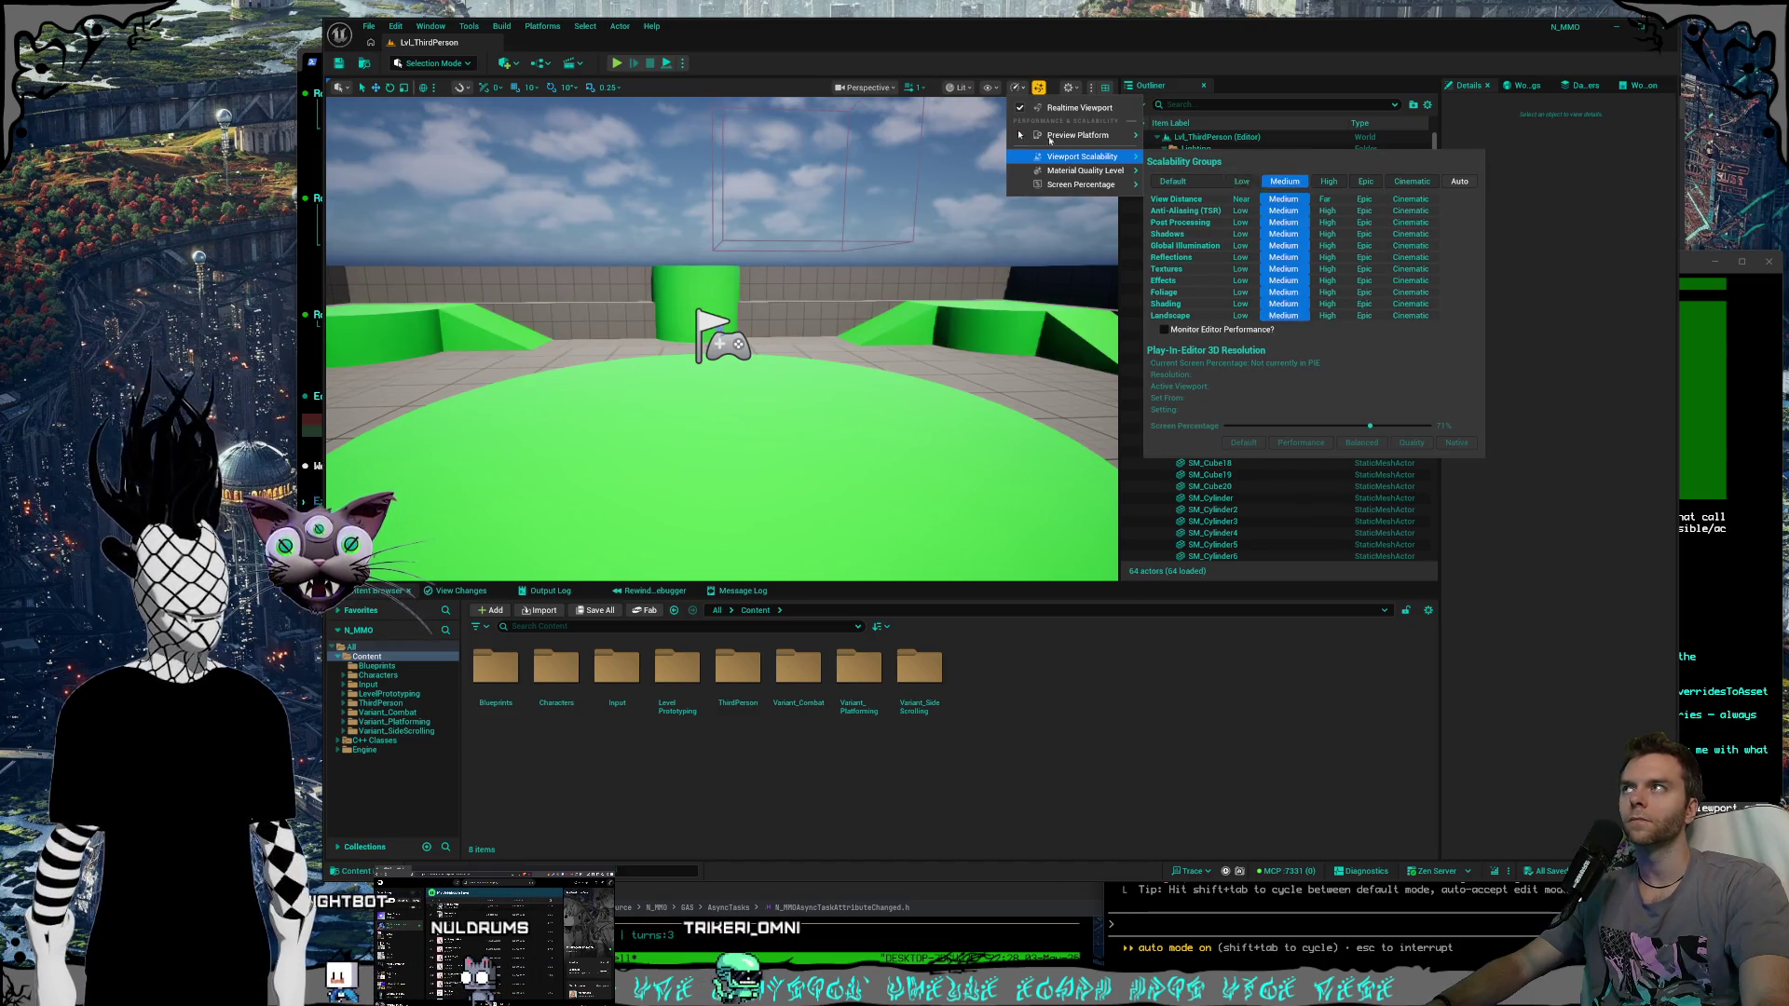
click(1024, 87)
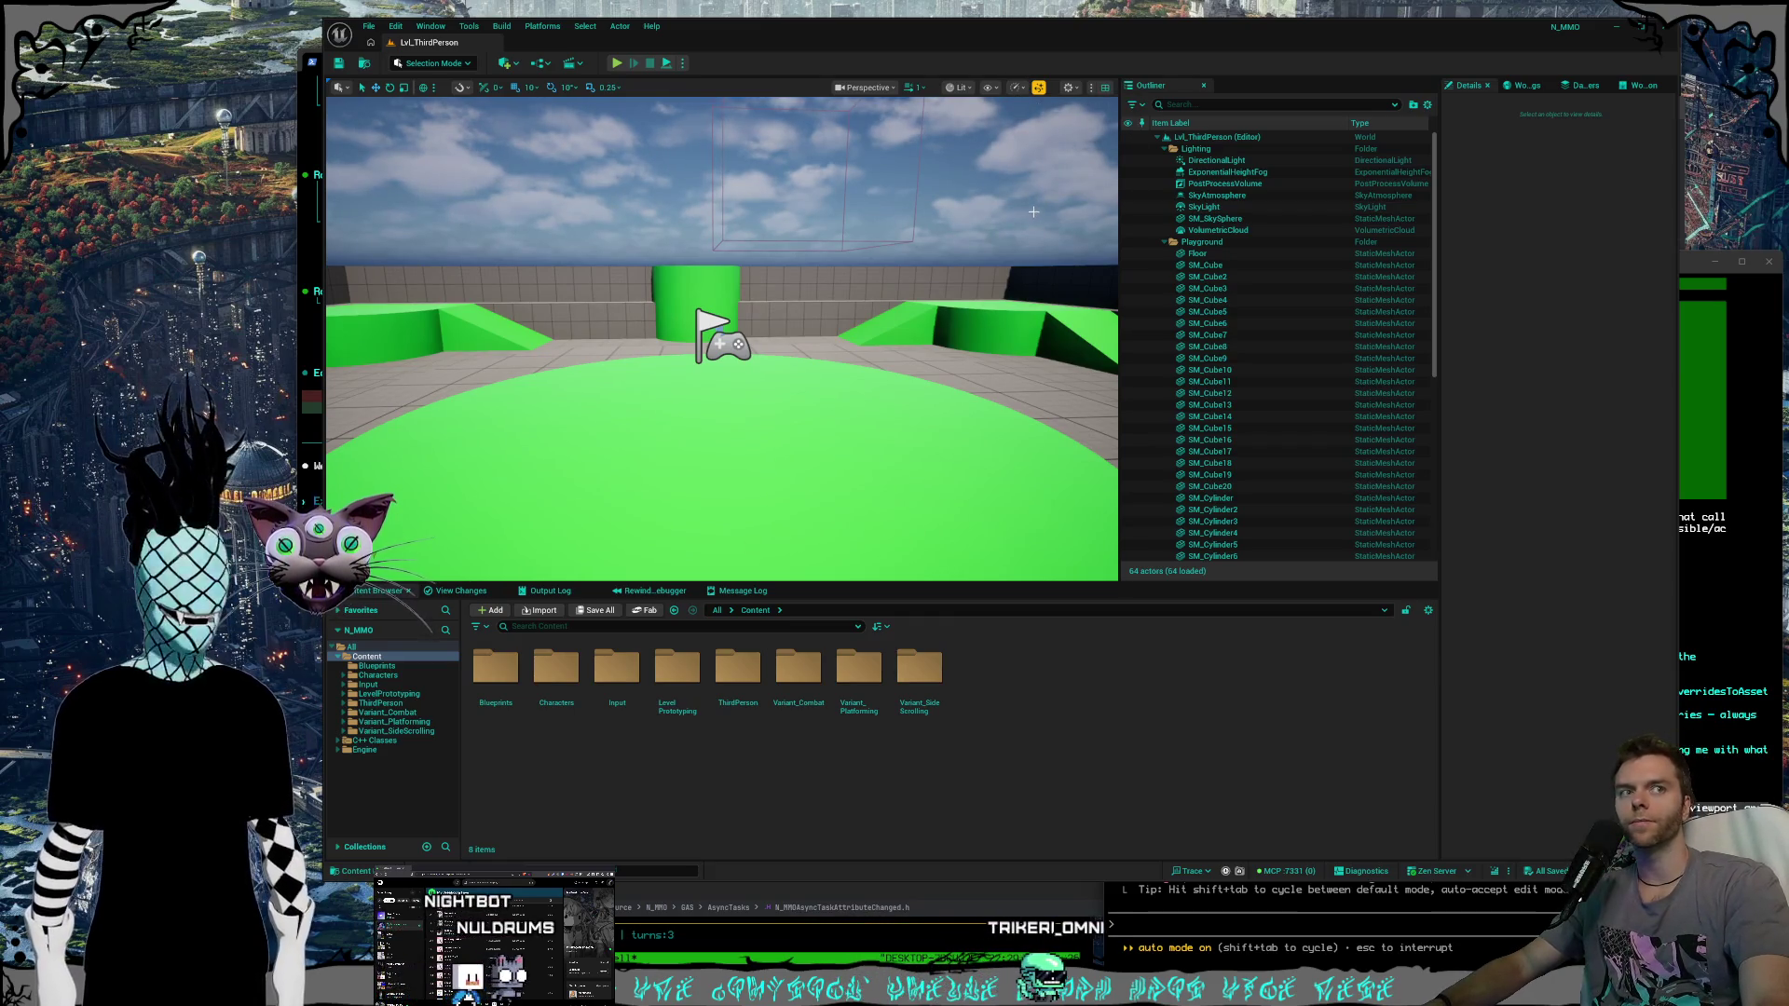
click(369, 27)
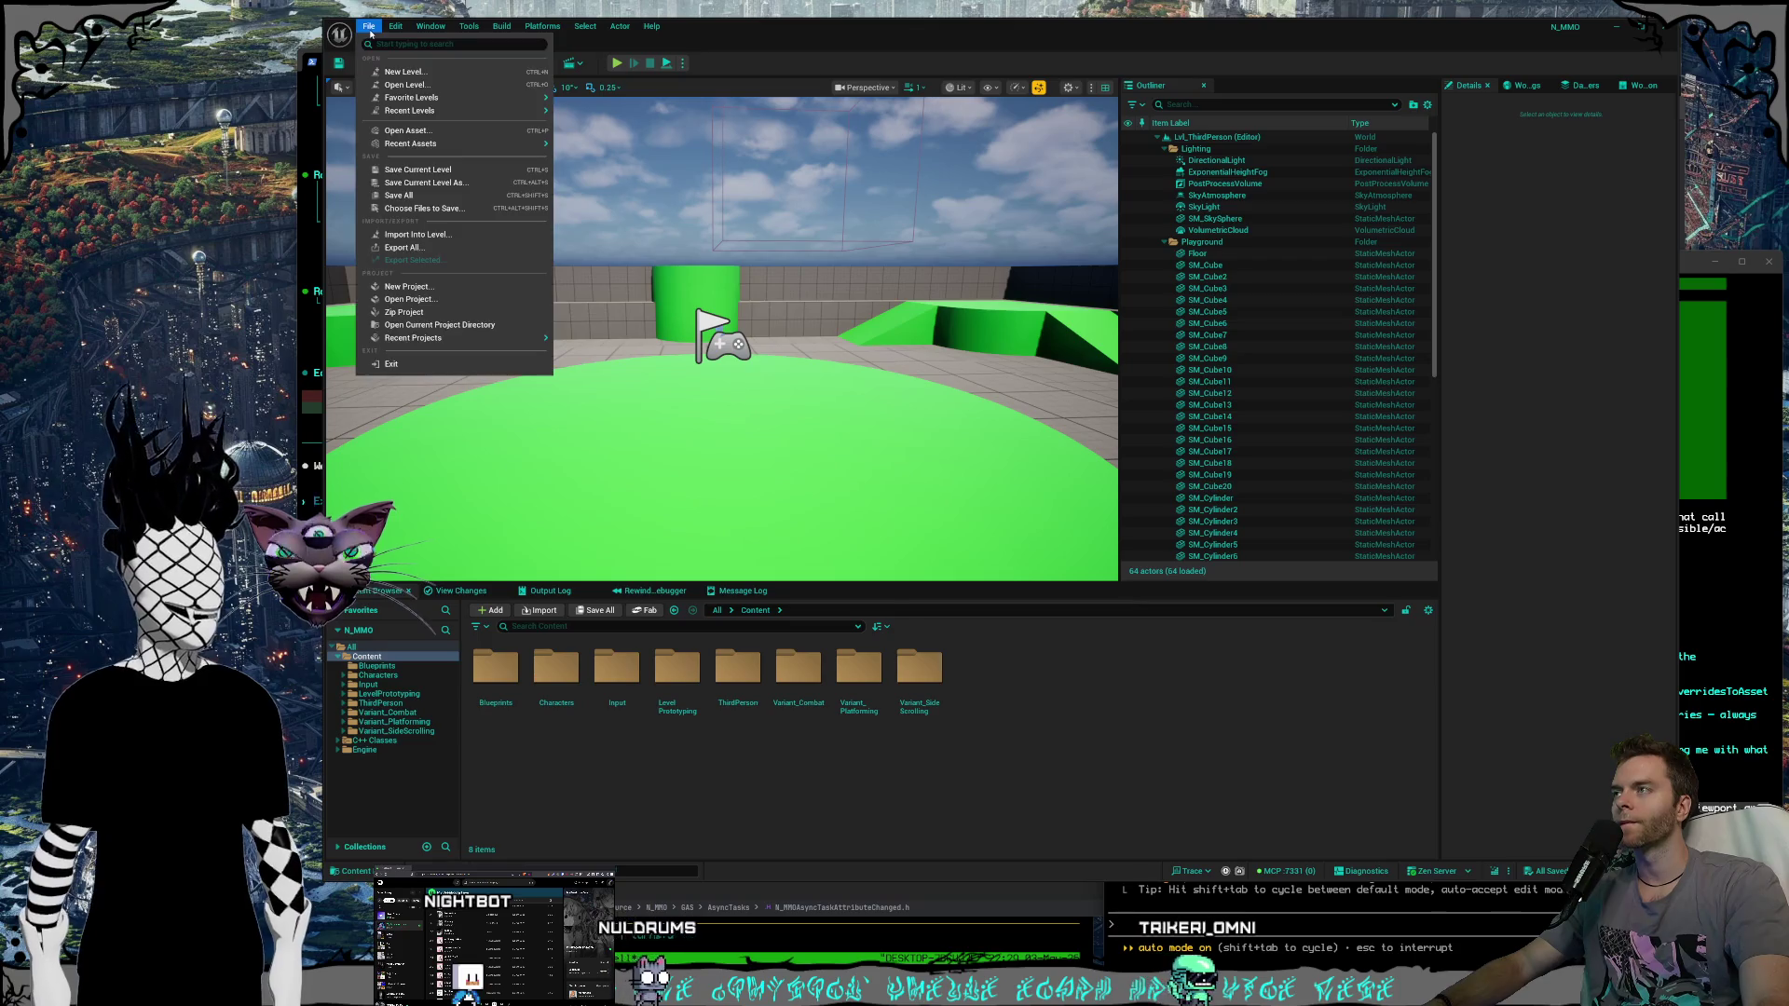
click(369, 27)
click(395, 26)
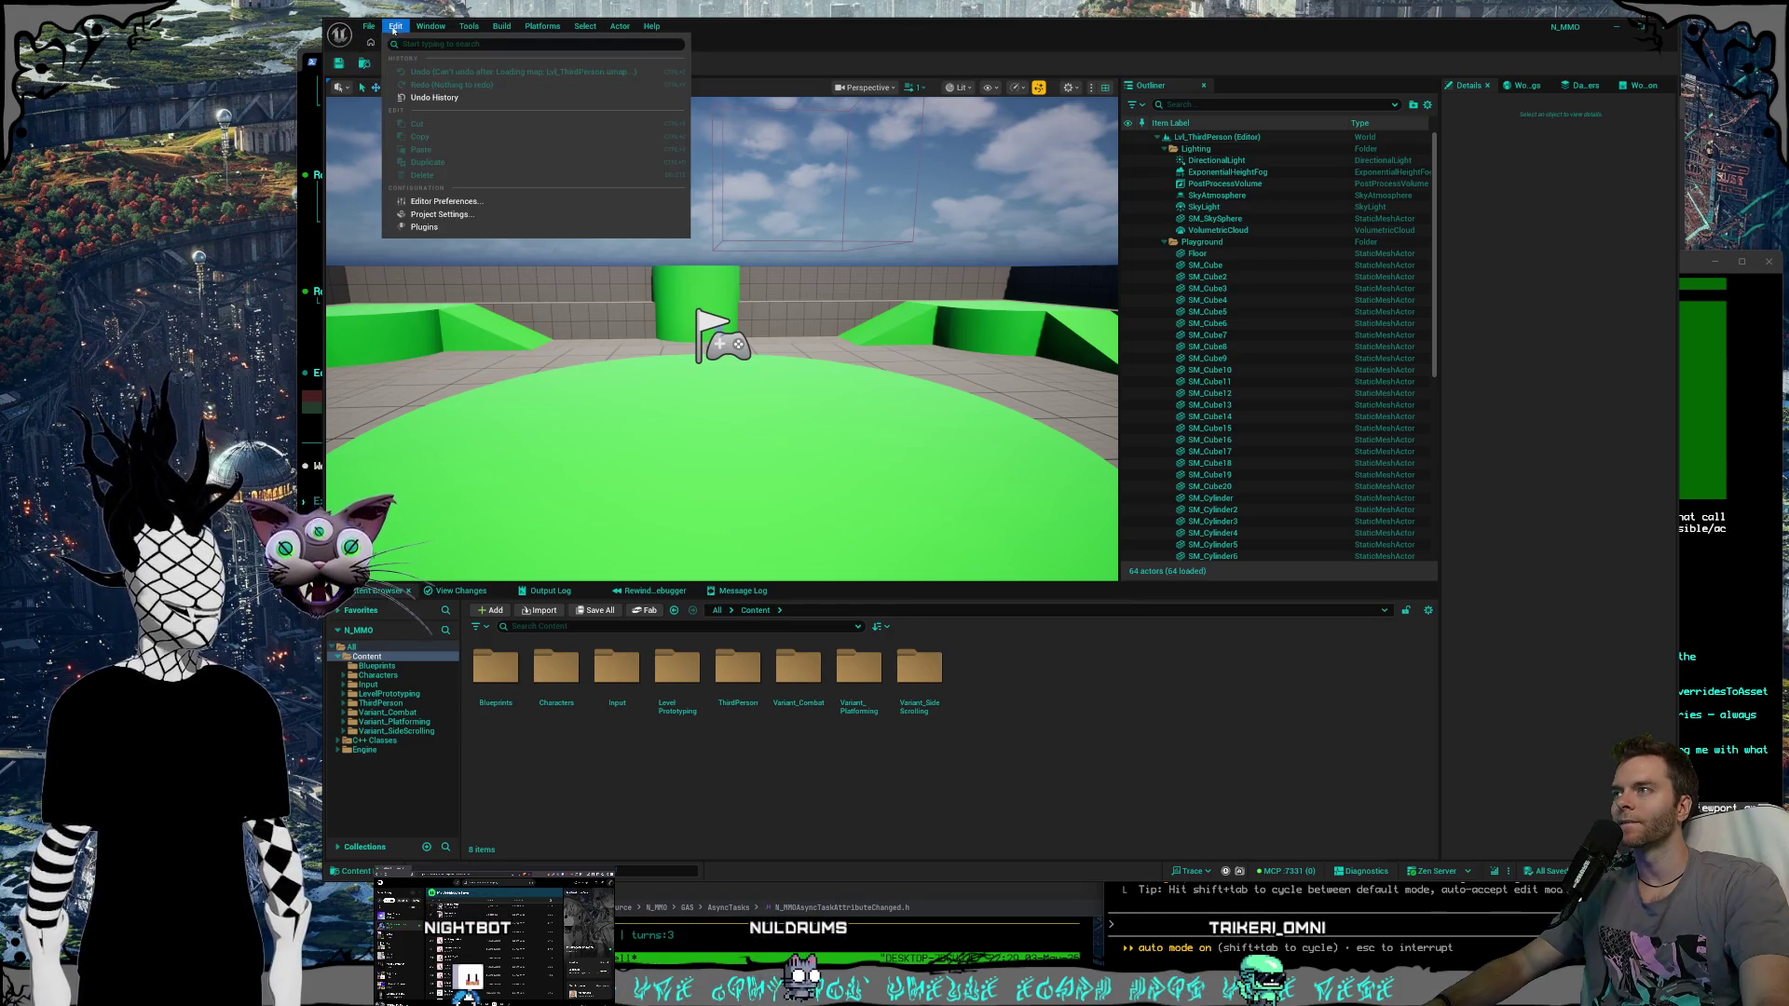
click(483, 207)
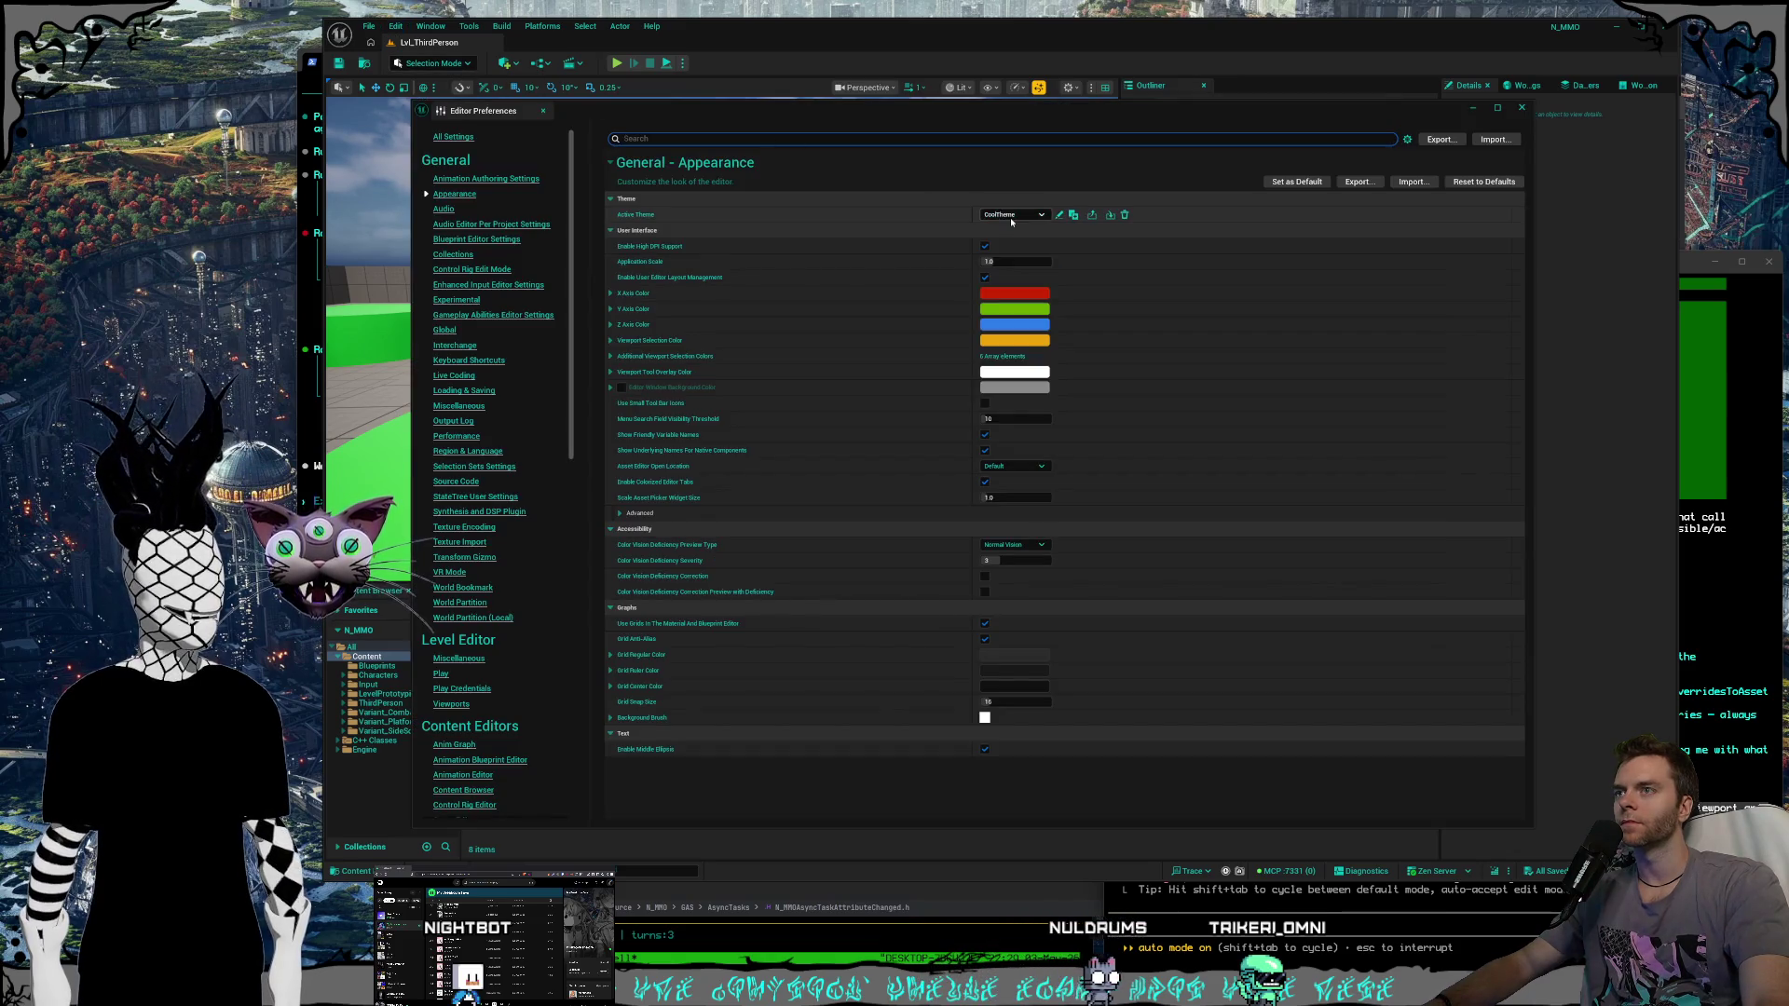
click(1014, 214)
click(1034, 247)
click(1009, 354)
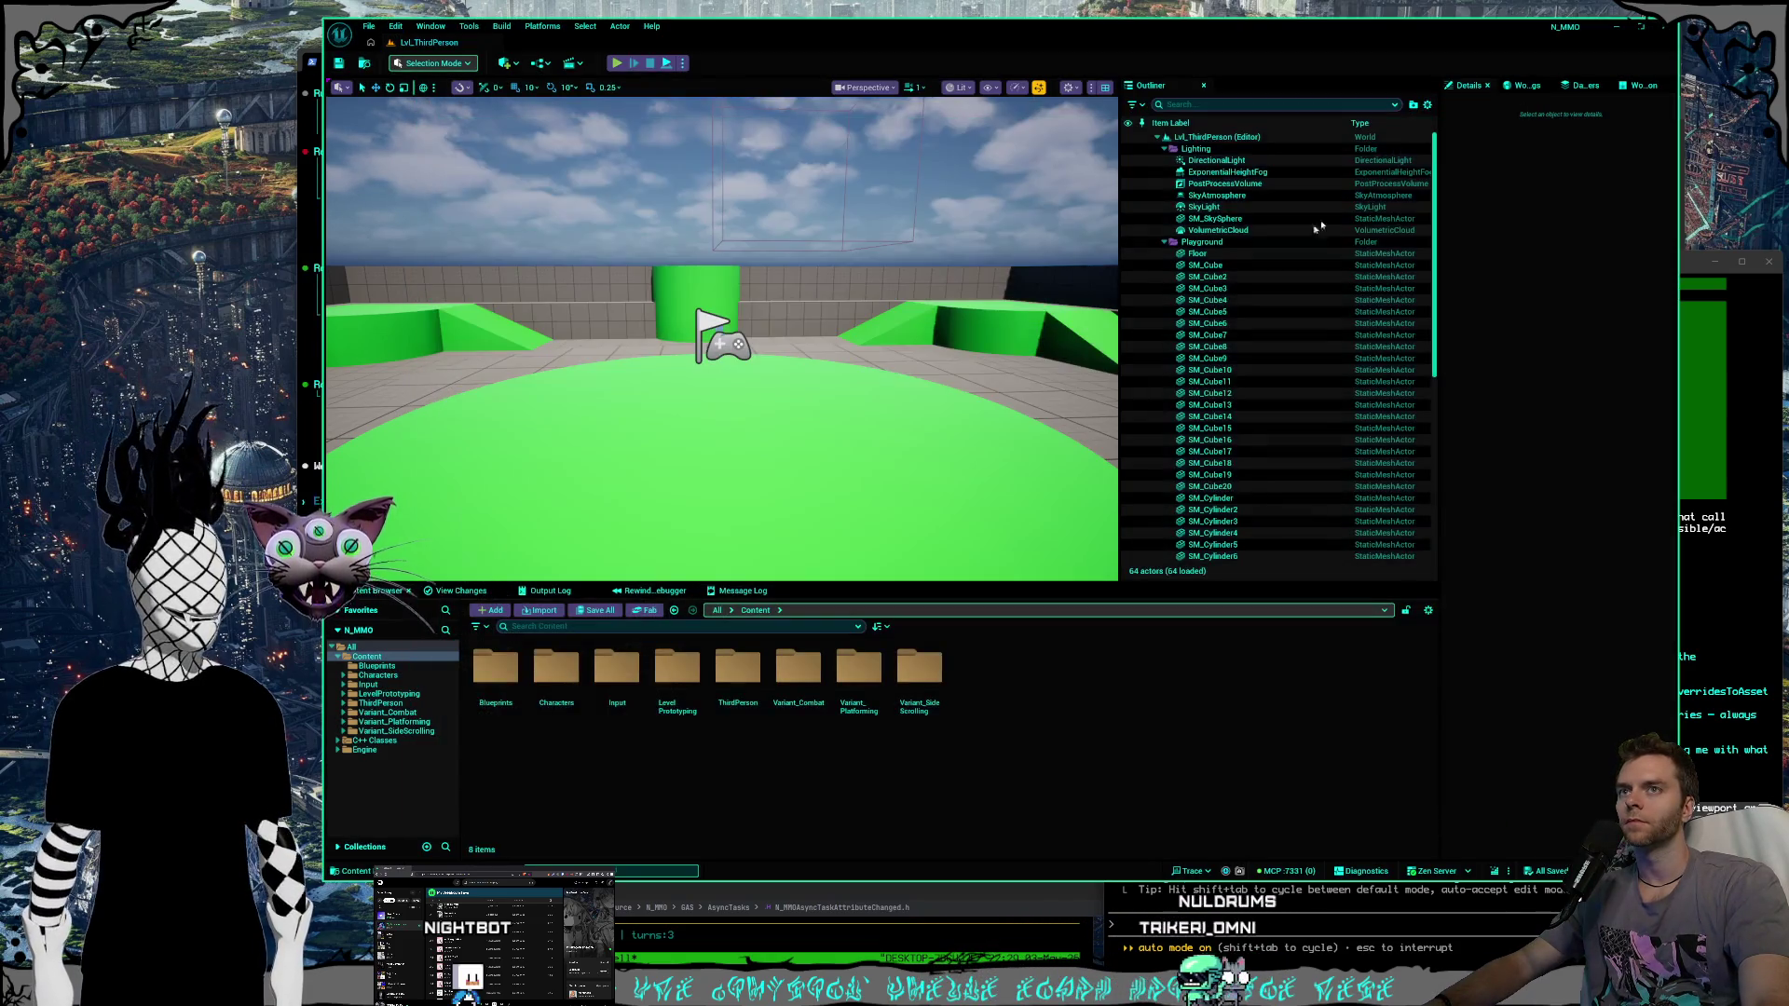
drag(1120, 401, 1221, 405)
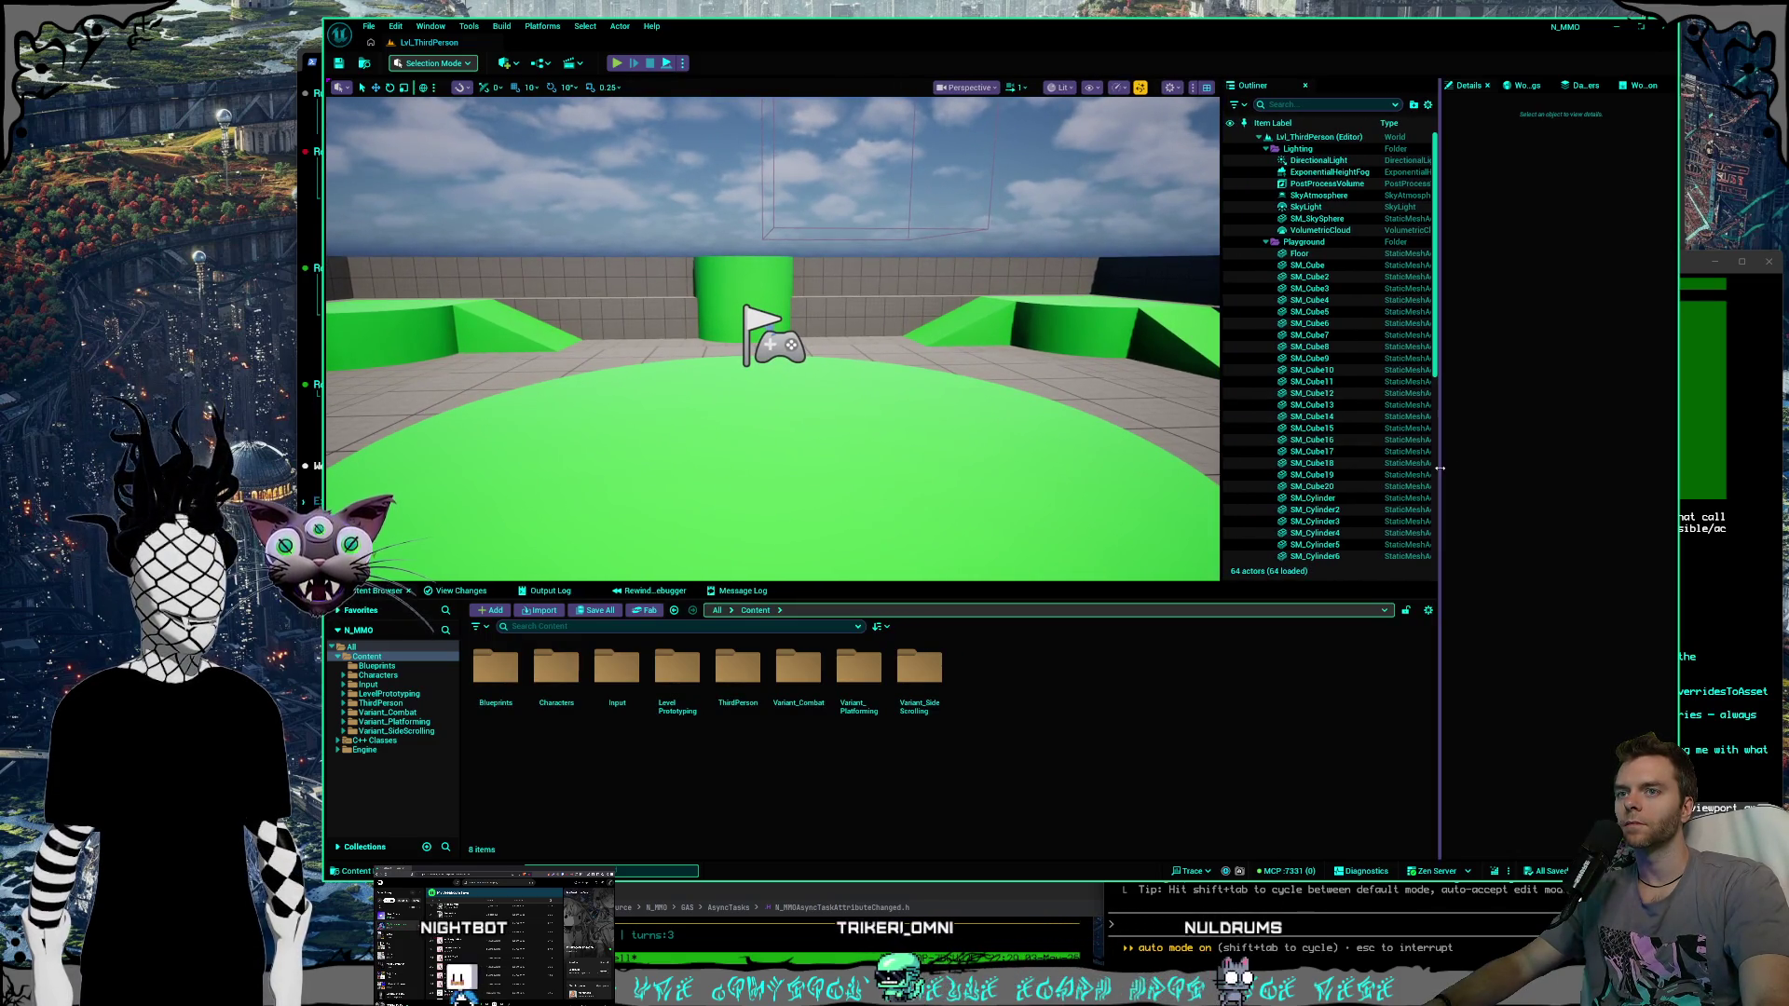
drag(1440, 410, 1459, 410)
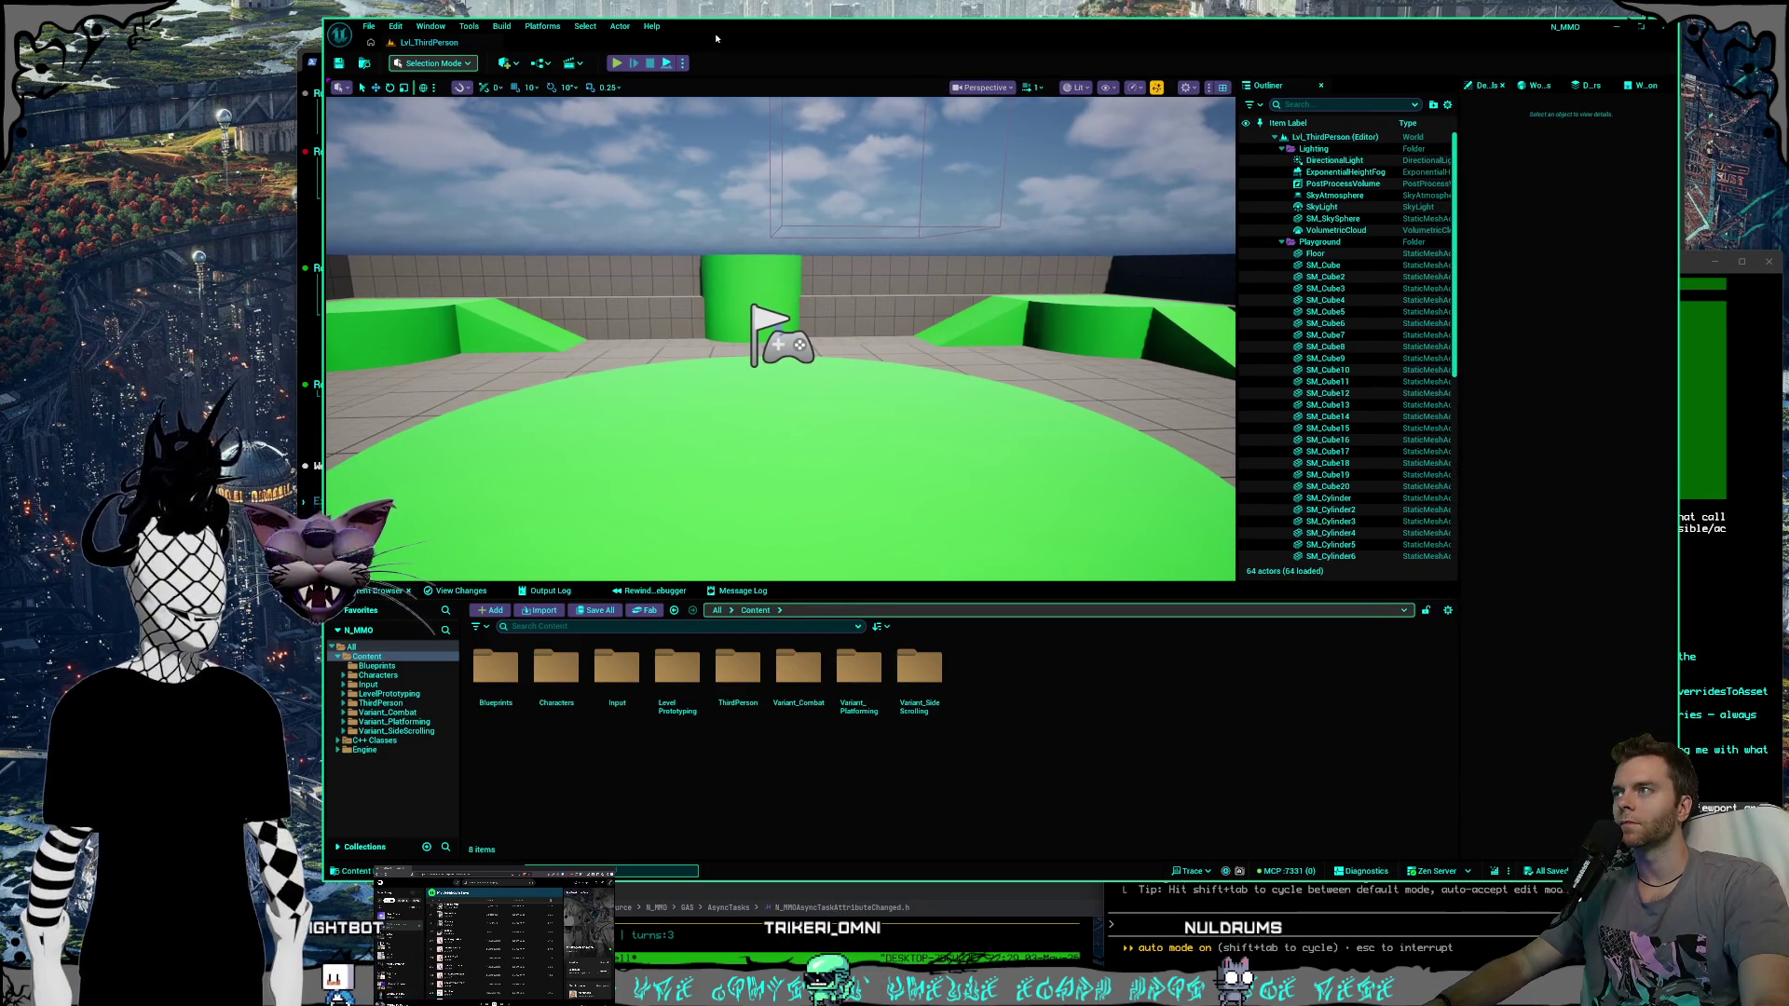
drag(717, 38, 712, 40)
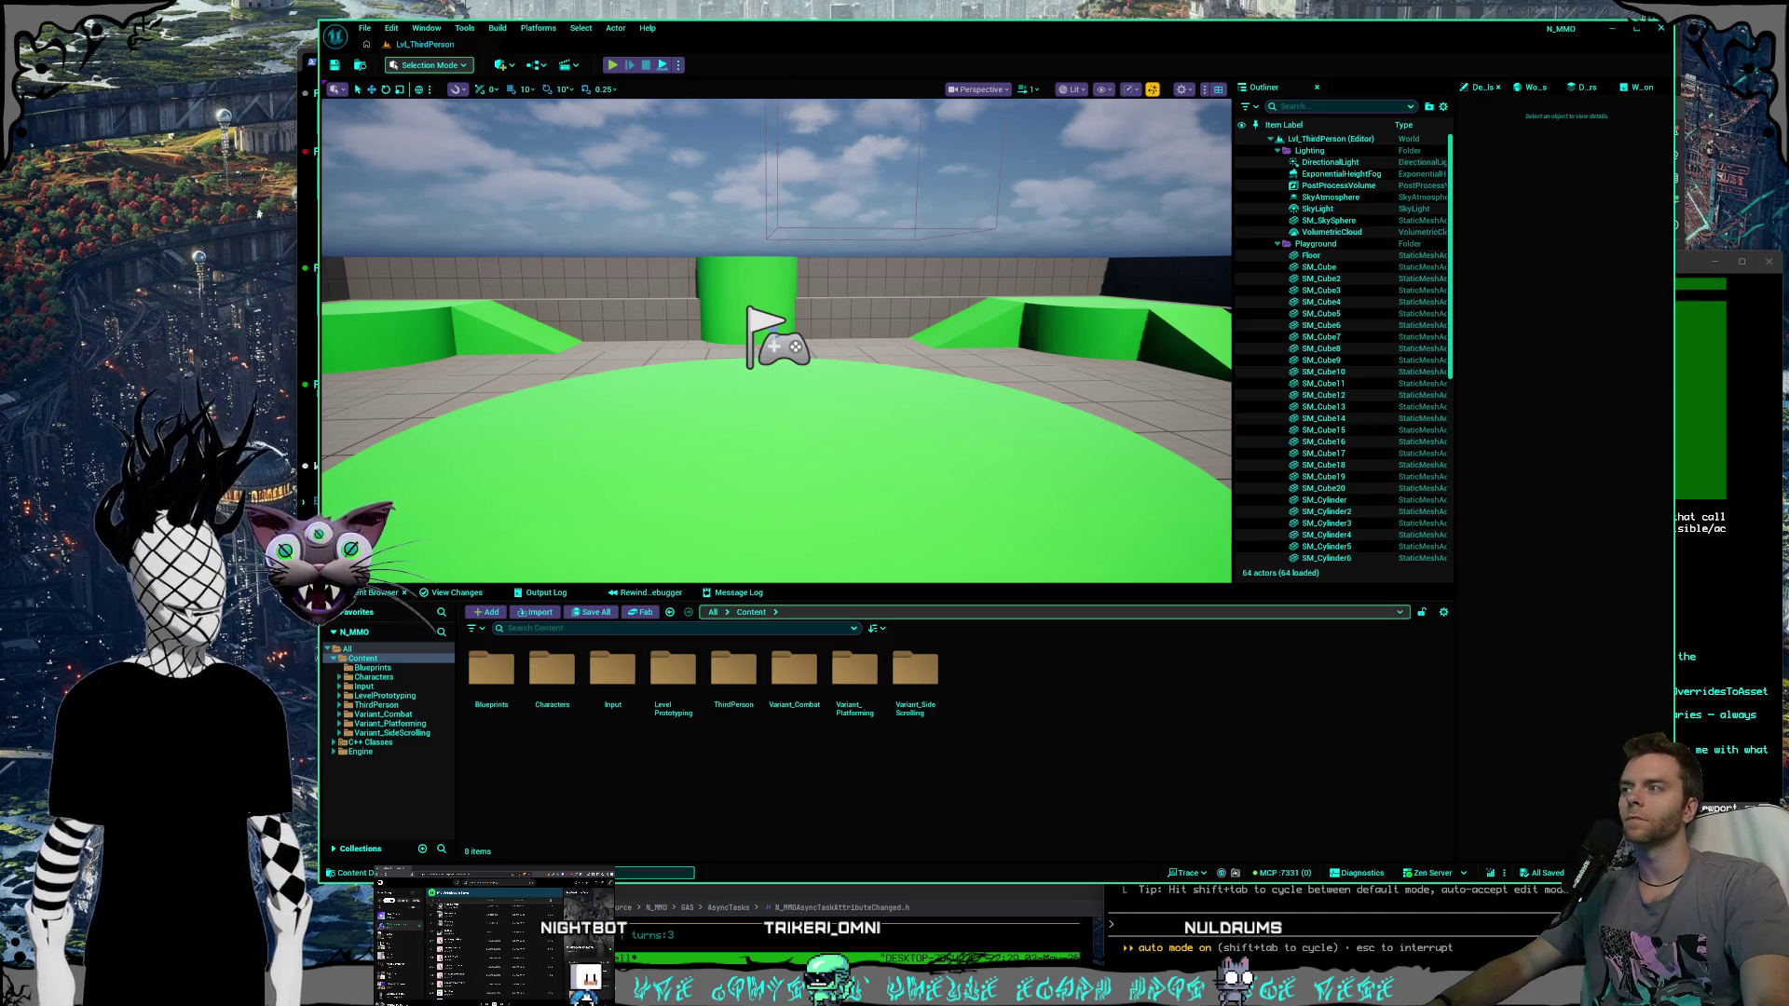
right_click(191, 352)
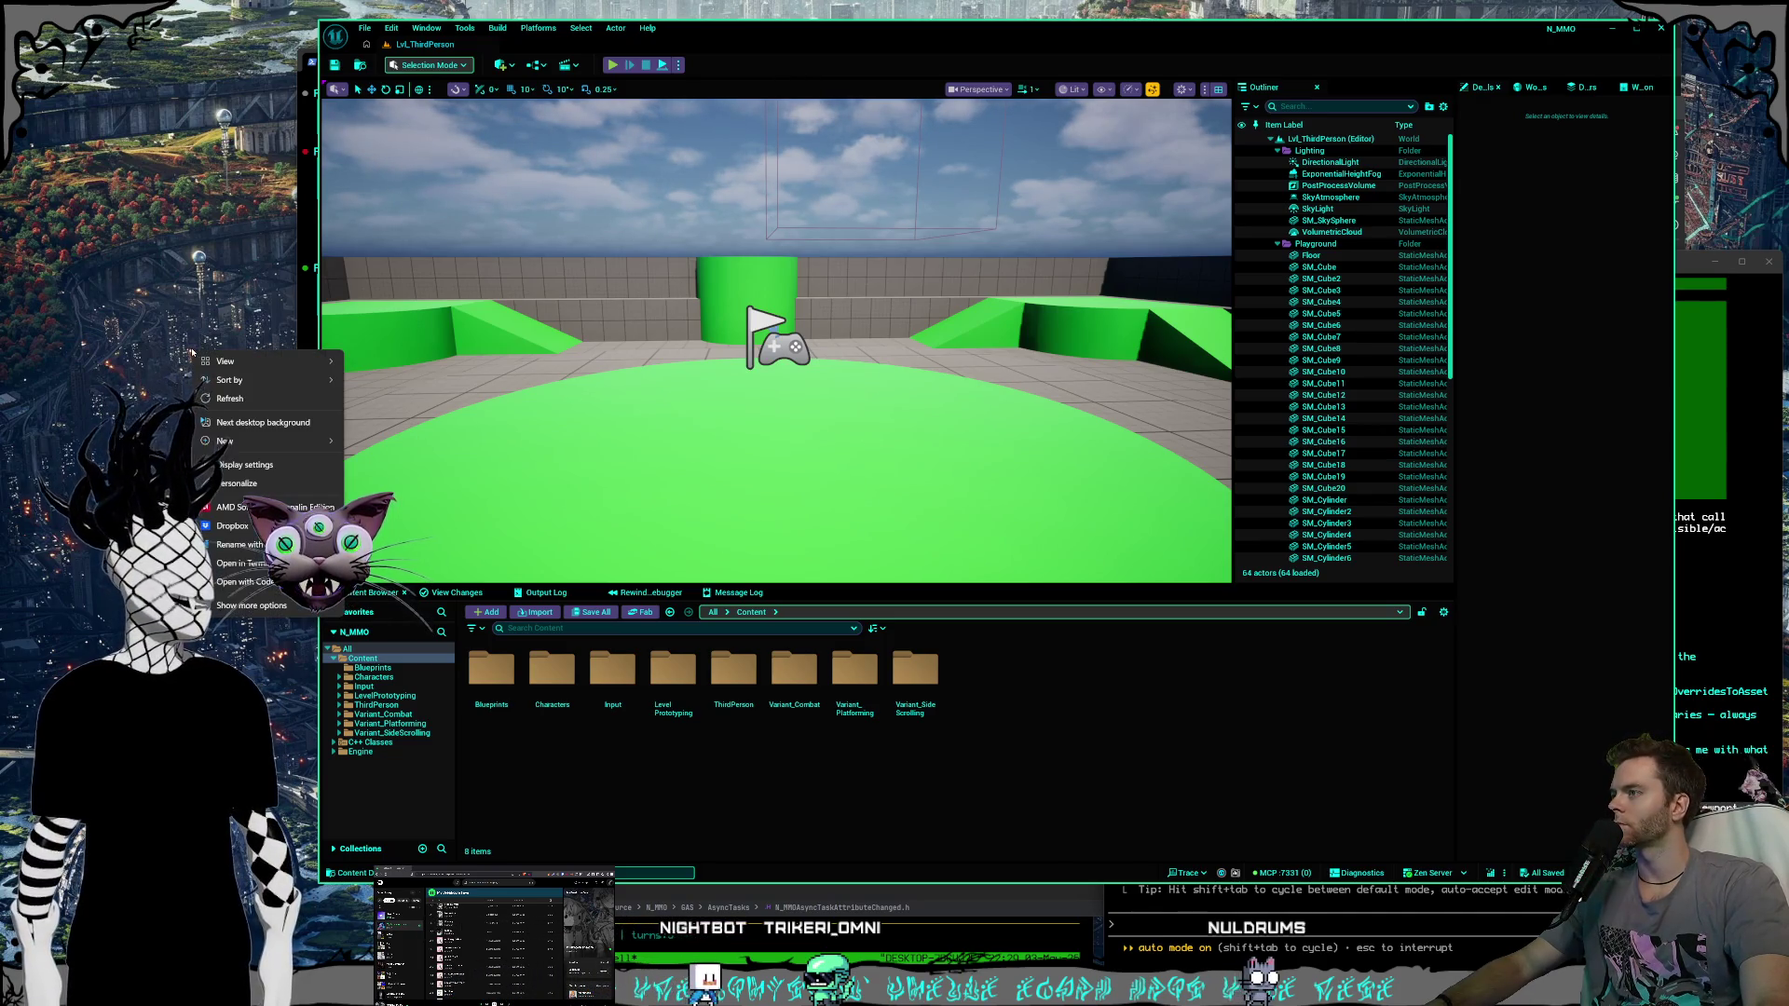
Change the desktop background type from slideshow to Solid color in Personalize > Background.
click(244, 483)
click(876, 411)
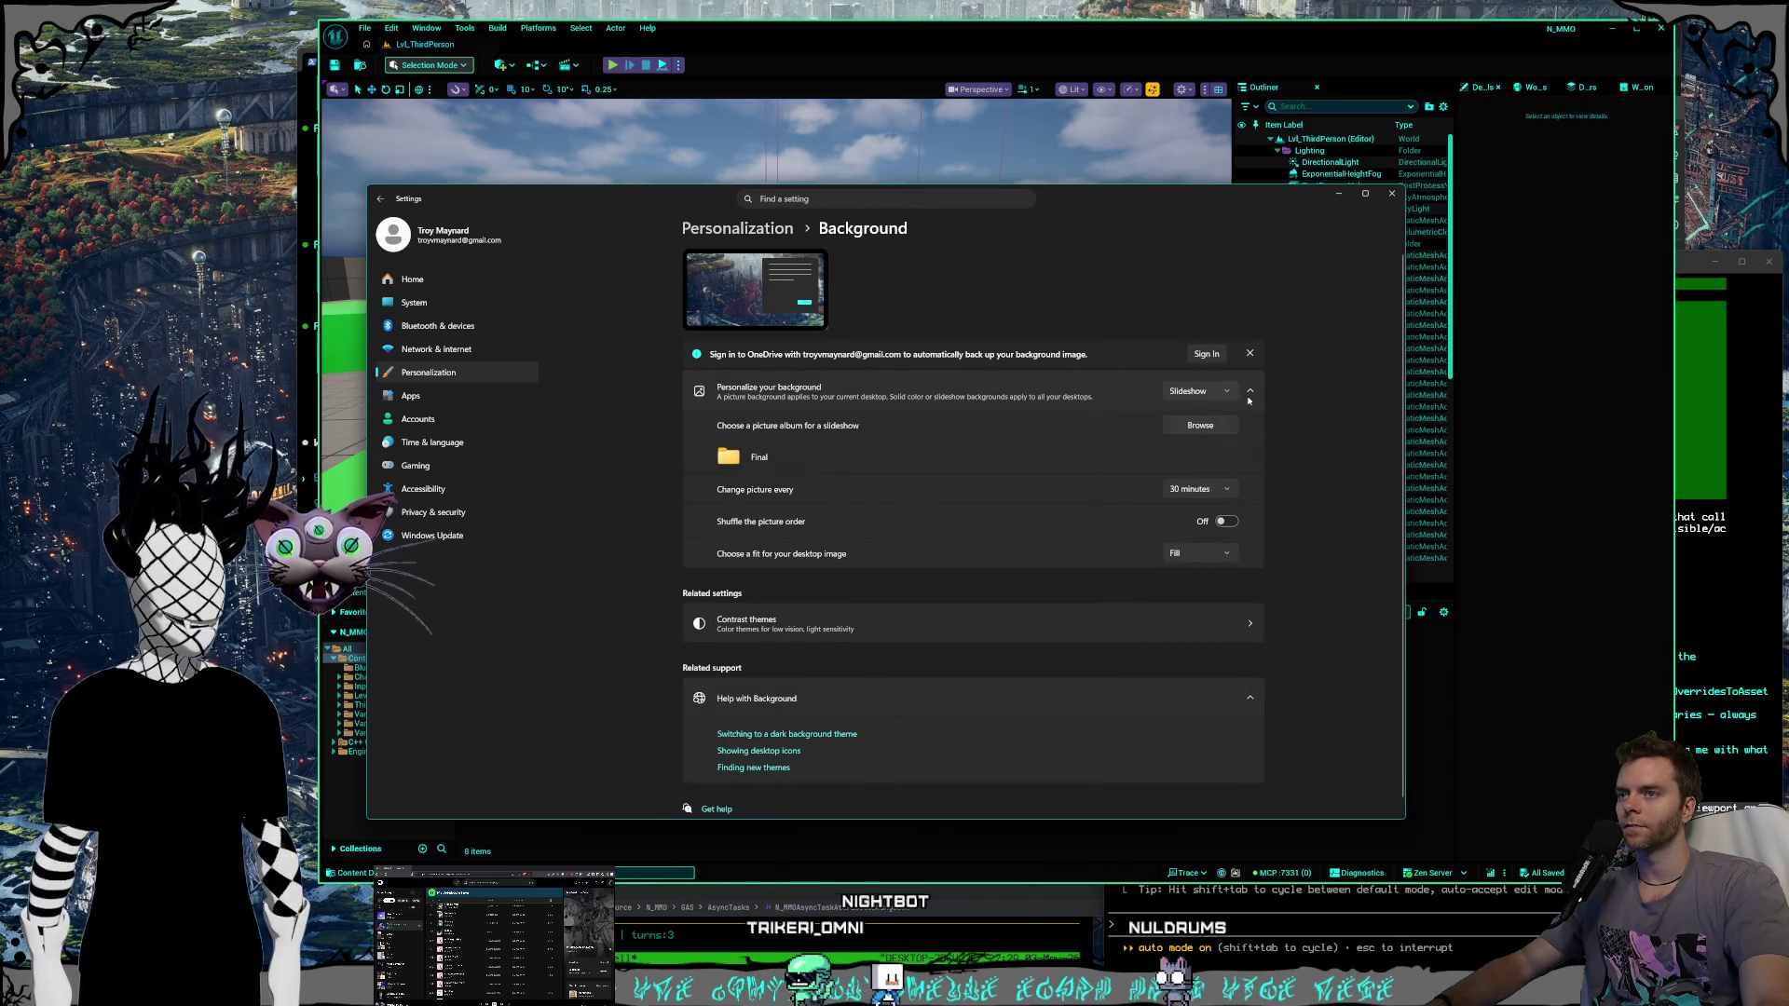
click(1191, 426)
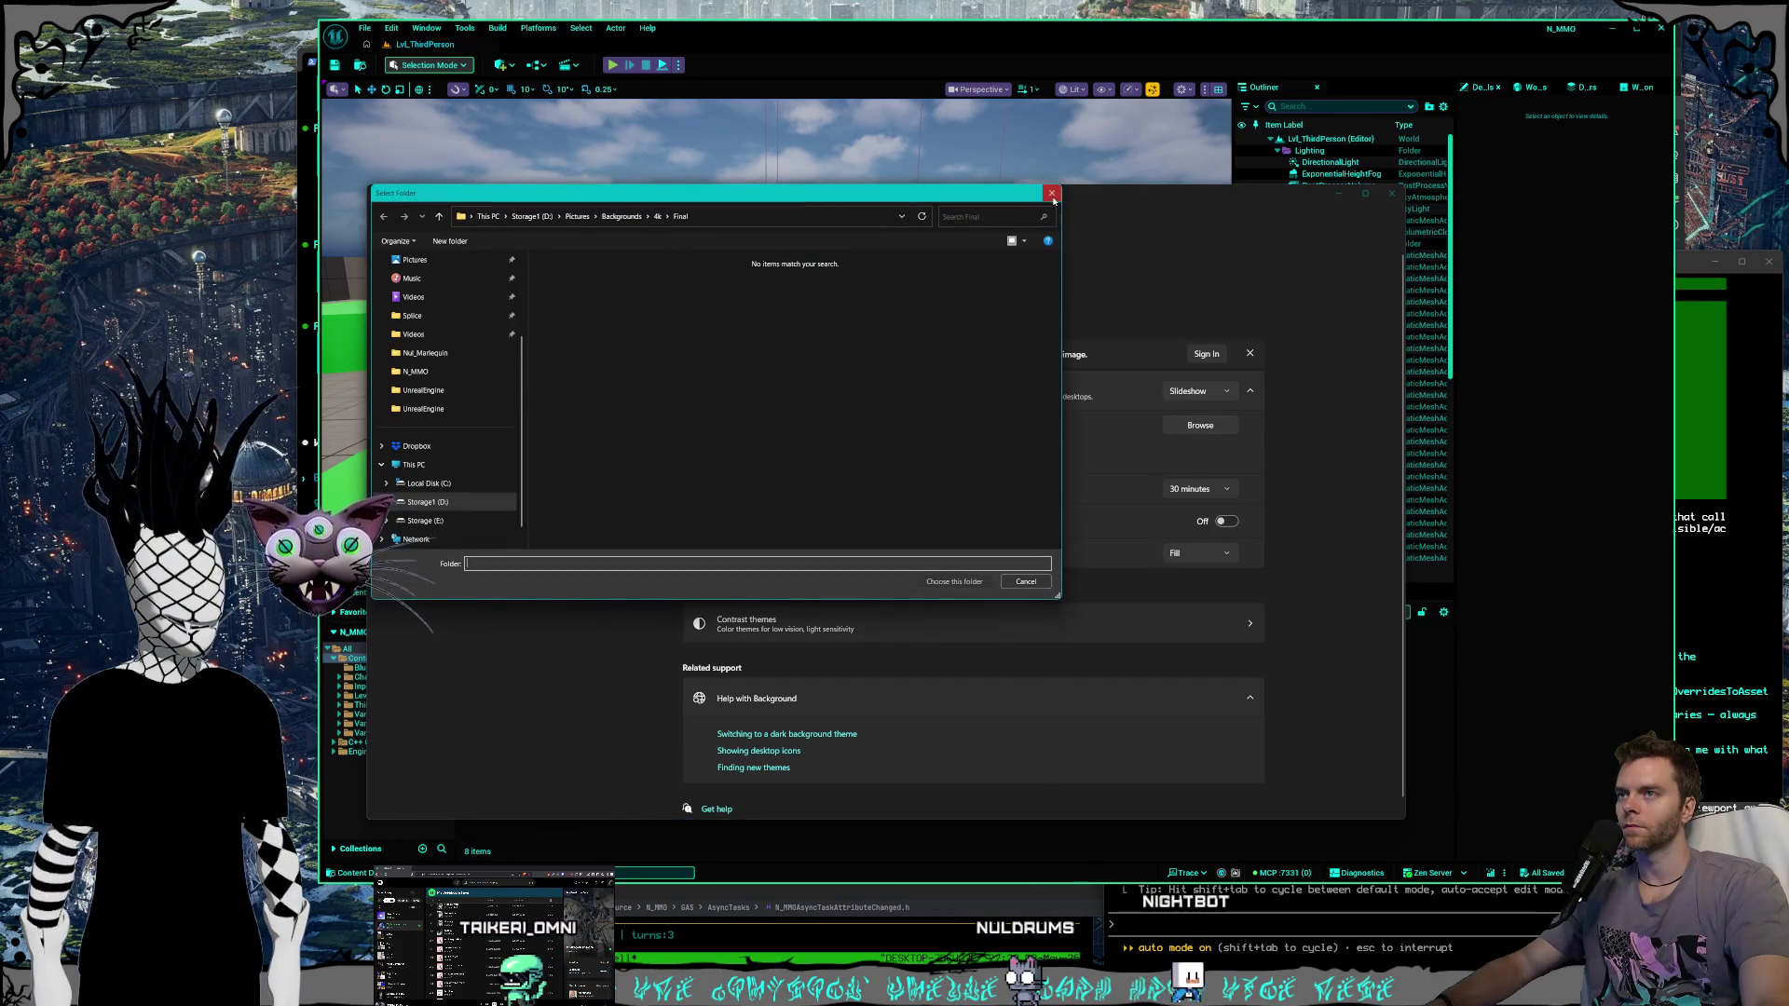
click(954, 582)
click(1200, 391)
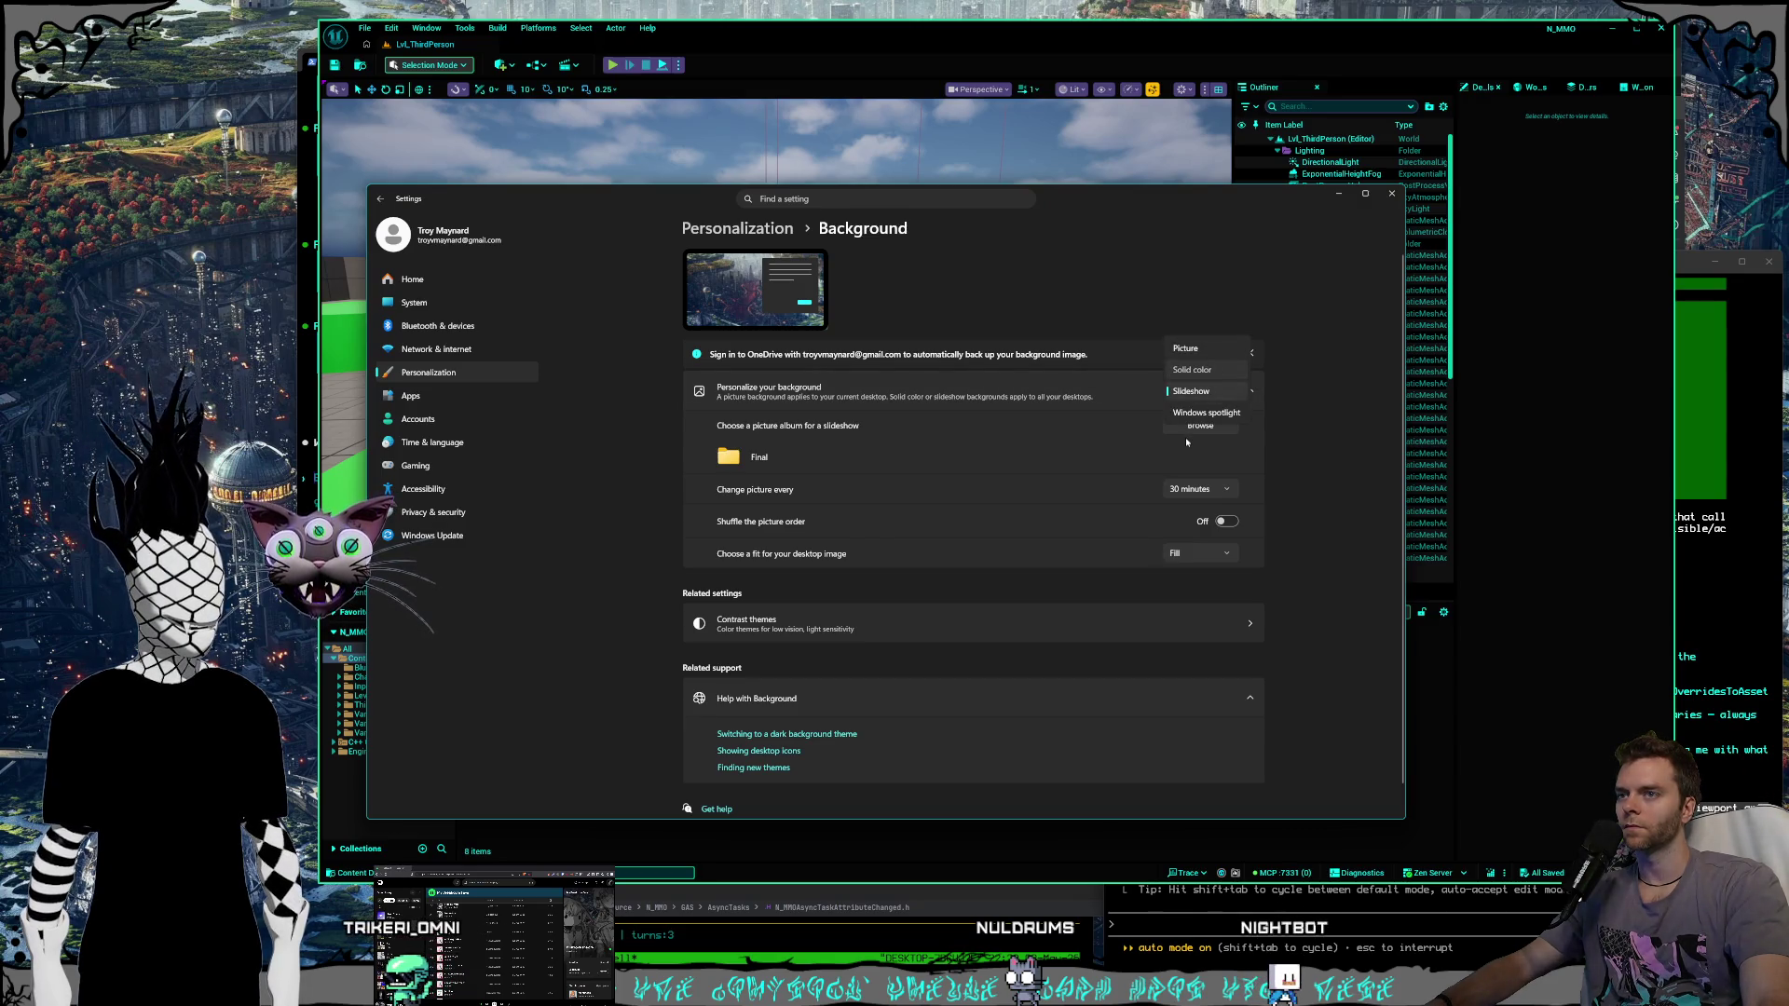
key(Up)
key(Return)
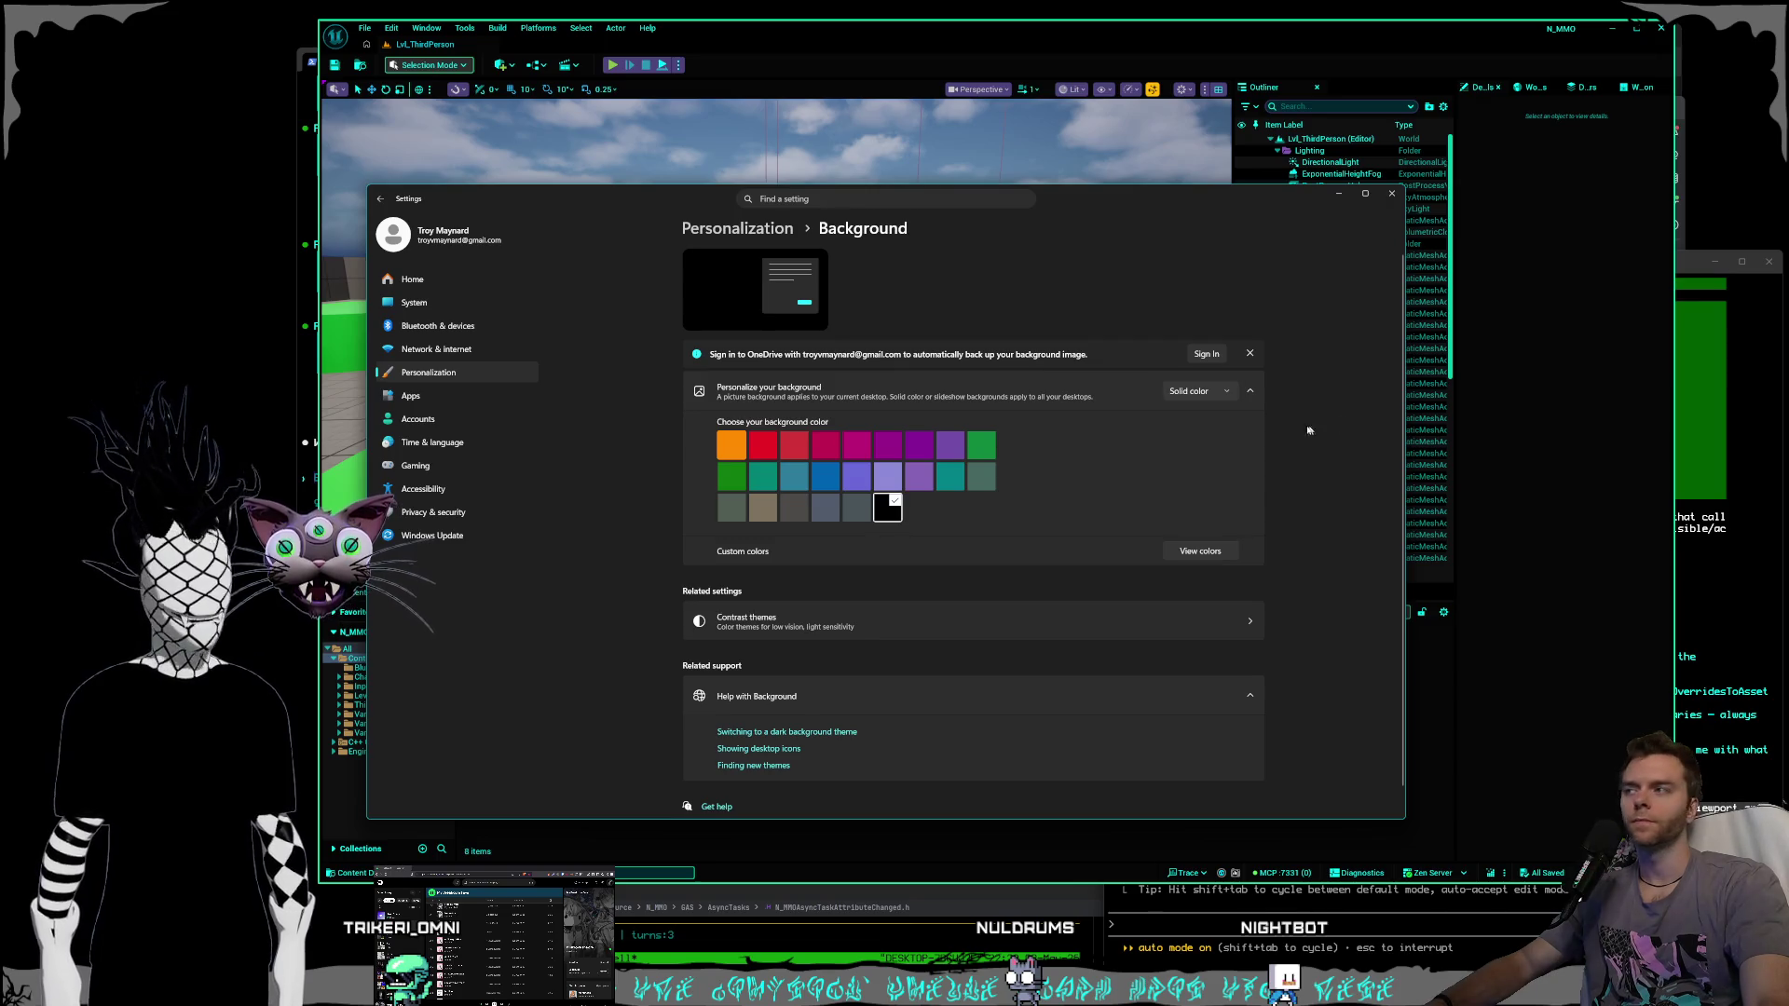
Try Metal blue, Gray dark and teal, settle on Black, and close Settings.
click(833, 514)
click(833, 513)
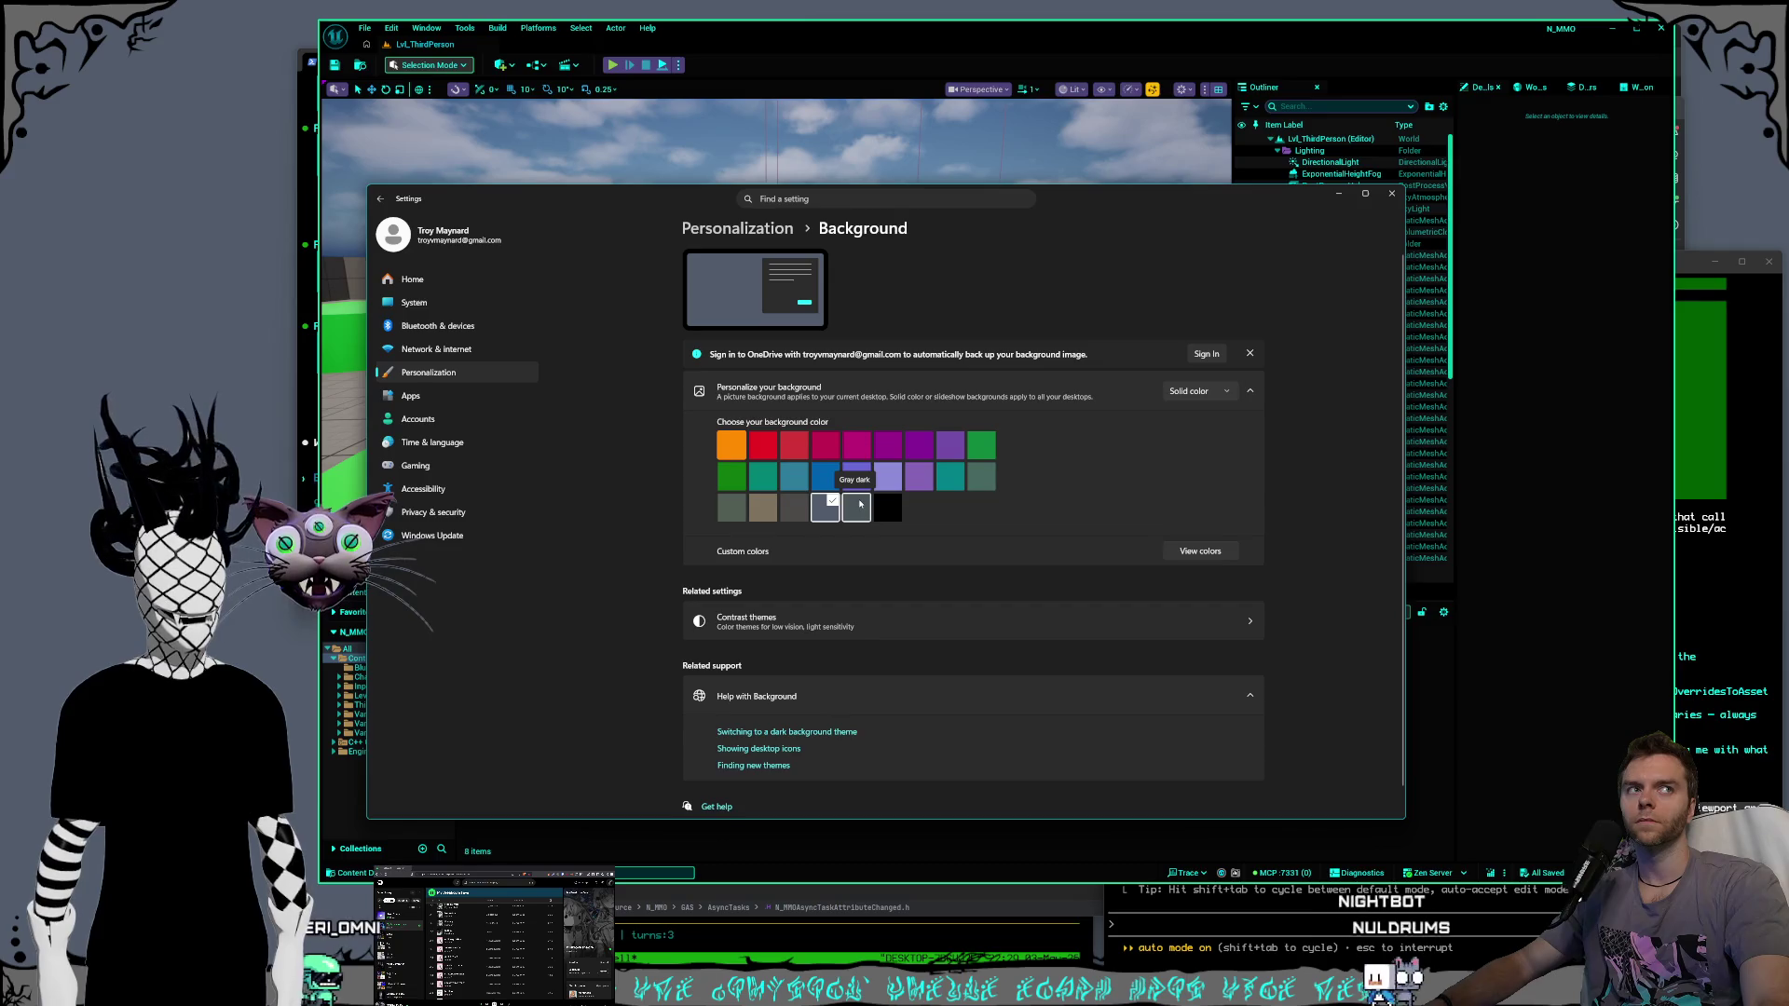
click(888, 508)
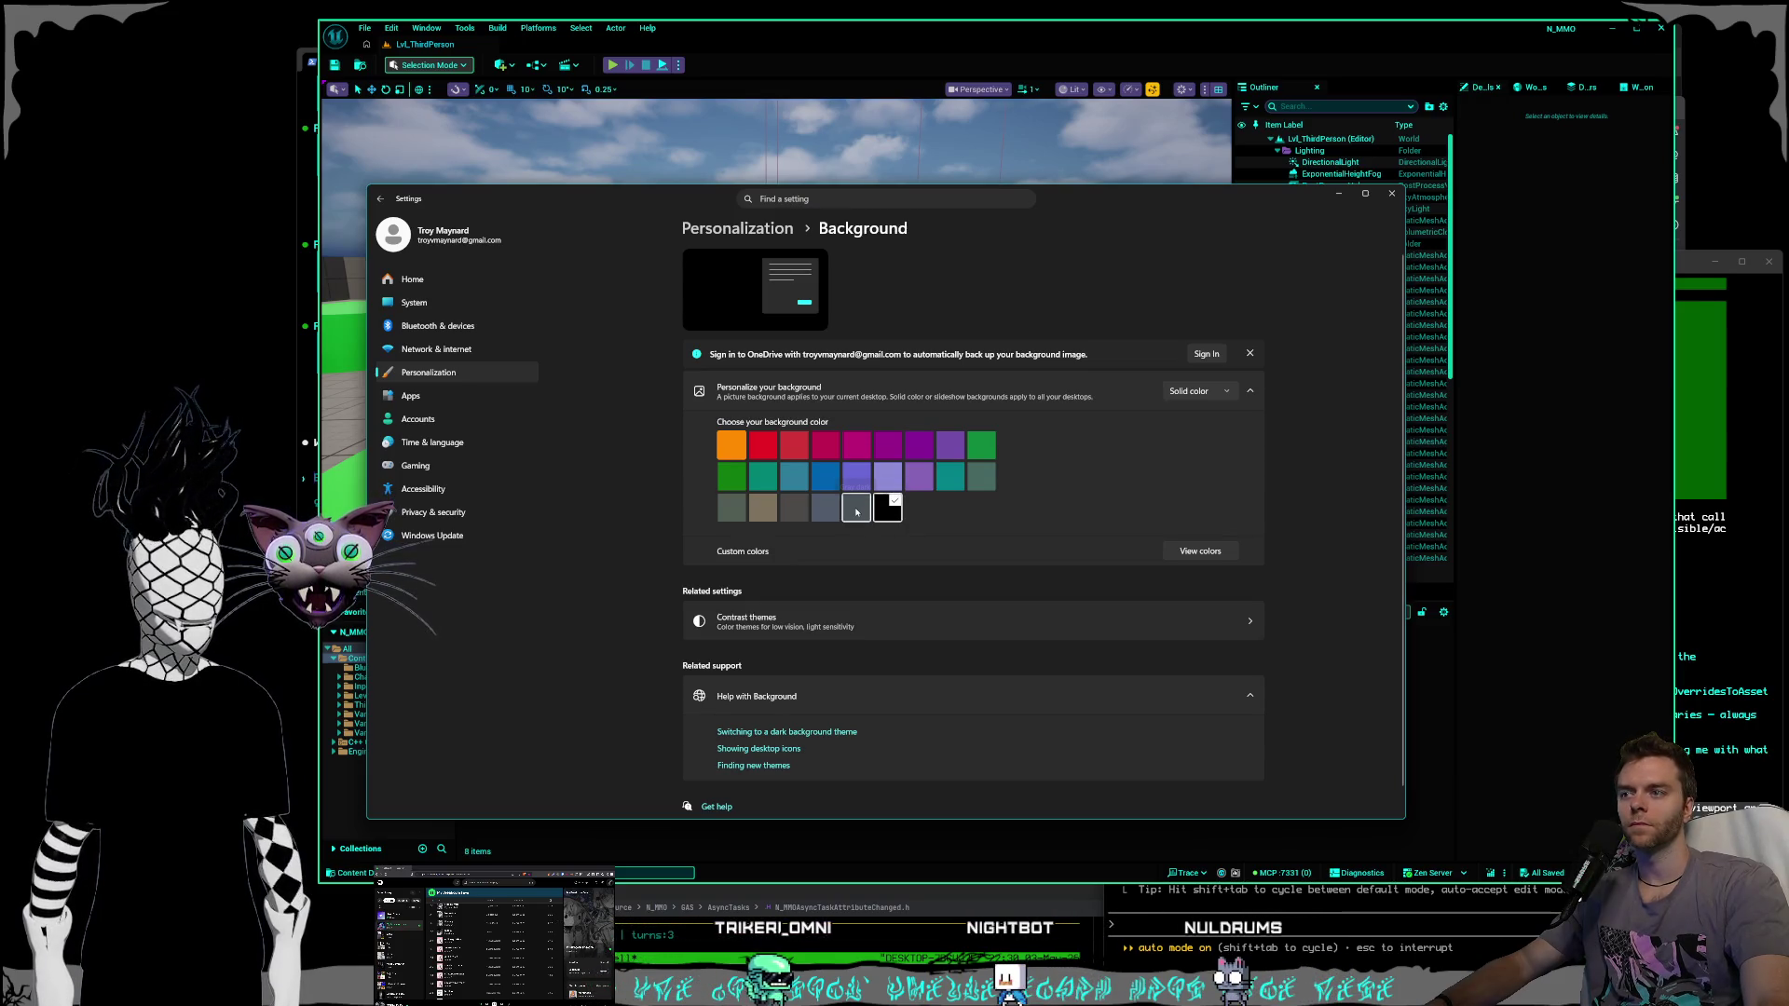
click(856, 510)
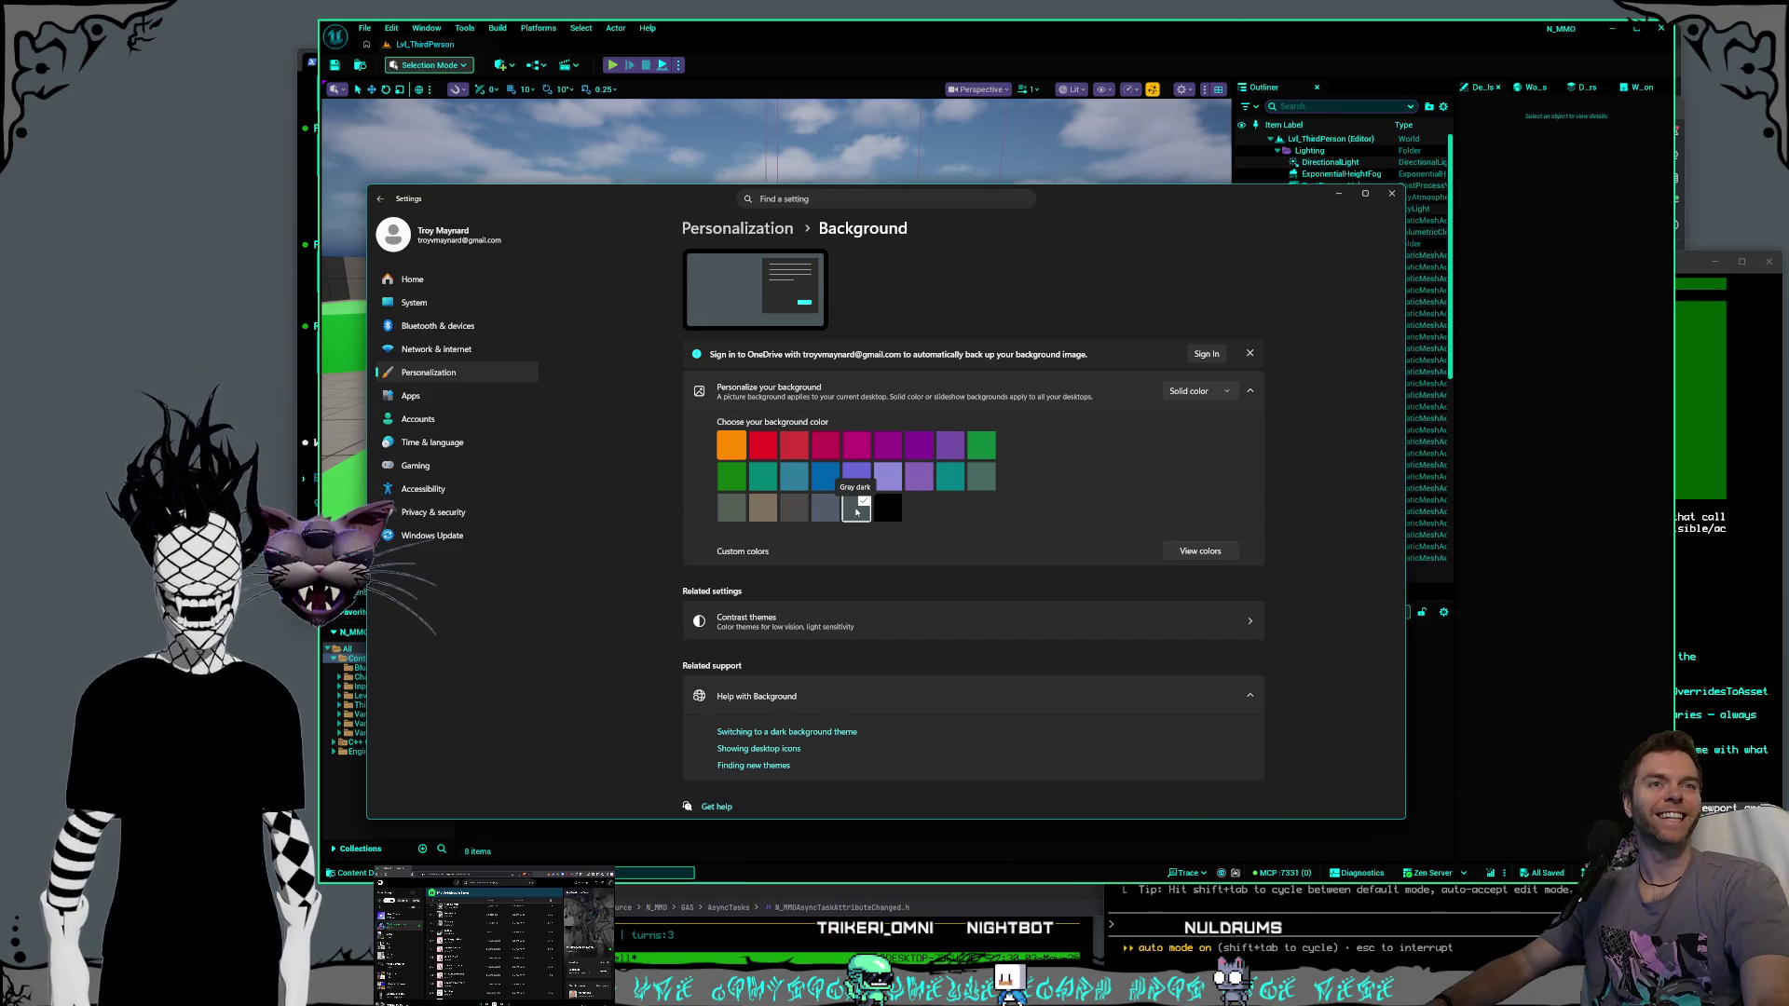
click(816, 511)
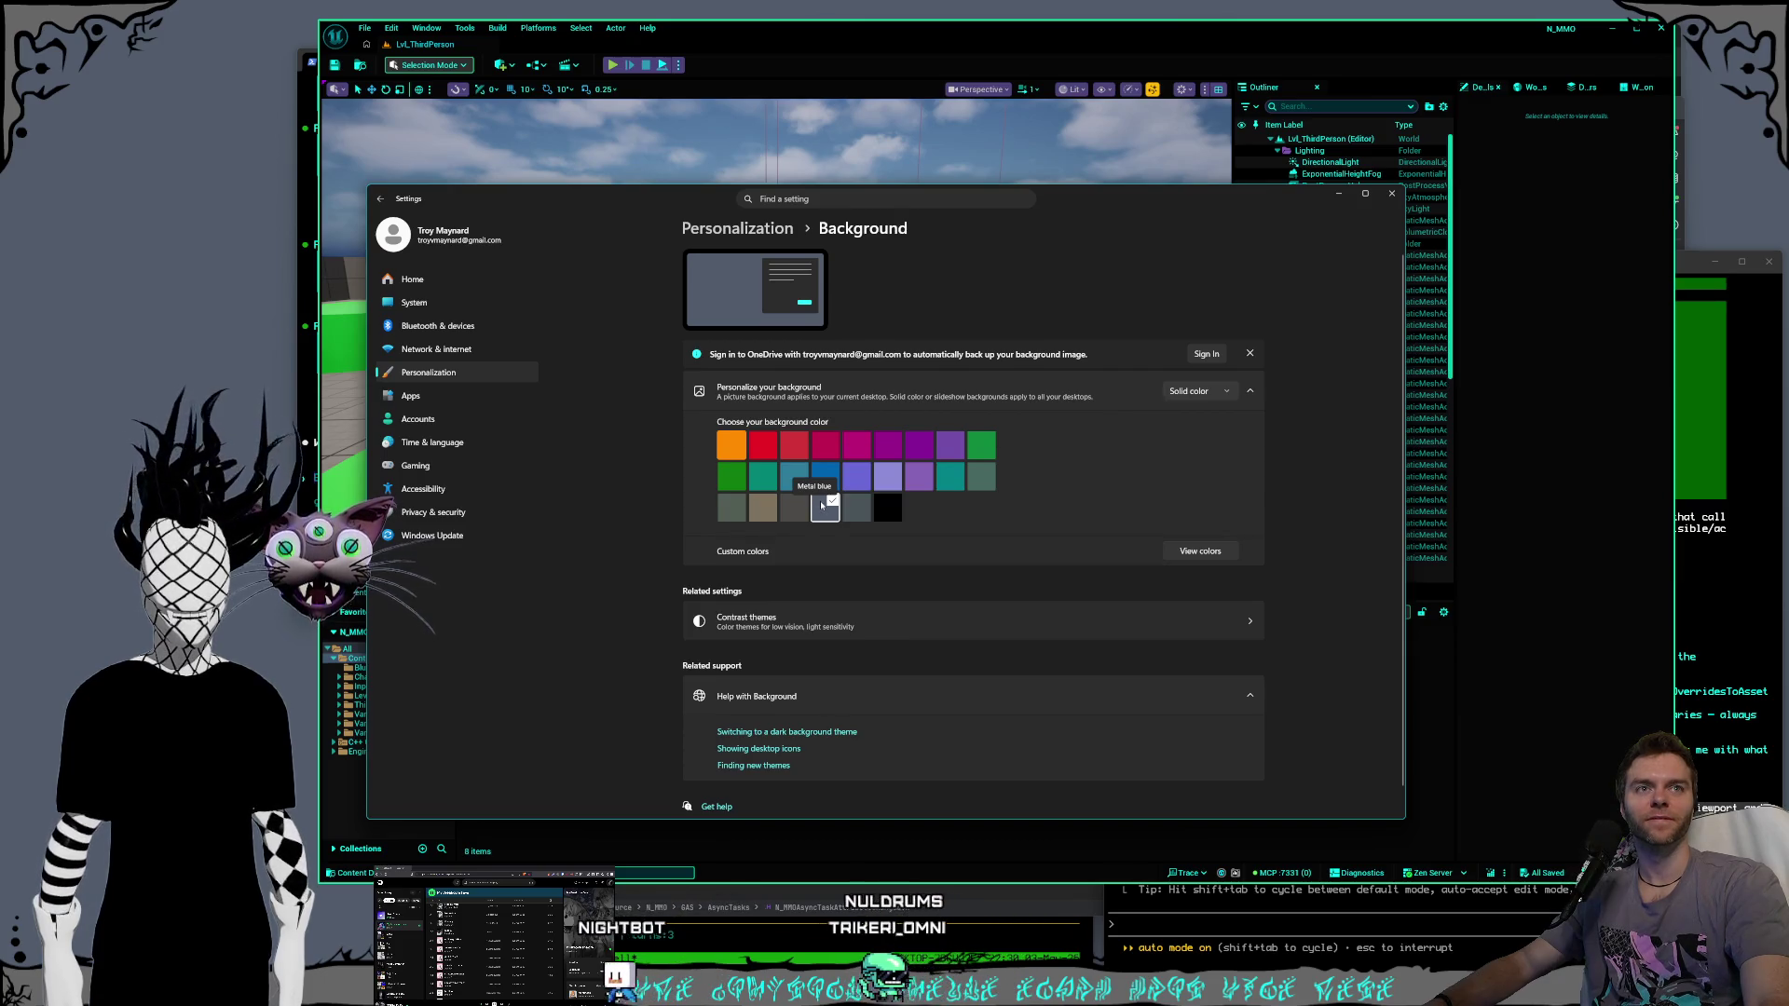
click(846, 509)
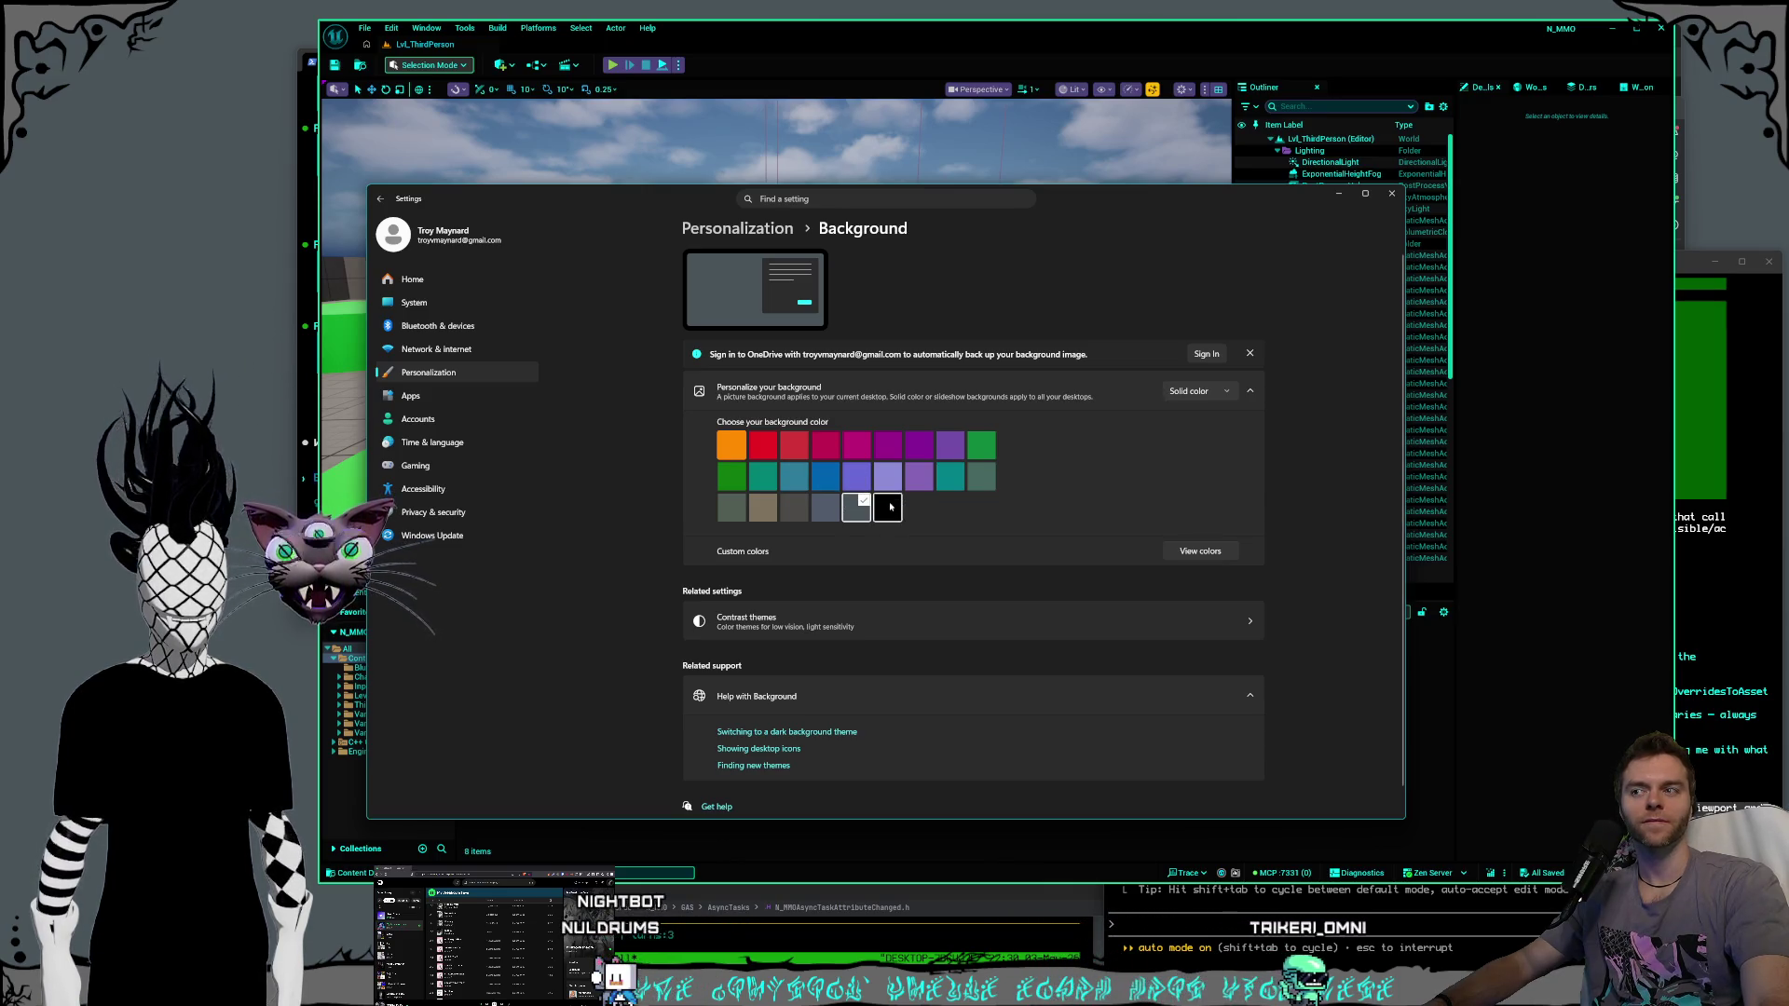
click(953, 479)
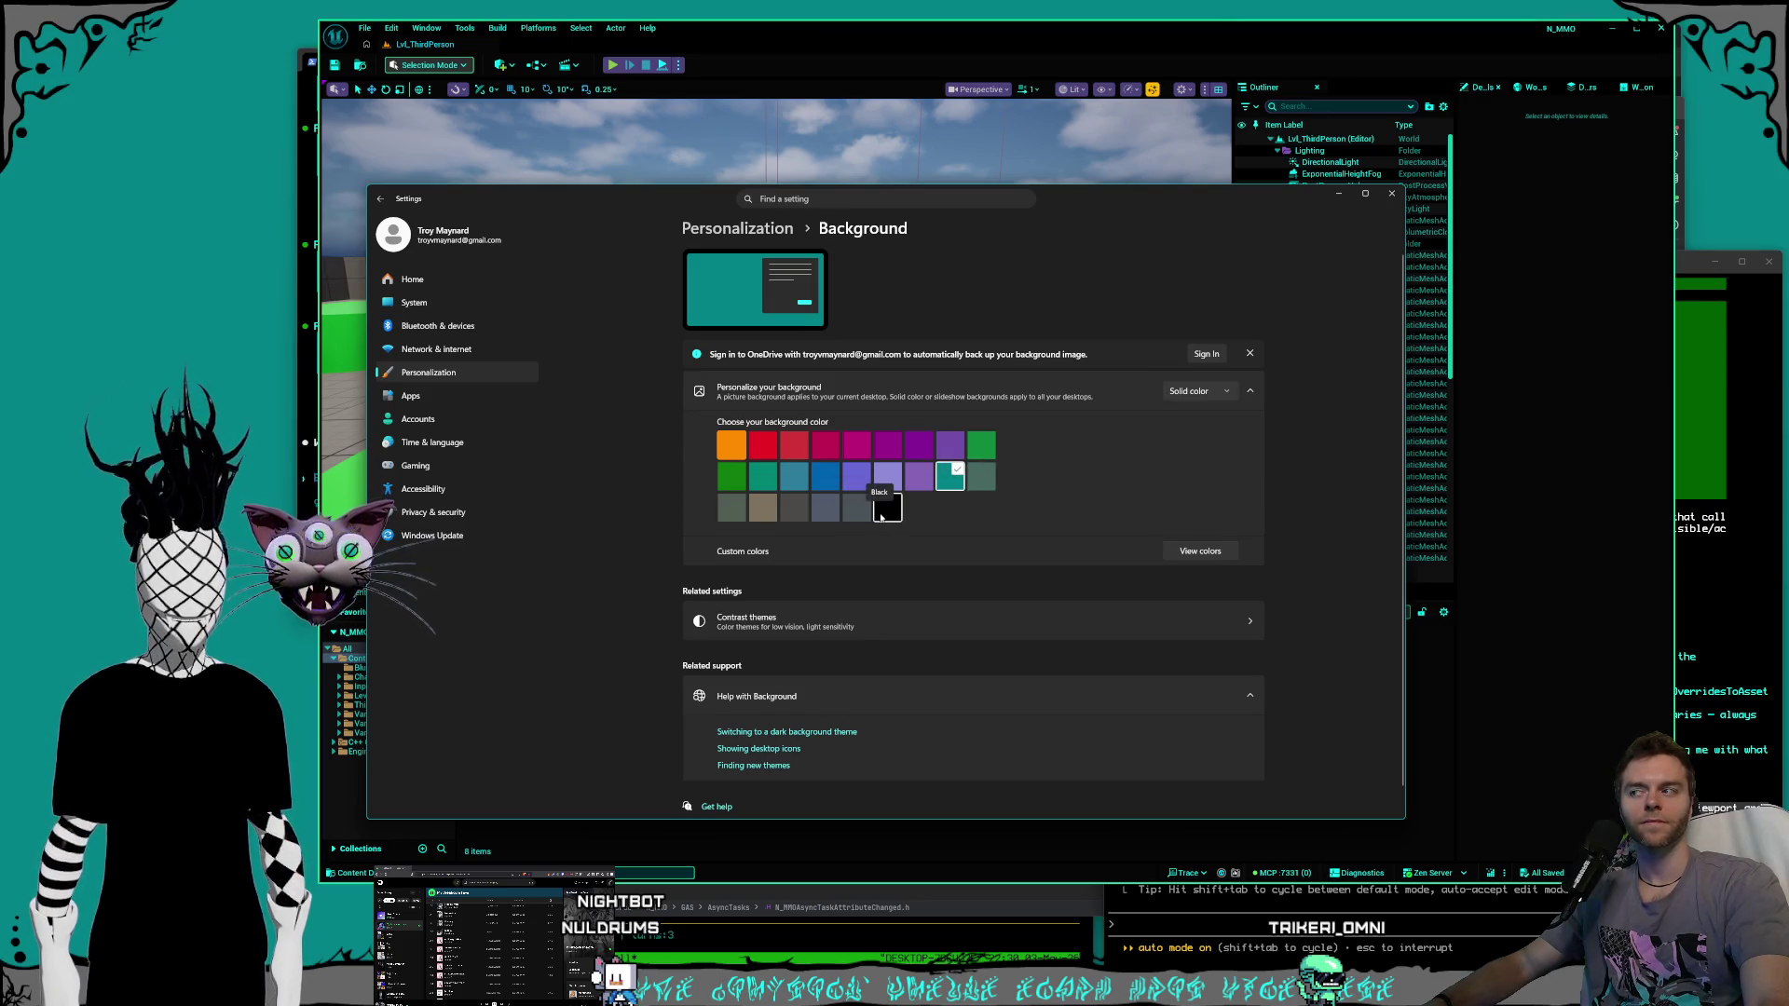
click(881, 518)
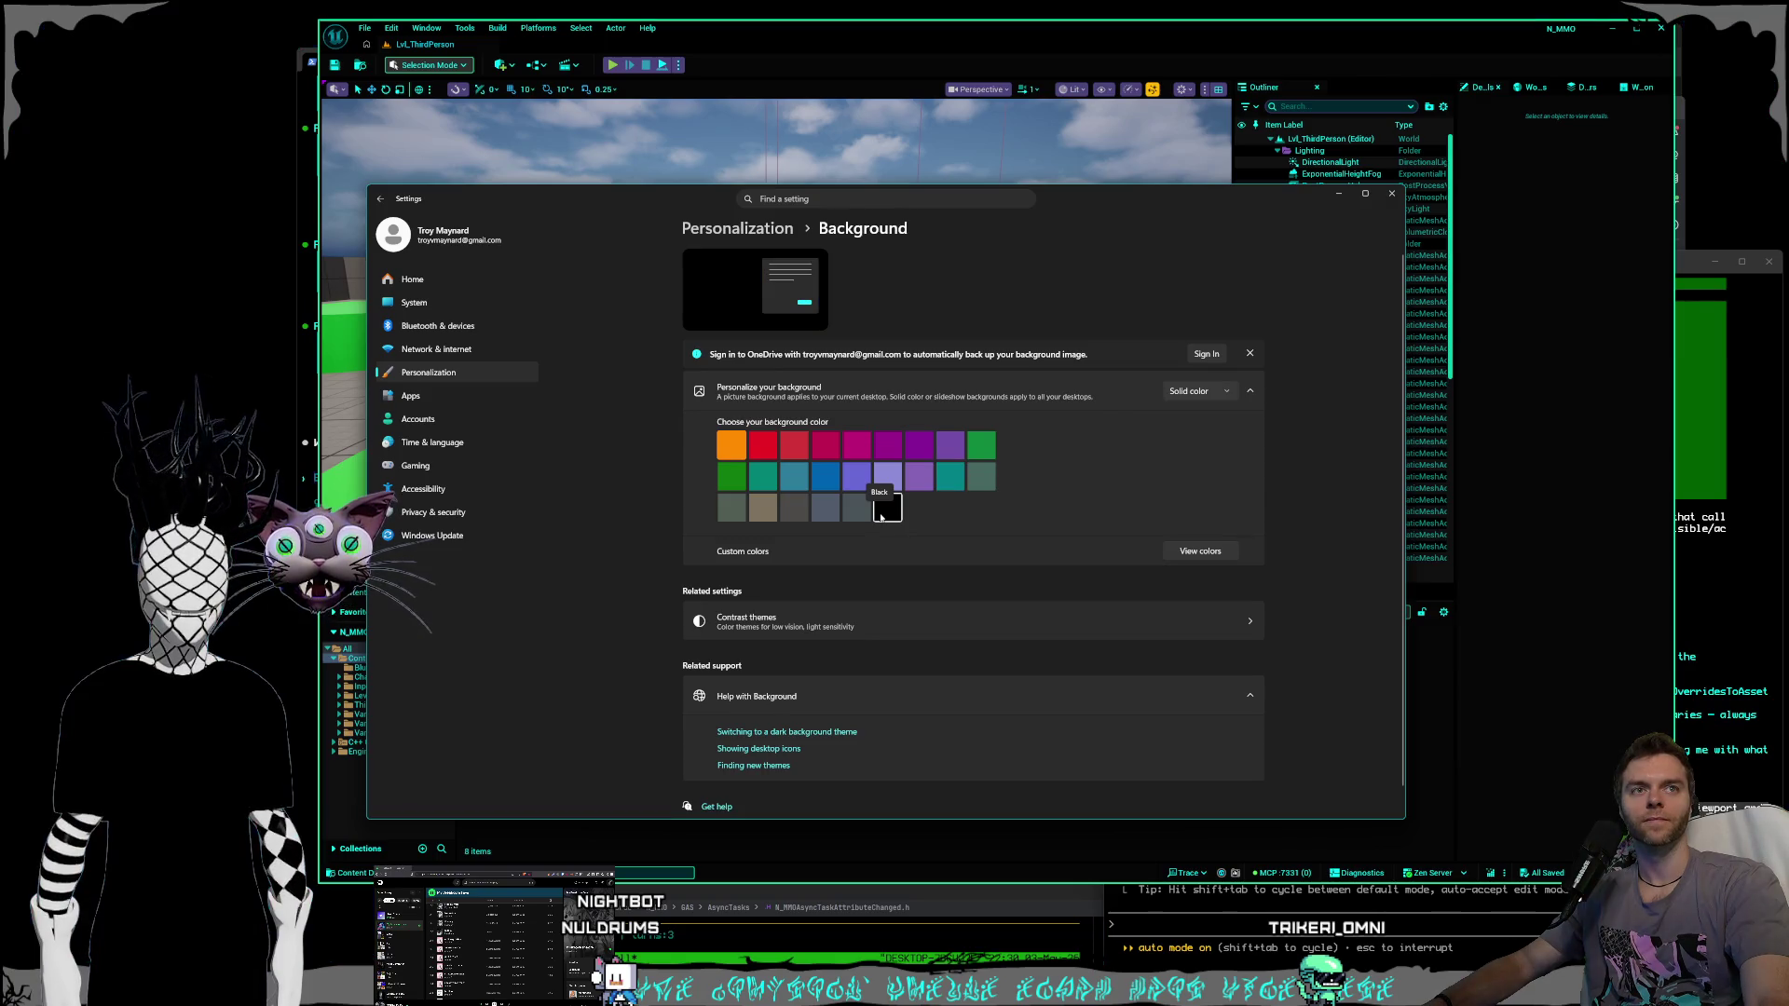
click(1391, 194)
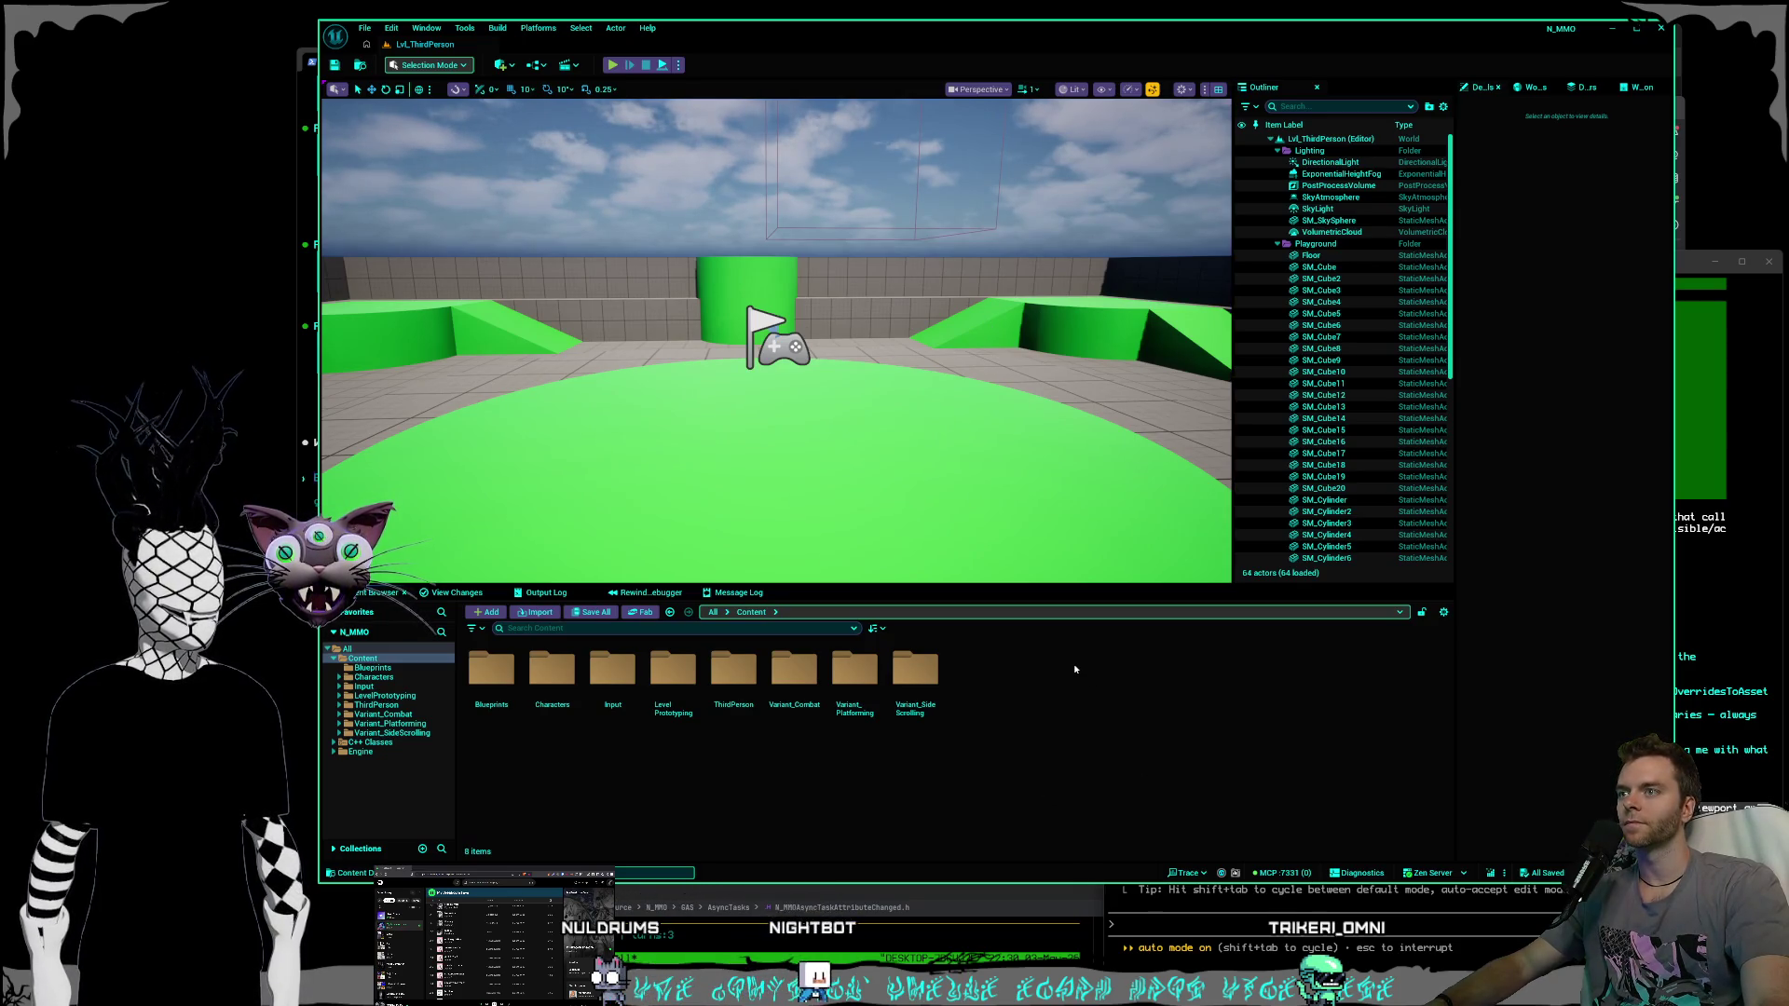
scroll(559, 111, down, 5)
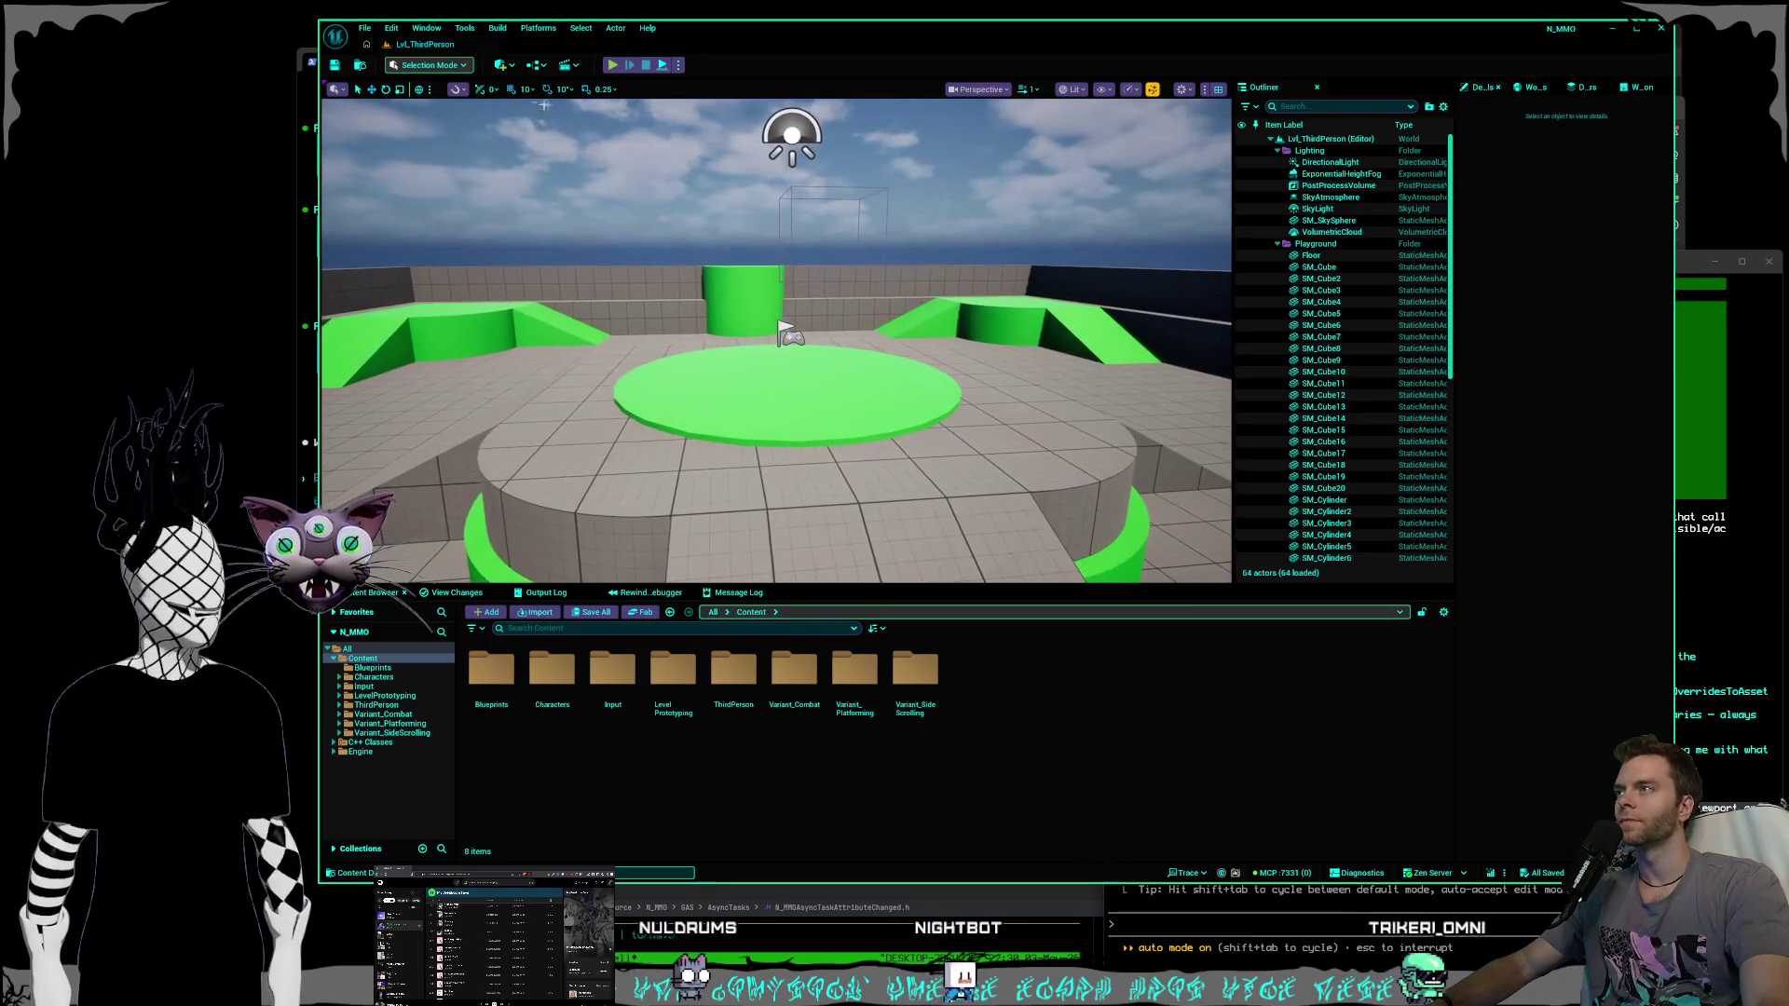
Browse the LevelPrototyping, Input and Blueprints folders, then return to the top-level Content folder.
click(674, 723)
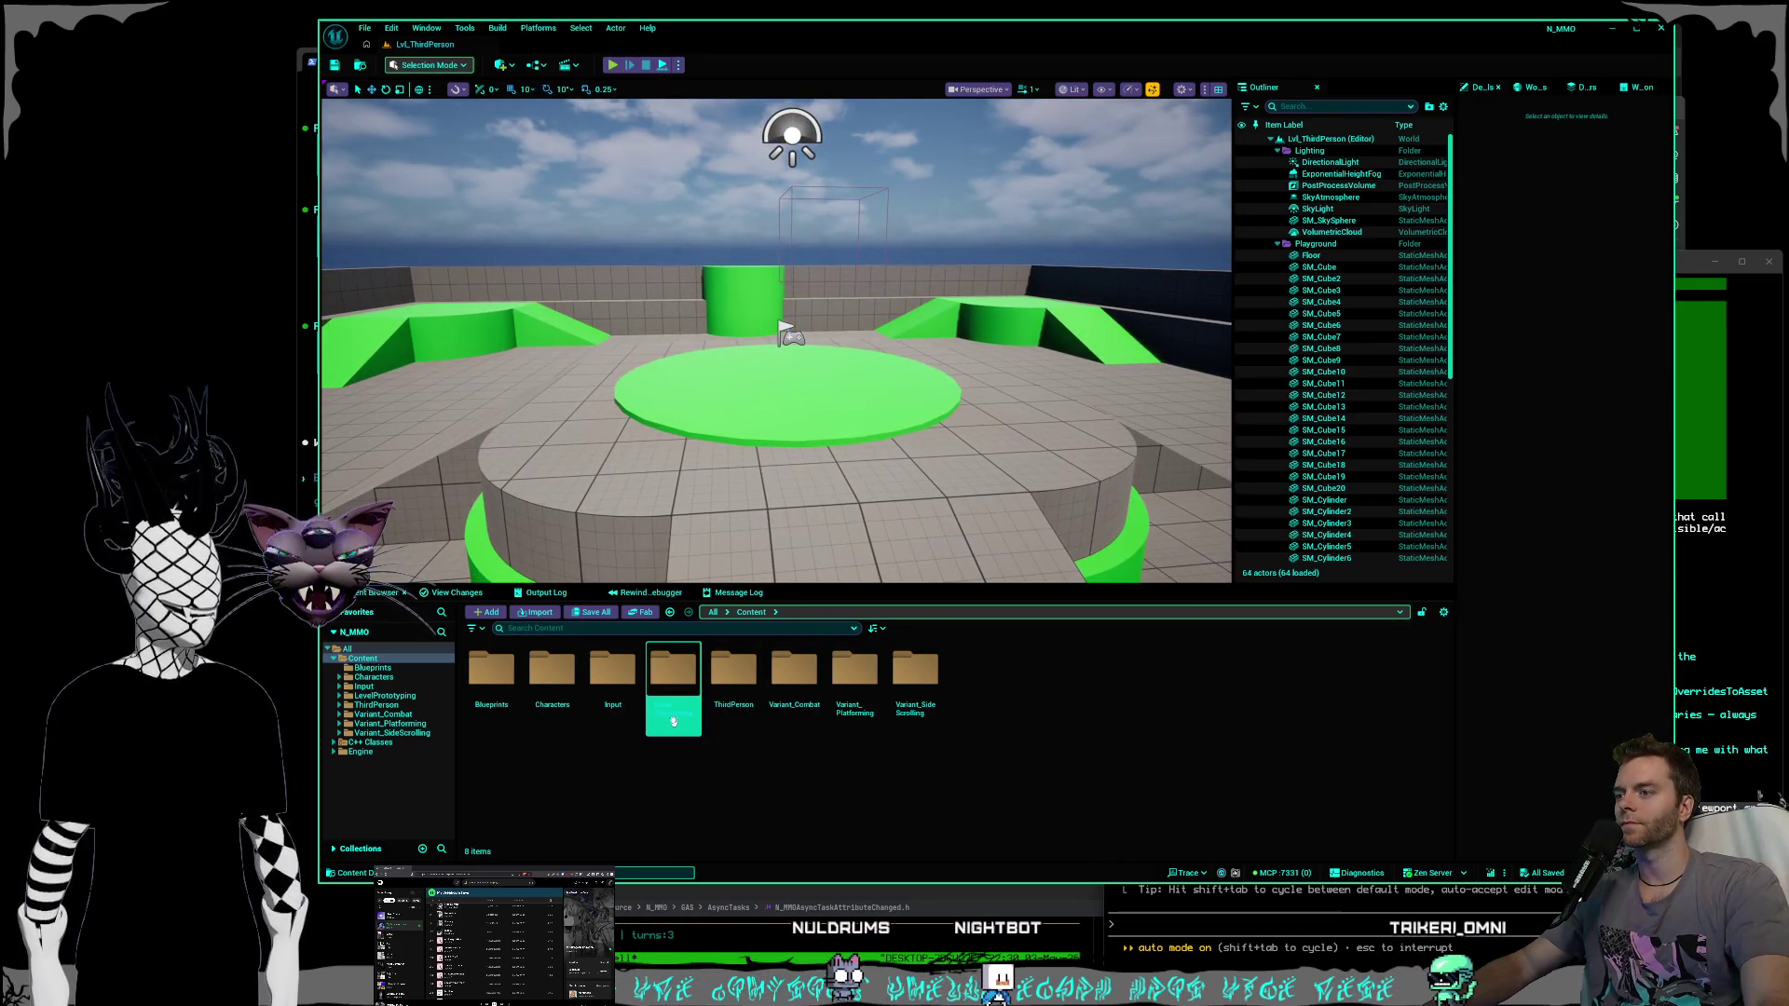
double_click(673, 724)
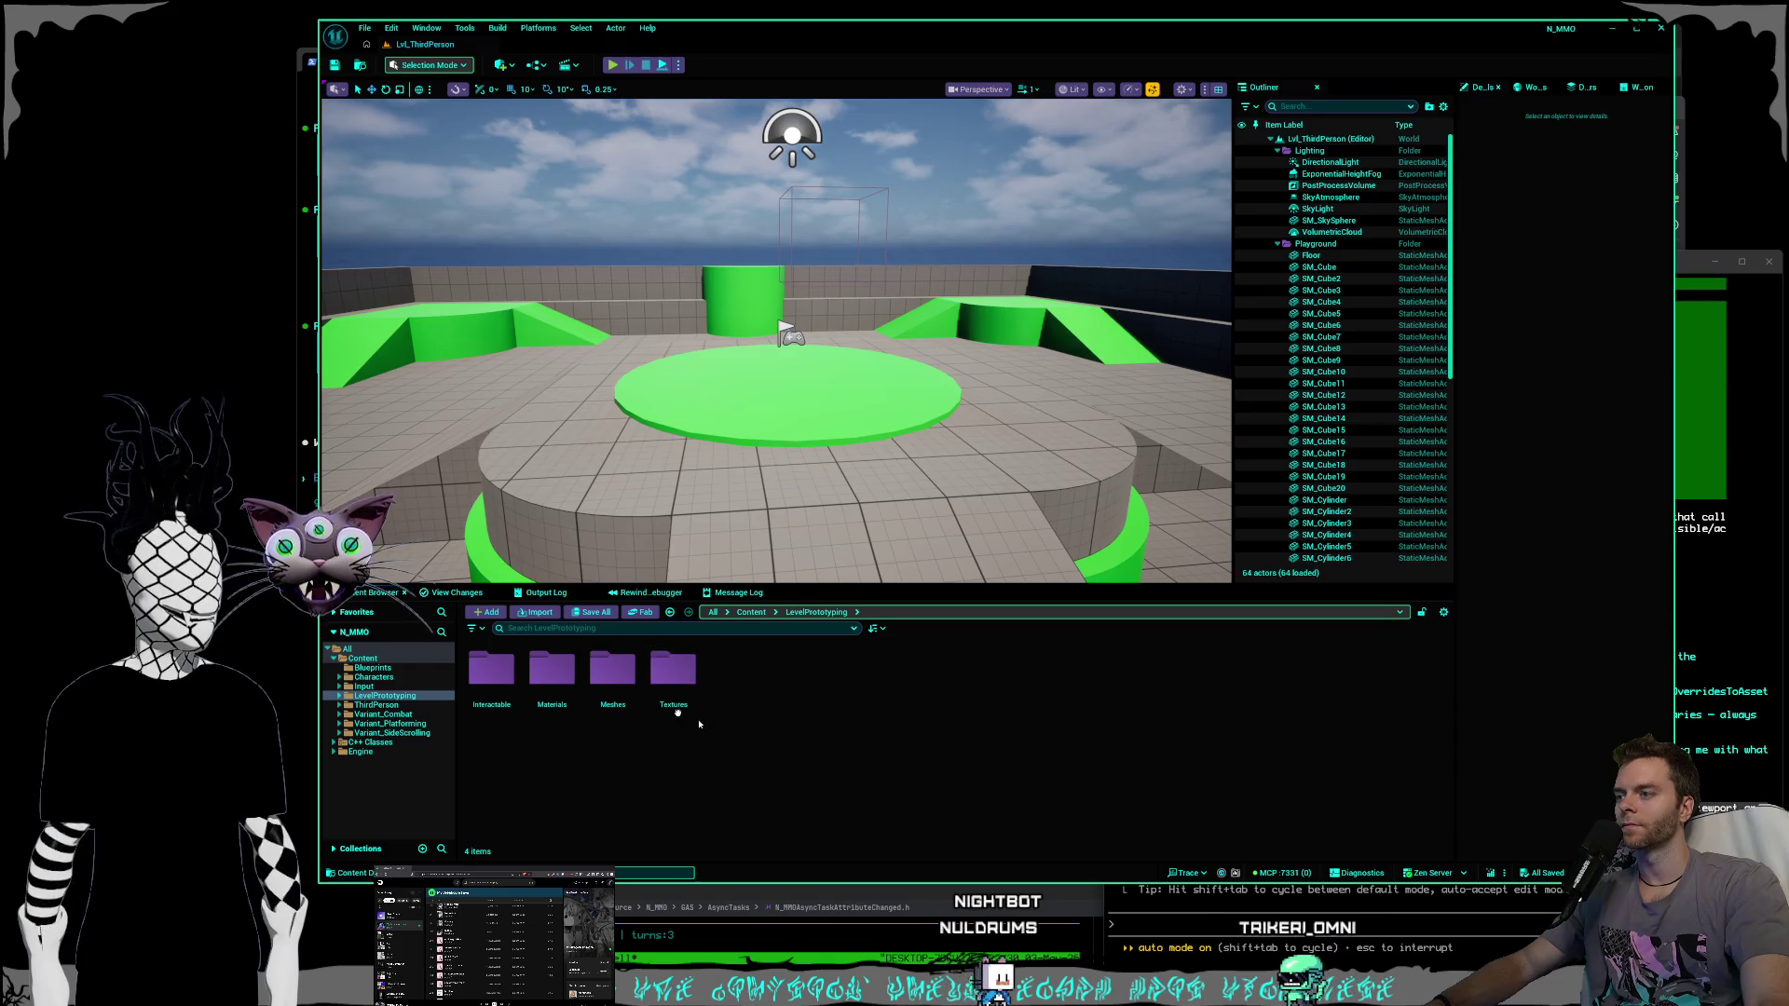
click(364, 687)
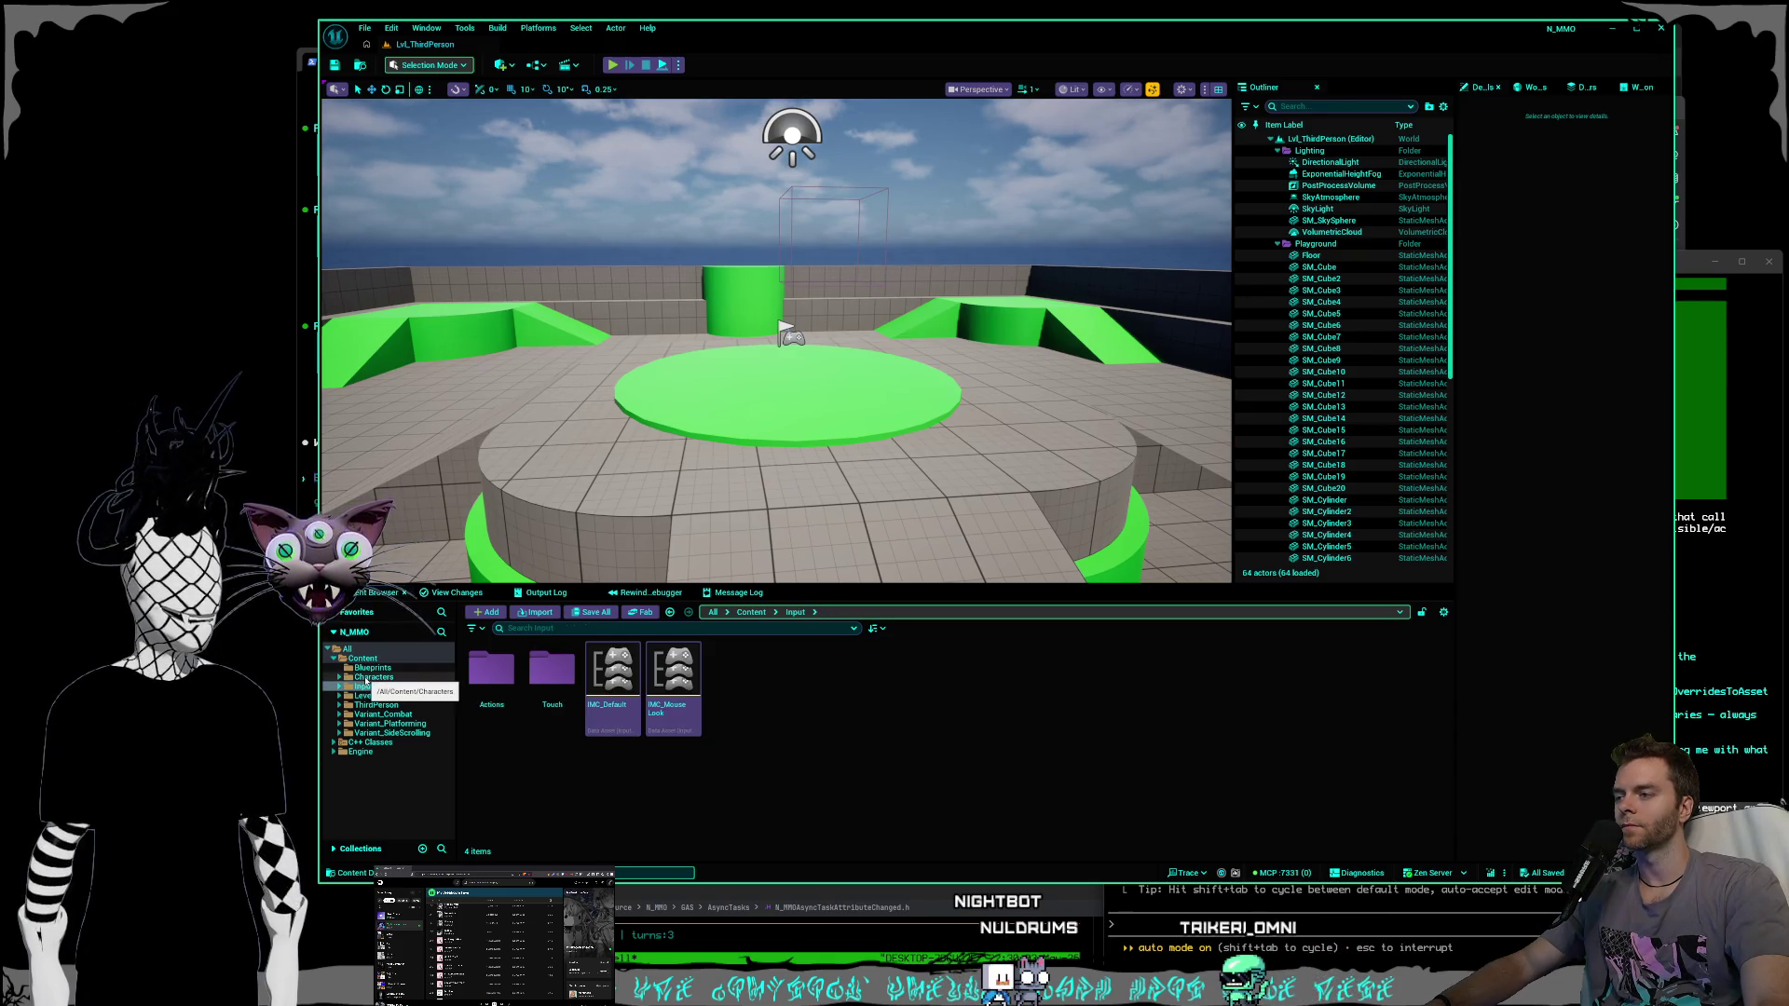
click(366, 679)
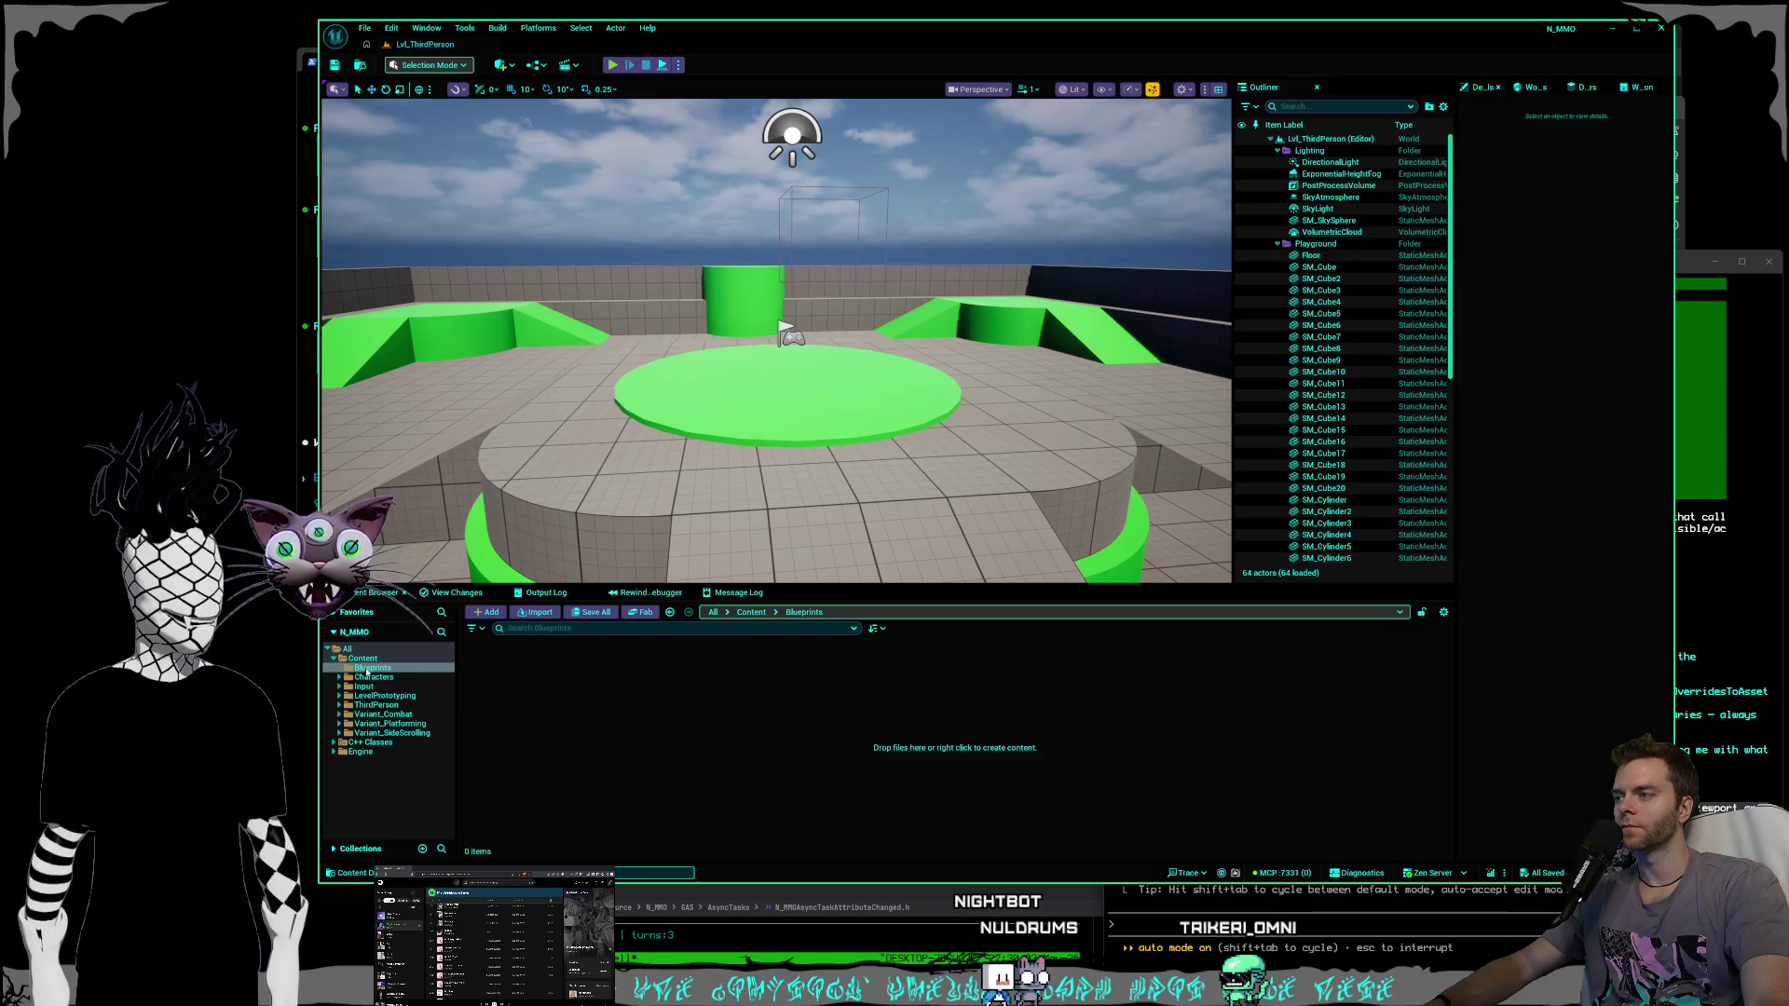
click(366, 686)
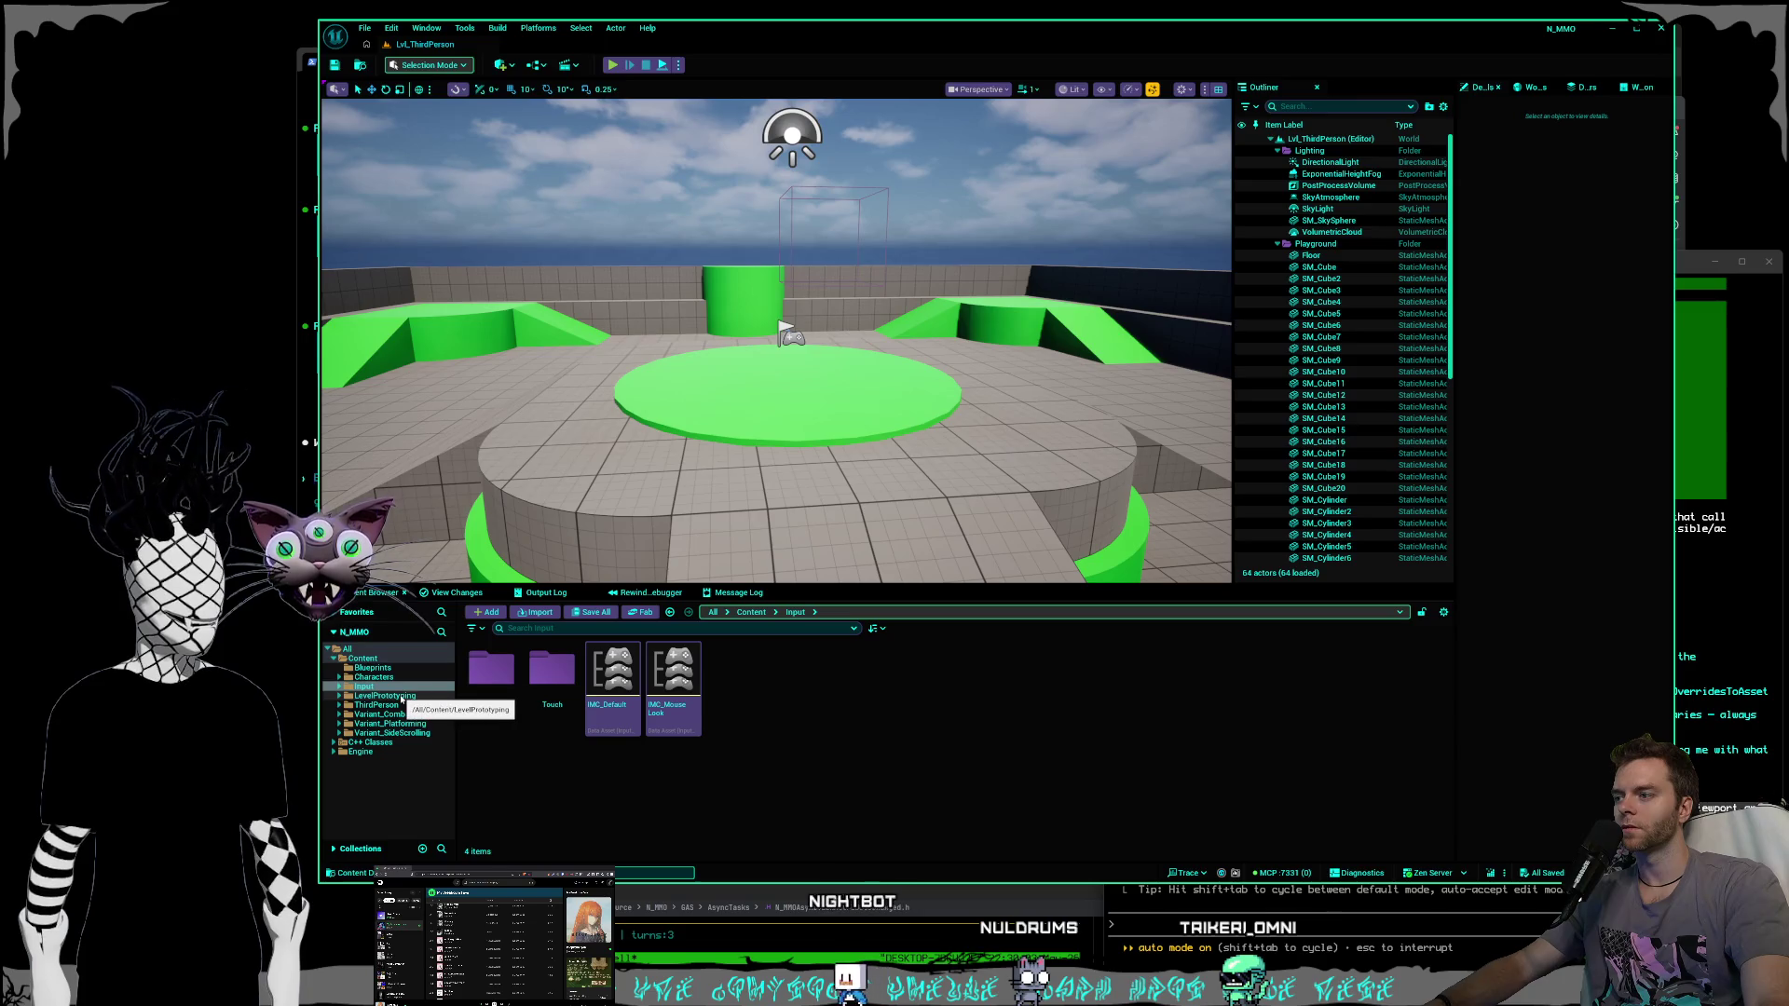
click(401, 697)
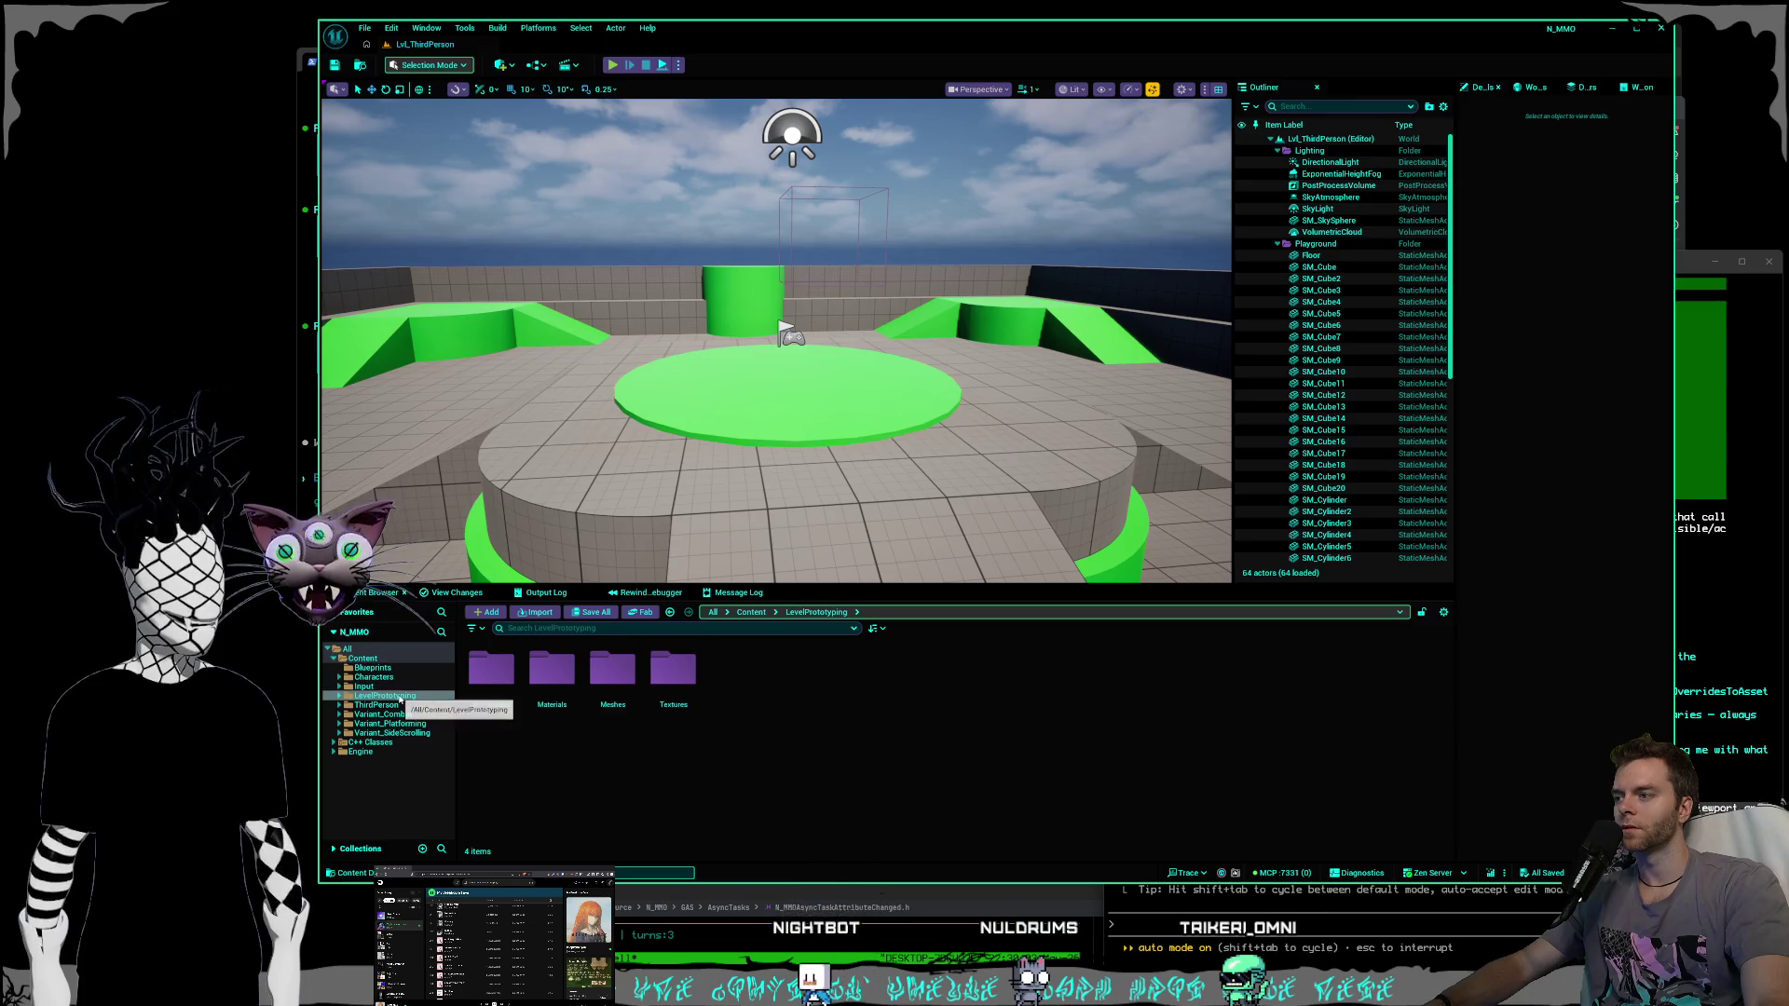
click(362, 658)
Create a new folder named Levels in the Content folder.
right_click(710, 750)
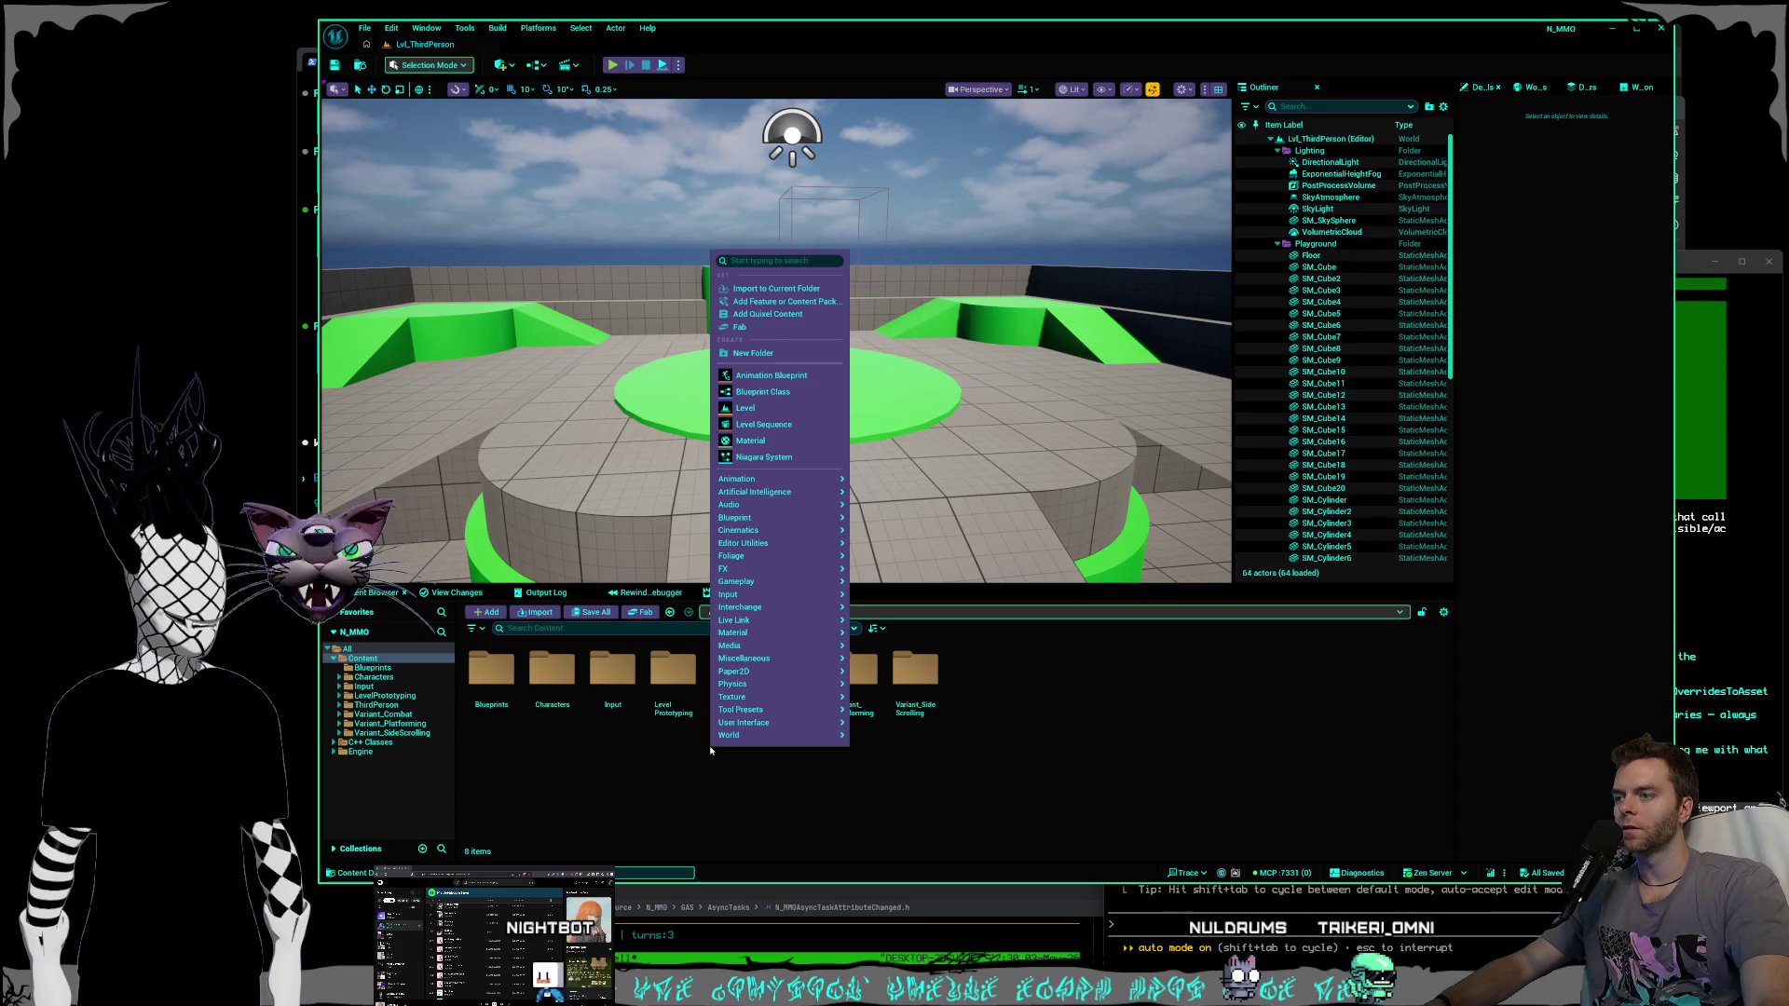
click(753, 353)
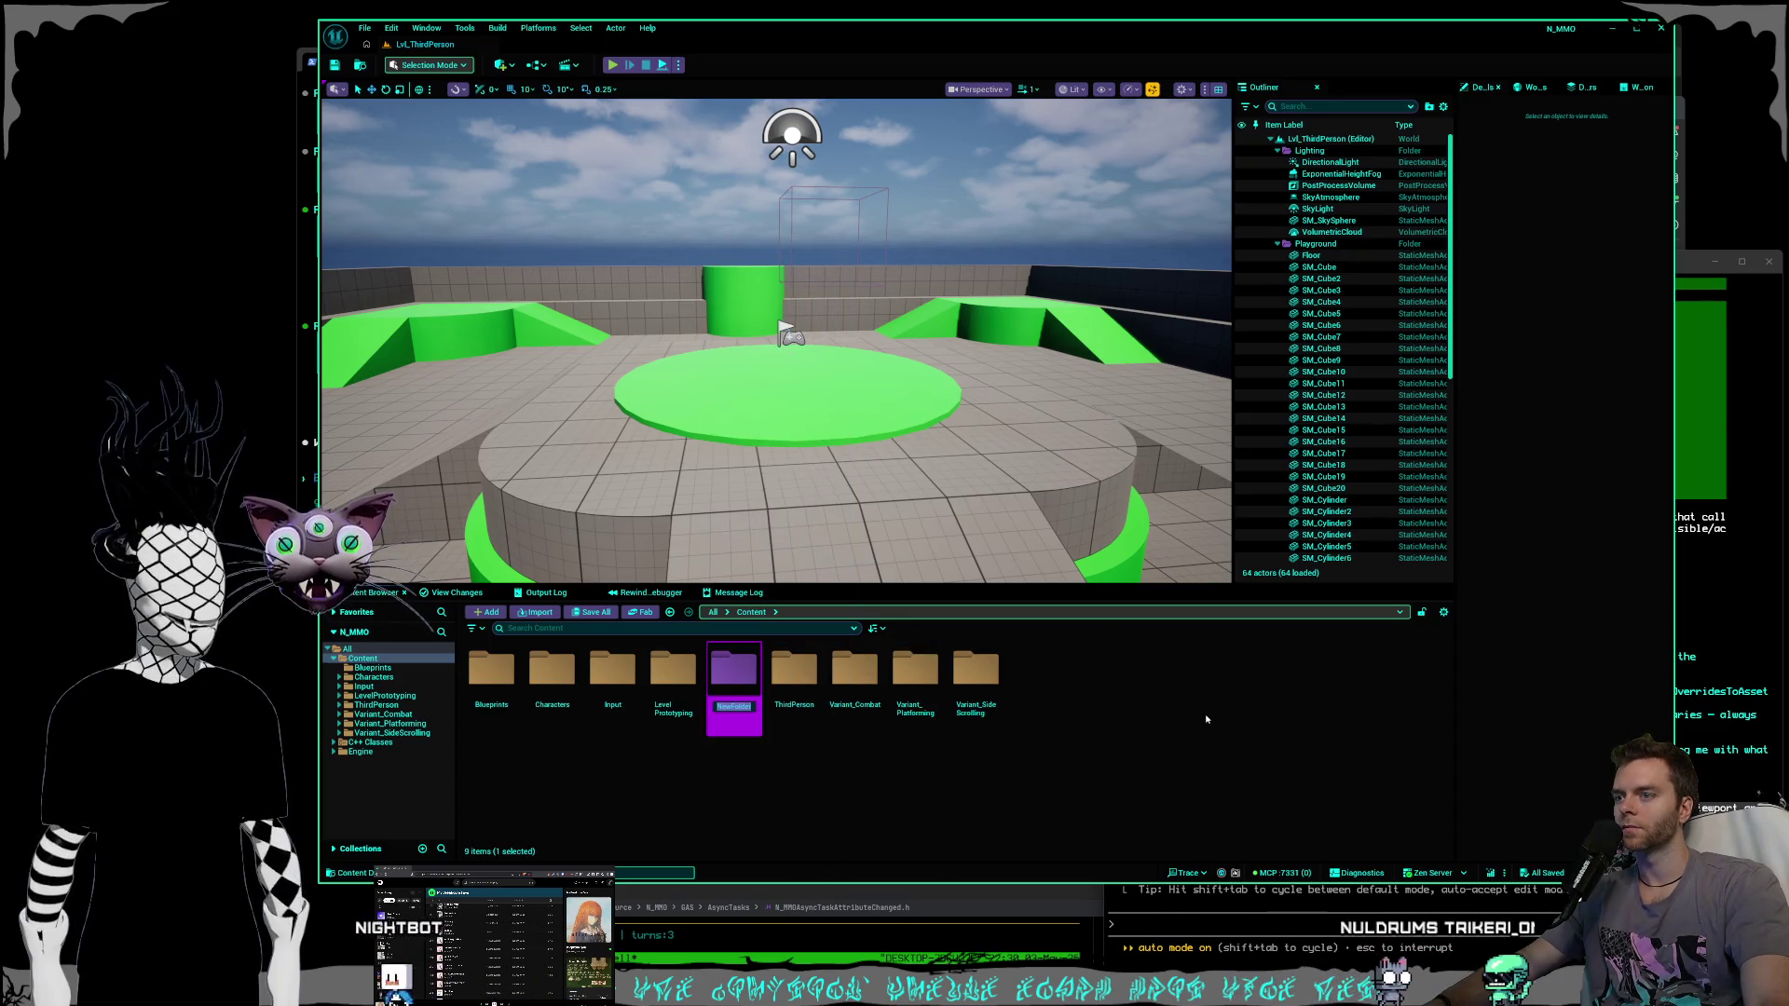
text(Levels)
key(Return)
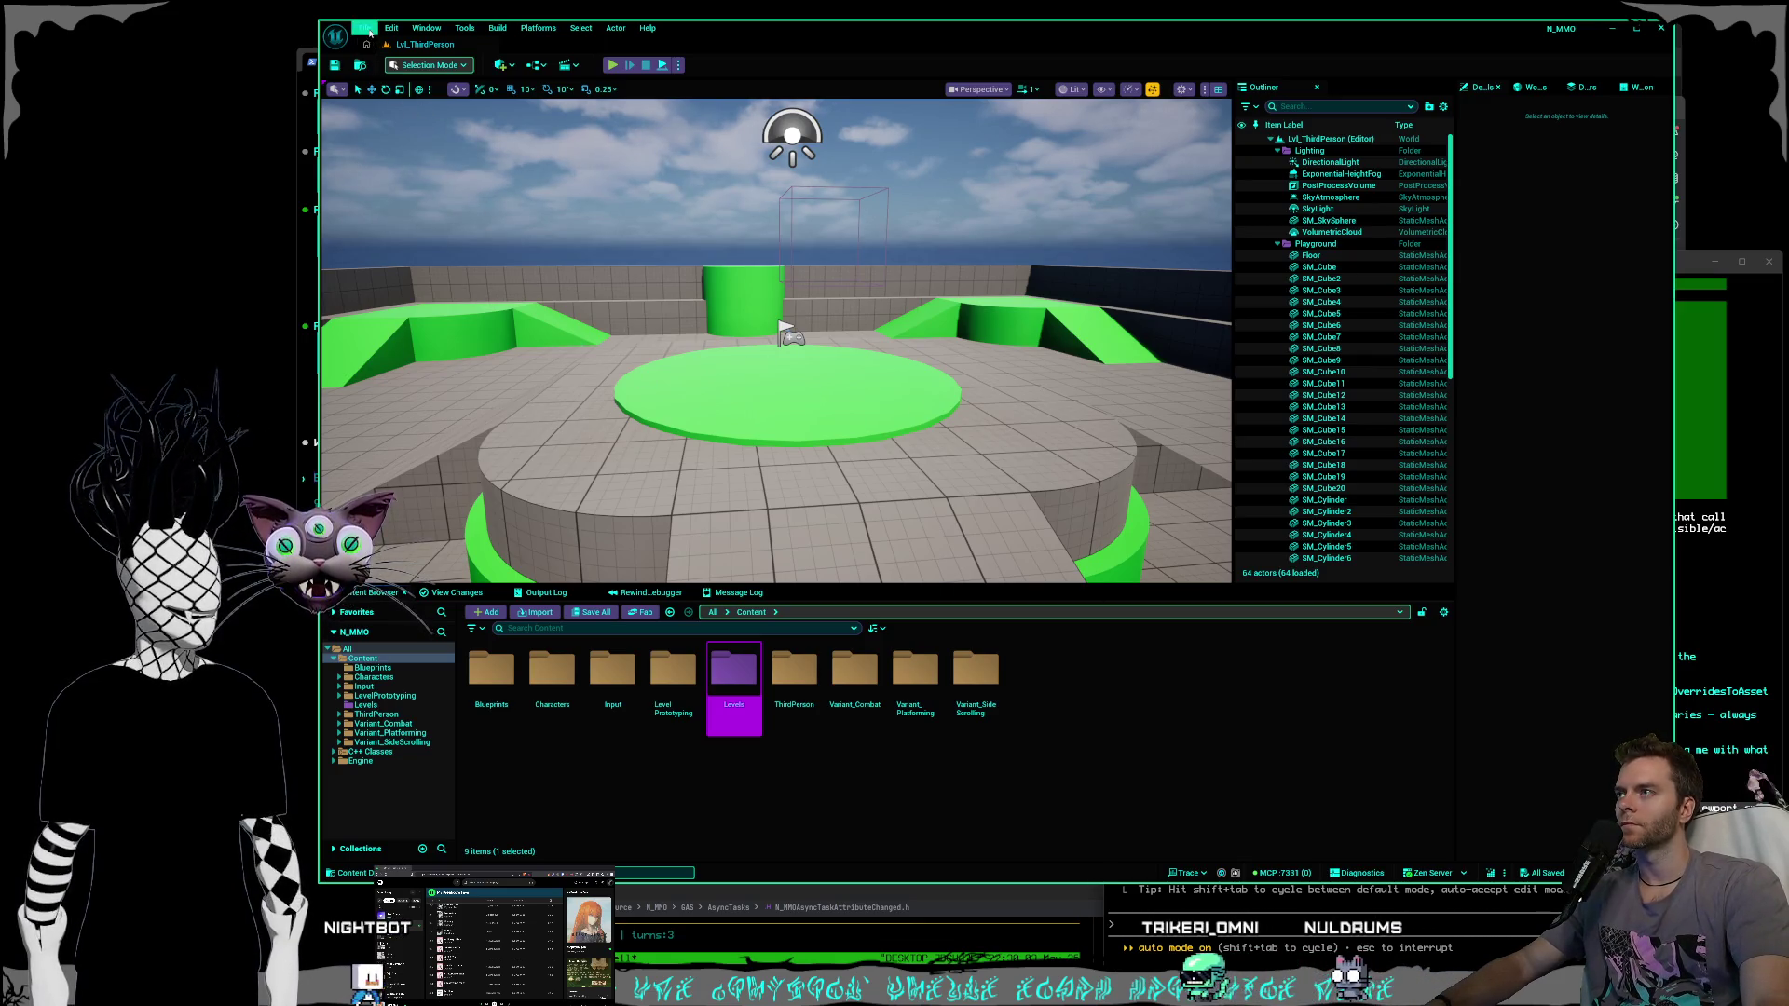
click(366, 29)
Save the current level as Lvl_MMOCombatVerticalSlice in Content/Levels.
click(413, 188)
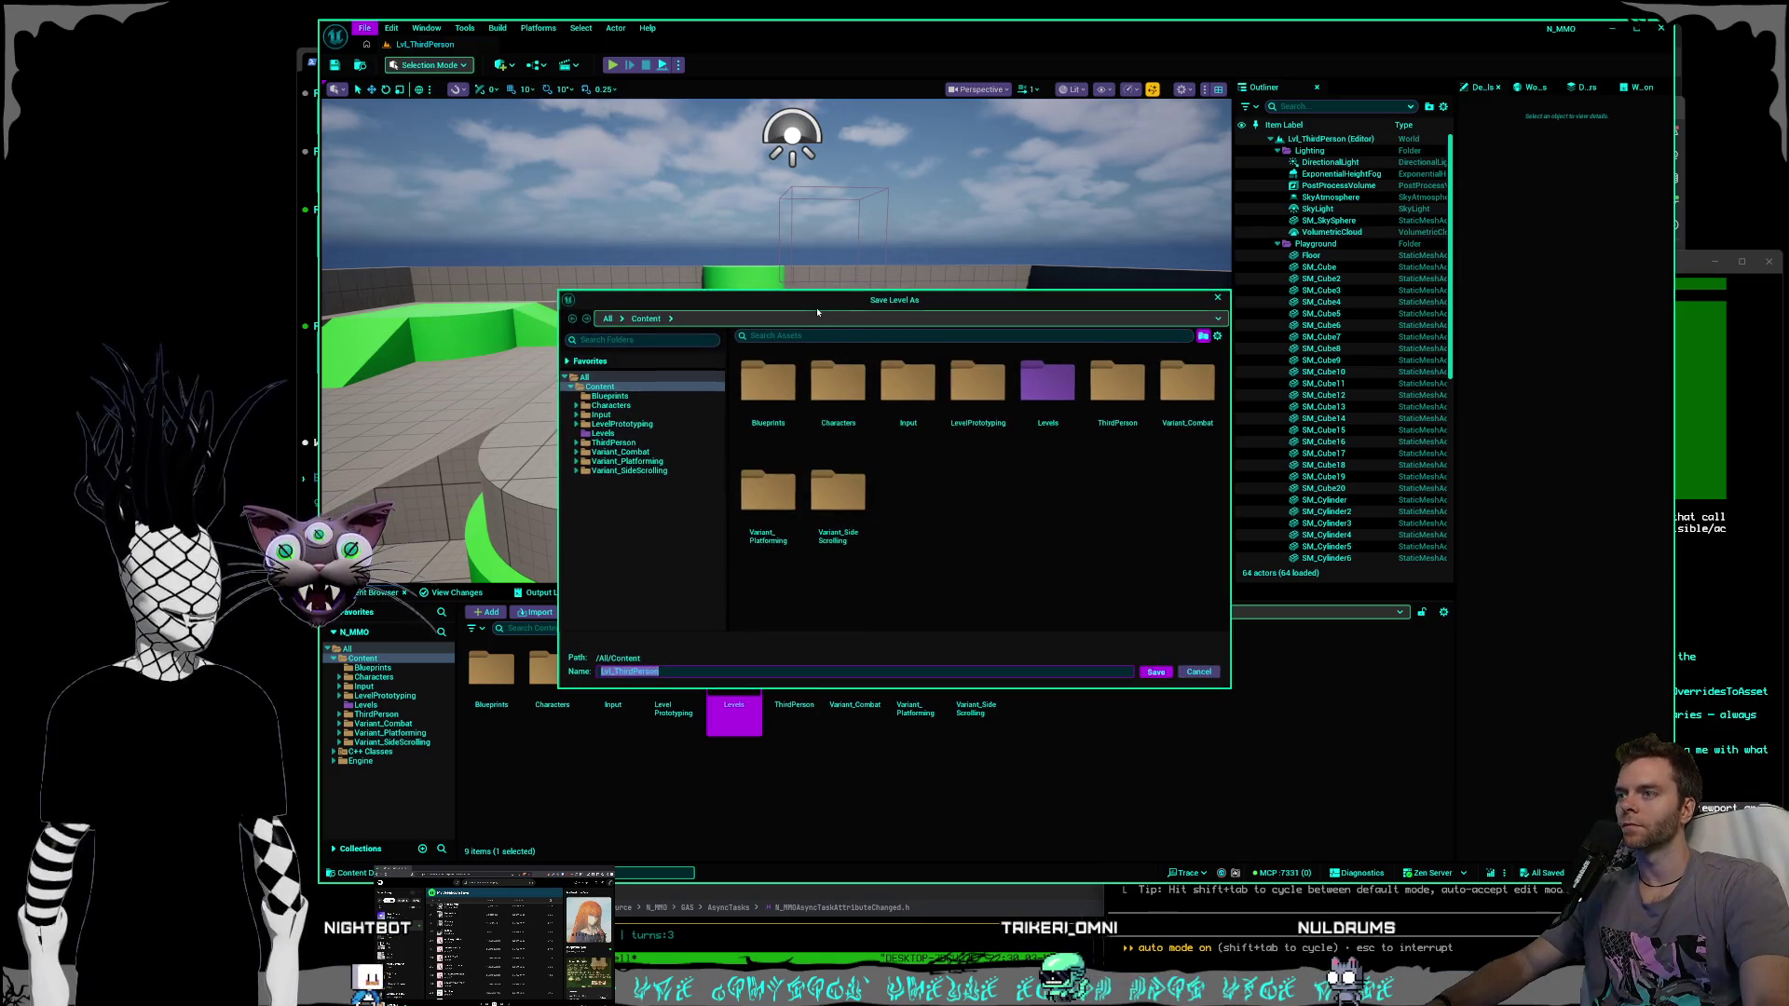
double_click(1036, 397)
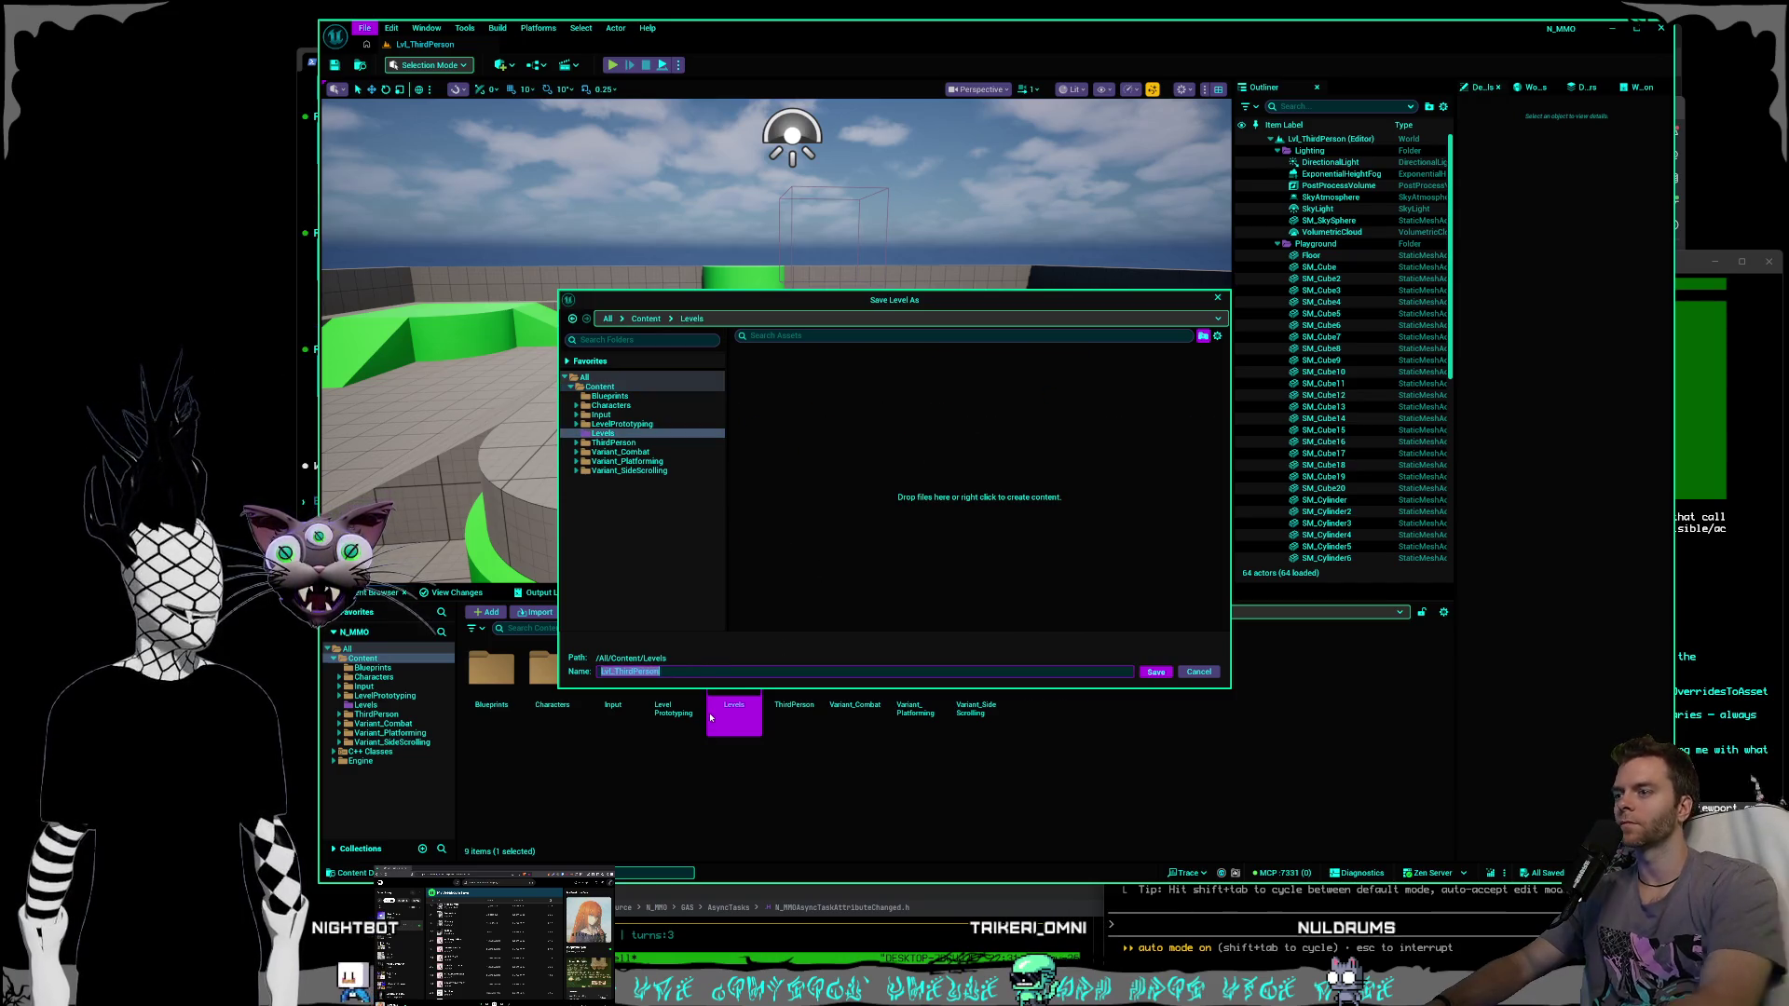
text(Lvl_M)
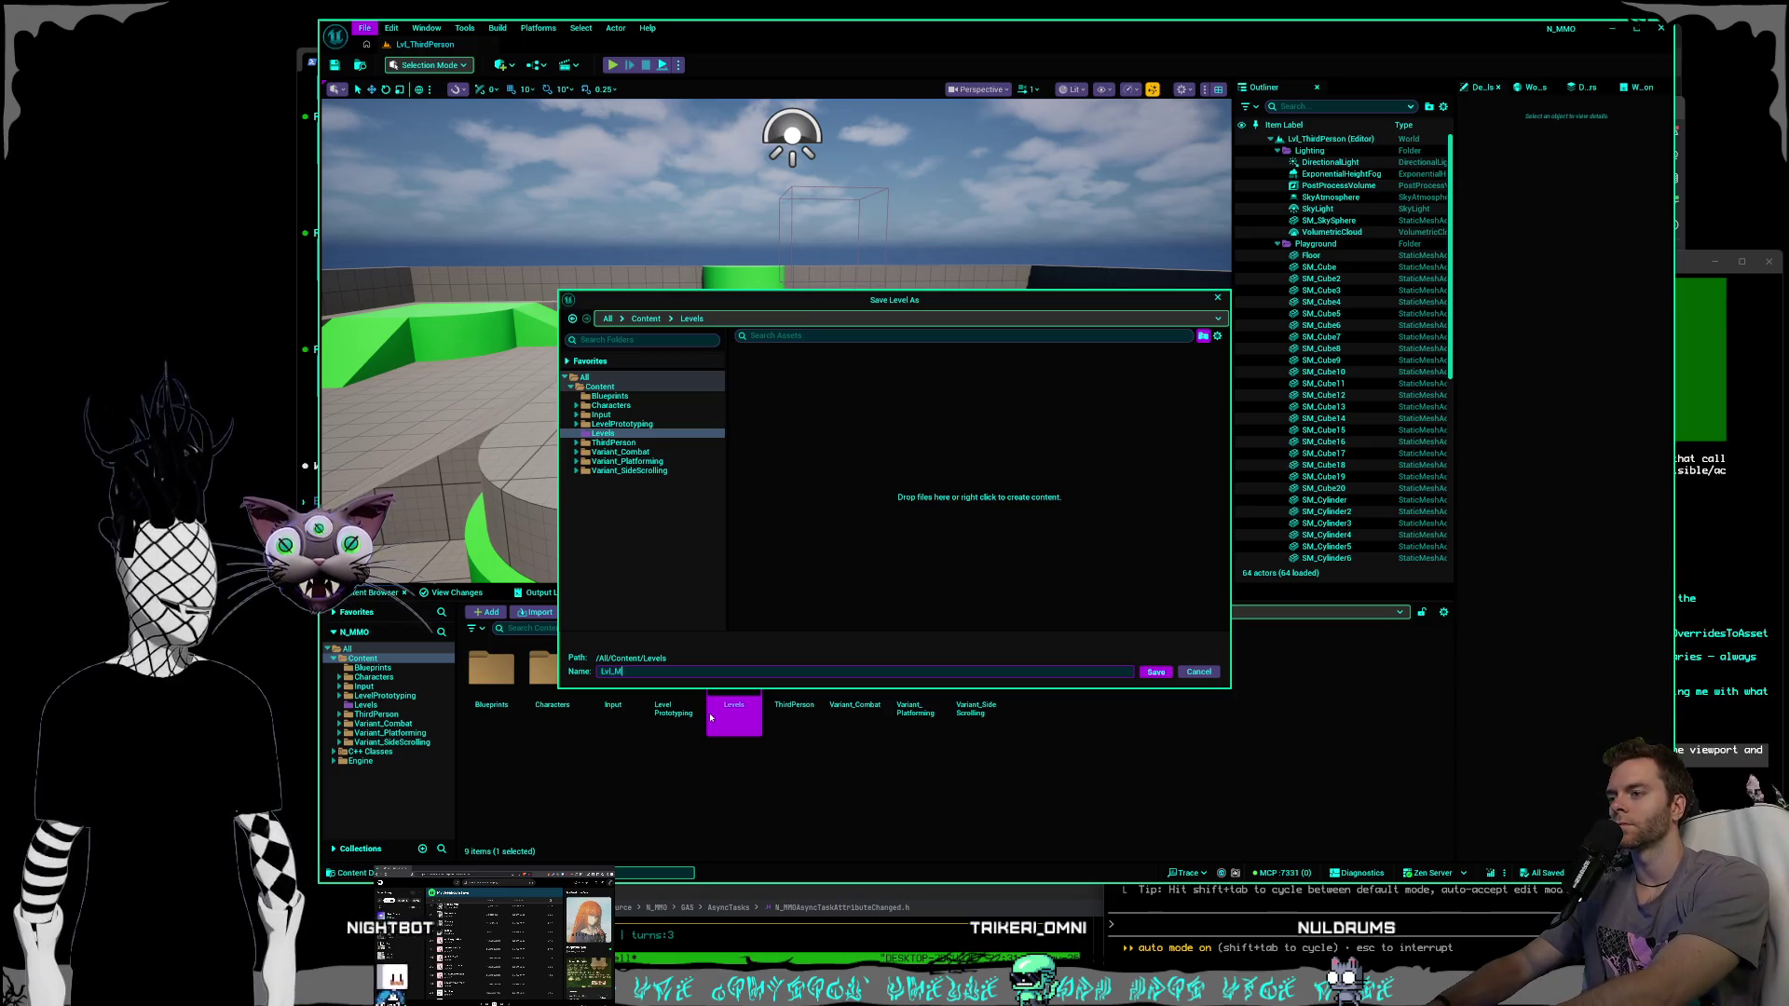
text(MOCombat)
key(BackSpace)
key(BackSpace)
text(VerticalSli)
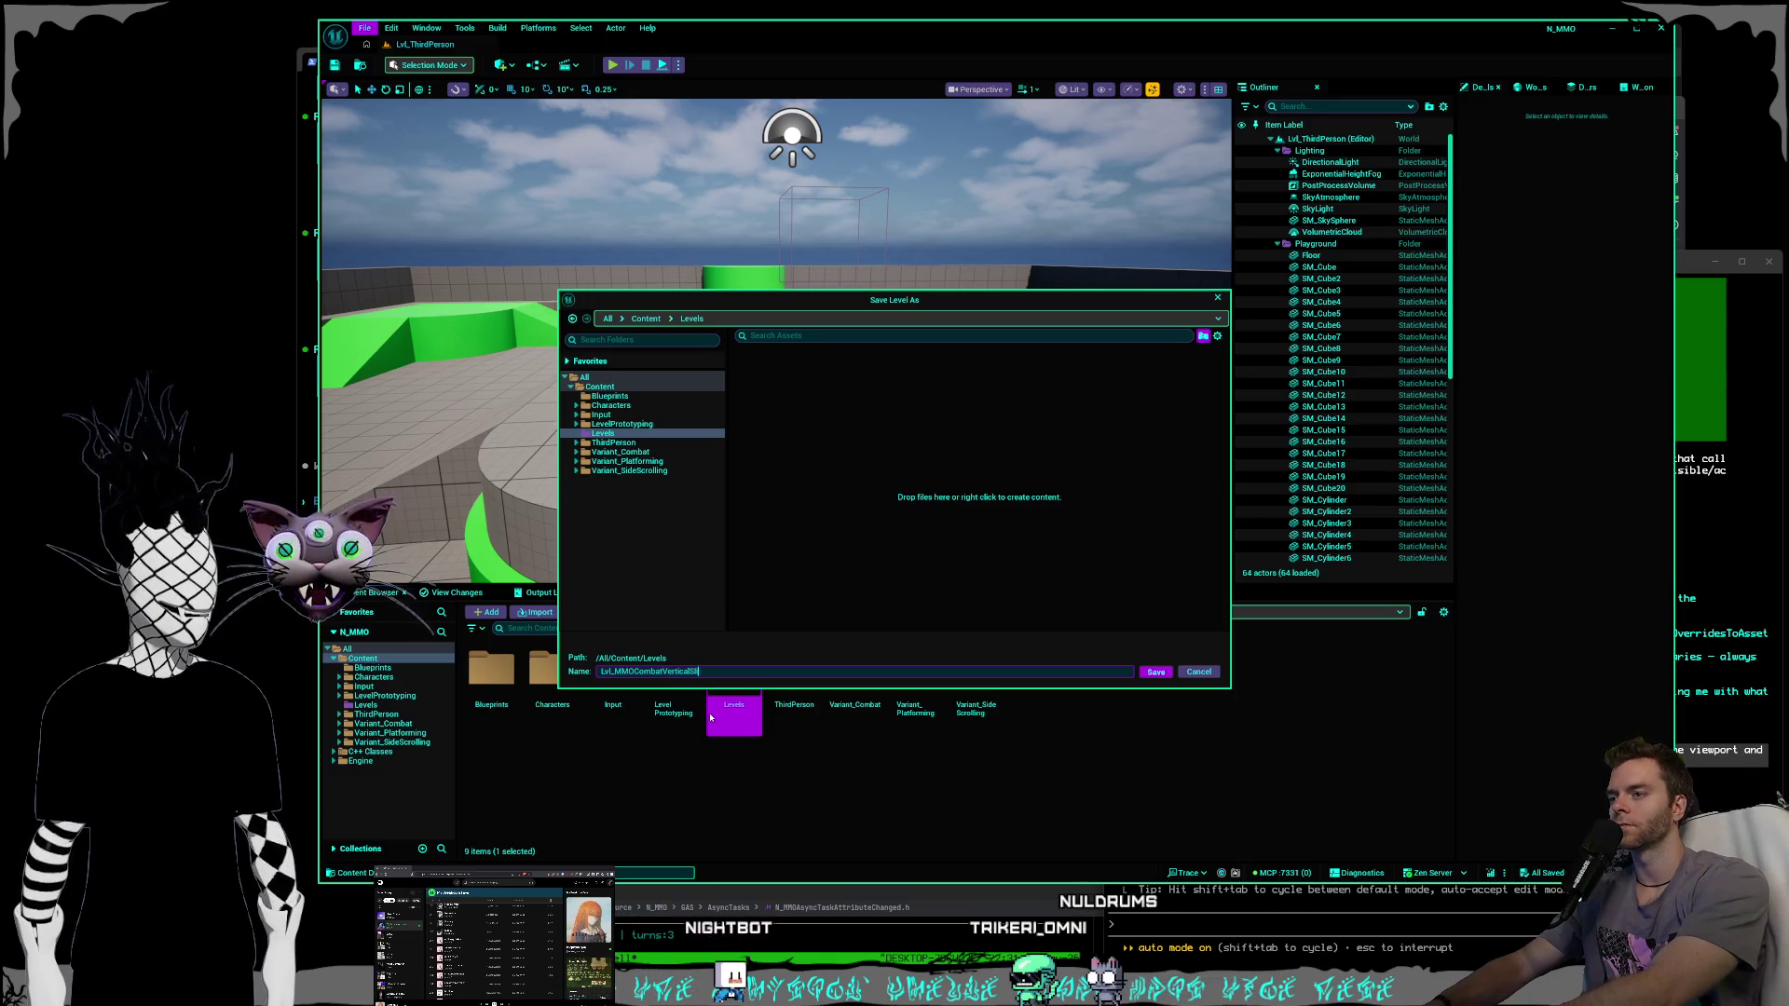
key(Return)
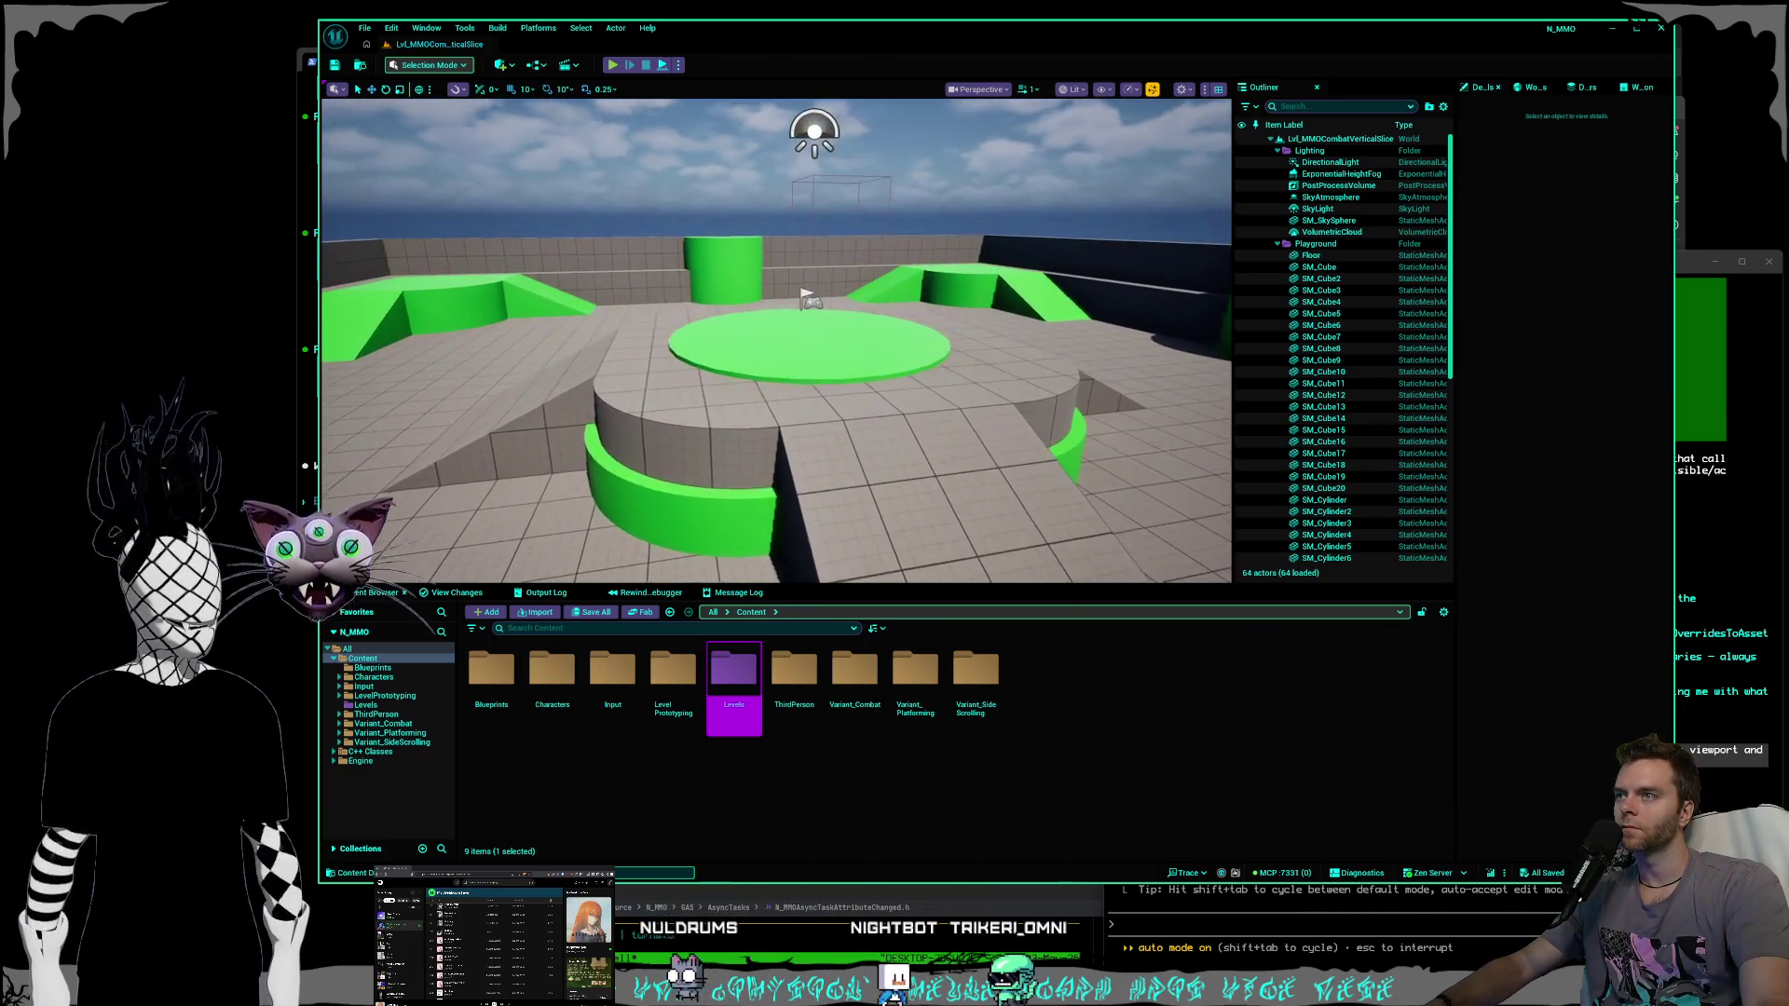
click(680, 65)
Show the level's World Settings, widen the panel and list the GameMode Override choices.
click(679, 65)
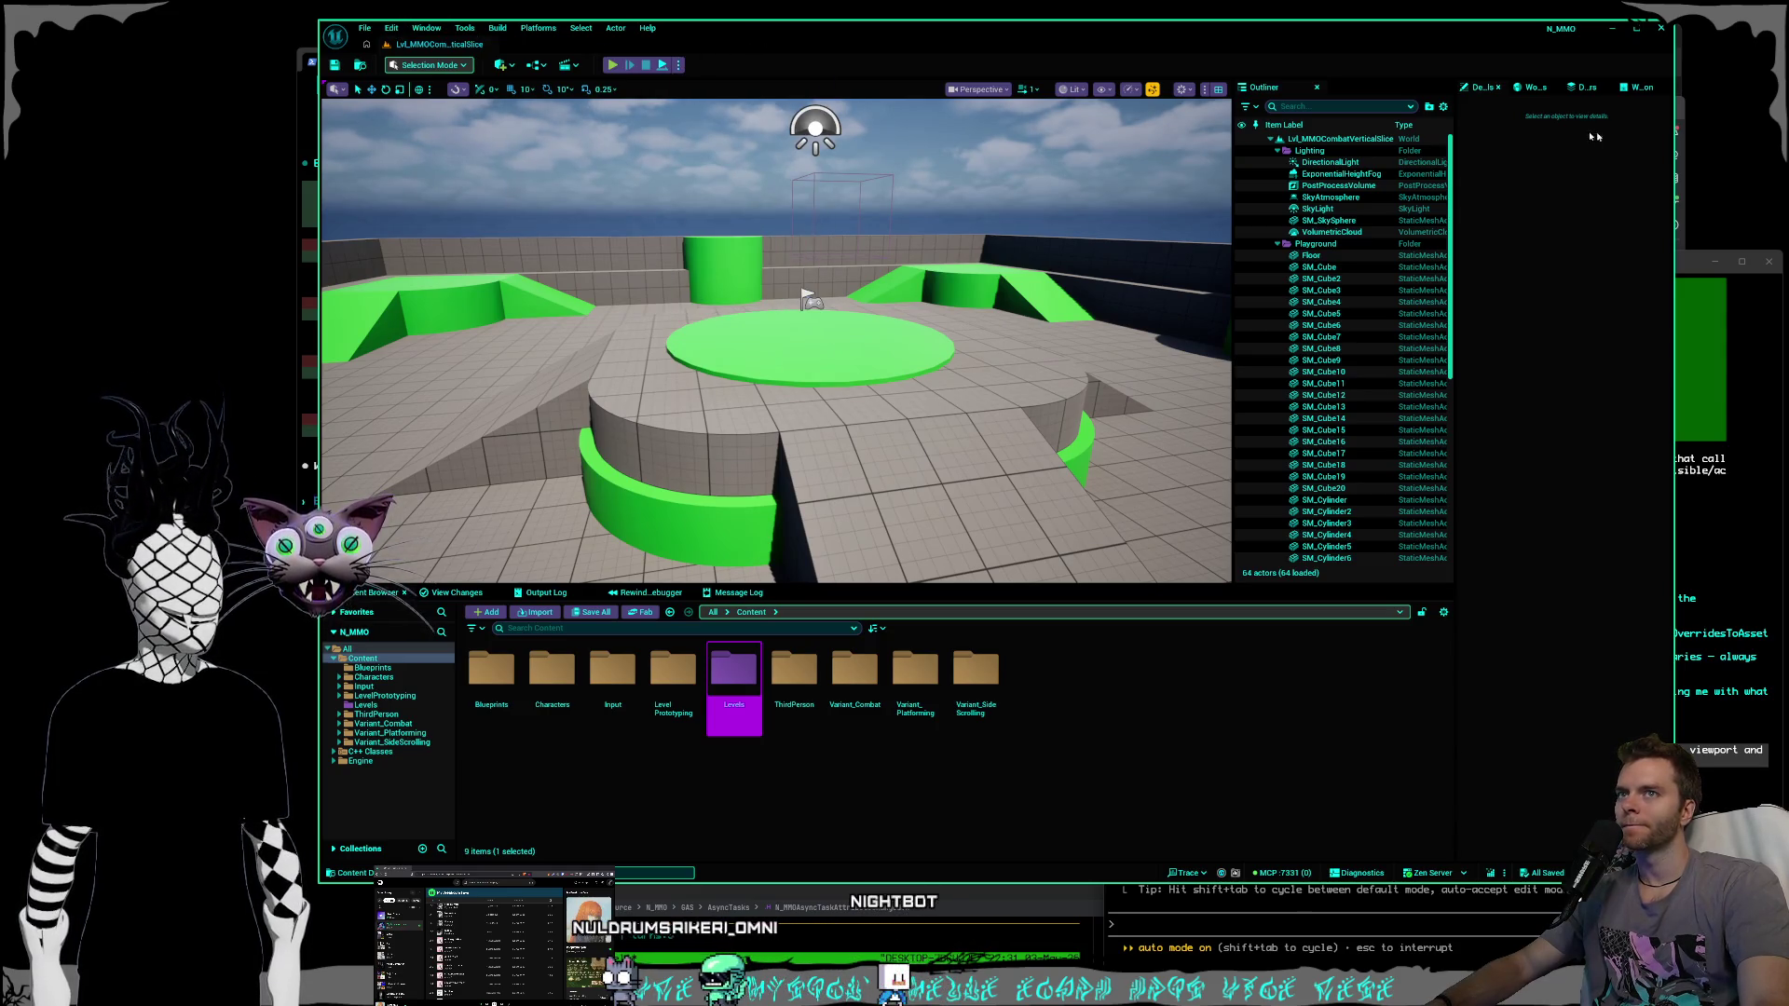
click(1538, 86)
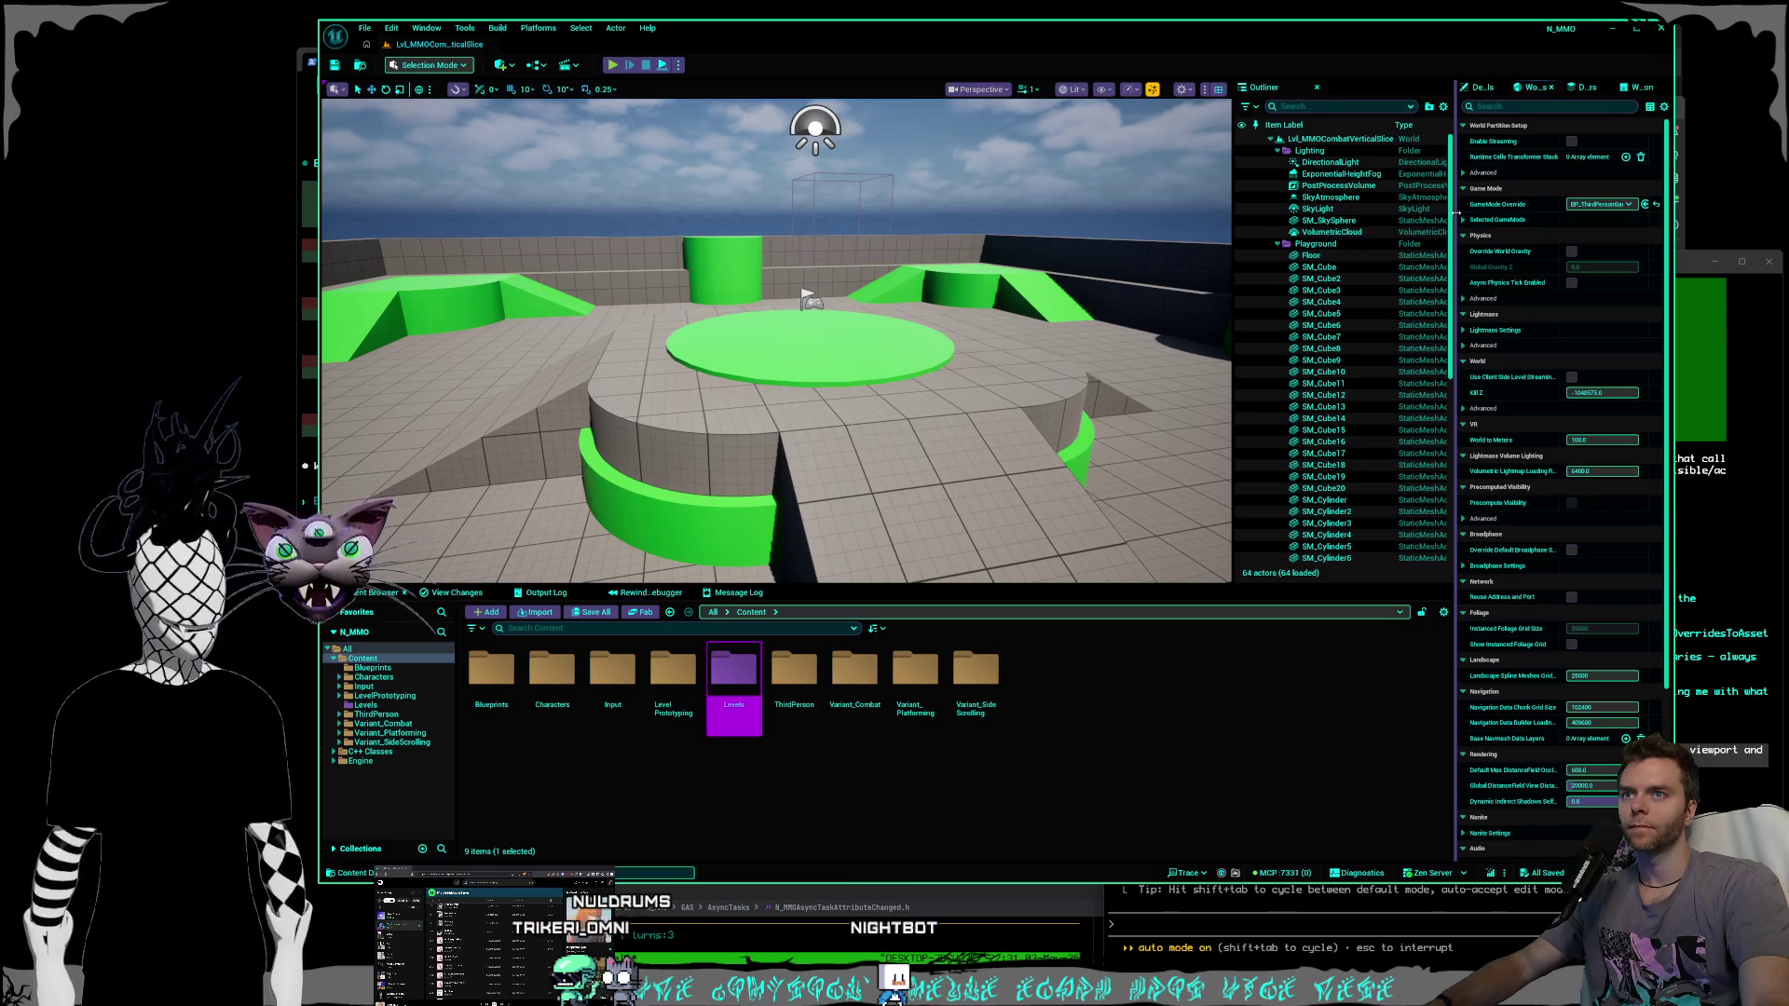
drag(1456, 220, 1321, 220)
click(1533, 205)
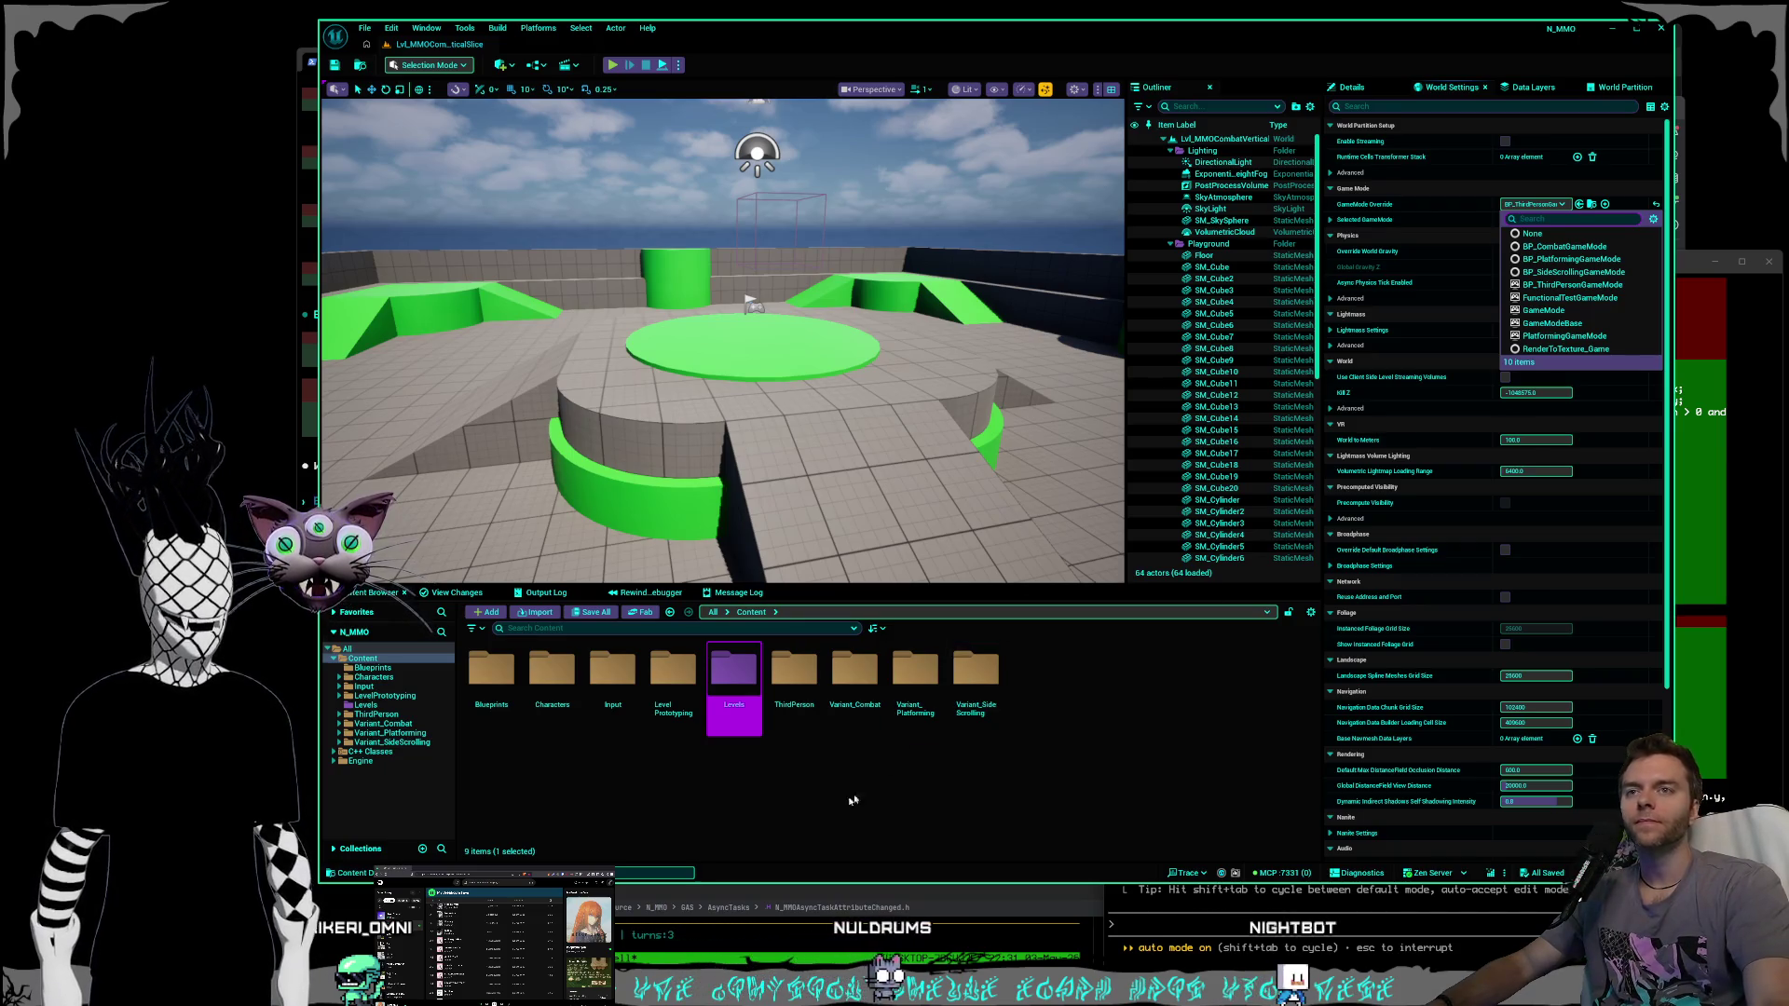
Dismiss the game mode list and open the empty Content/Blueprints folder.
click(667, 779)
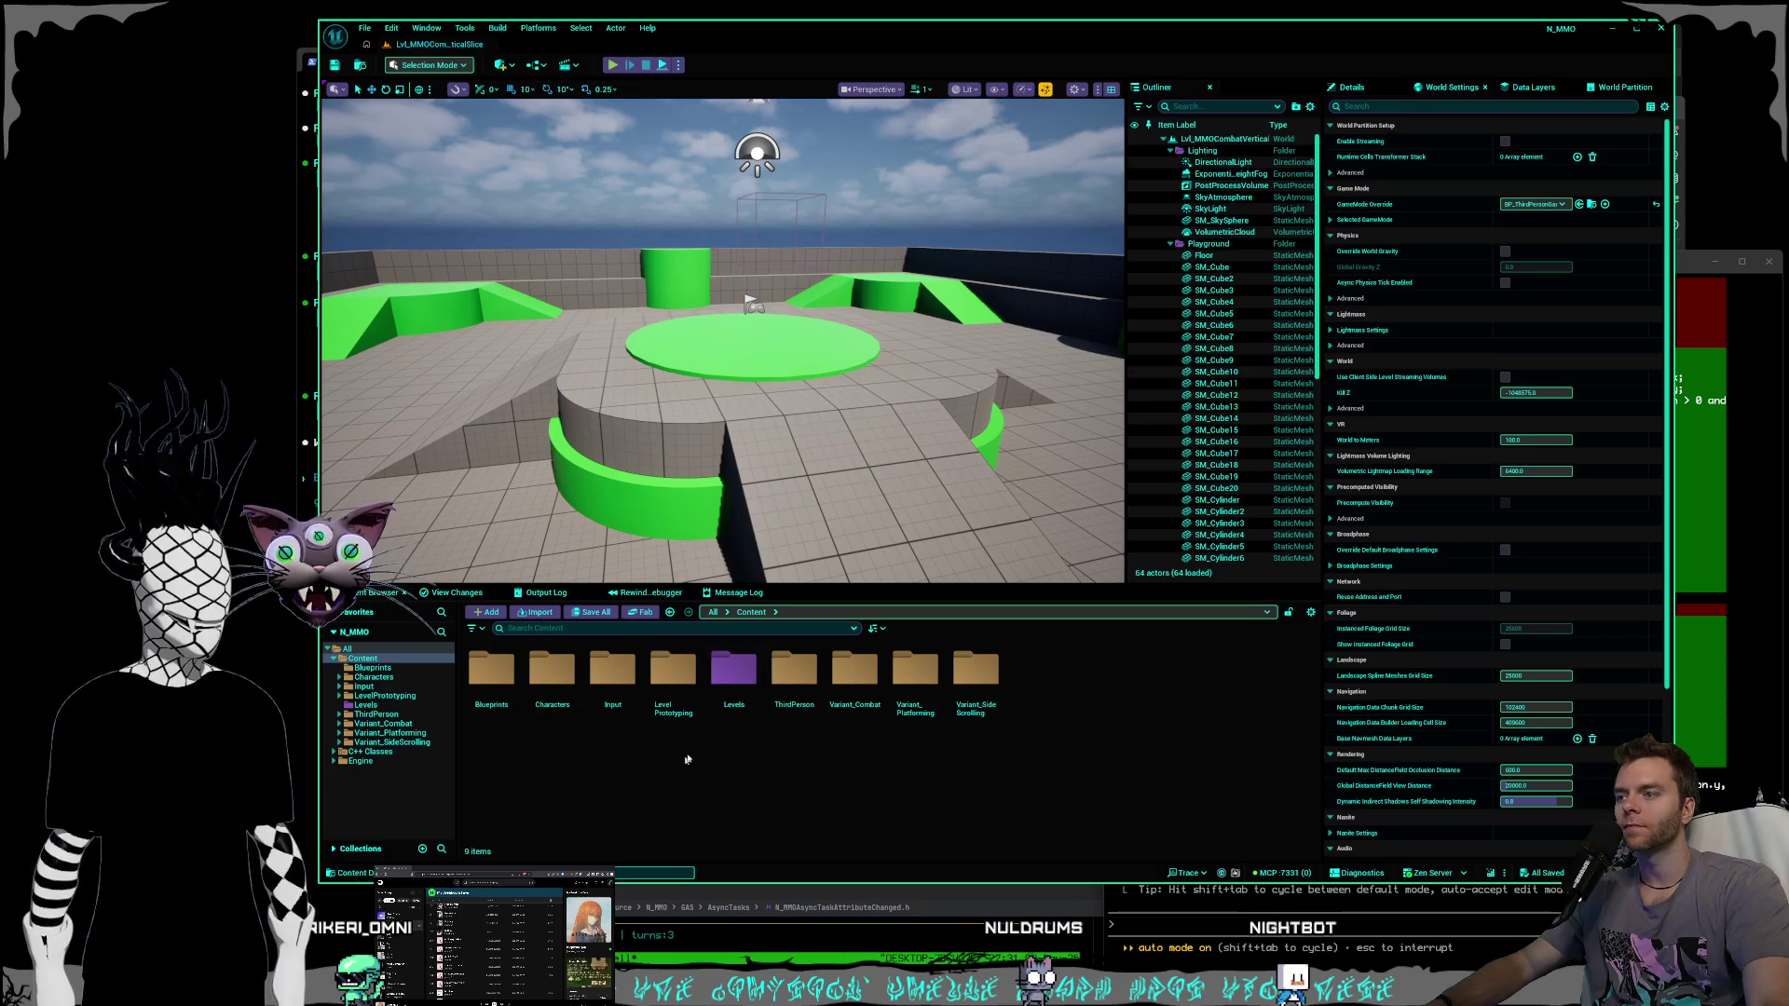
double_click(491, 669)
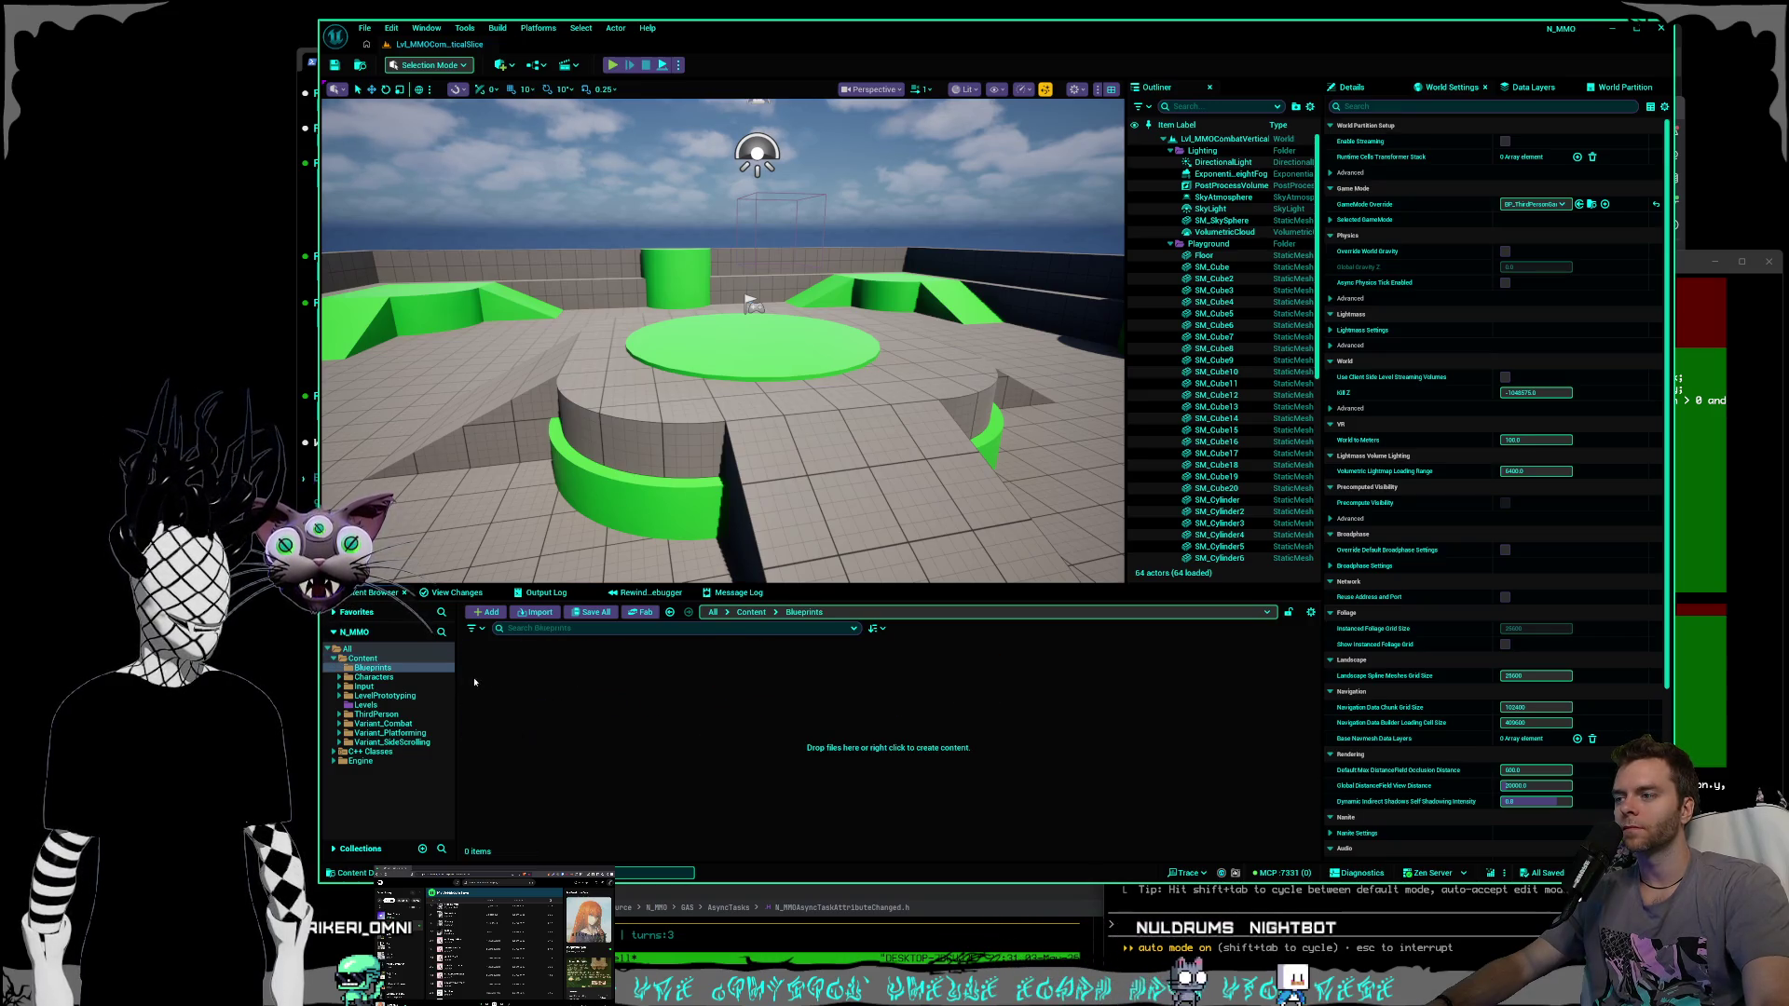
right_click(576, 706)
click(632, 346)
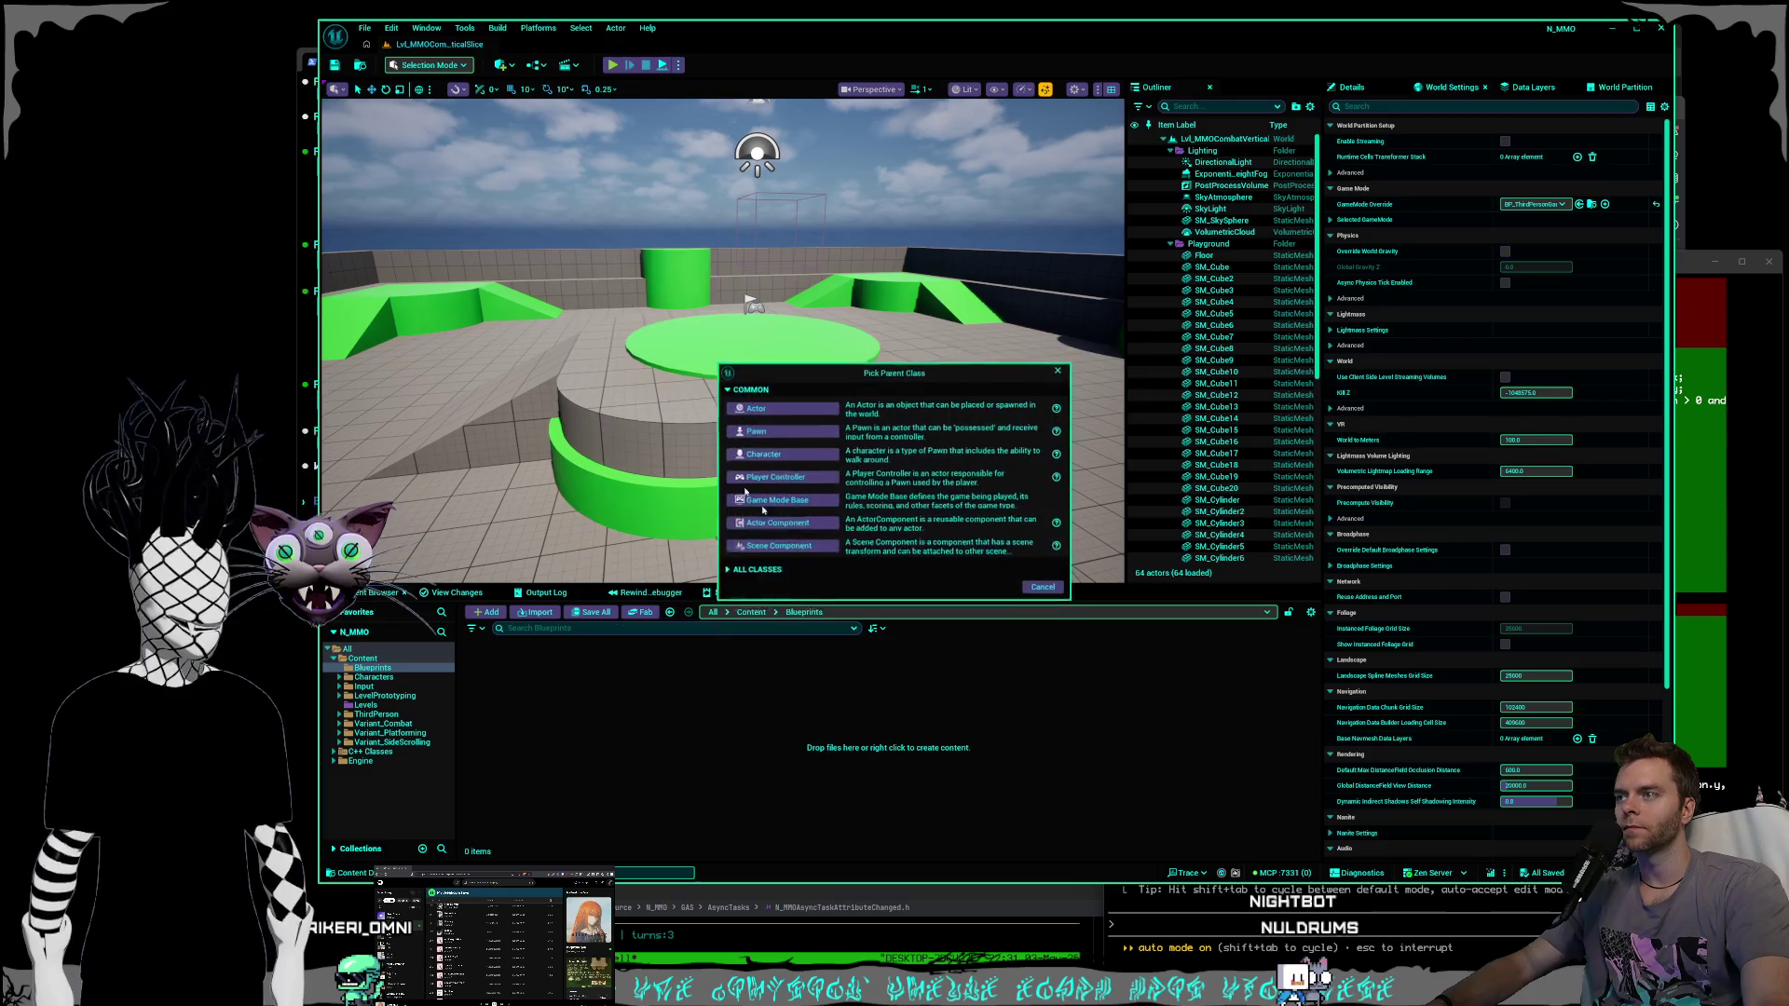
click(728, 573)
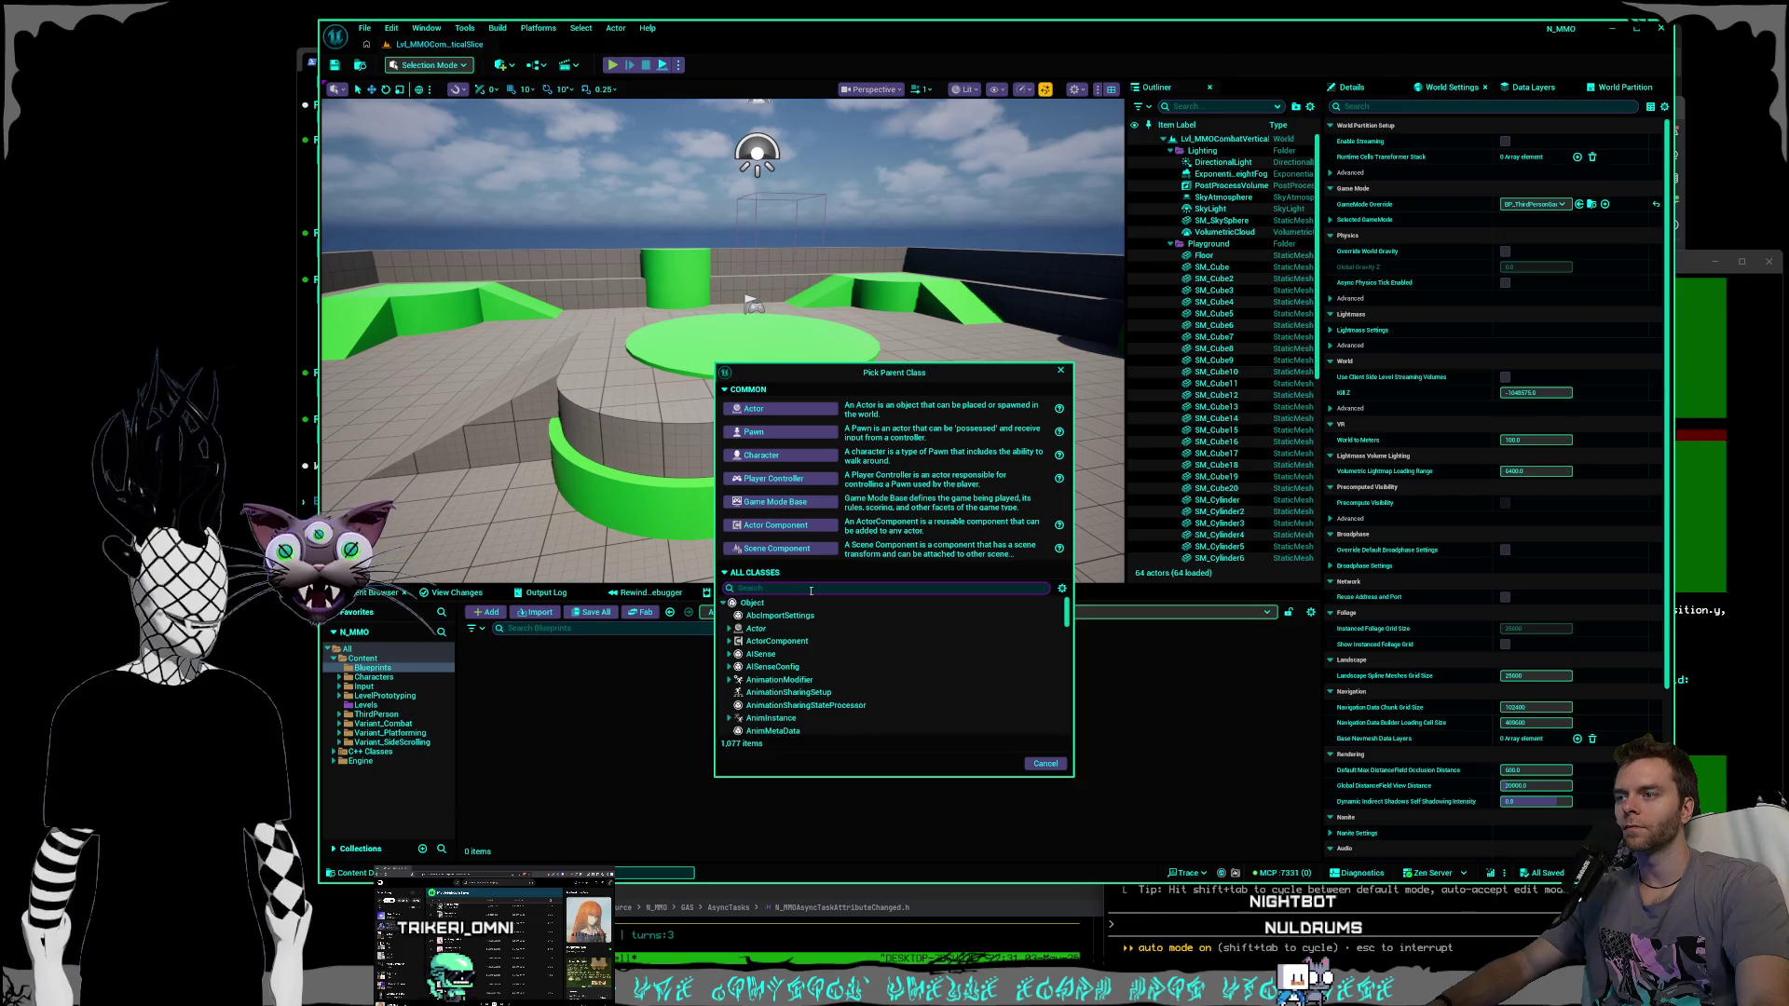
text(gamemoide)
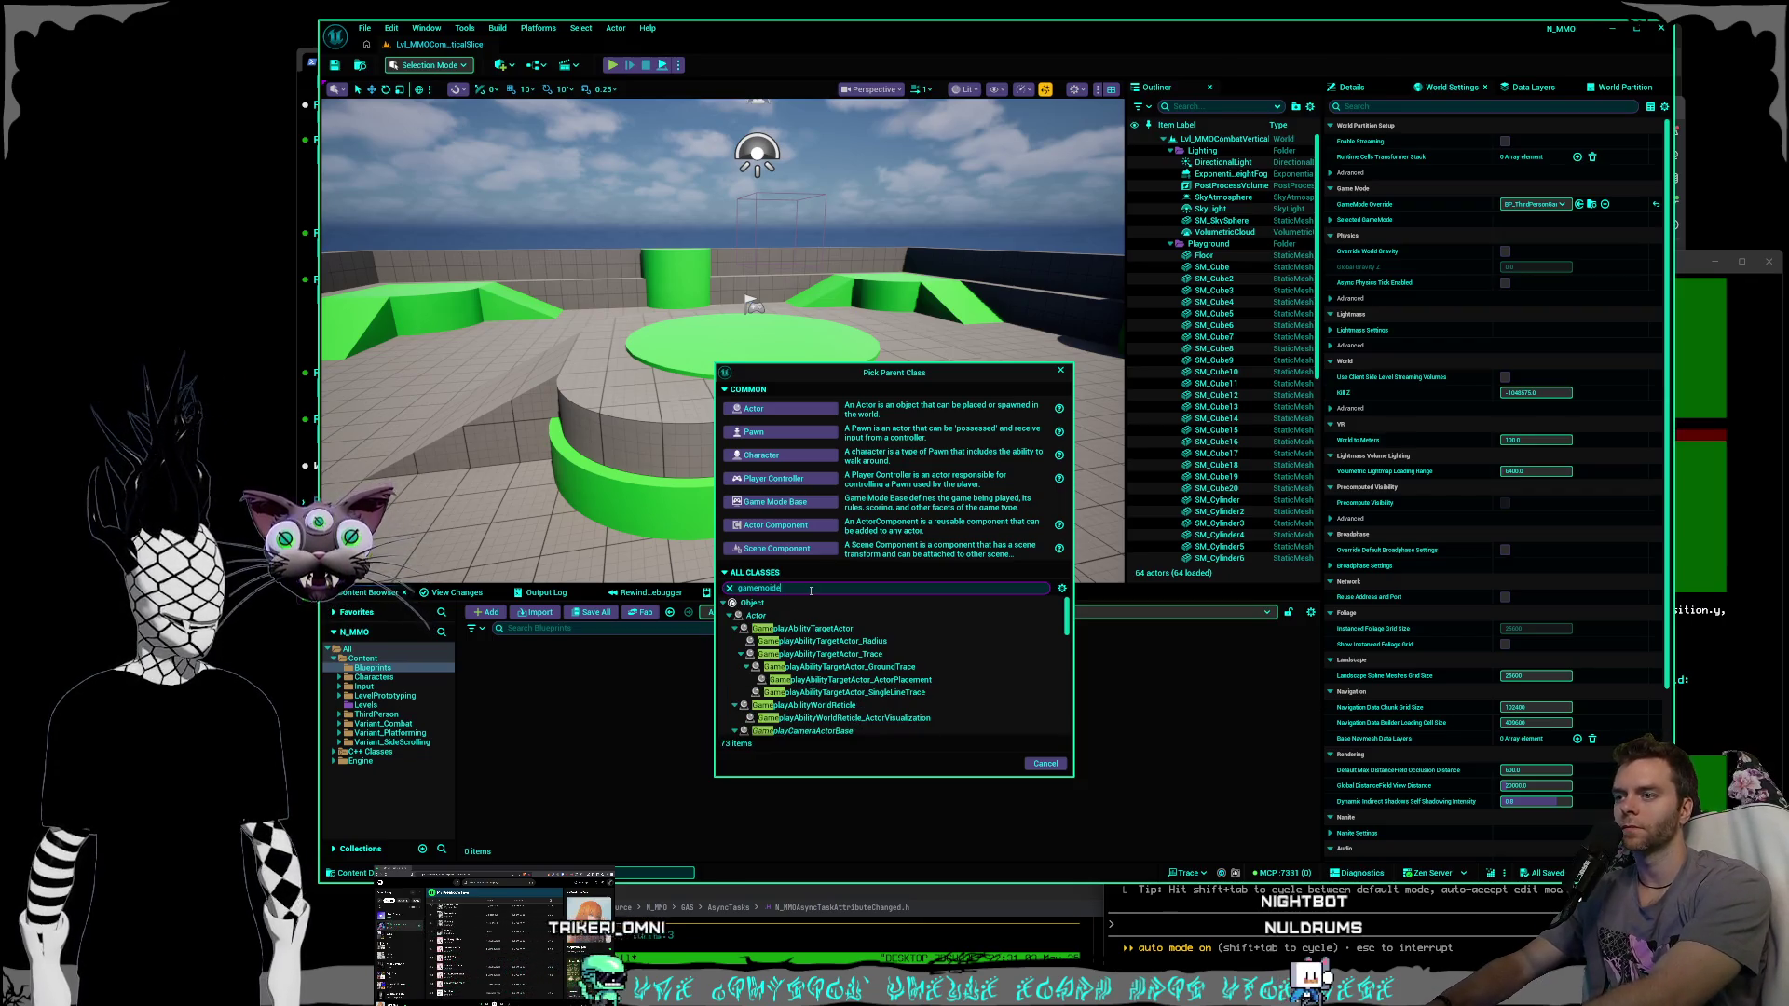
key(BackSpace)
key(BackSpace)
key(BackSpace)
text(d)
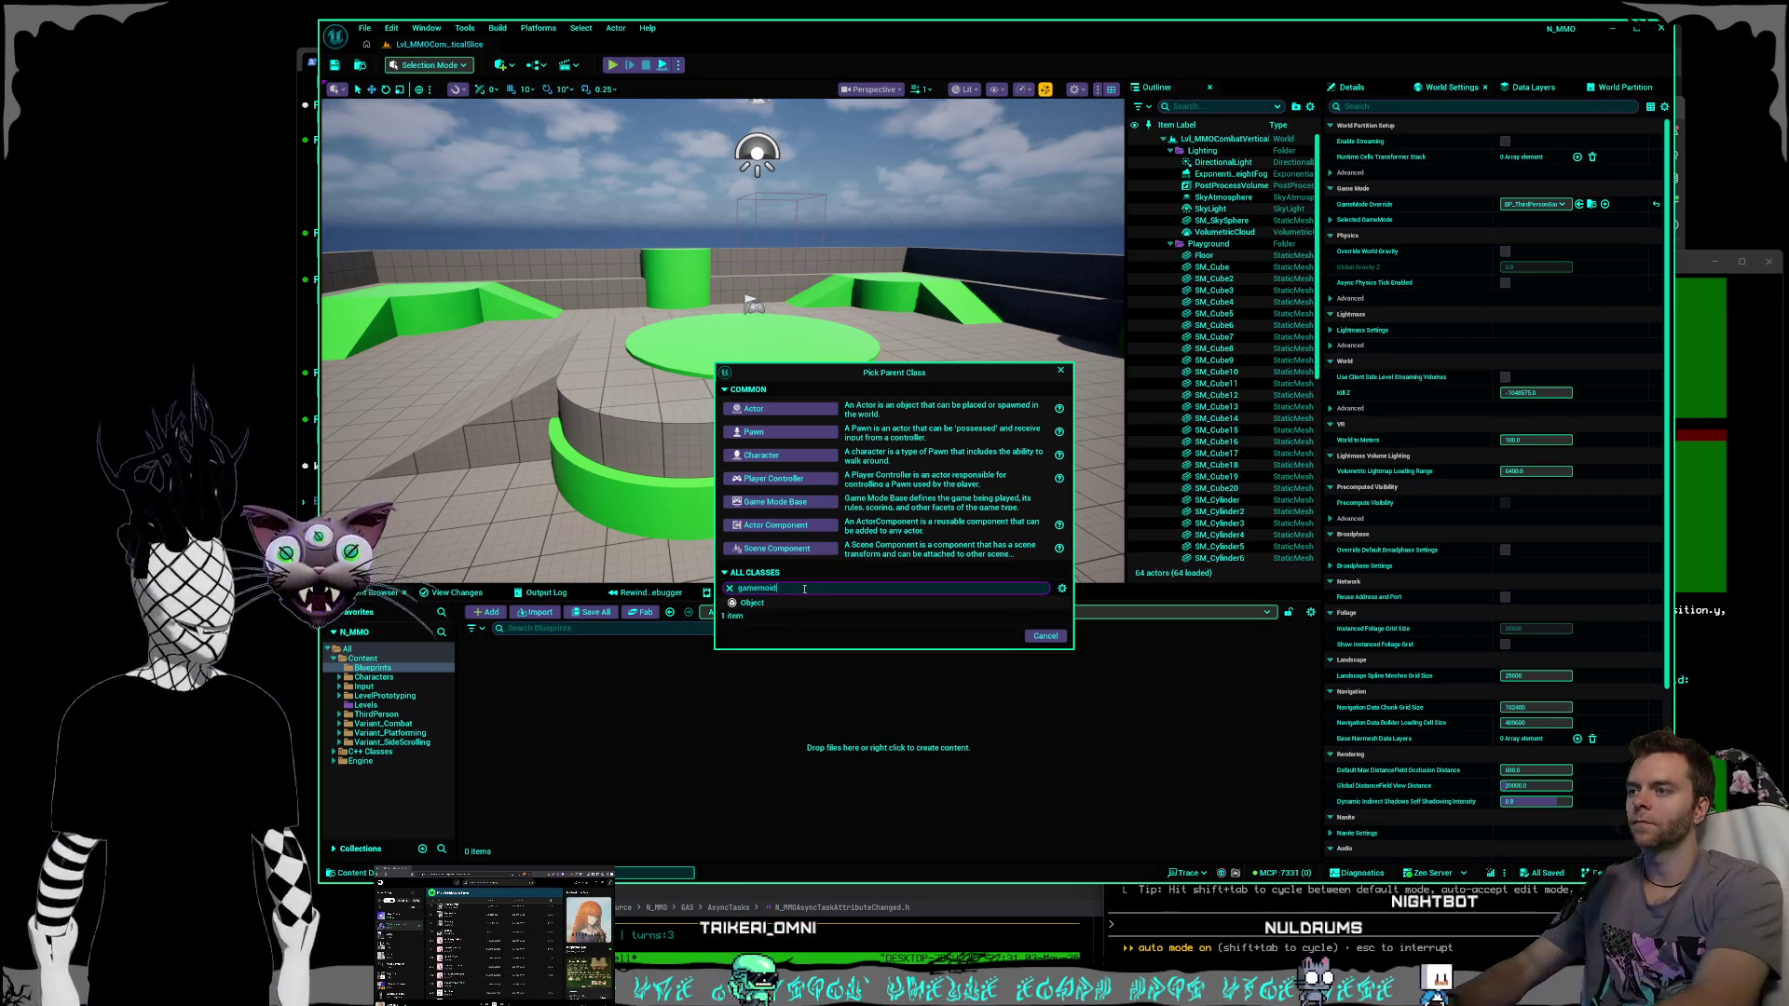
text(e)
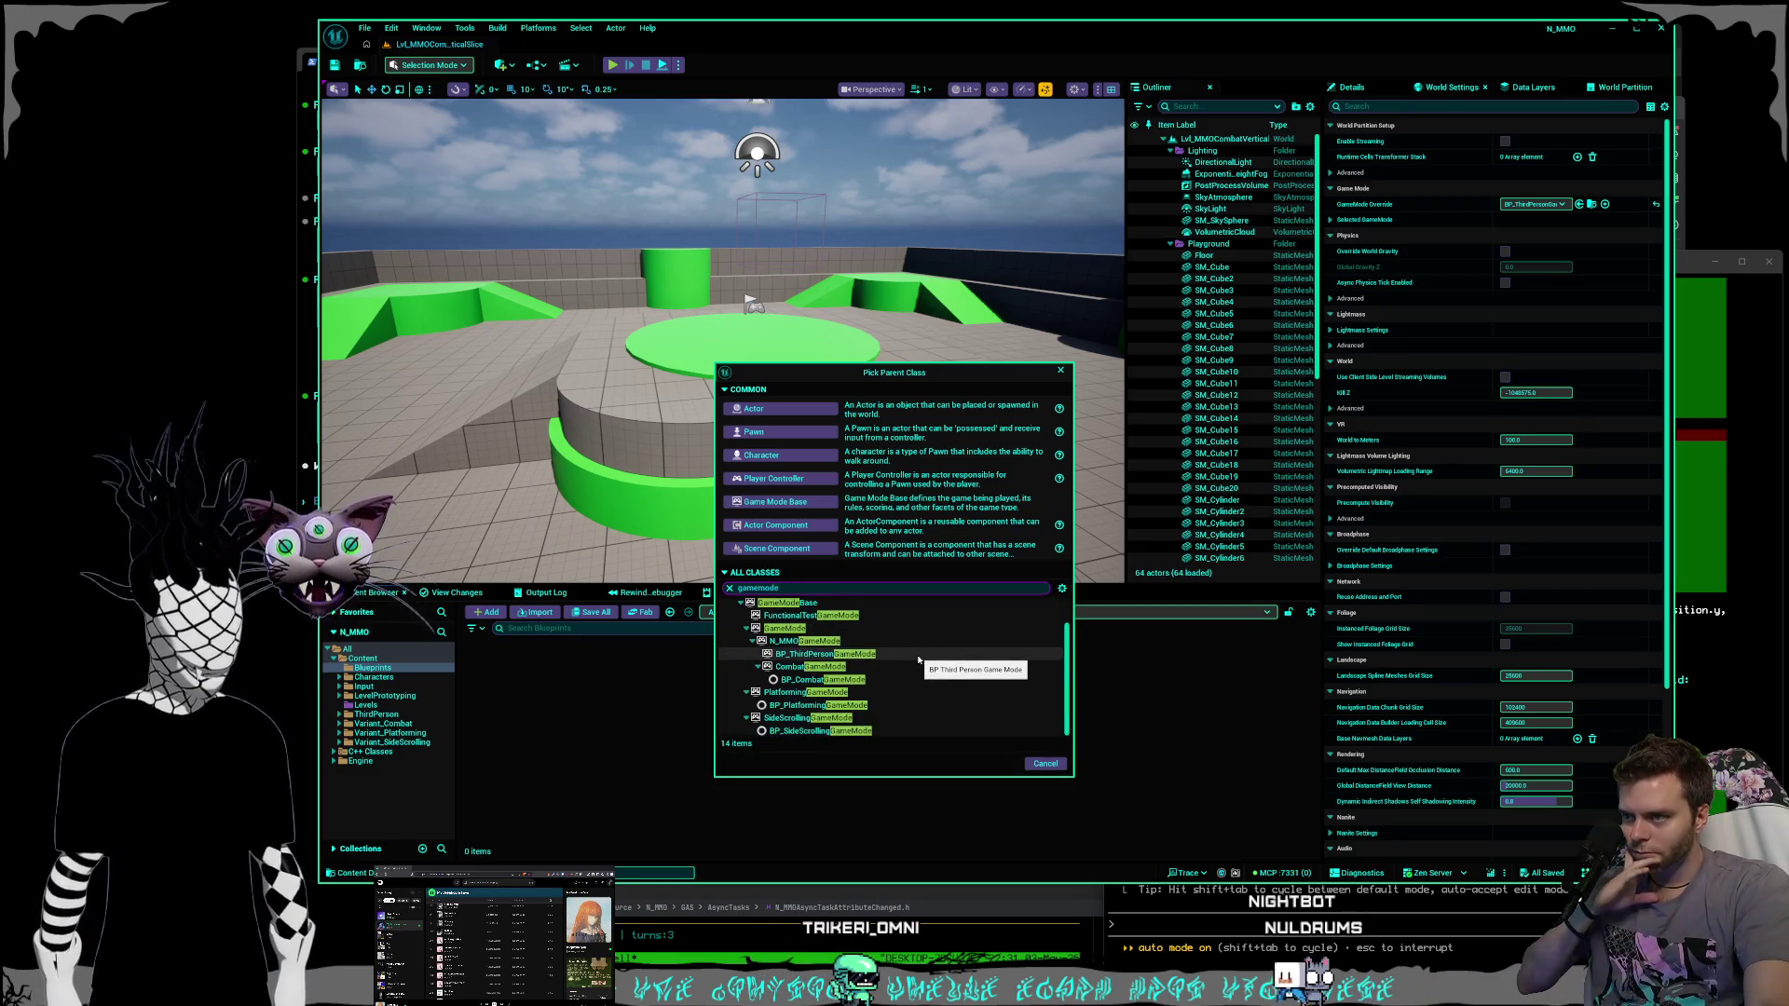
click(832, 642)
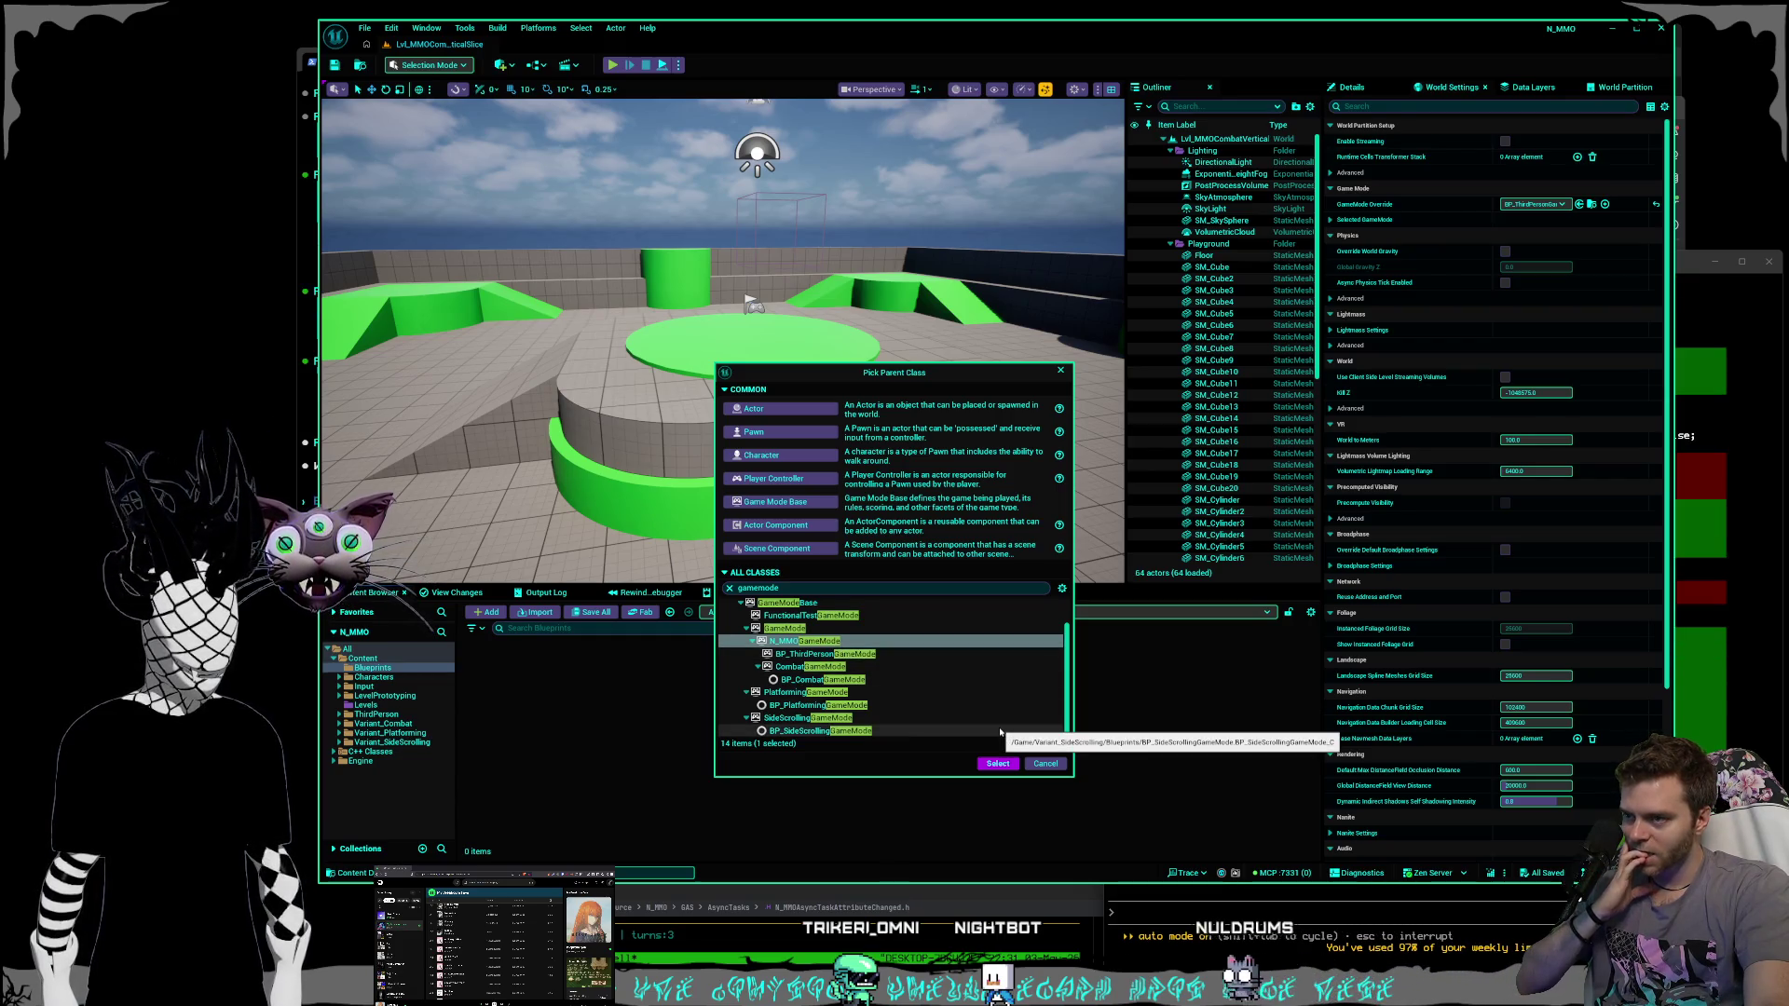
click(1041, 765)
click(670, 612)
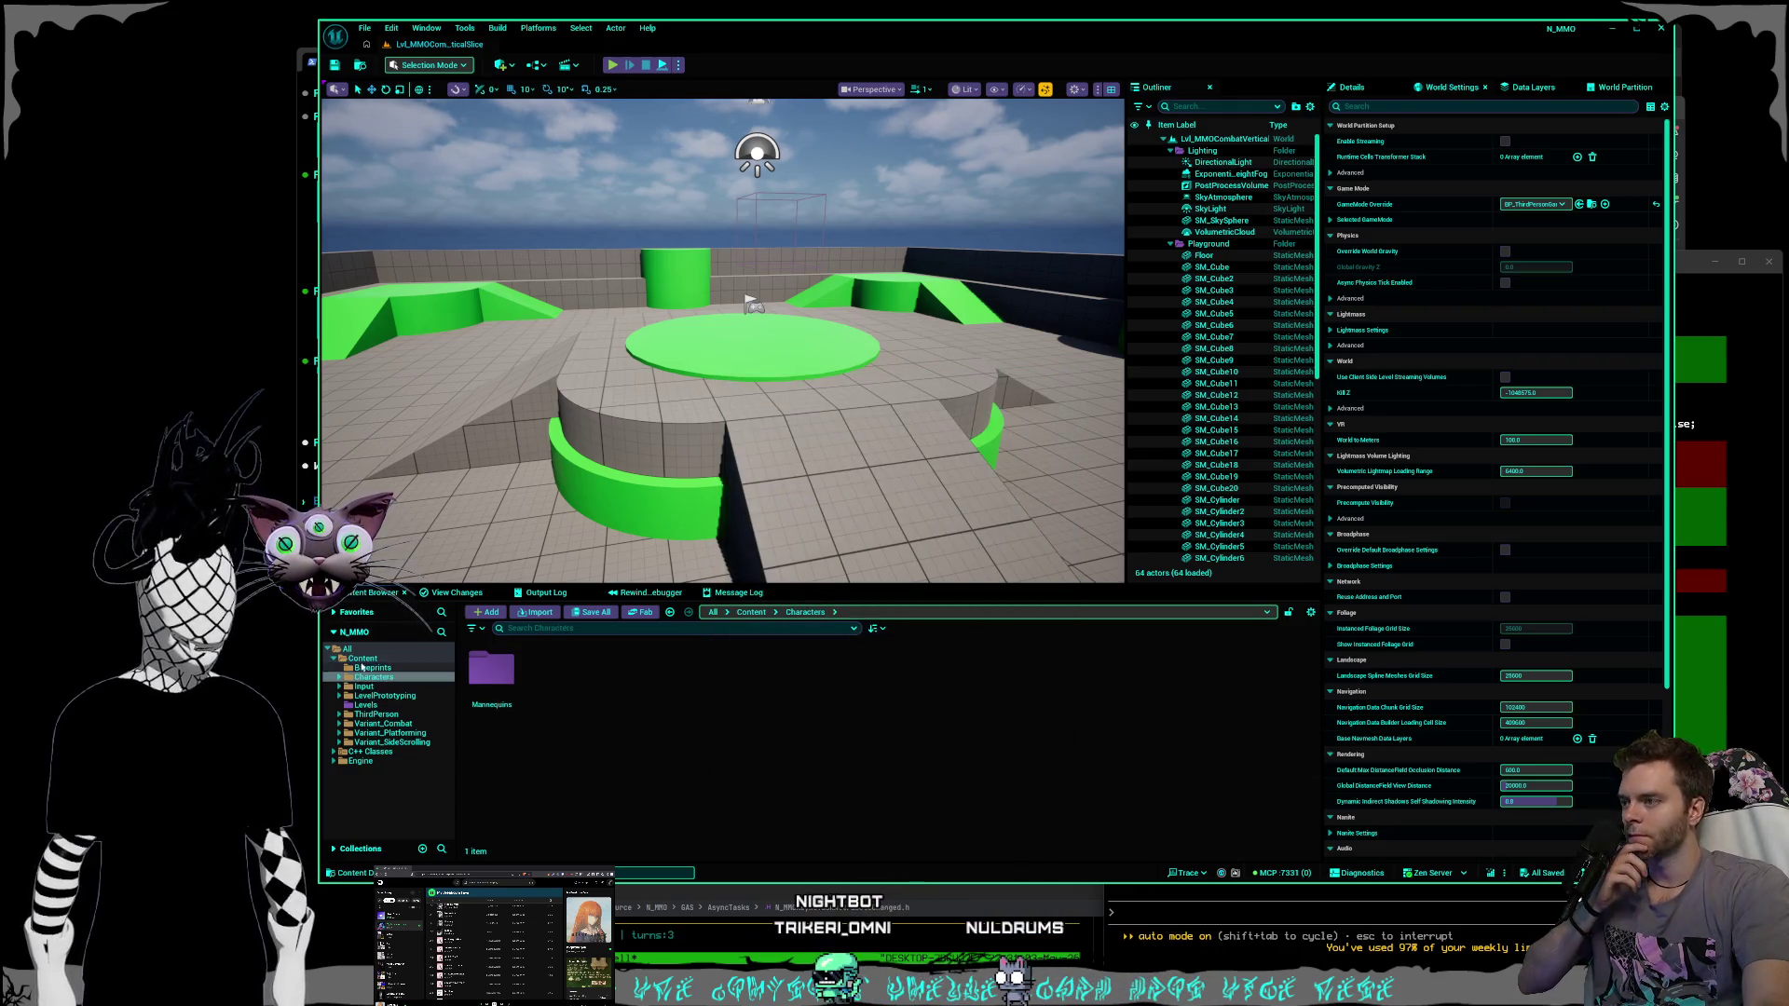
Search for thirdperson and open BP_ThirdPersonGameMode's defaults as a tab beside the level.
click(634, 627)
text(thirdpe)
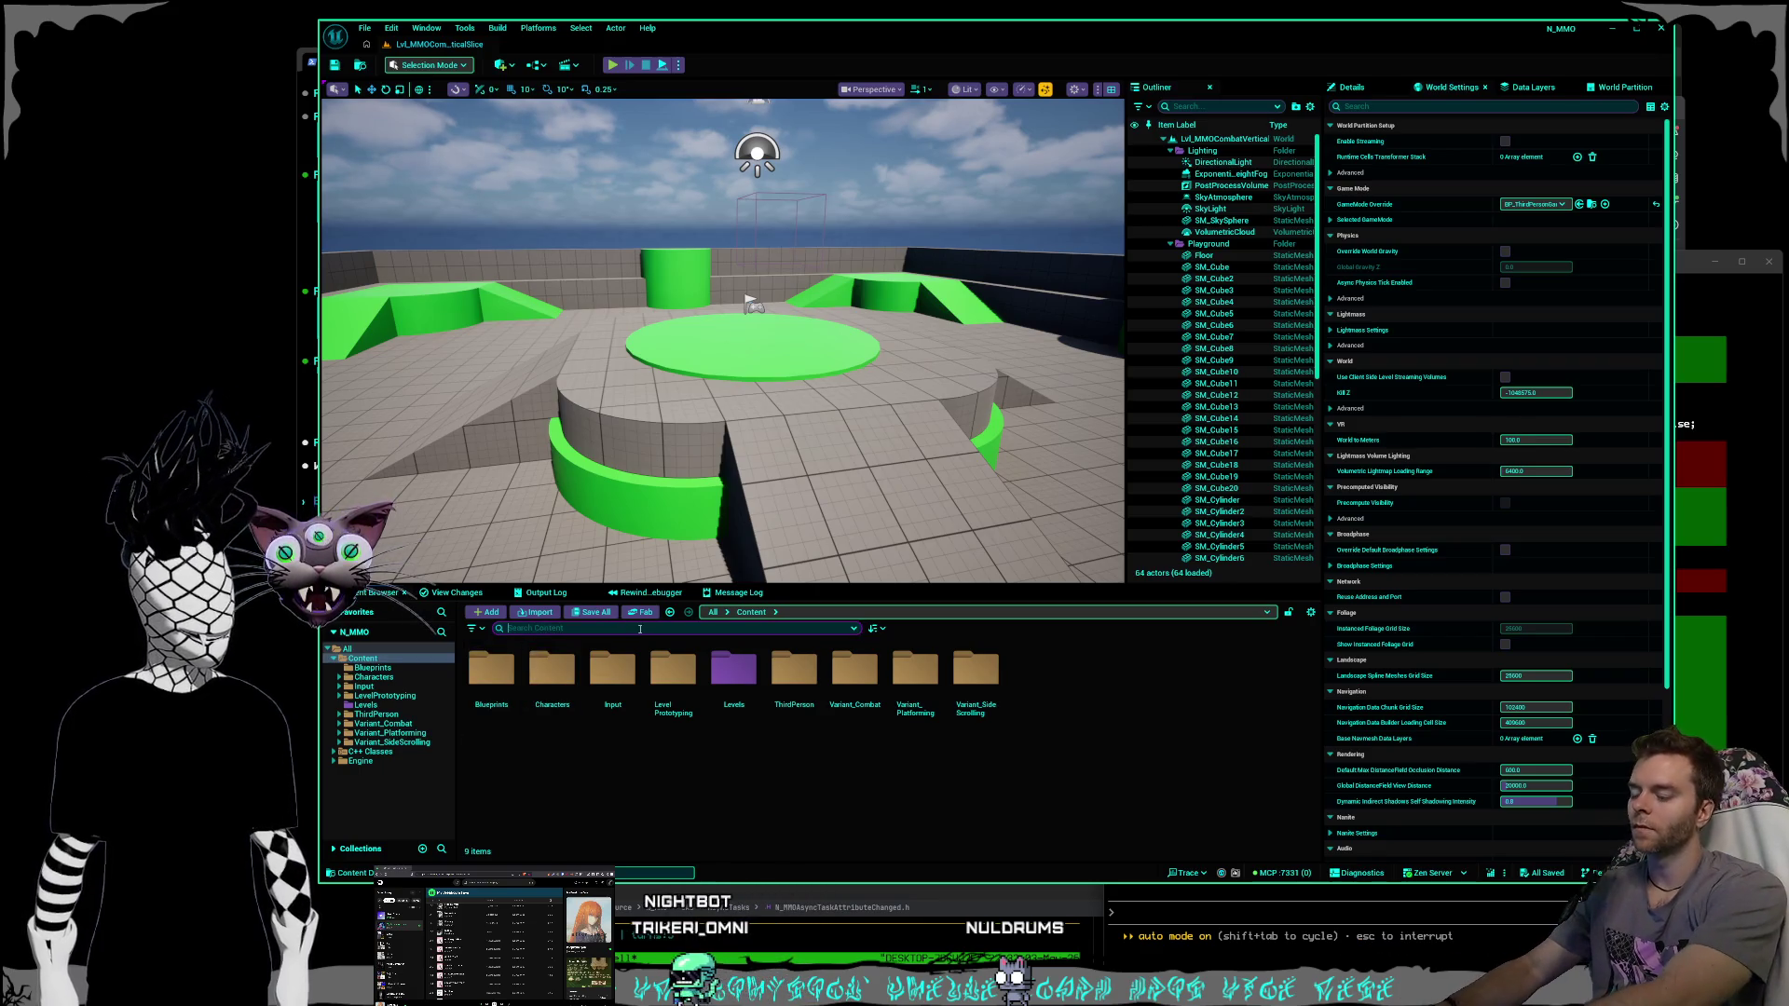
text(rson)
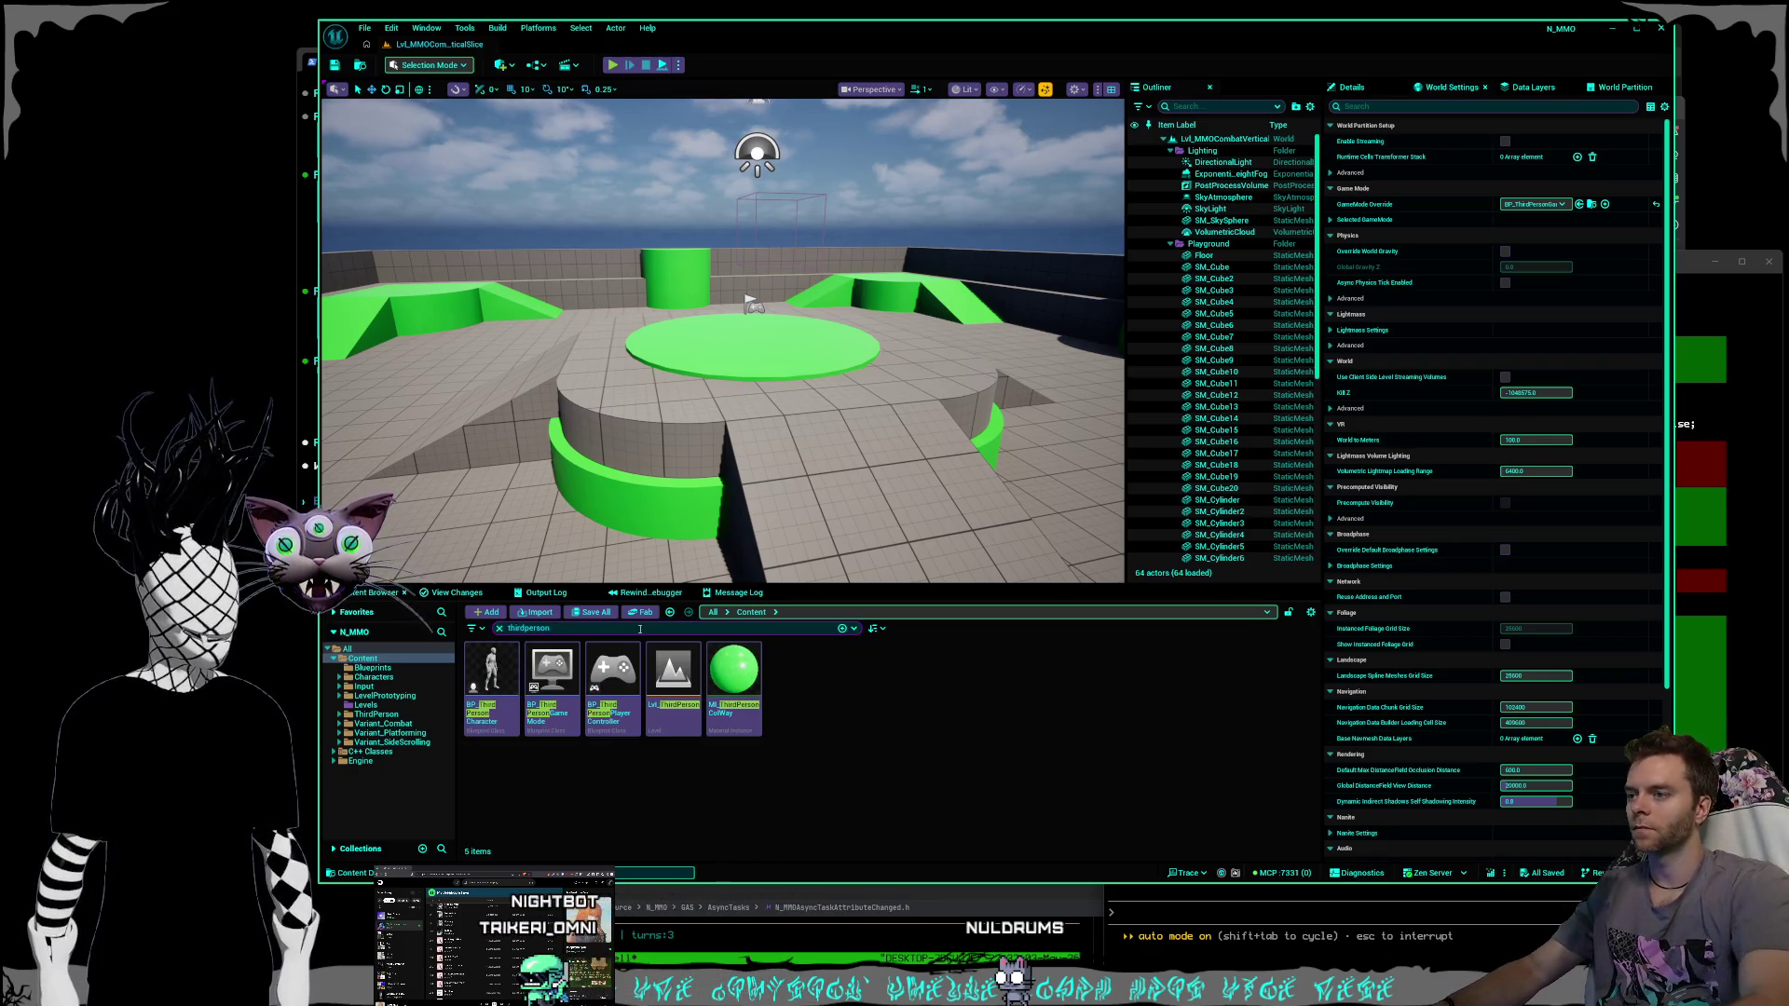
double_click(552, 676)
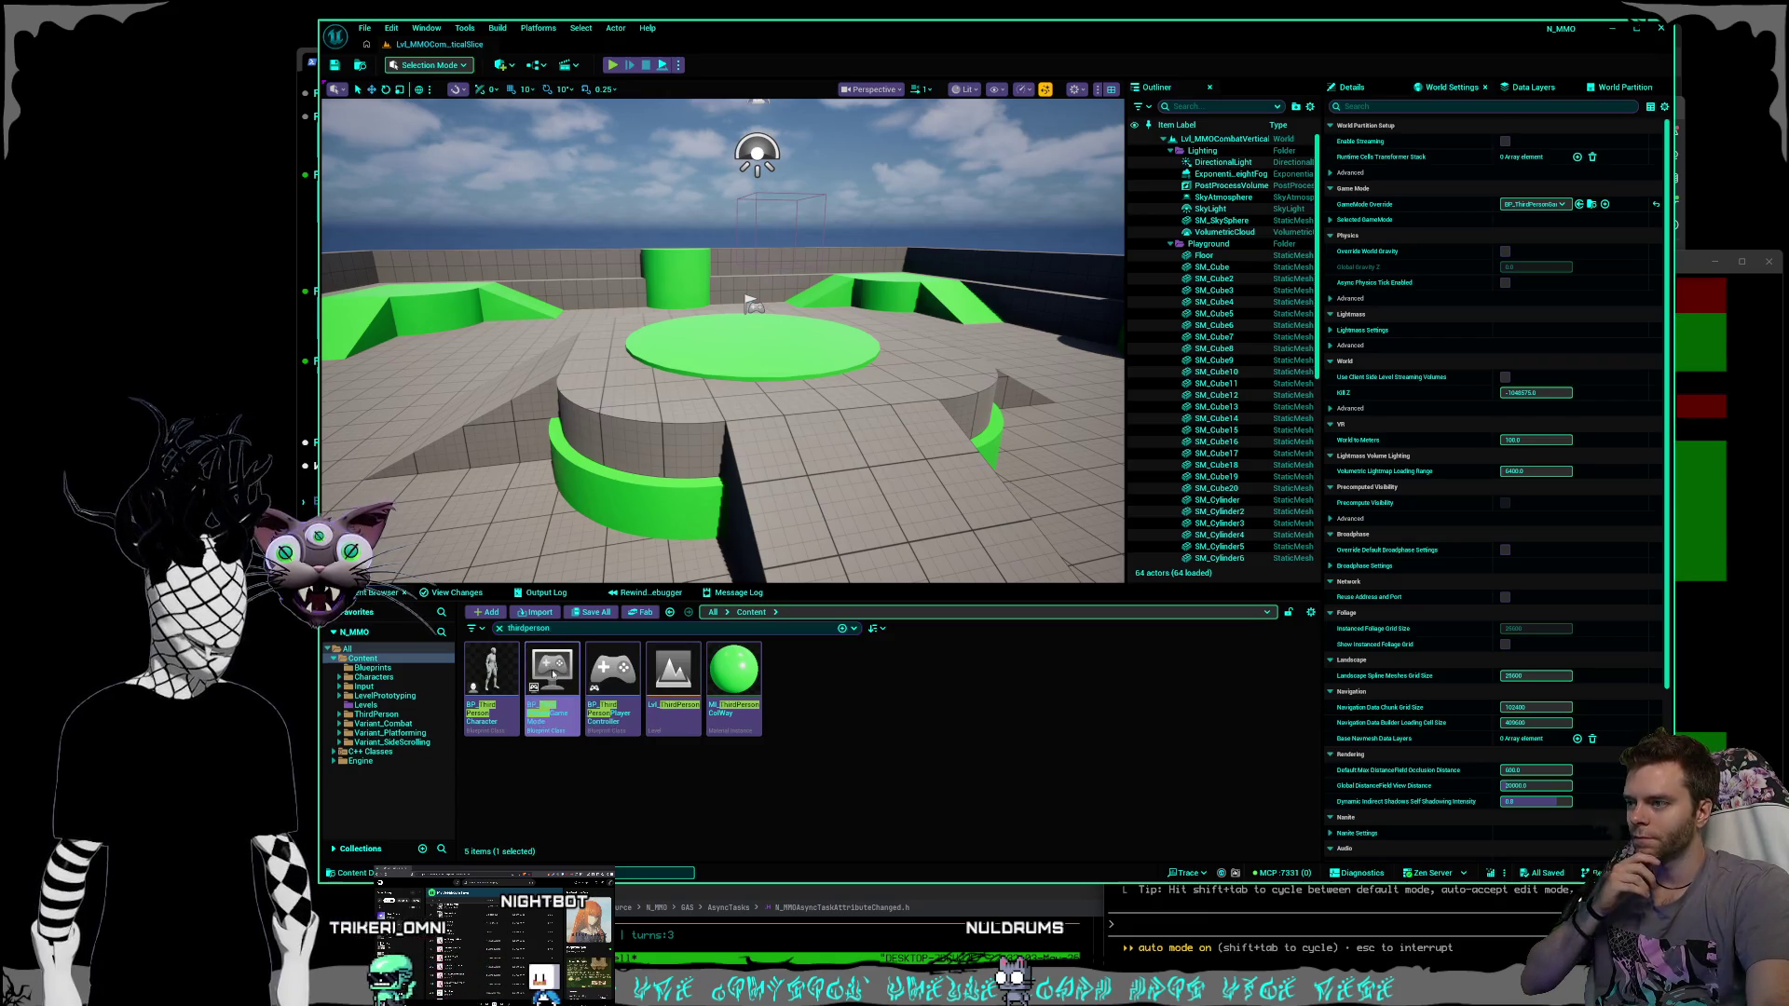
drag(338, 125, 559, 44)
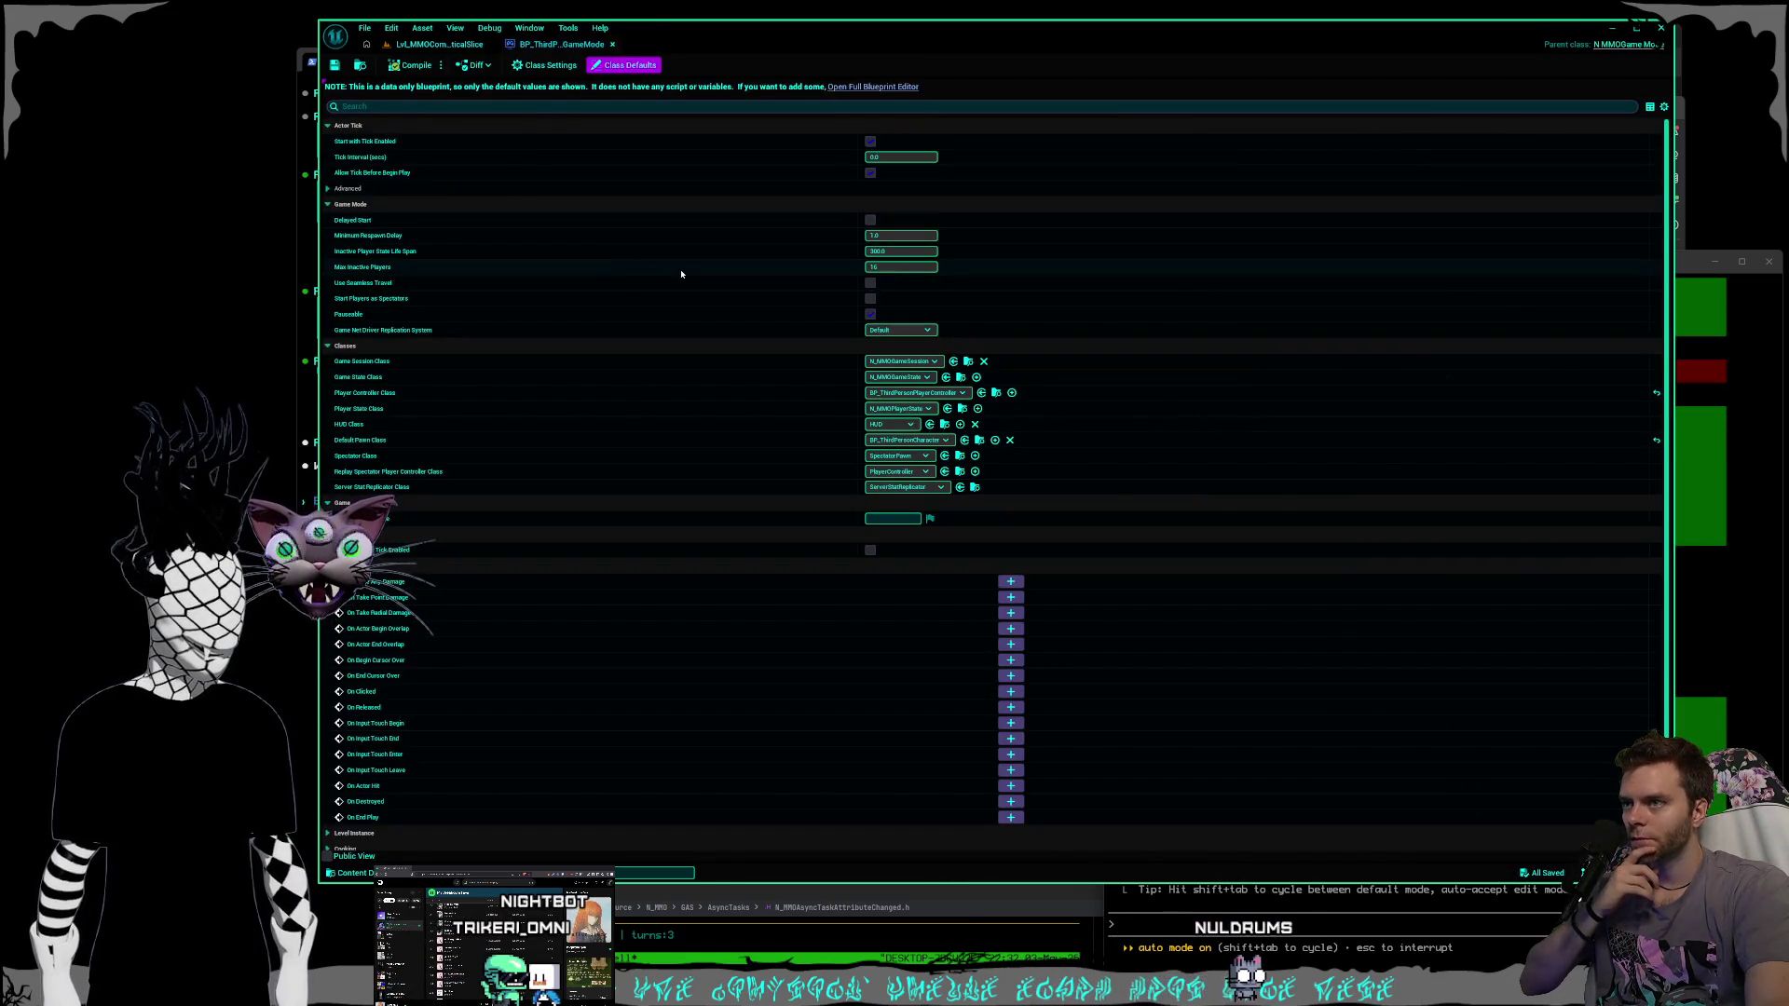
click(441, 47)
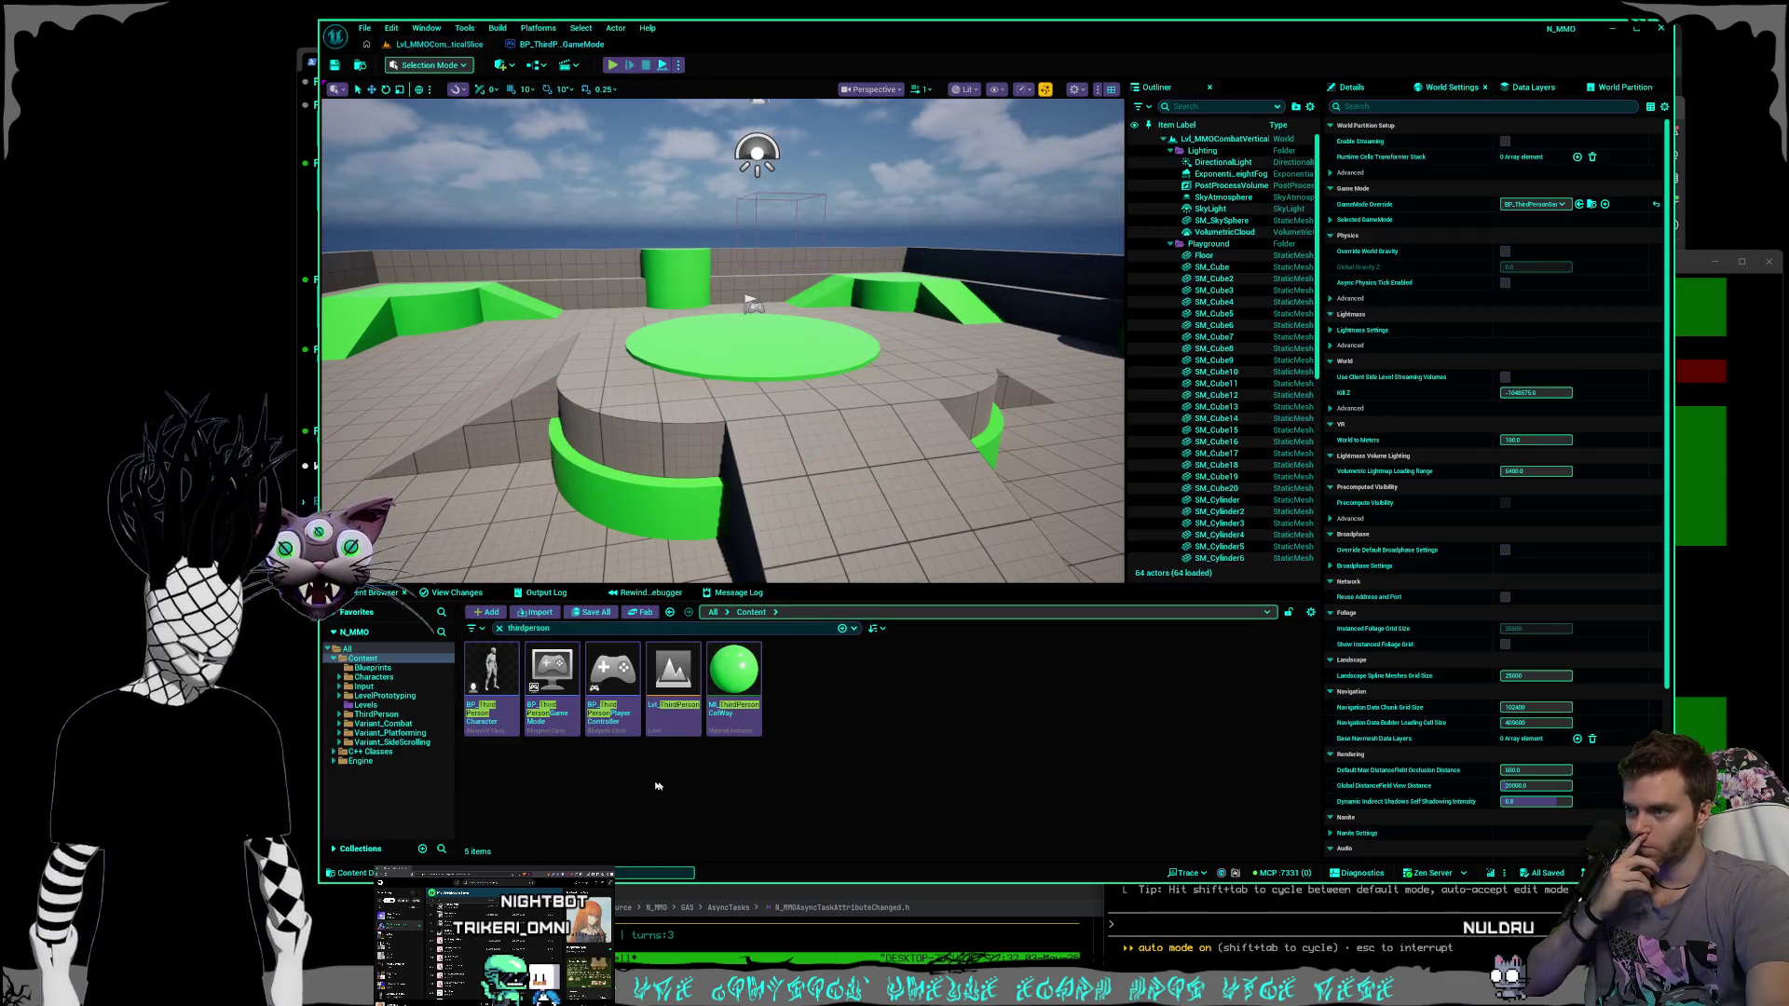
click(543, 646)
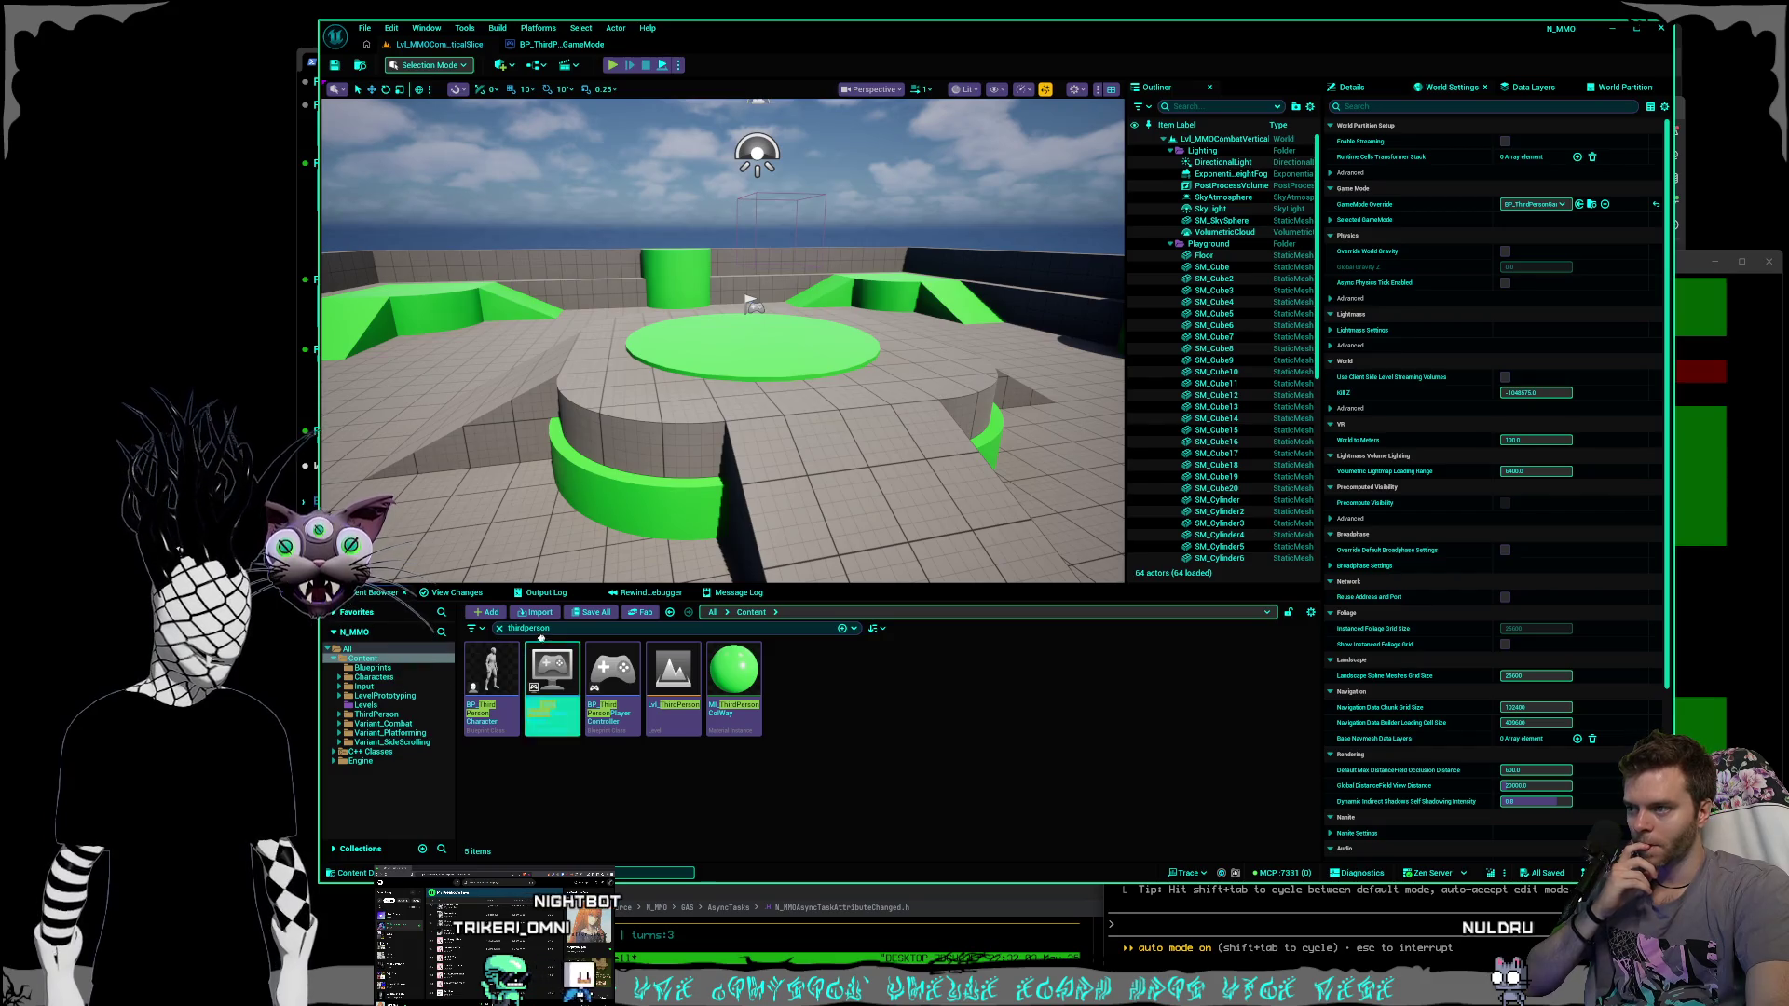
Create a child Blueprint of BP_ThirdPersonGameMode named BP_NMMOGameMode.
right_click(550, 671)
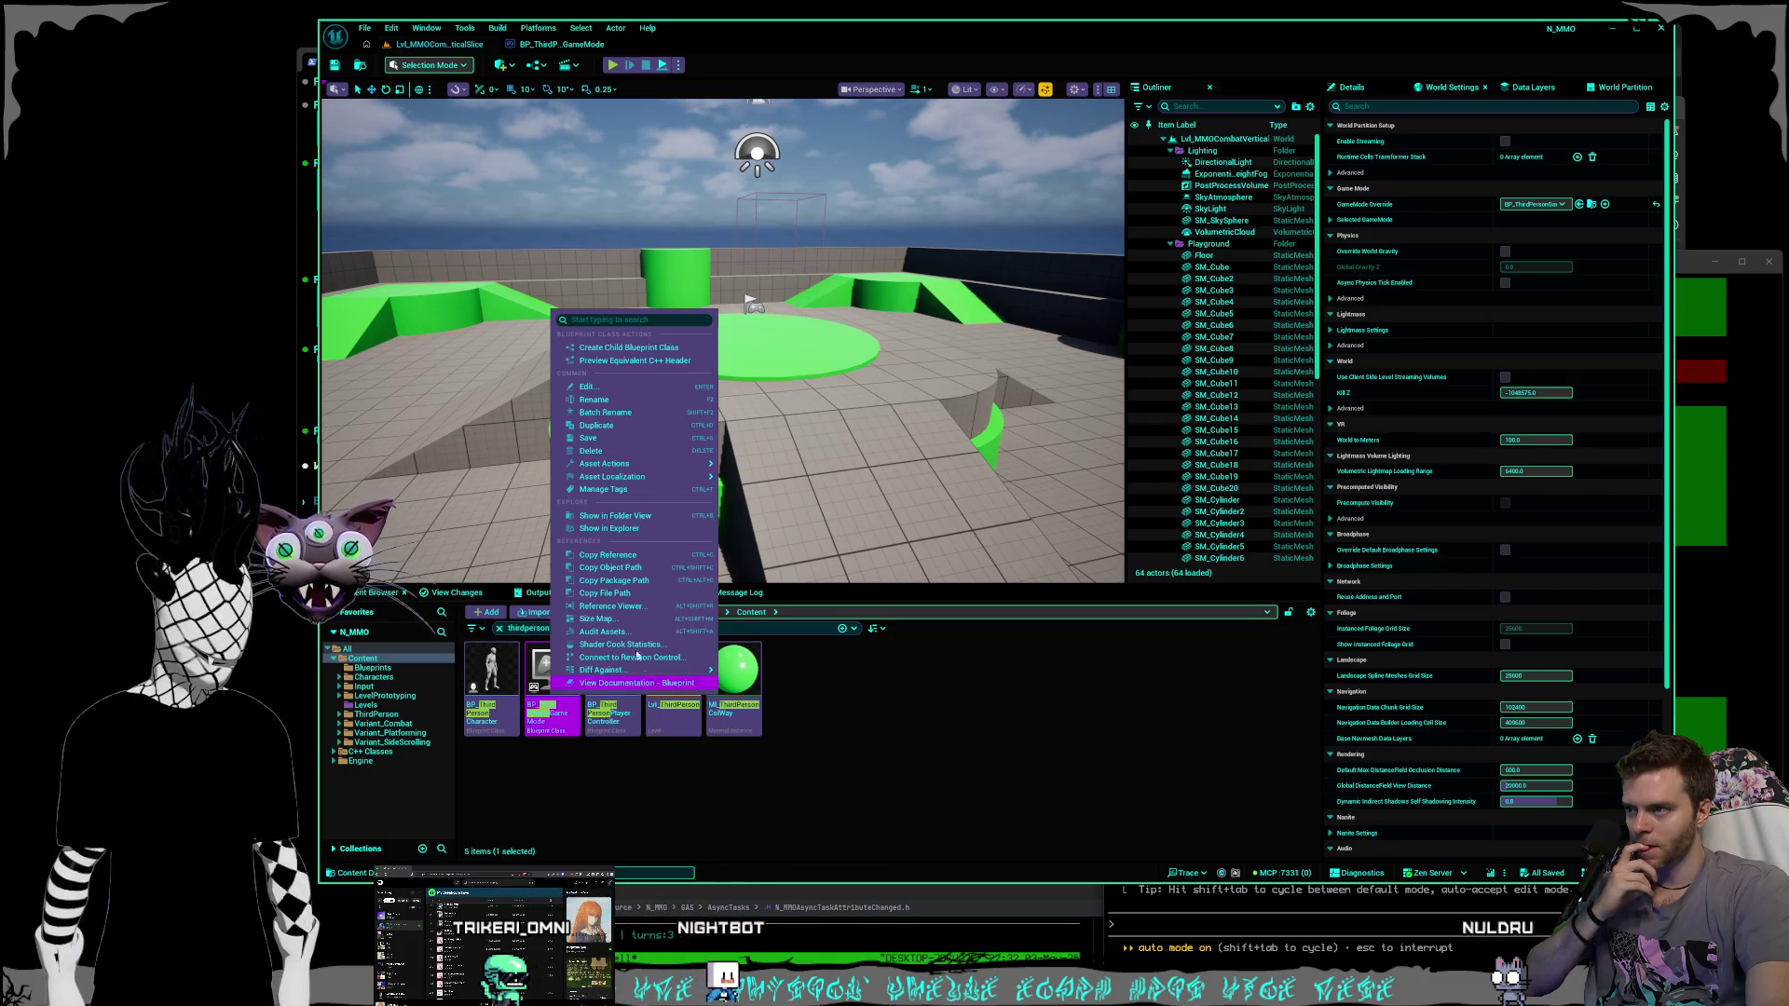
click(625, 517)
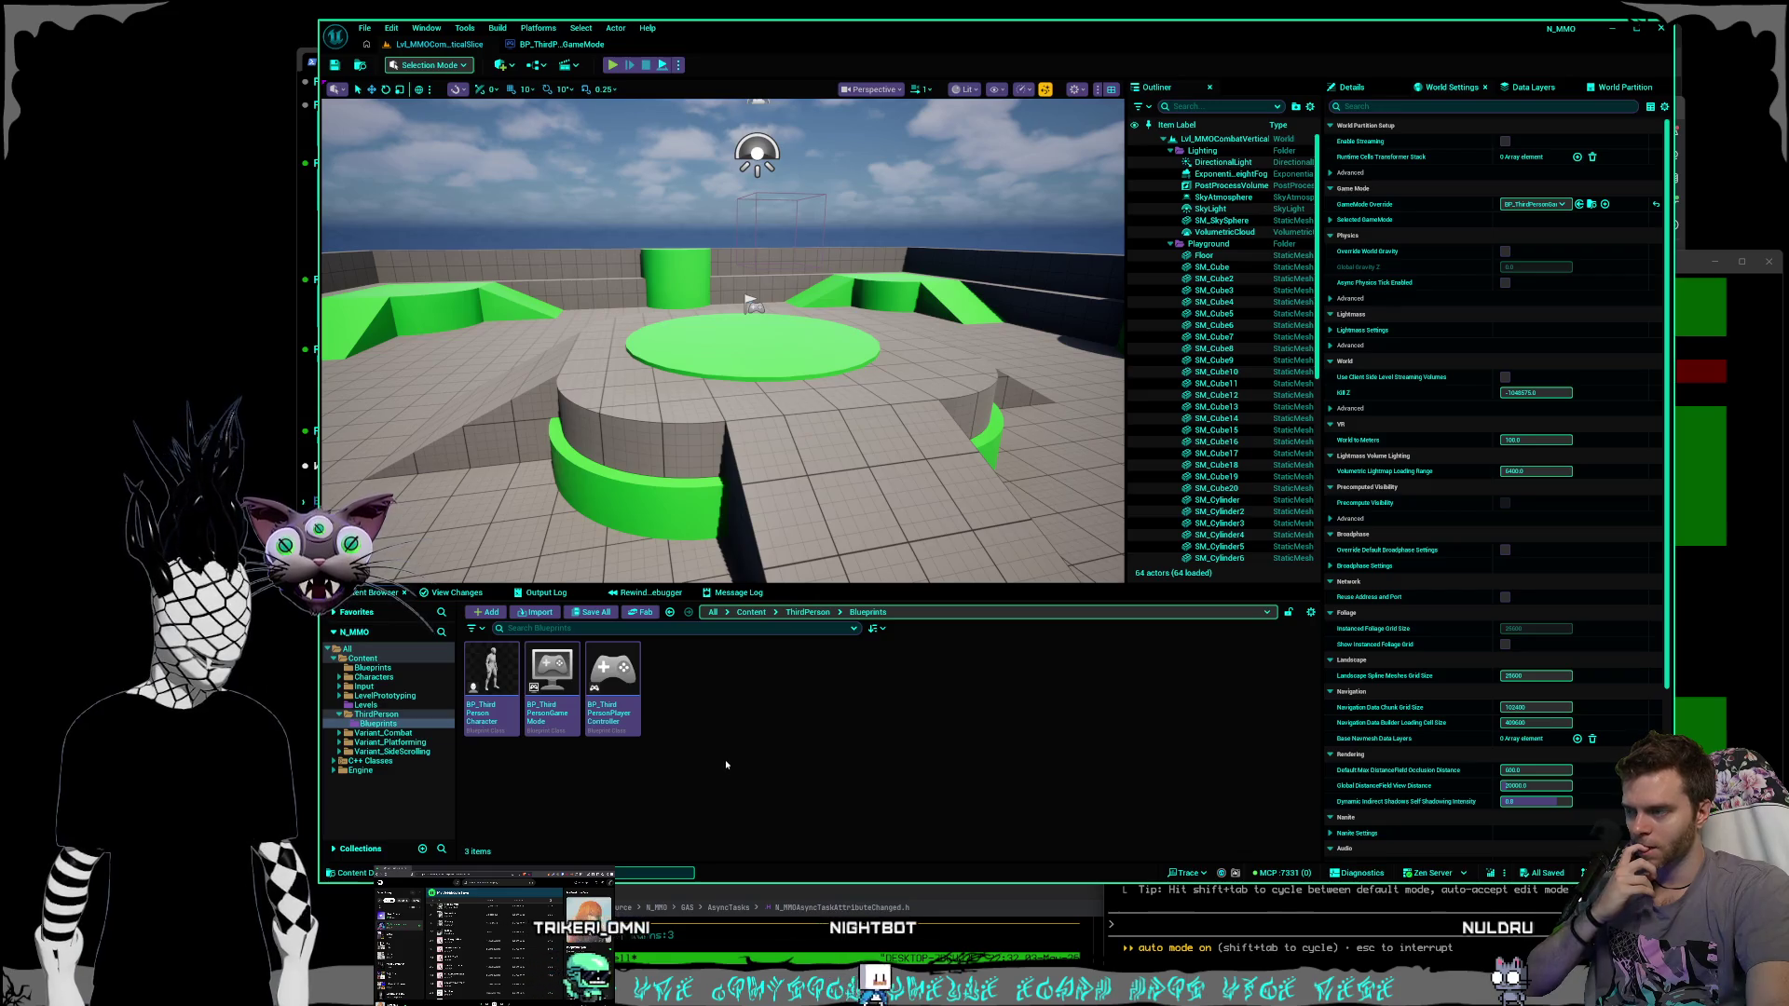
click(551, 676)
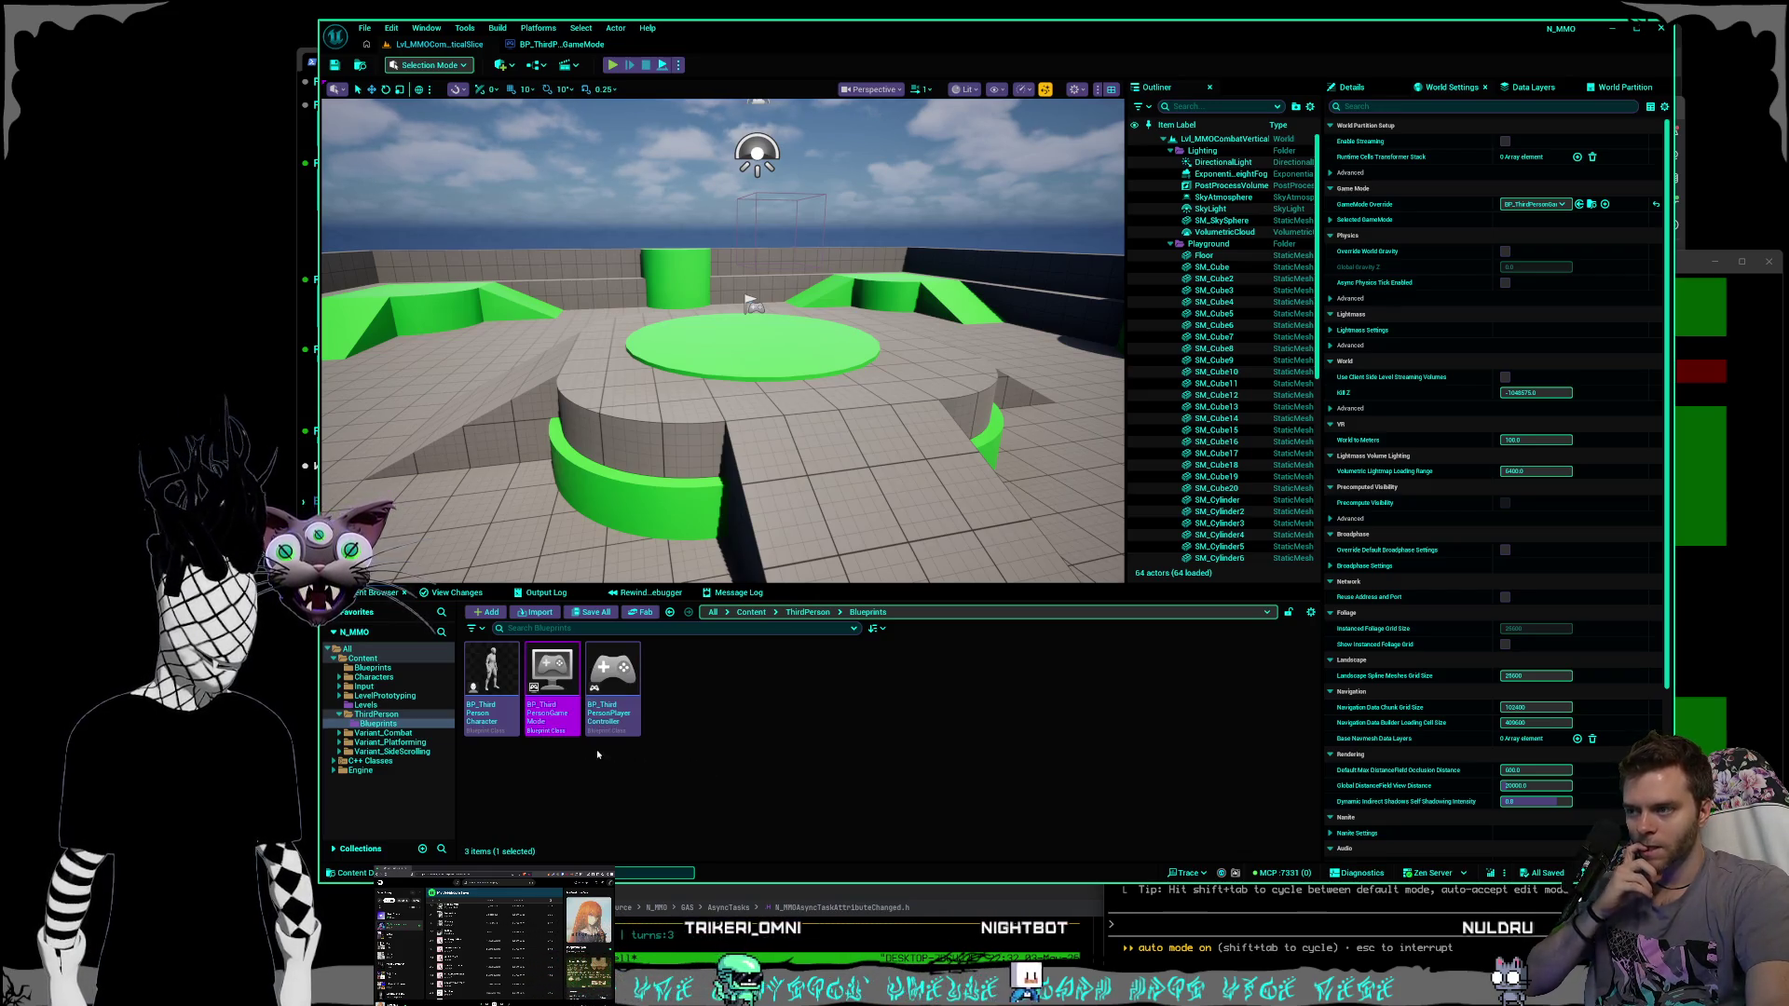
right_click(557, 694)
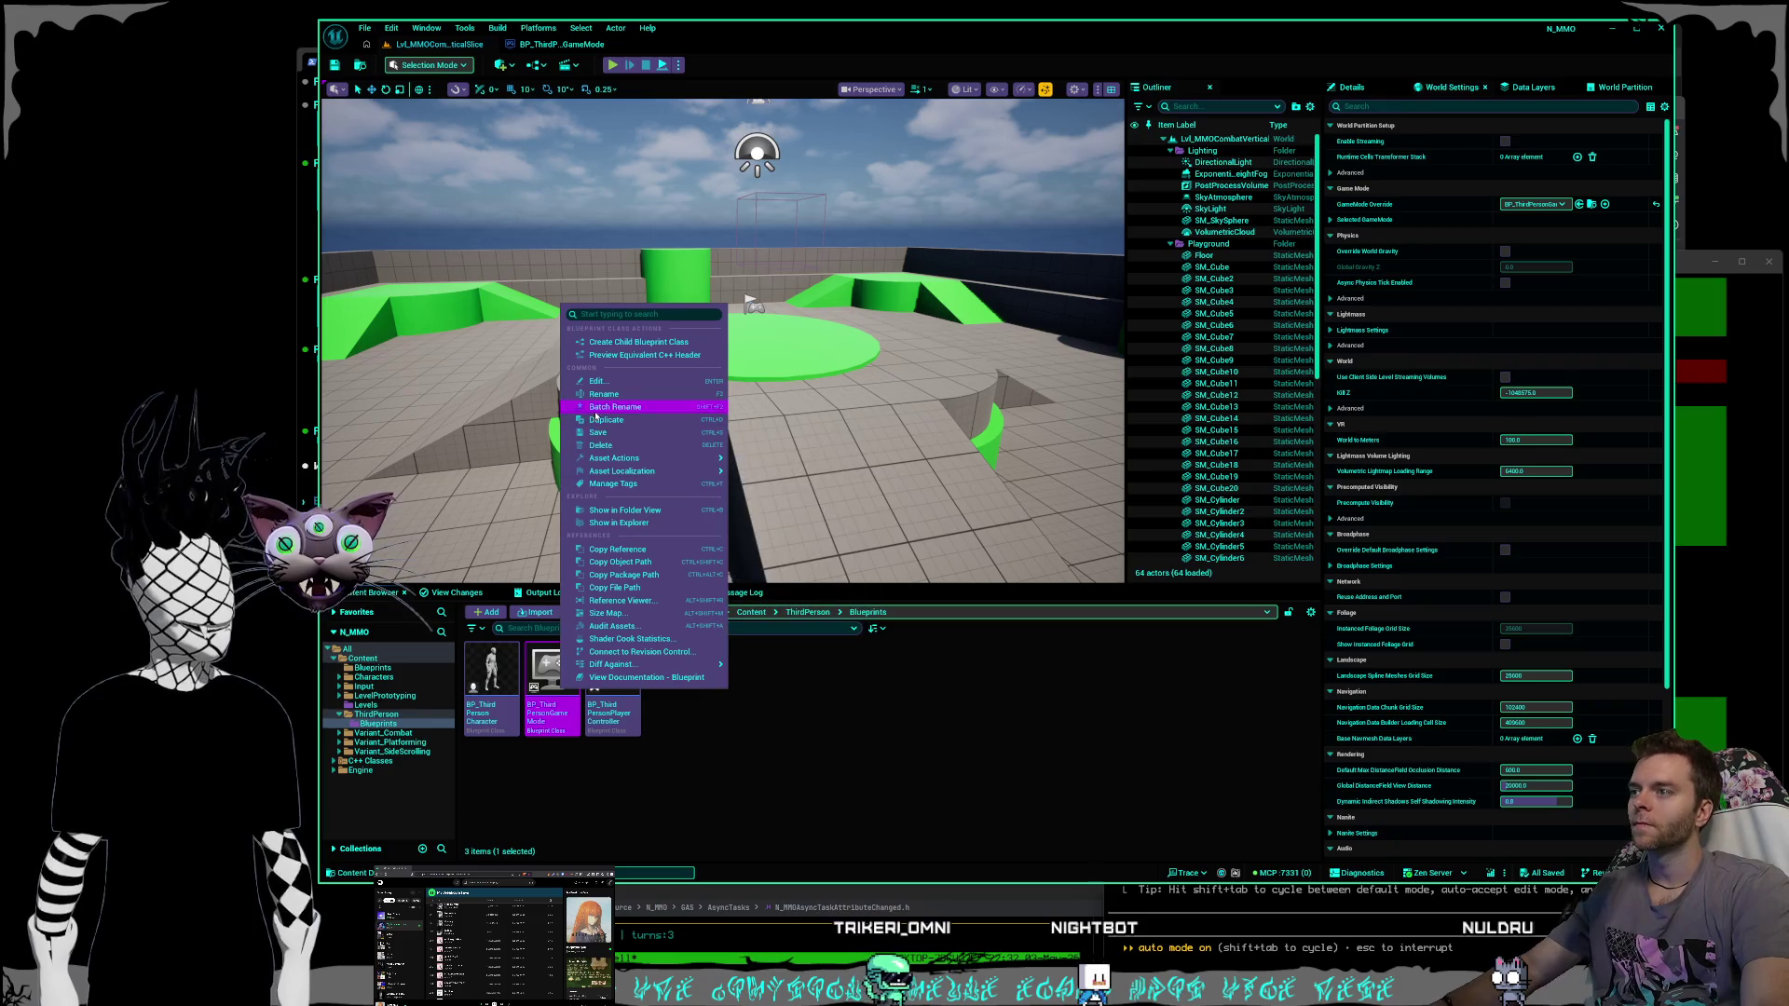
click(635, 401)
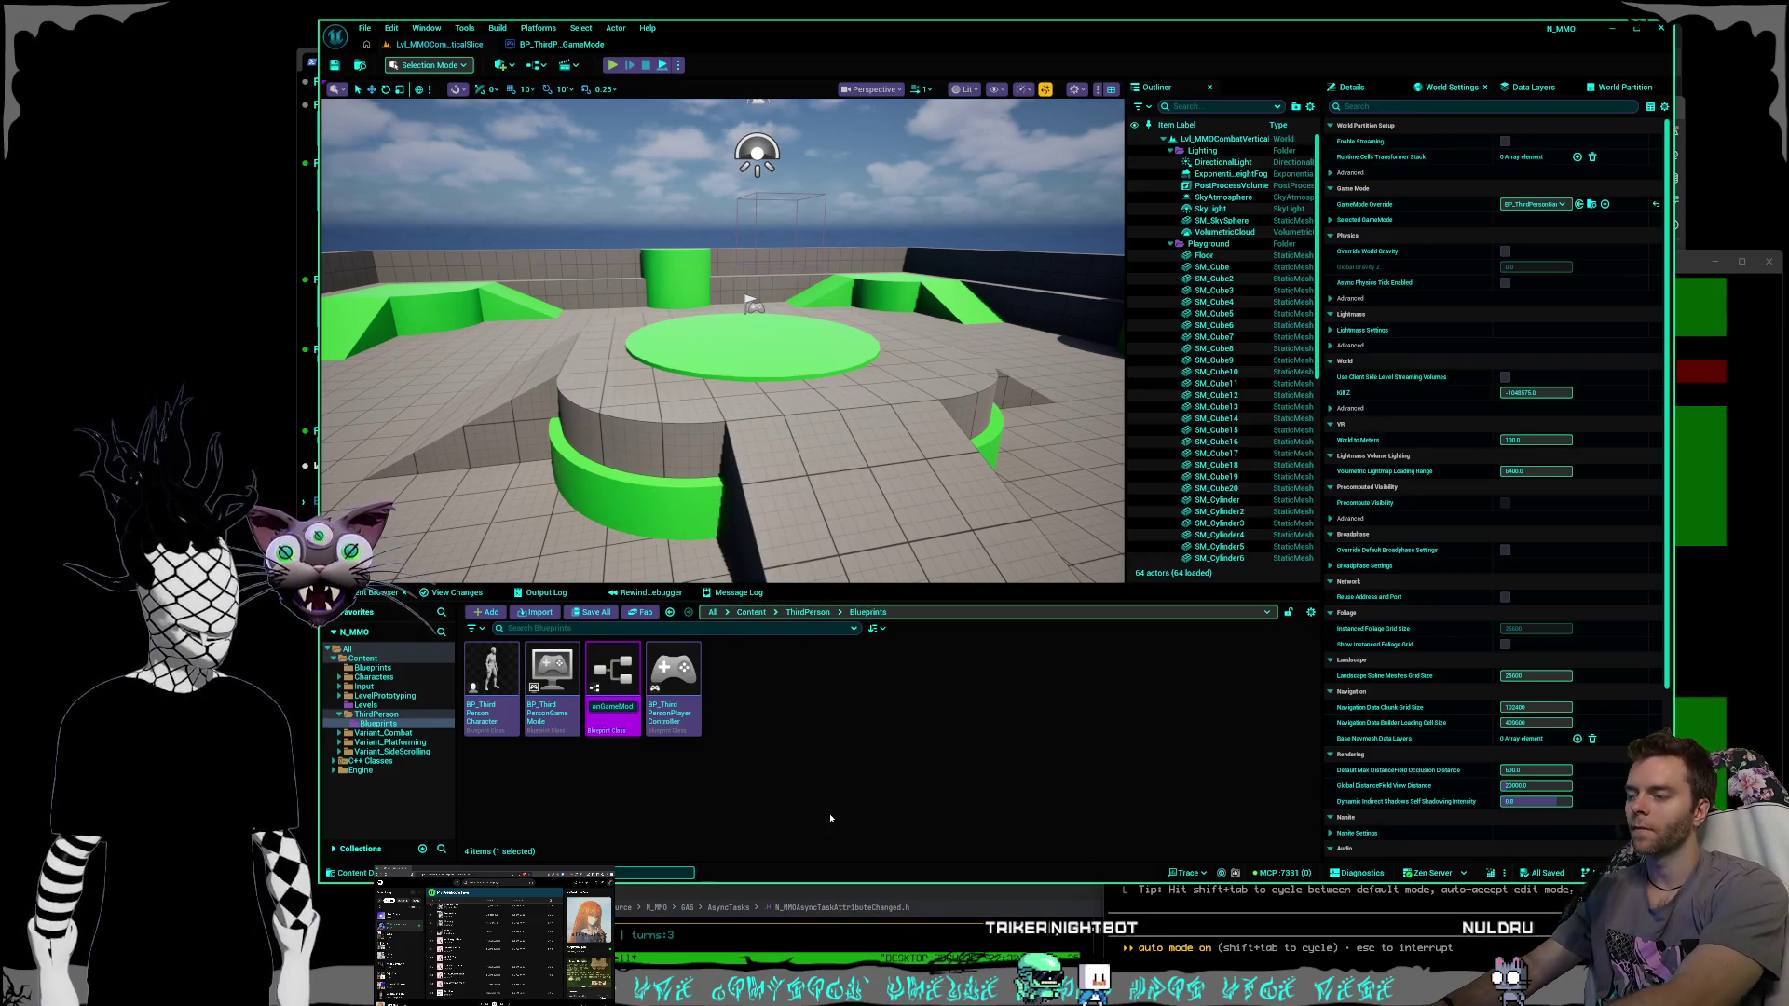
key(BackSpace)
key(BackSpace)
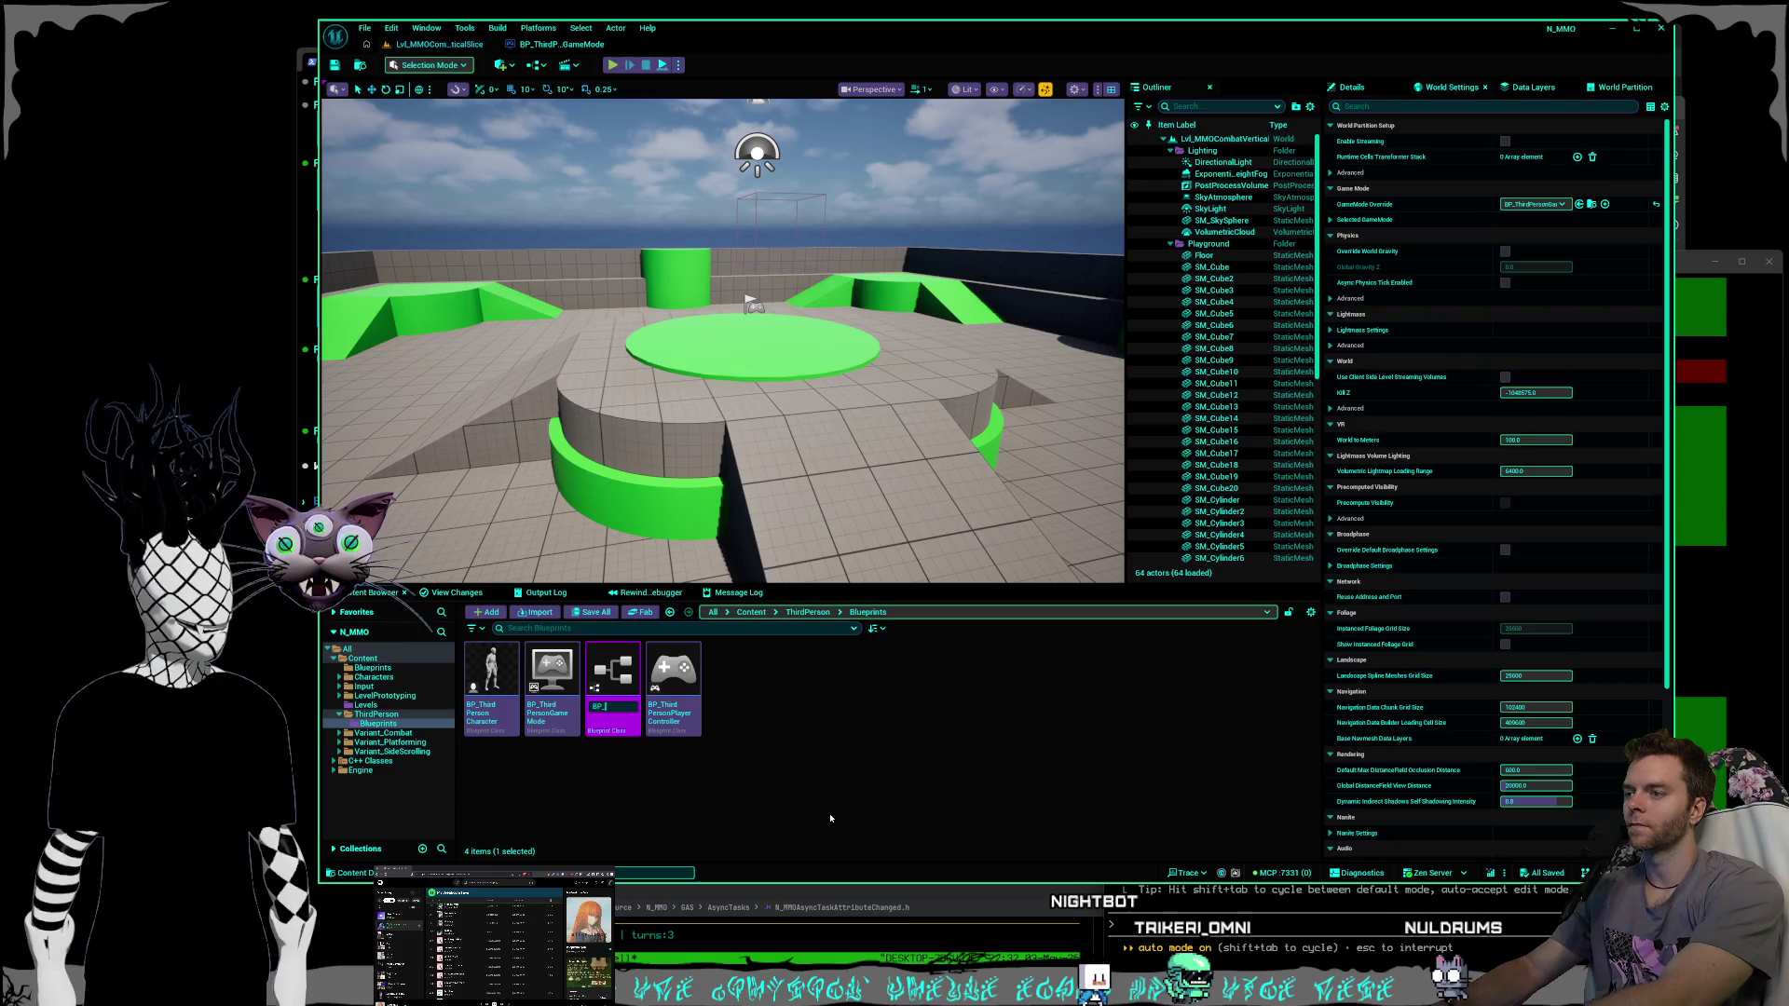
text(NM)
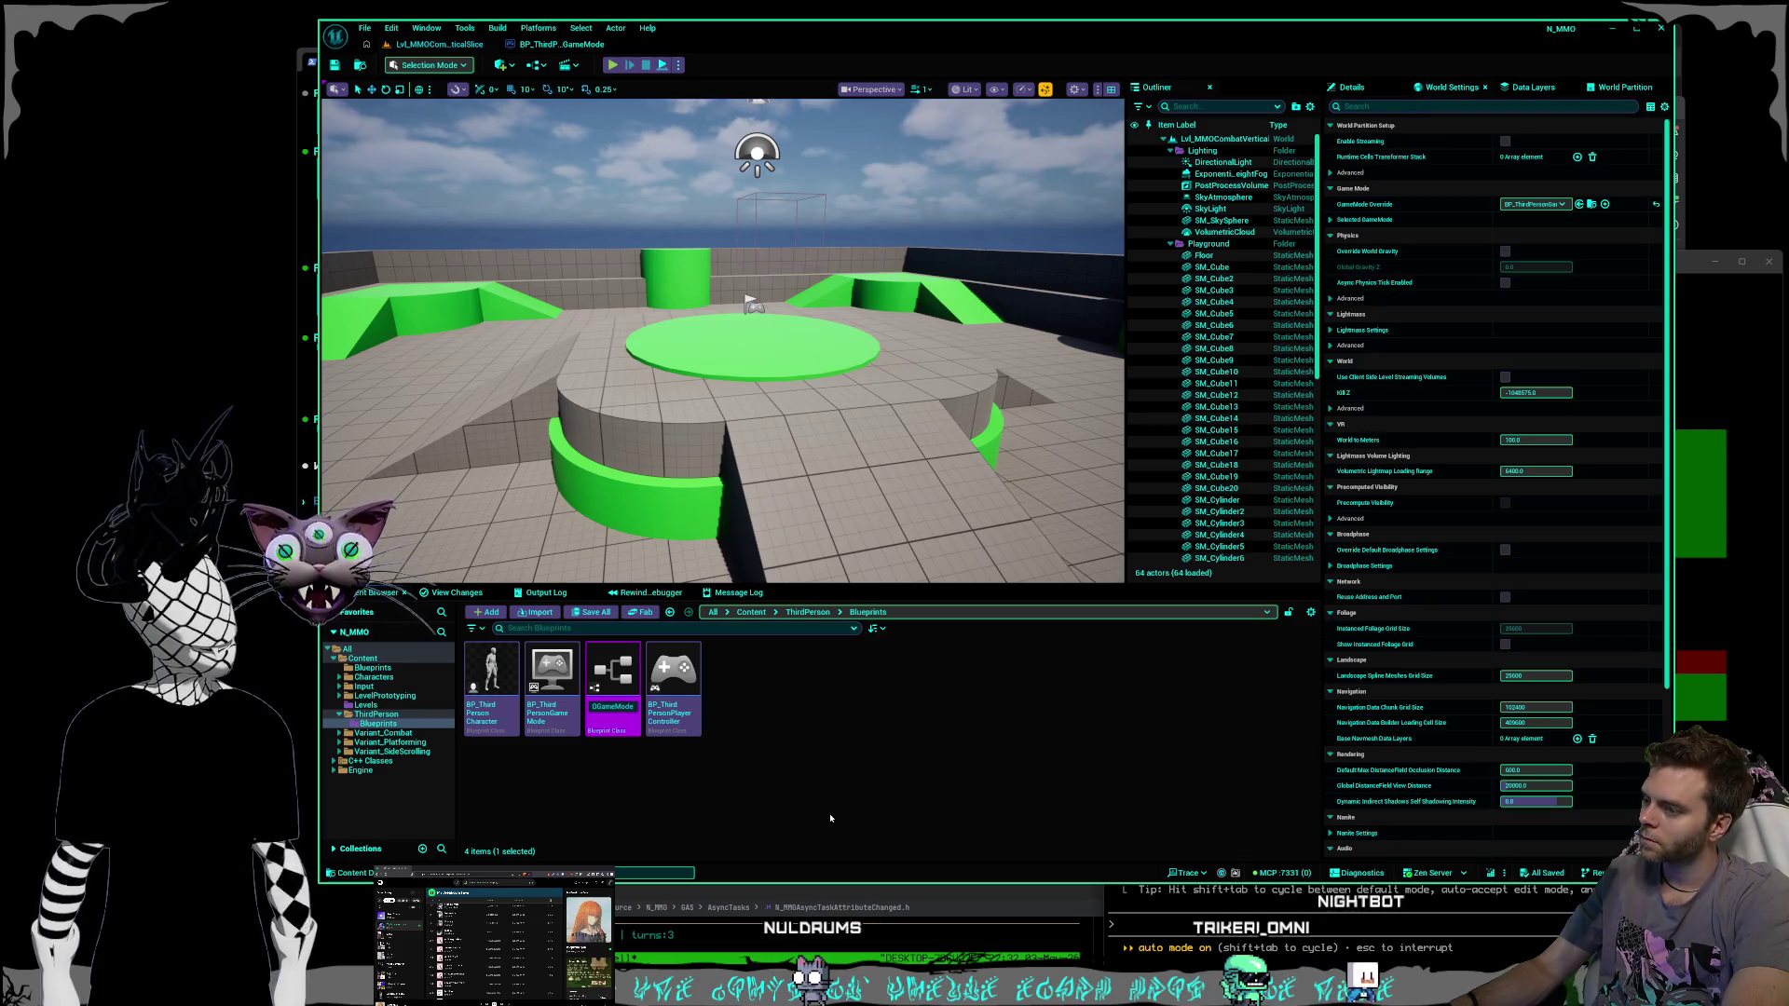
key(Return)
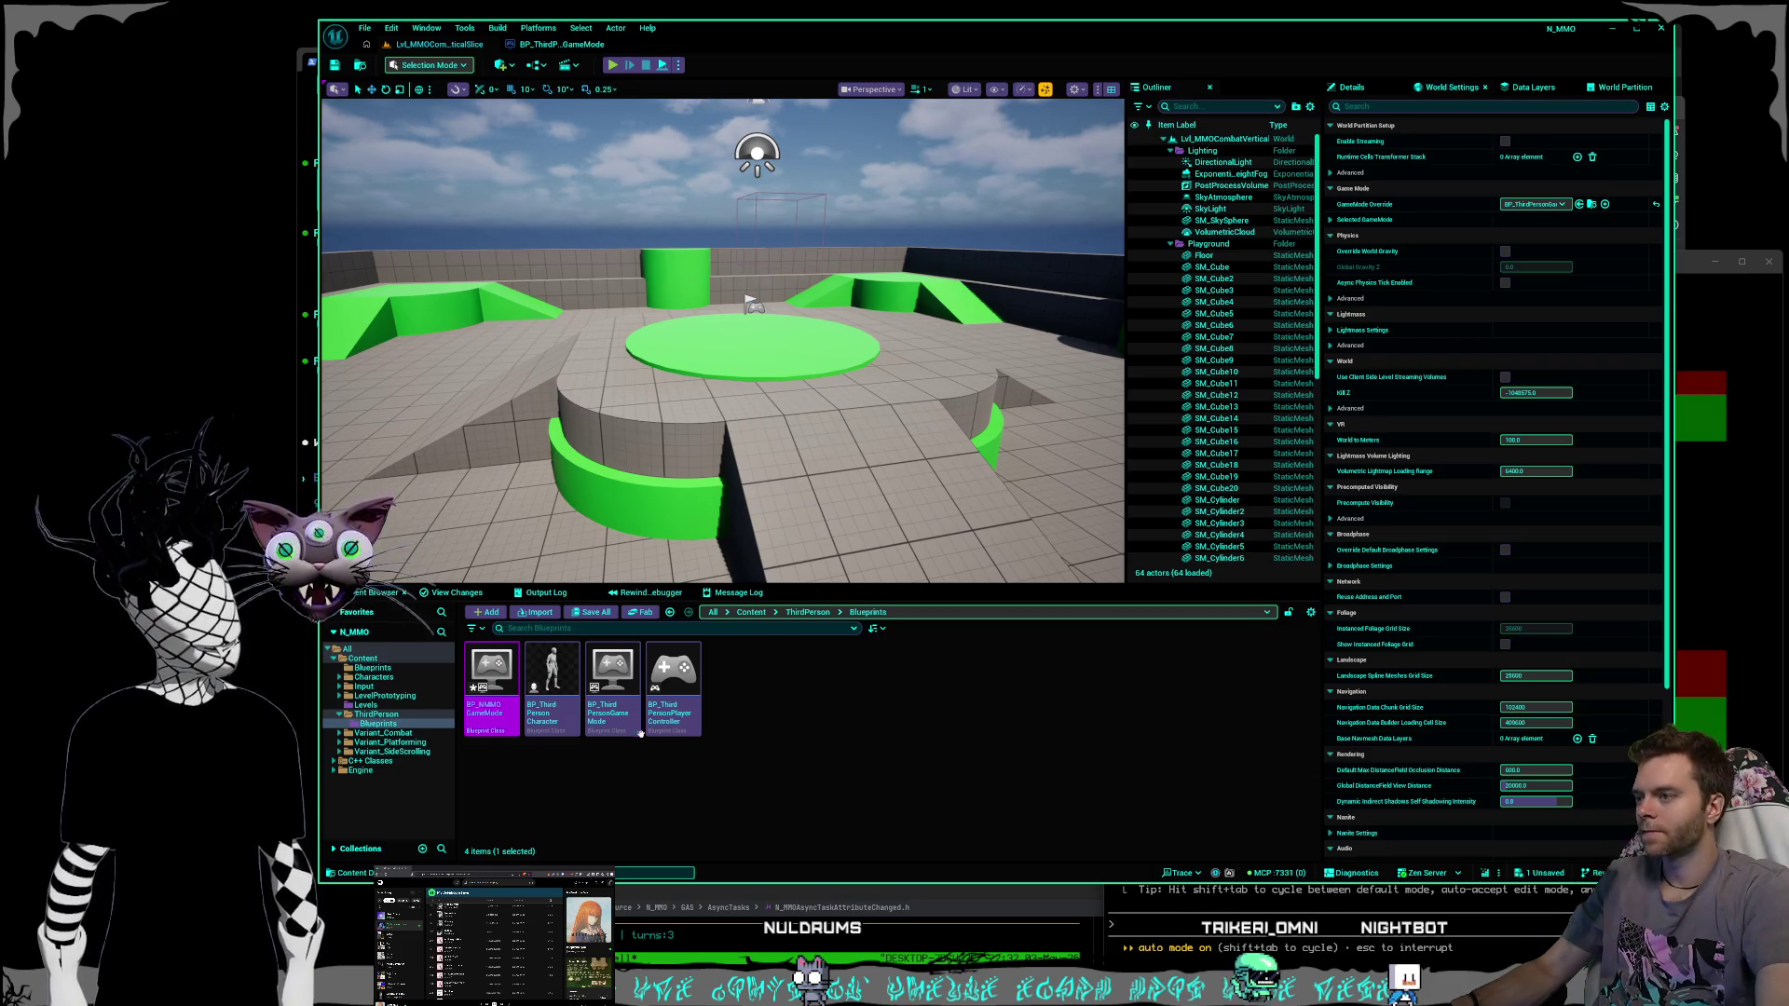
Move BP_NMMOGameMode into the Content/Blueprints folder.
click(494, 717)
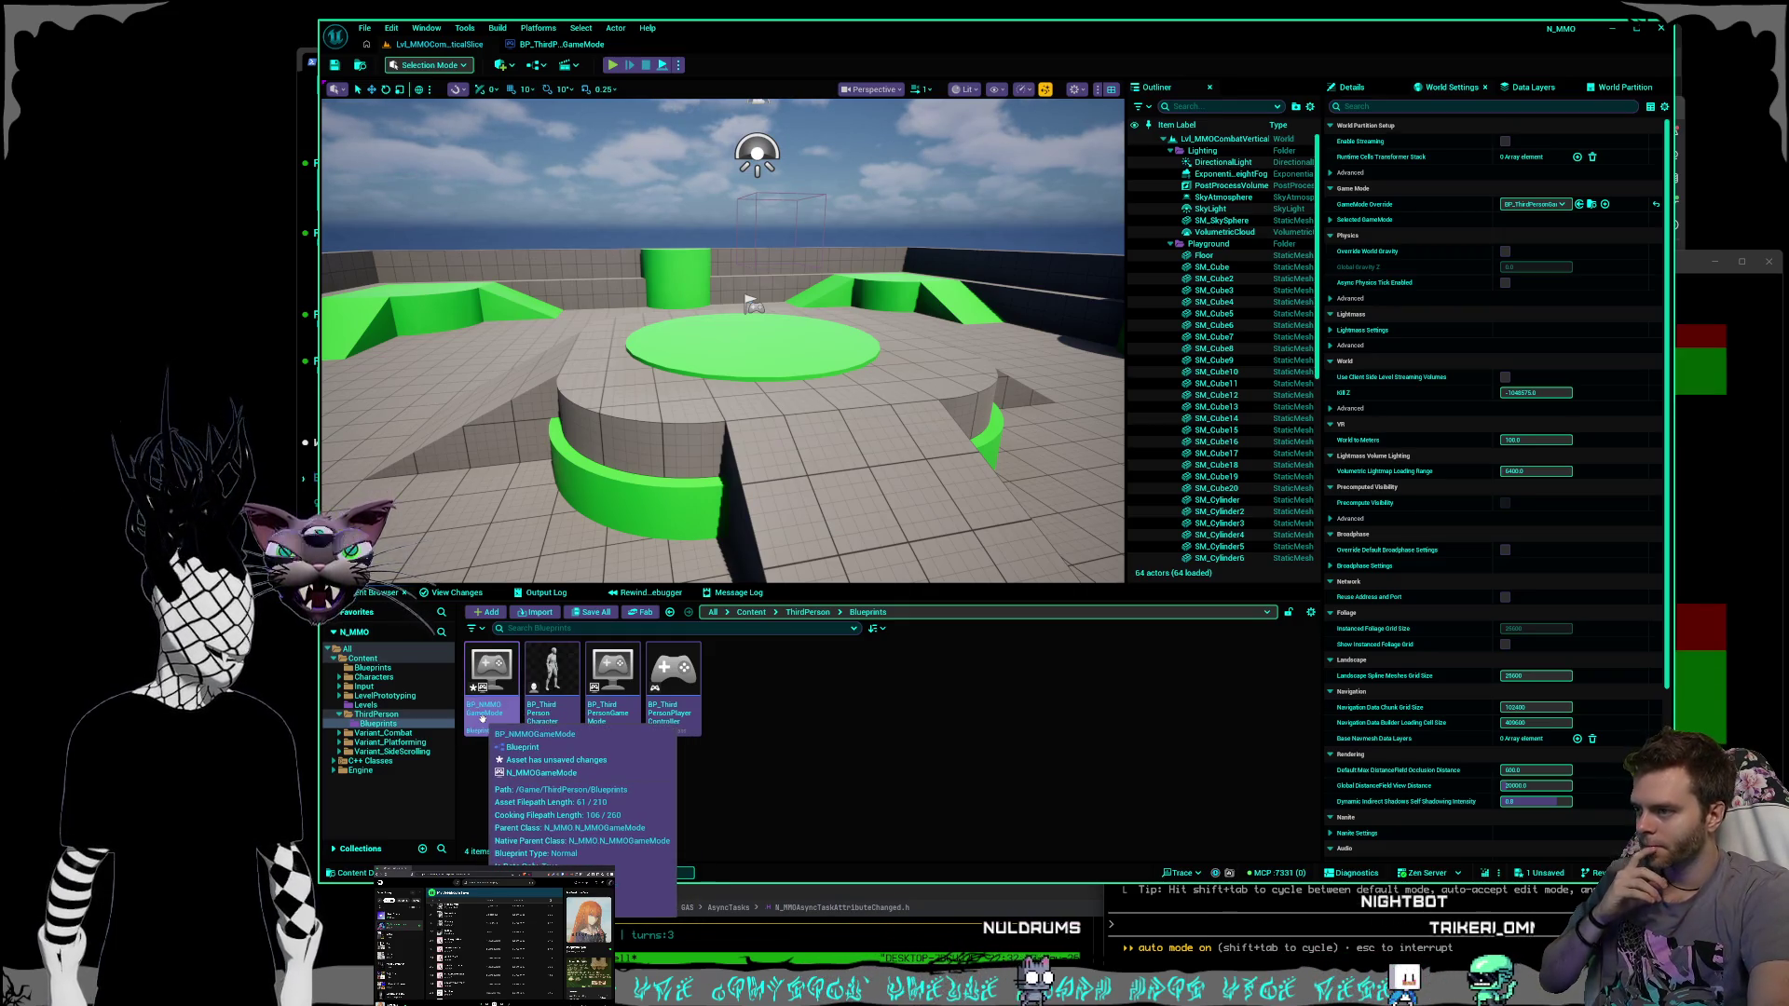
mouse_move(485, 701)
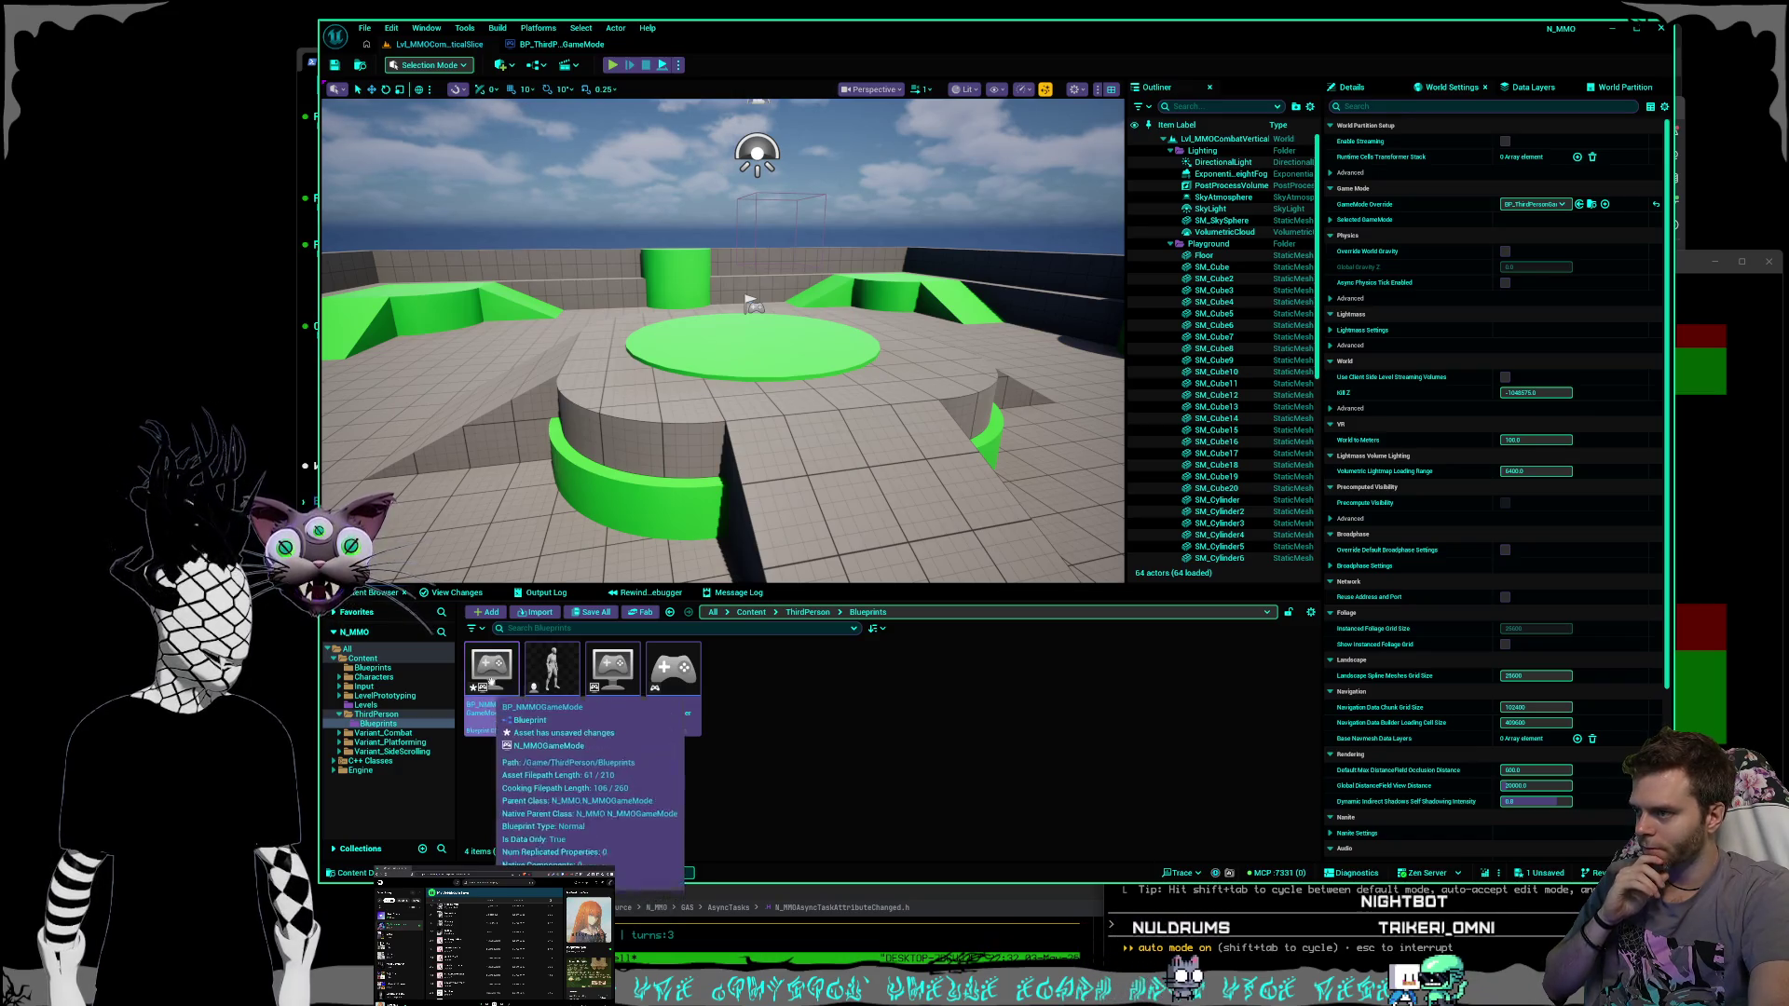
drag(491, 677, 385, 671)
click(410, 693)
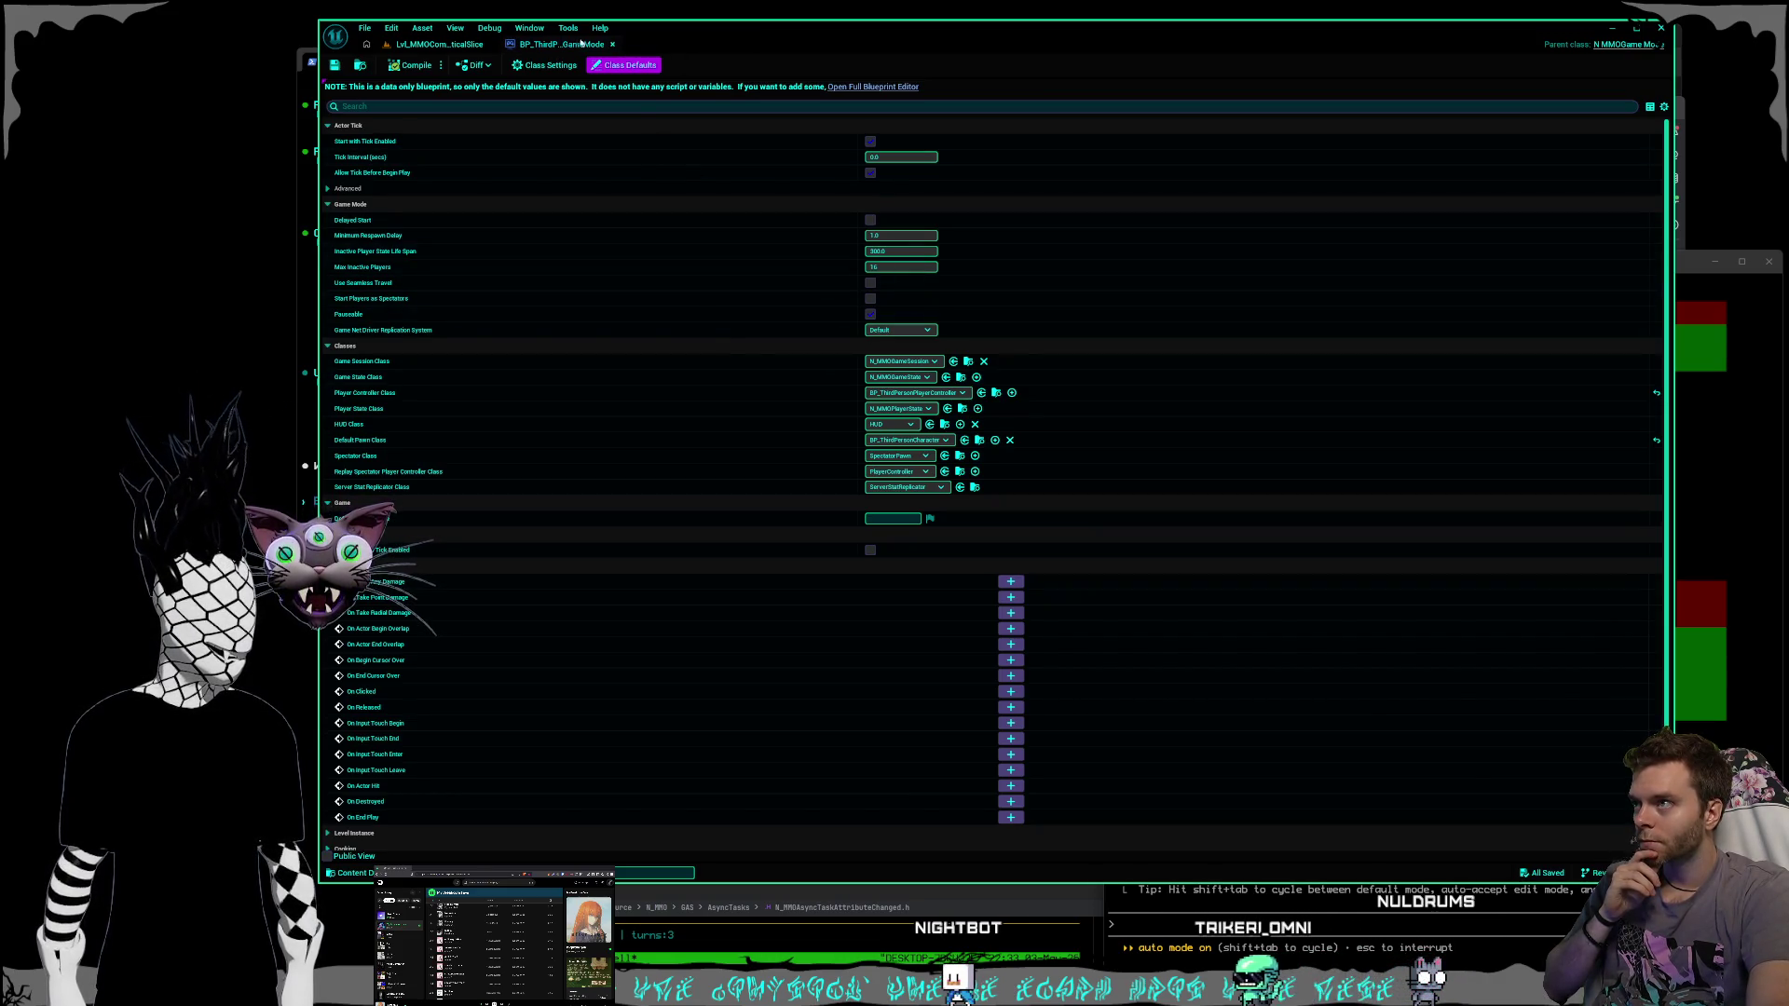
Set the level's GameMode Override to BP_NMMOGameMode.
click(612, 45)
click(1534, 204)
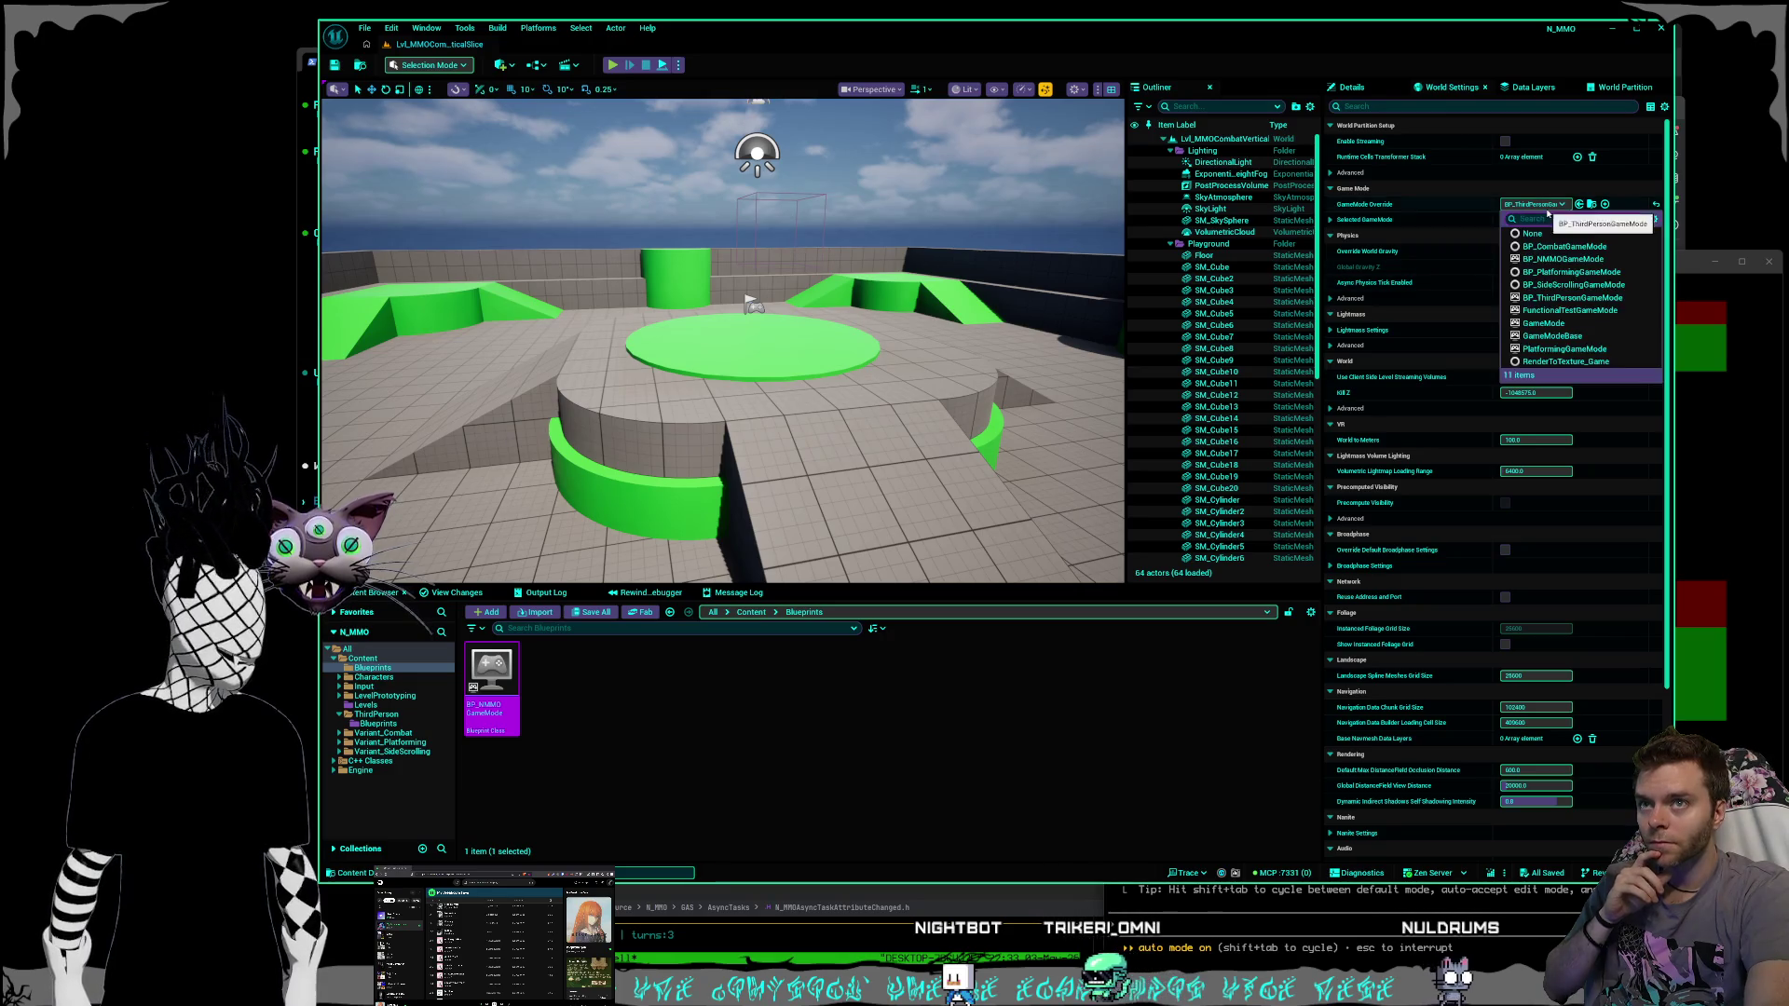
text(n)
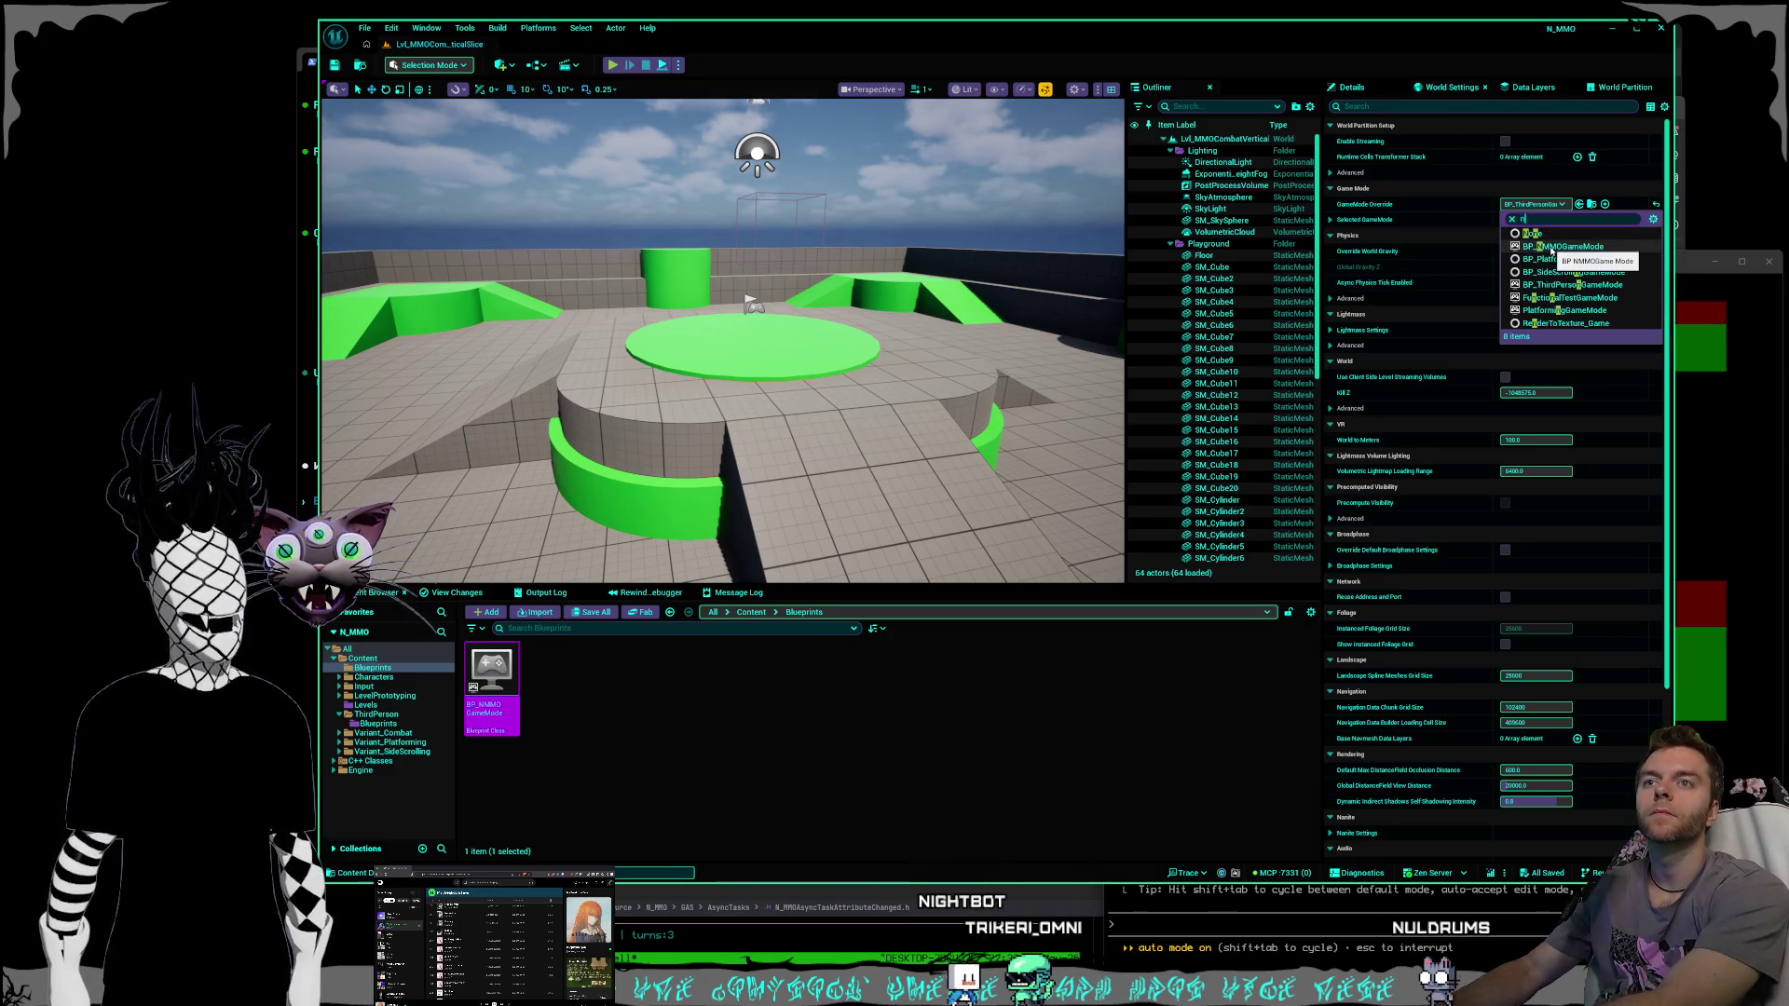
click(1551, 247)
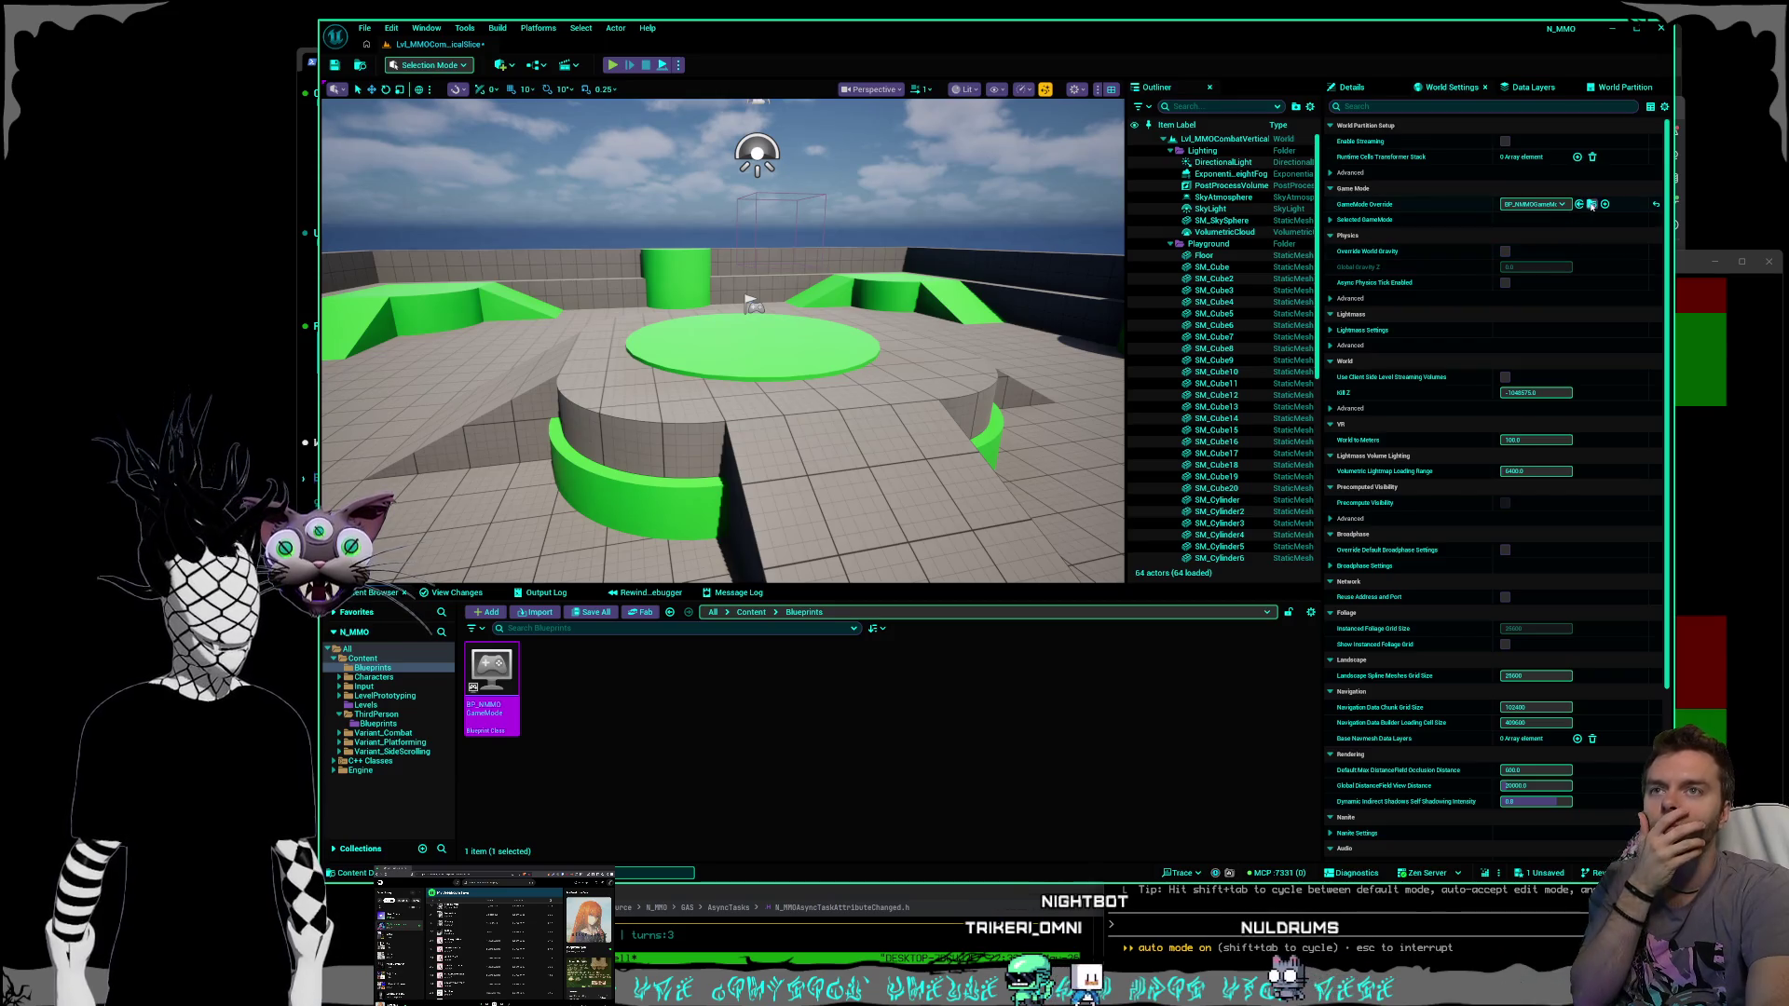
Review BP_NMMOGameMode, then return to the level showing ThirdPerson/Blueprints.
double_click(477, 667)
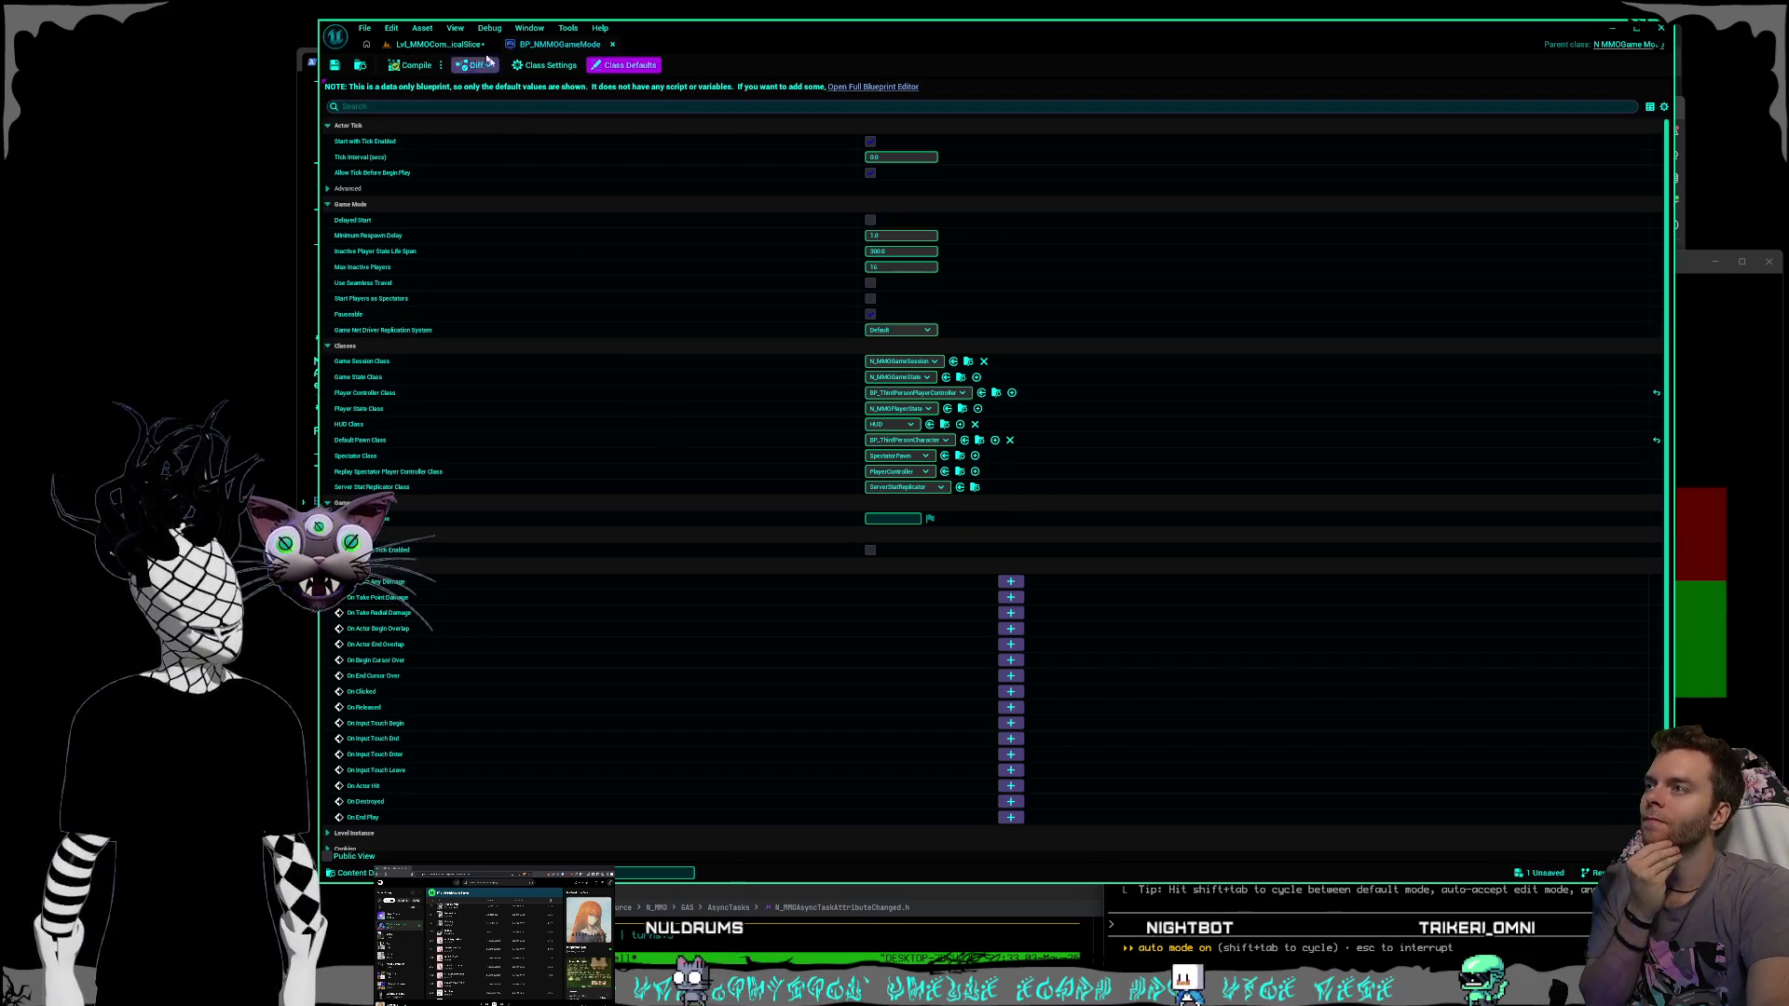
click(438, 43)
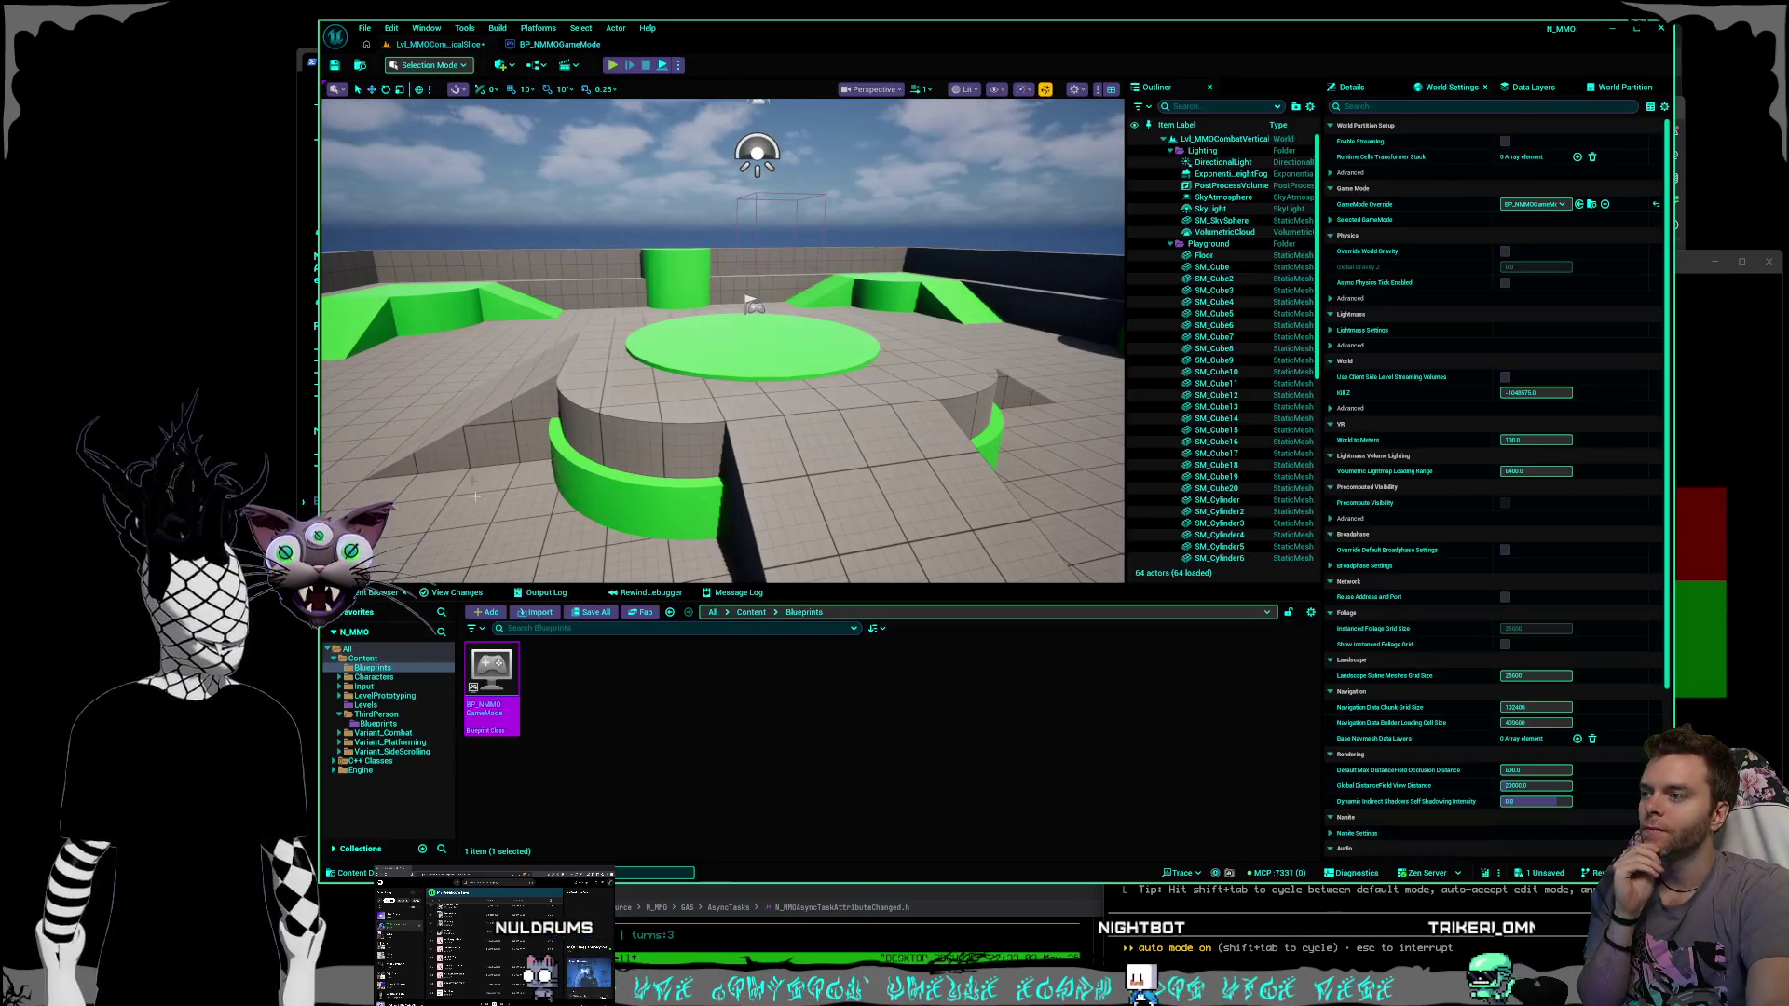
click(377, 723)
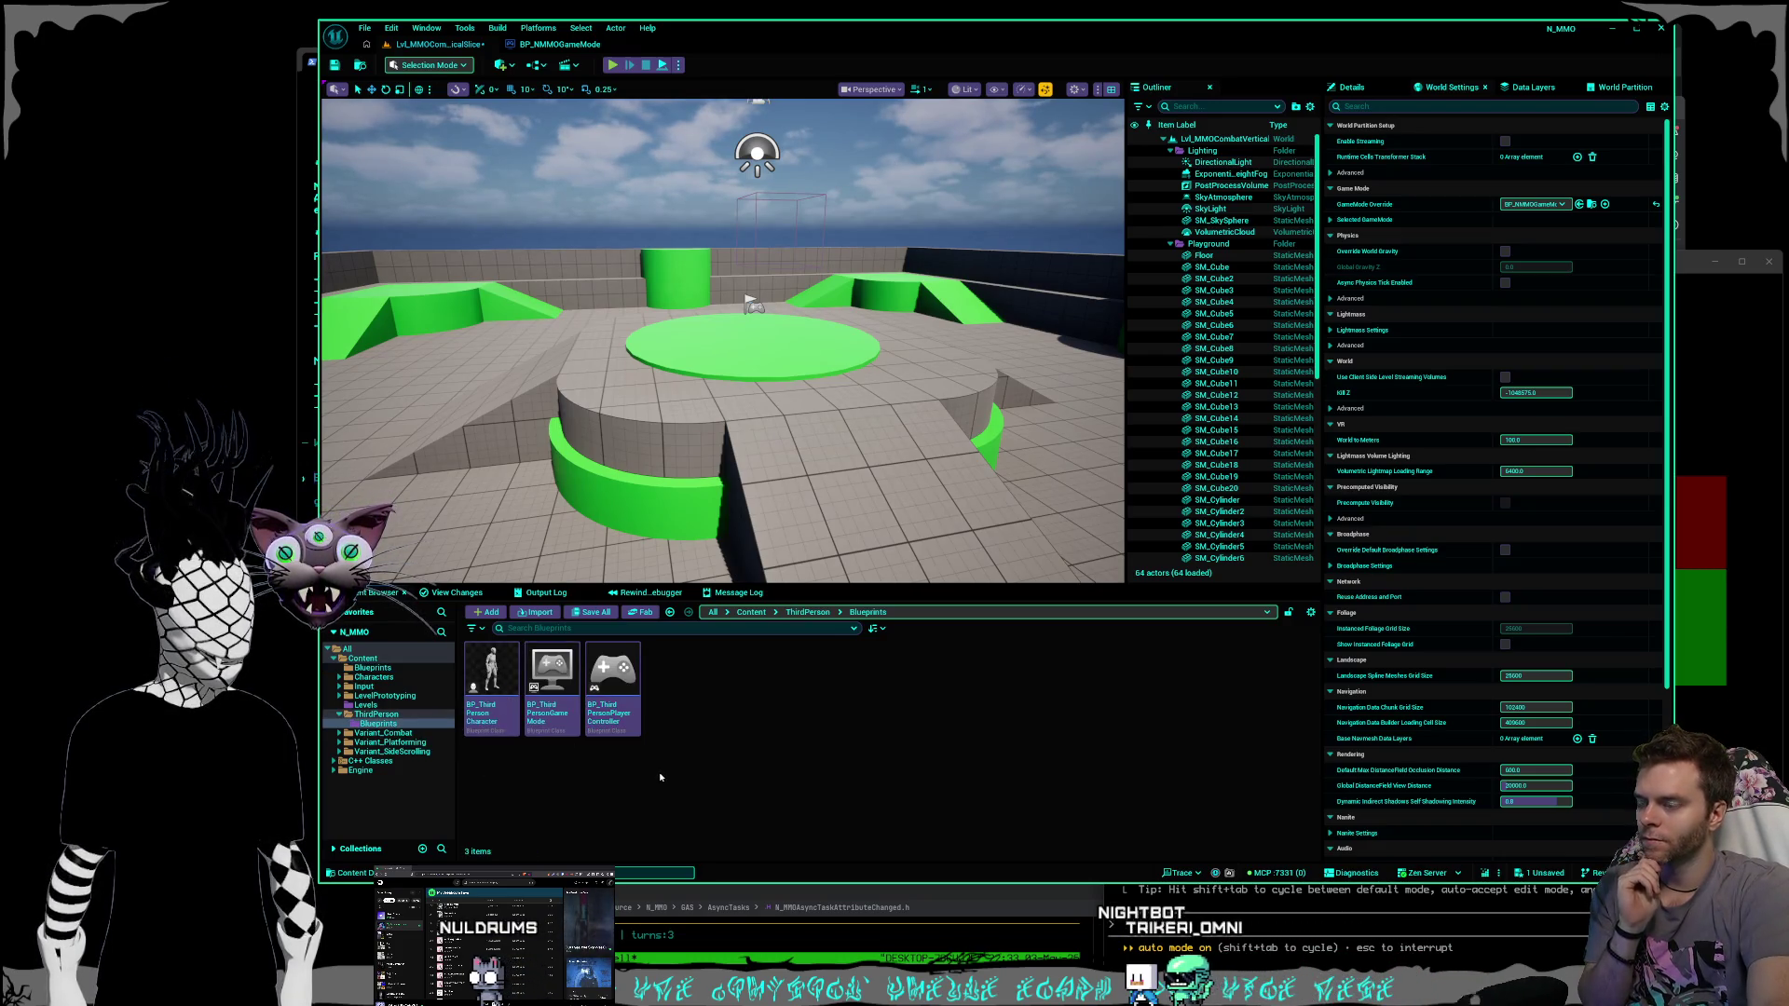
Open BP_ThirdPersonPlayerController twice to inspect it, closing it each time.
click(638, 727)
double_click(640, 727)
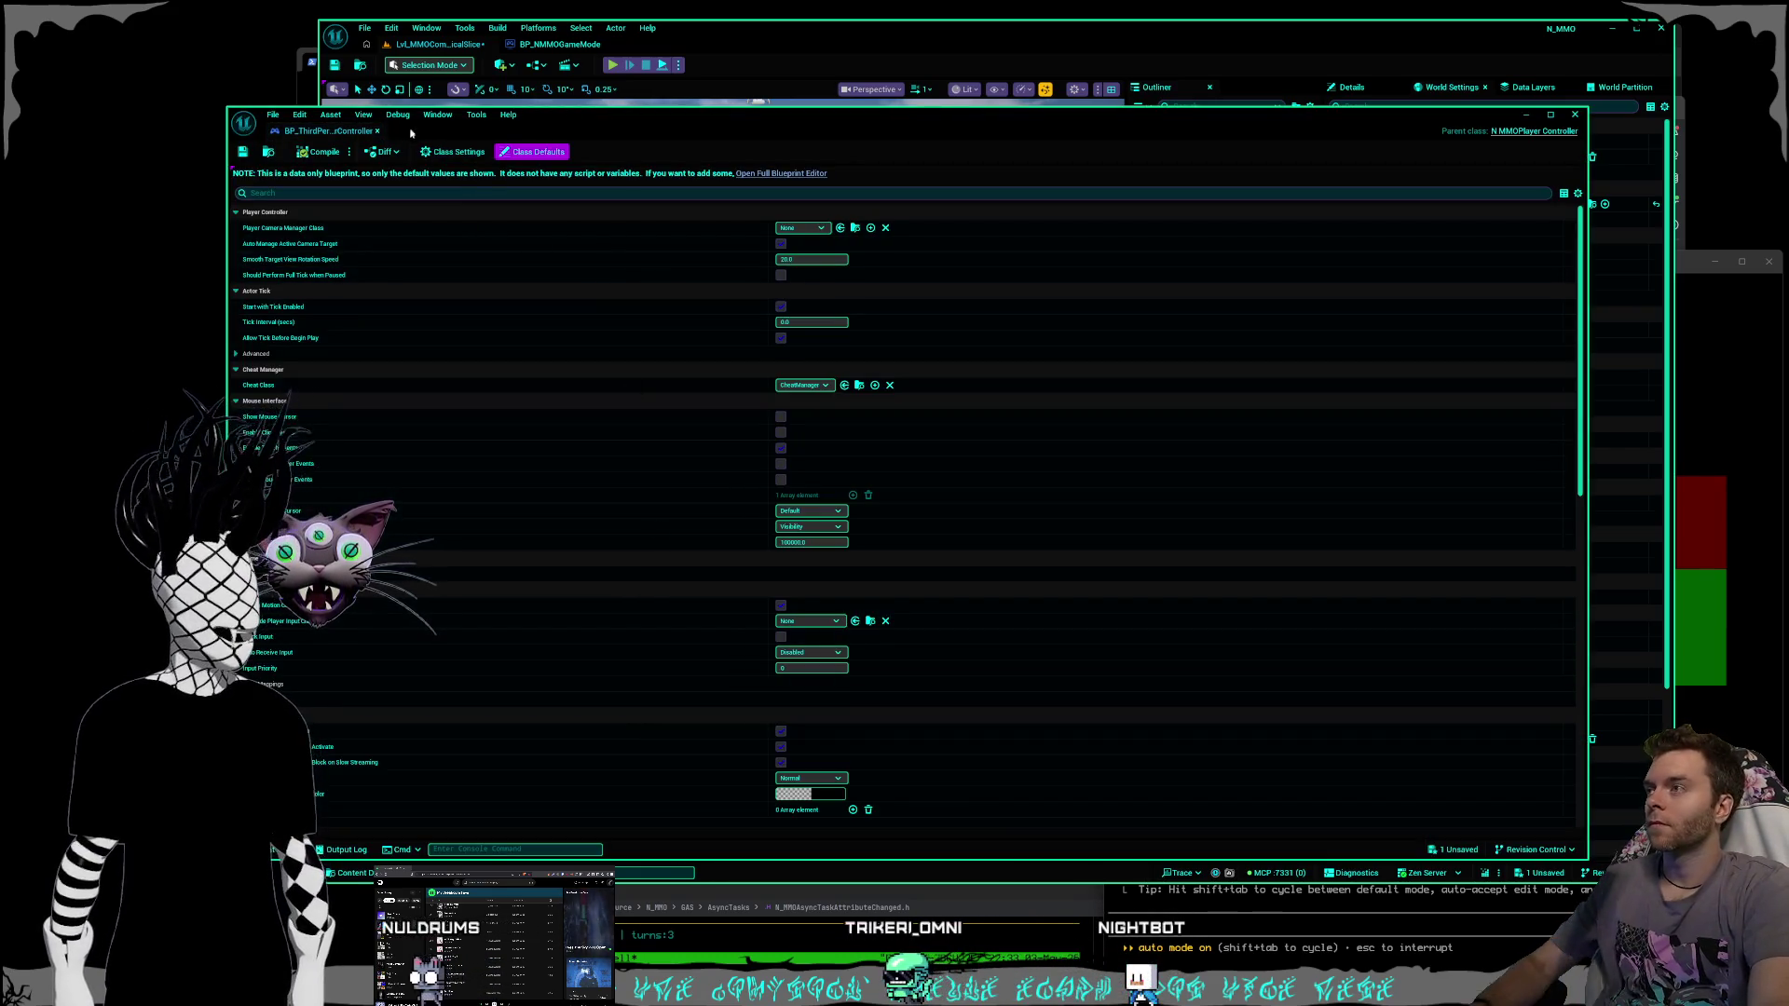
click(378, 131)
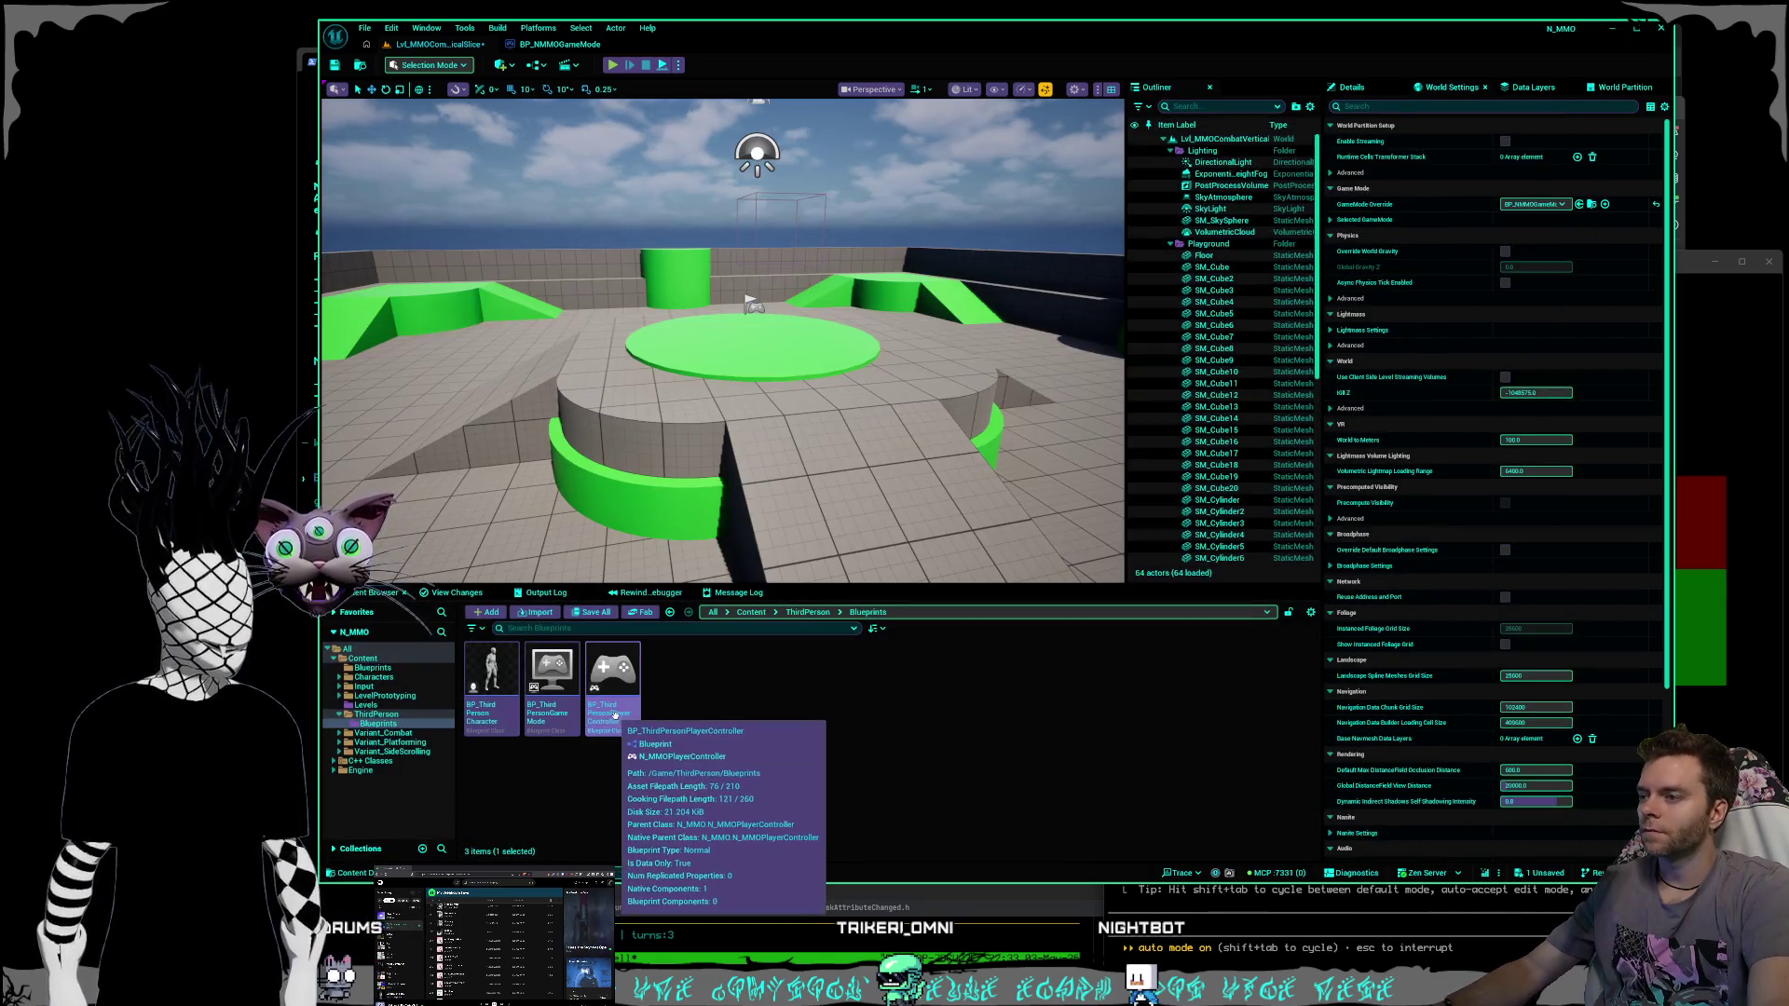
click(766, 718)
double_click(601, 694)
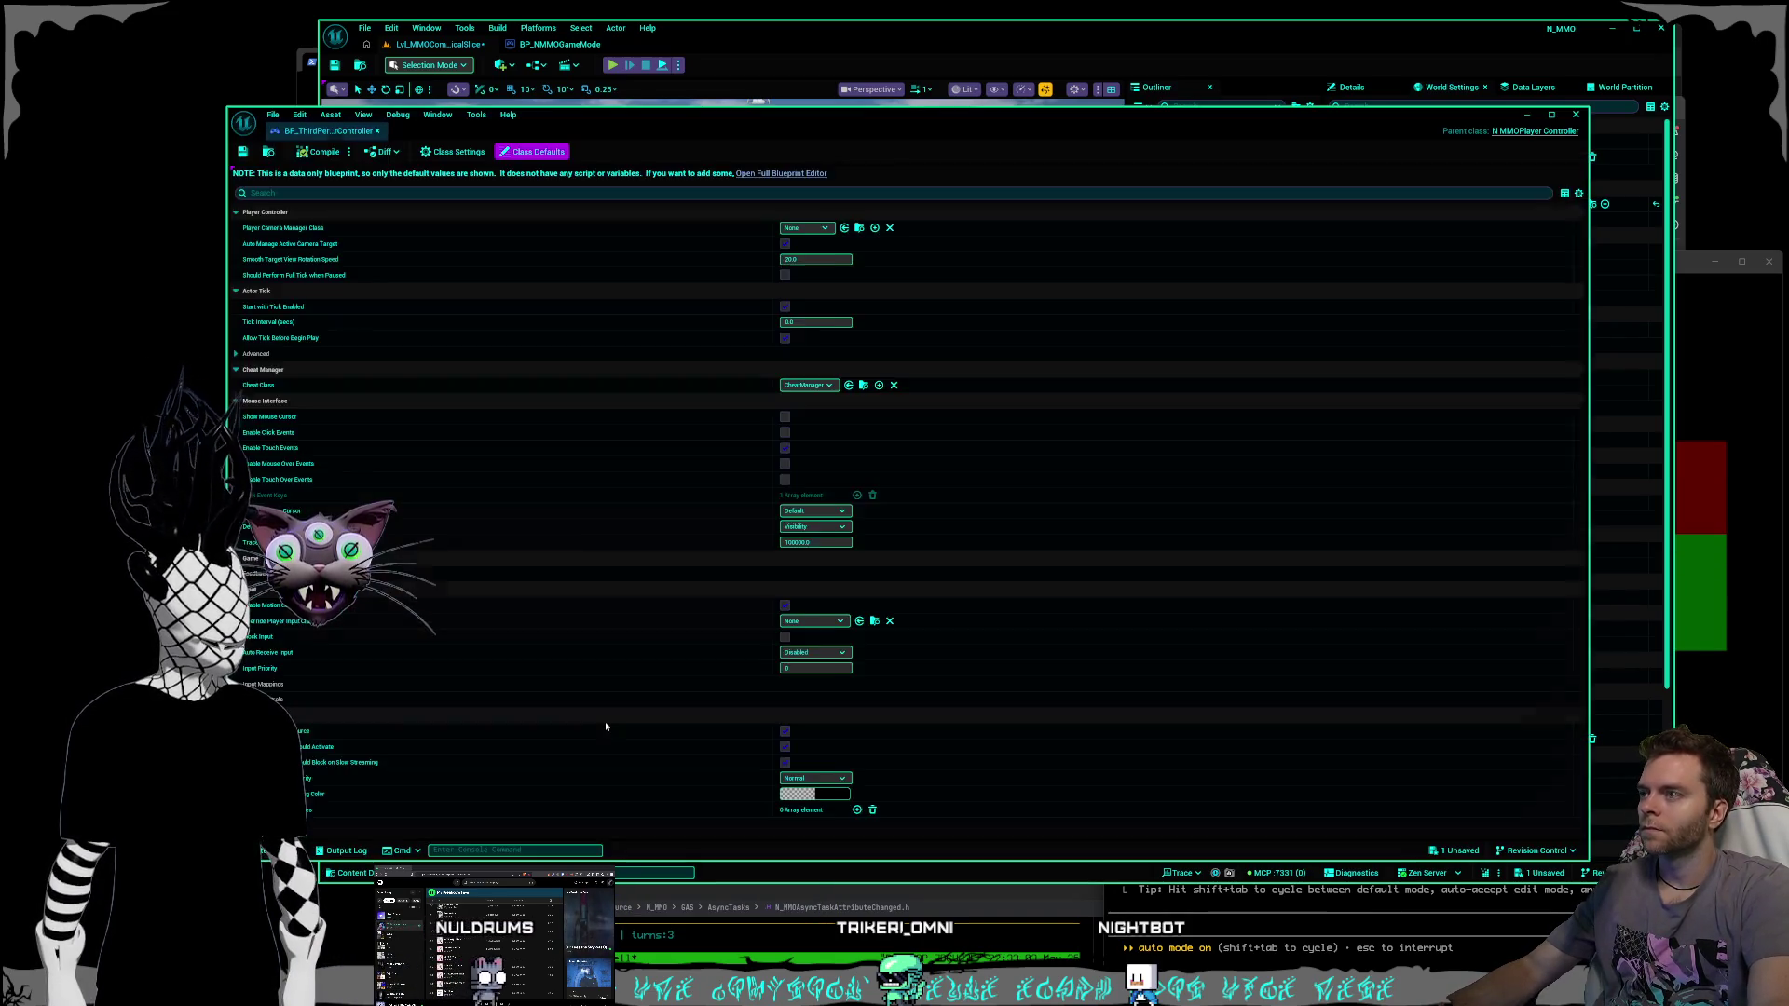
click(376, 132)
Open BP_ThirdPersonCharacter and review its EventGraph, Construction Script and Viewport.
double_click(500, 715)
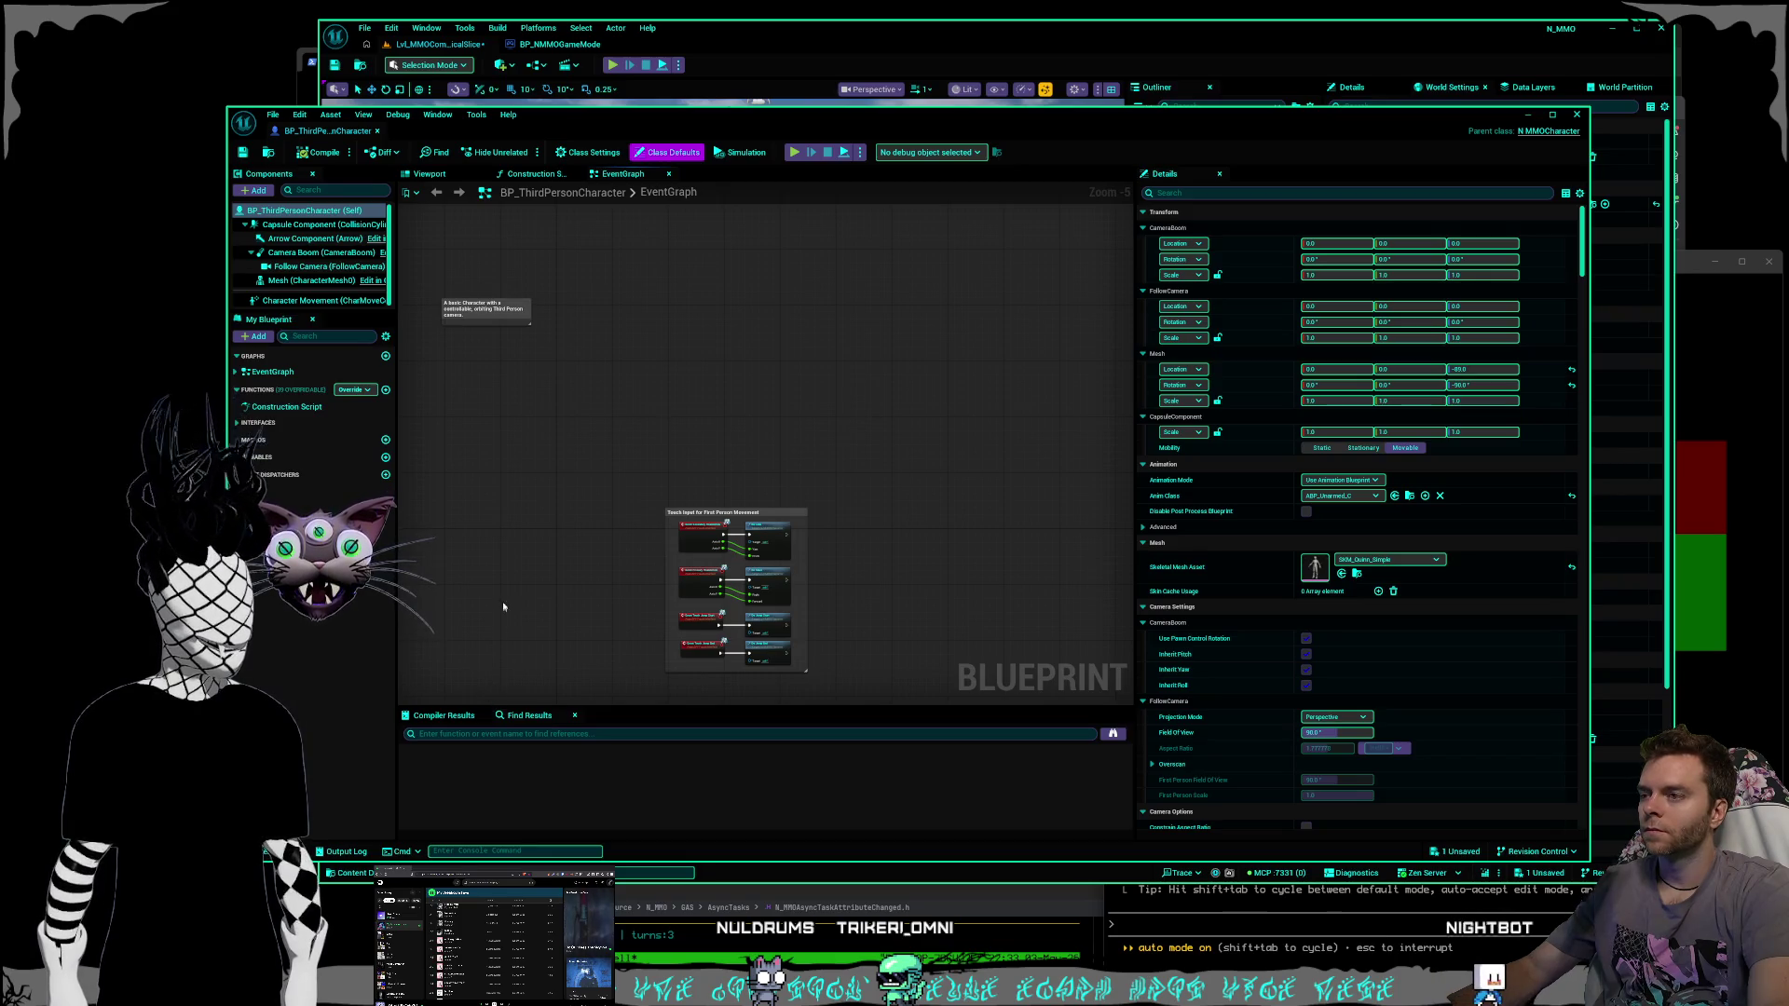
scroll(560, 391, up, 3)
drag(560, 391, 587, 427)
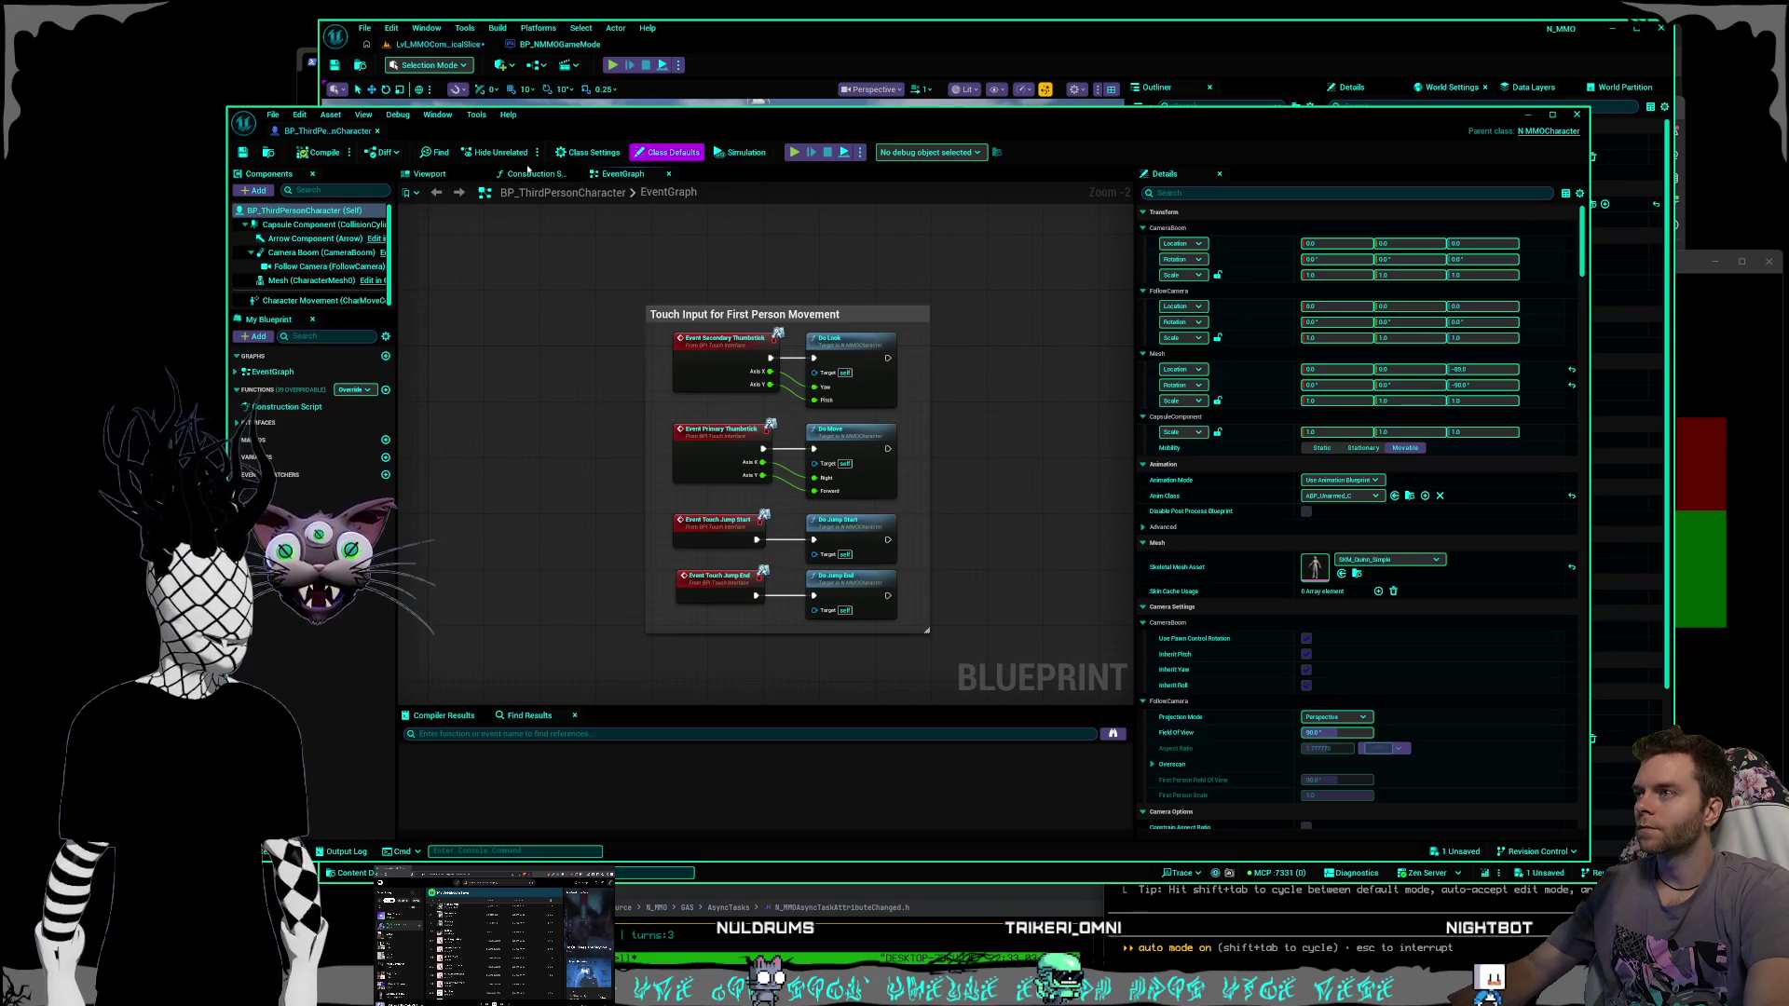
click(525, 175)
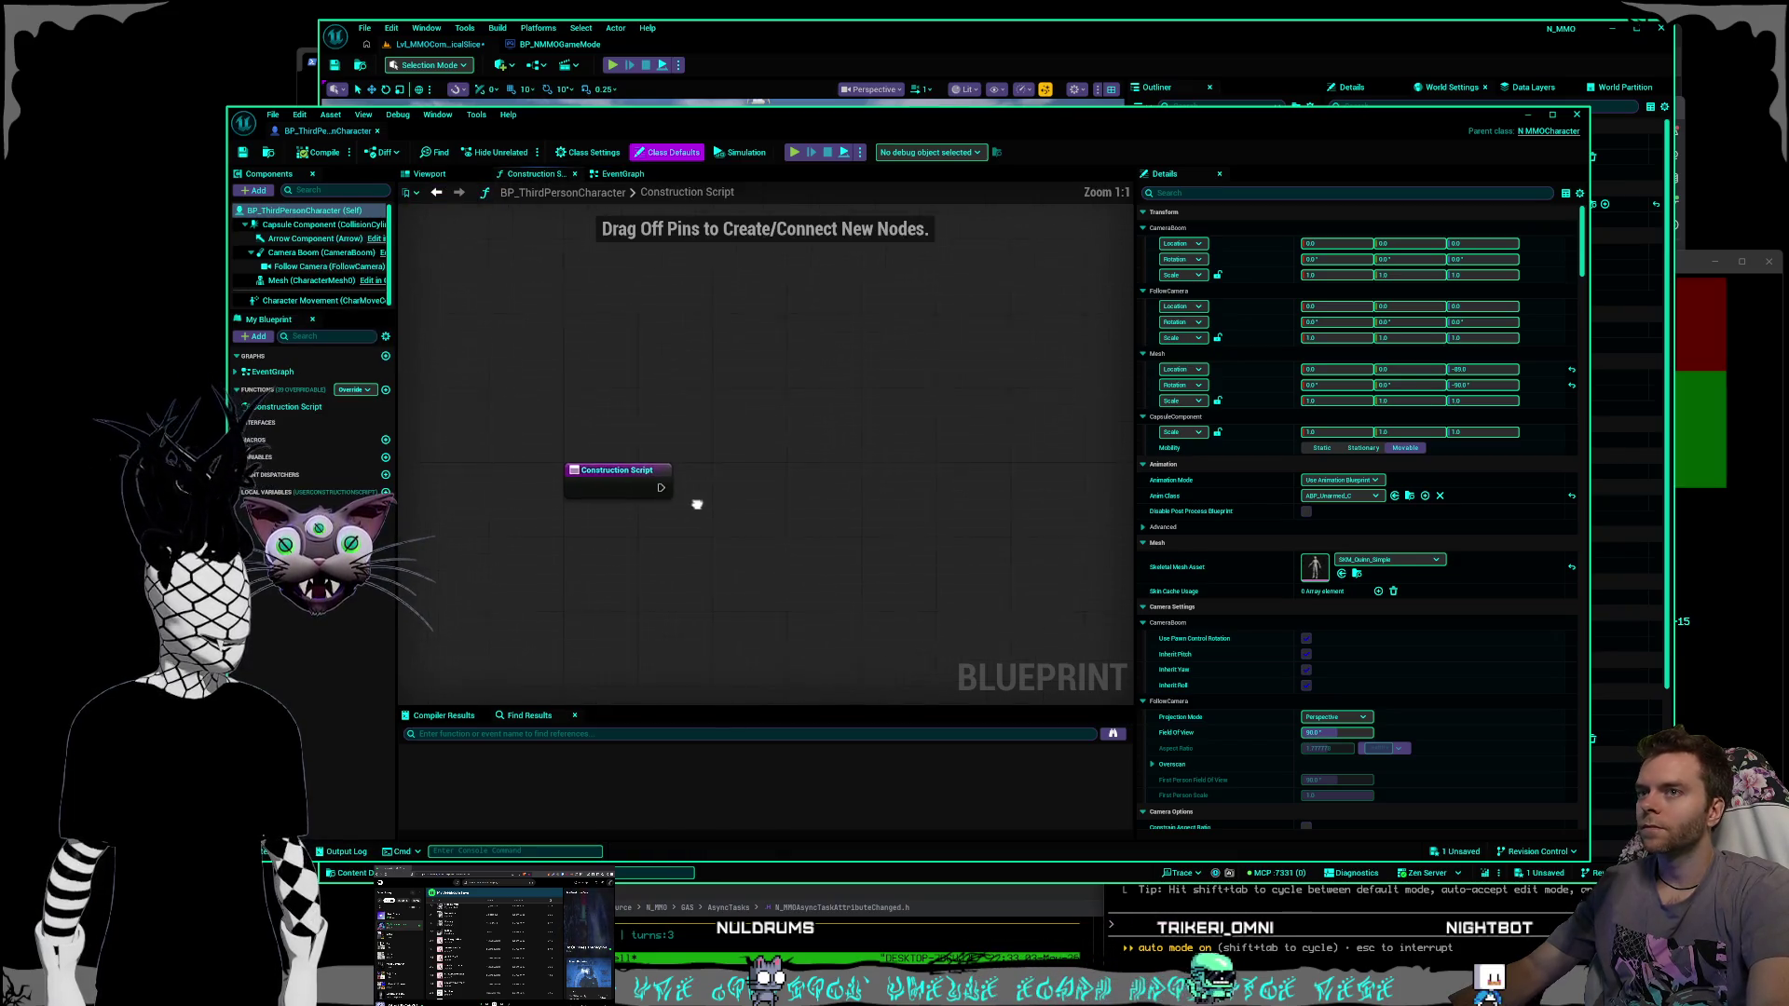
click(471, 175)
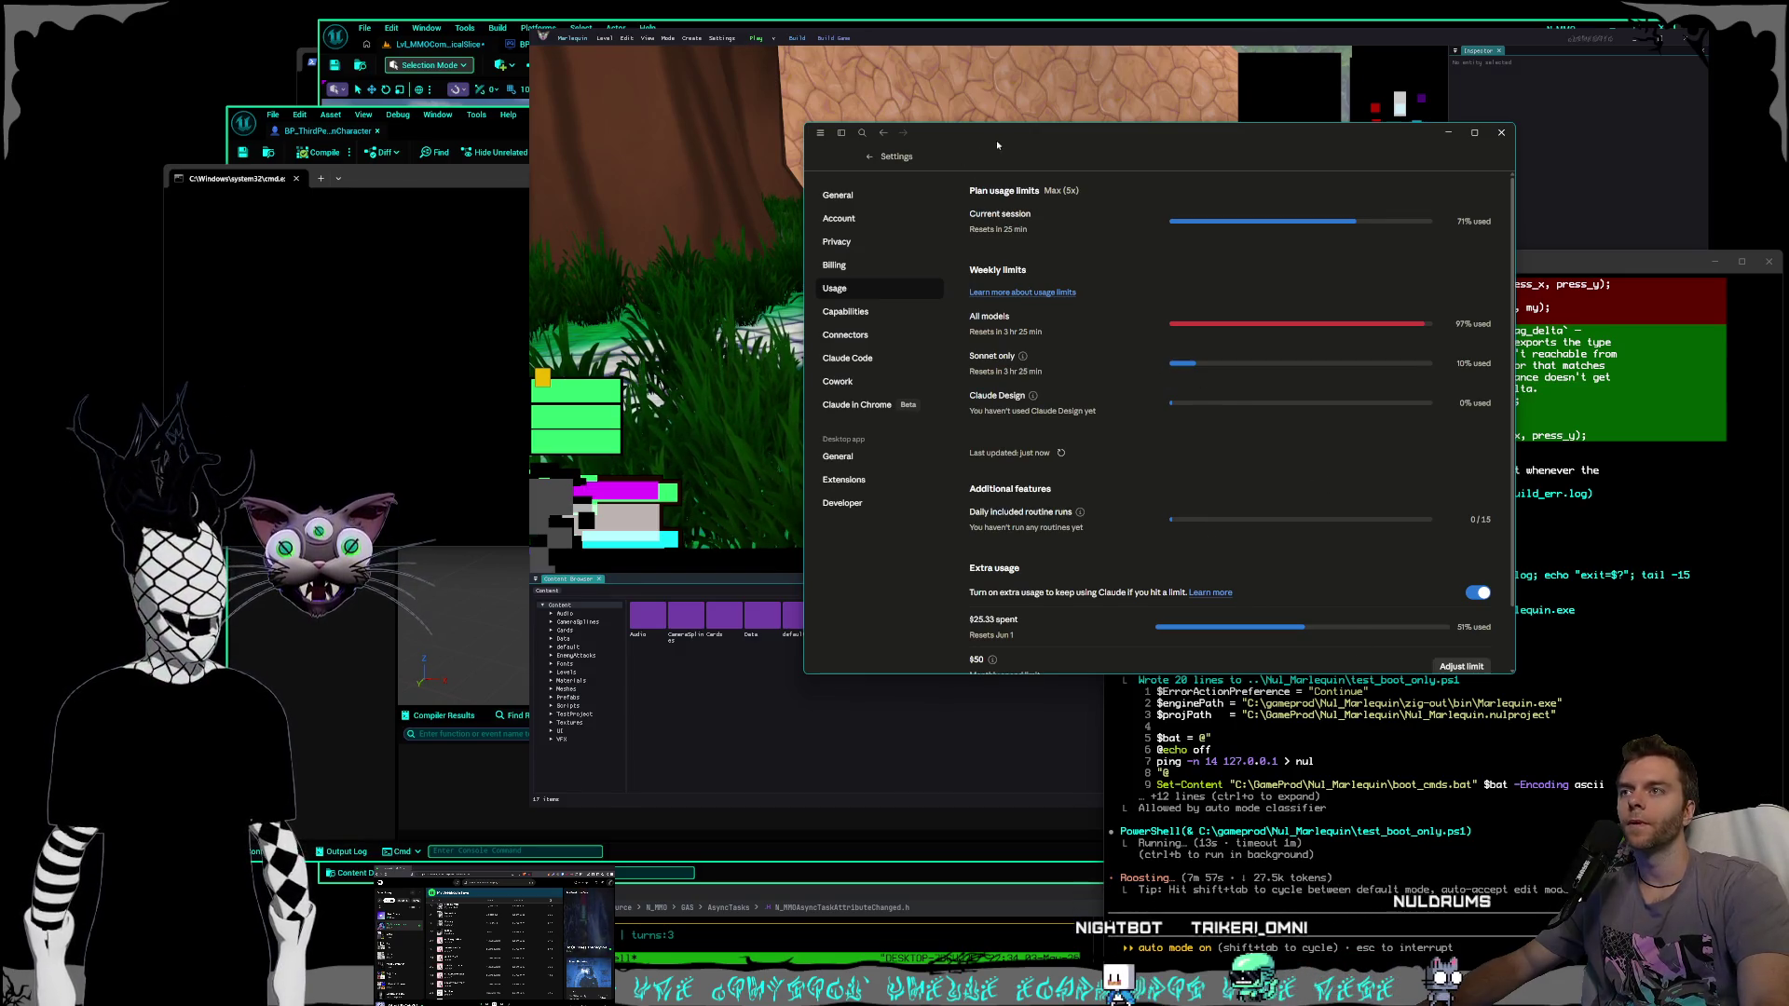
key(alt+Tab)
mouse_move(793, 369)
mouse_down()
mouse_move(866, 382)
mouse_move(802, 403)
mouse_up()
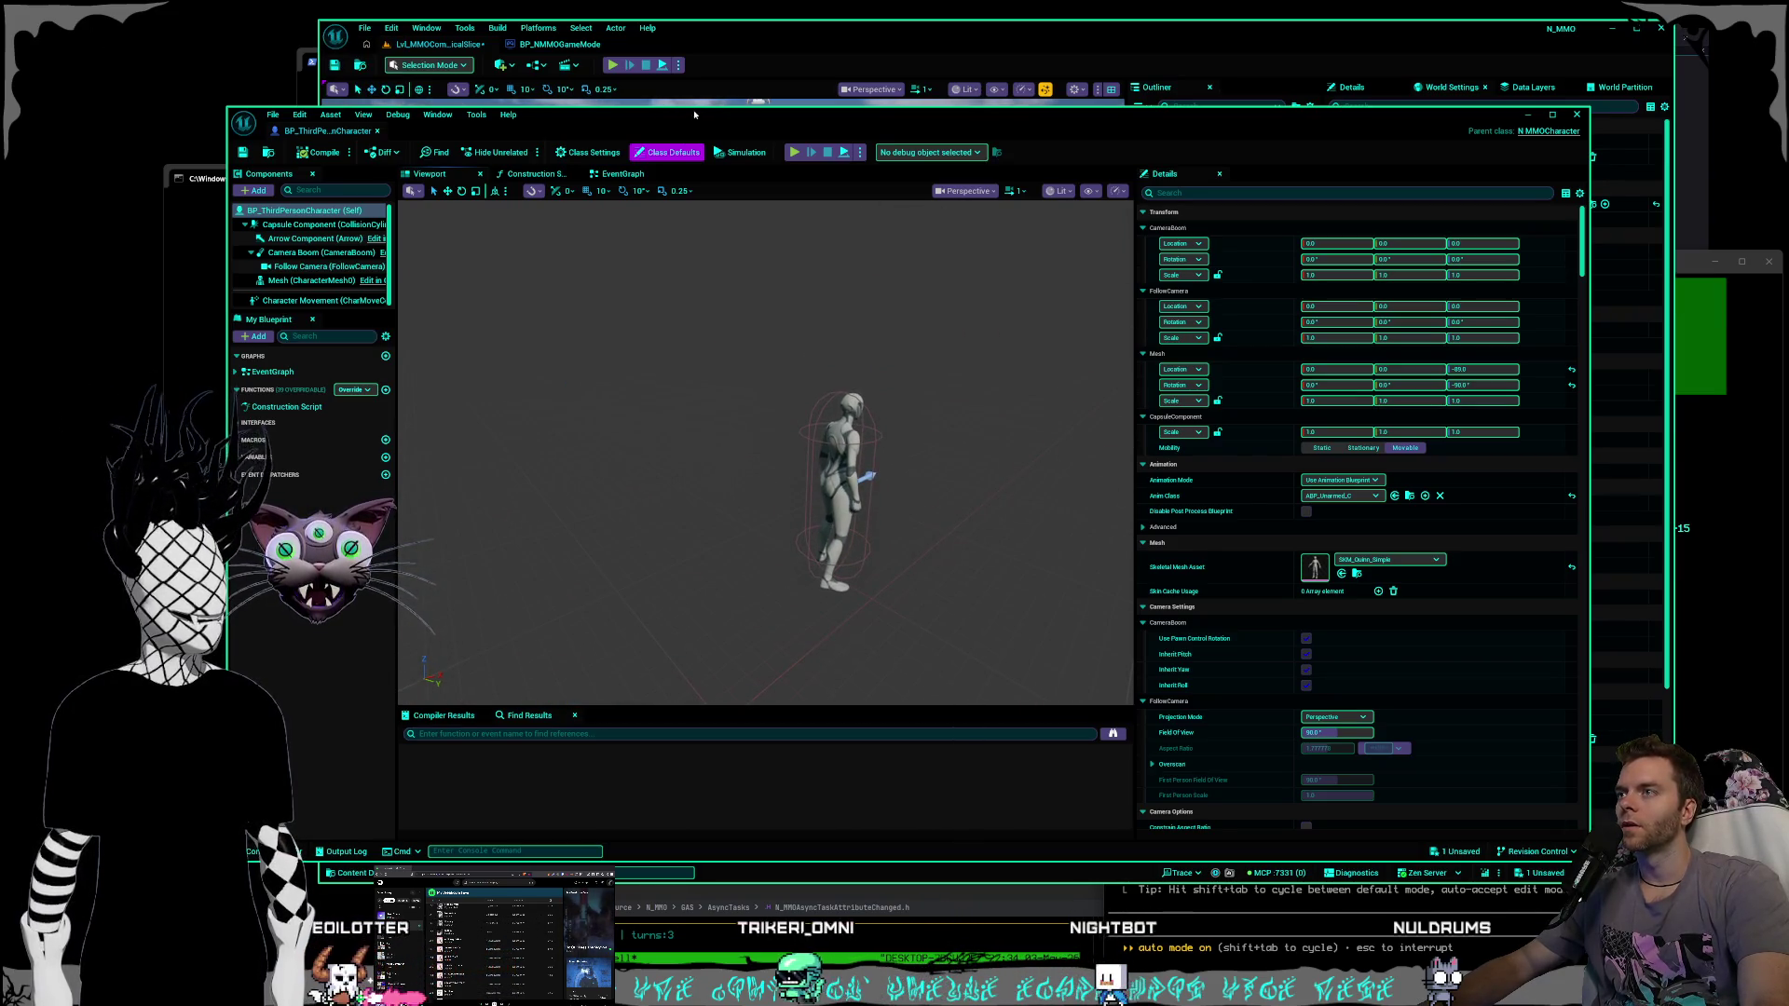
Duplicate BP_ThirdPersonPlayerController and name the copy BP_NMMO_PlayerController.
drag(694, 115, 699, 112)
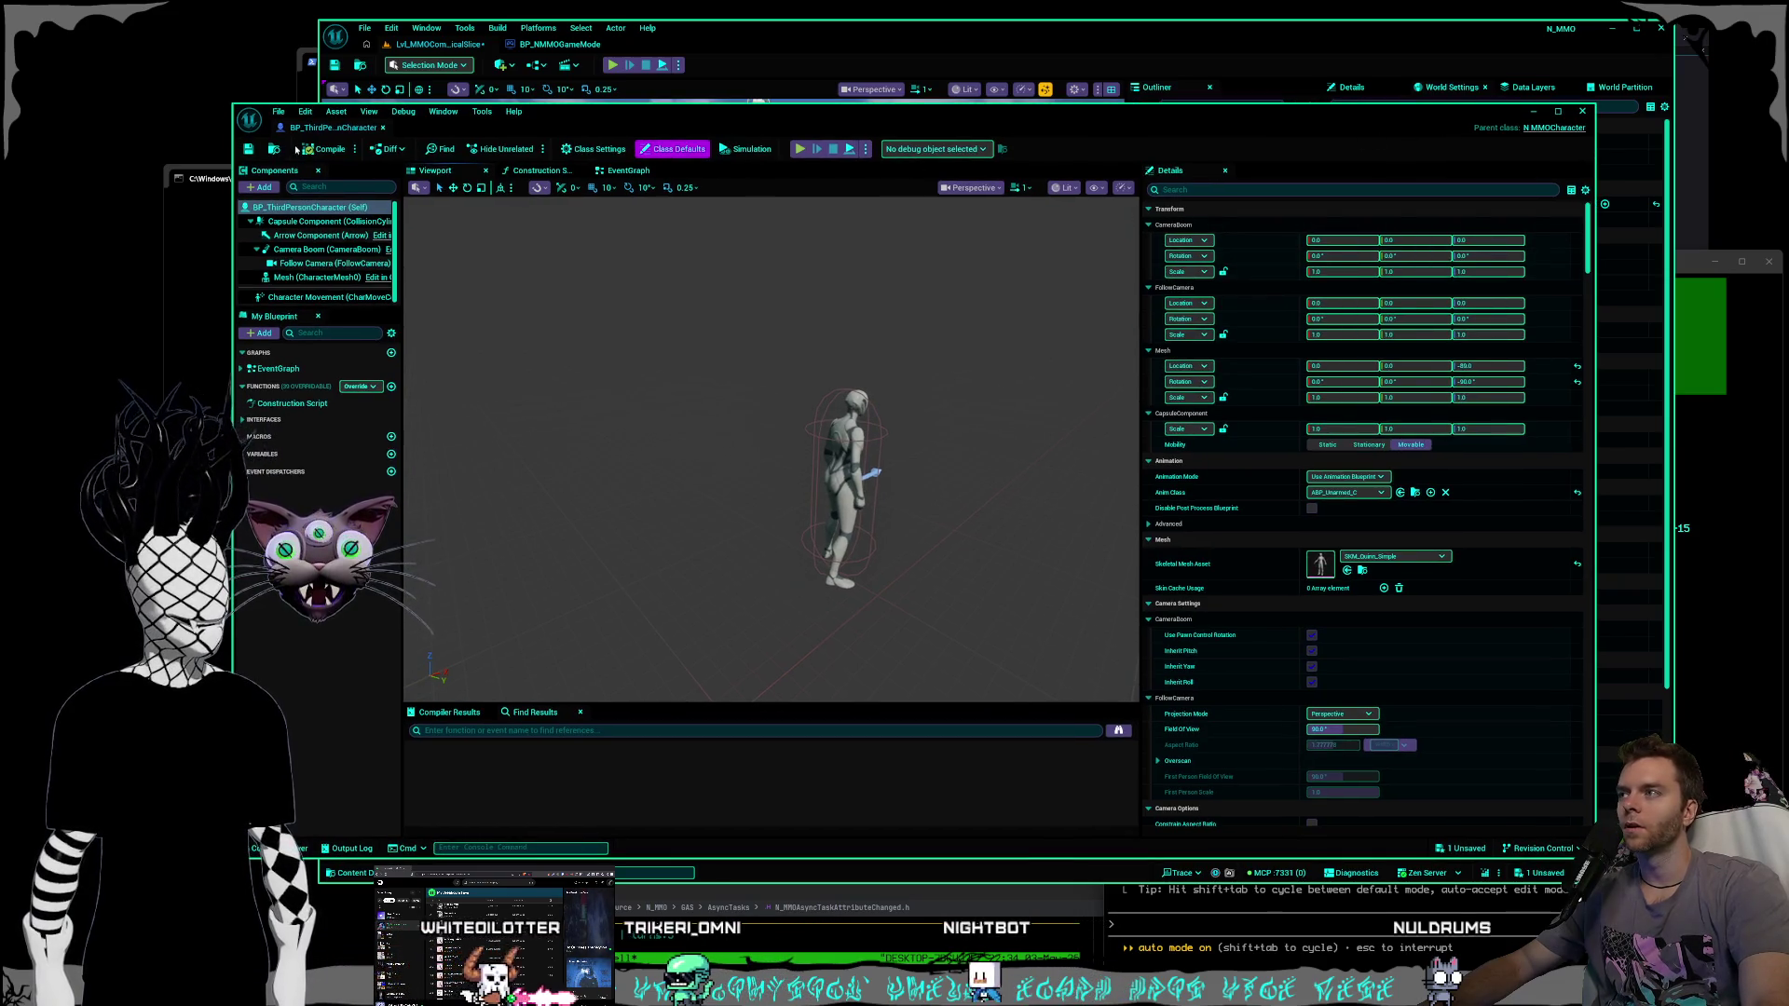
click(480, 45)
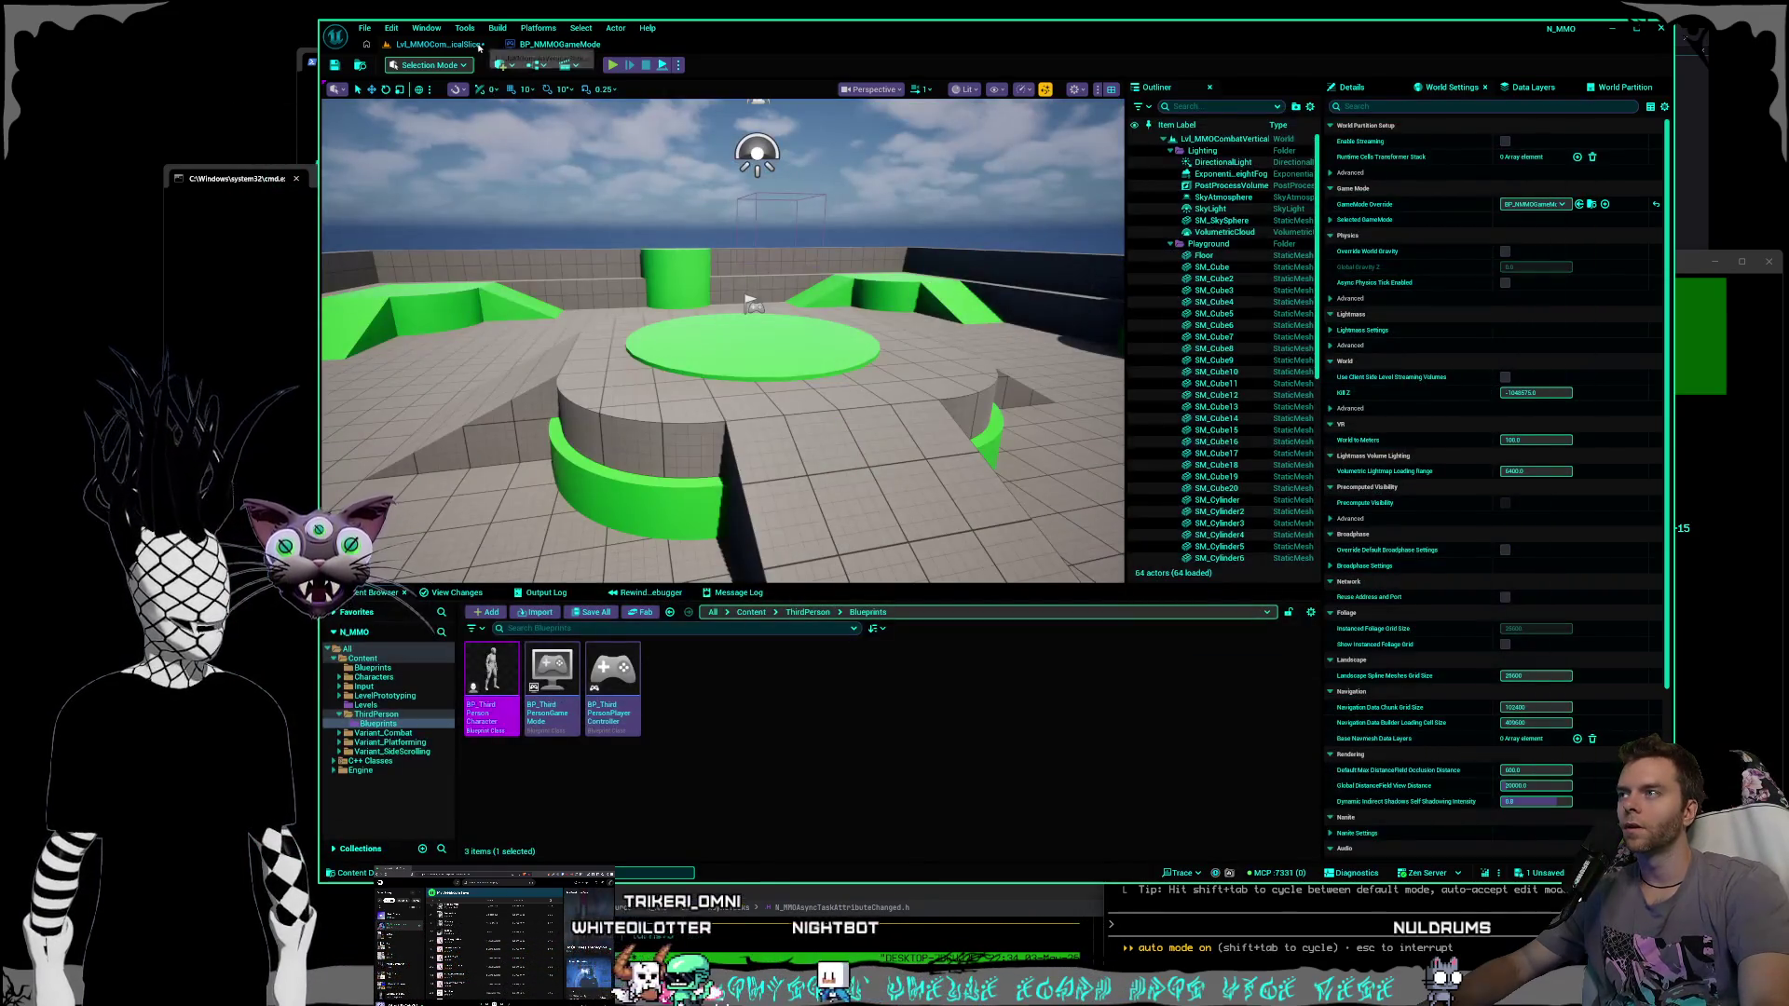
click(613, 676)
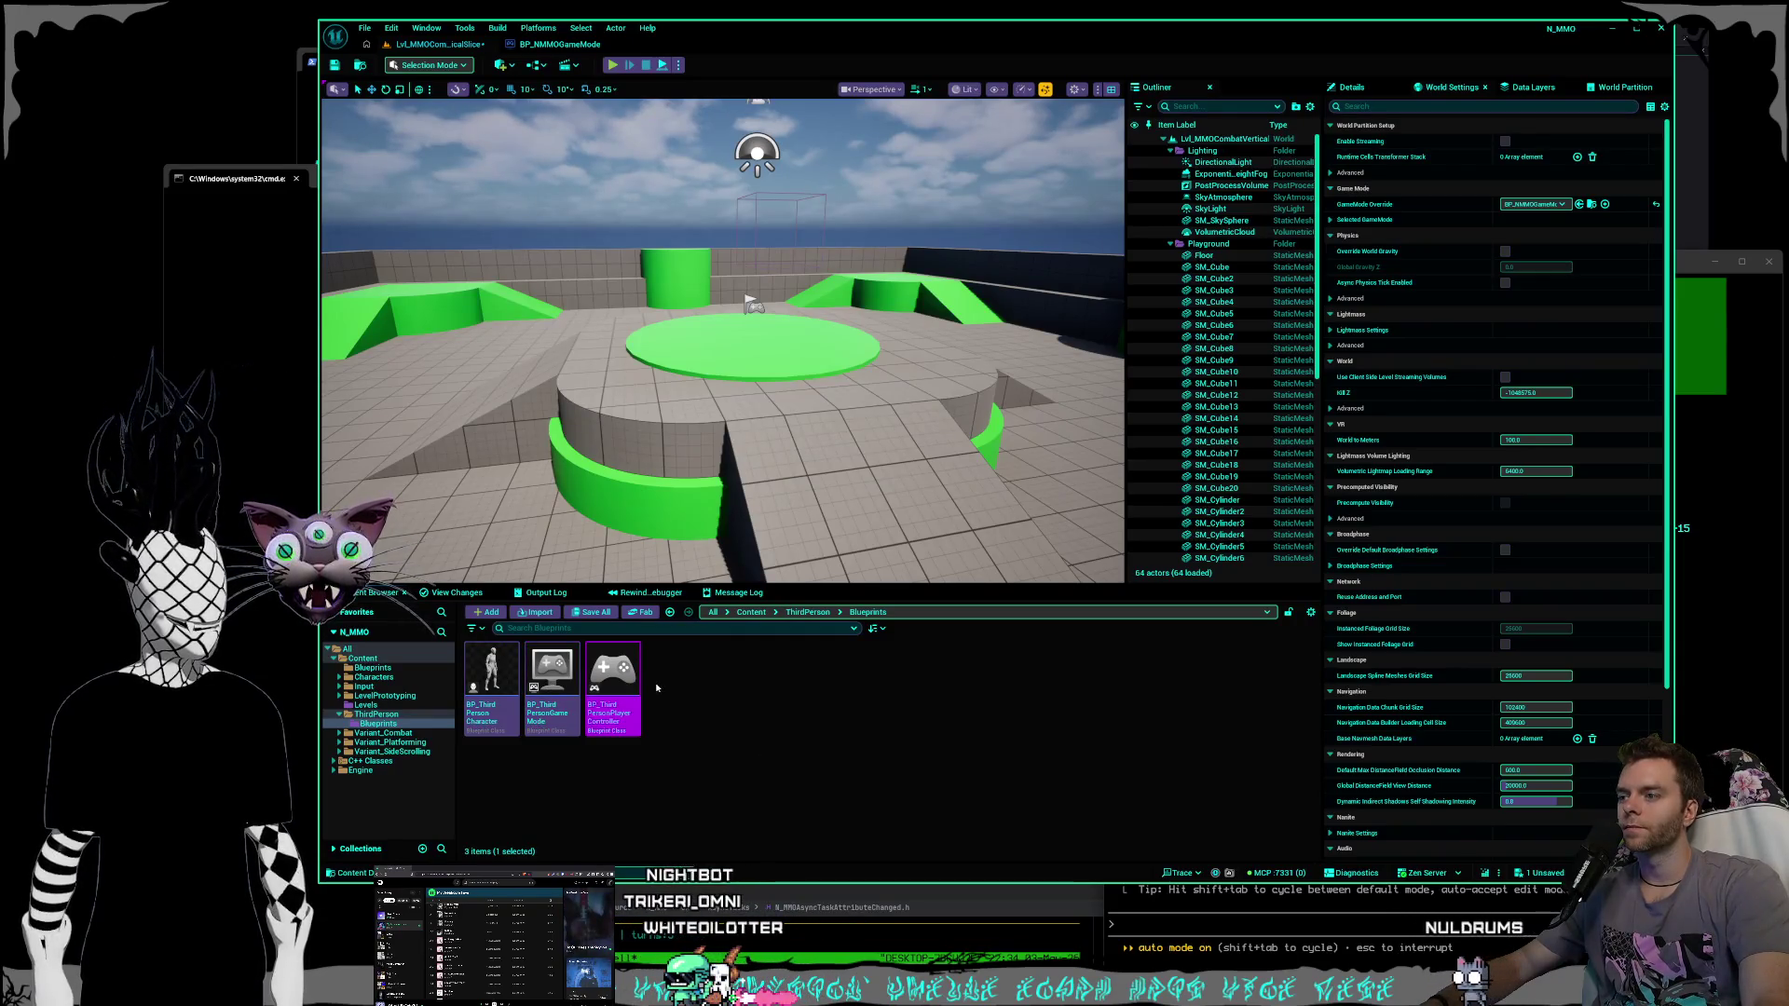
right_click(627, 675)
click(702, 407)
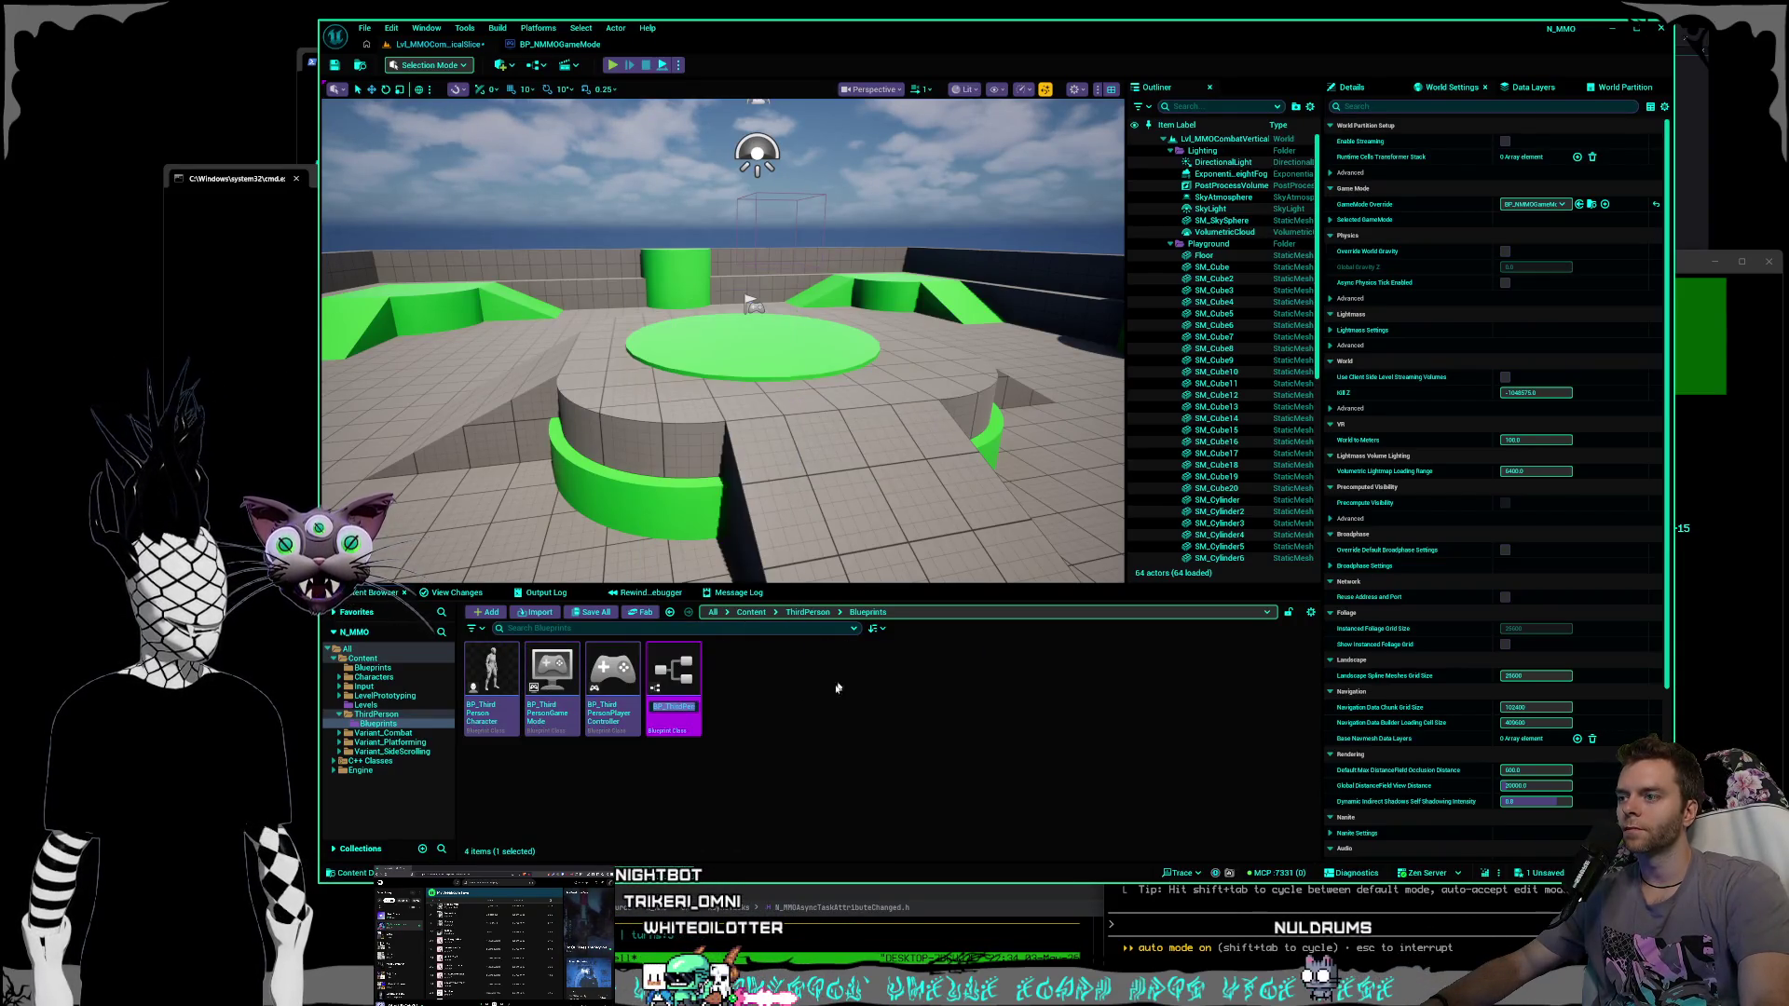
key(BackSpace)
key(BackSpace)
key(BackSpace)
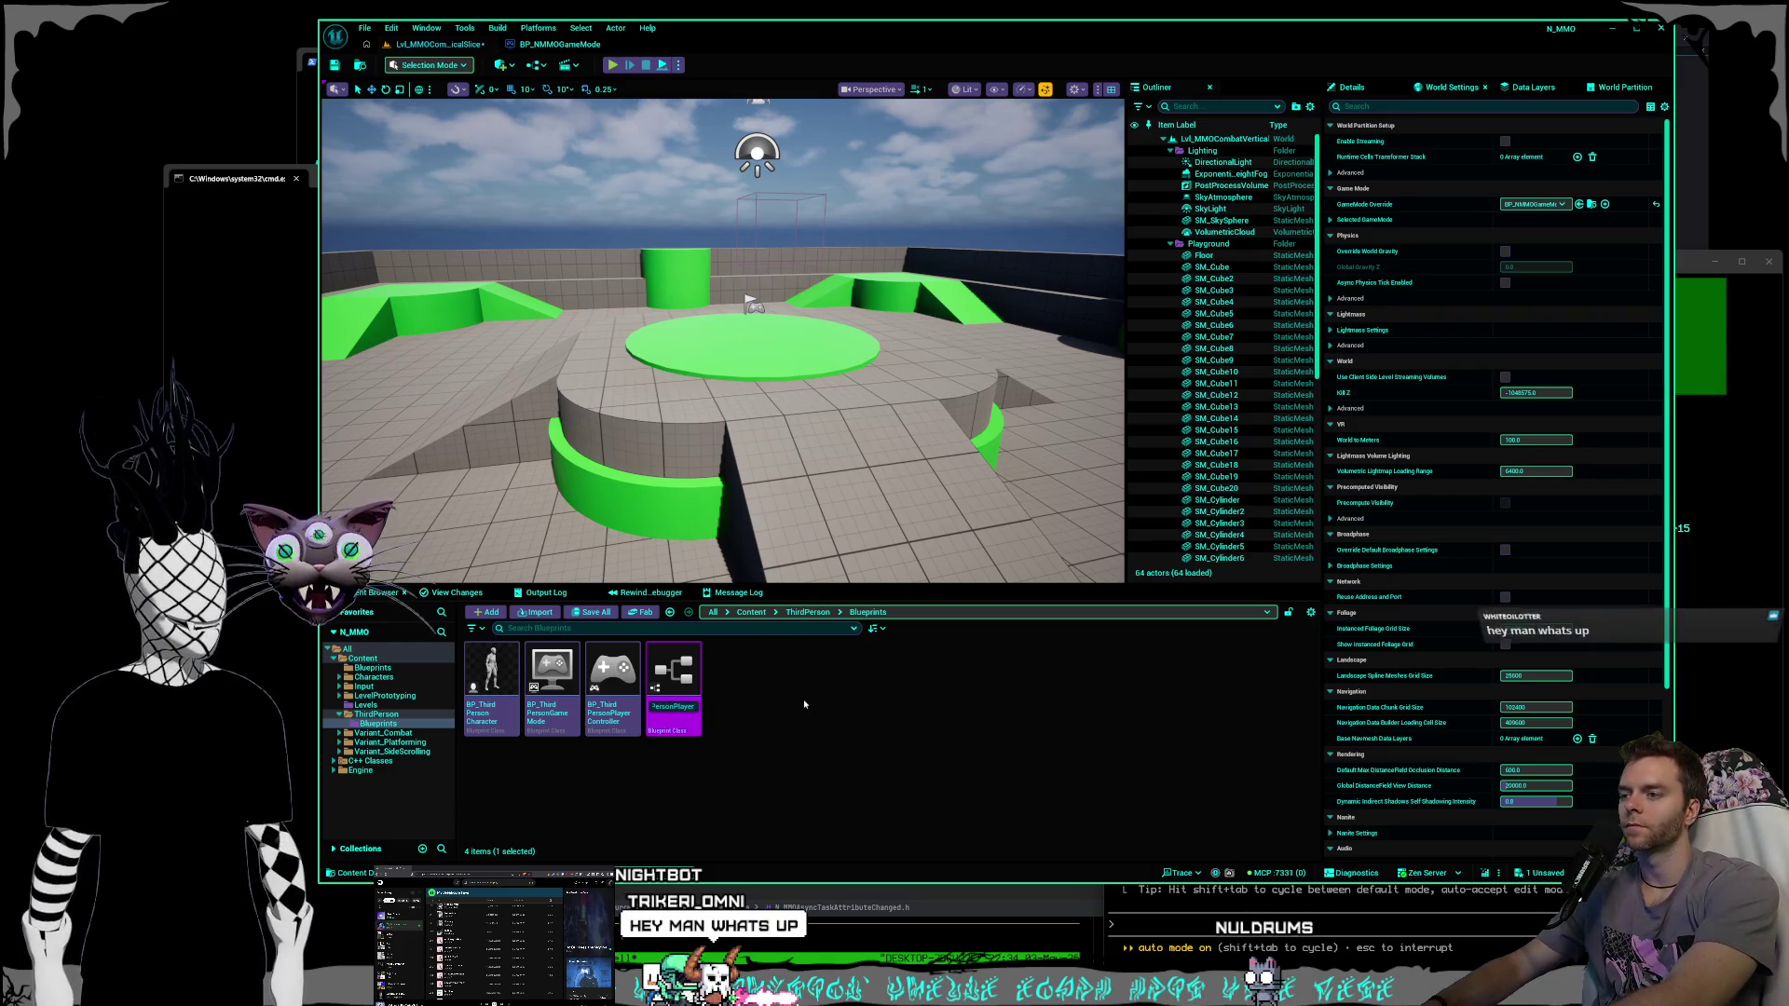
key(BackSpace)
key(BackSpace)
key(BackSpace)
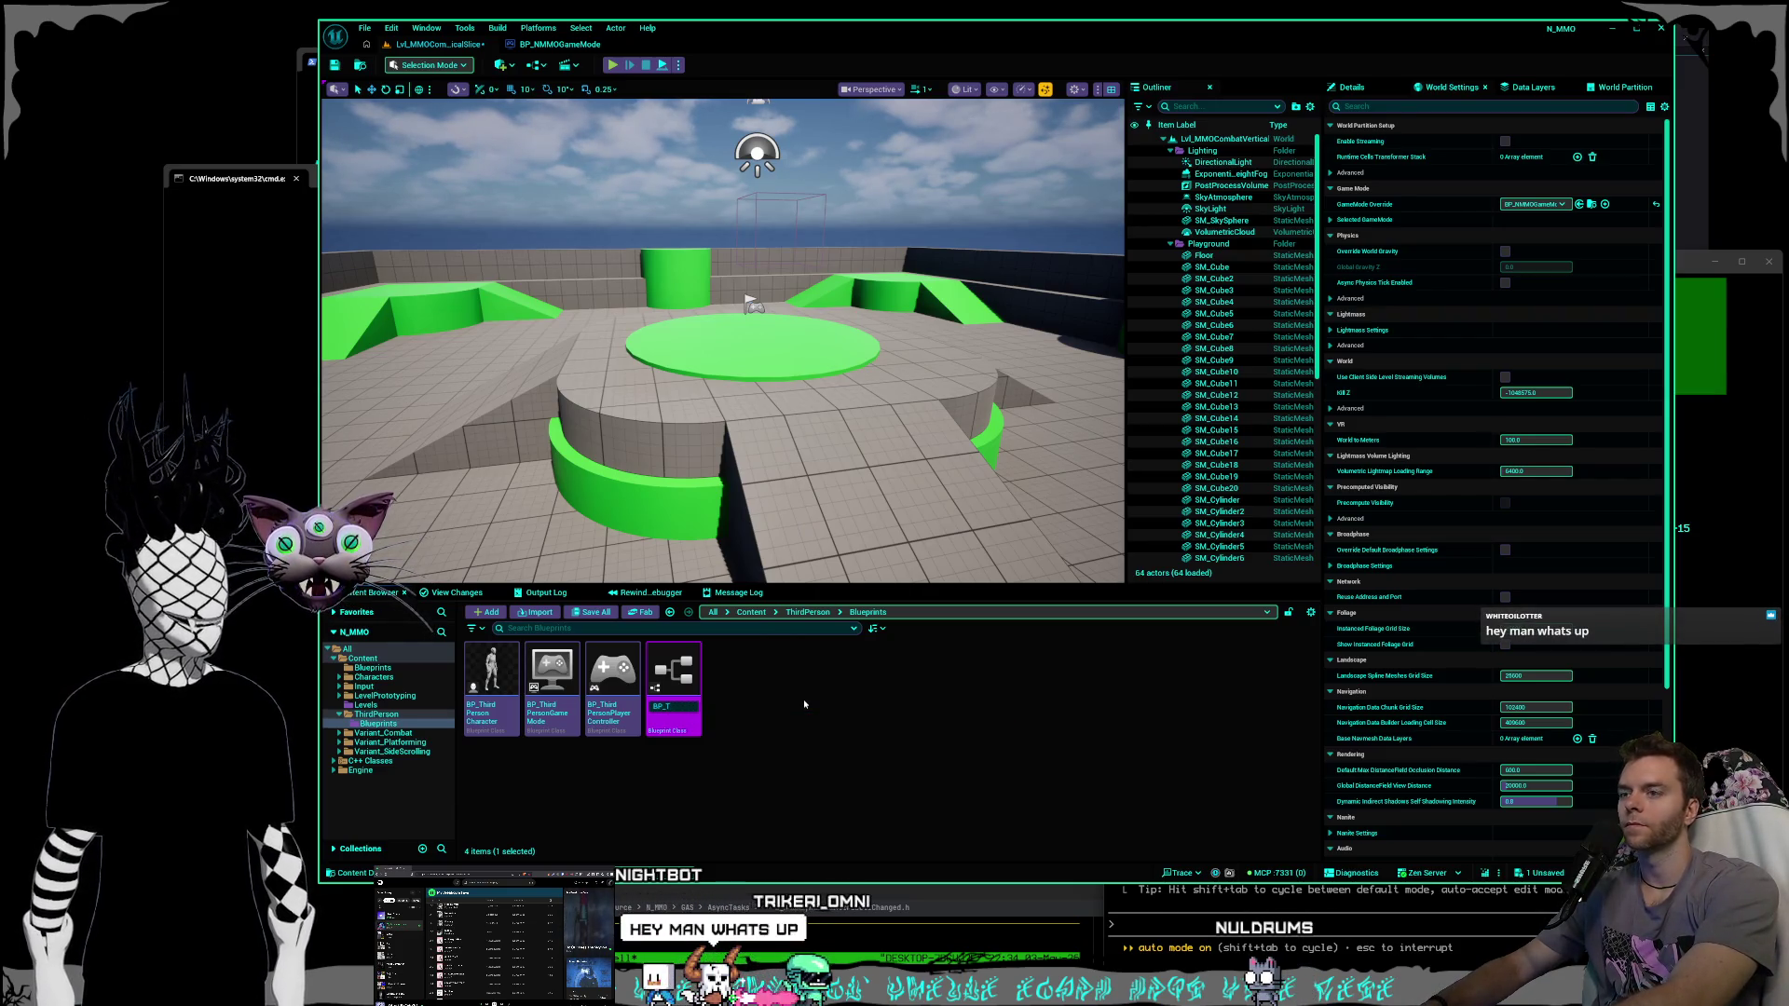
key(Return)
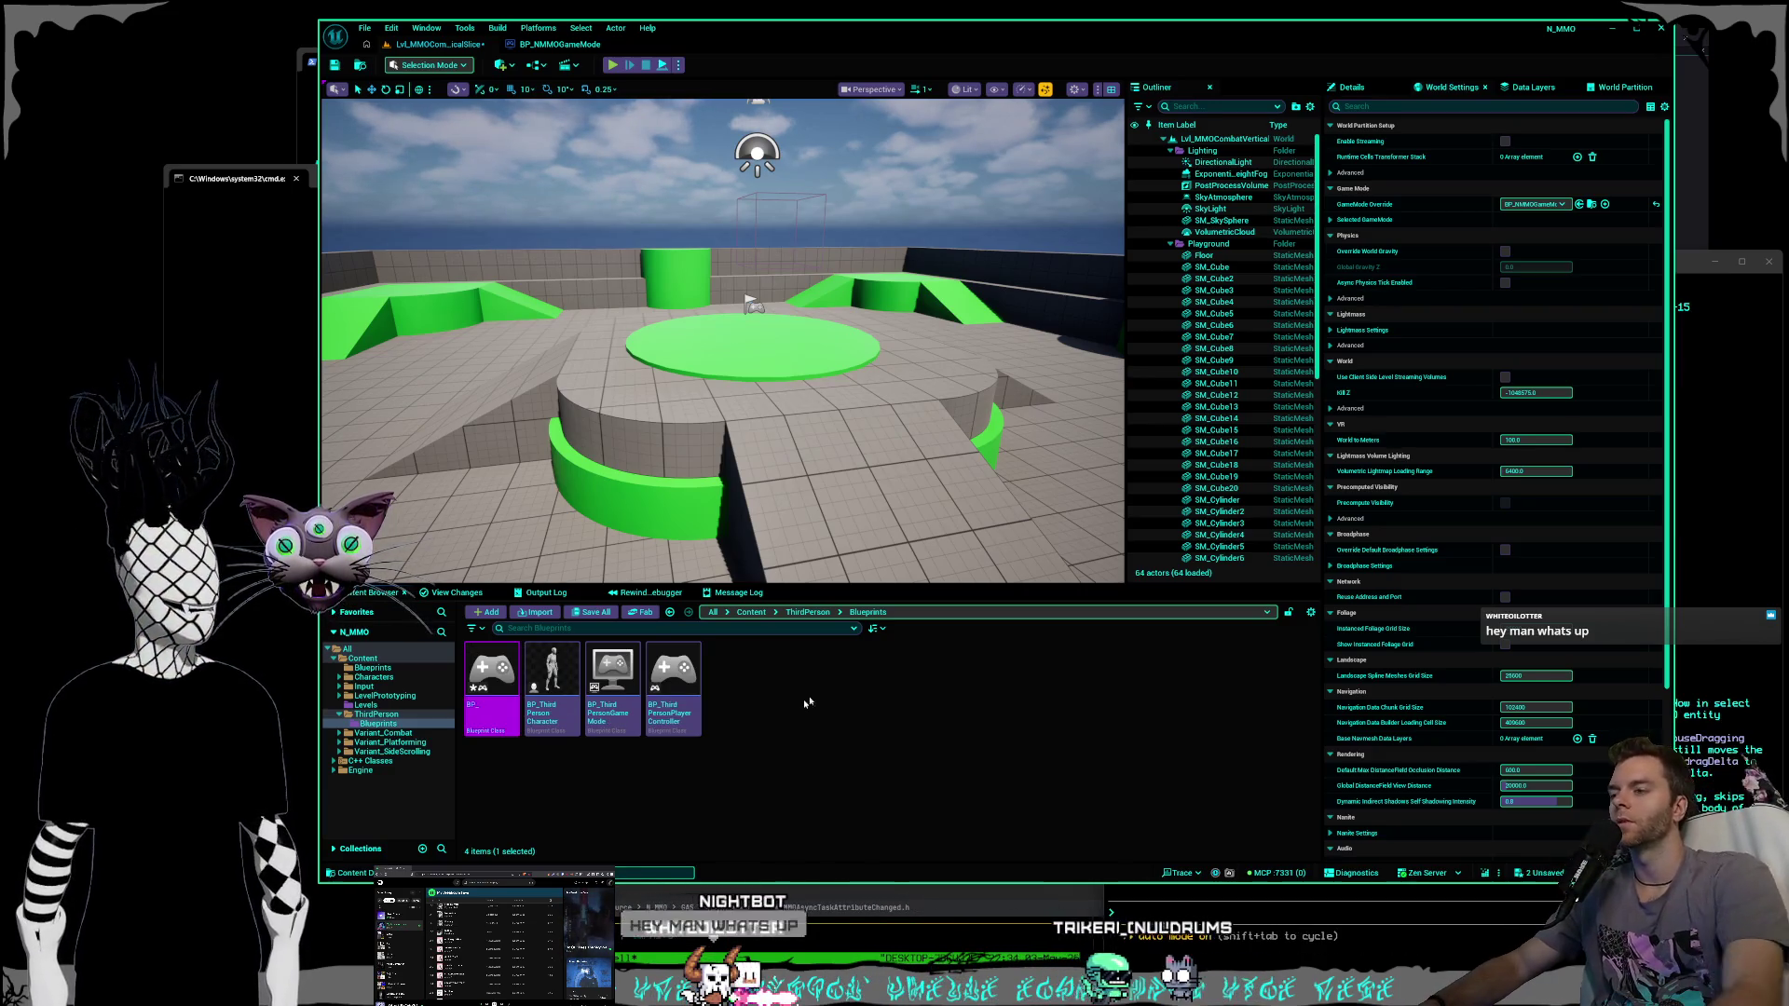
click(480, 705)
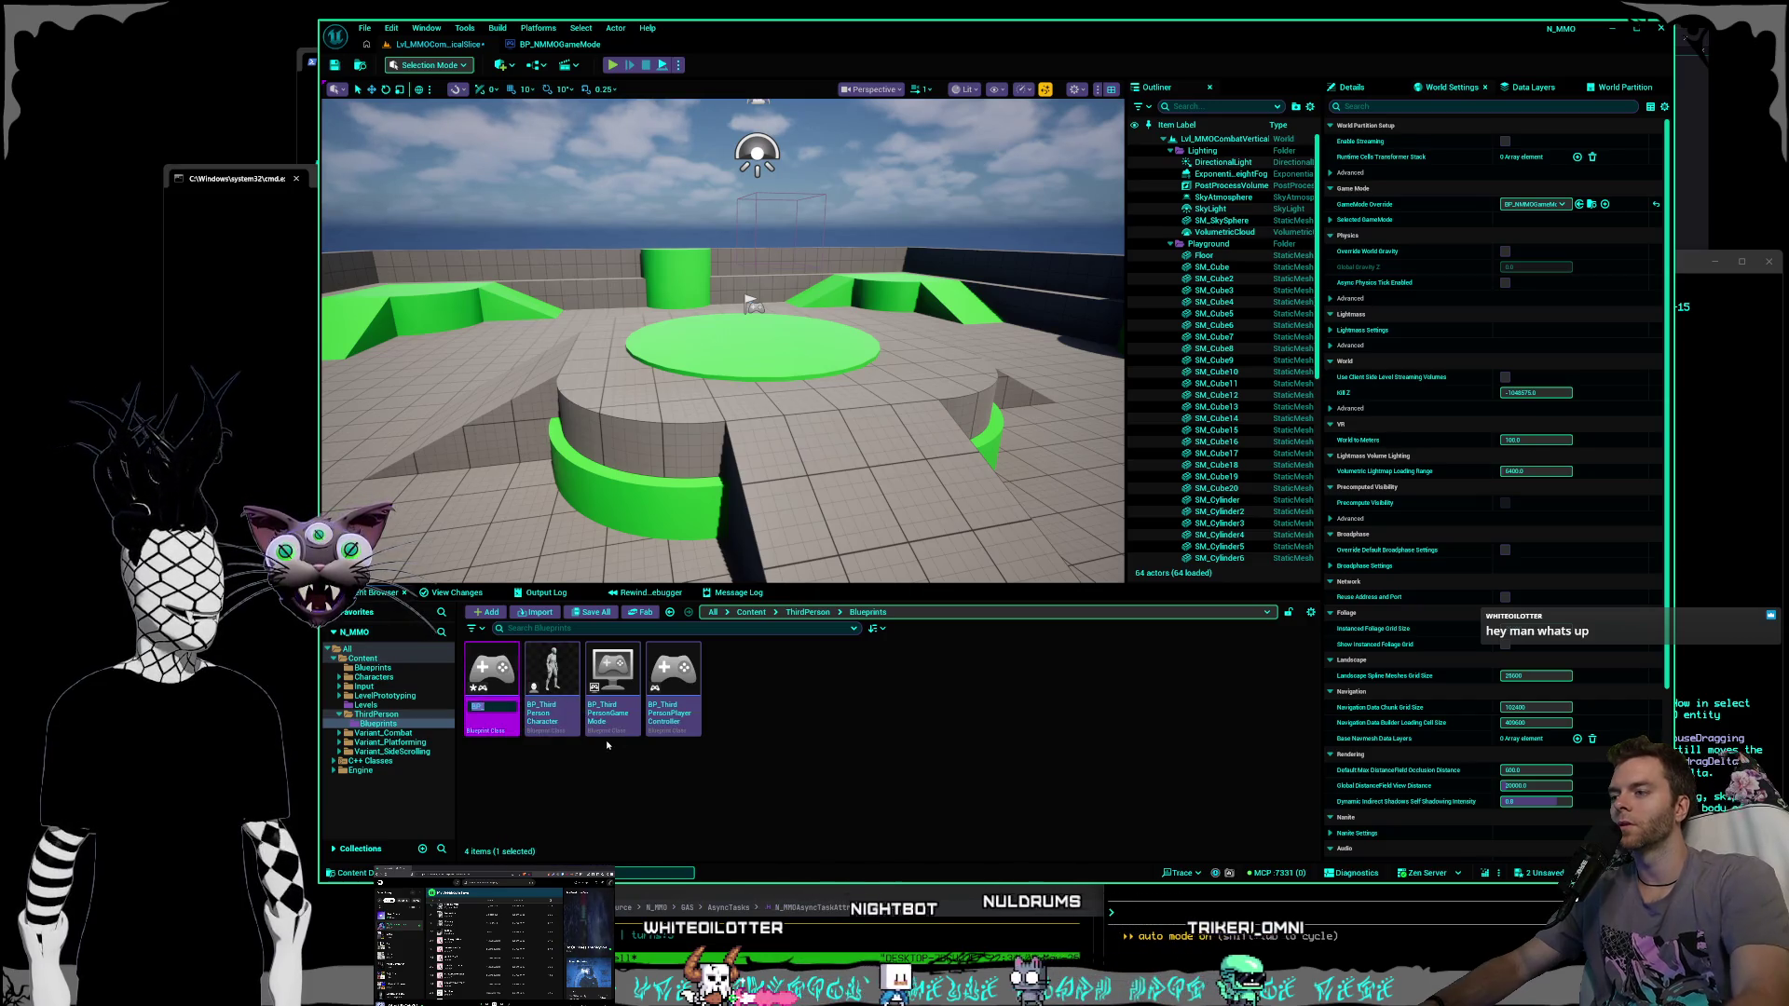
text(NMMO)
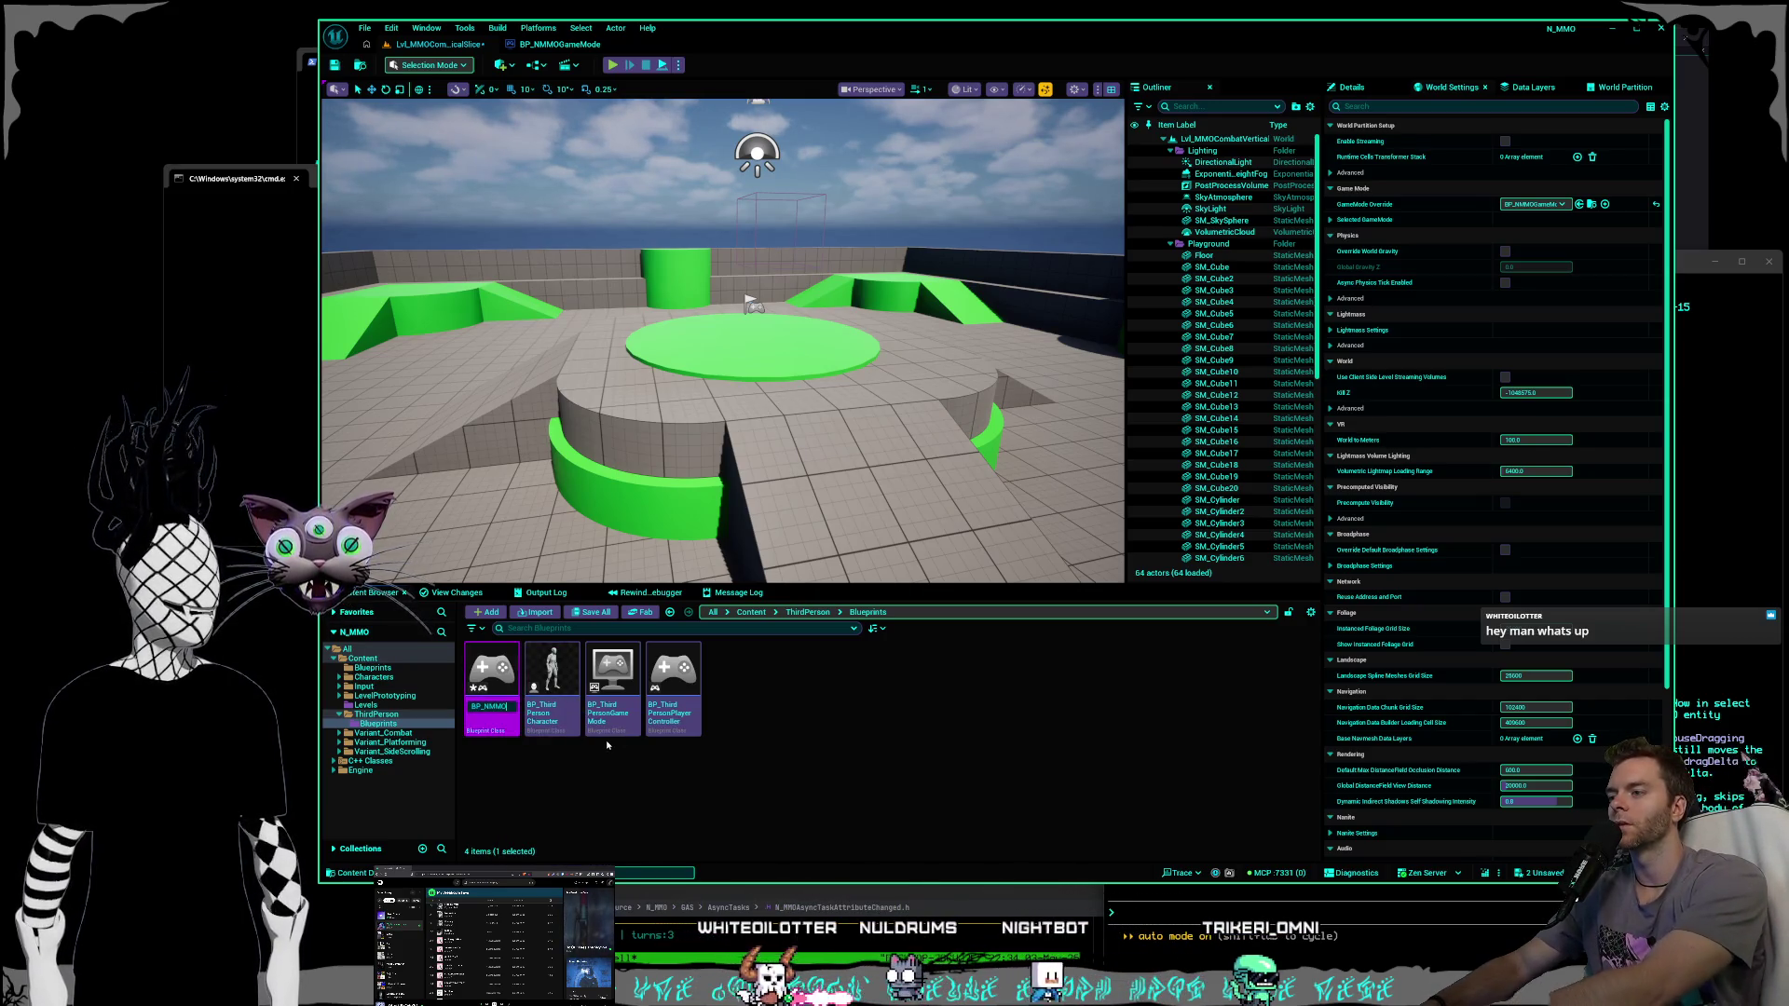
text(_Player)
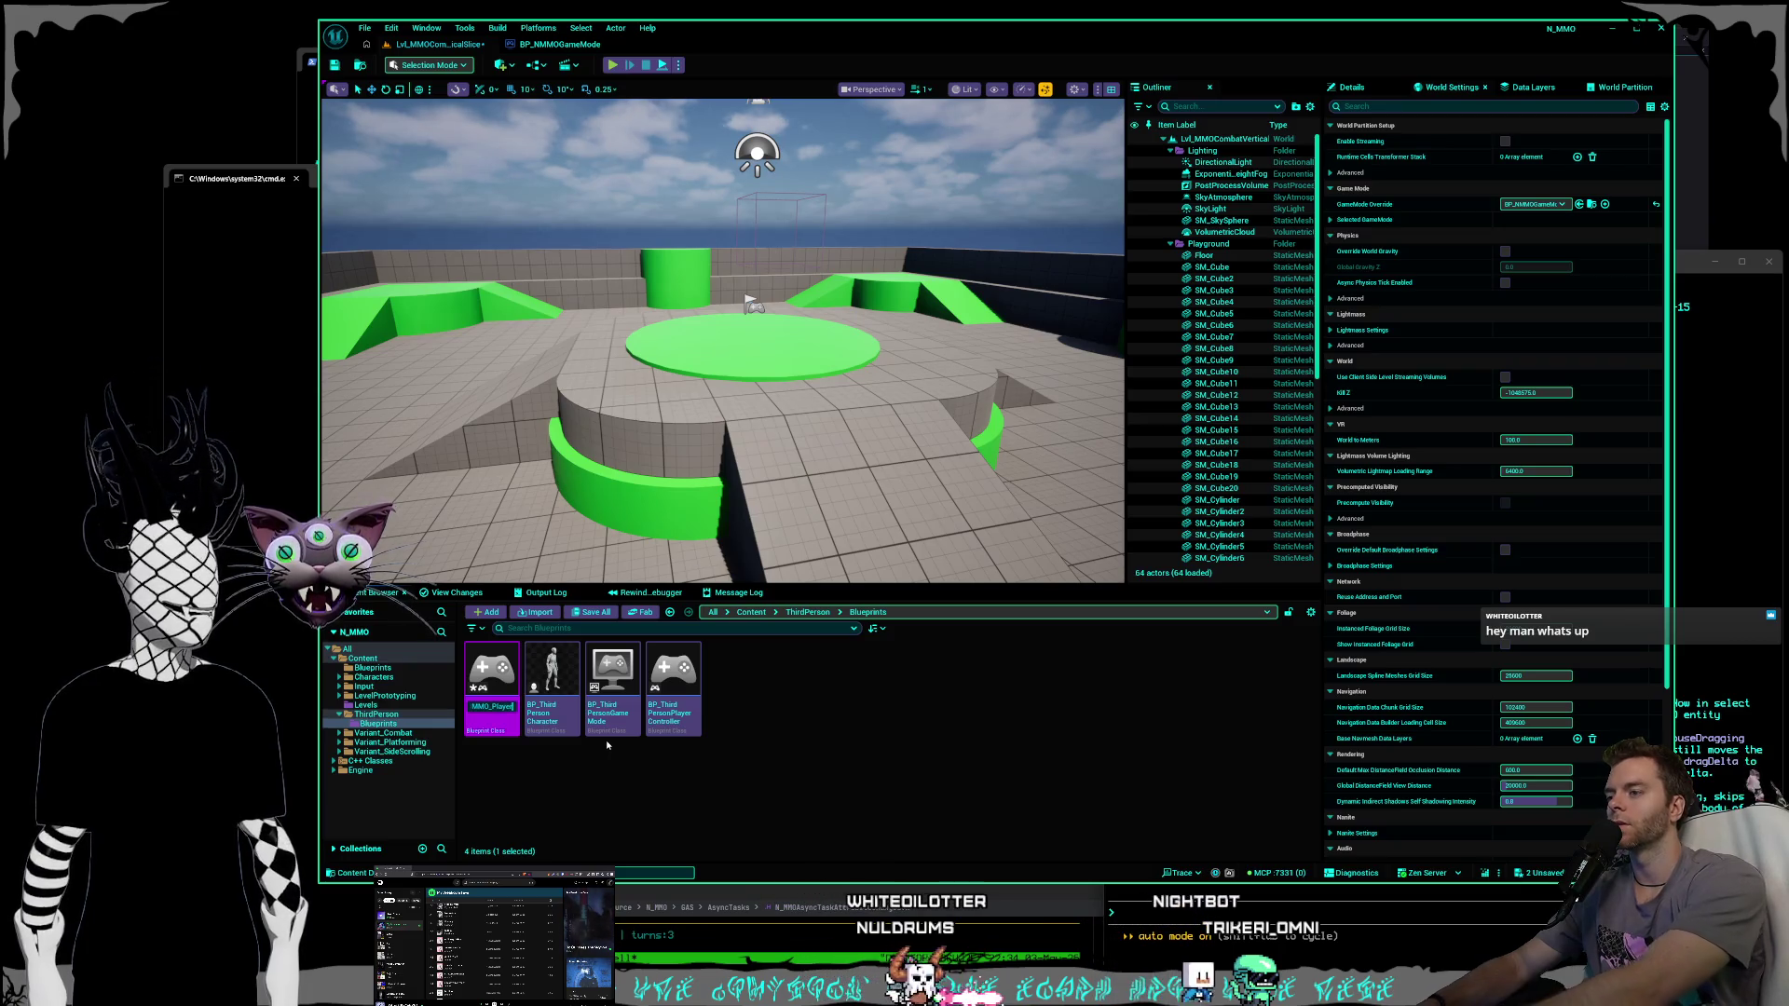
text(Controller)
key(Return)
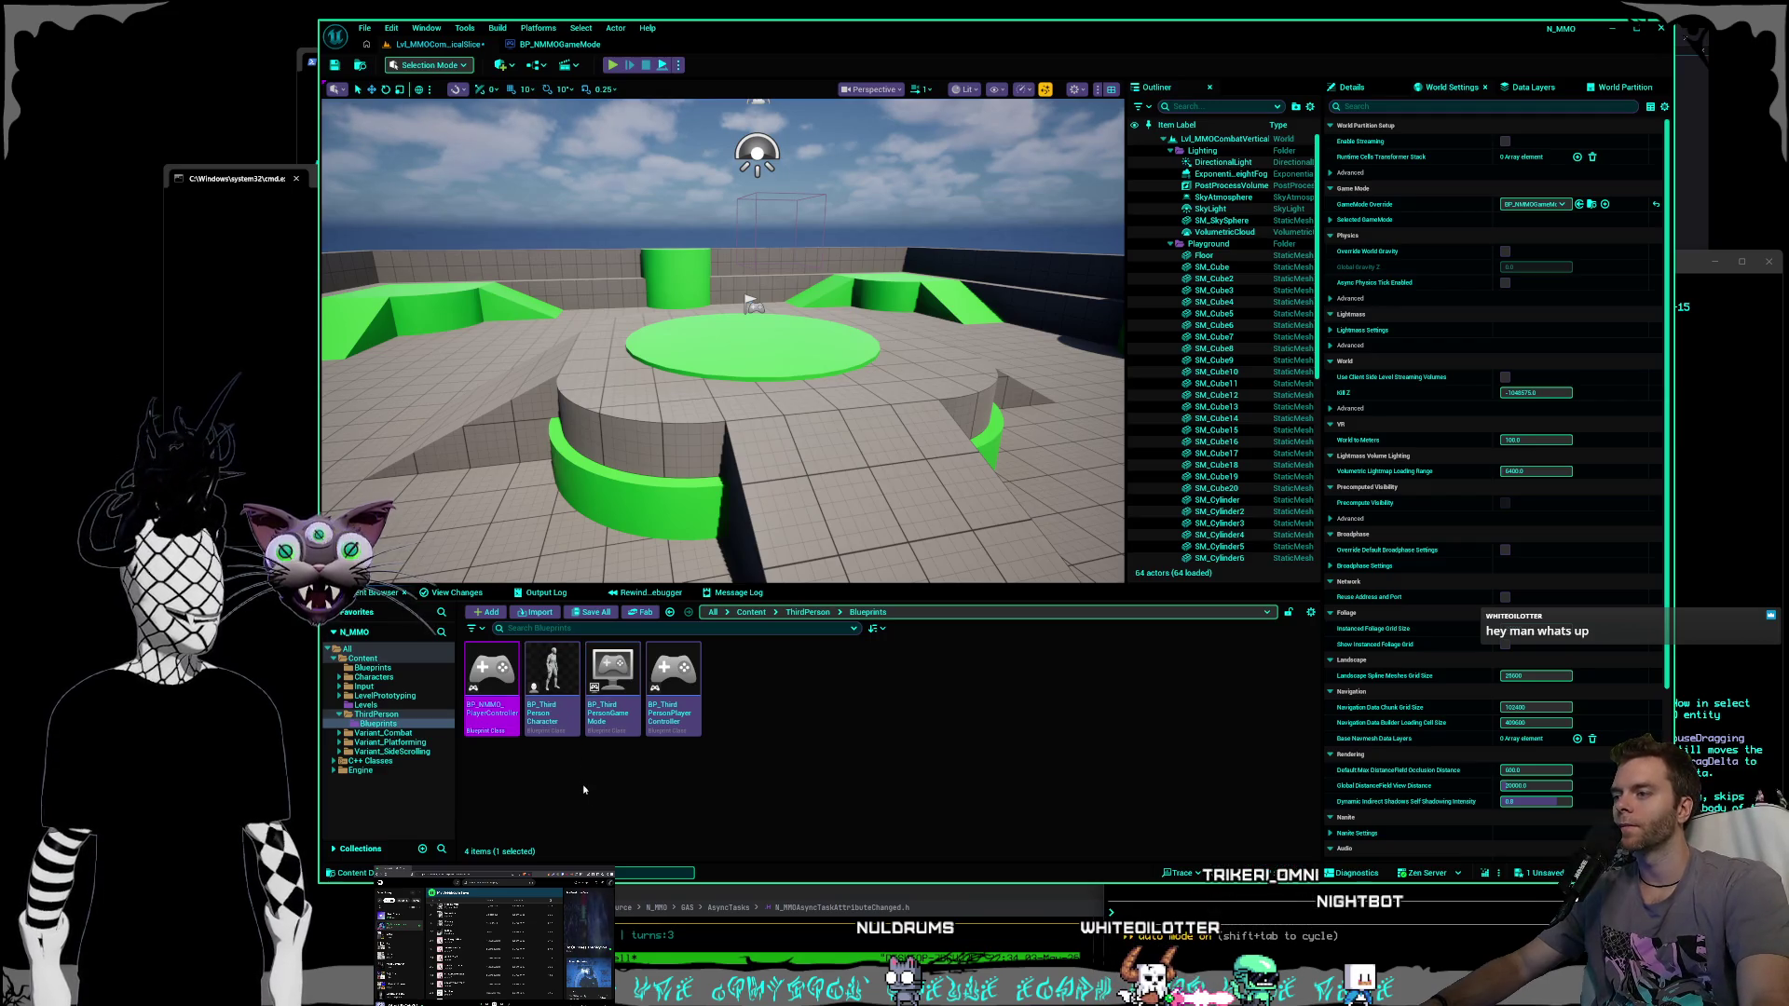
Rename the controller to BP_NMMOPlayerController and move it into Content/Blueprints.
right_click(499, 713)
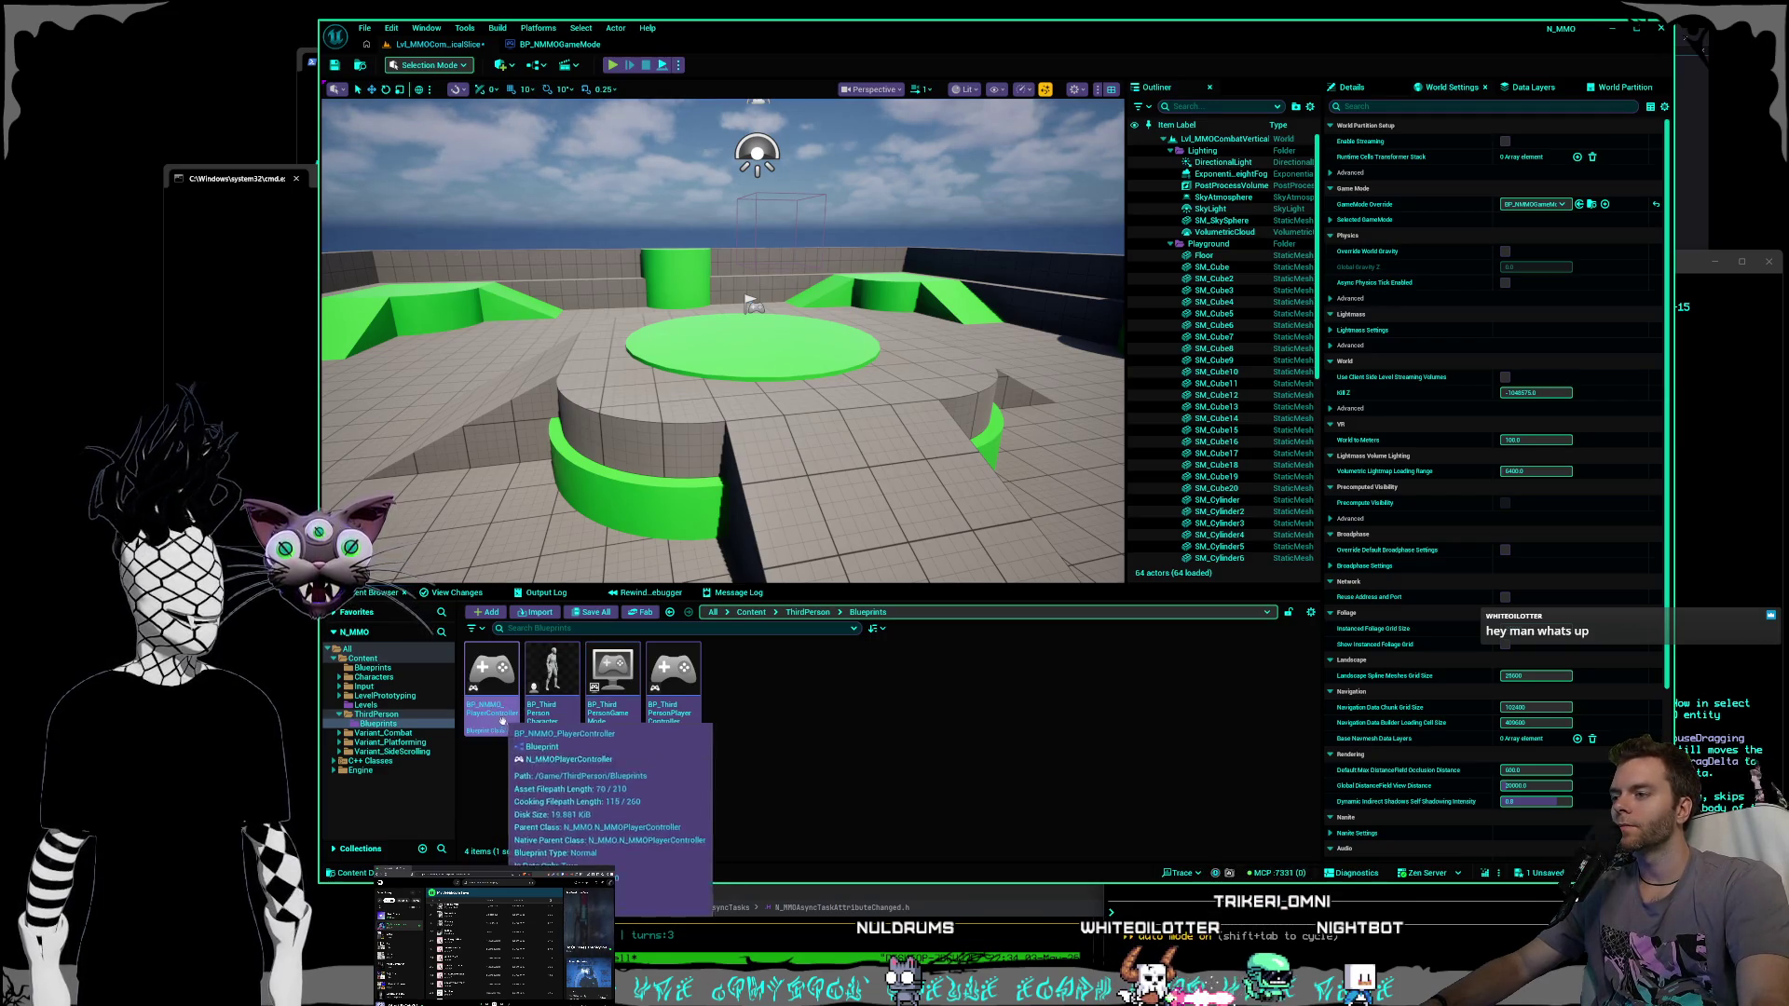
click(504, 726)
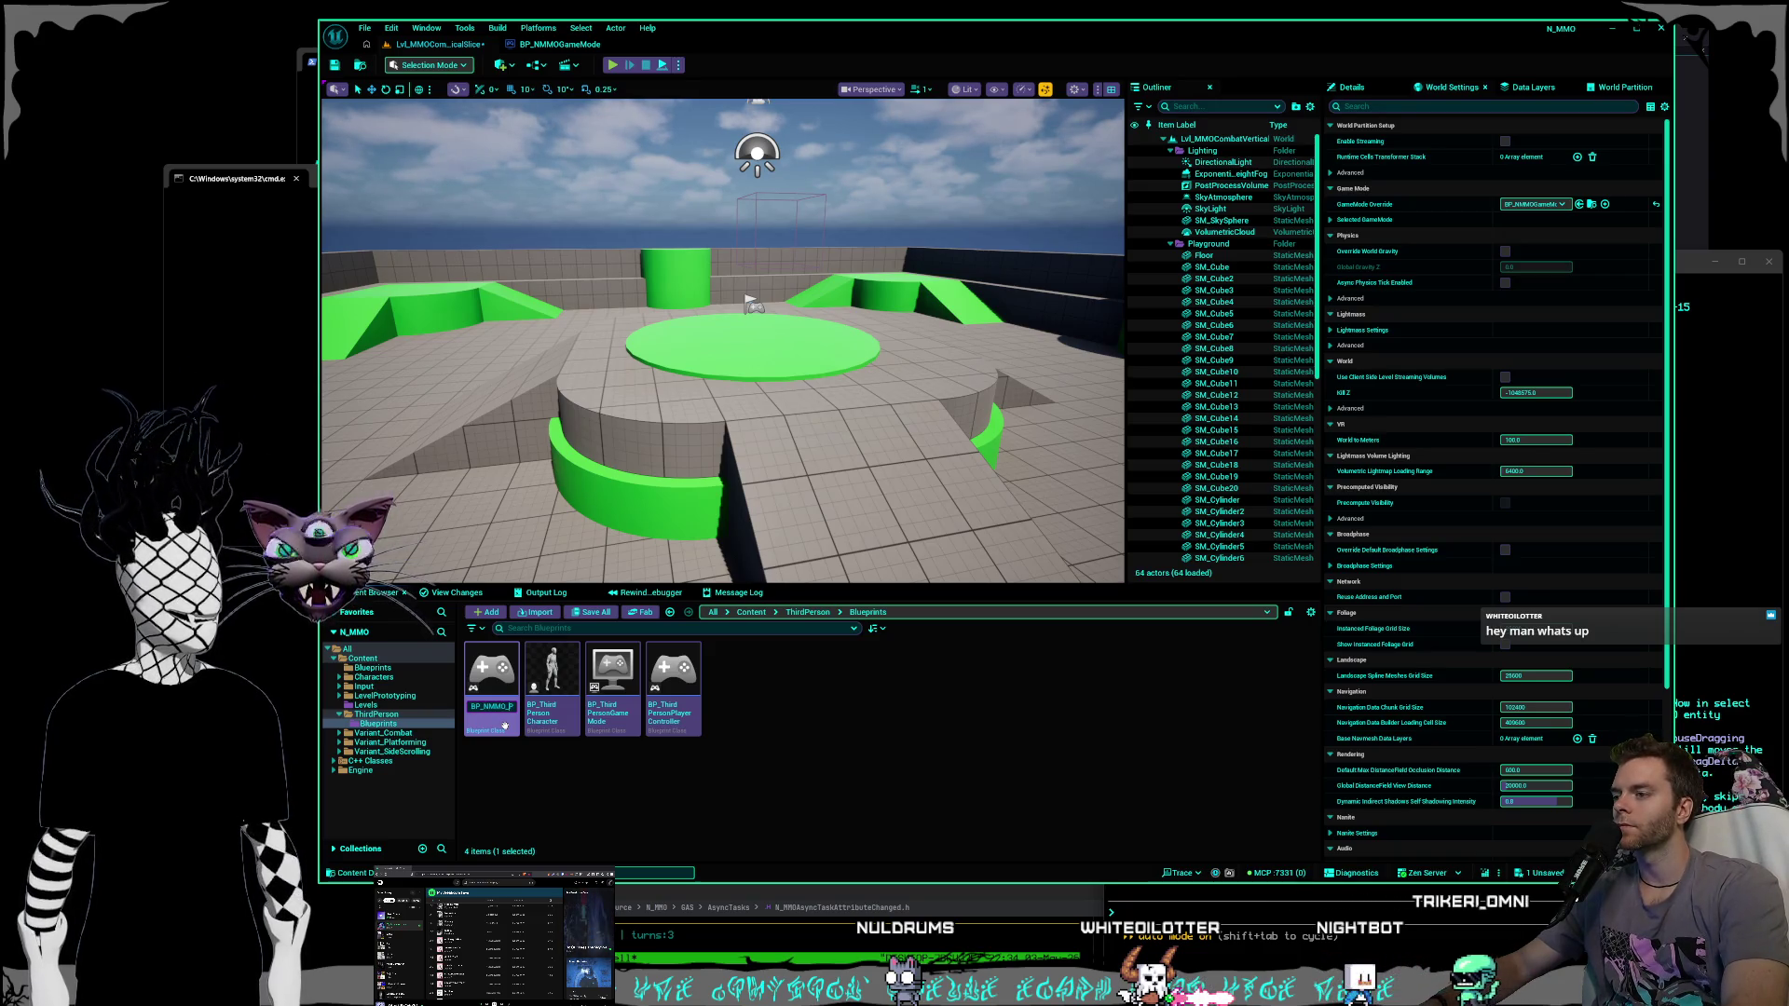
click(487, 757)
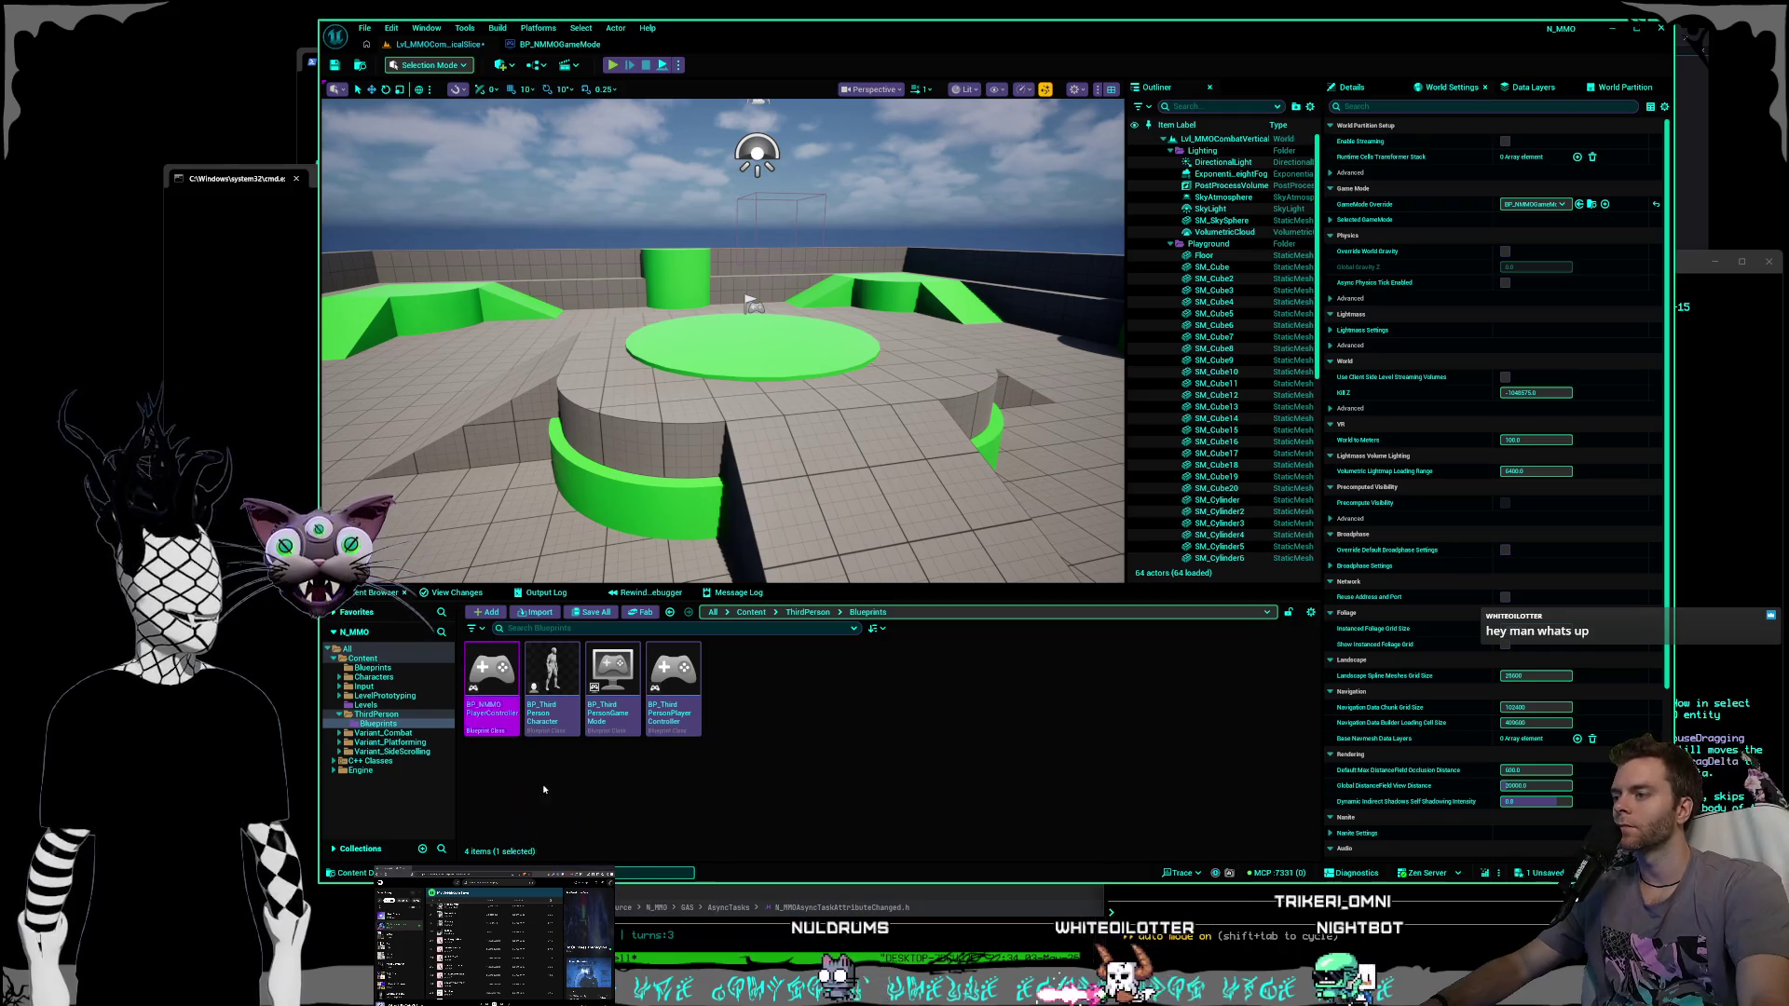
drag(492, 680, 379, 667)
click(419, 689)
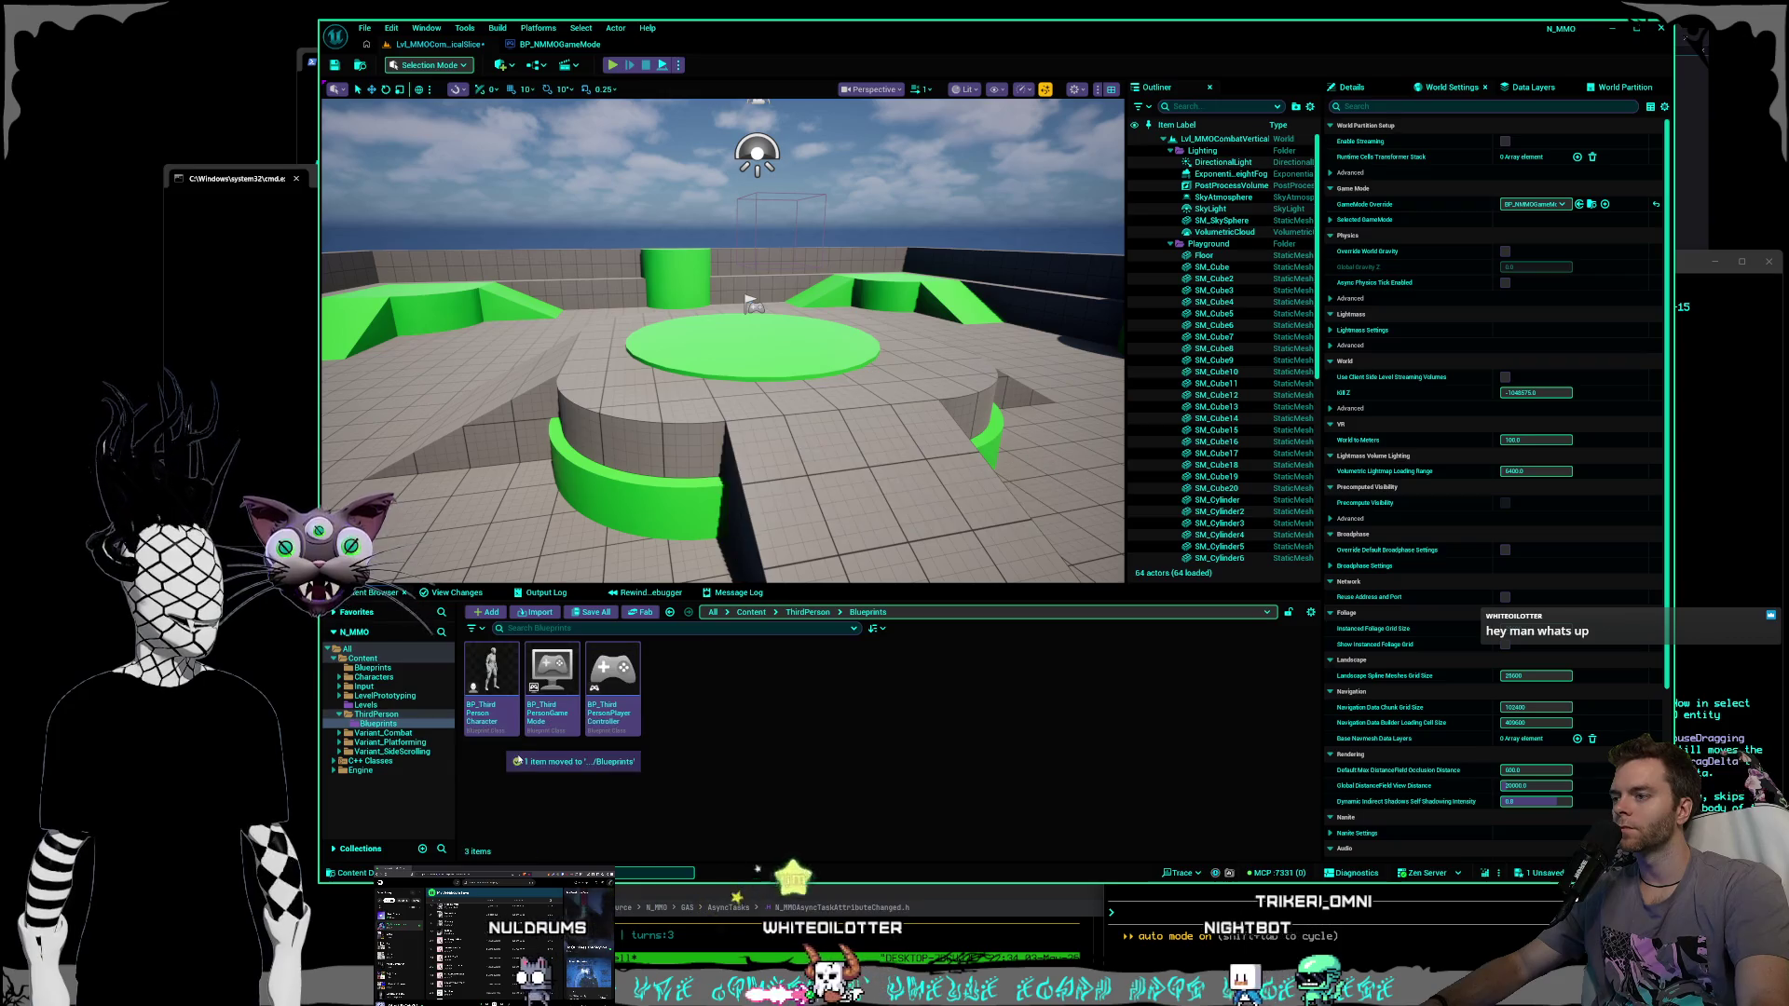
Duplicate BP_ThirdPersonCharacter as BP_NMMO3PCharacter and move it into Content/Blueprints.
right_click(491, 695)
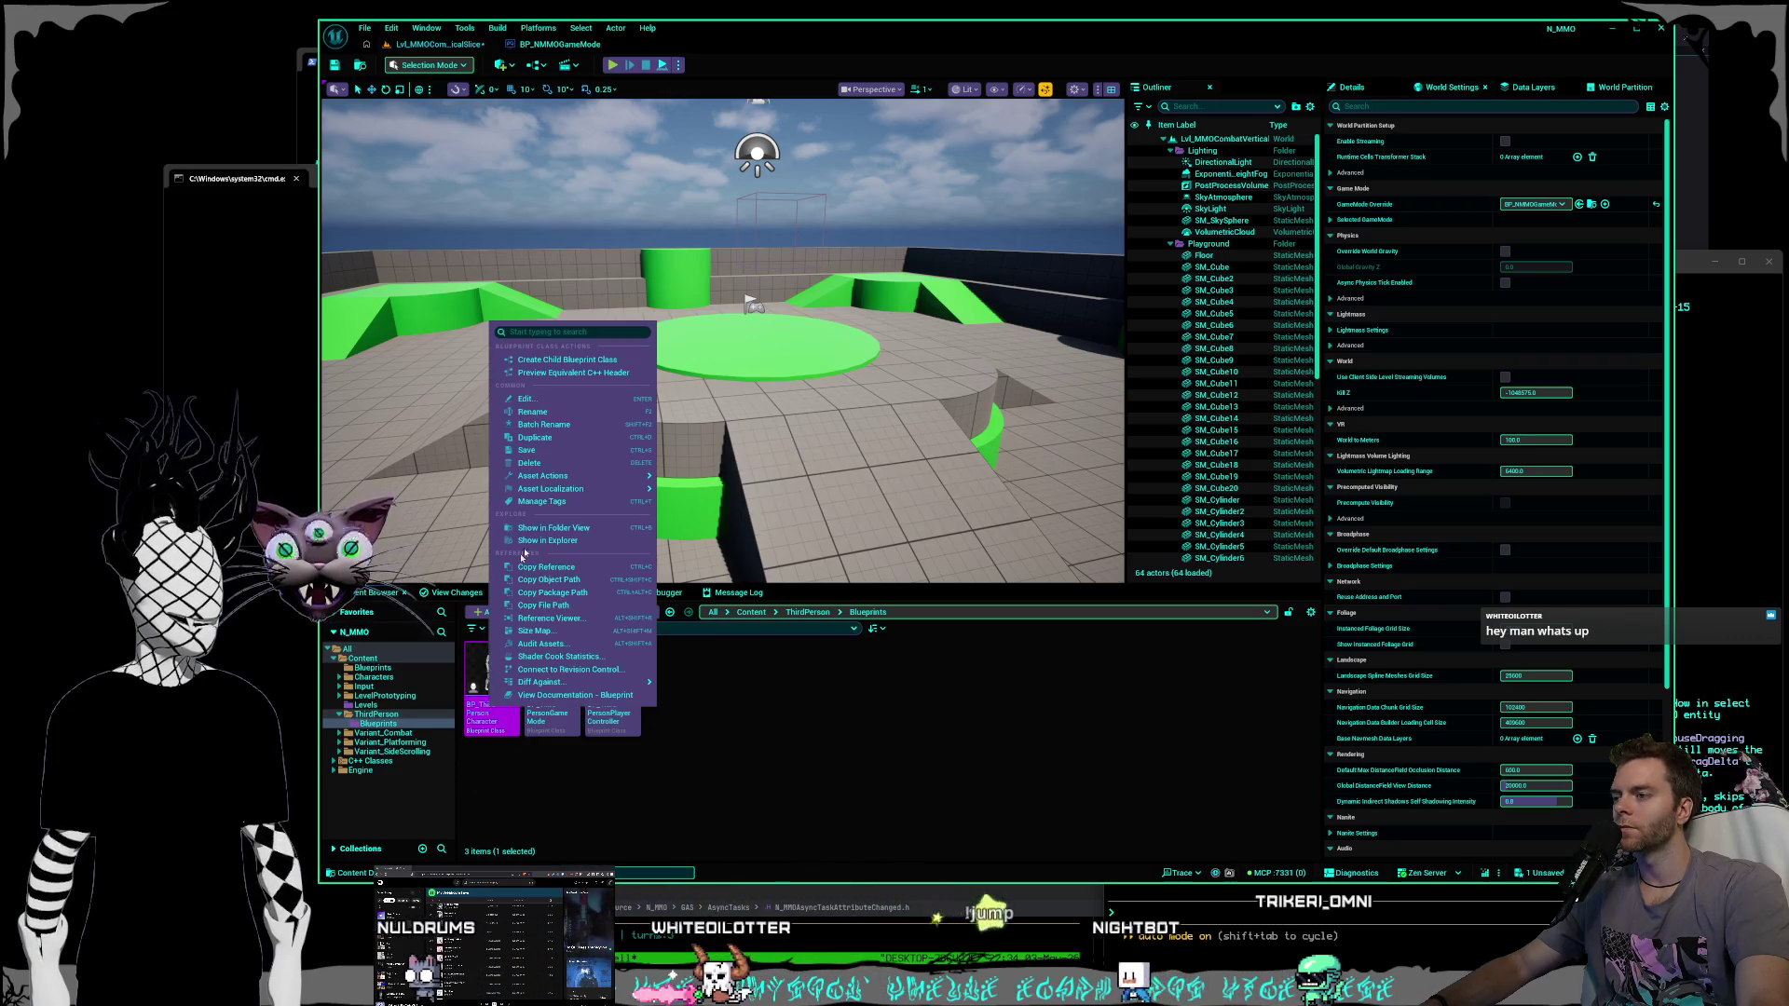
click(553, 437)
key(End)
text(N)
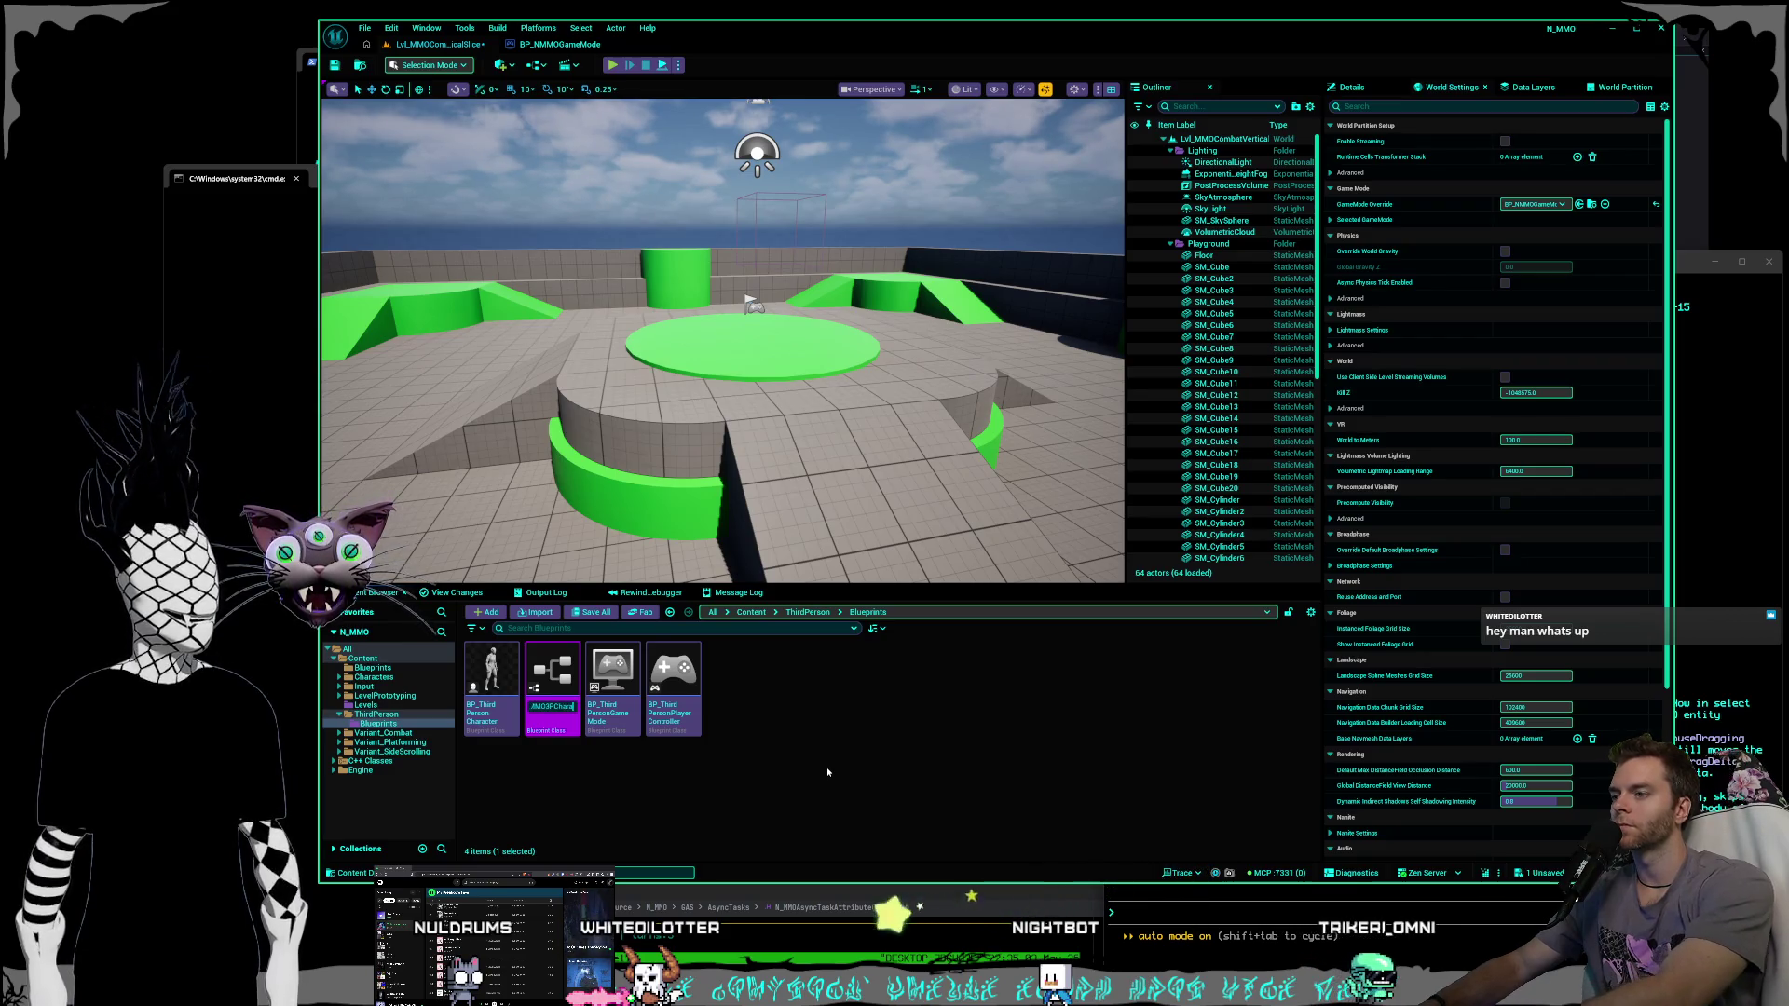
key(Return)
mouse_move(491, 676)
mouse_down()
mouse_move(447, 689)
mouse_move(357, 667)
mouse_up()
click(400, 692)
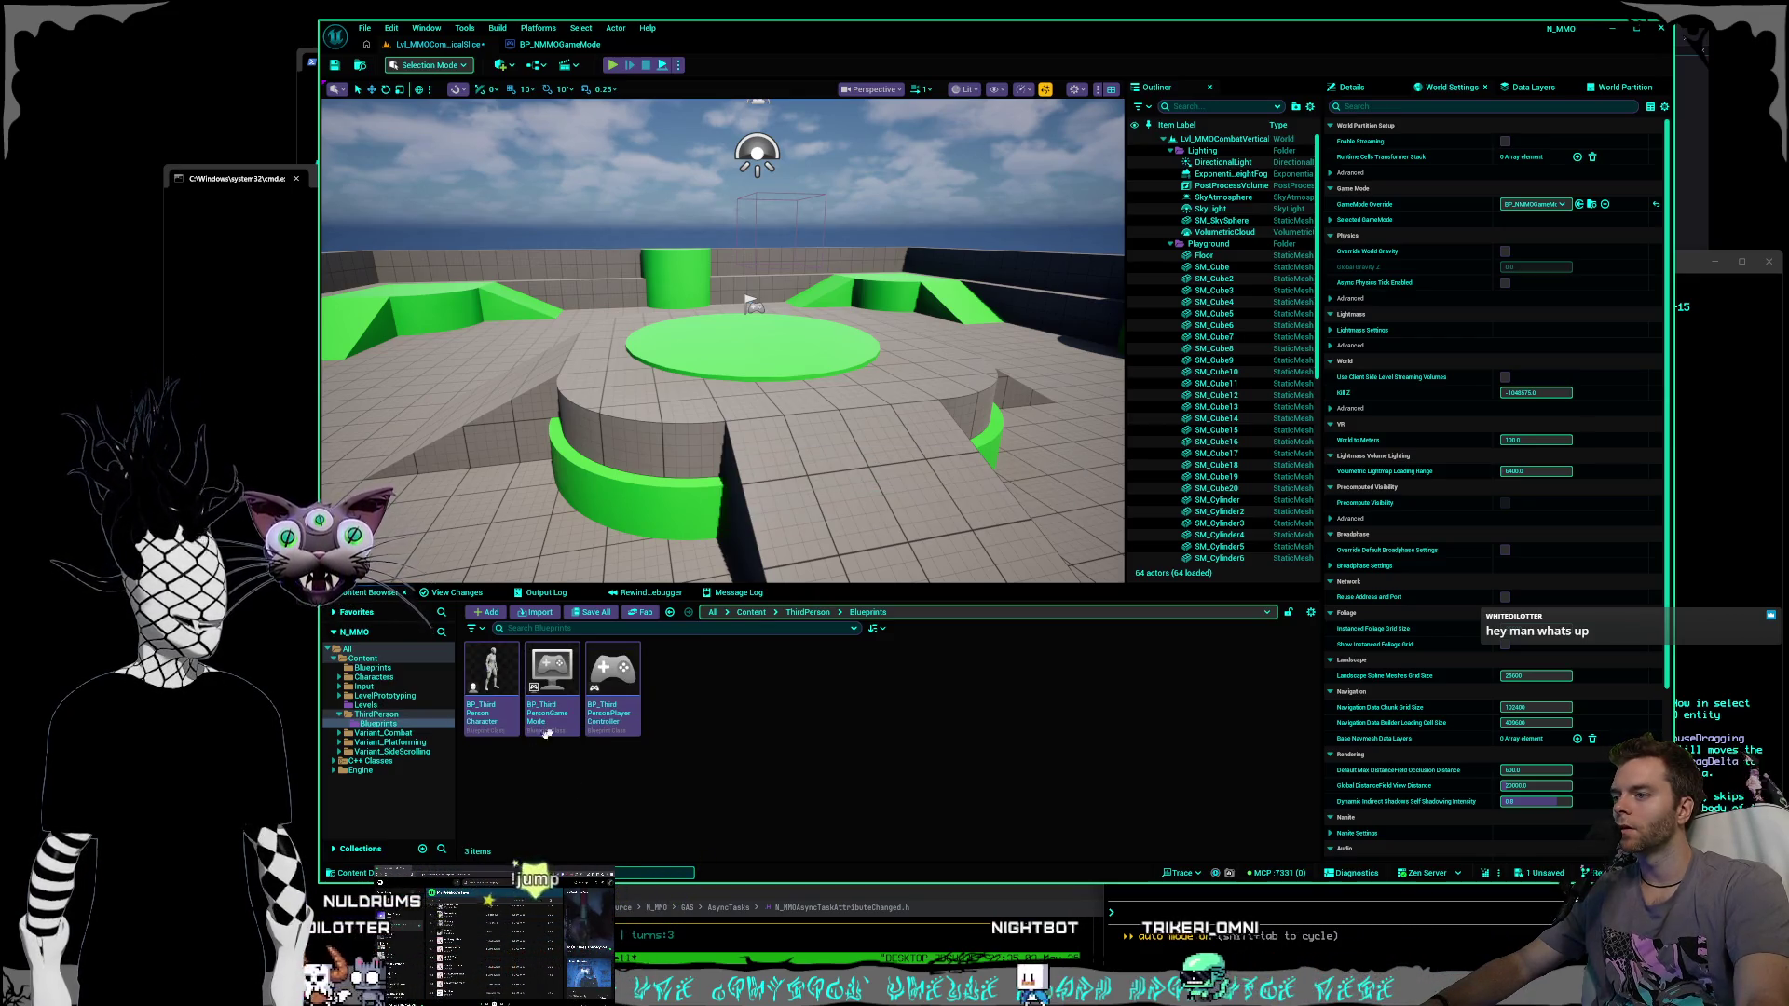
Open Content/Blueprints to check its three NMMO assets and widen the level view.
click(341, 715)
click(341, 715)
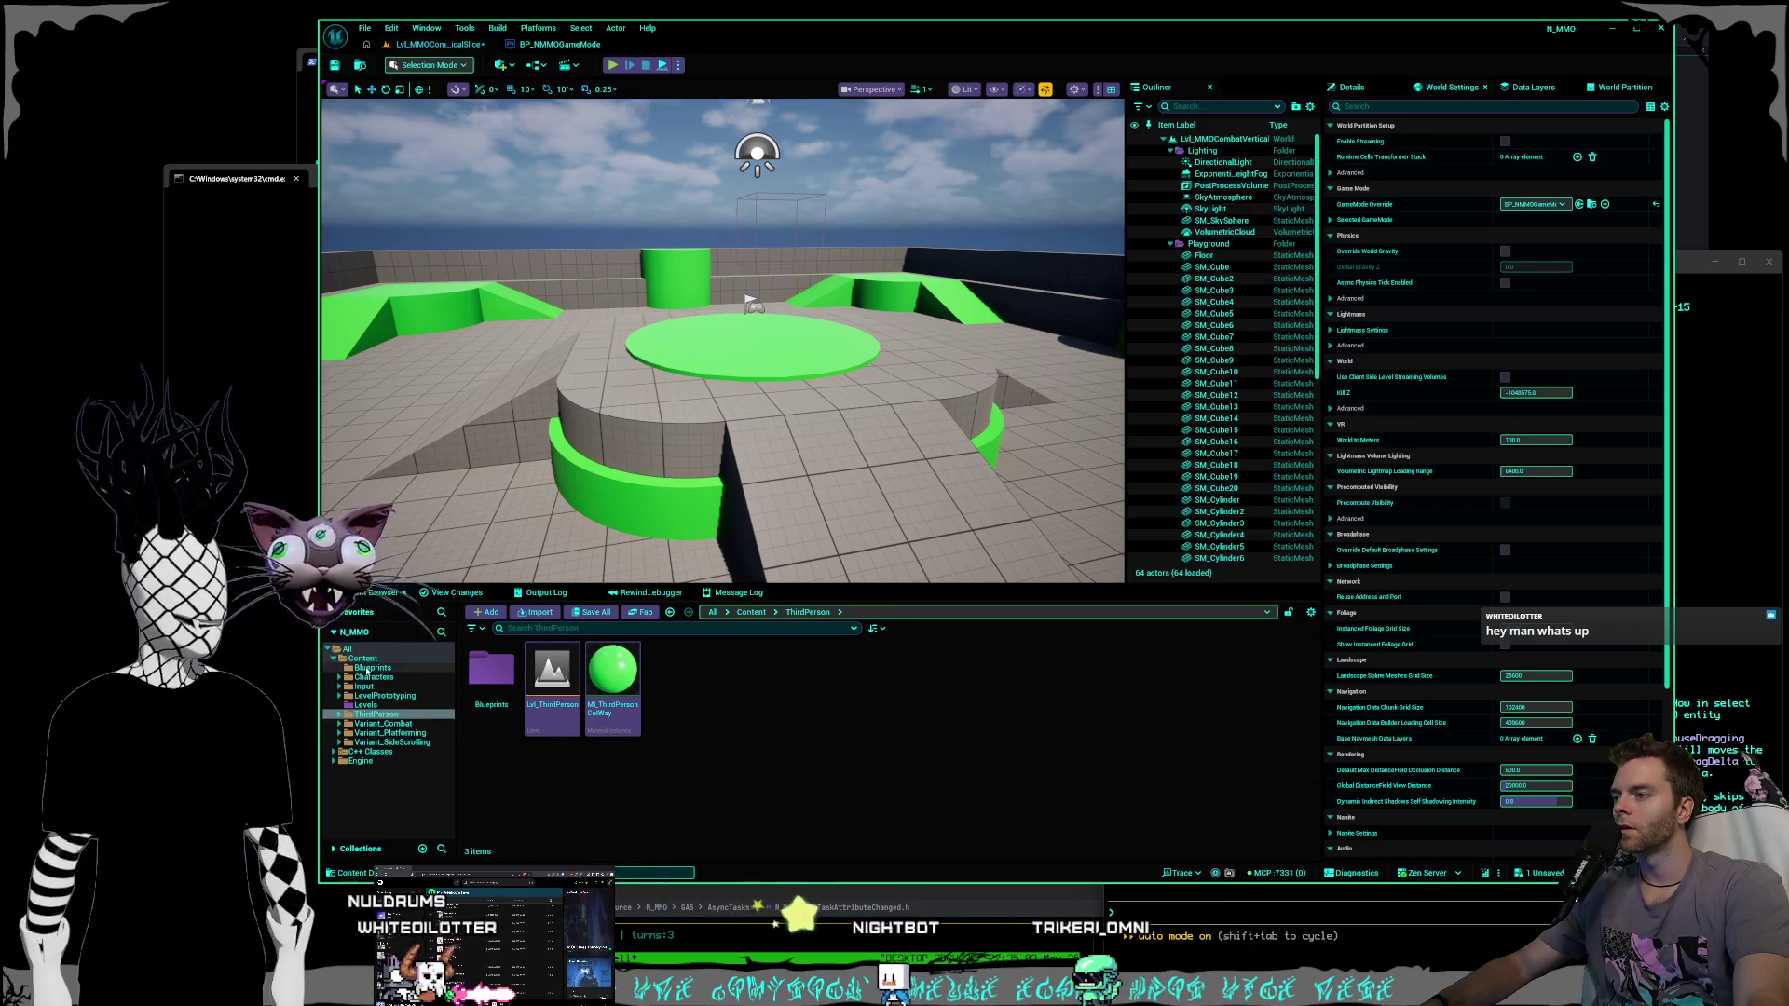
click(373, 668)
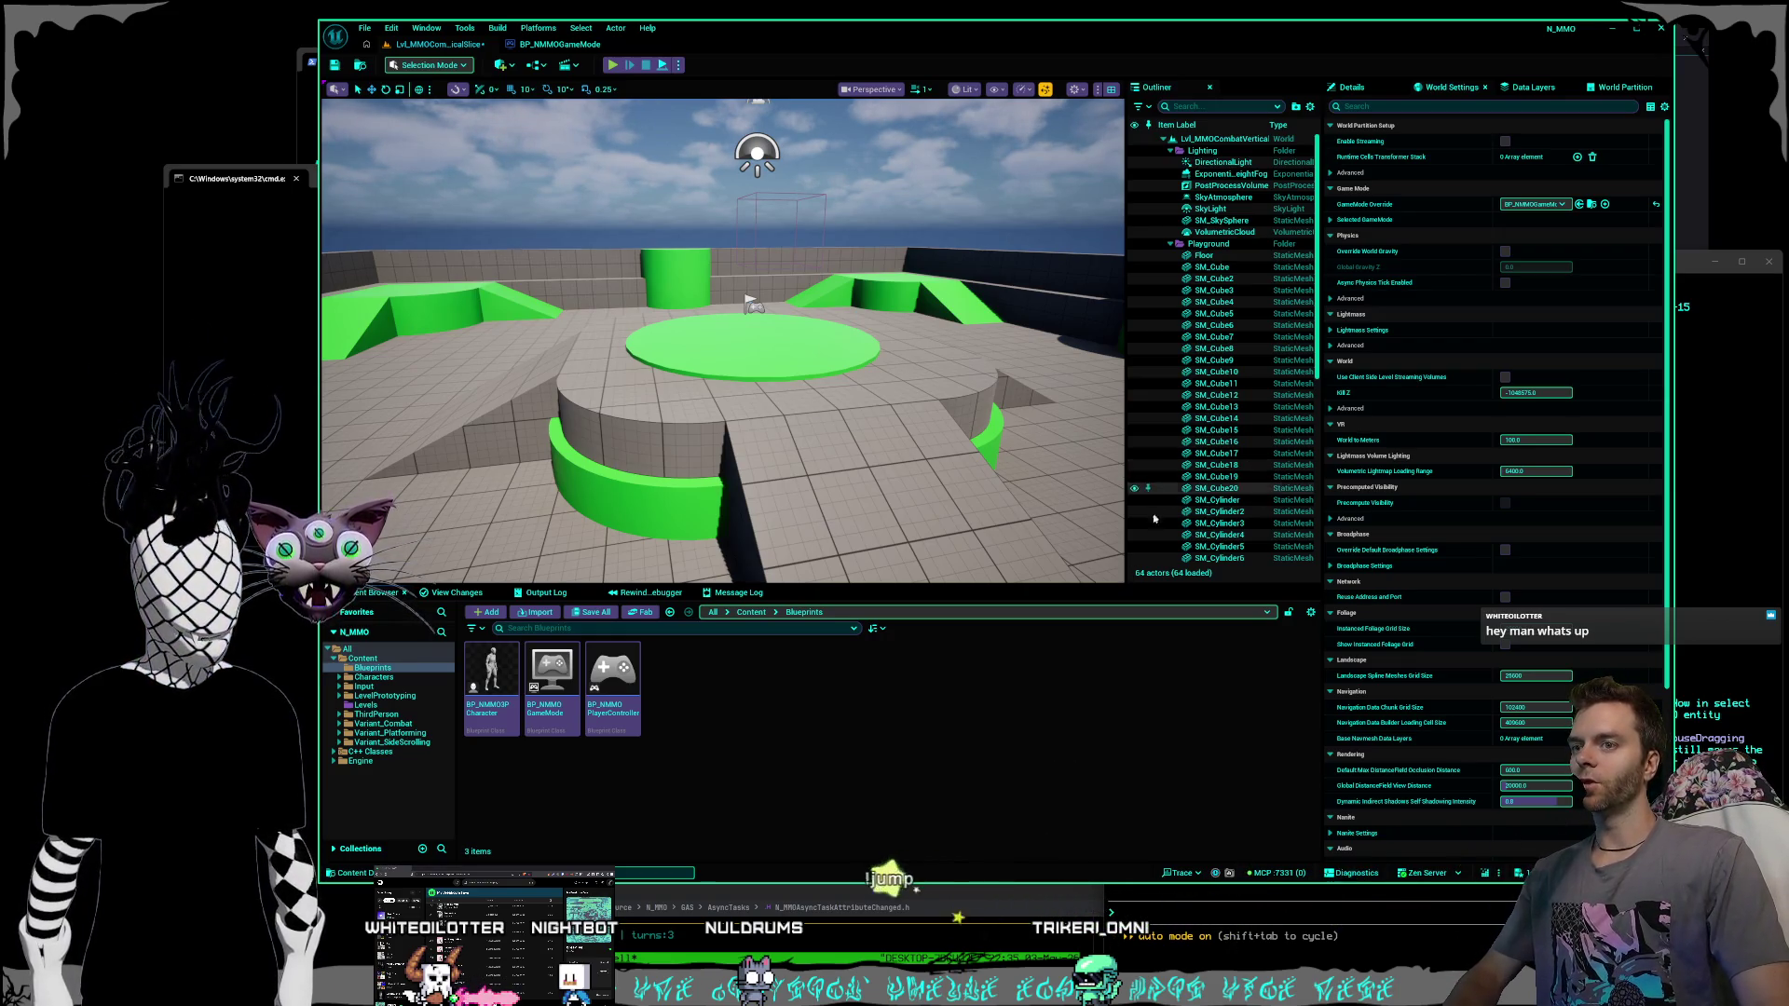
drag(1325, 627, 1354, 627)
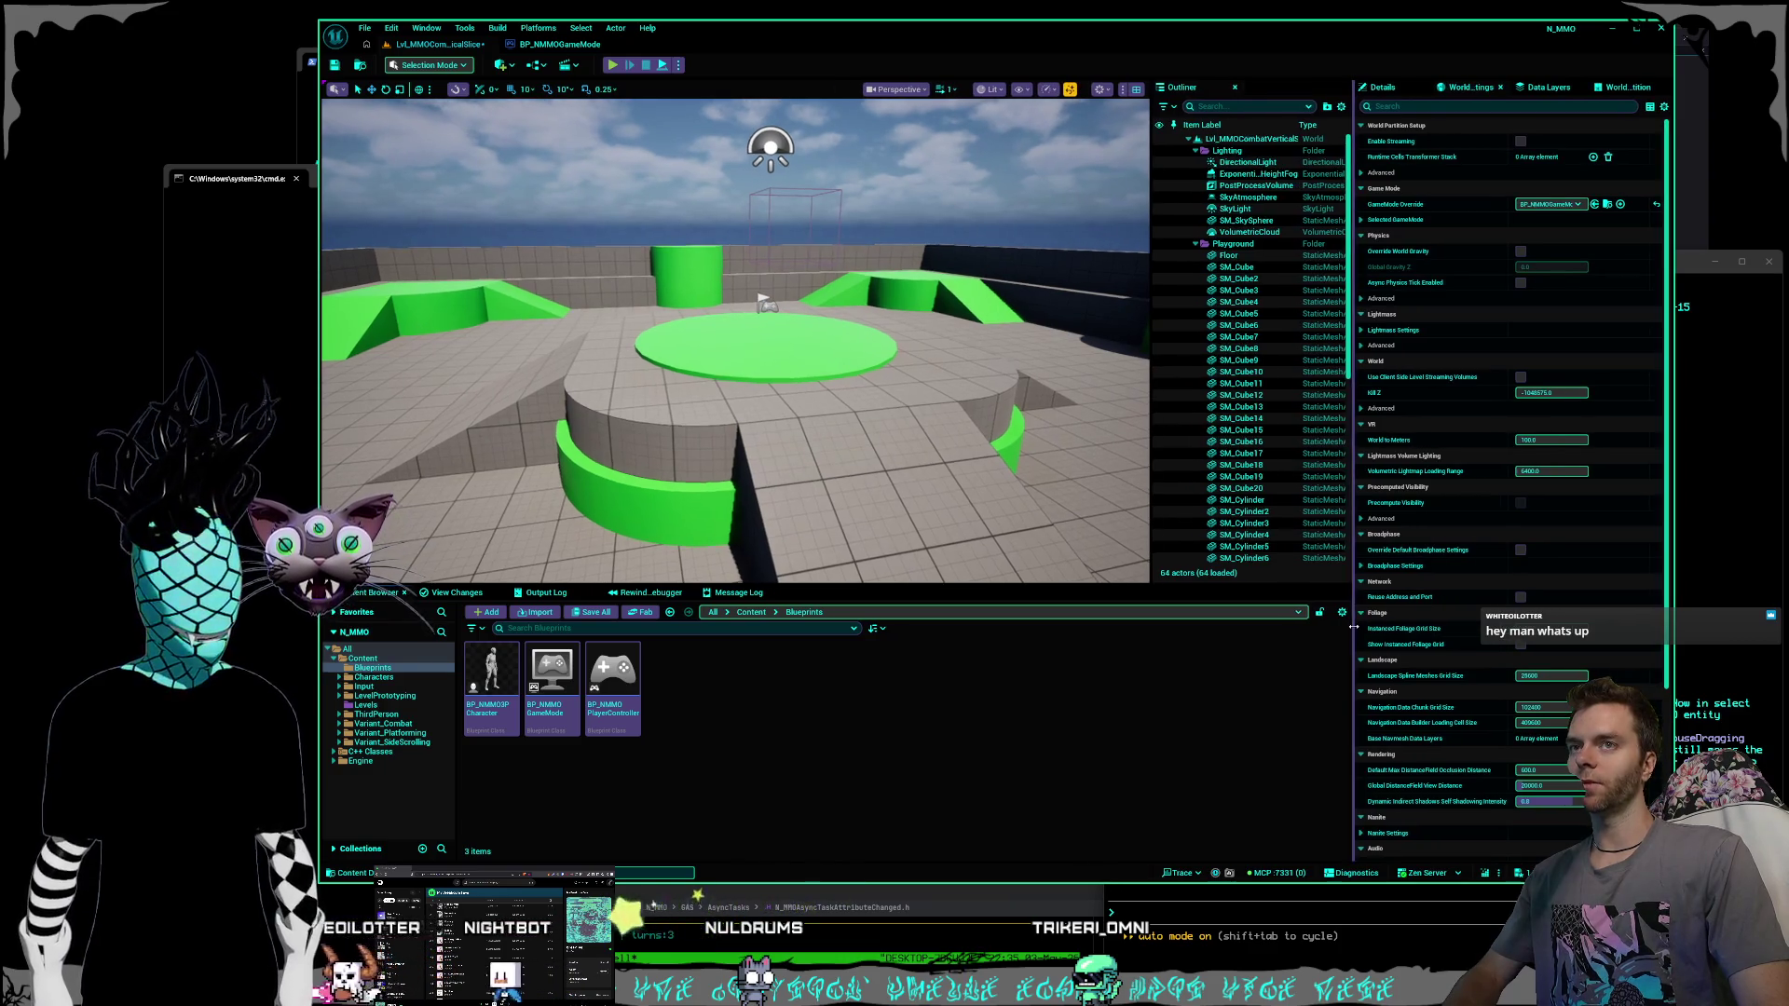
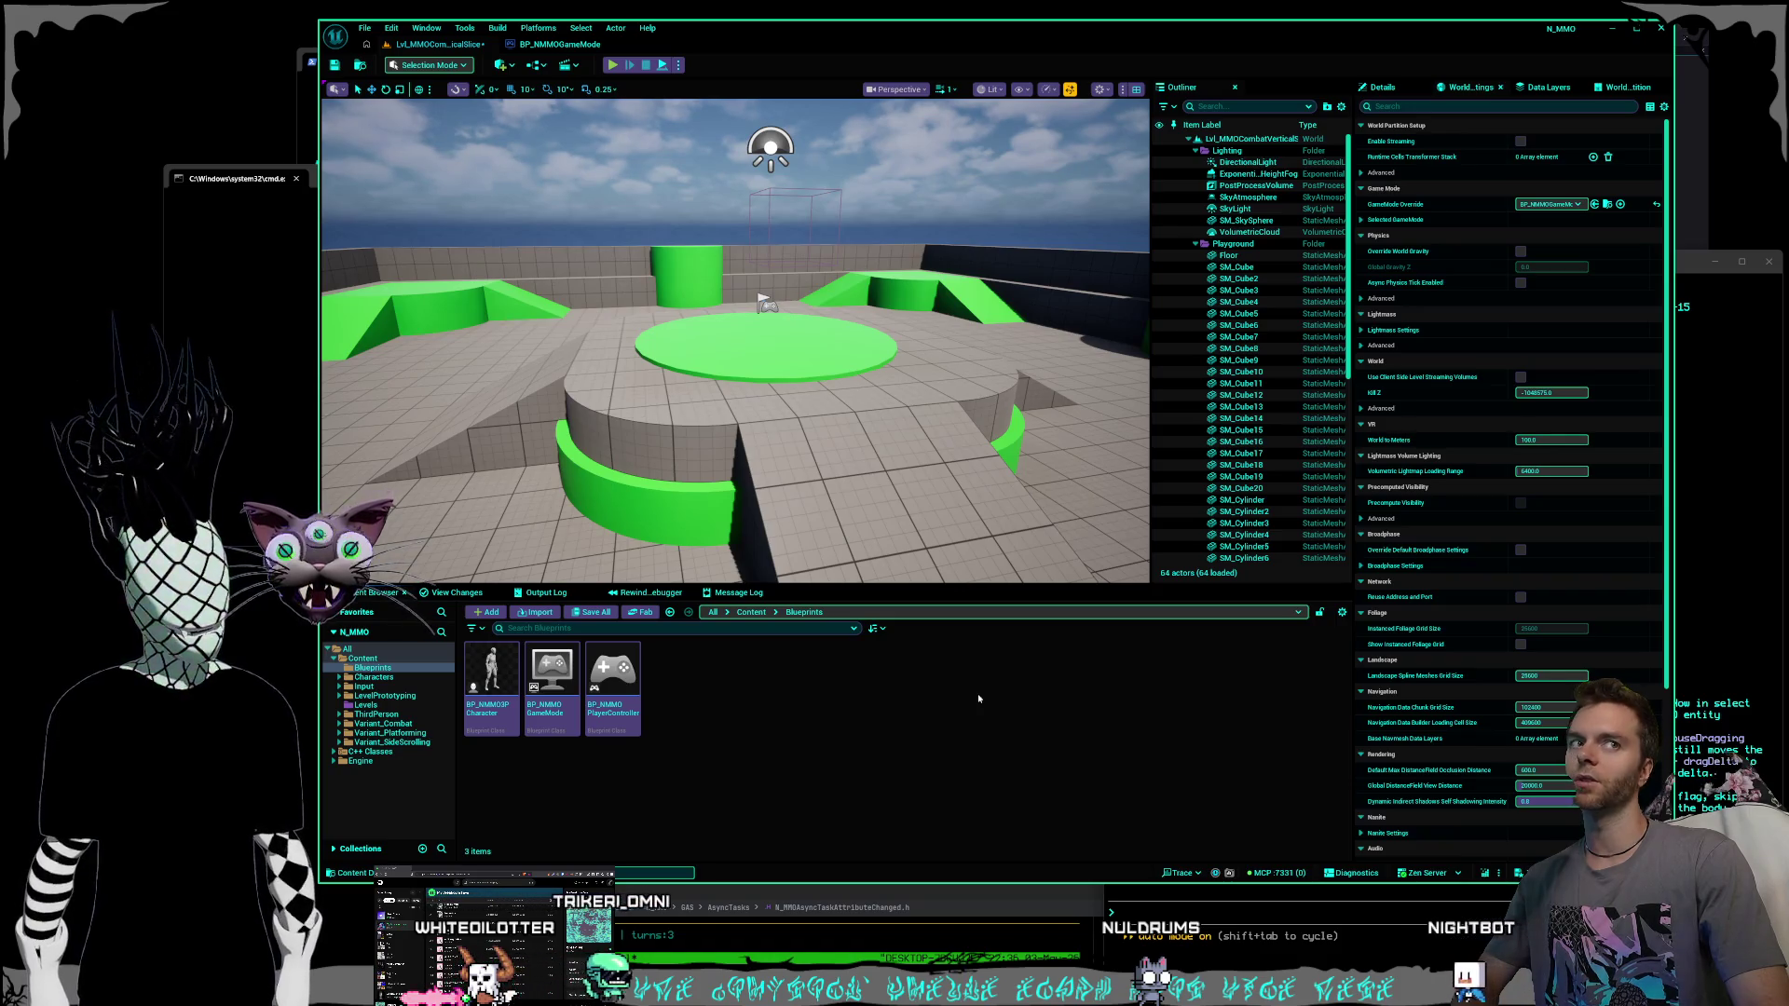
Shift the N_MMO editor window right, stretch it up-left, then settle it slightly lower.
mouse_move(695, 32)
mouse_down()
mouse_move(759, 24)
mouse_move(850, 88)
mouse_up()
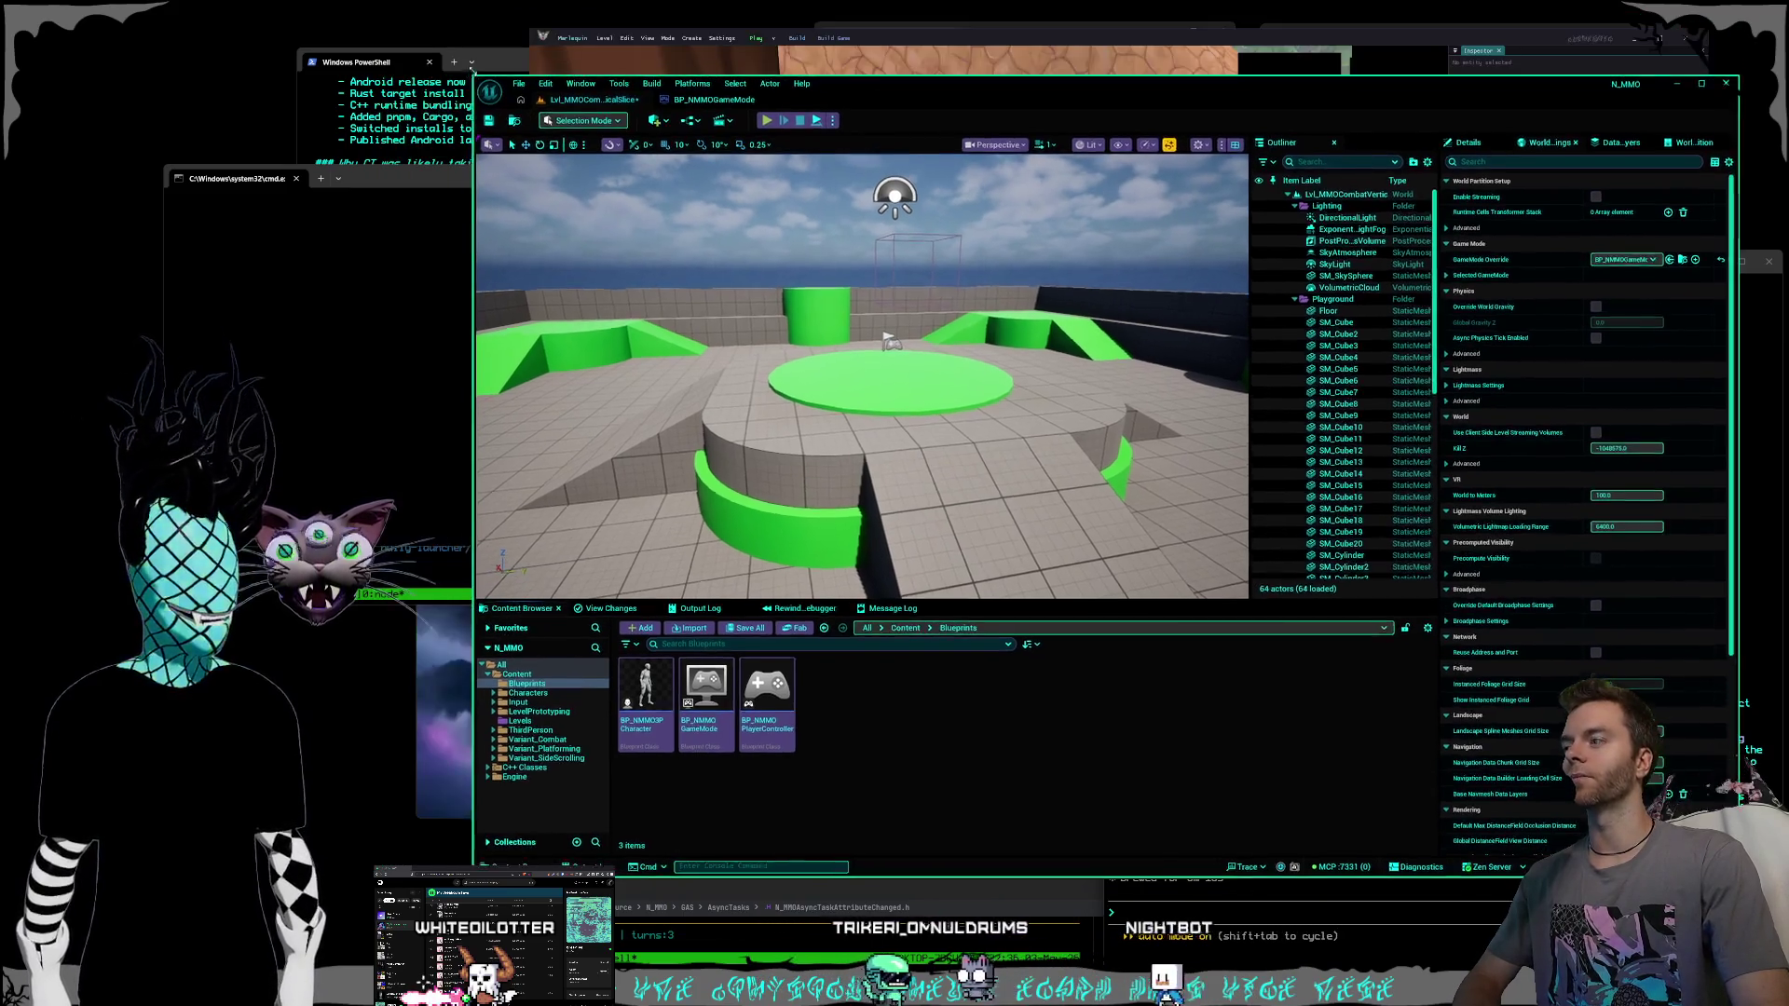
drag(471, 68, 467, 51)
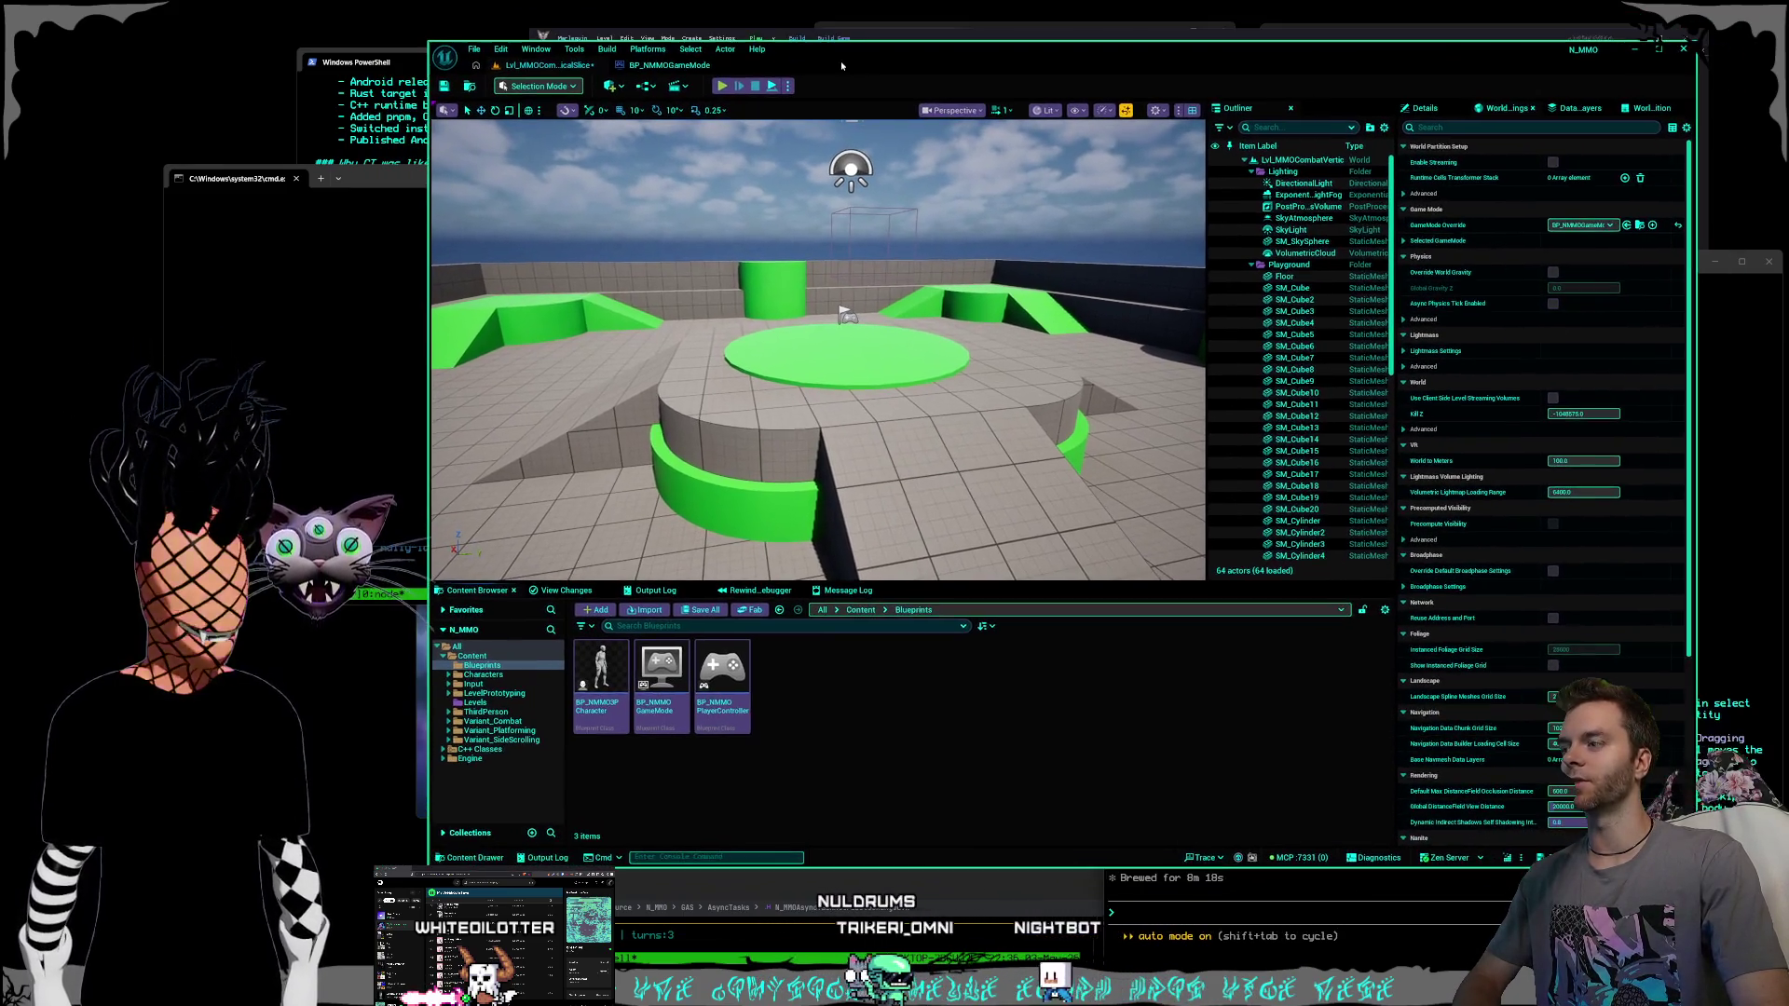
drag(842, 60, 828, 95)
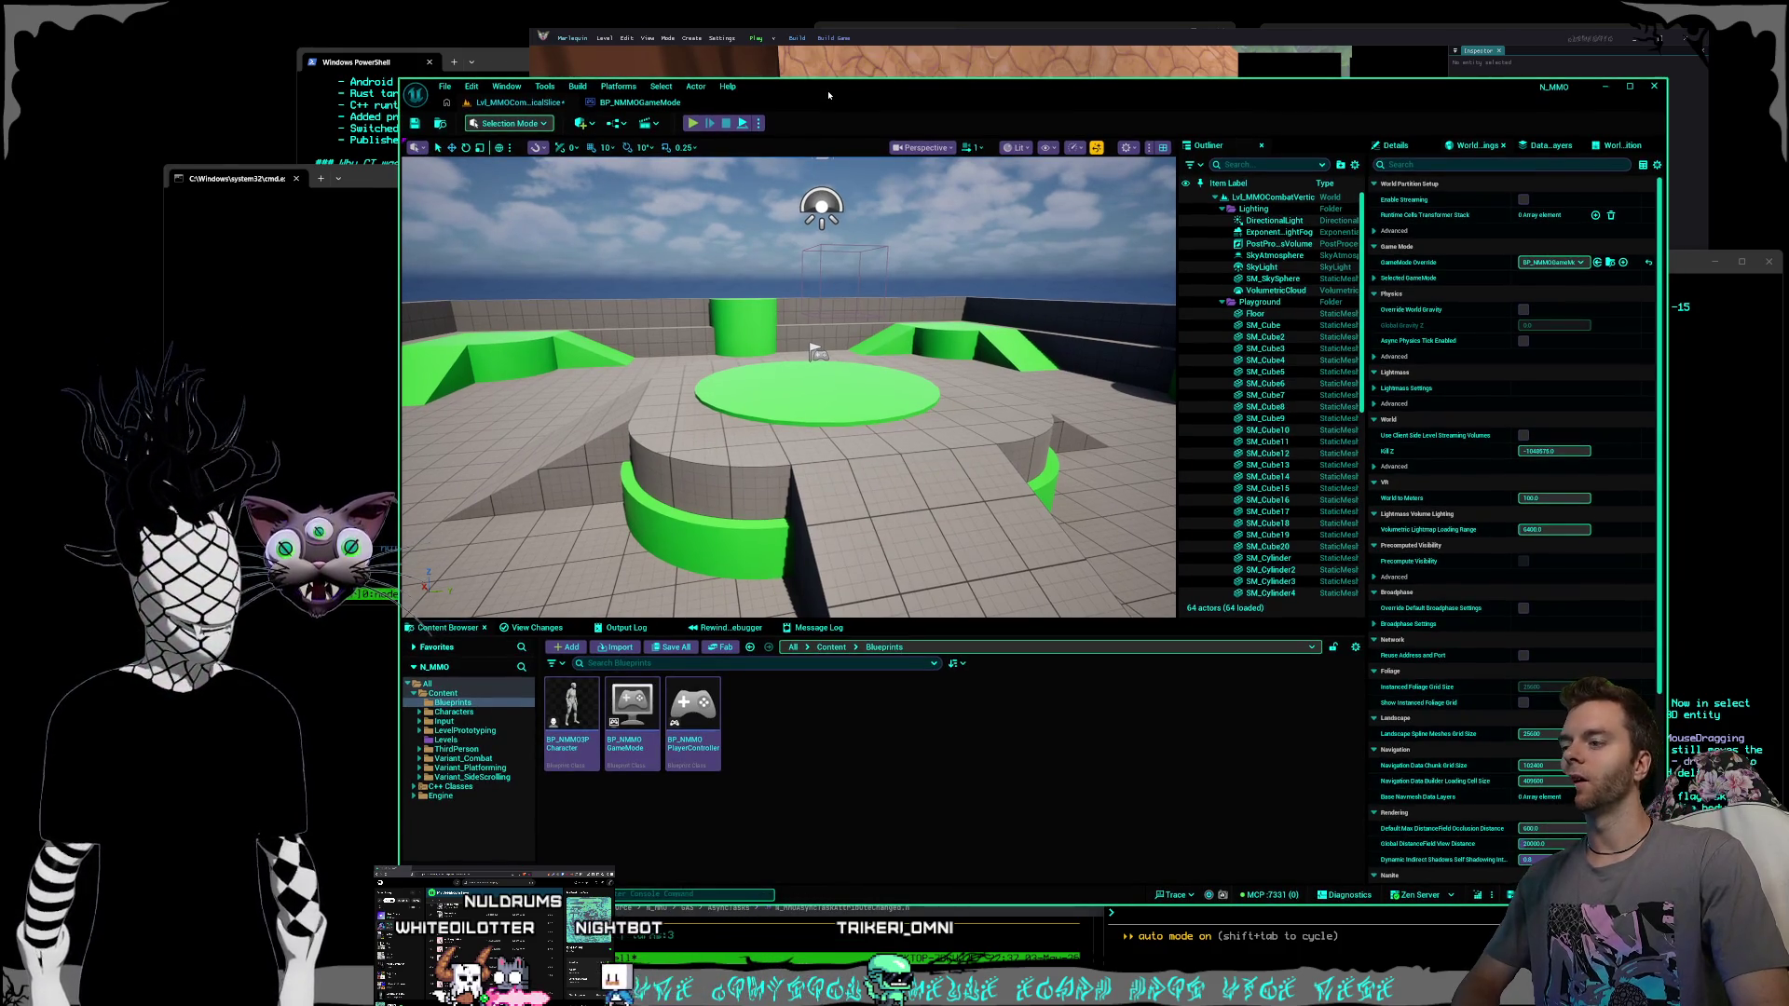
click(502, 59)
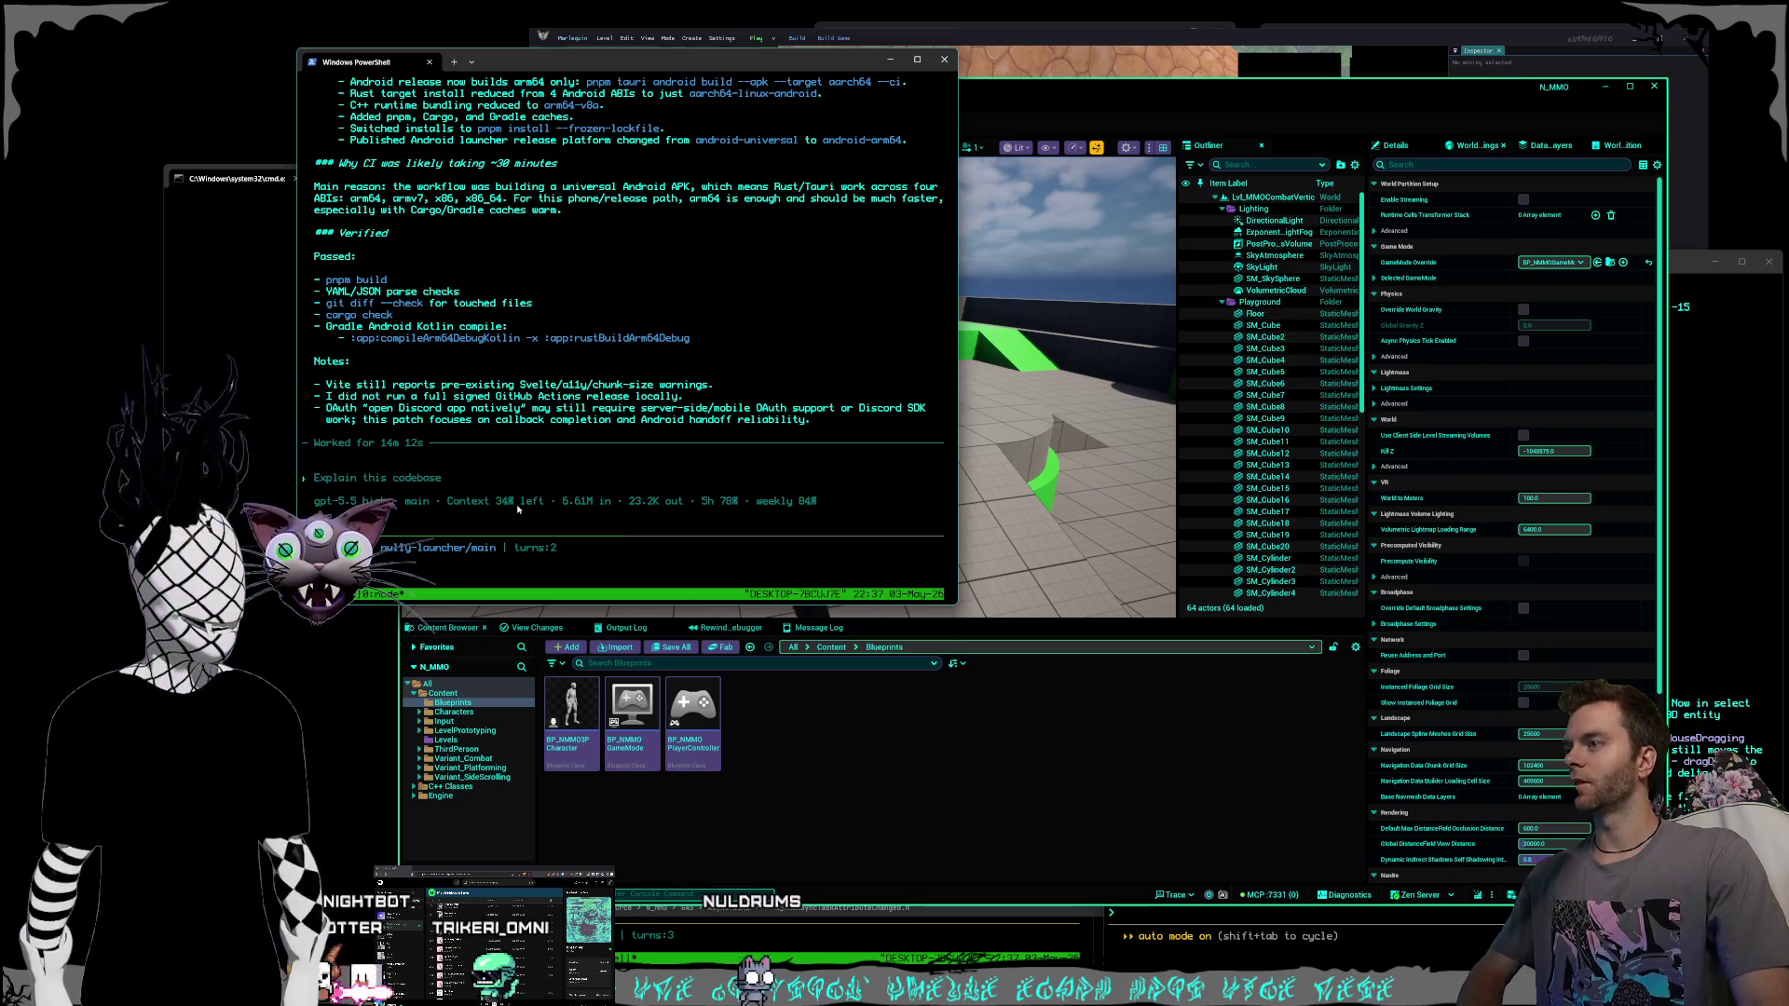
Scroll up and back down through the agent's Android aarch64 release-fix summary.
scroll(566, 372, up, 4)
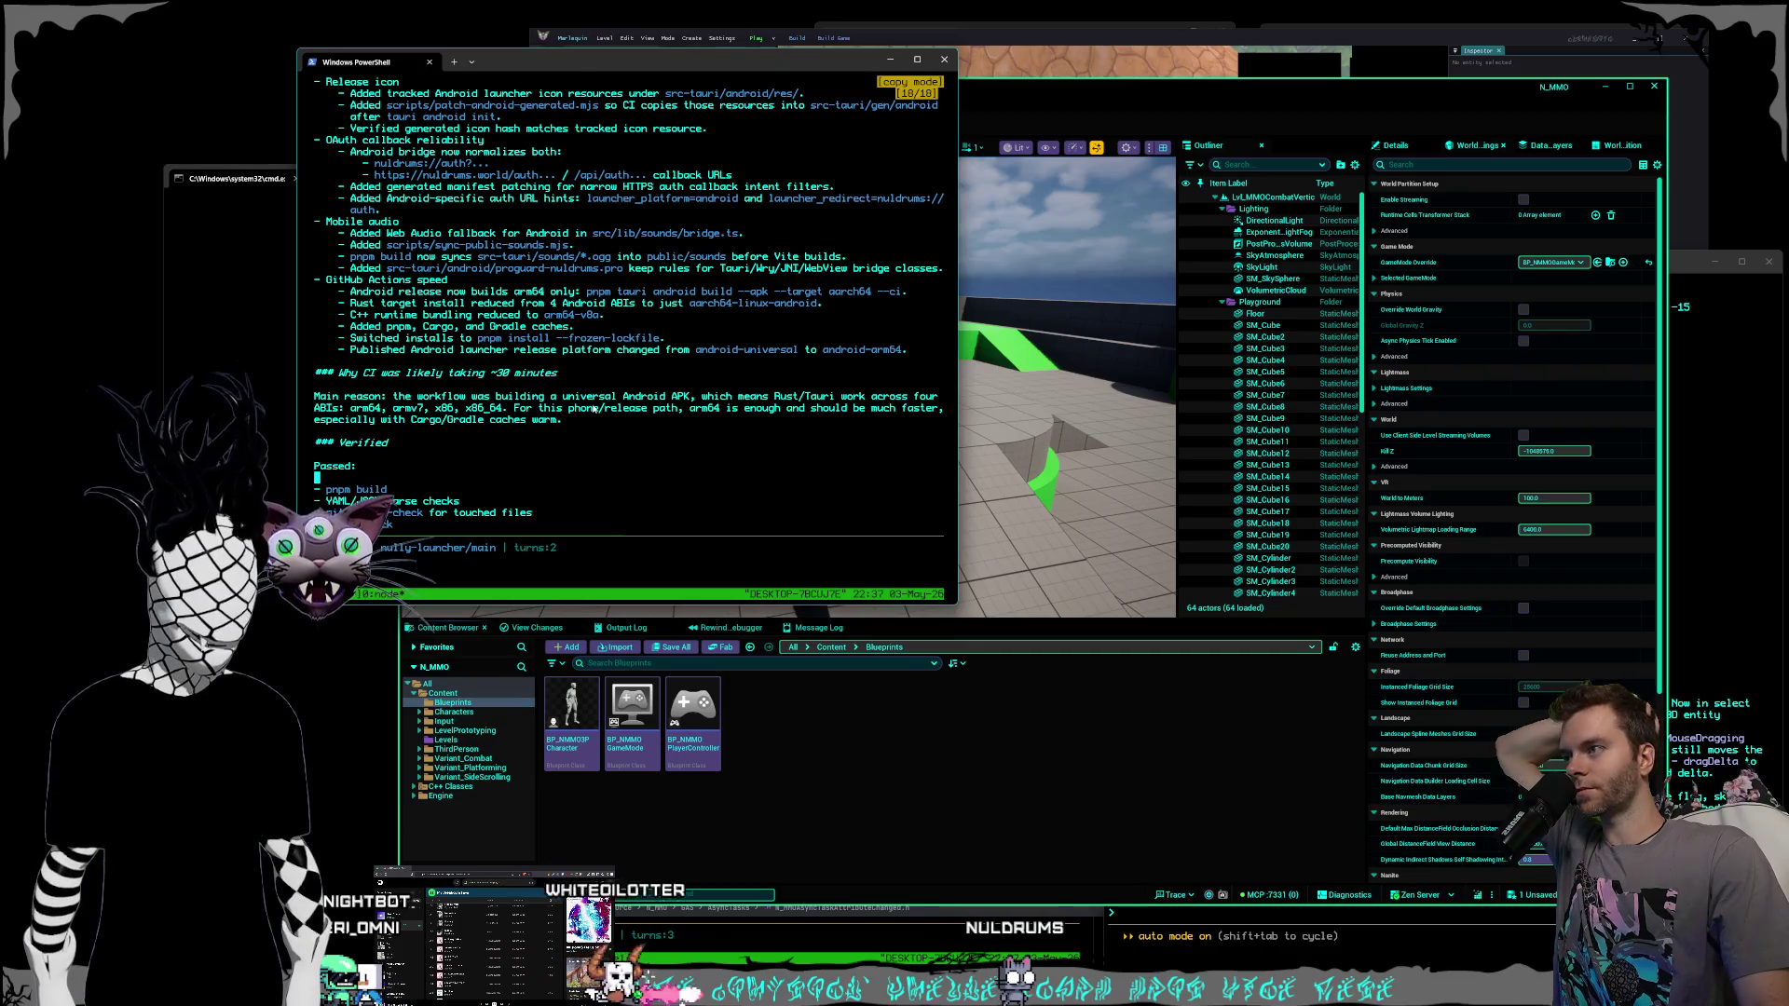
scroll(594, 408, up, 4)
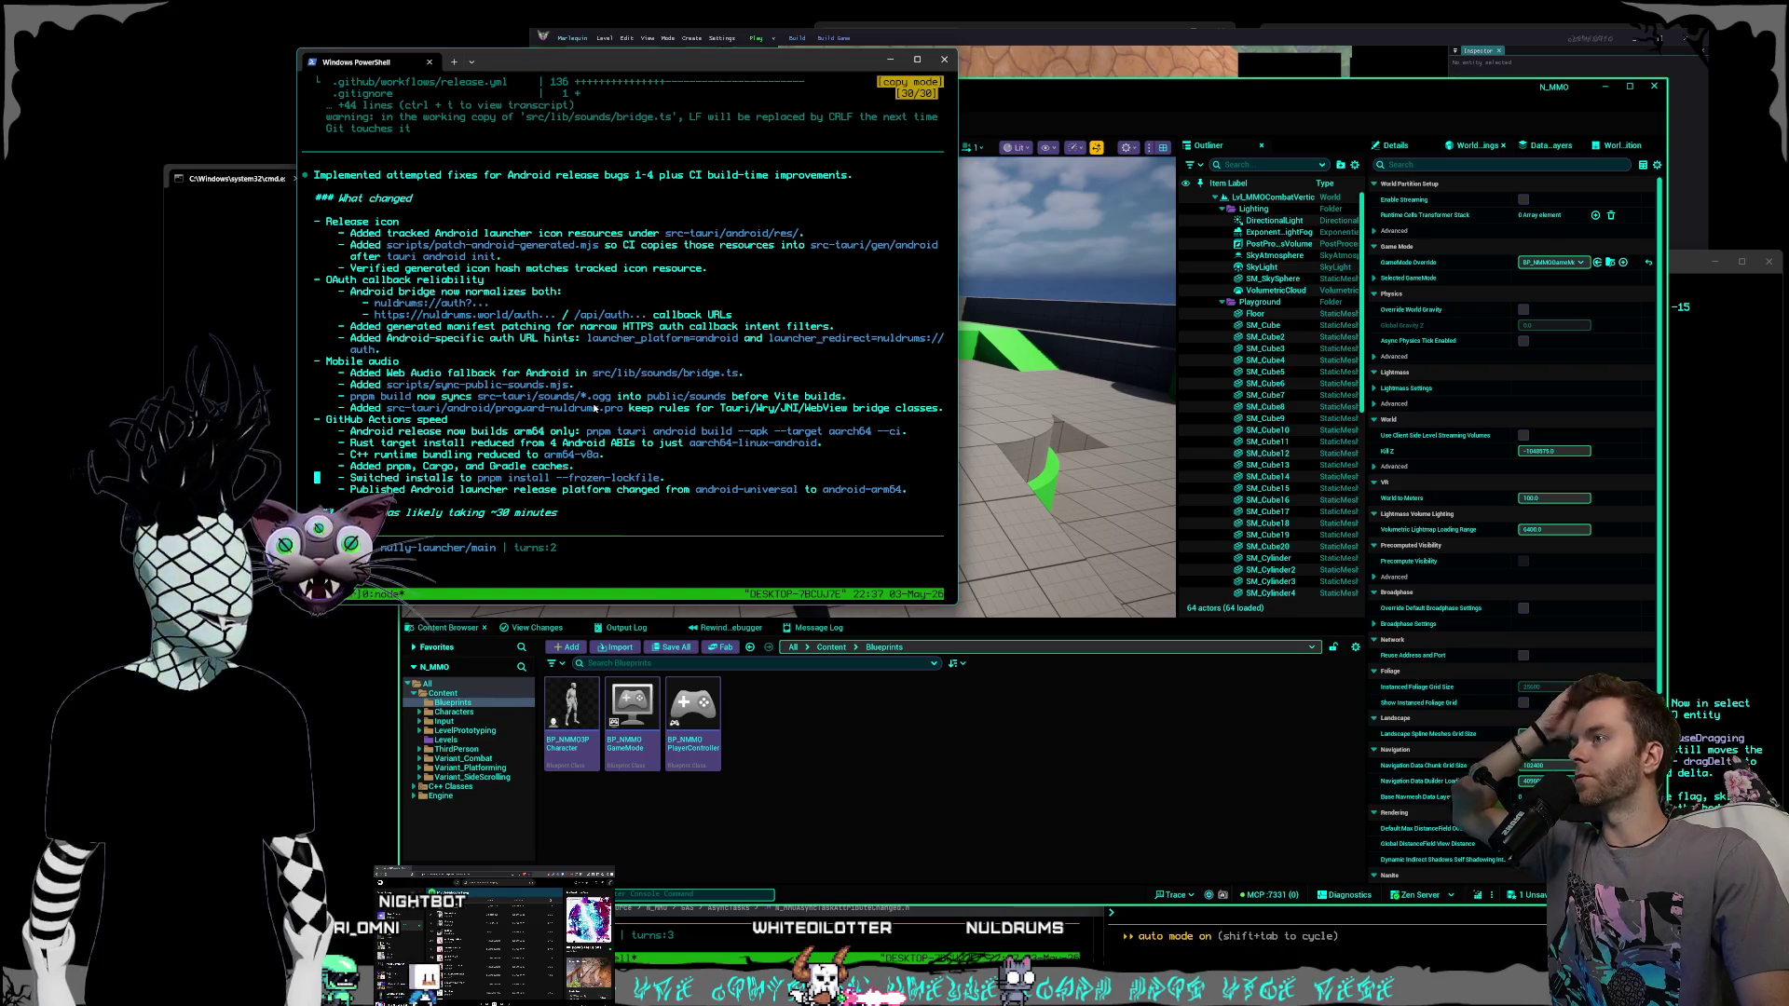
scroll(594, 408, down, 3)
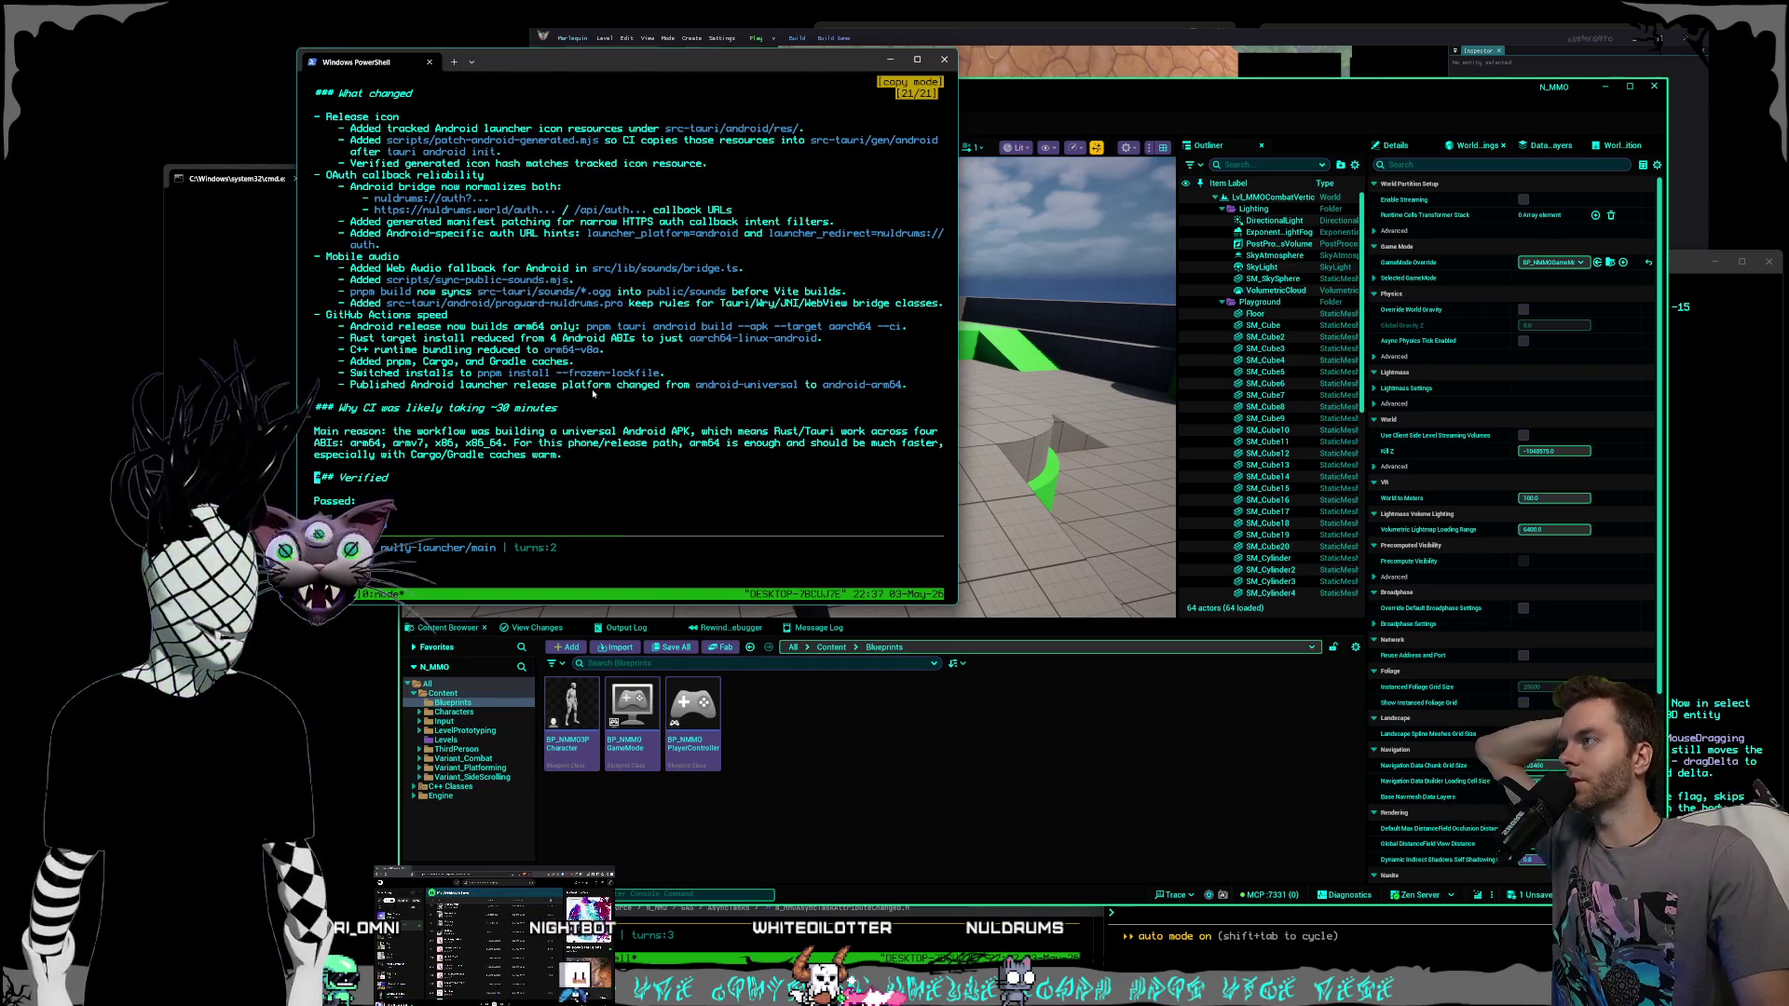
scroll(591, 390, down, 4)
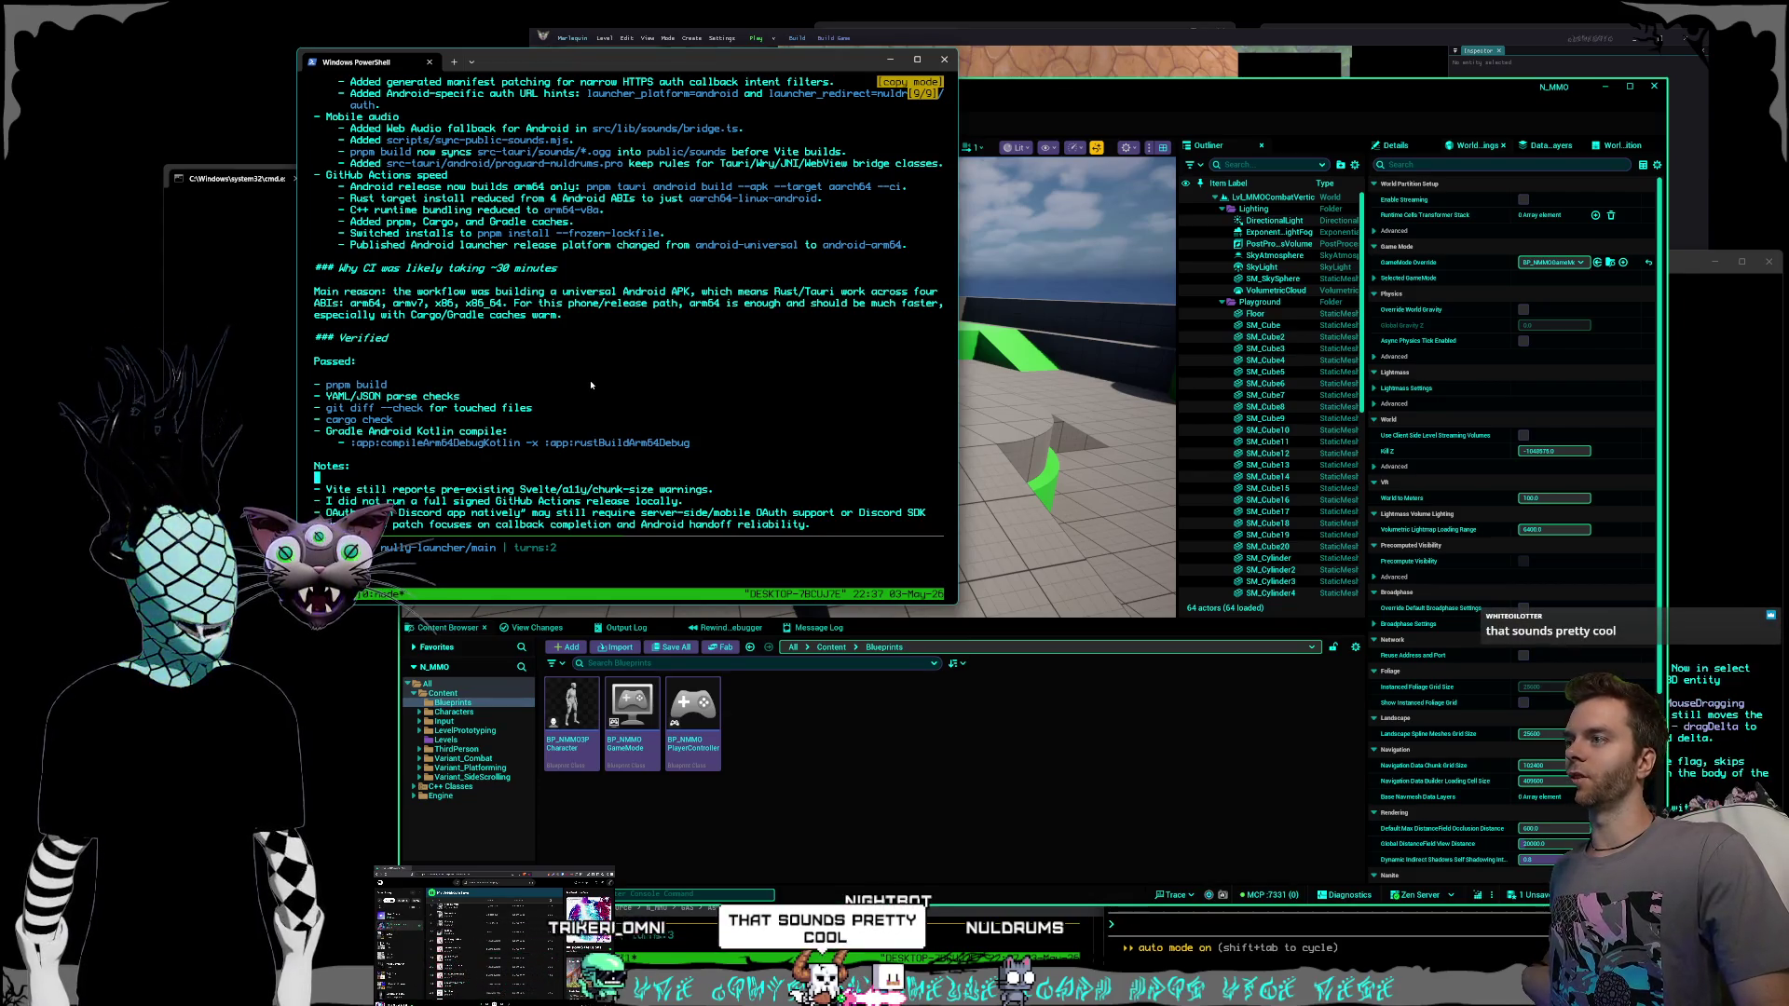
scroll(591, 385, down, 1)
scroll(591, 385, down, 1)
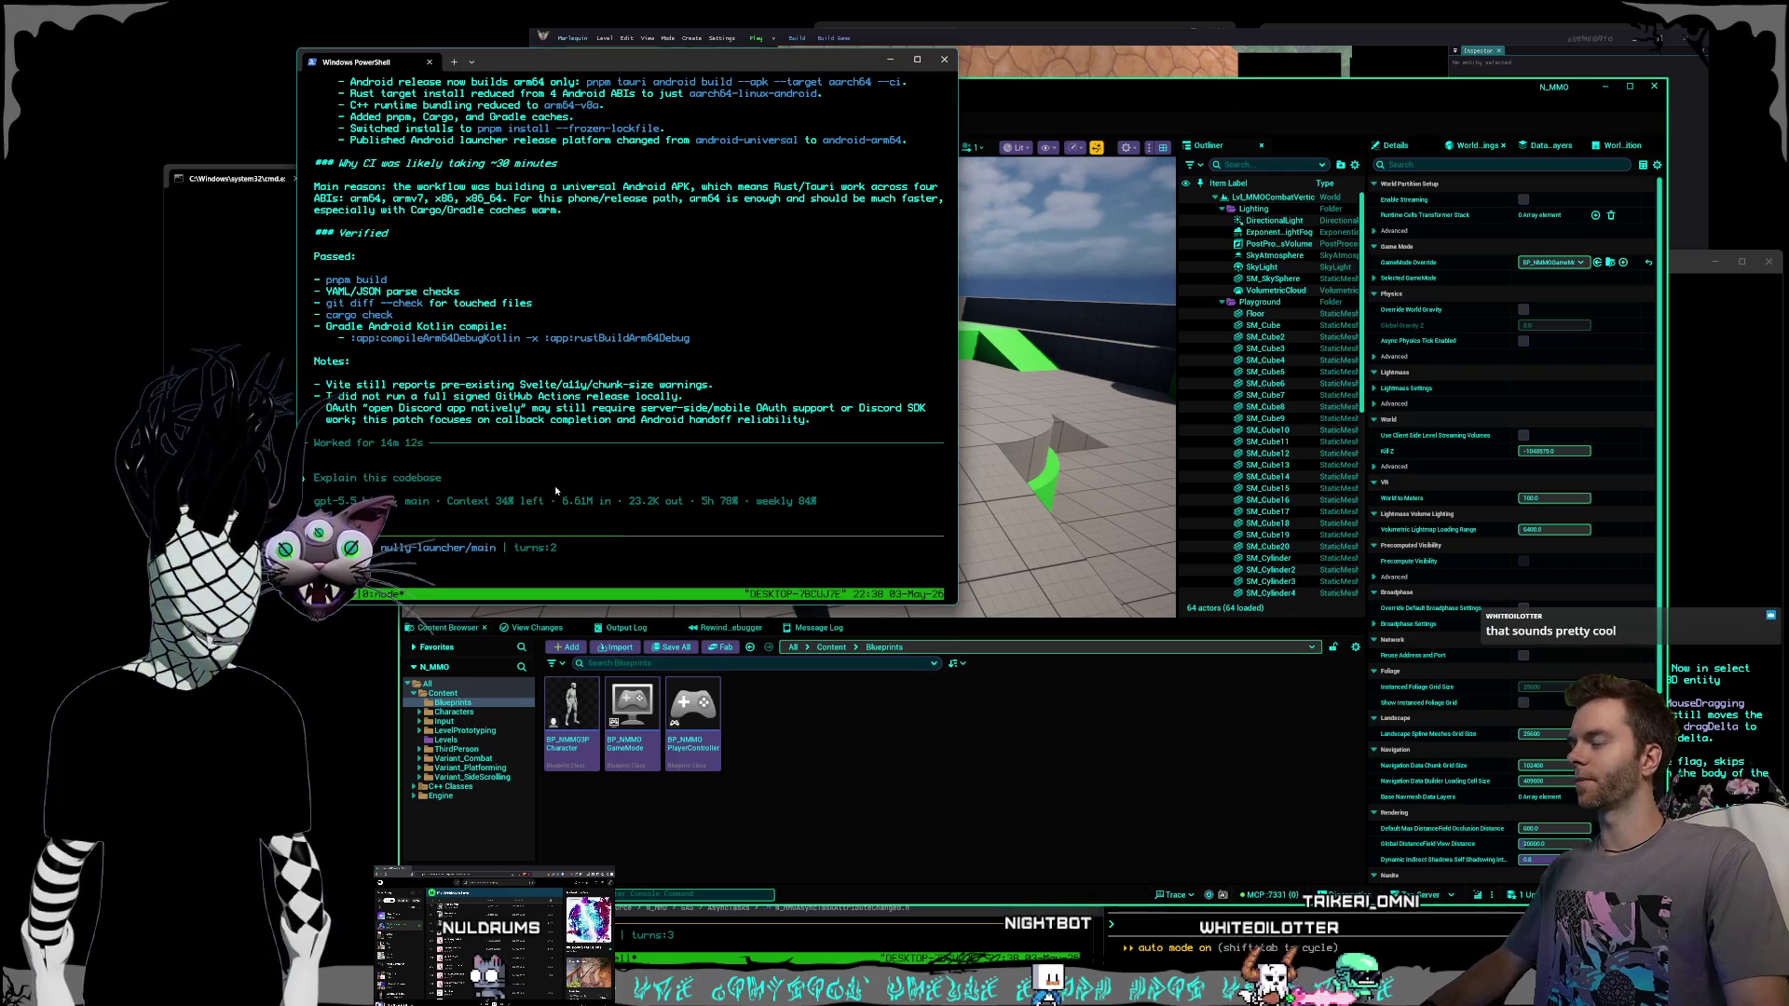
Type the follow-up 'ok the discord sdk sounds like a good option, check' to the agent.
text(ok the discord sdk sounds like a good option, check)
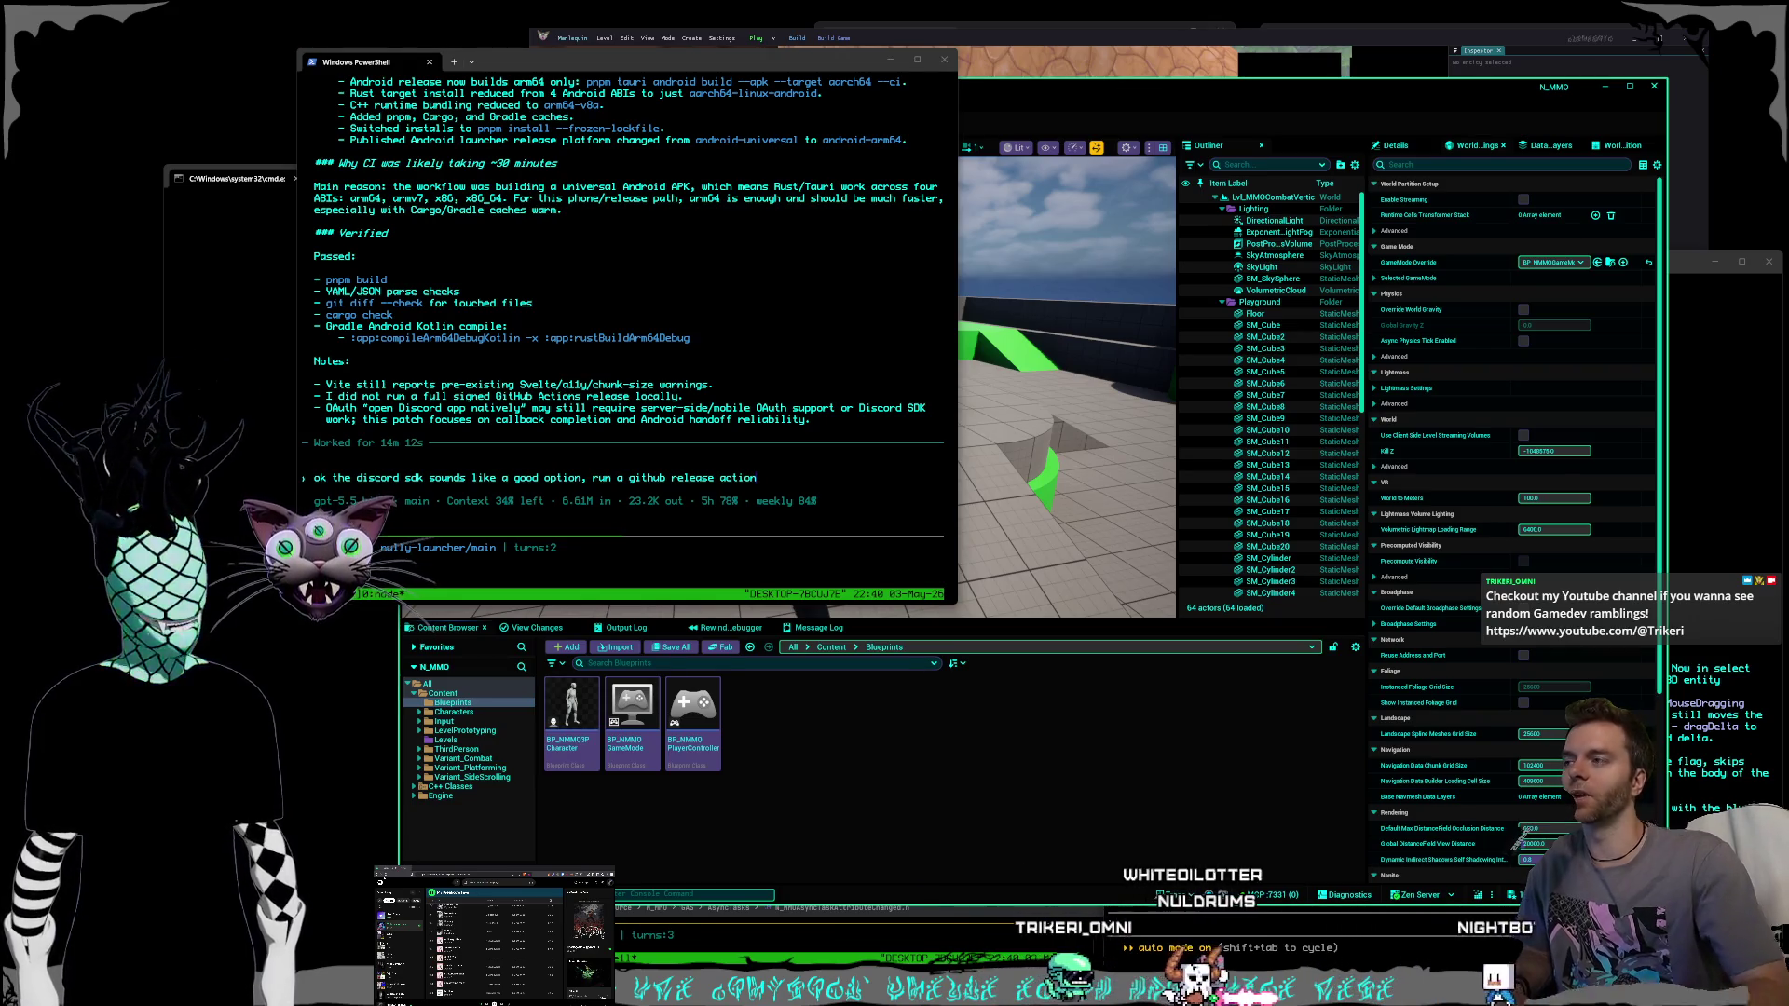
drag(514, 62, 567, 60)
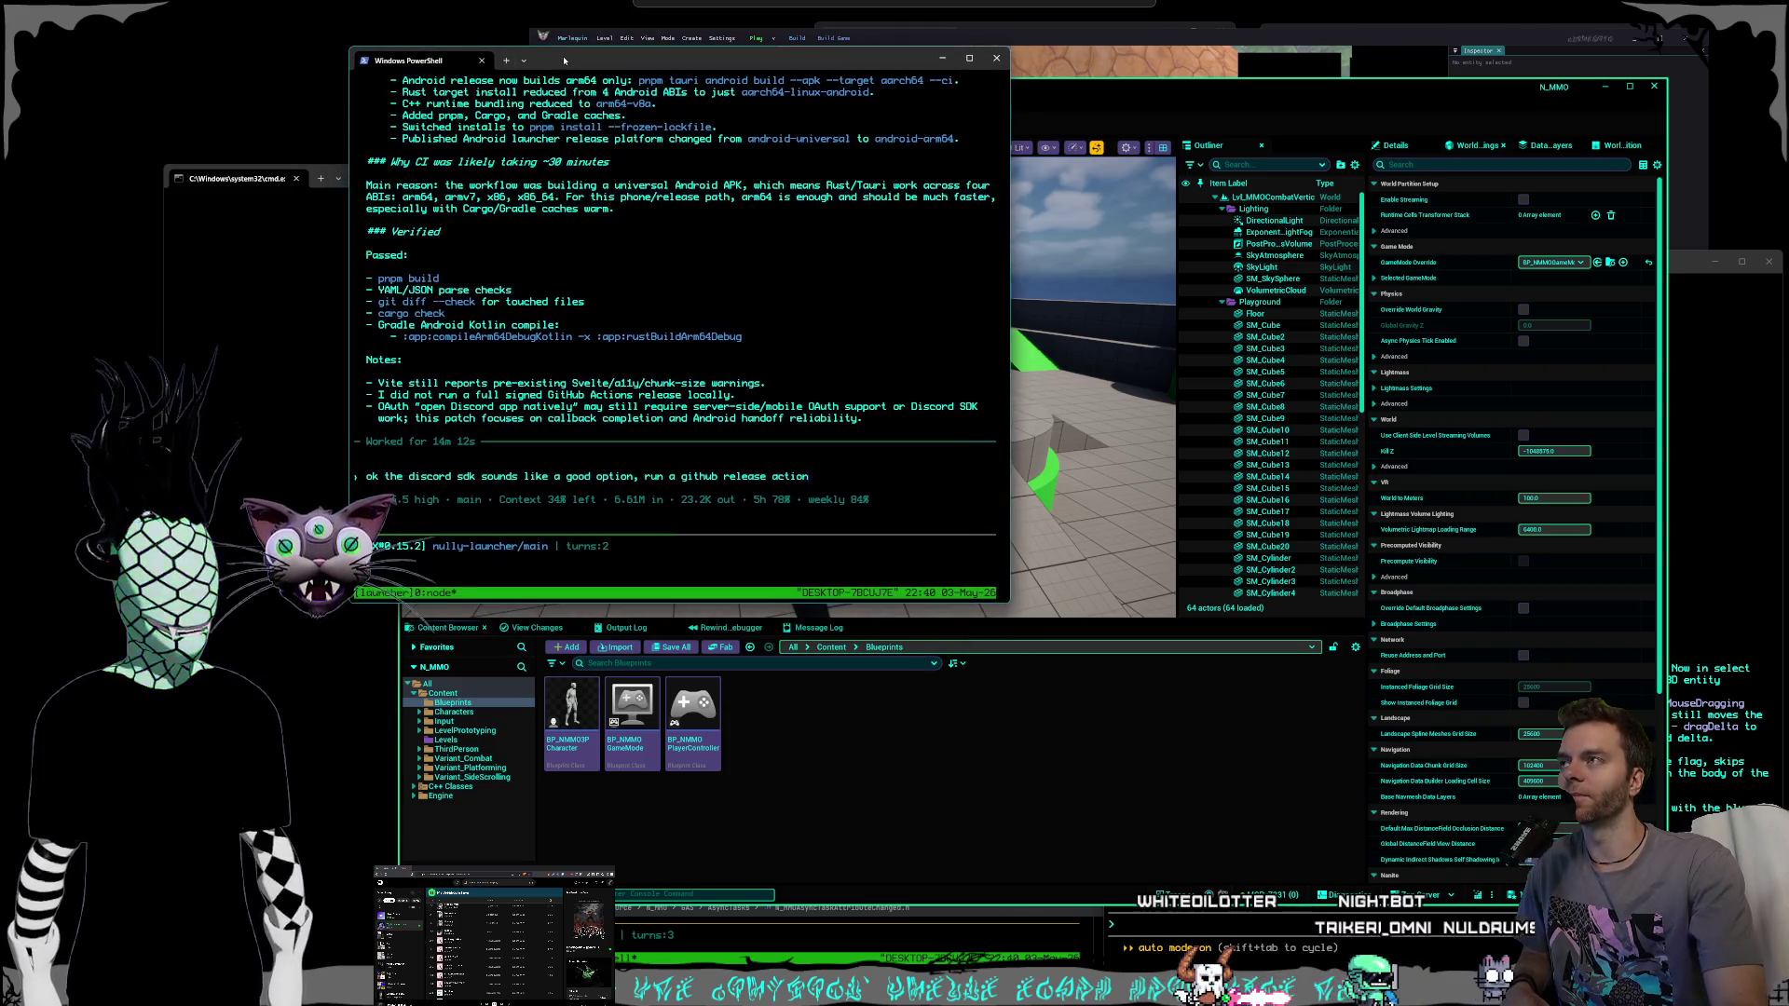
Rearrange the PowerShell and new Command Prompt windows on the desktop.
mouse_move(464, 1)
mouse_down()
mouse_move(291, 90)
mouse_move(277, 131)
mouse_move(341, 37)
mouse_move(233, 106)
mouse_move(293, 124)
mouse_move(296, 152)
mouse_move(383, 38)
mouse_move(522, 1)
mouse_move(284, 120)
mouse_move(288, 160)
mouse_up()
mouse_move(288, 154)
mouse_down()
mouse_move(565, 1)
mouse_move(280, 112)
mouse_move(289, 160)
mouse_up()
mouse_move(289, 156)
mouse_down()
mouse_move(542, 2)
mouse_move(256, 166)
mouse_move(297, 161)
mouse_move(277, 164)
mouse_up()
mouse_move(270, 627)
mouse_down()
mouse_move(310, 635)
mouse_move(289, 559)
mouse_move(328, 317)
mouse_move(299, 322)
mouse_up()
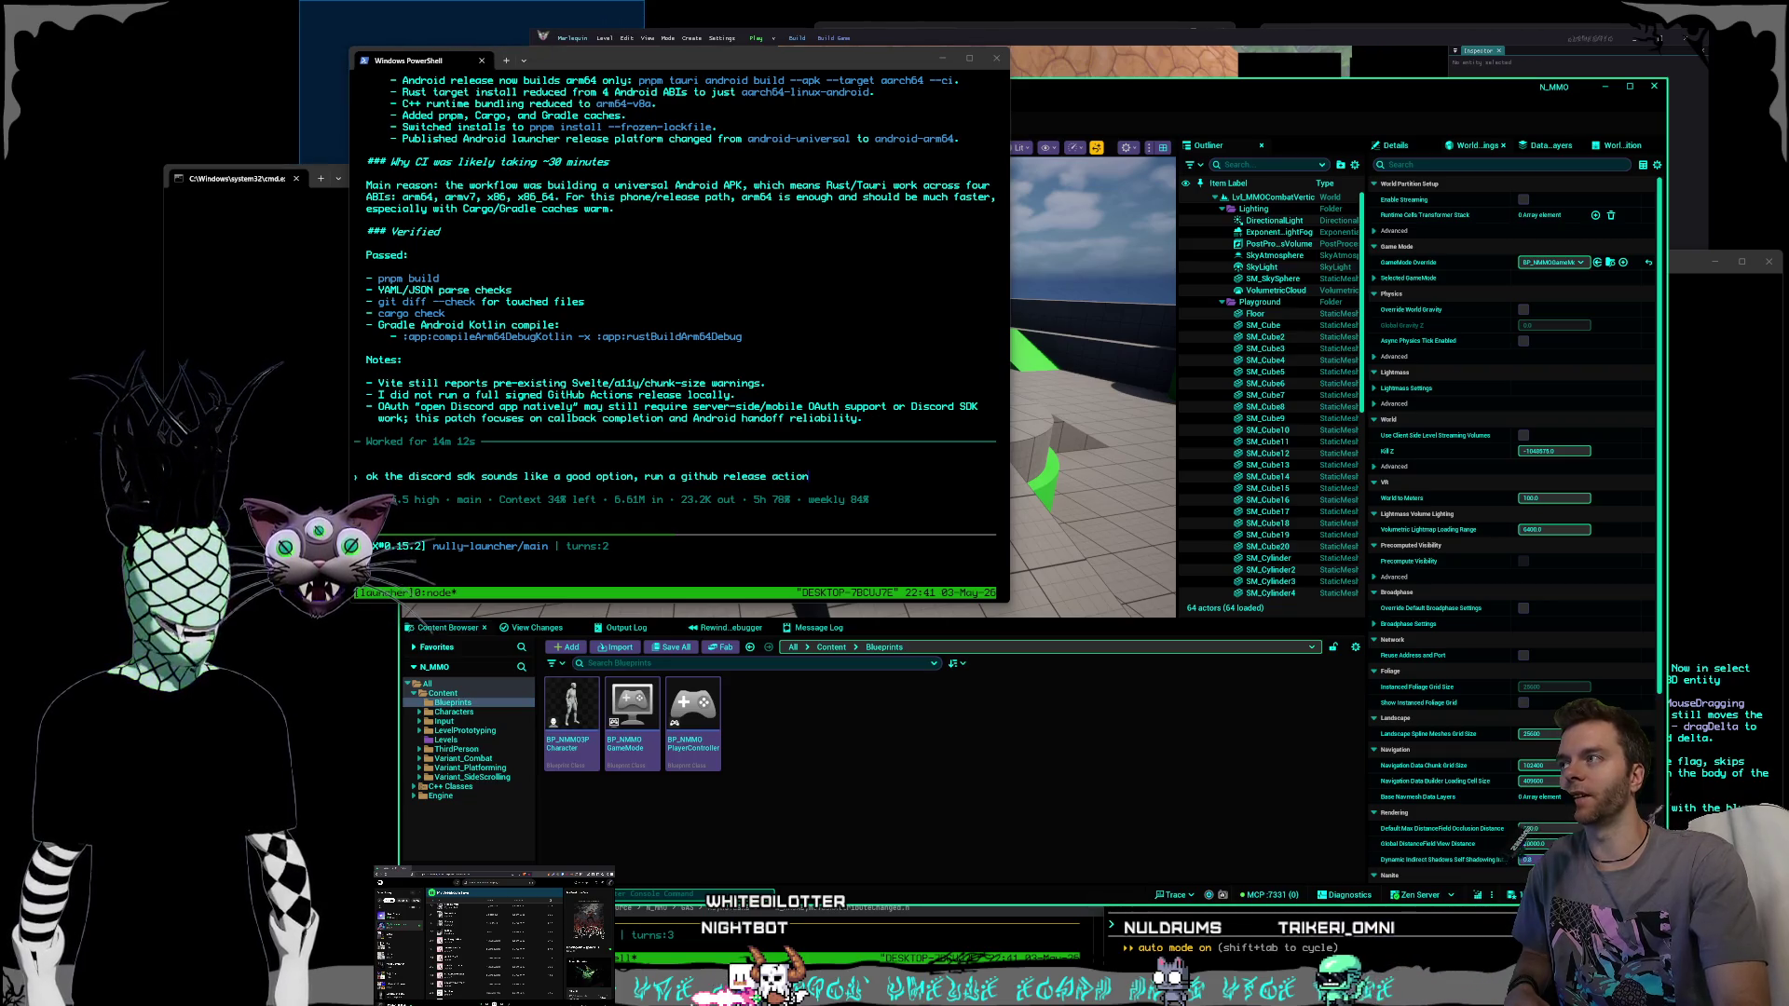
drag(292, 620, 290, 623)
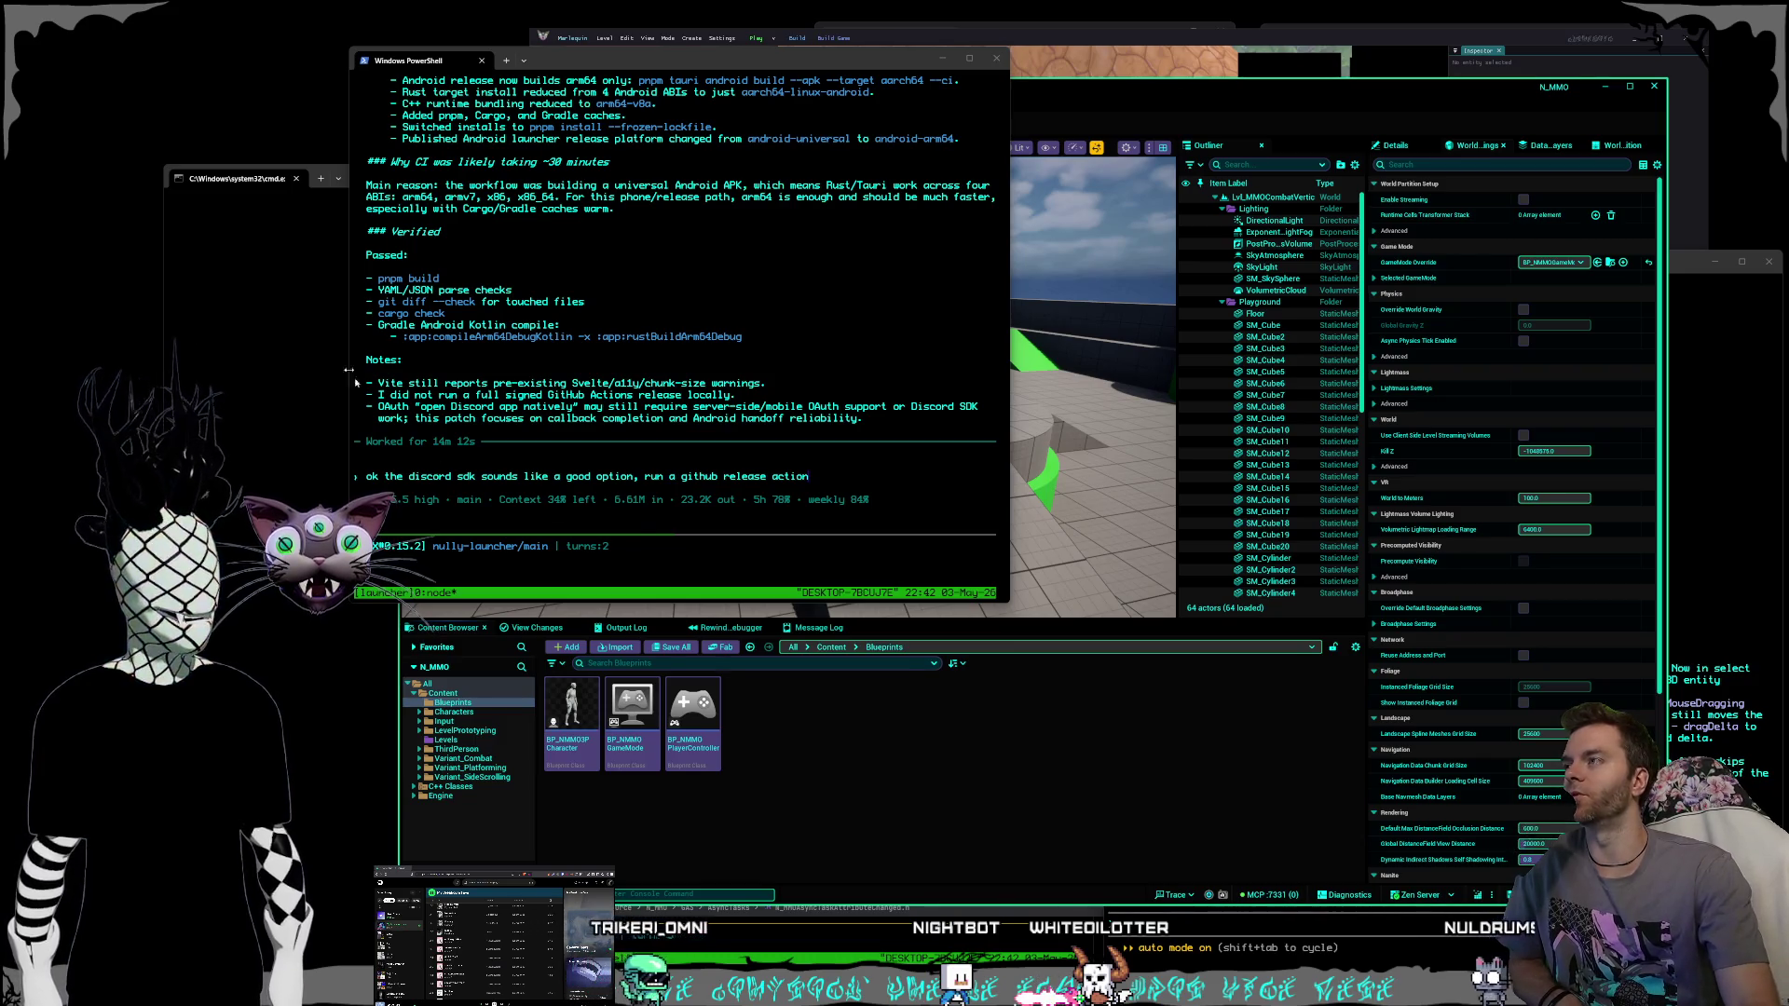
mouse_move(271, 177)
mouse_down()
mouse_move(555, 140)
mouse_move(514, 142)
mouse_up()
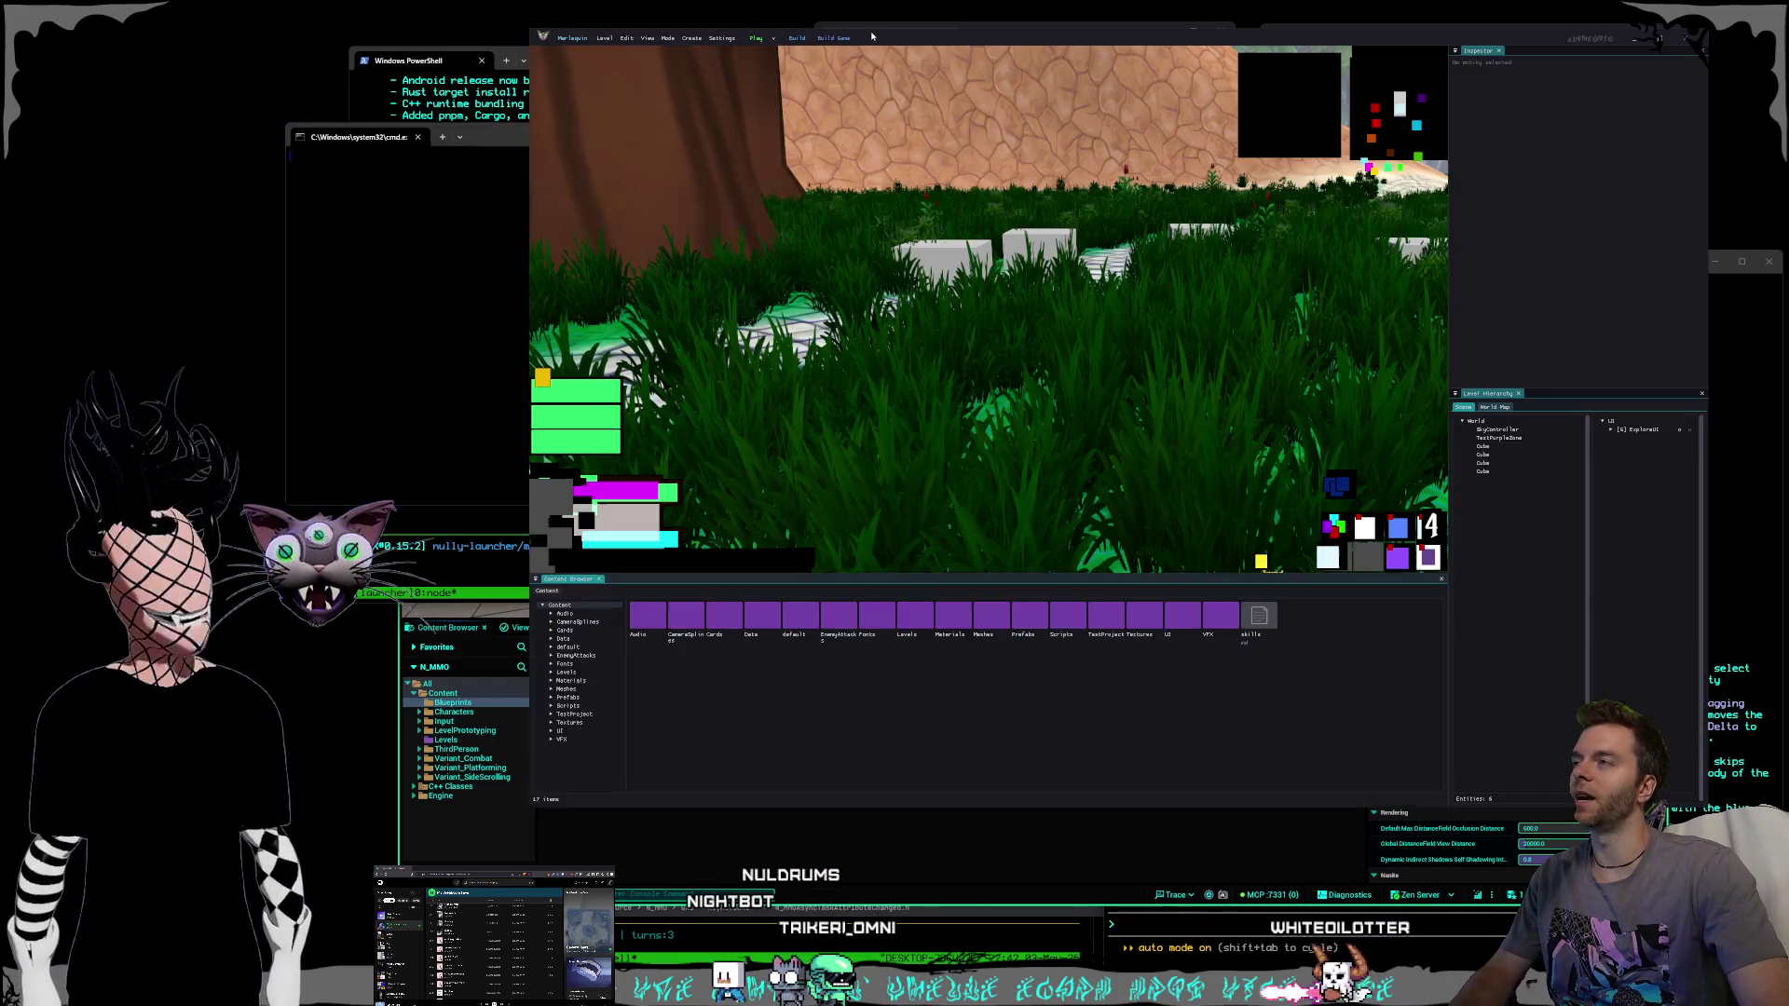
Bring the Harlequin game engine editor window to the front.
click(871, 35)
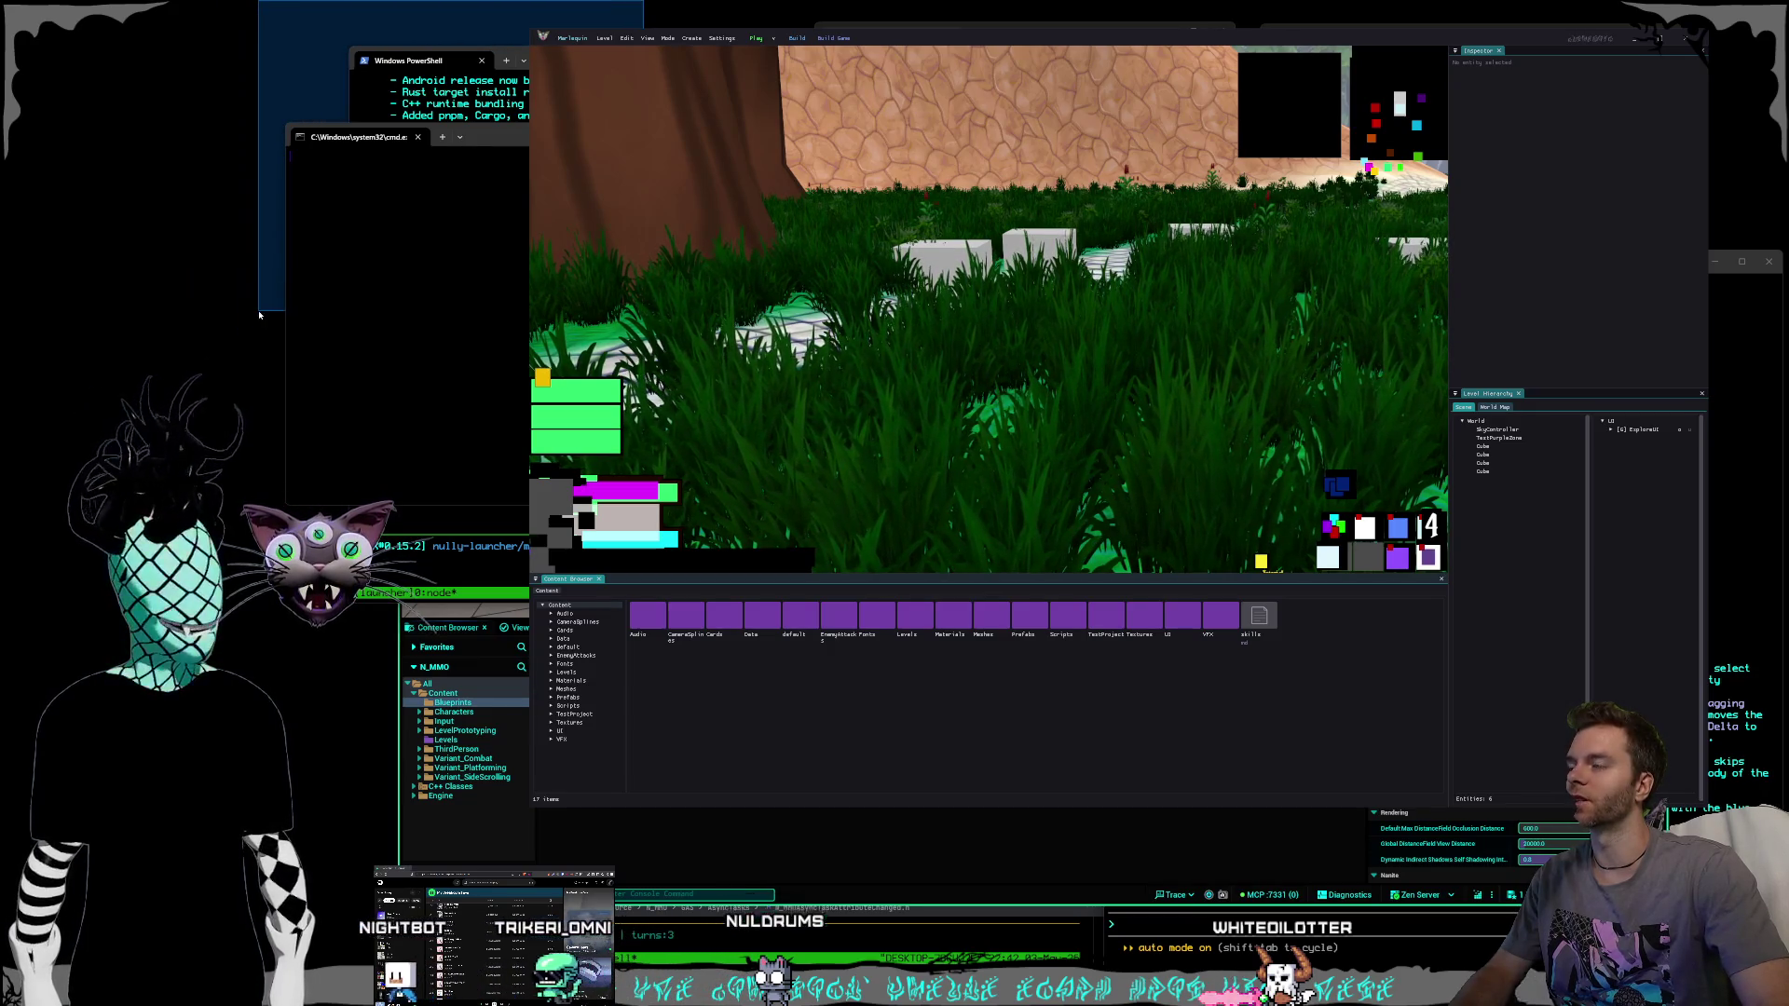
Reposition the game editor window so the grassy level and content folders show.
mouse_move(737, 4)
mouse_down()
mouse_move(260, 154)
mouse_move(280, 93)
mouse_move(128, 257)
mouse_move(288, 368)
mouse_move(258, 362)
mouse_move(628, 4)
mouse_move(676, 17)
mouse_up()
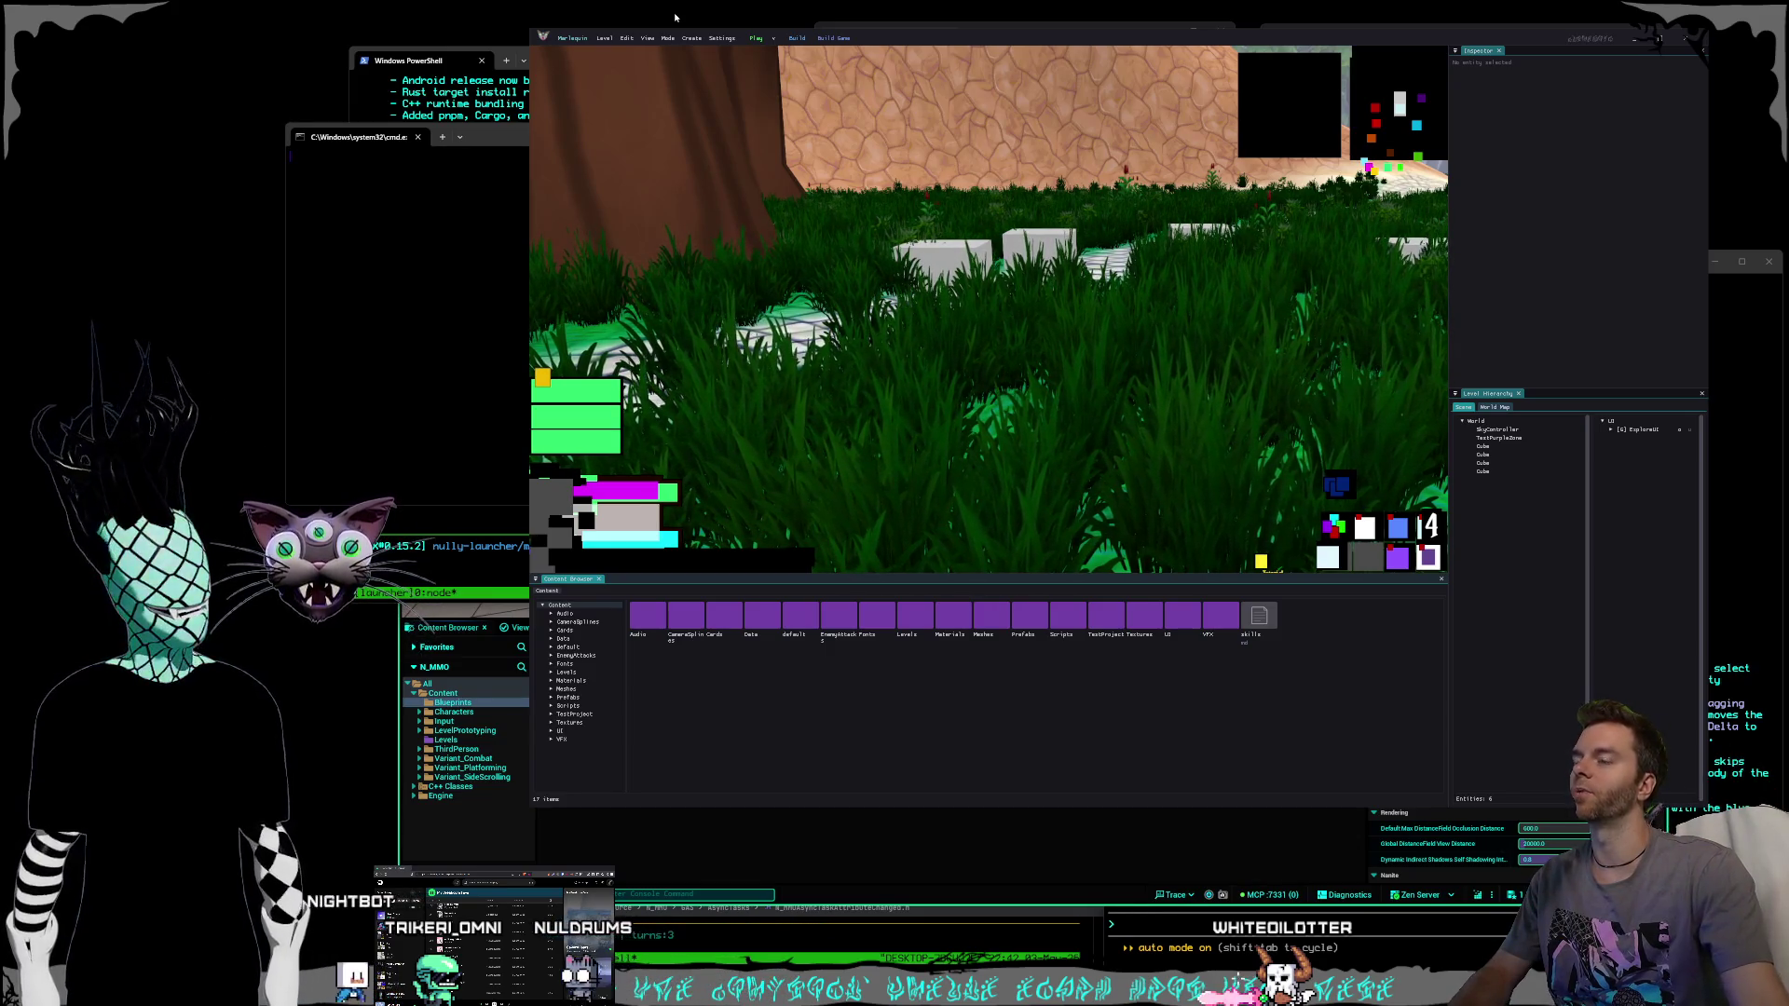
mouse_move(741, 3)
mouse_down()
mouse_move(456, 48)
mouse_move(300, 214)
mouse_move(240, 336)
mouse_move(1001, 3)
mouse_move(713, 4)
mouse_move(301, 299)
mouse_move(277, 358)
mouse_up()
mouse_move(687, 3)
mouse_down()
mouse_move(256, 299)
mouse_move(261, 333)
mouse_move(729, 3)
mouse_up()
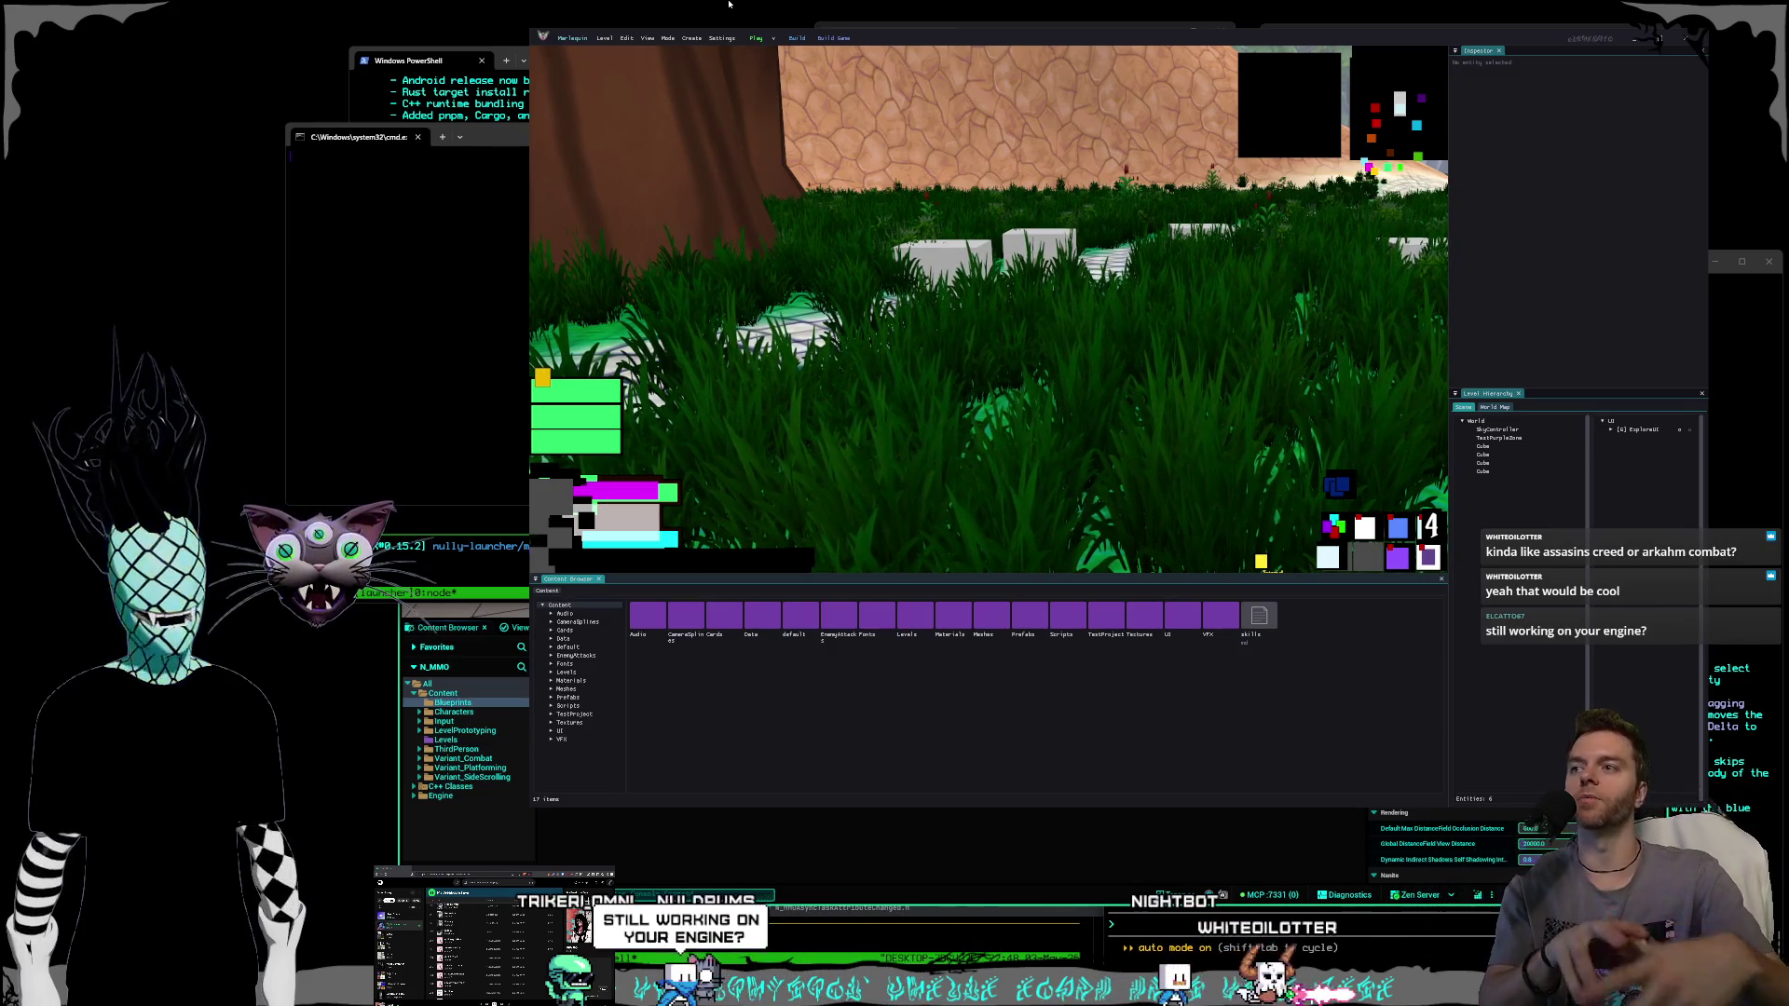
Bring up the launcher's sign-in window, nudge it into place, and close it.
mouse_move(941, 990)
click(941, 927)
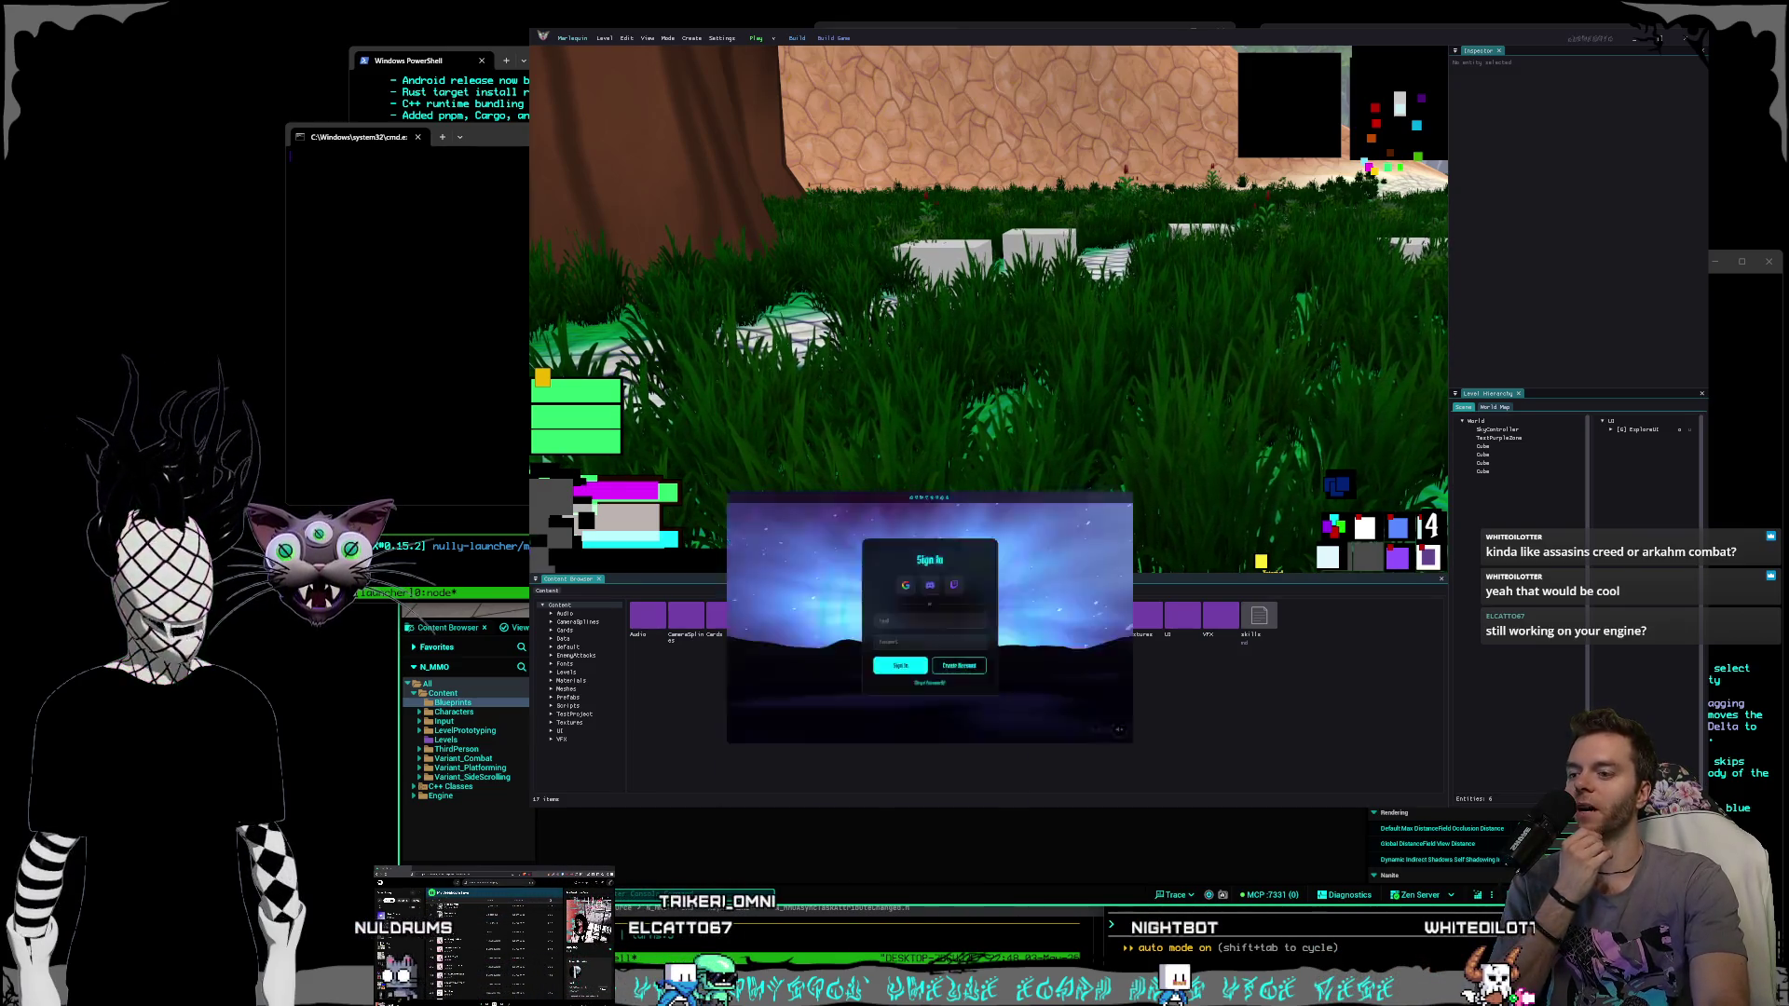
mouse_move(1170, 284)
mouse_down()
mouse_move(1109, 285)
mouse_move(1139, 279)
mouse_up()
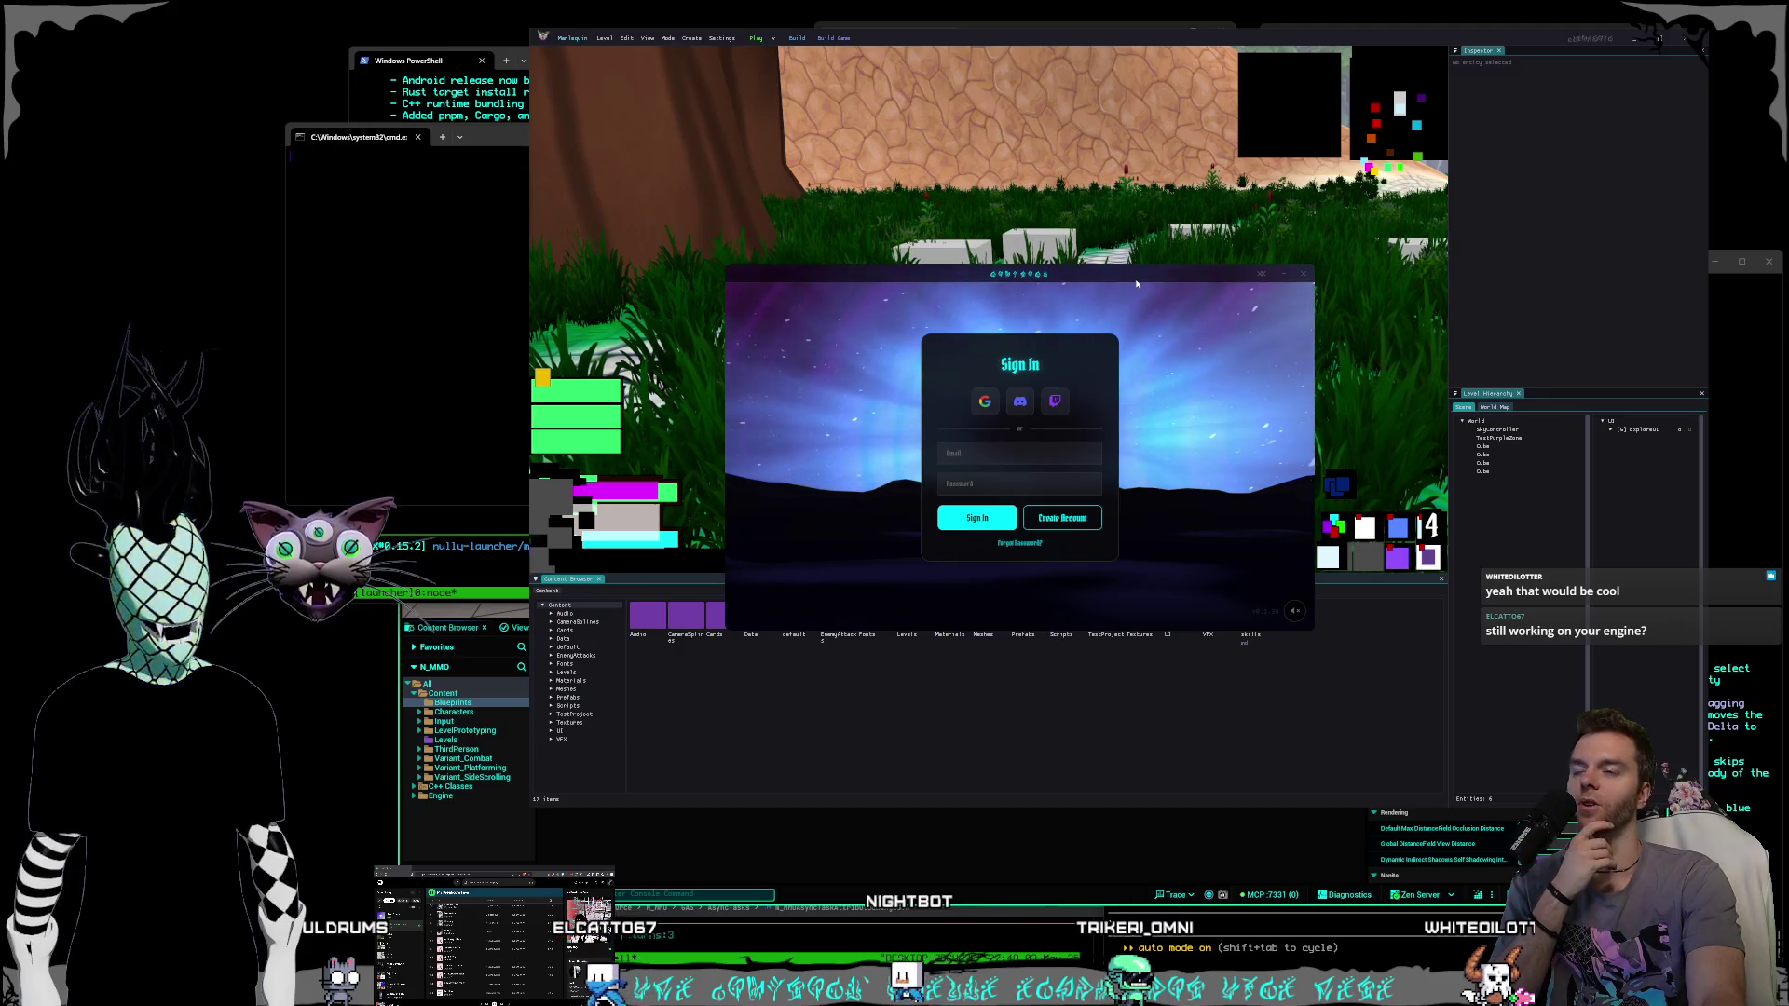
drag(1136, 284, 1126, 290)
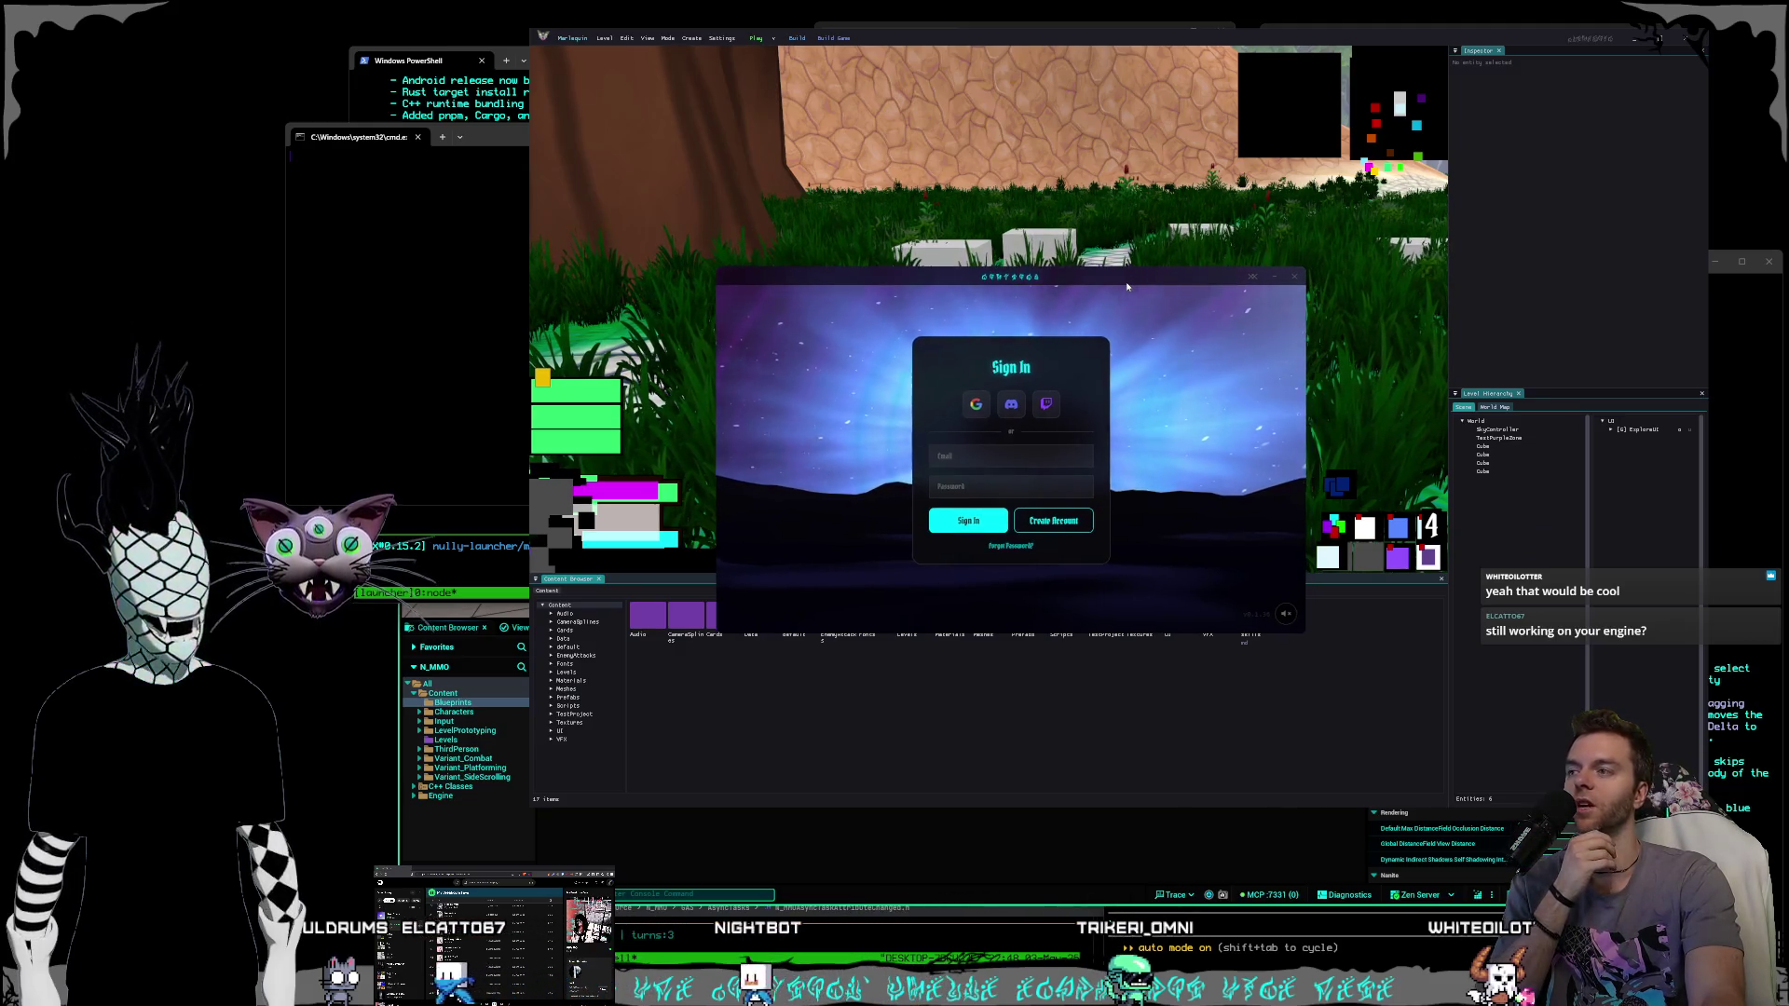
click(1274, 282)
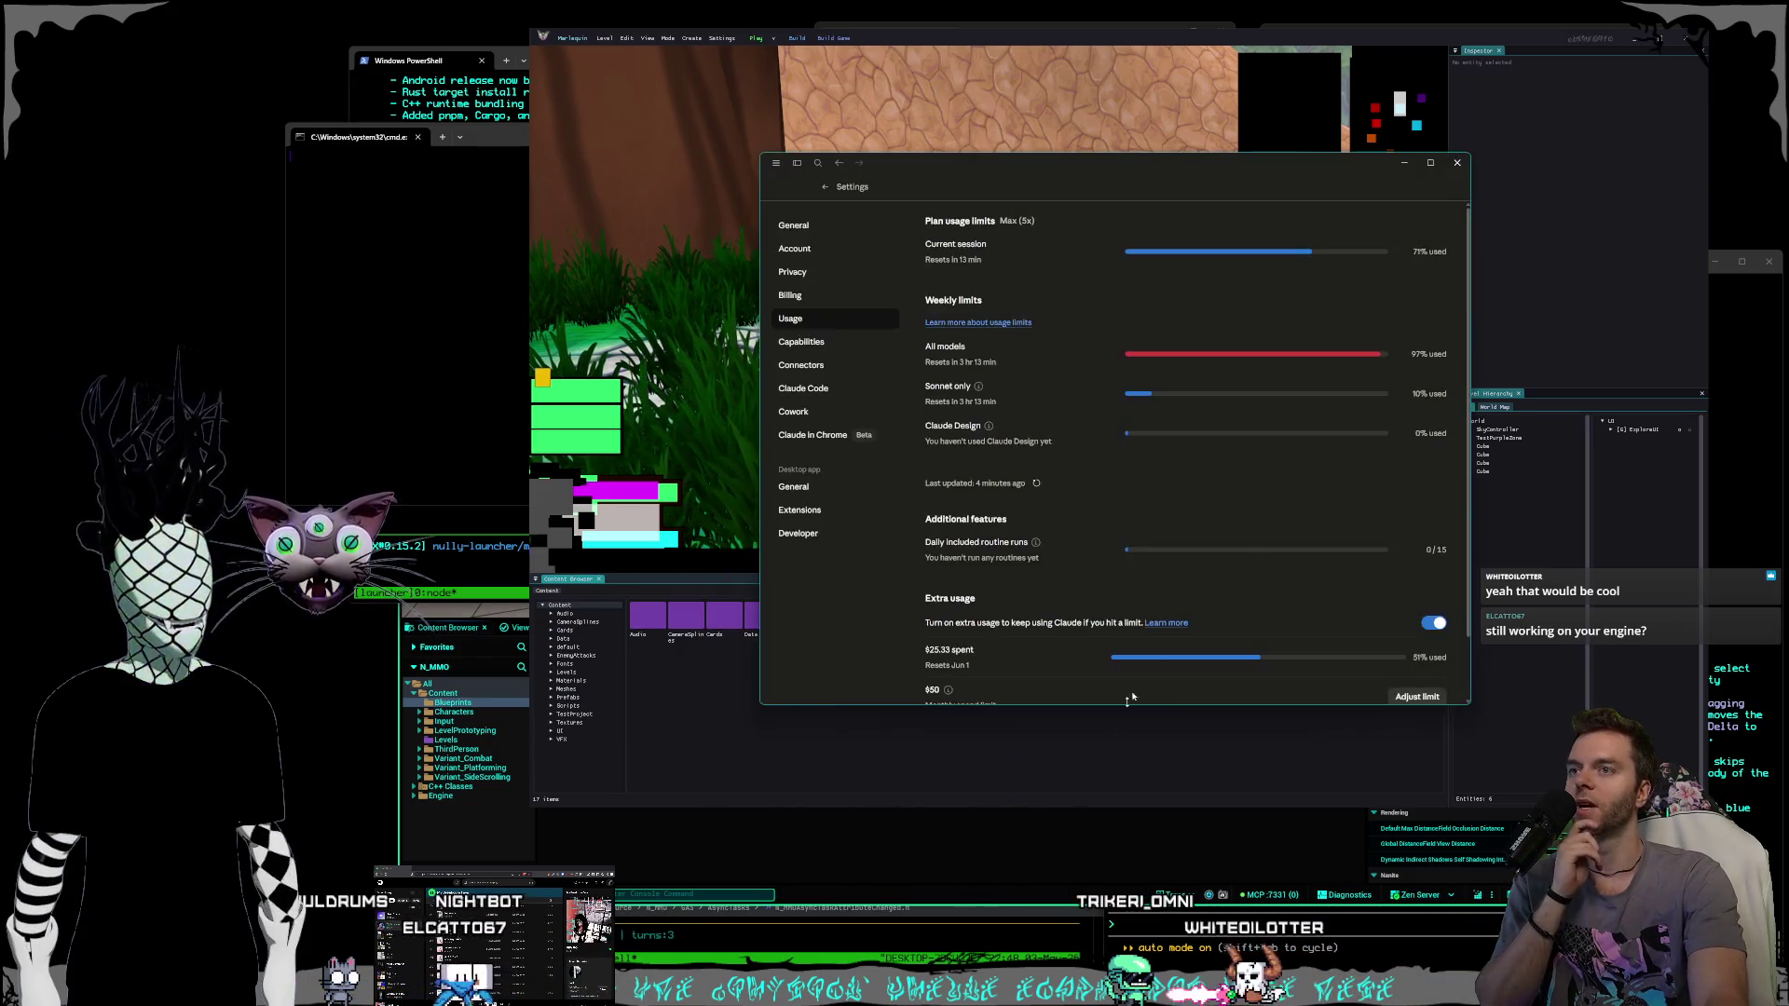
Glance at Claude's 97% weekly usage, then return to the editor and select the inventory art button.
key(alt+Tab)
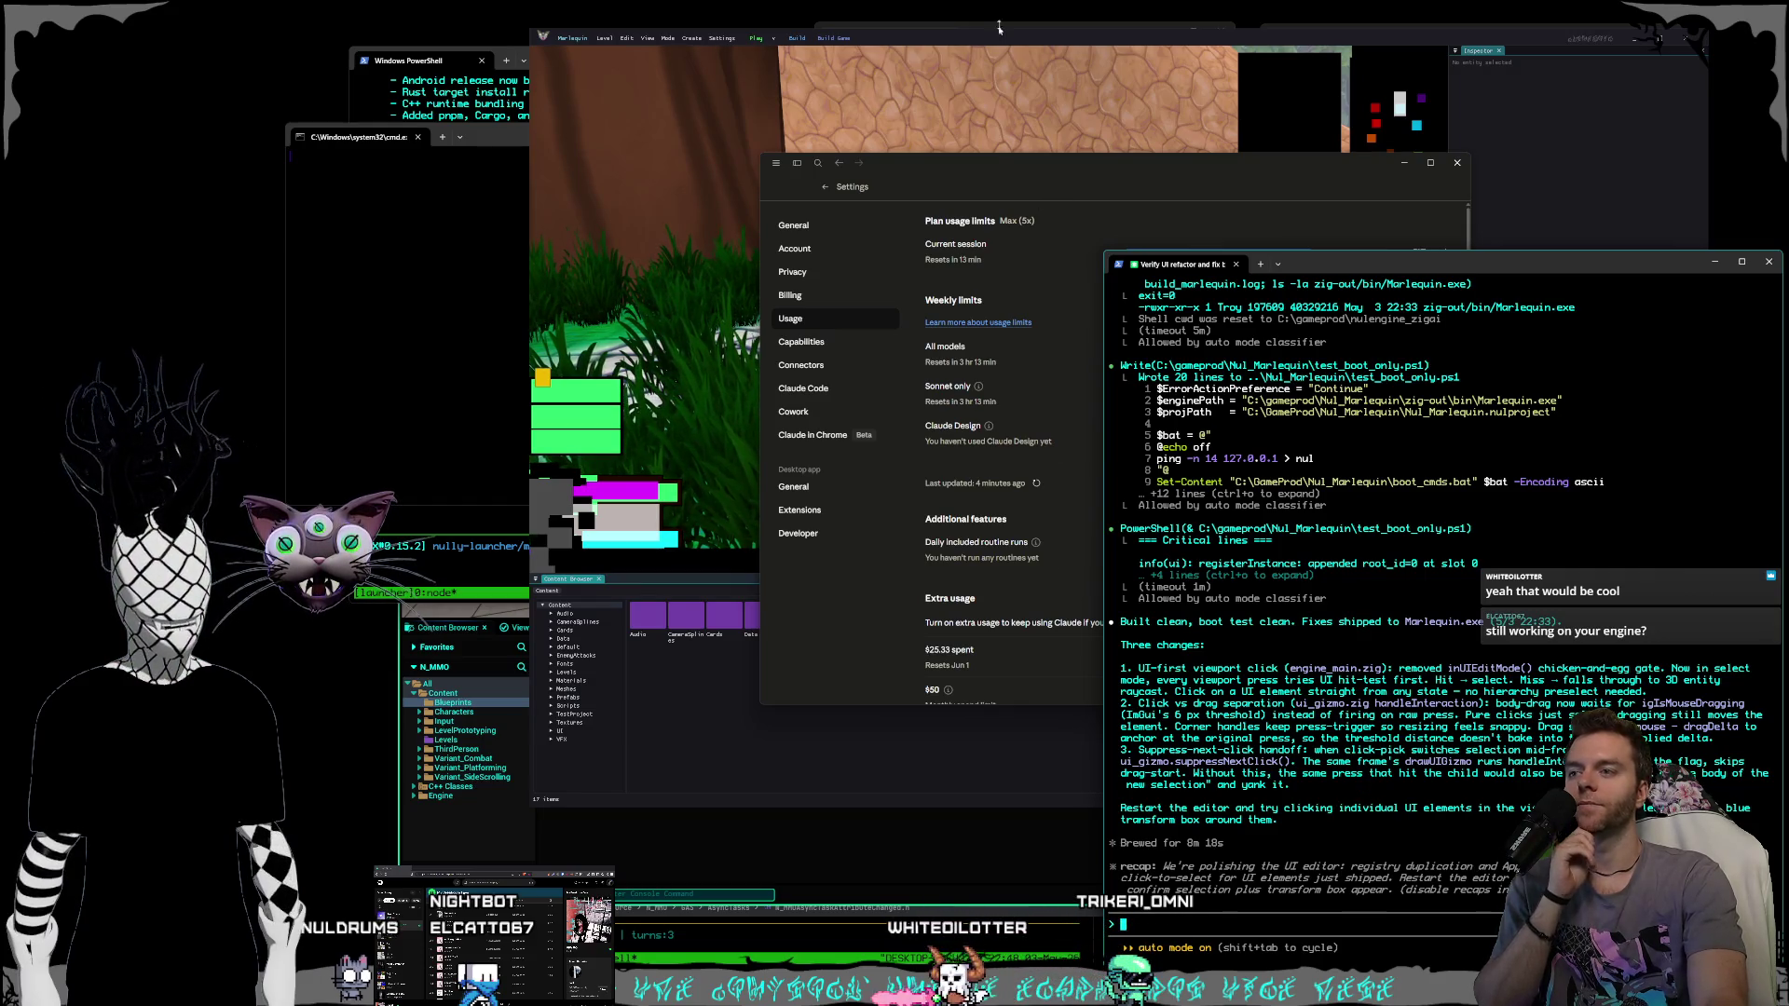
key(alt+Tab)
click(1375, 533)
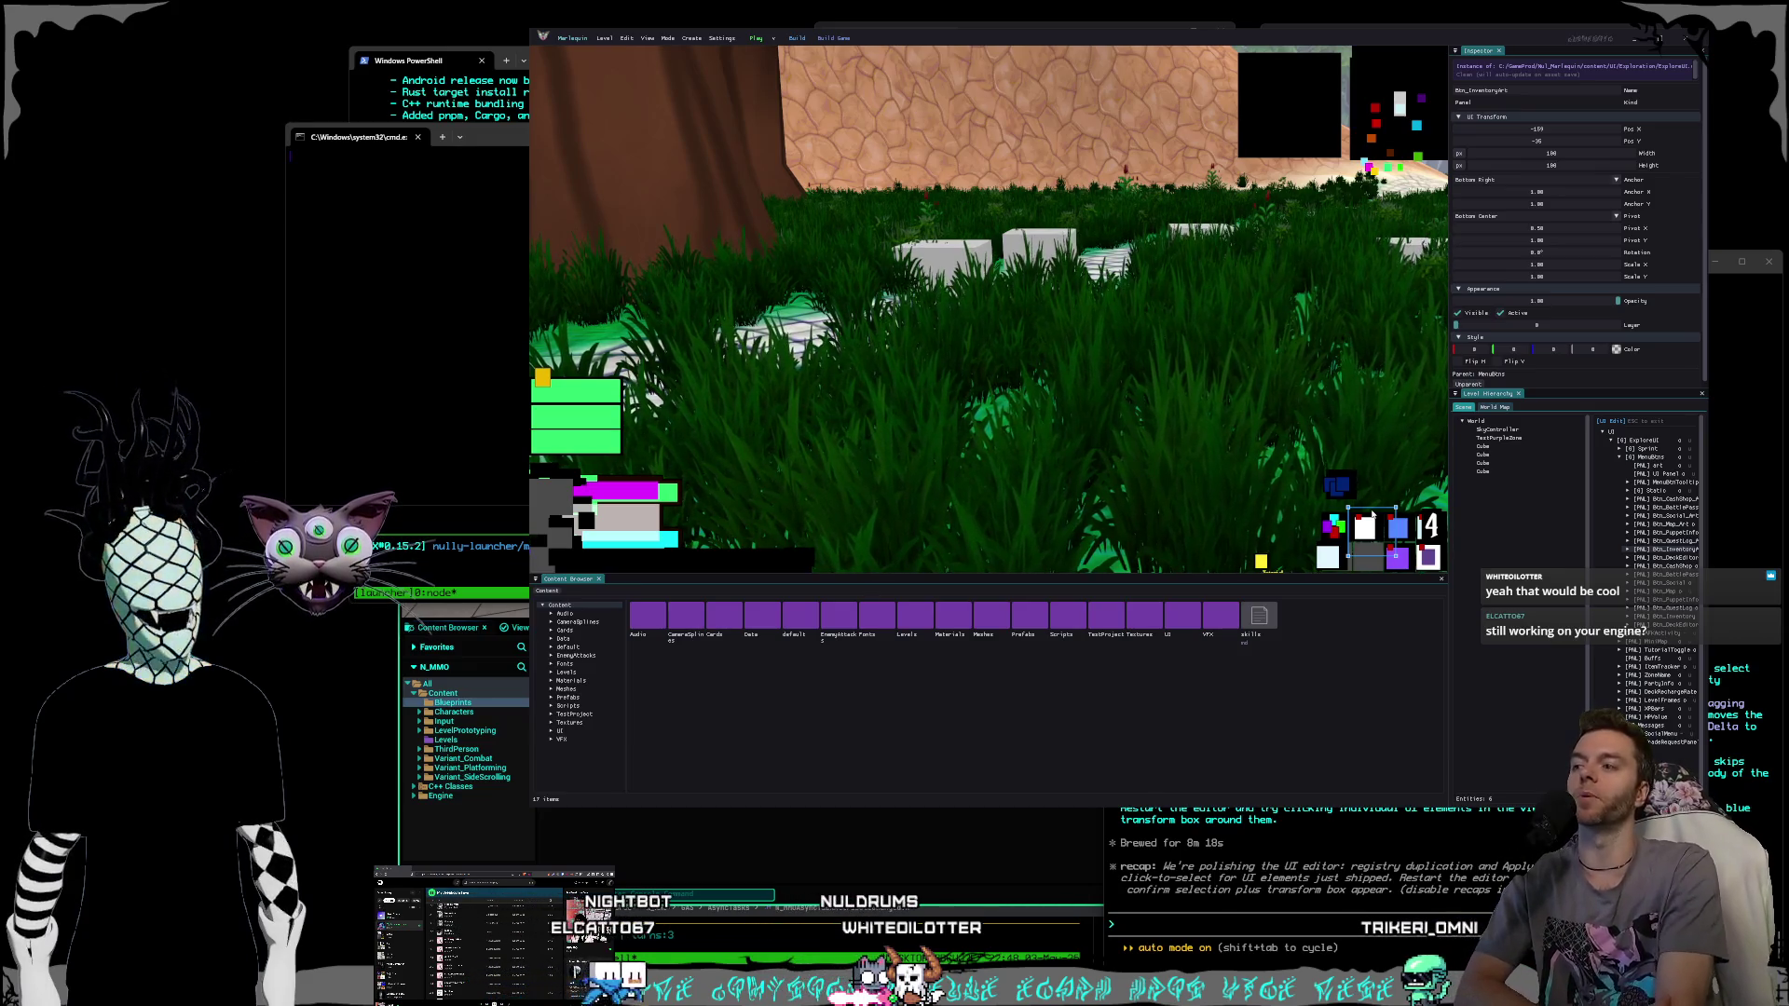
Collapse the MenuBtns and ExploreUI groups in the Hierarchy panel.
click(1620, 457)
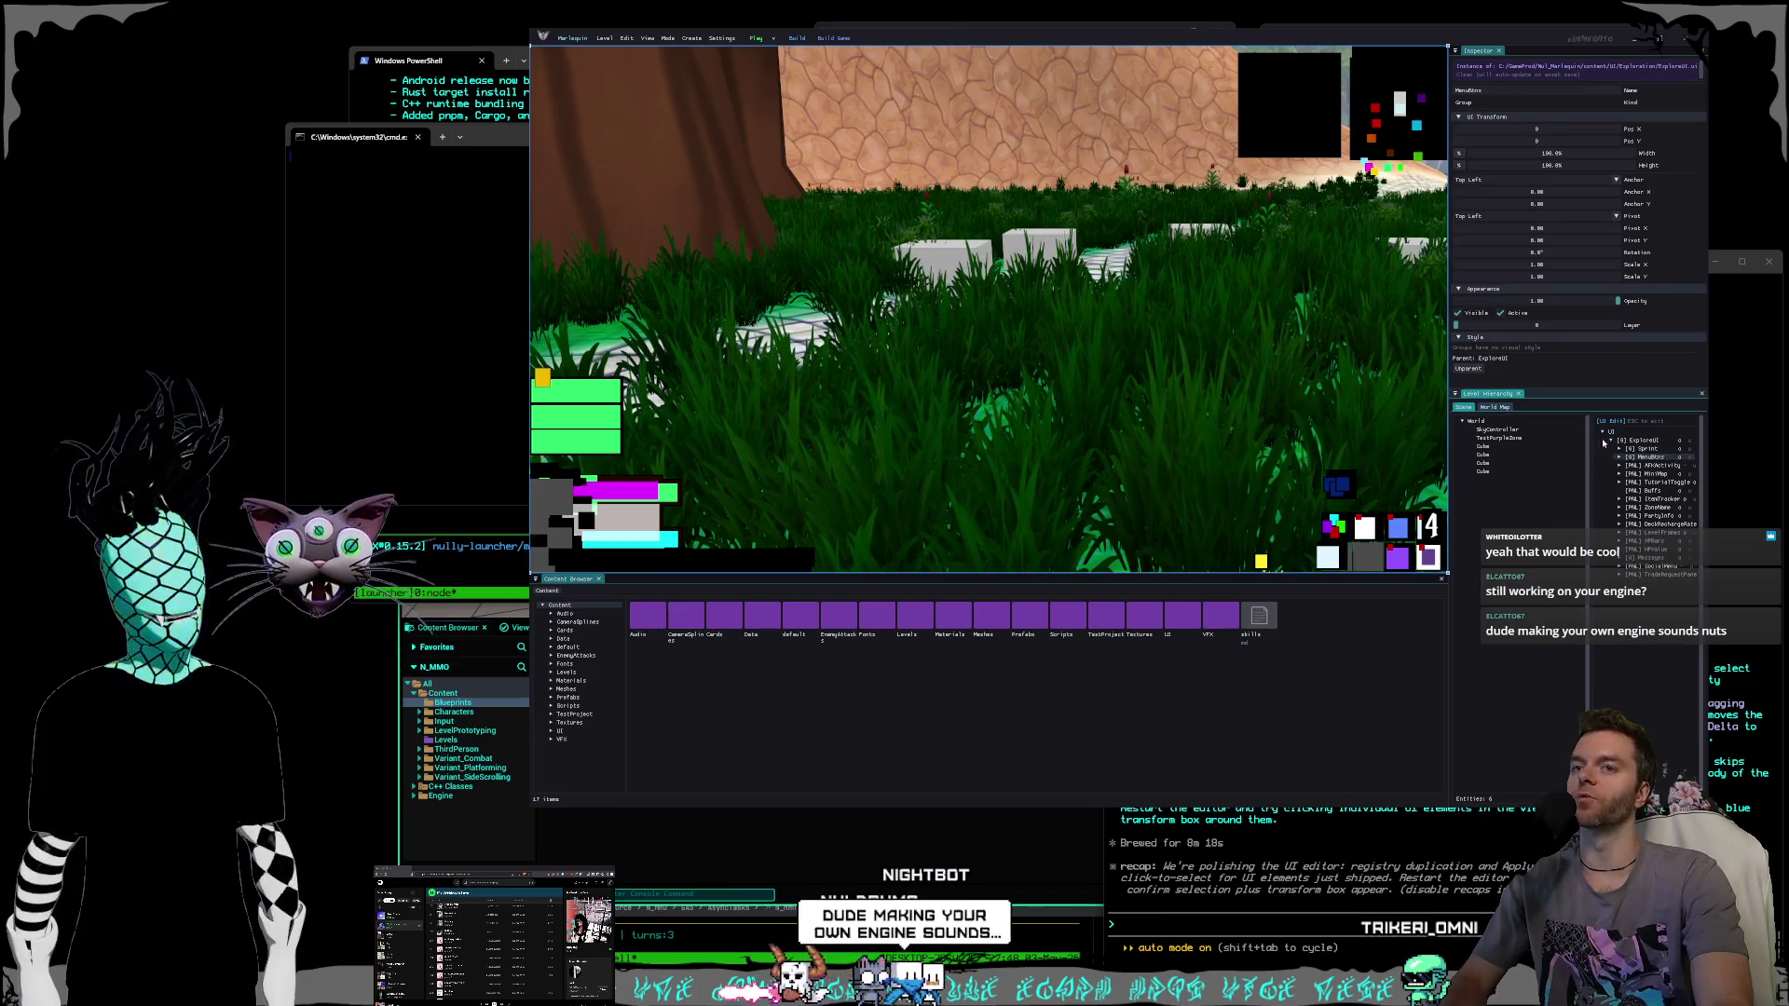
click(1611, 441)
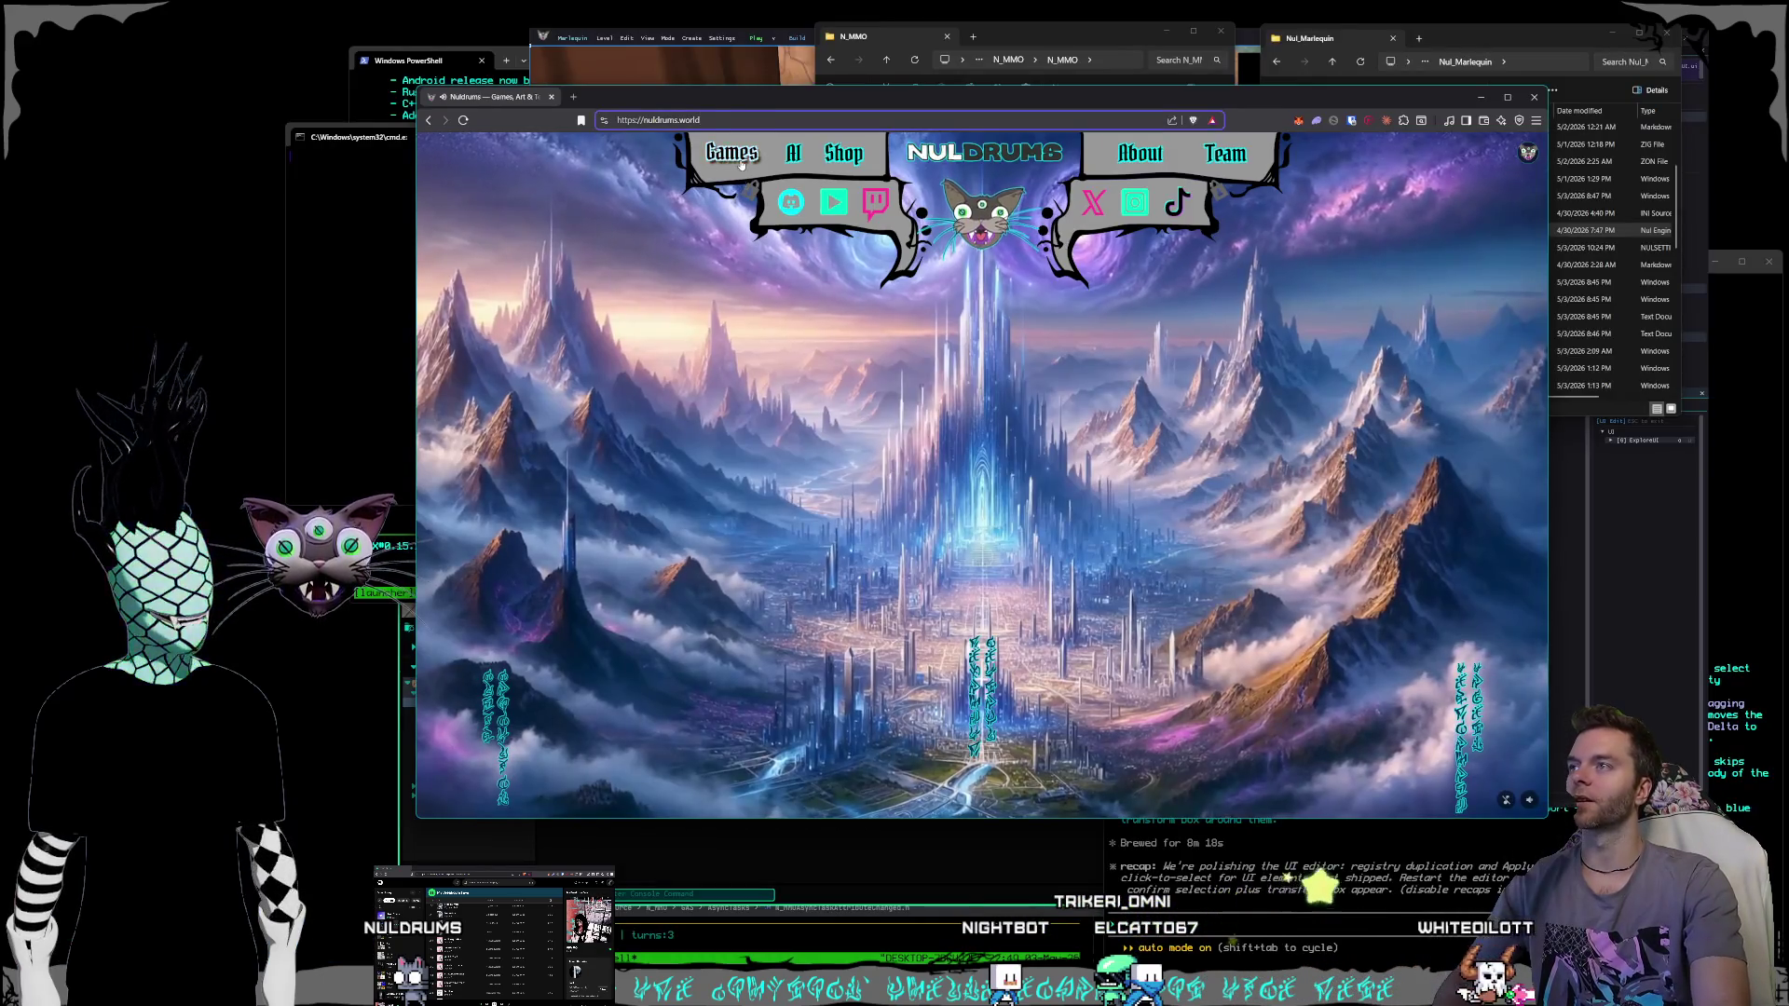
Open the Marlequin game page and view its two gameplay screenshots enlarged.
click(742, 159)
click(995, 323)
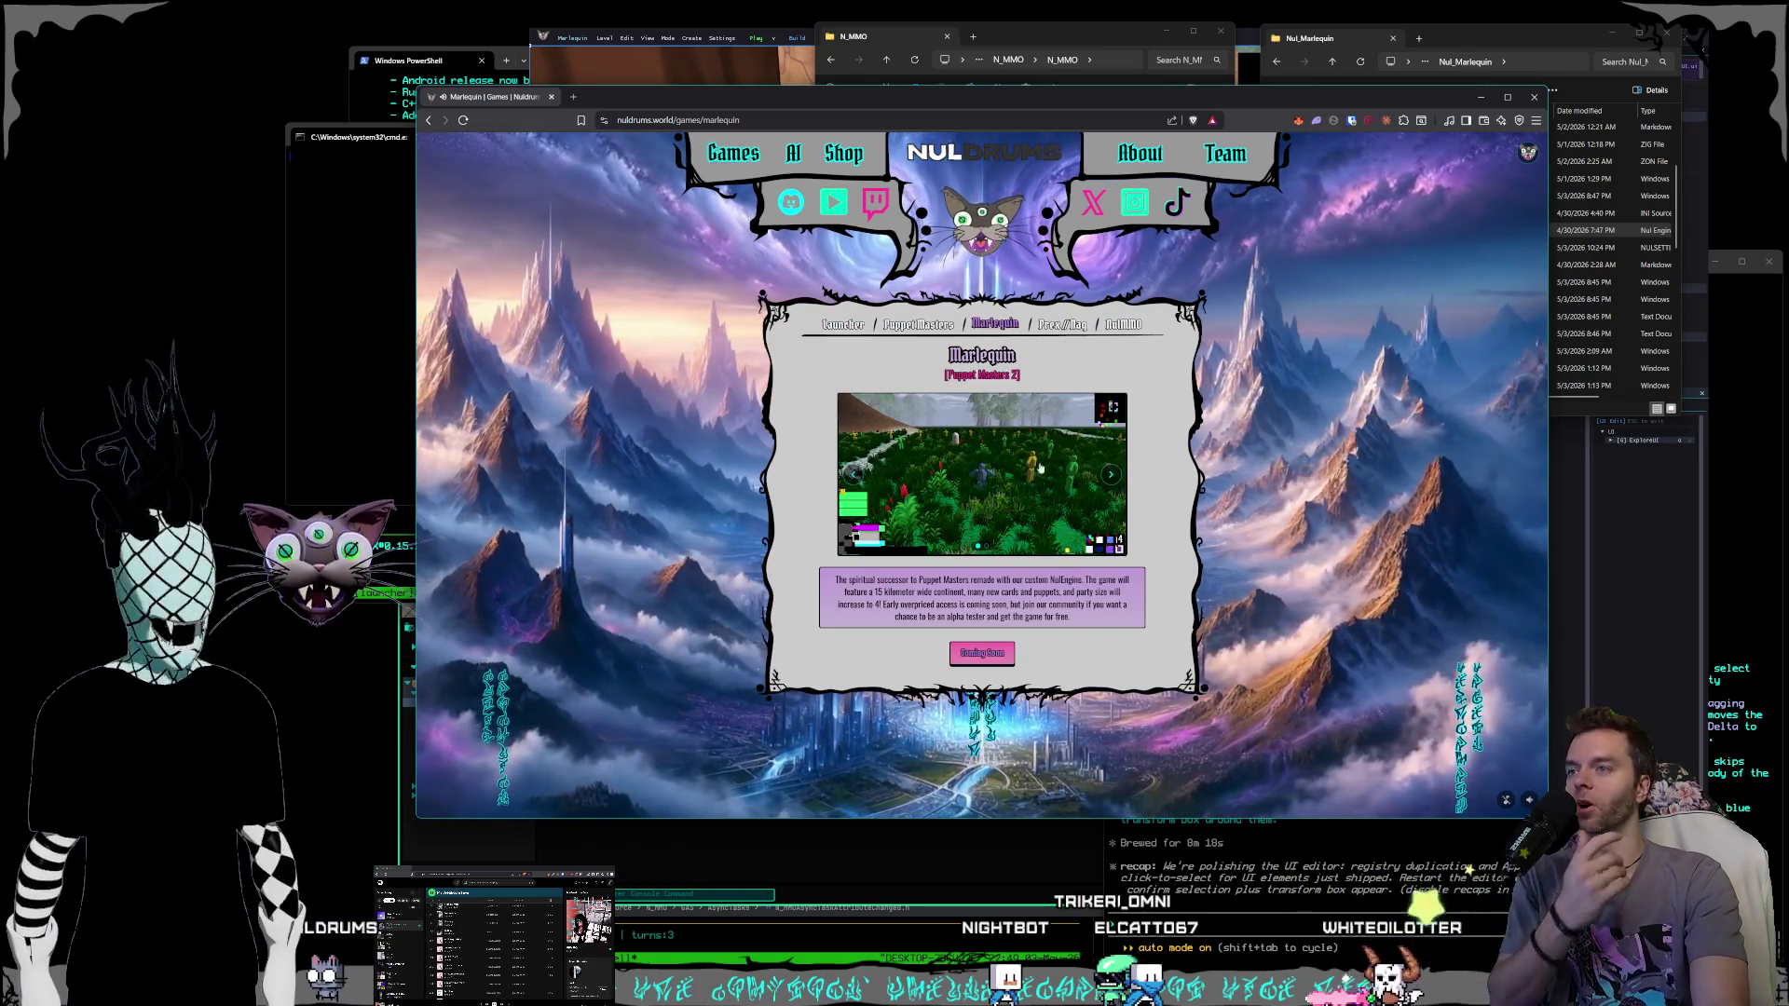
click(1041, 469)
click(1514, 477)
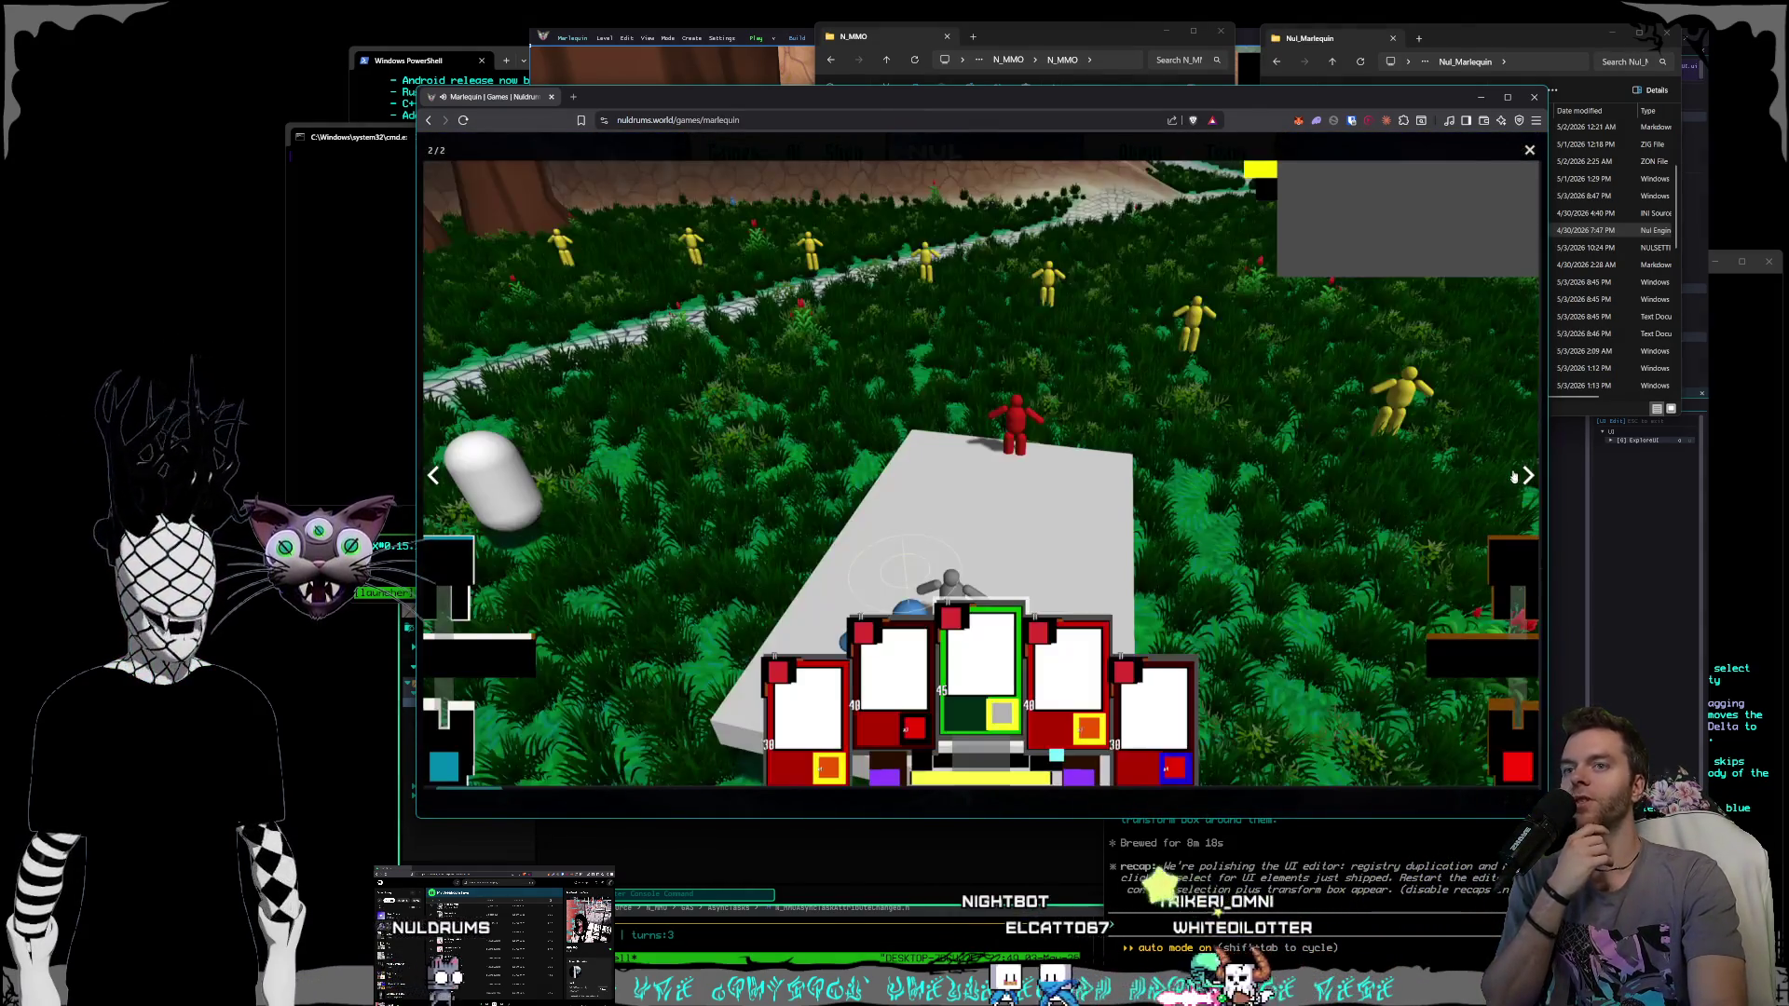
key(Escape)
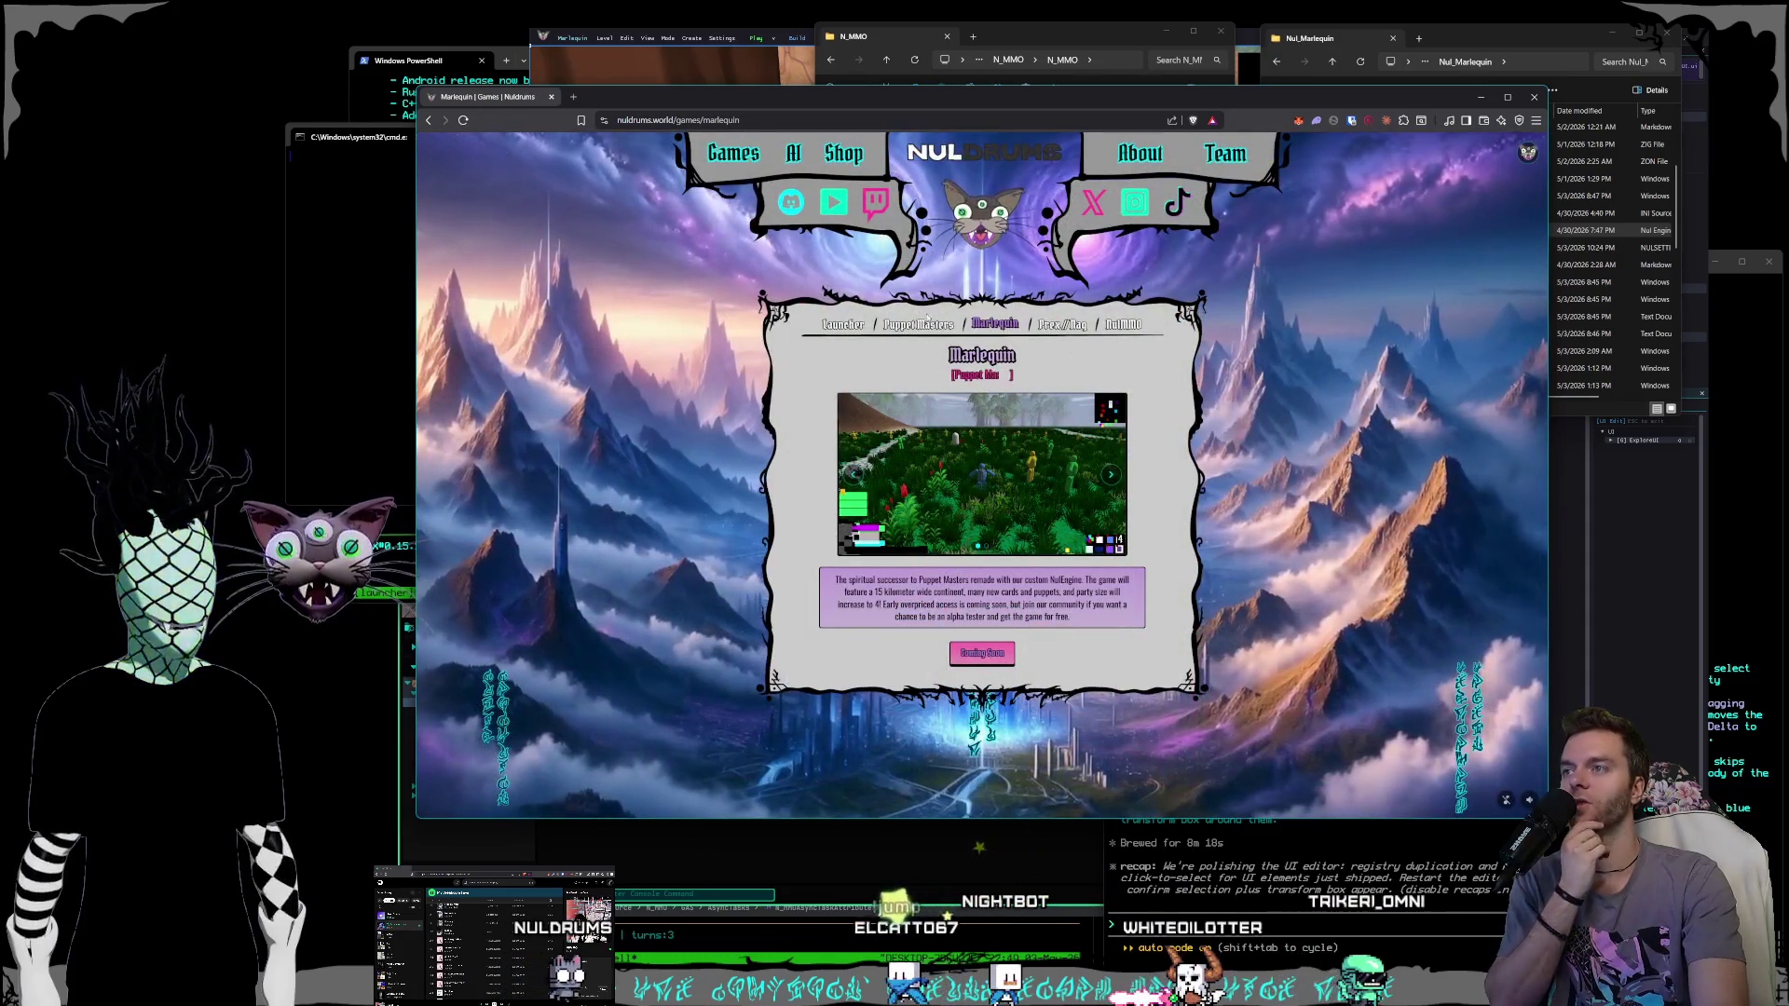
Open the Prex//Naq game page and view its chess screenshot enlarged.
click(928, 322)
click(993, 326)
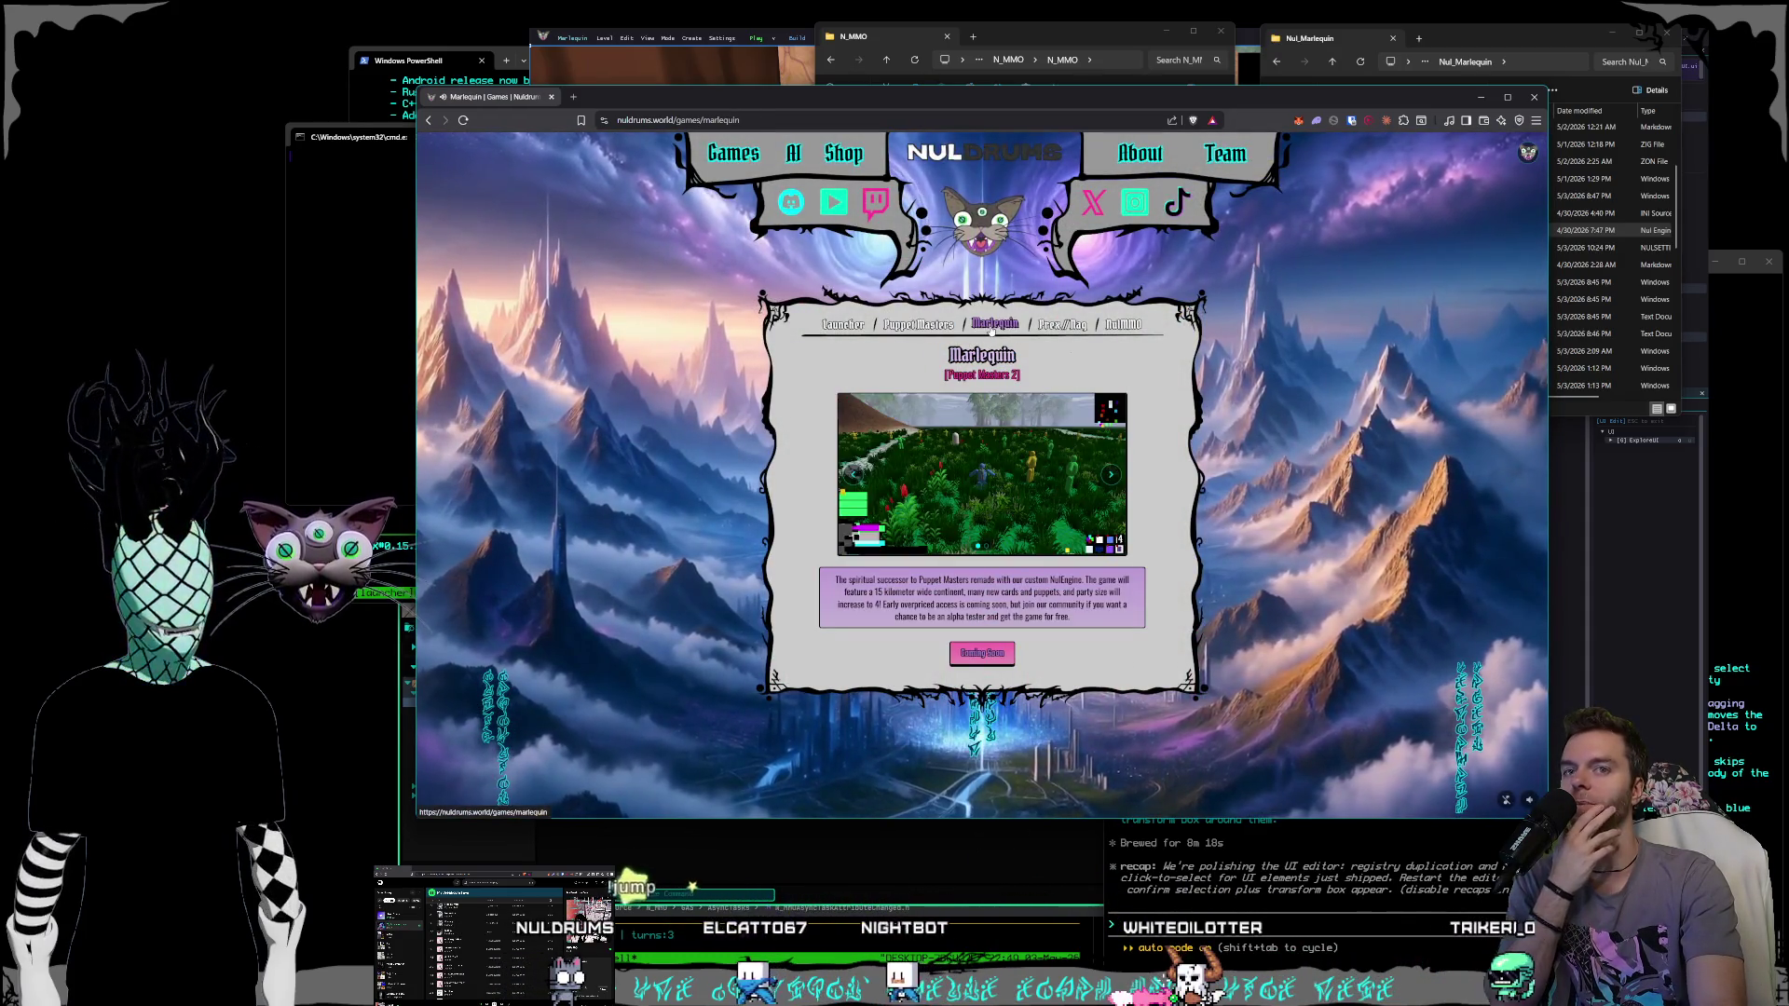
click(1062, 324)
click(1044, 466)
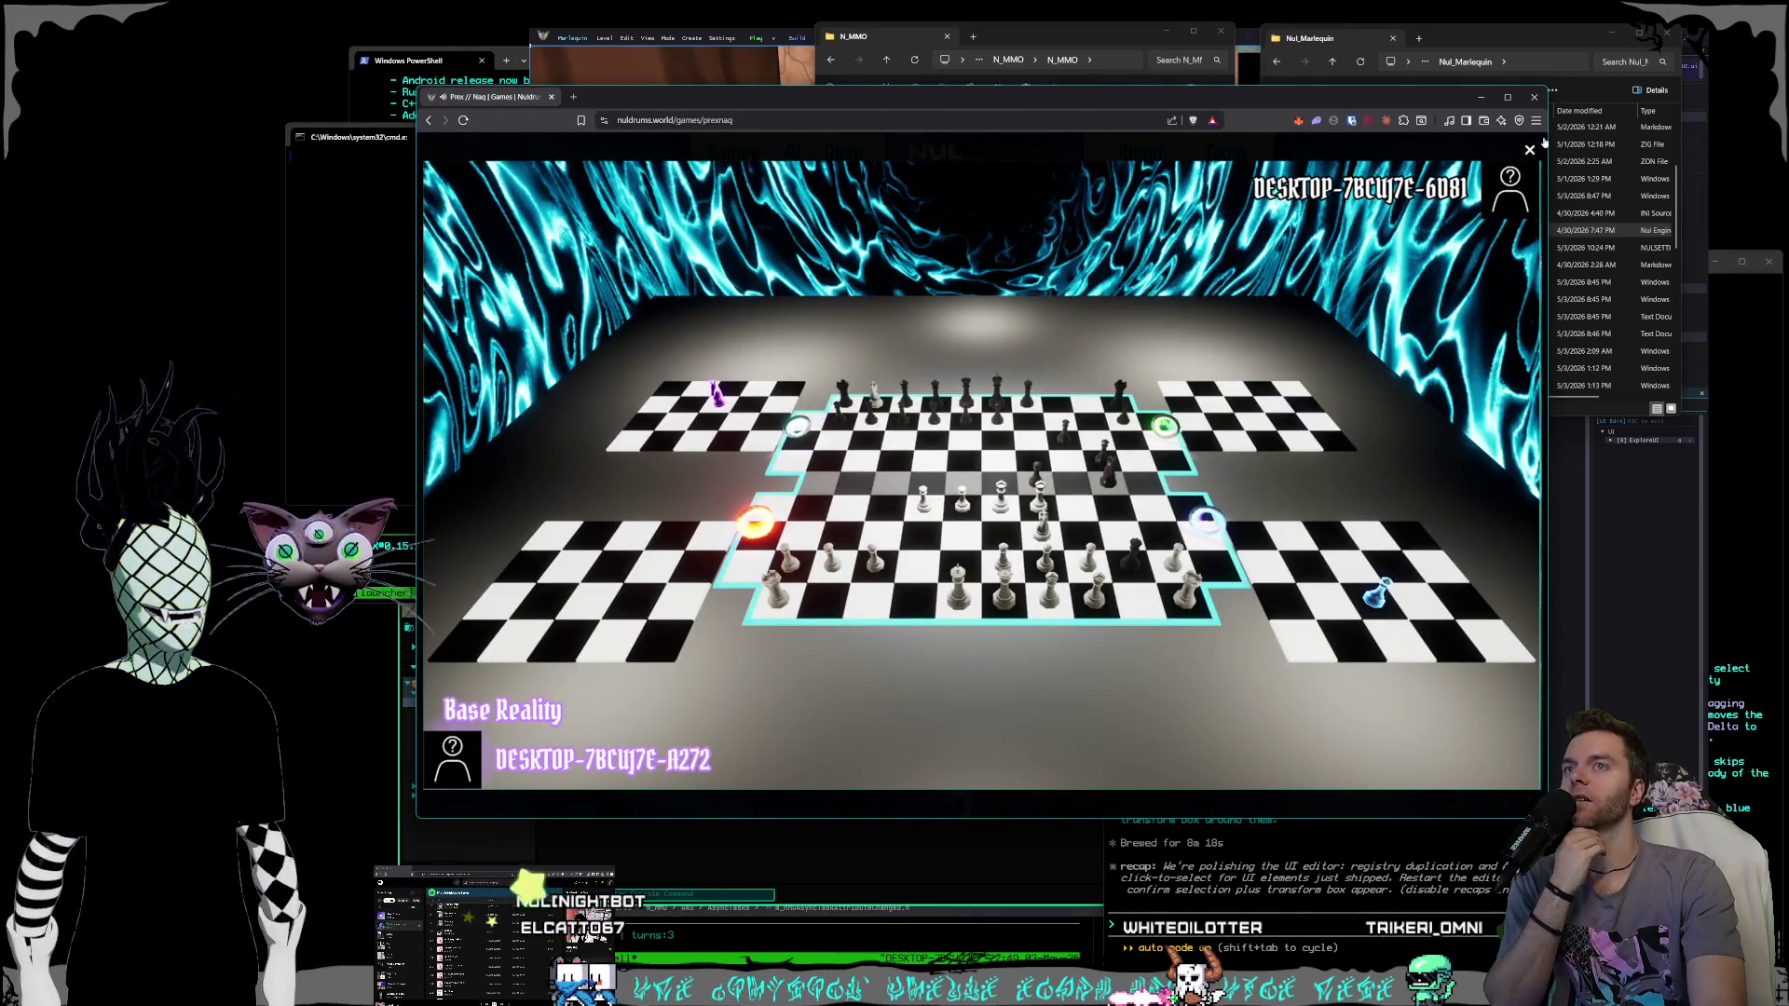
click(1530, 151)
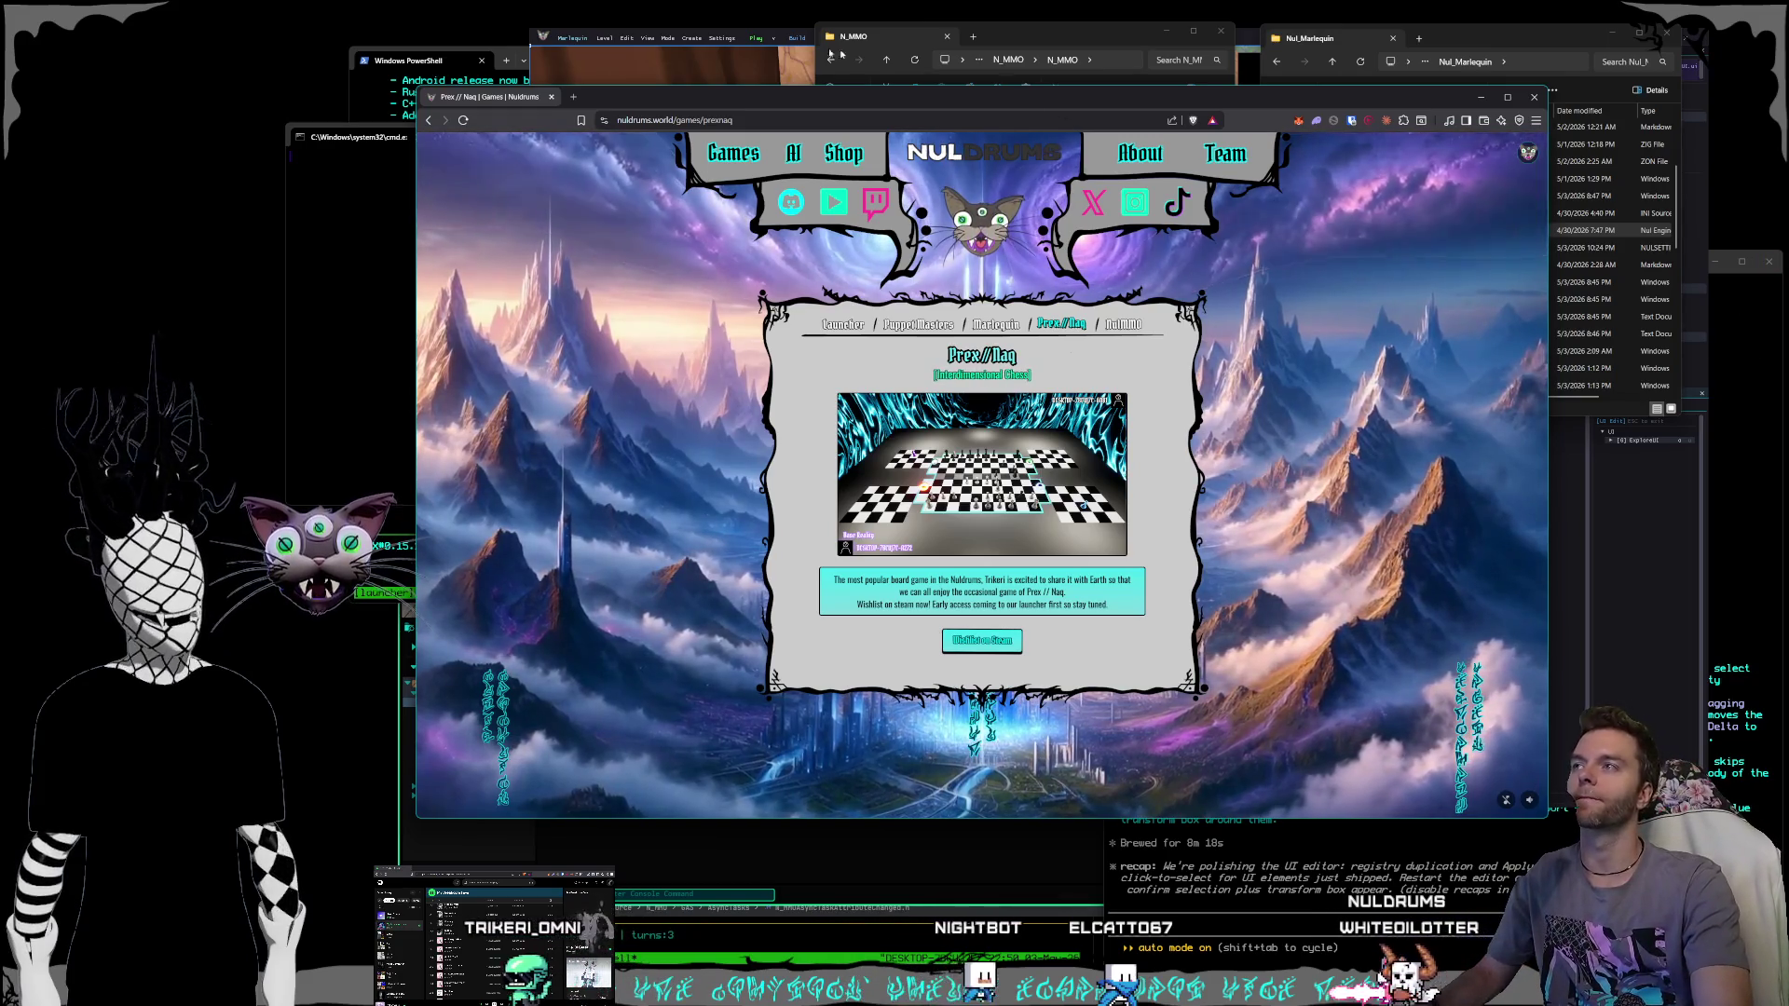
click(542, 38)
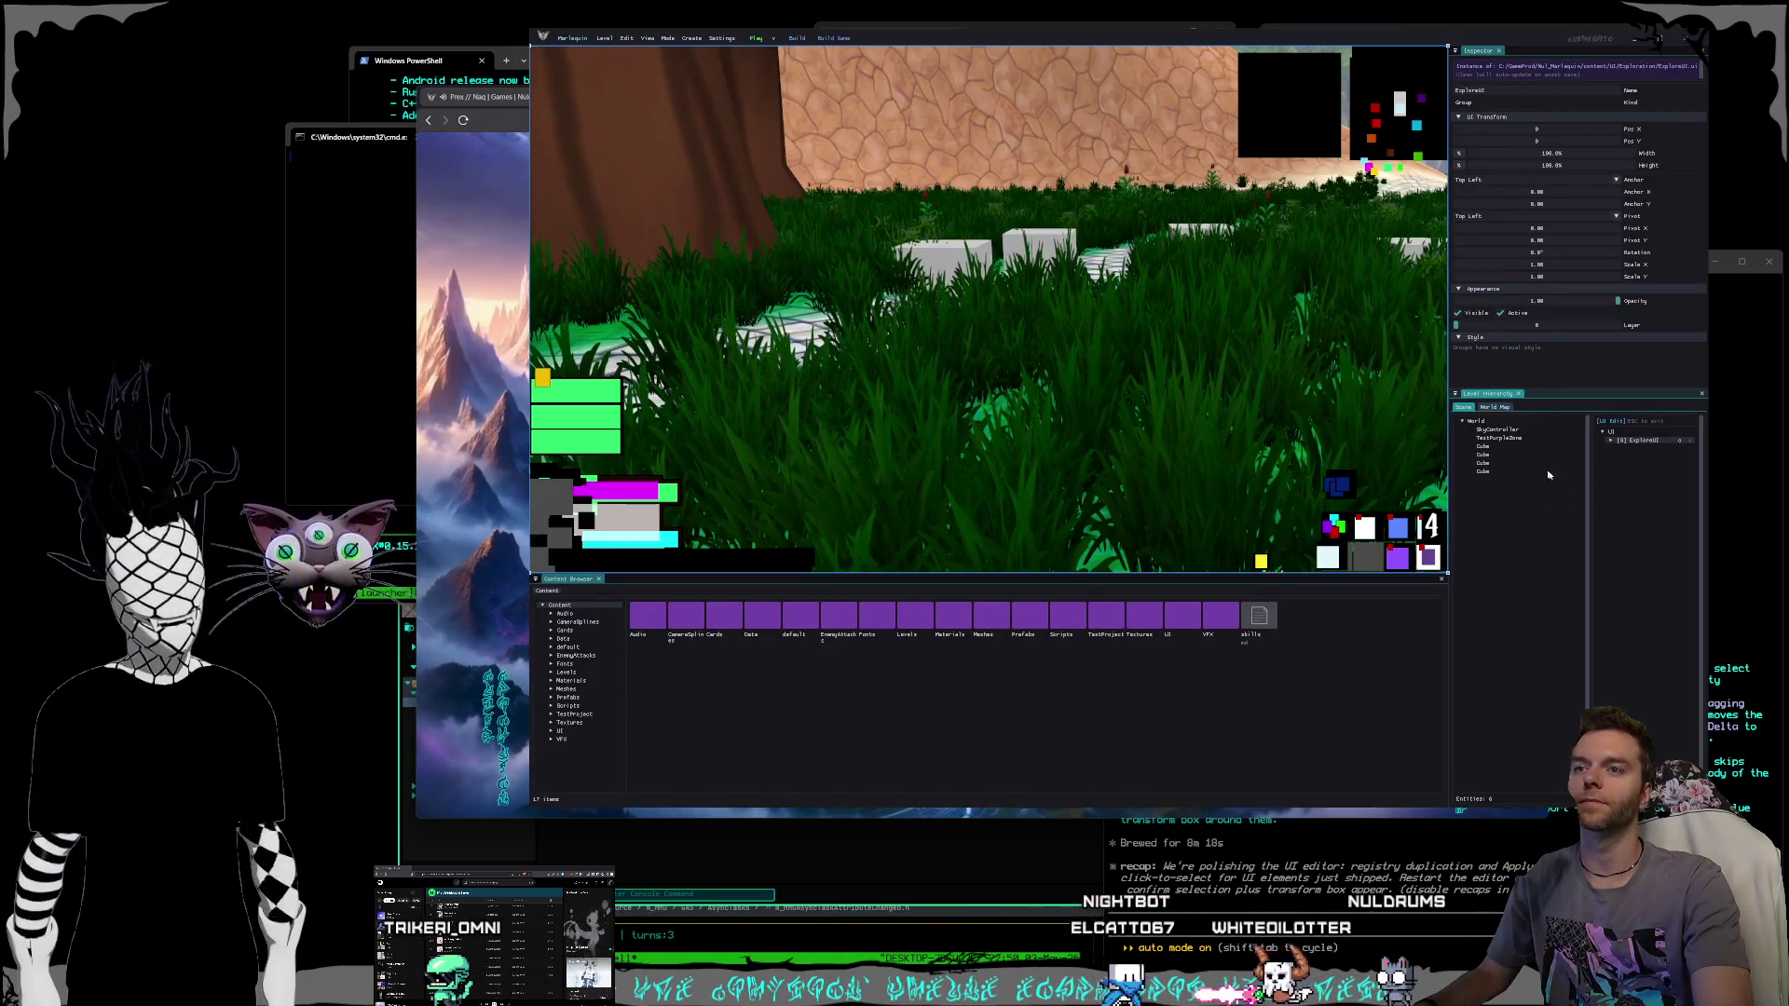
Test selecting the blue social button and repeatedly reselecting the minimap frame.
click(1339, 489)
click(1339, 489)
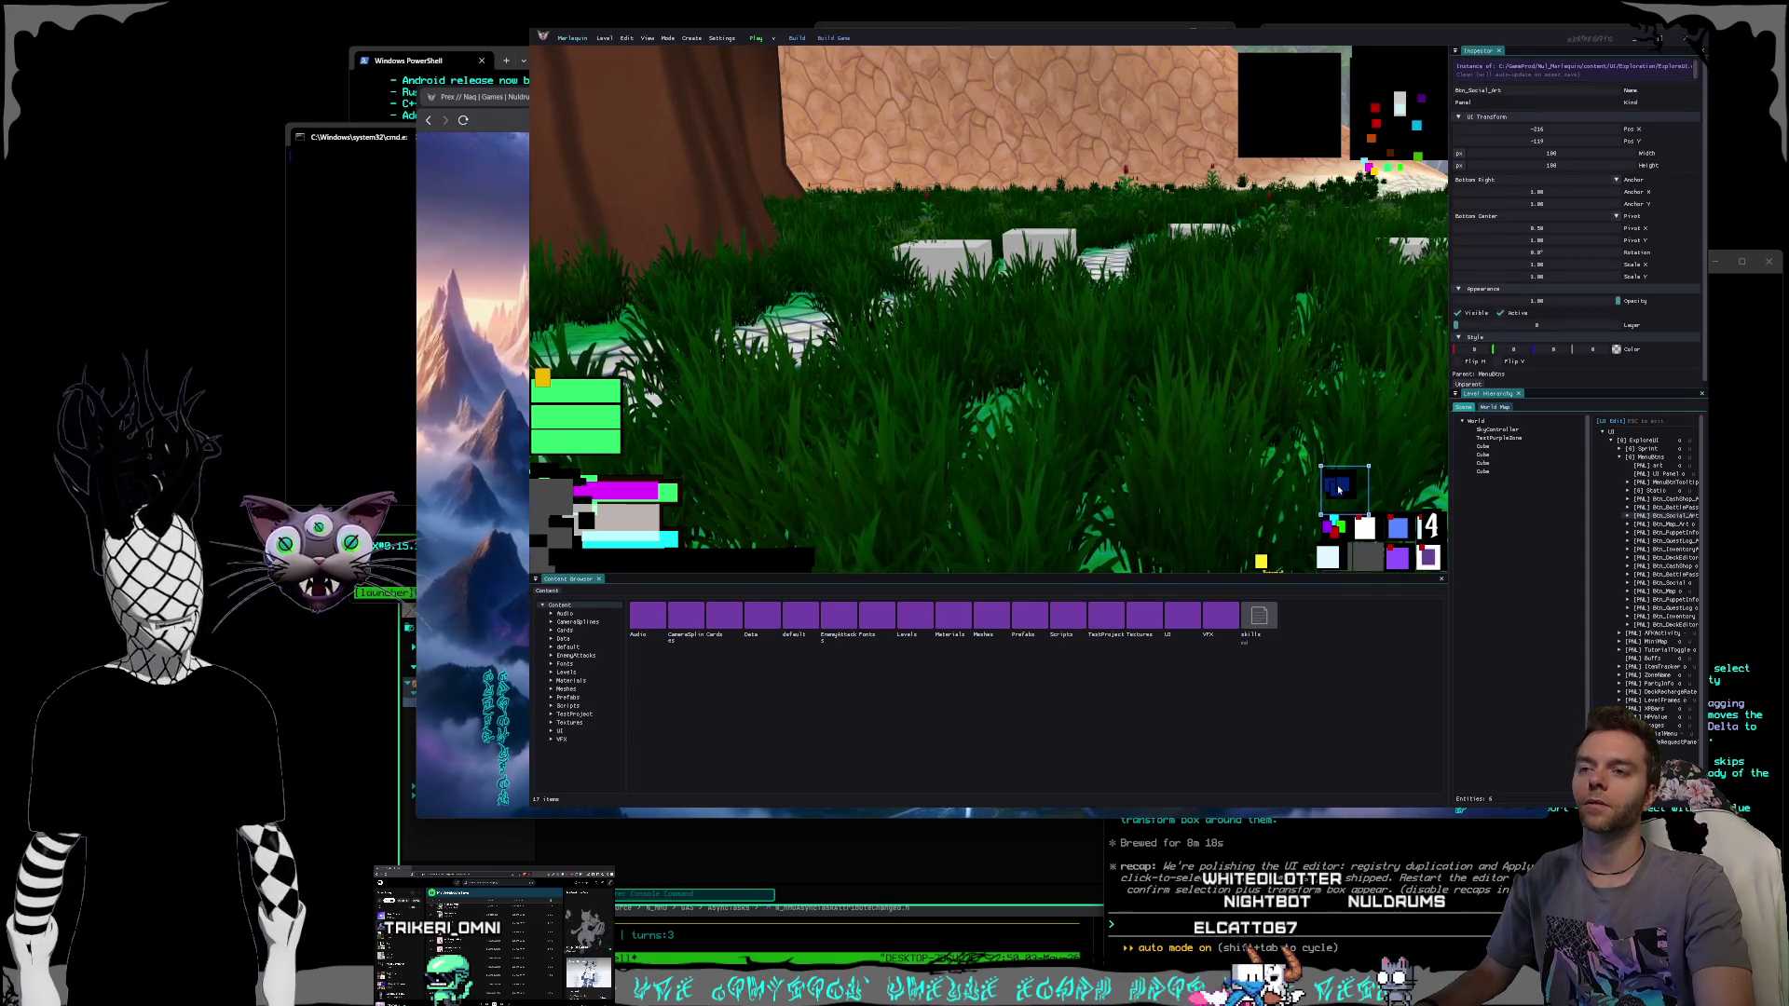
click(1294, 132)
click(1374, 142)
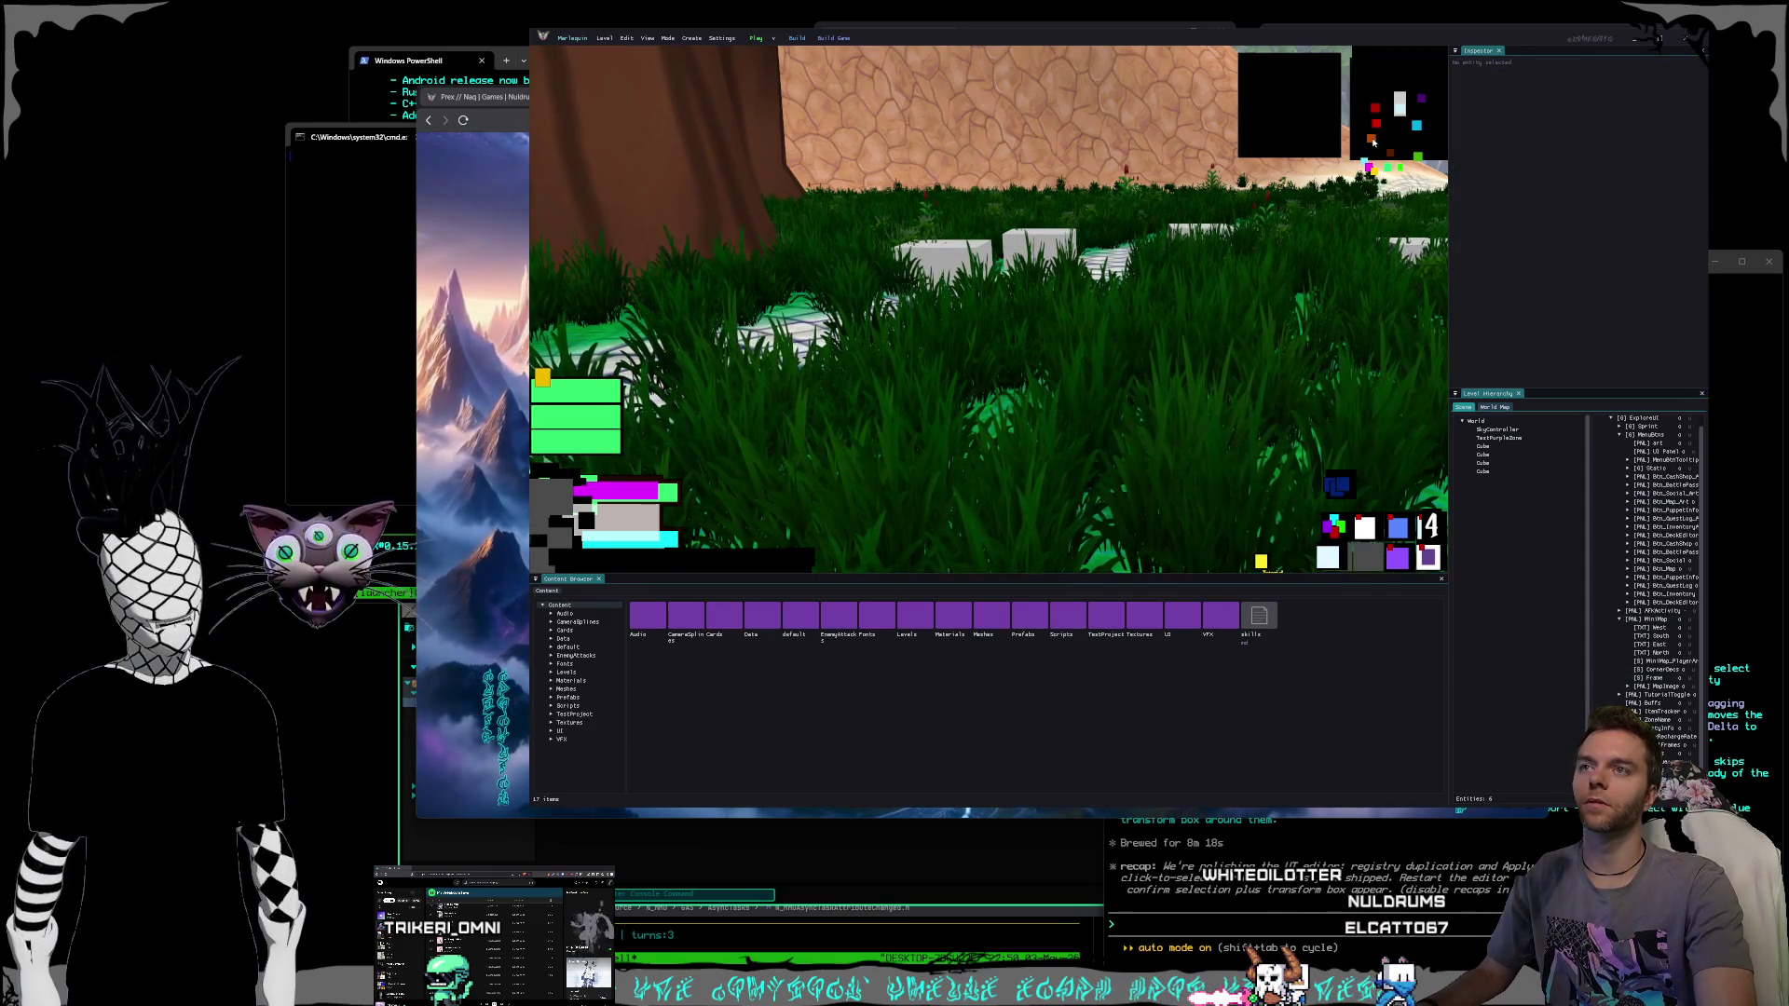
click(1370, 141)
click(1371, 140)
click(1371, 142)
click(1372, 142)
click(1372, 142)
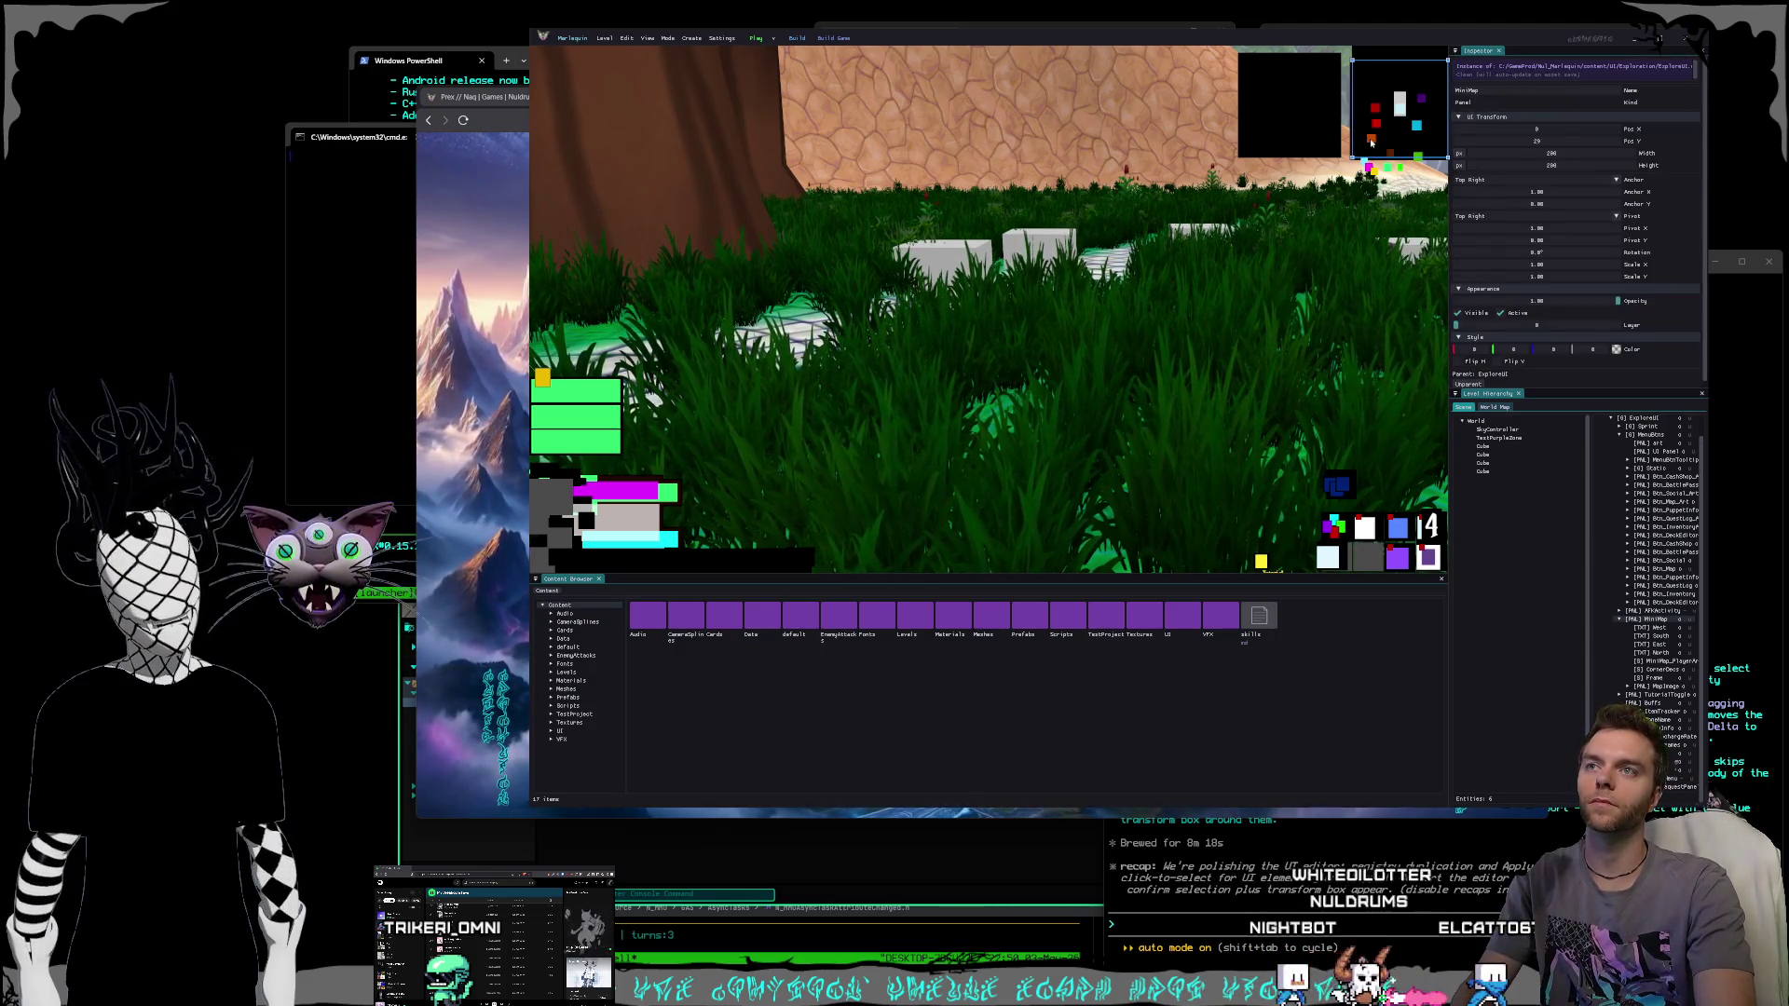
Capture a screen region, then test selecting the green player name and yellow crown icon.
key(super+shift+s)
mouse_move(1234, 30)
mouse_down()
mouse_move(1694, 636)
mouse_move(1701, 716)
mouse_up()
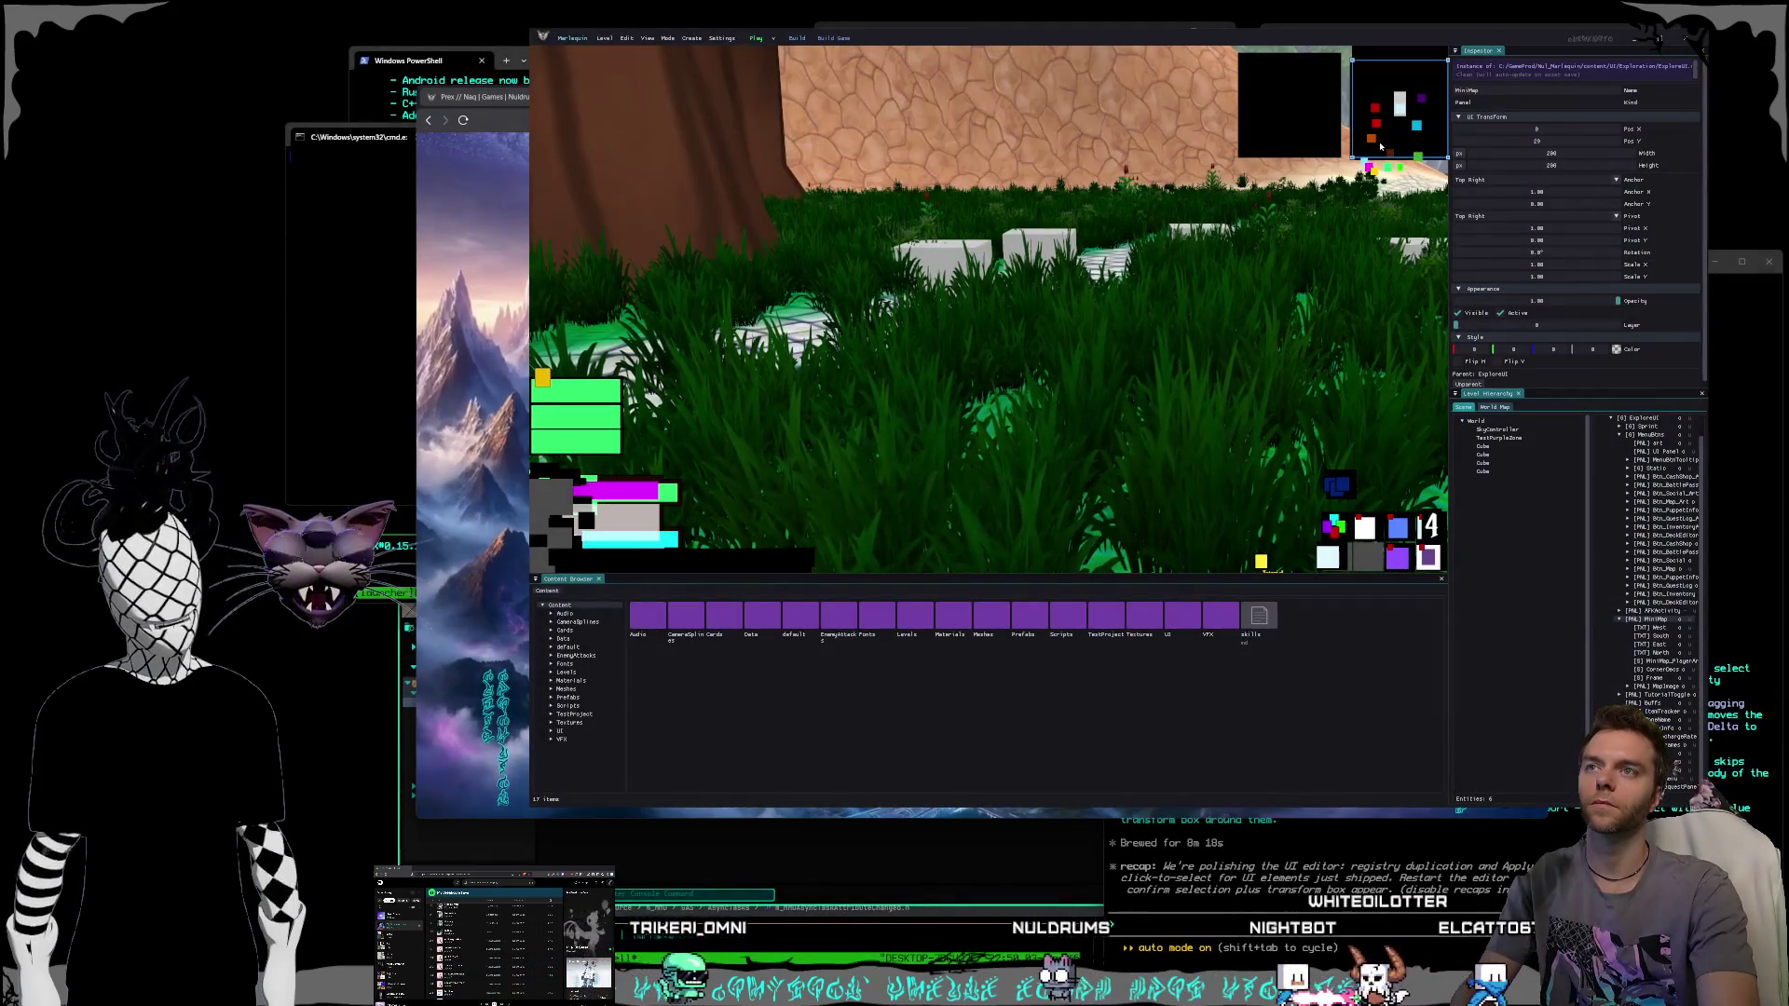
click(605, 401)
click(542, 379)
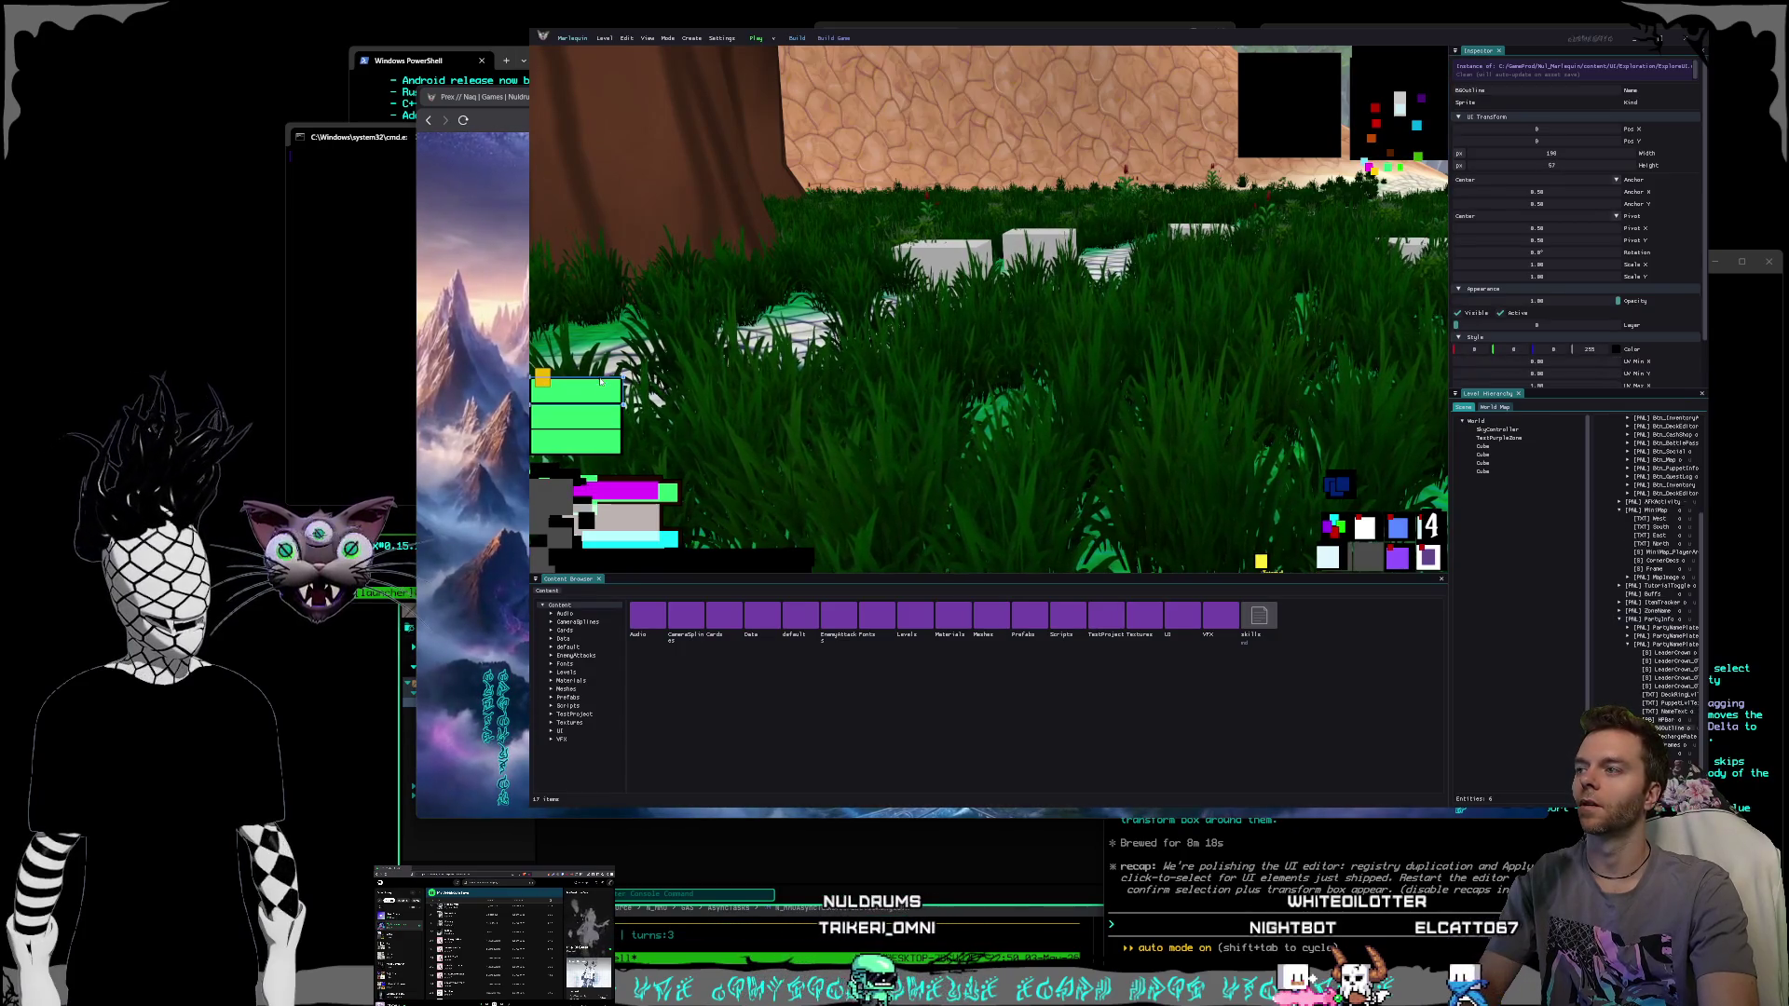
click(1572, 525)
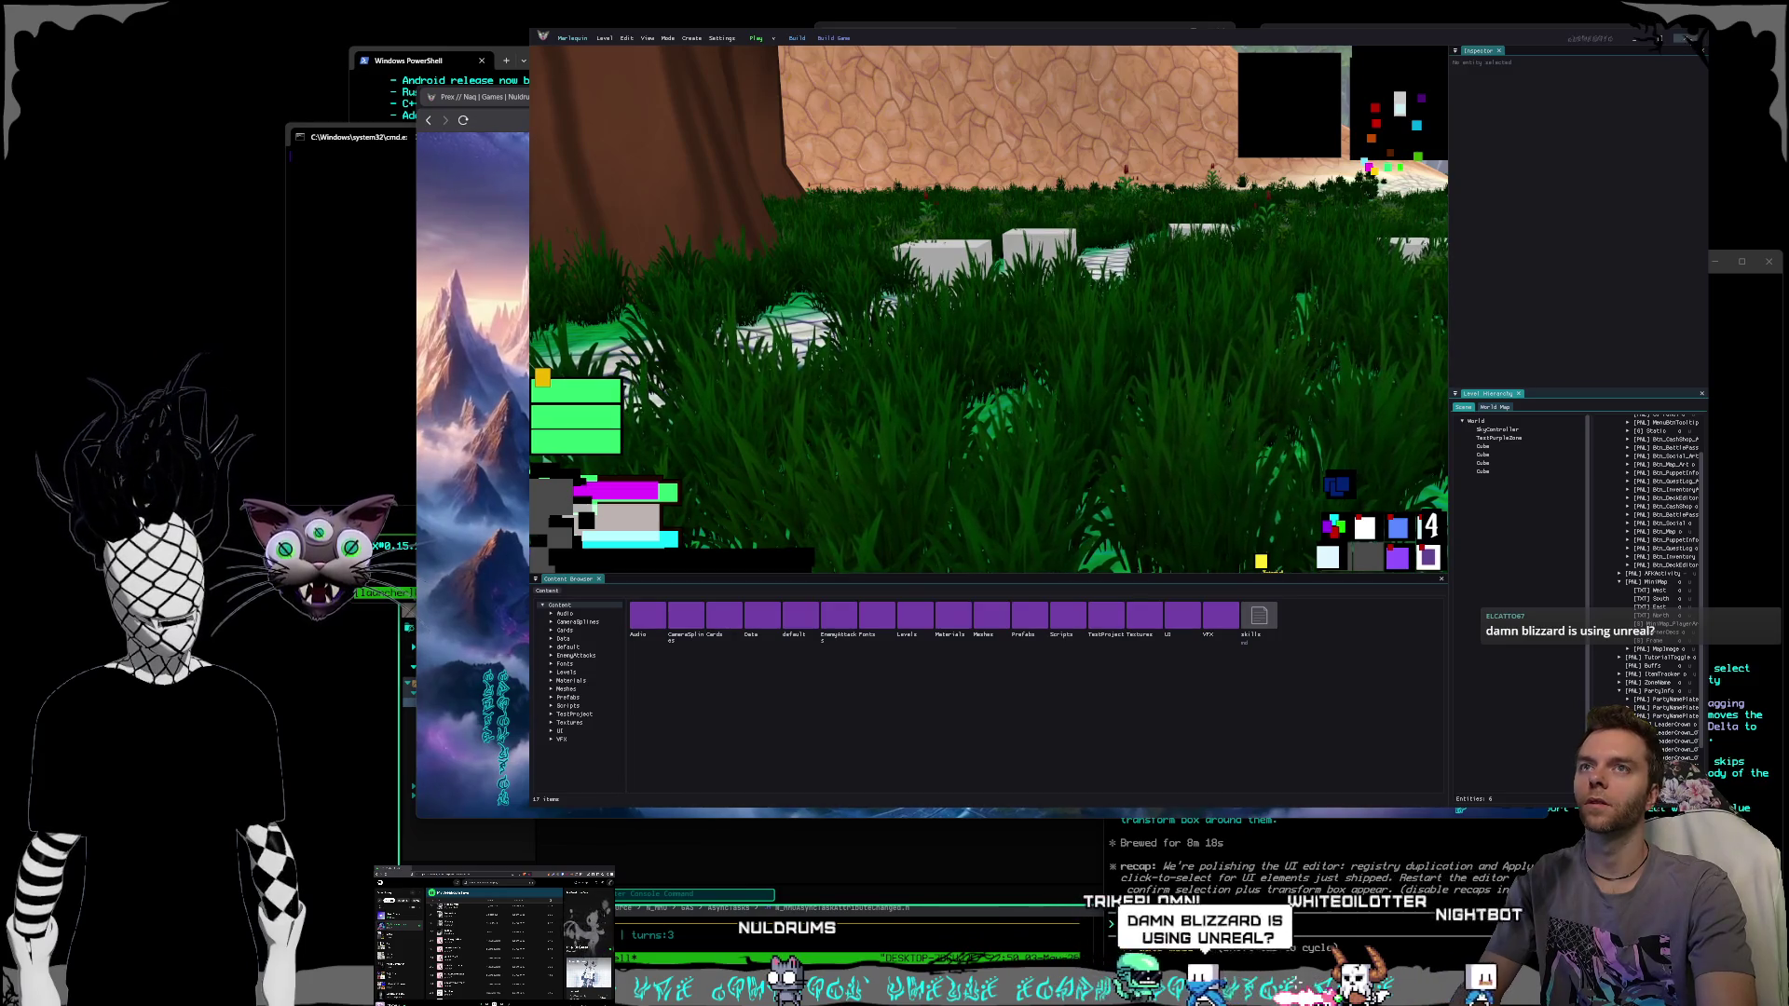
Test selecting and deselecting the magenta dealer icon and the card title bar.
click(1368, 168)
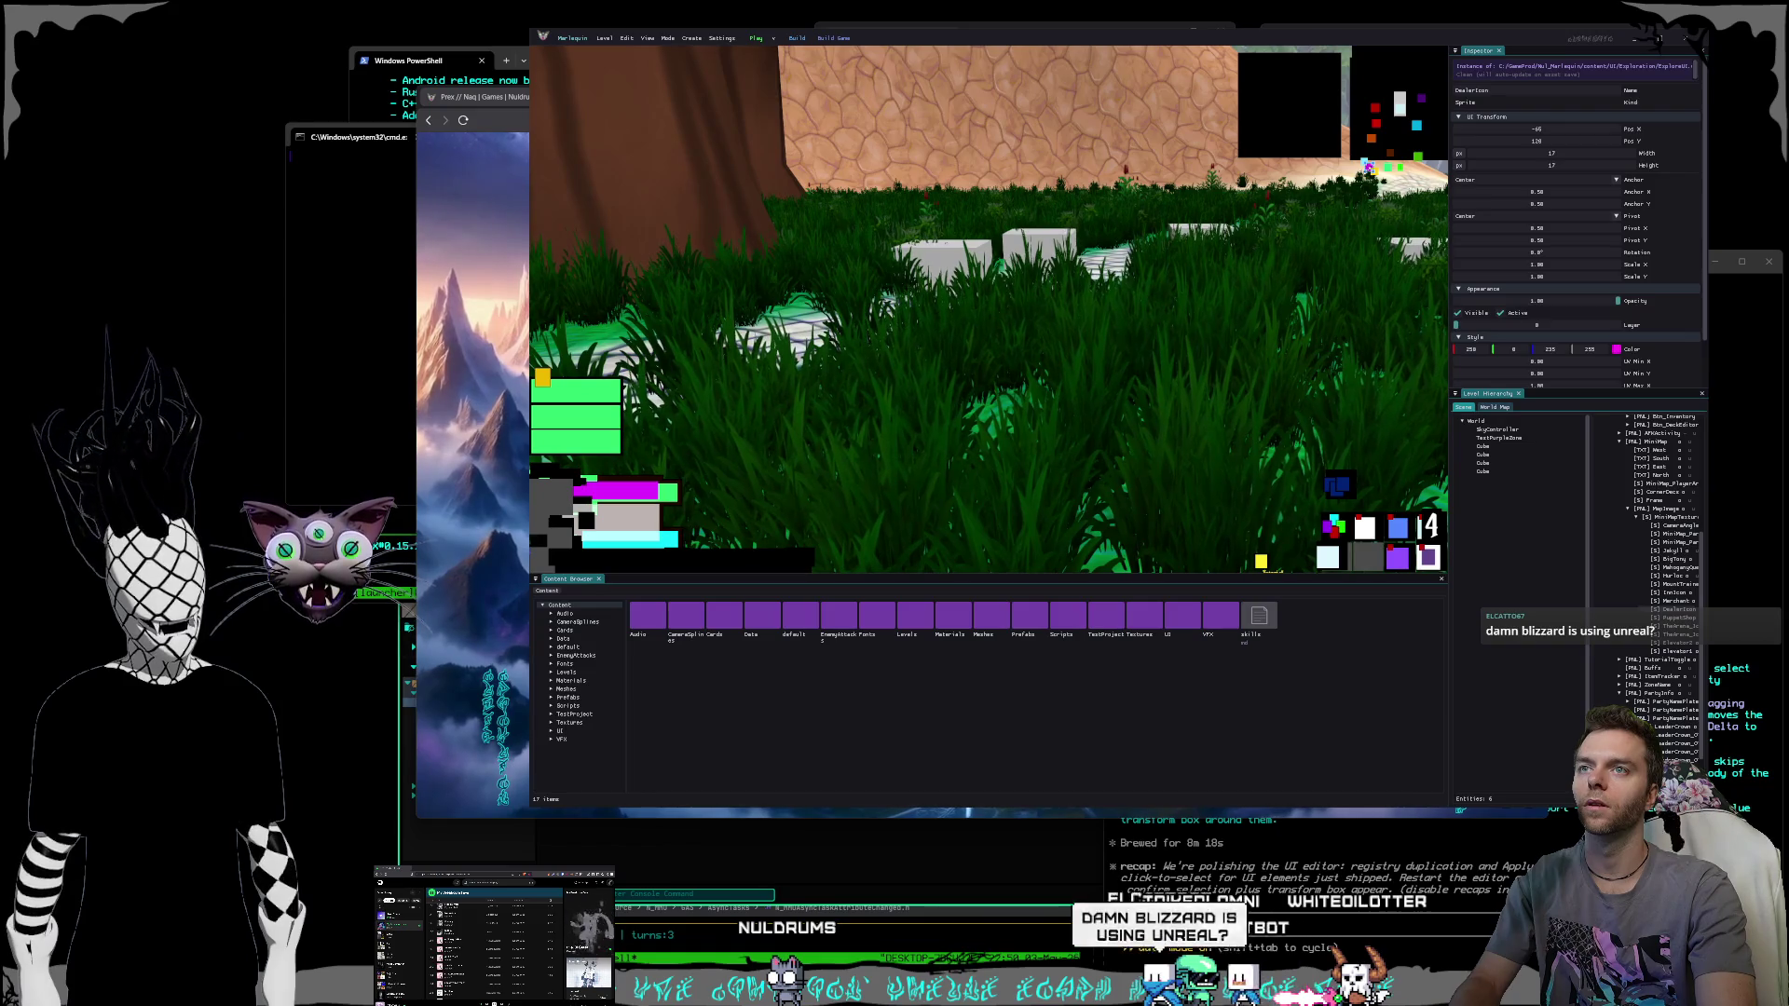
click(1362, 181)
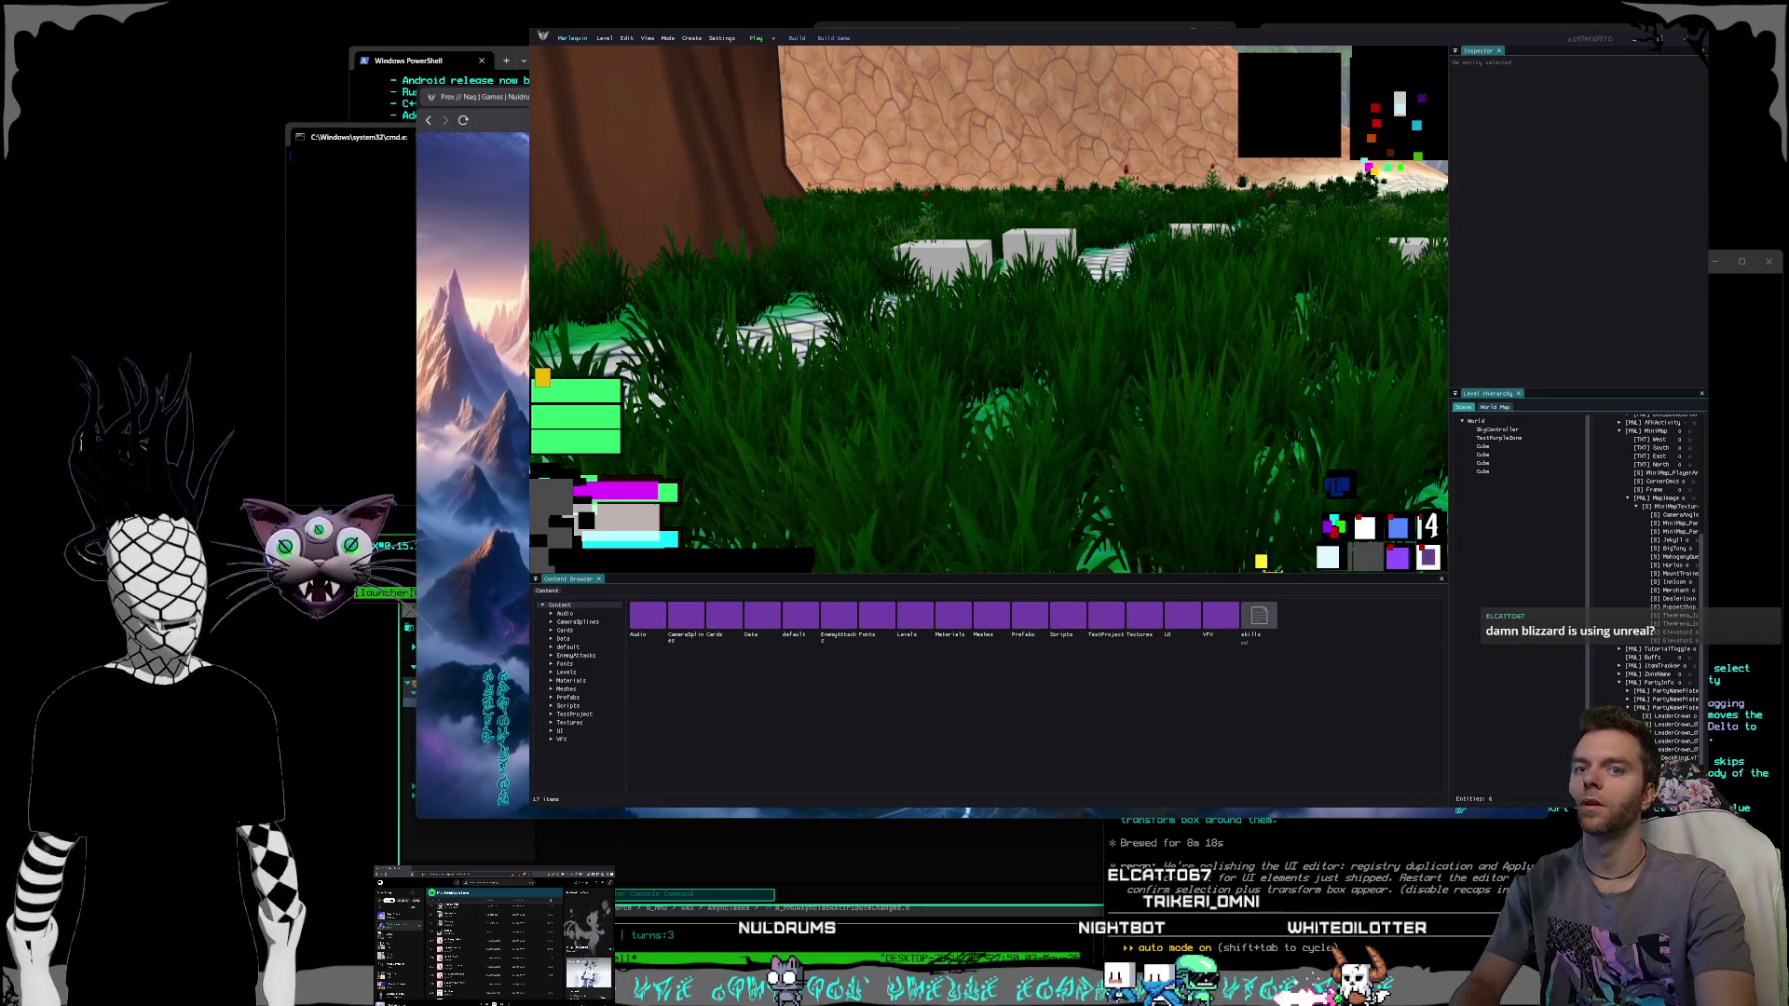
click(1368, 169)
click(1354, 185)
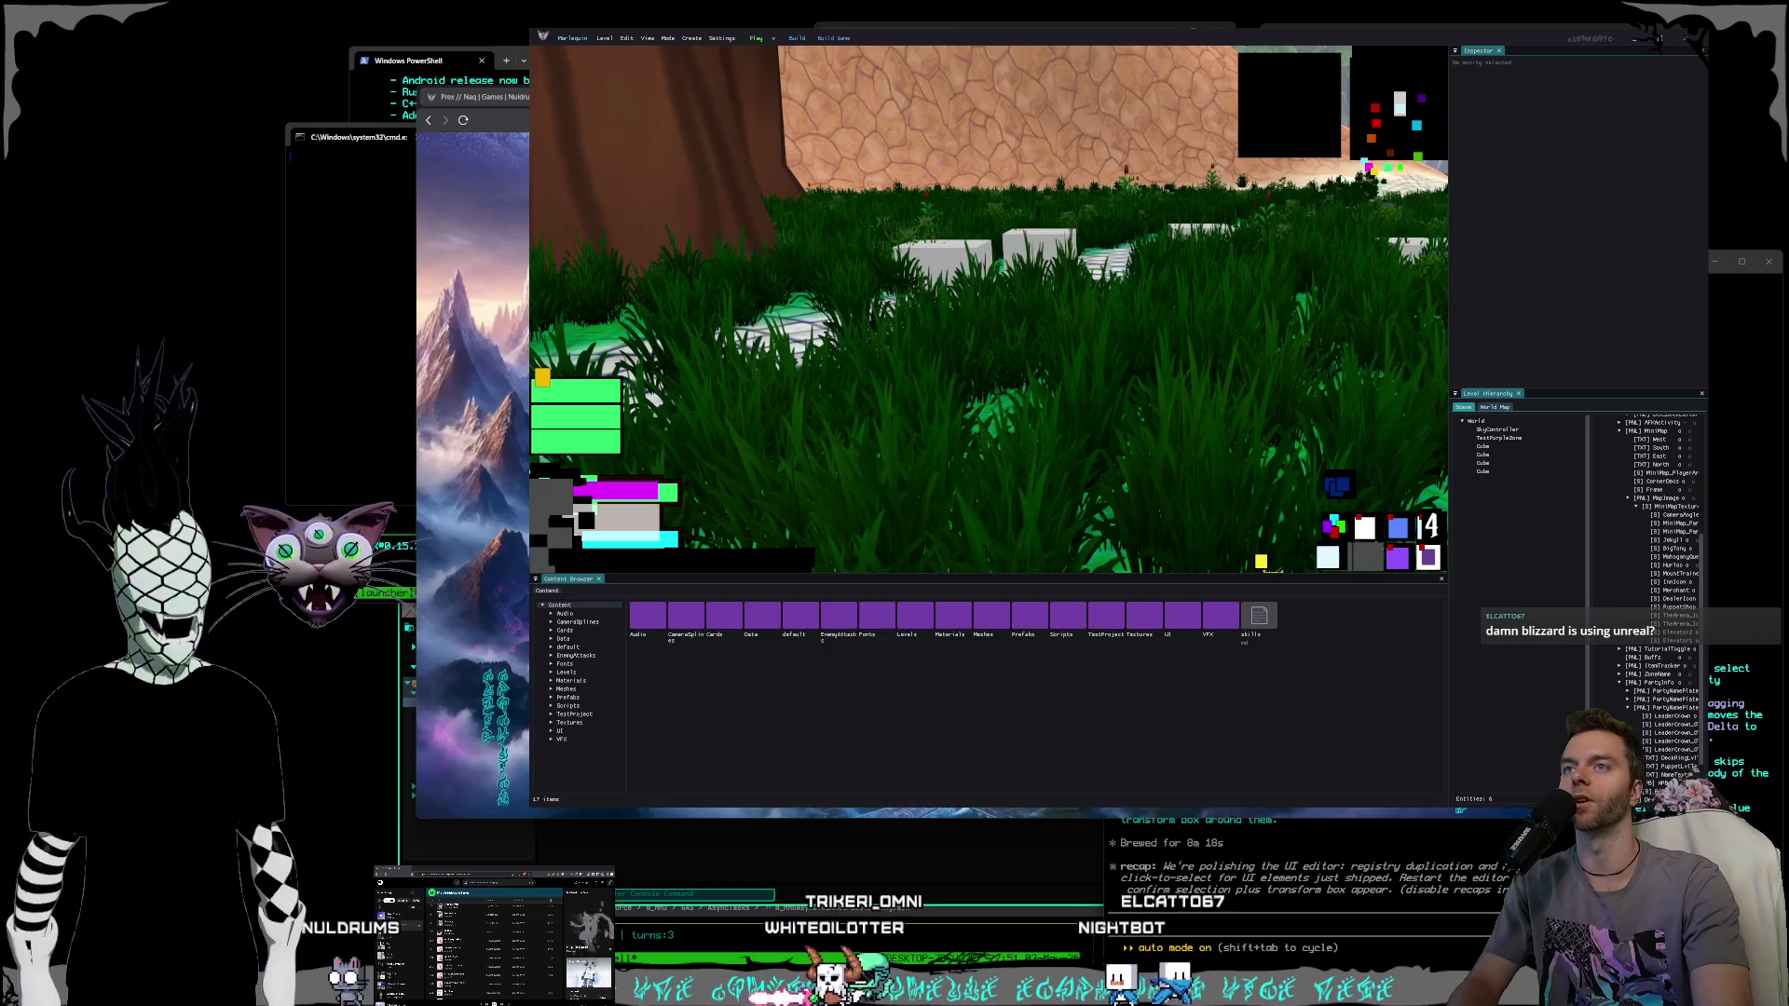
click(1367, 168)
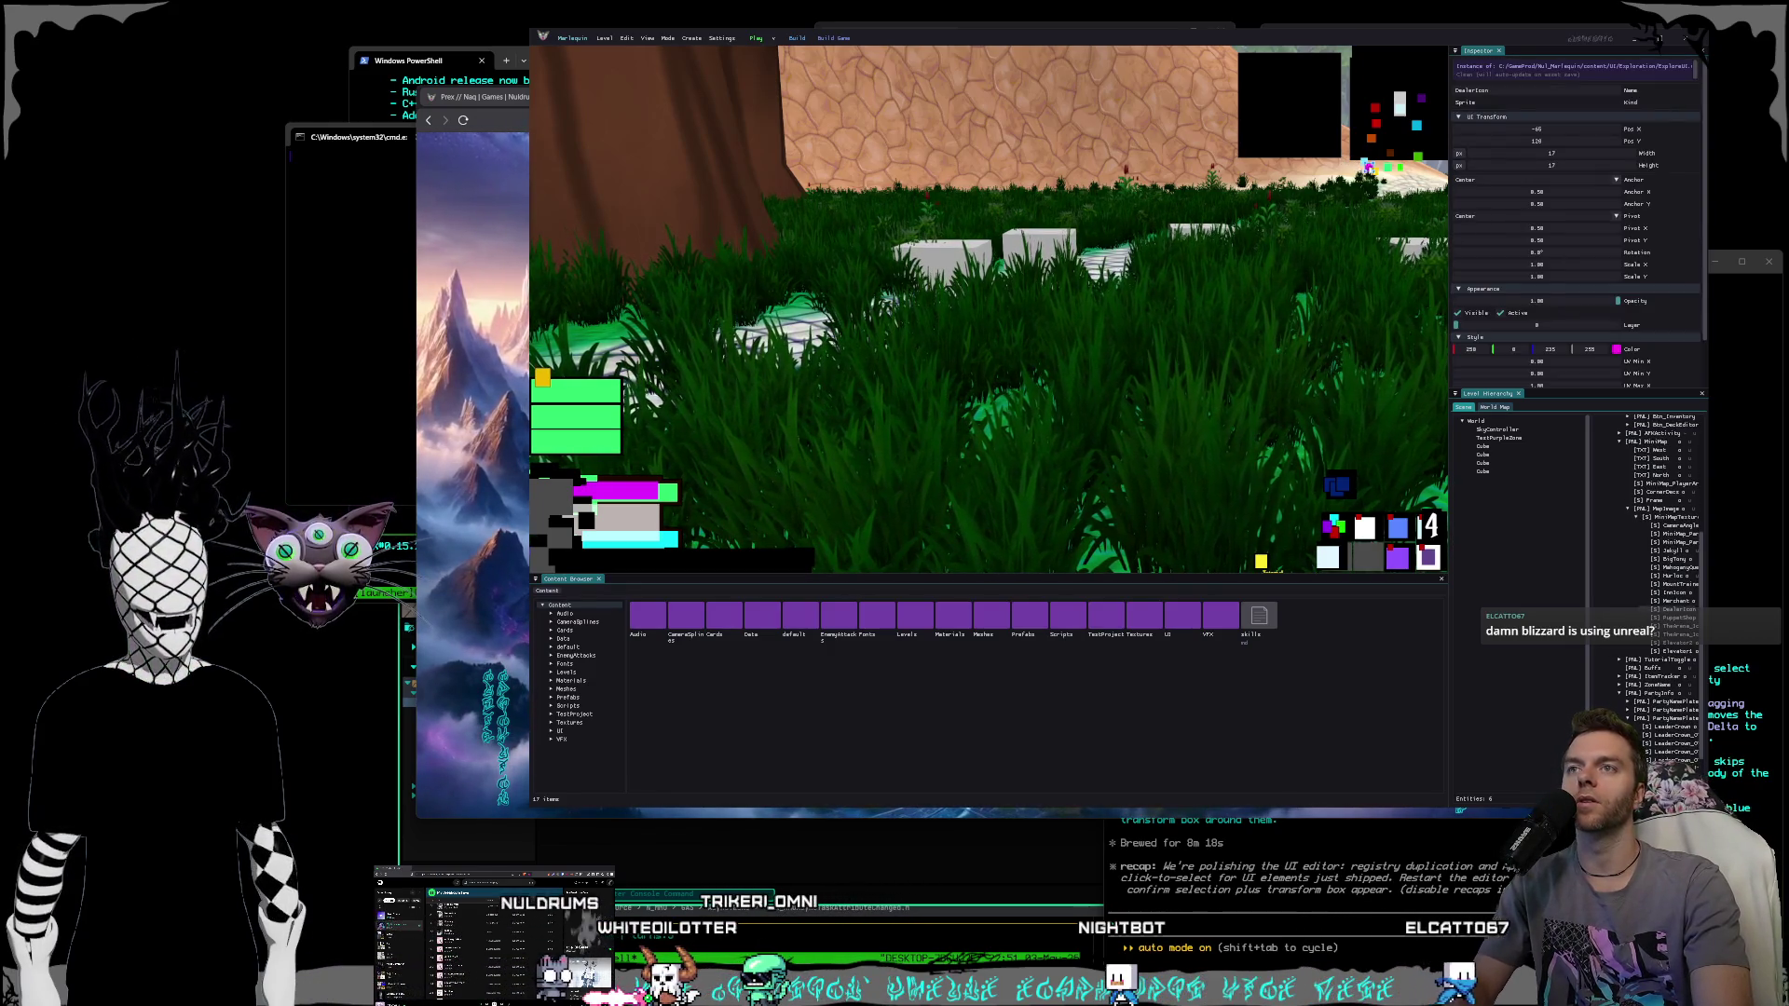
key(Escape)
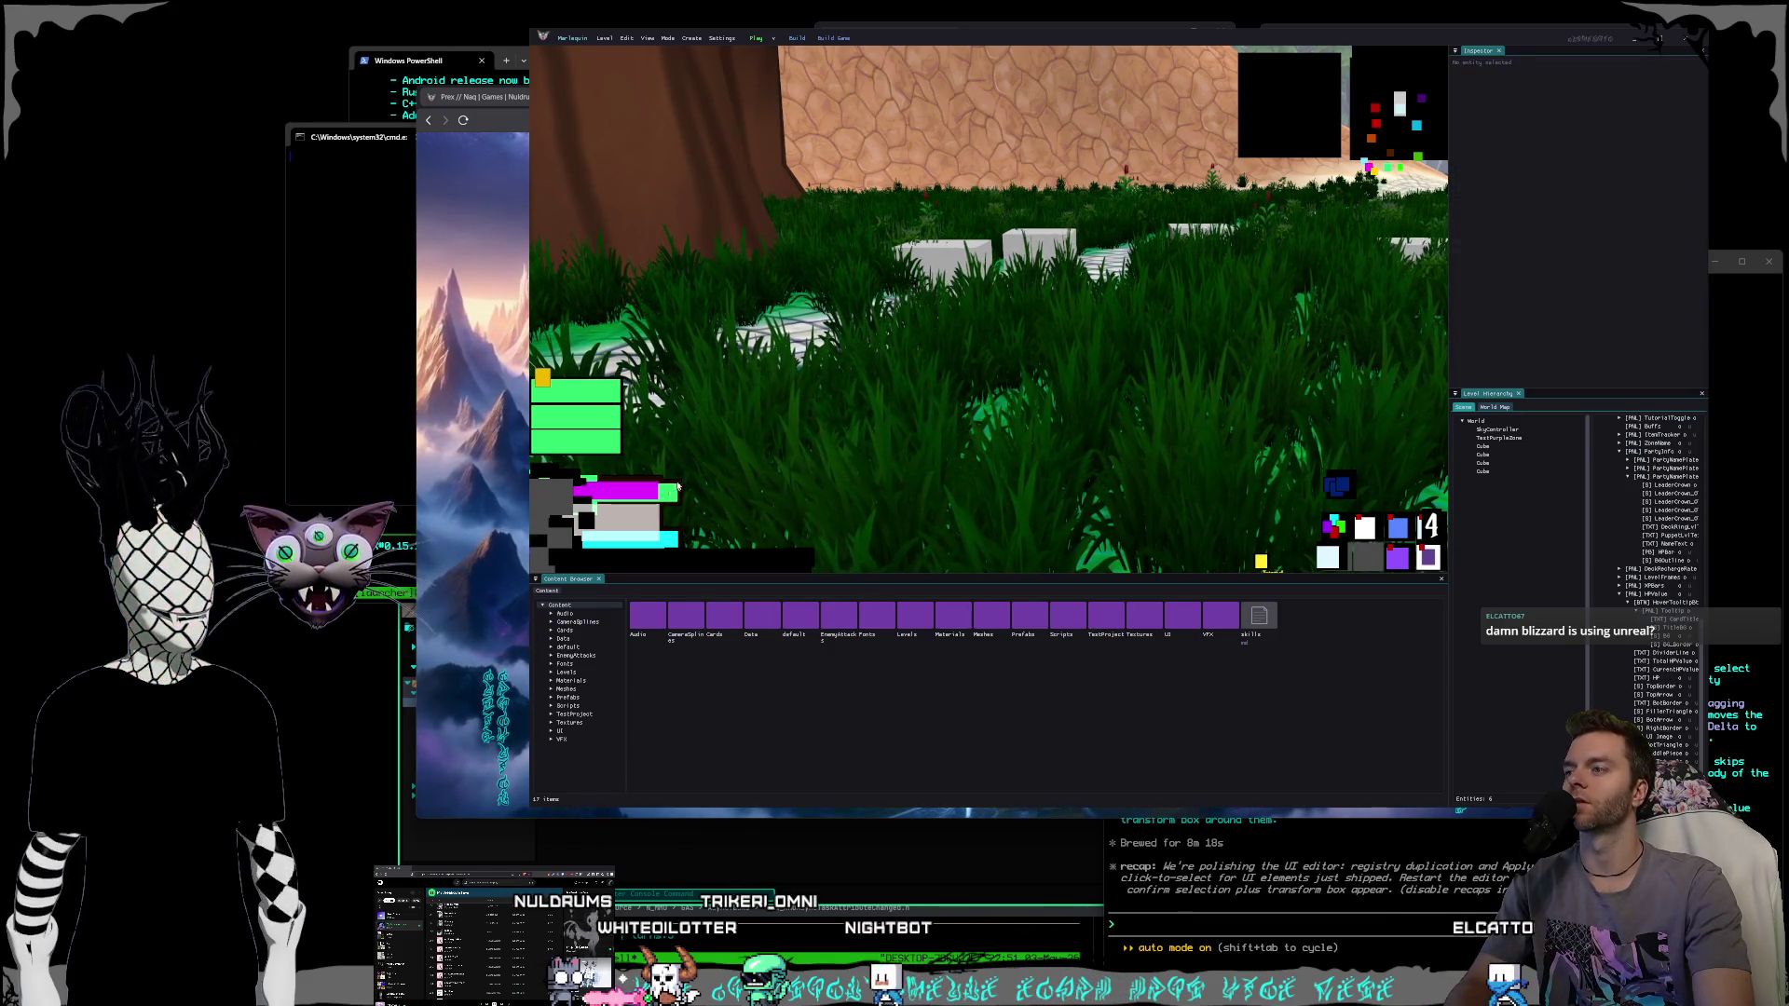
click(593, 494)
click(729, 455)
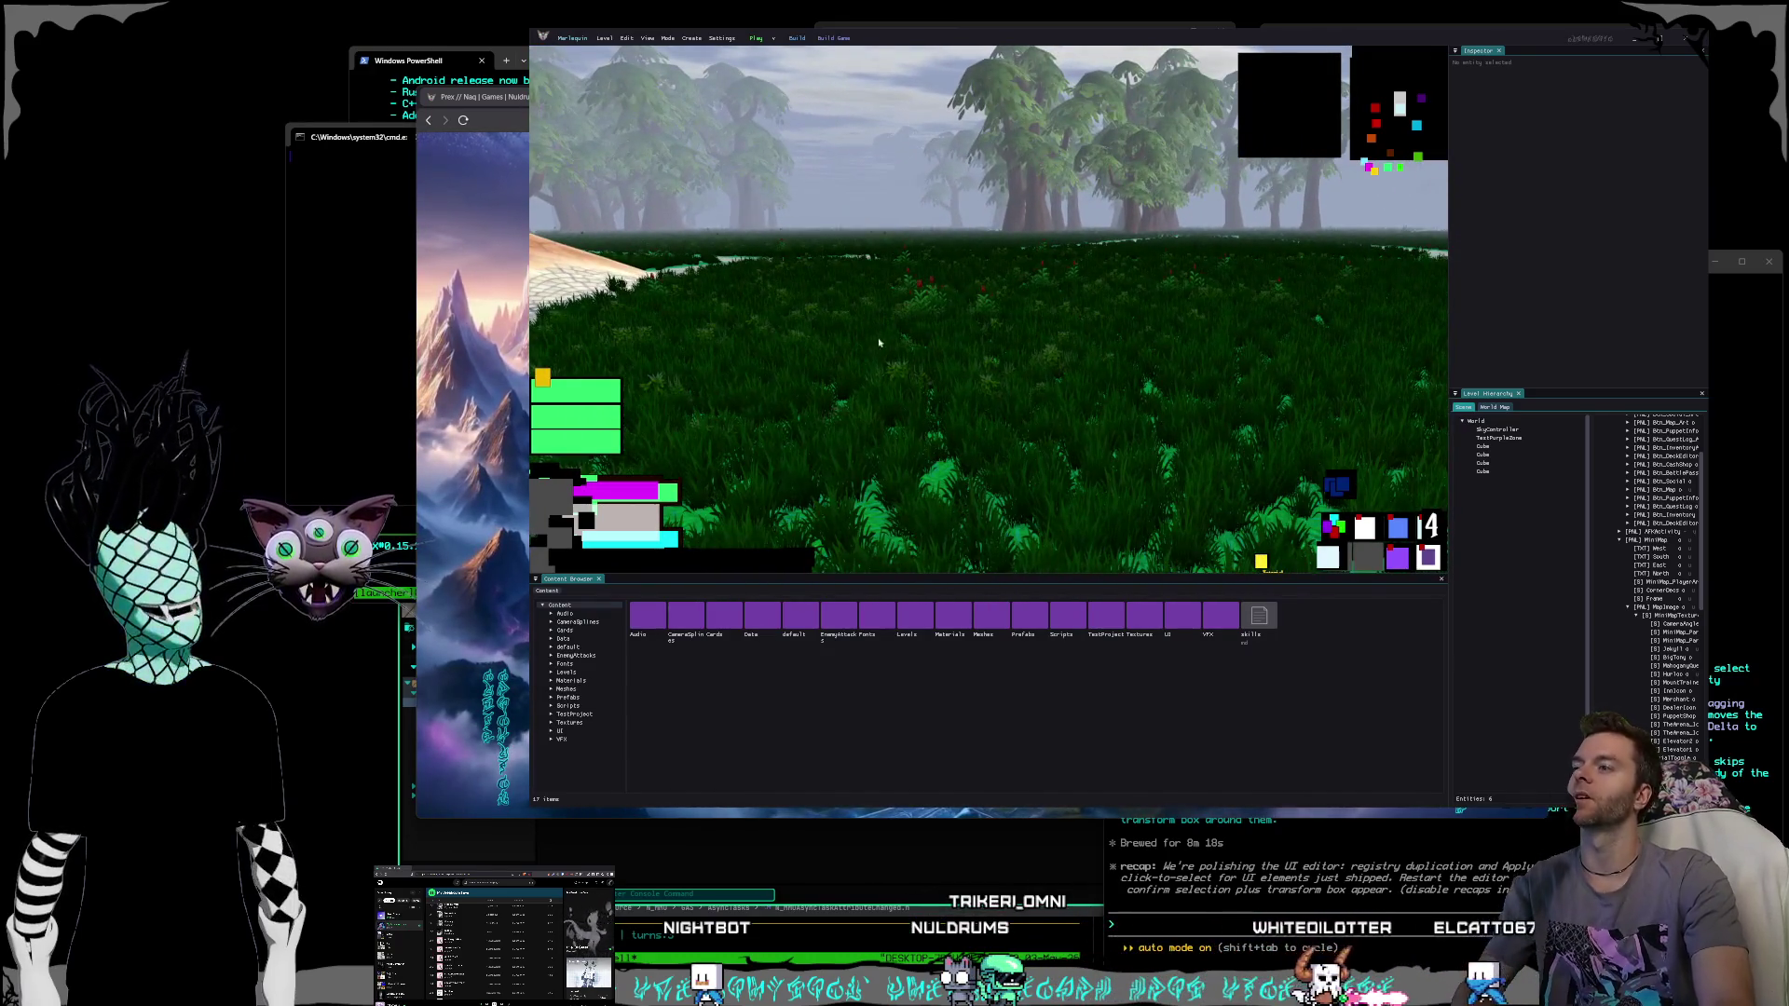
Test picking the minimap's South label, black frame and blue social button, then minimize the editor.
click(1302, 144)
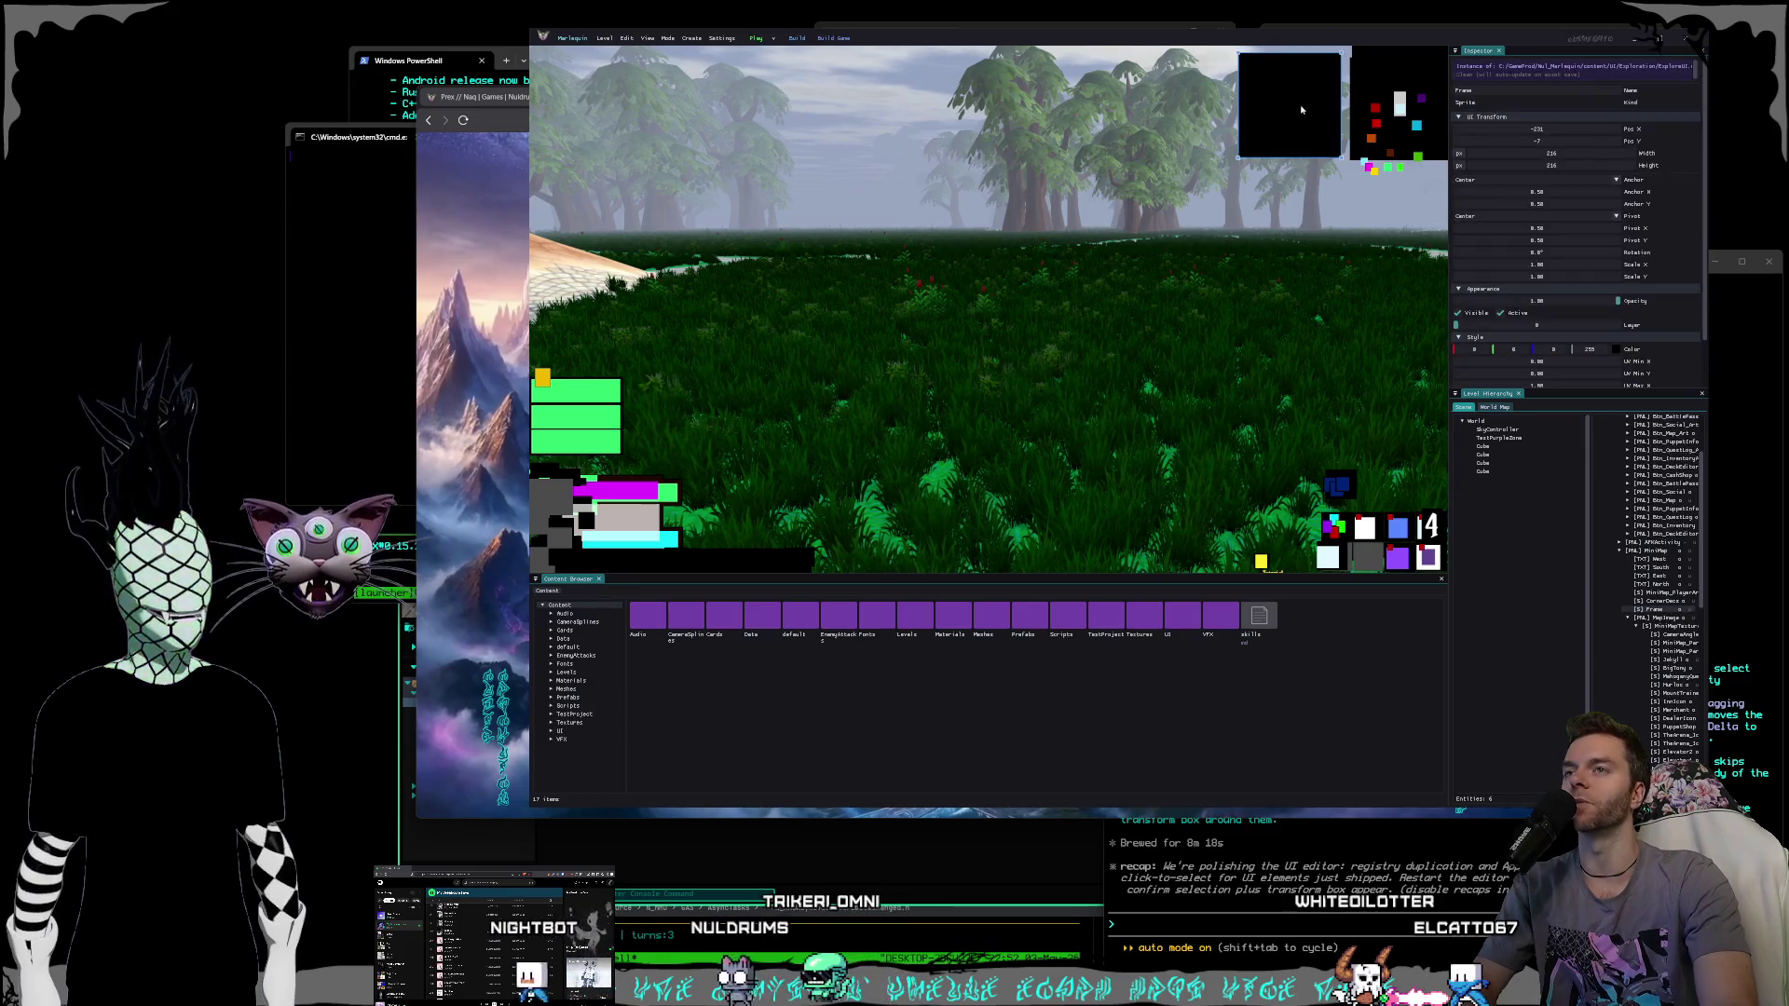
click(1384, 137)
click(1257, 149)
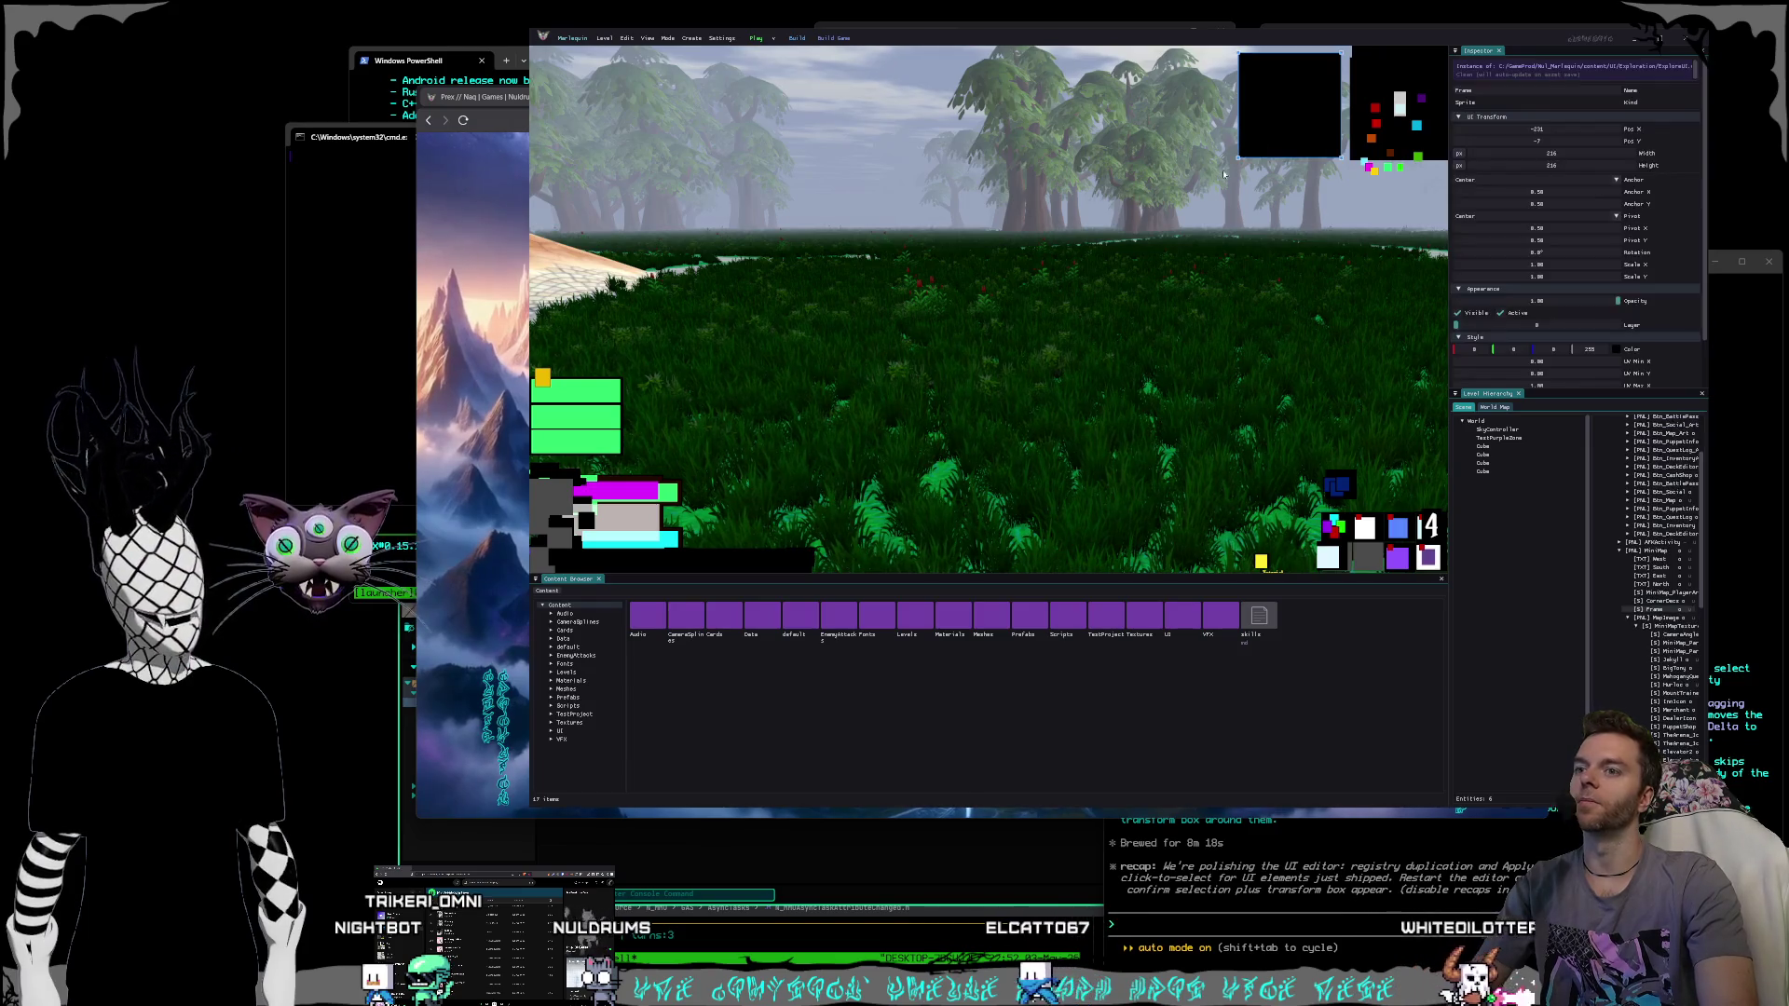
click(1331, 481)
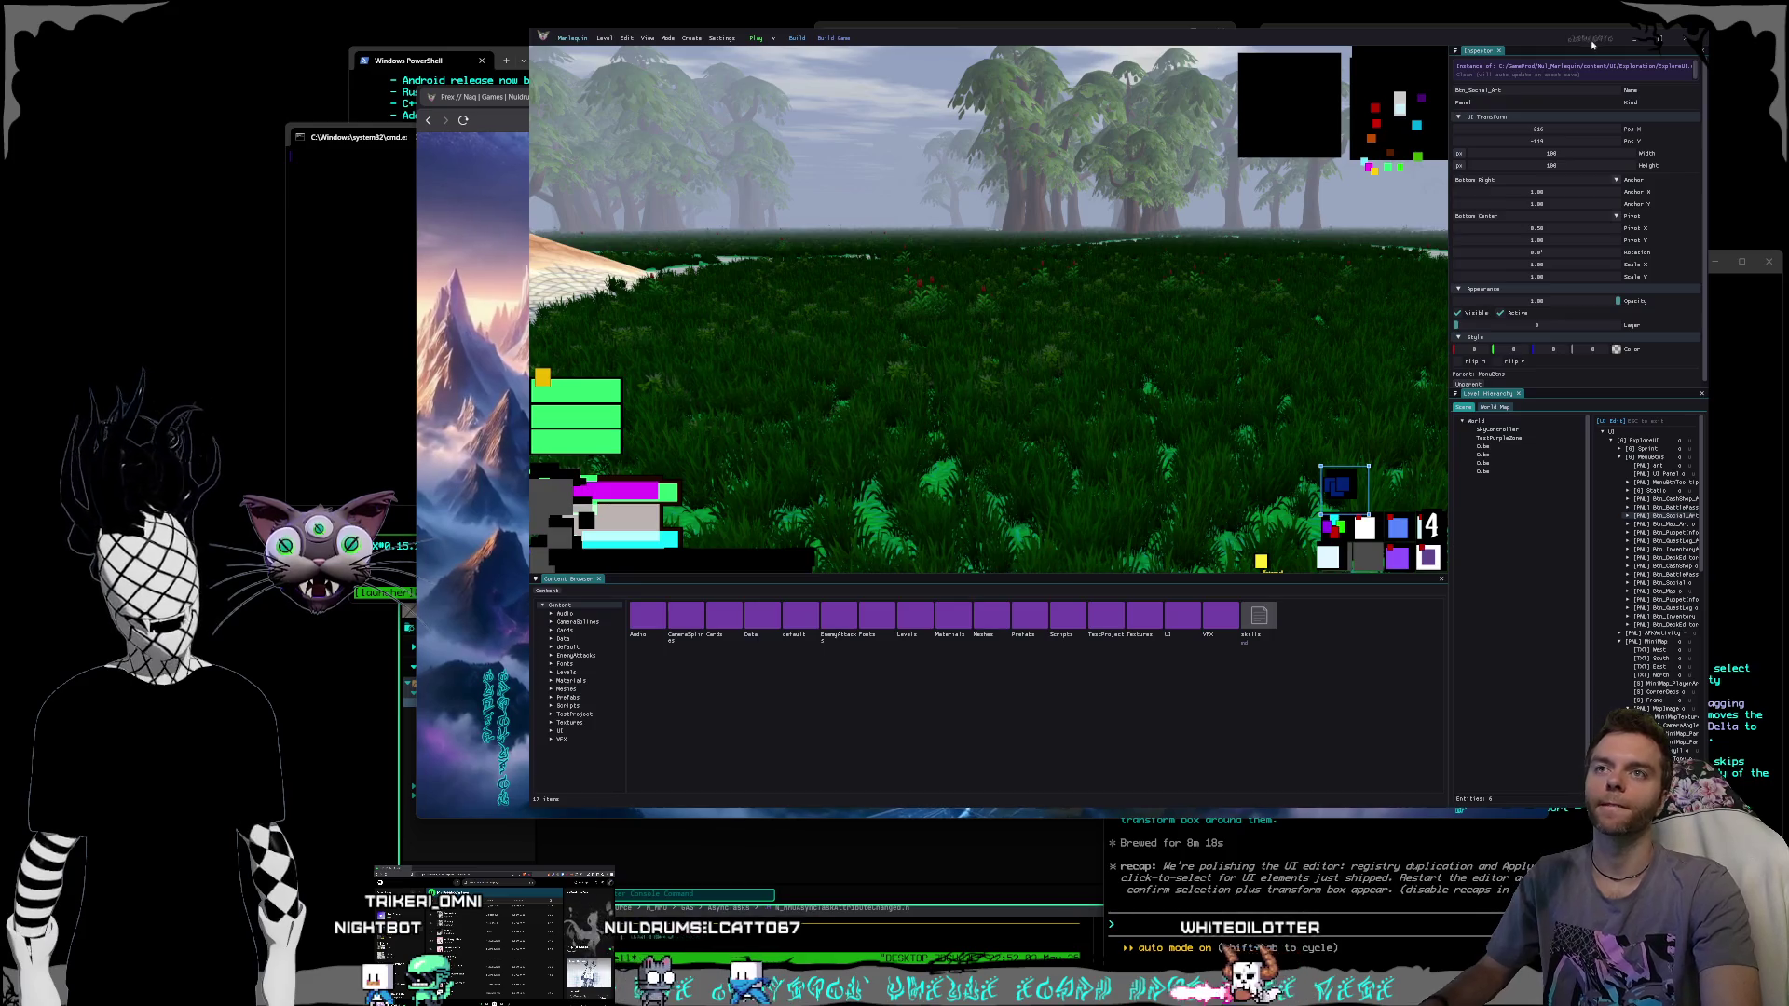
click(1635, 39)
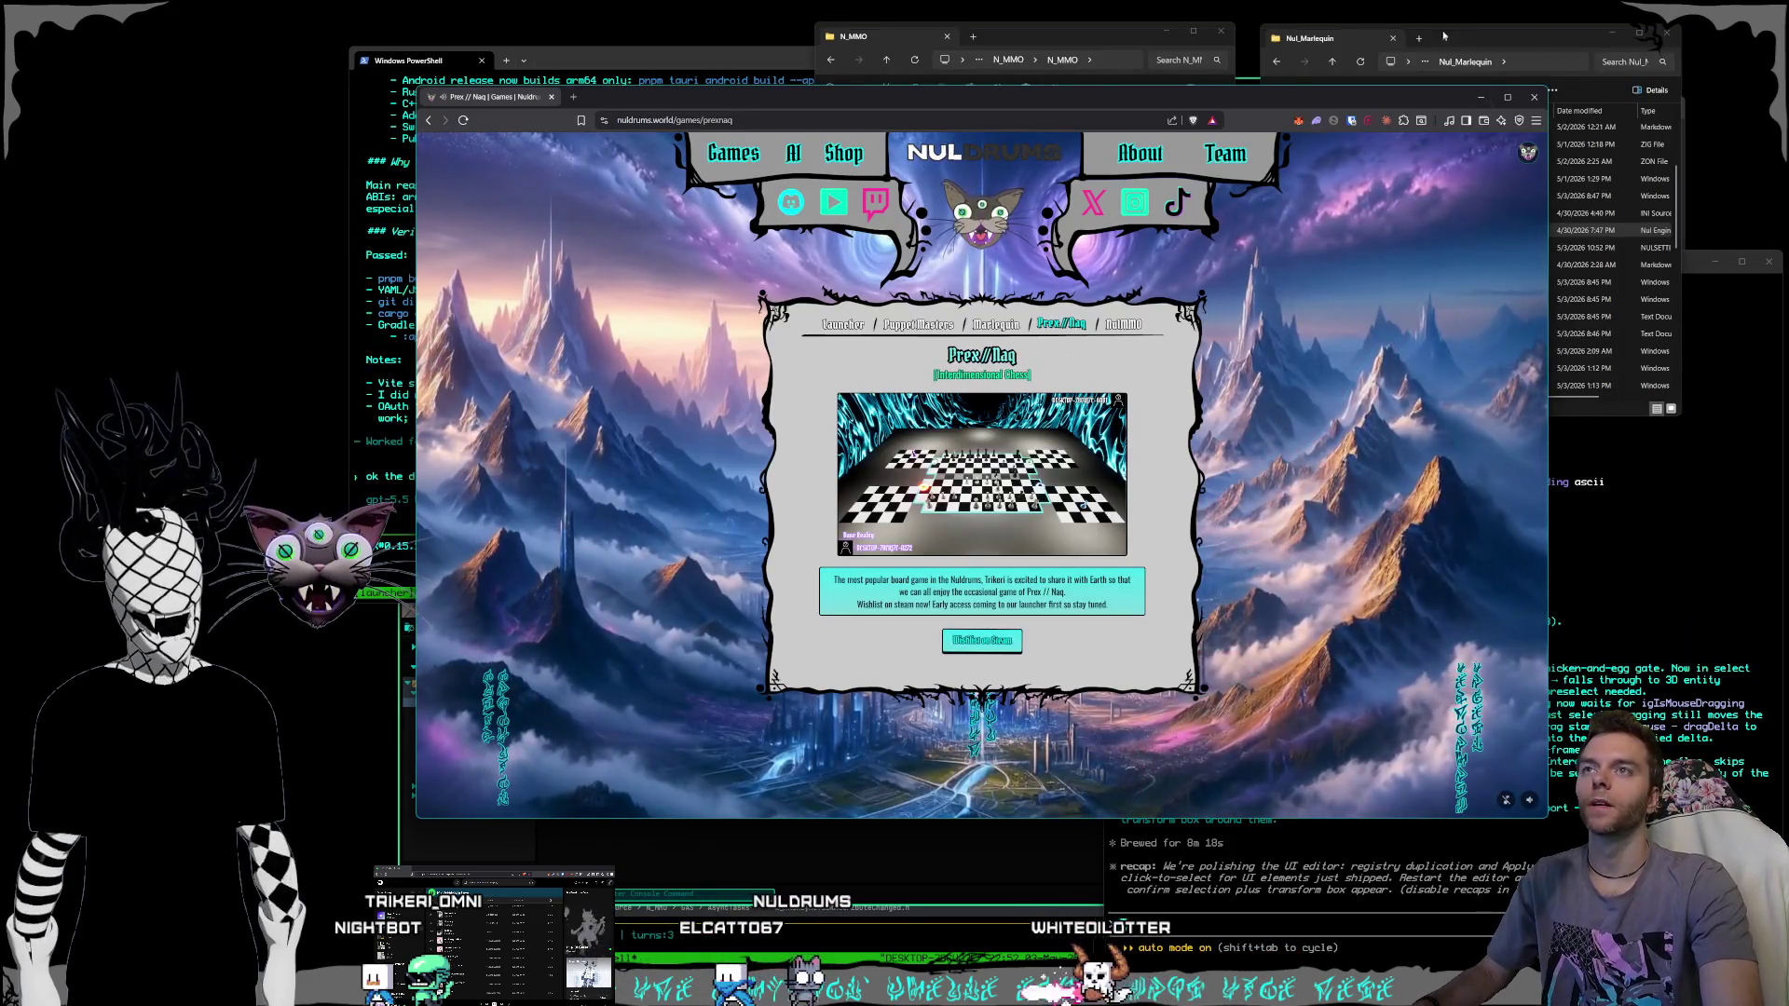
Relaunch the editor via send_cmd.bat, widen the UI hierarchy, and pick SkyController and a Cube.
double_click(1407, 350)
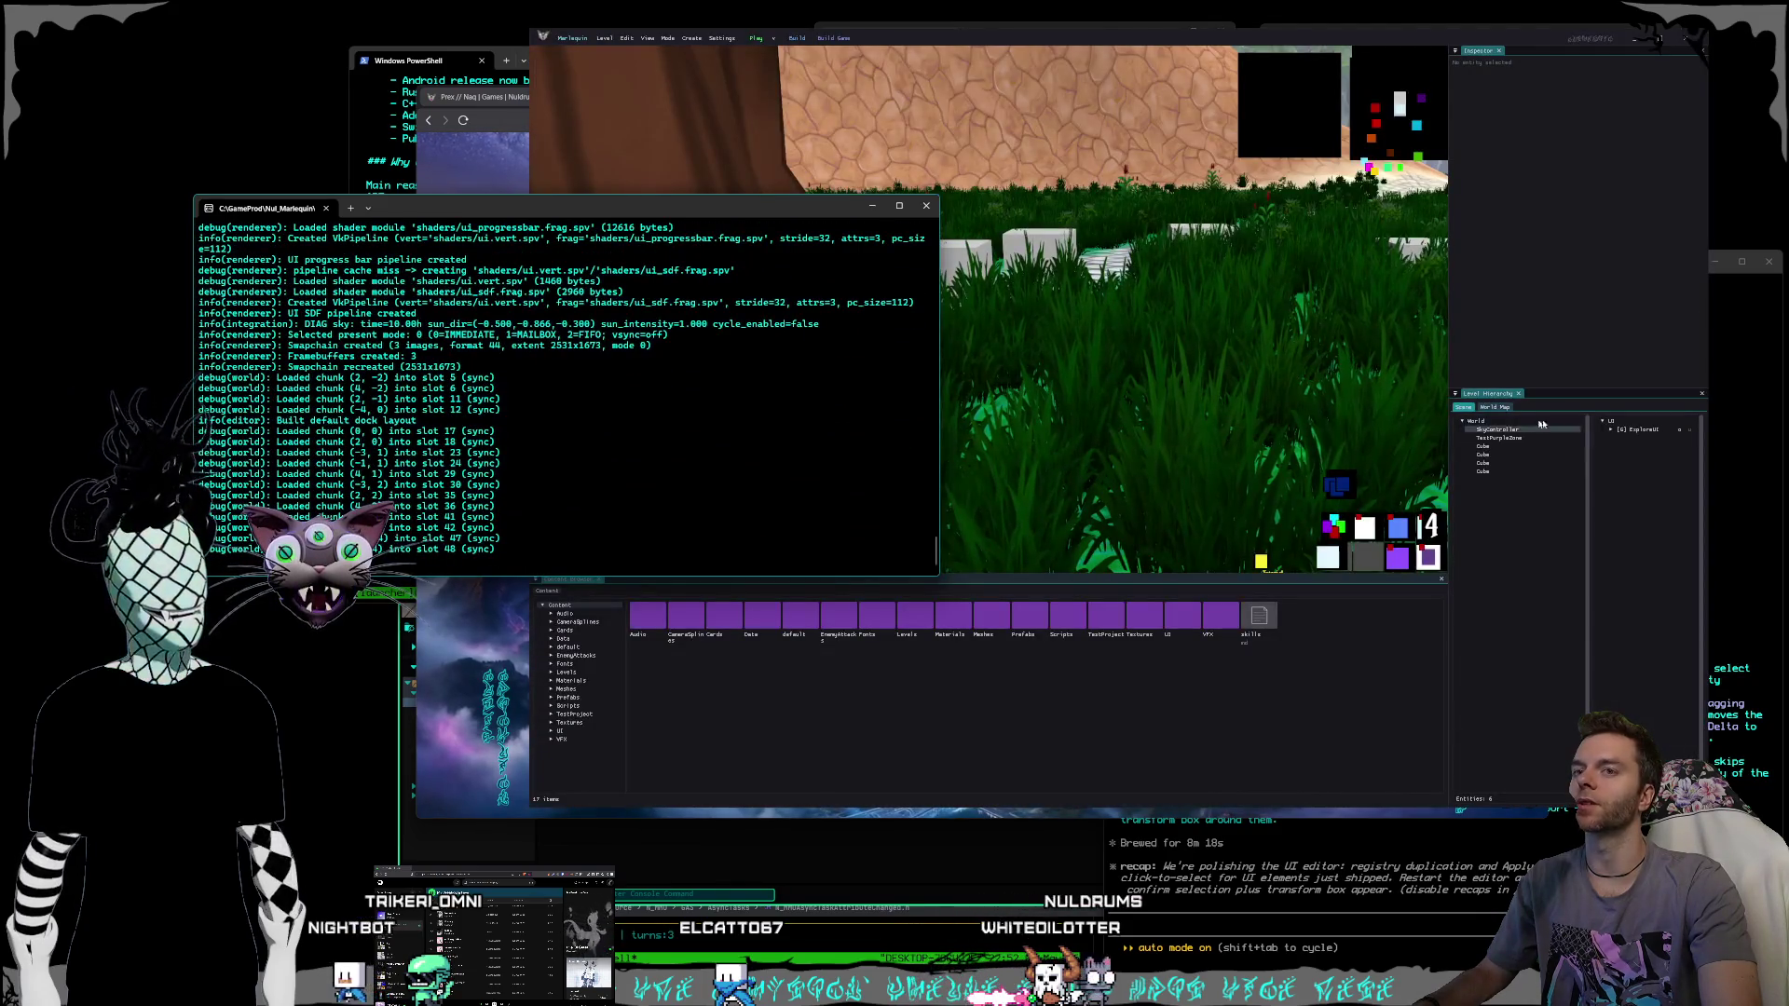
click(1611, 431)
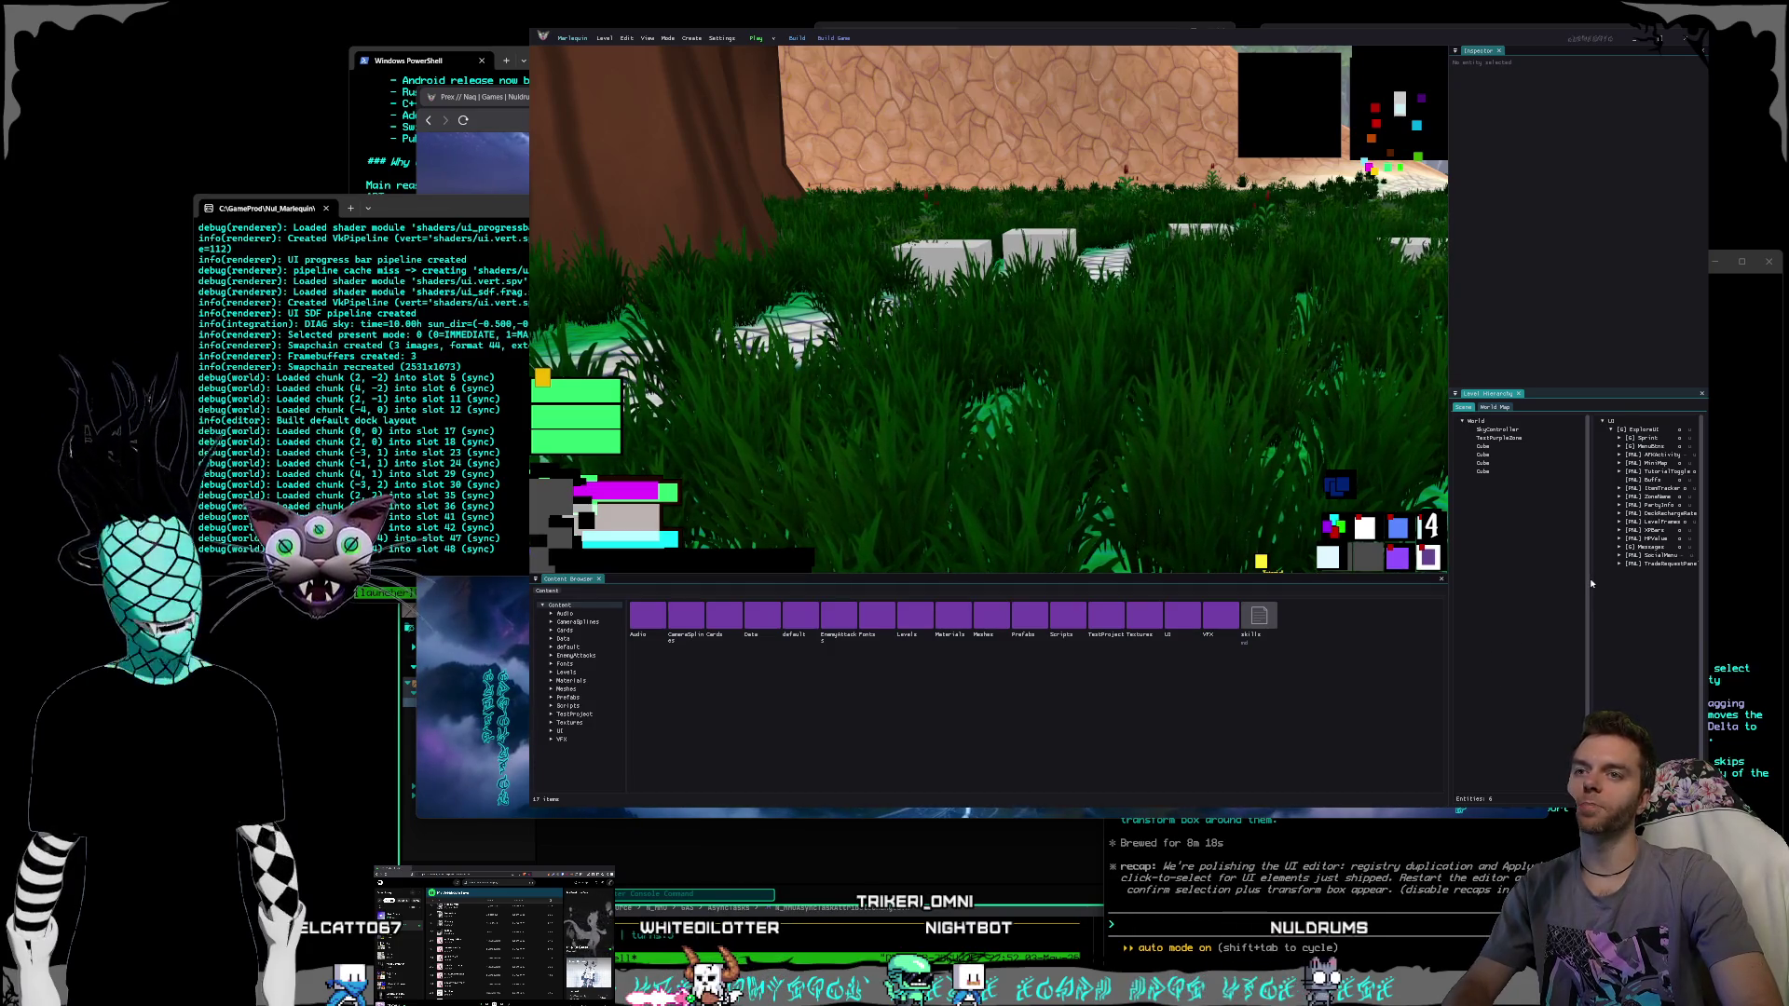
drag(1590, 580, 1547, 536)
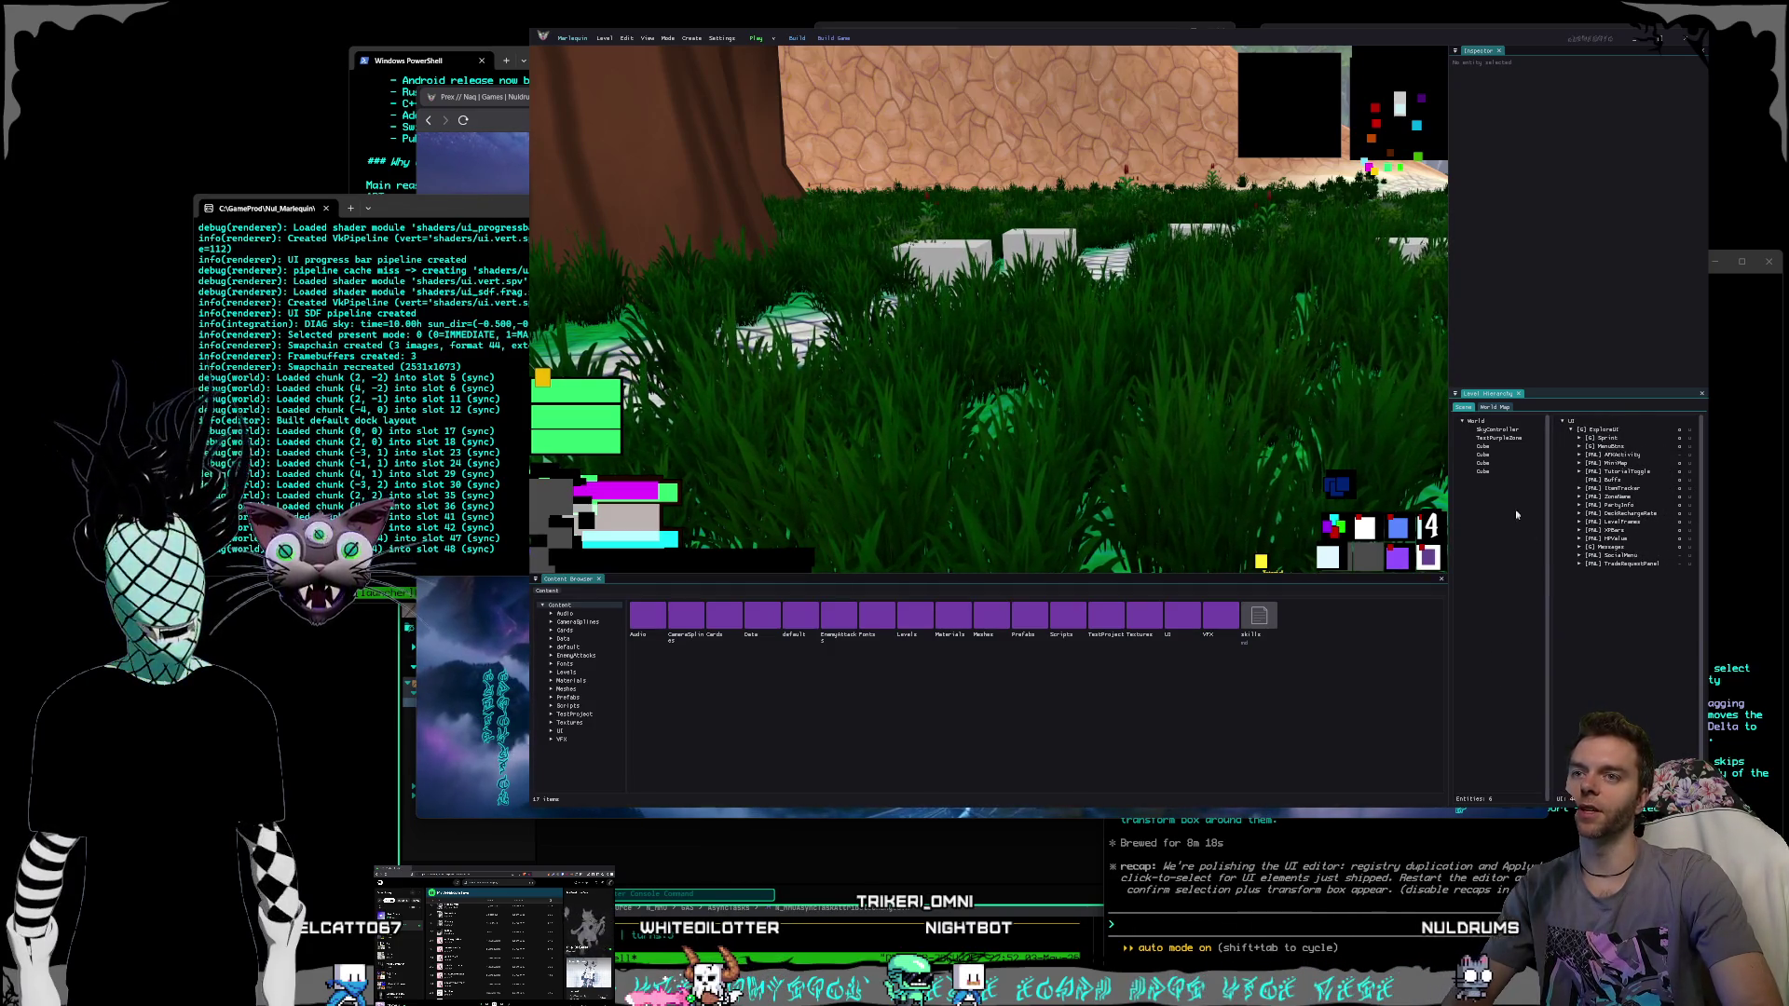
click(1489, 431)
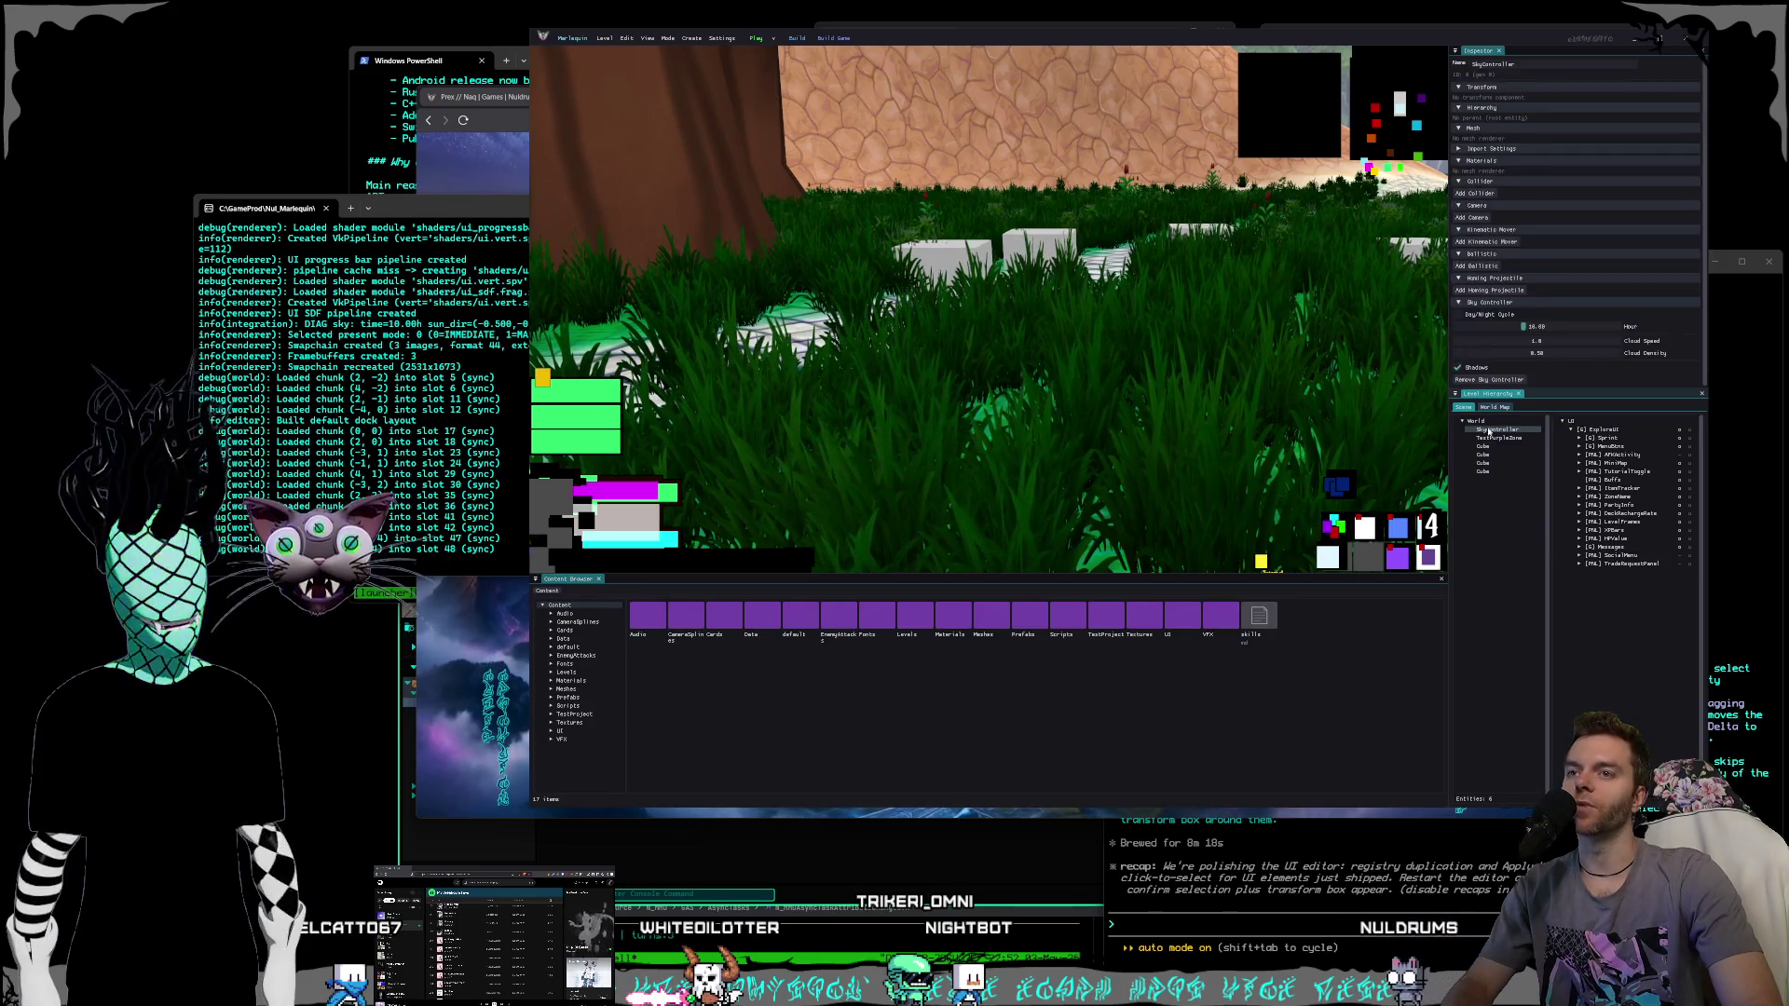
click(1484, 447)
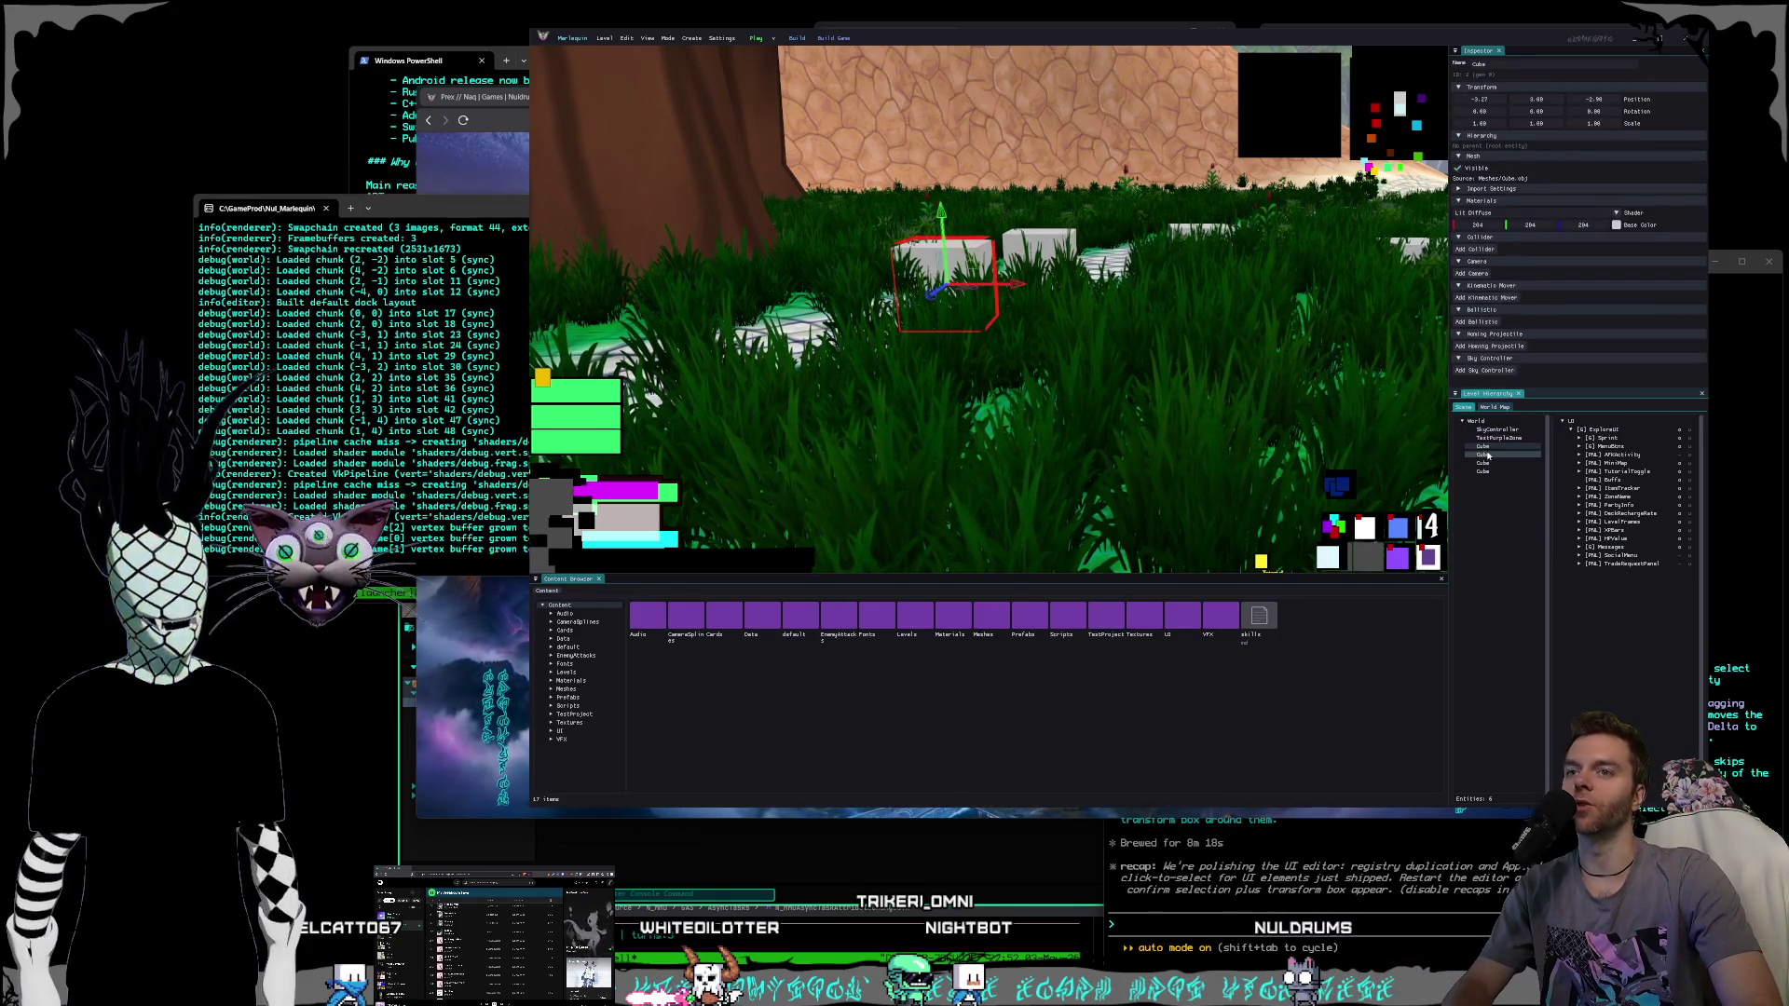
drag(997, 299, 1330, 308)
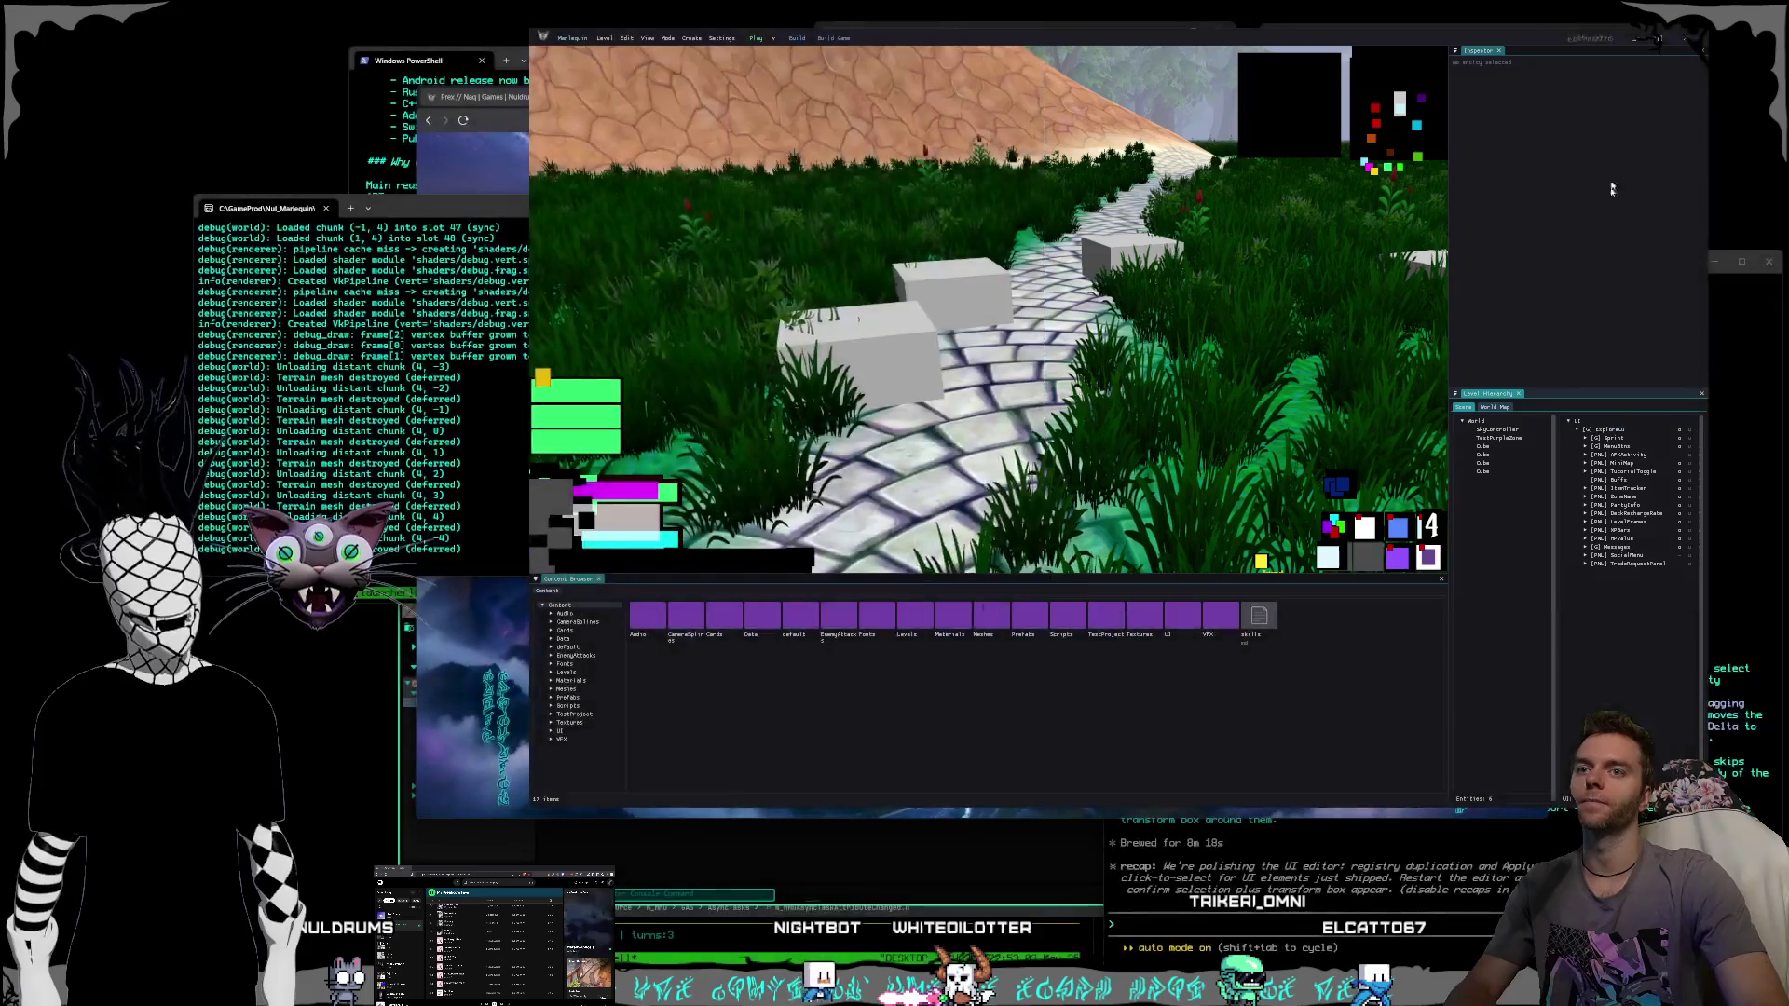
Close the Marlequin editor, focus the UI-refactor terminal, and switch to the running game session.
click(1682, 38)
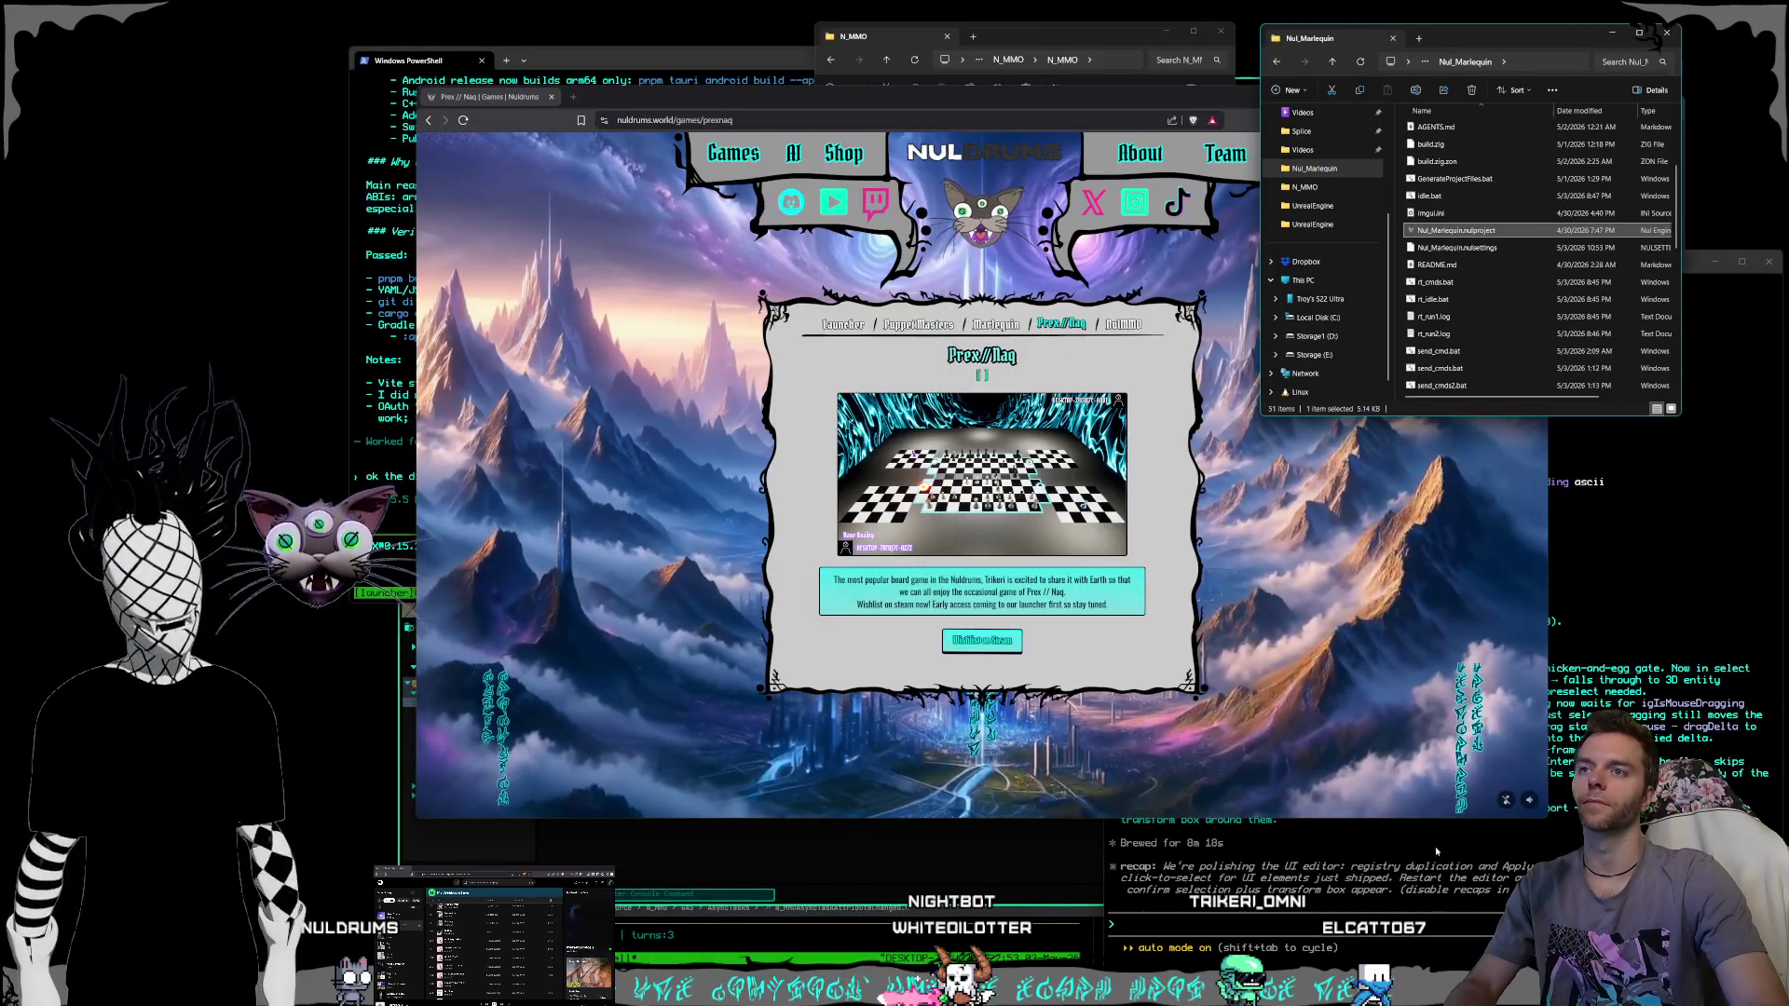
click(1389, 943)
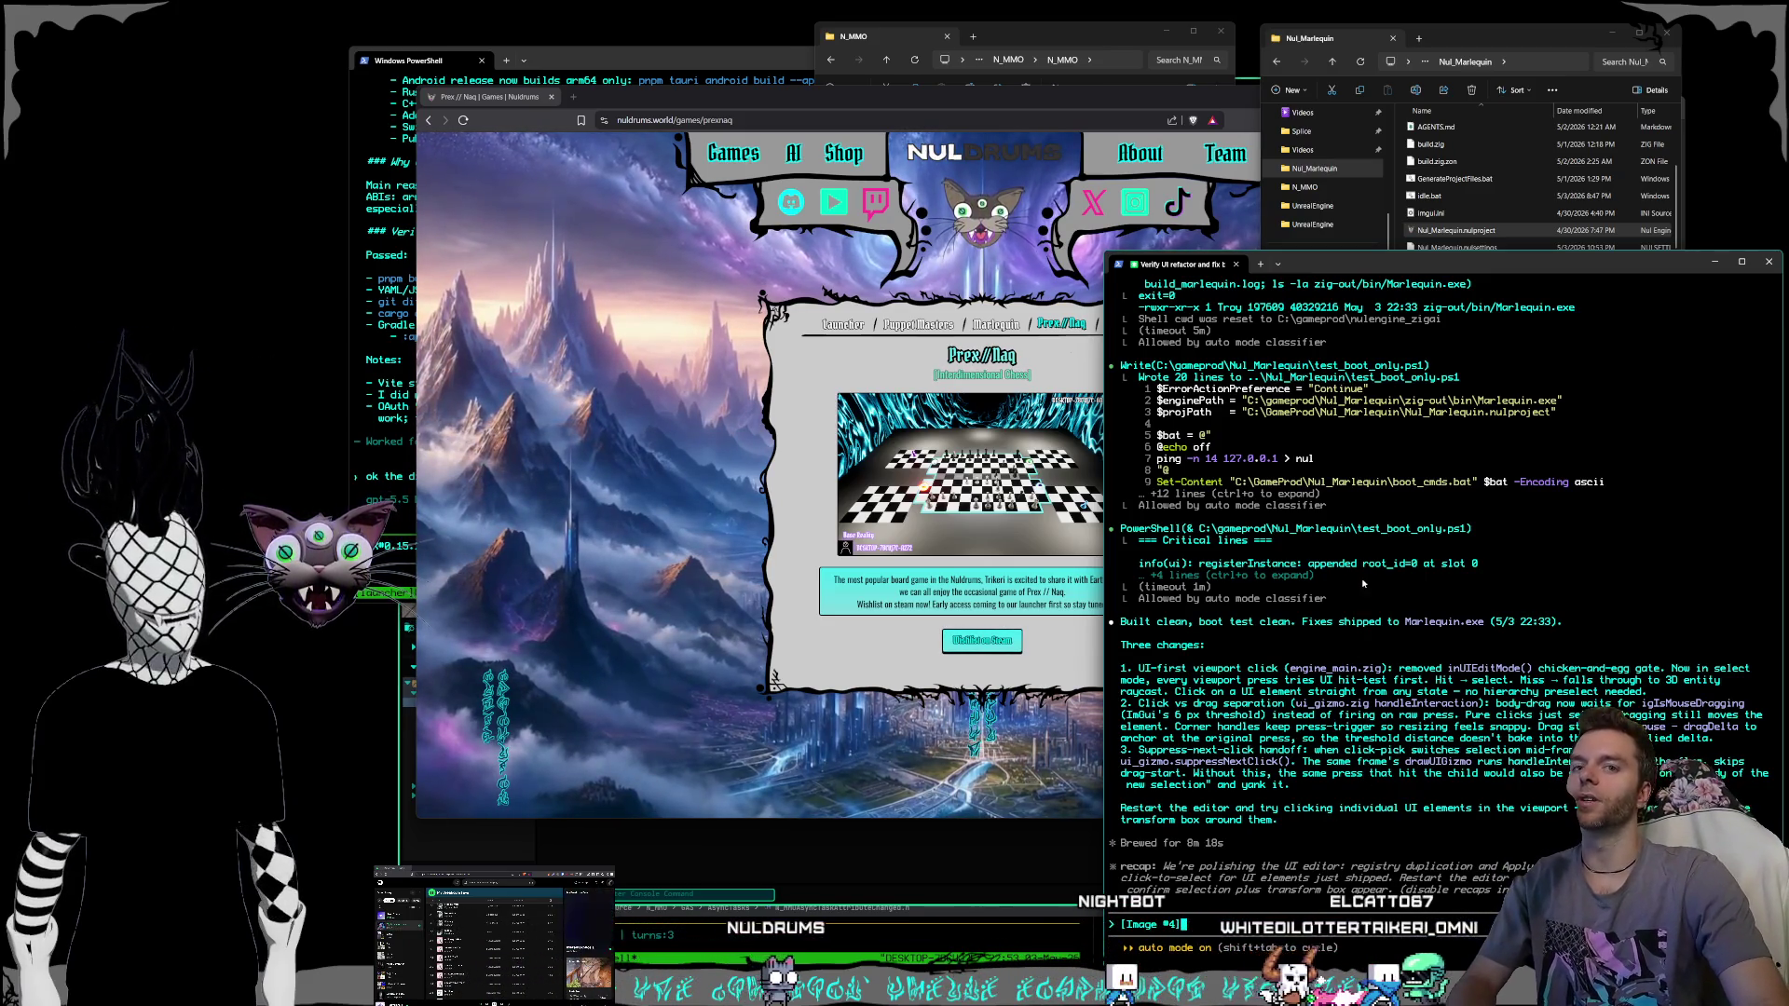
key(alt+Tab)
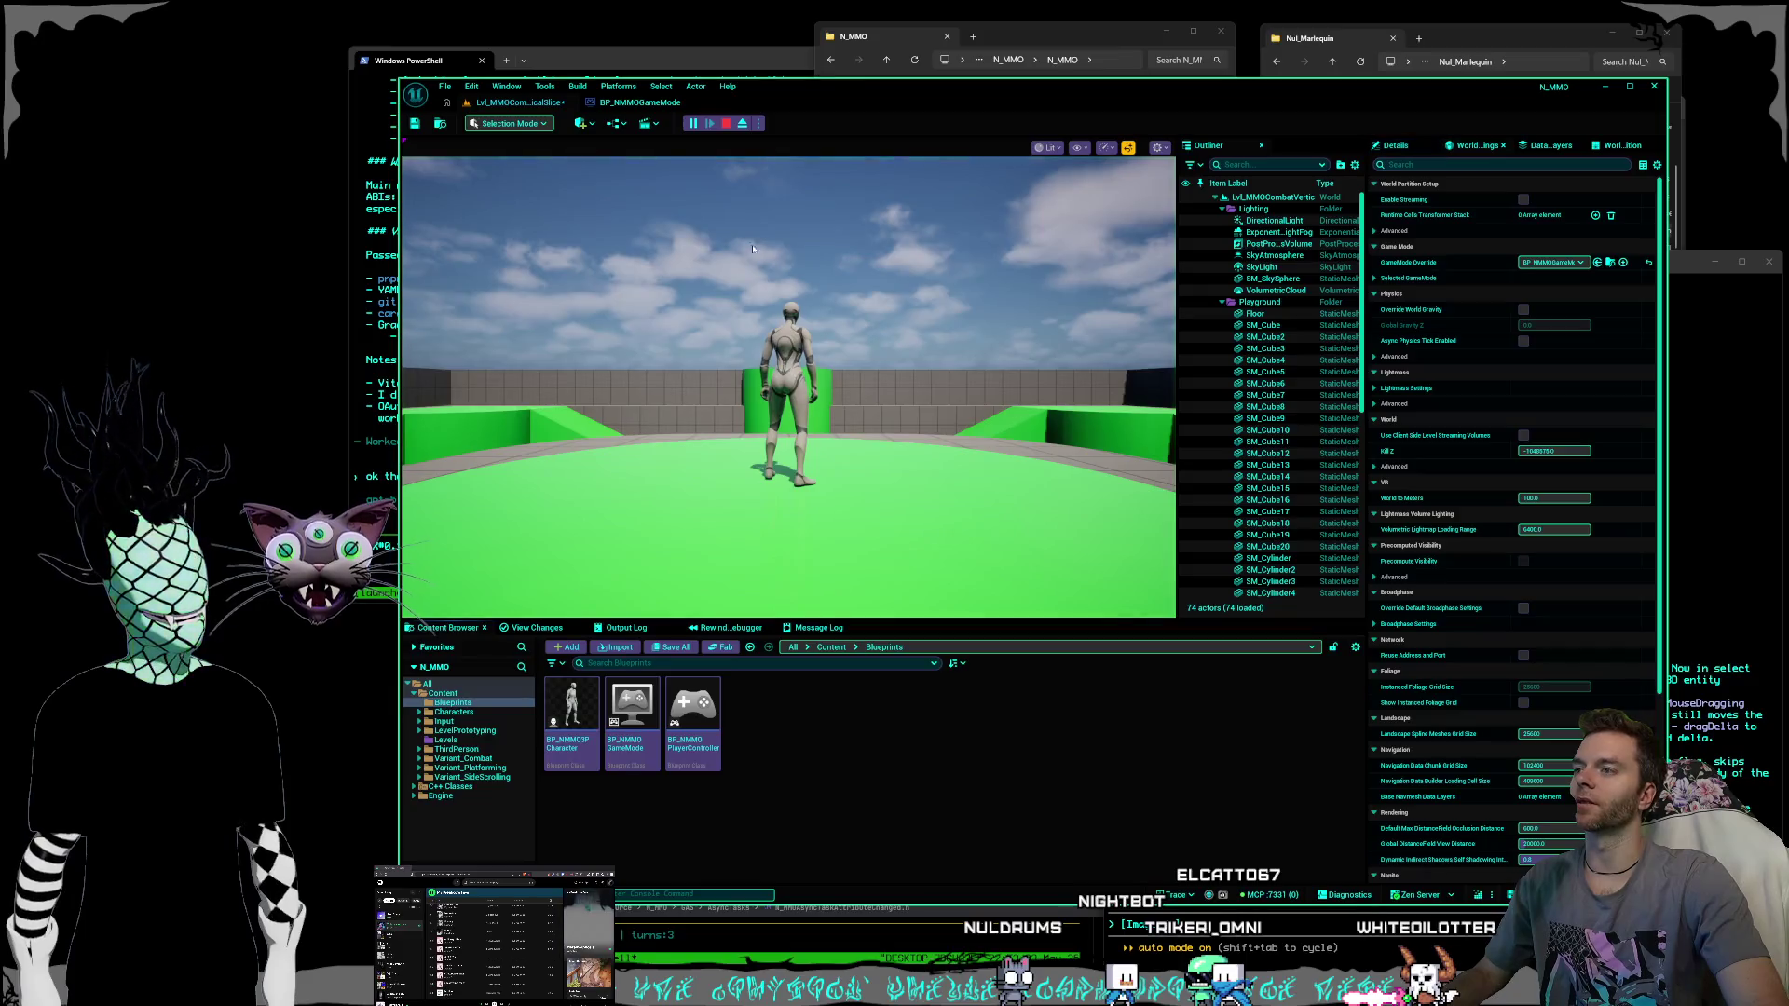
Run and jump the character up the ramps toward the green ramp, end play, and minimize Unreal.
key(w)
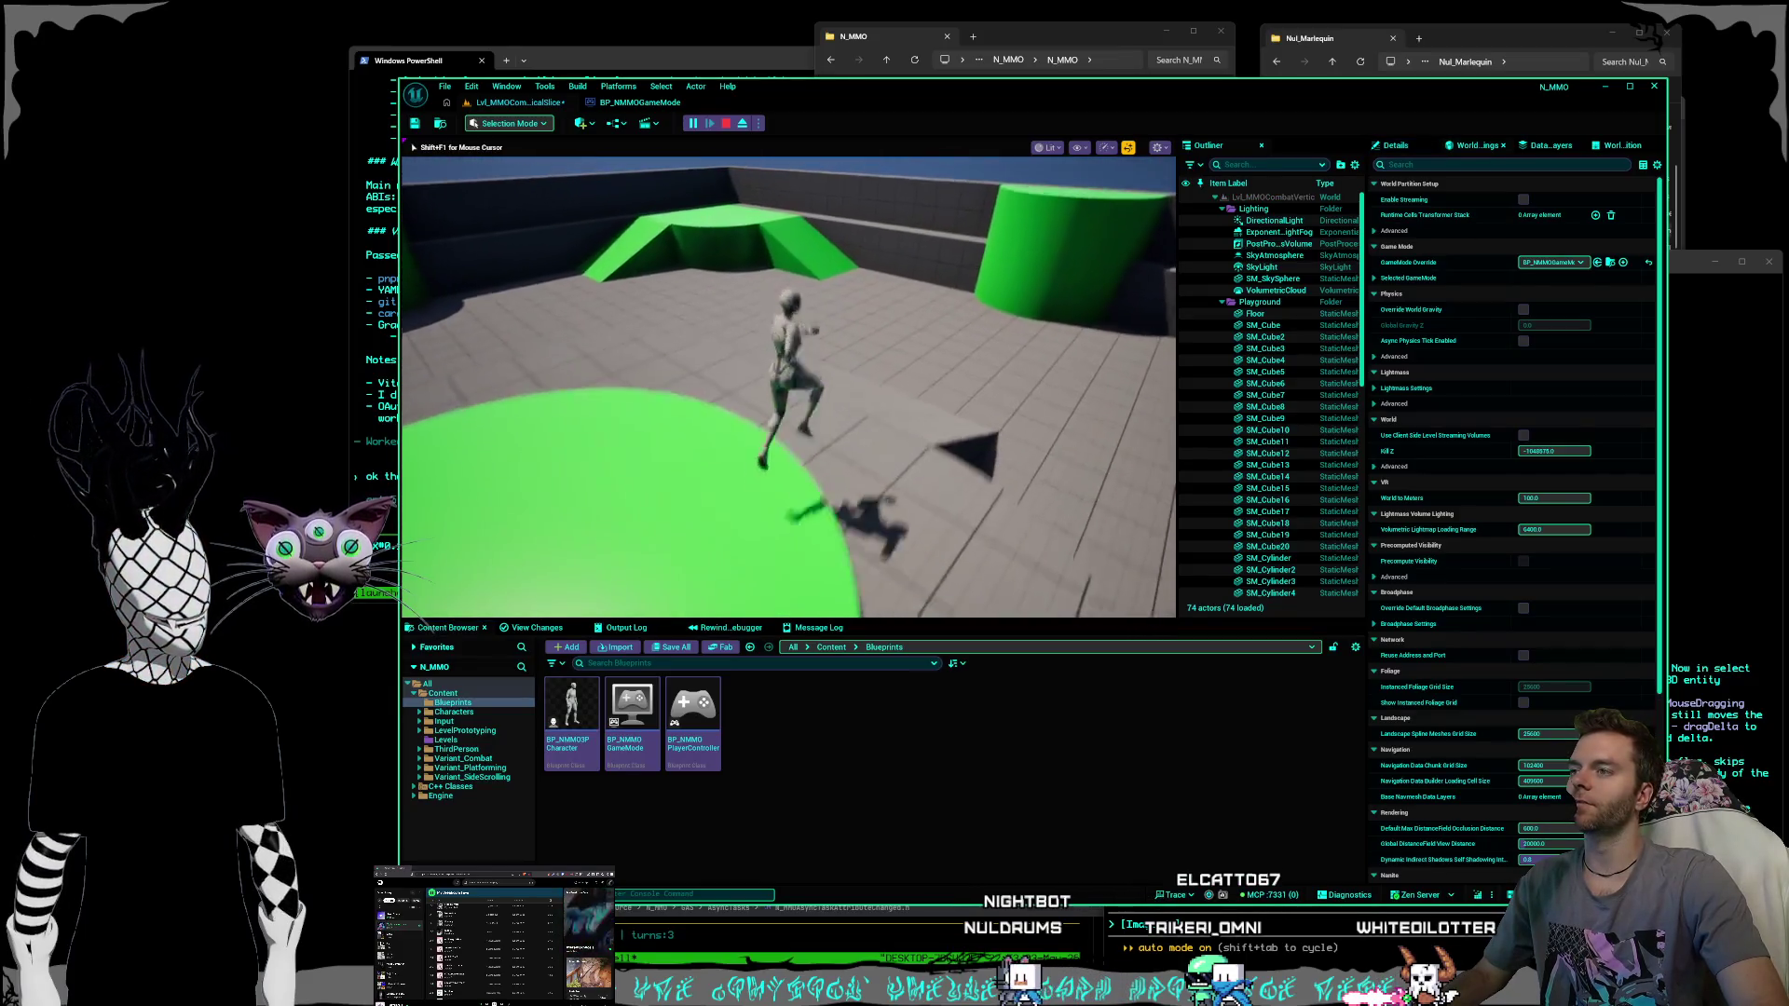
key(w)
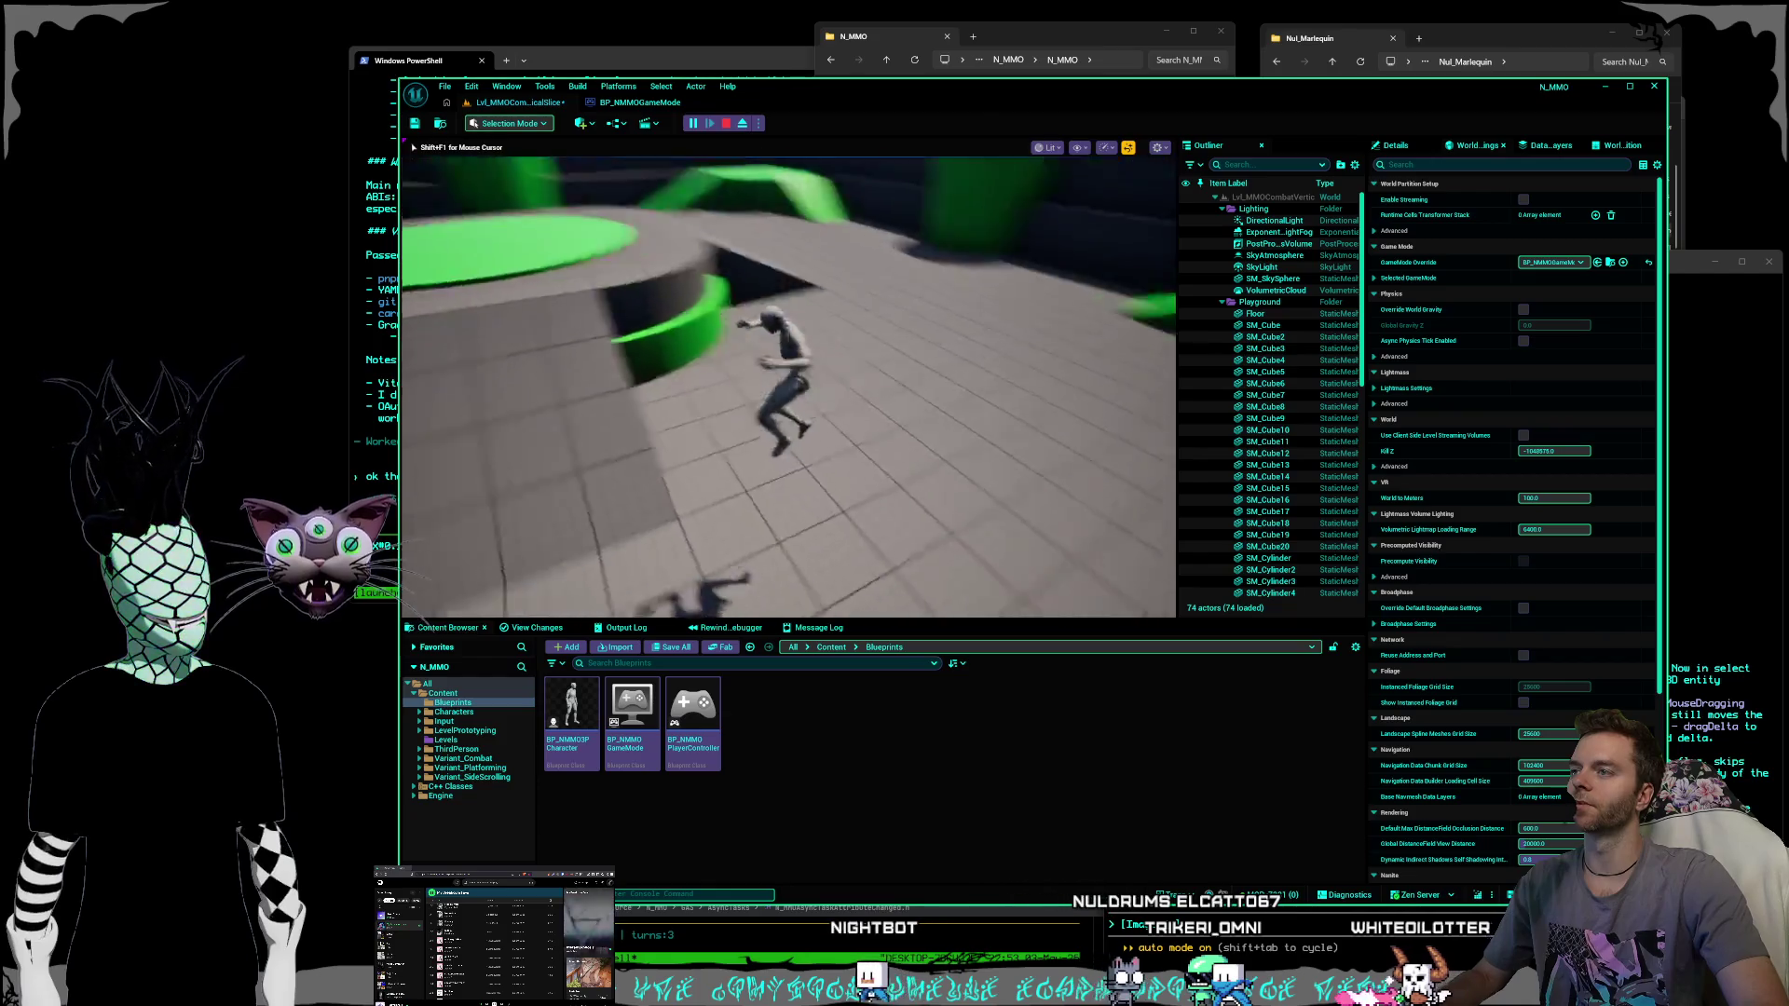
key(space)
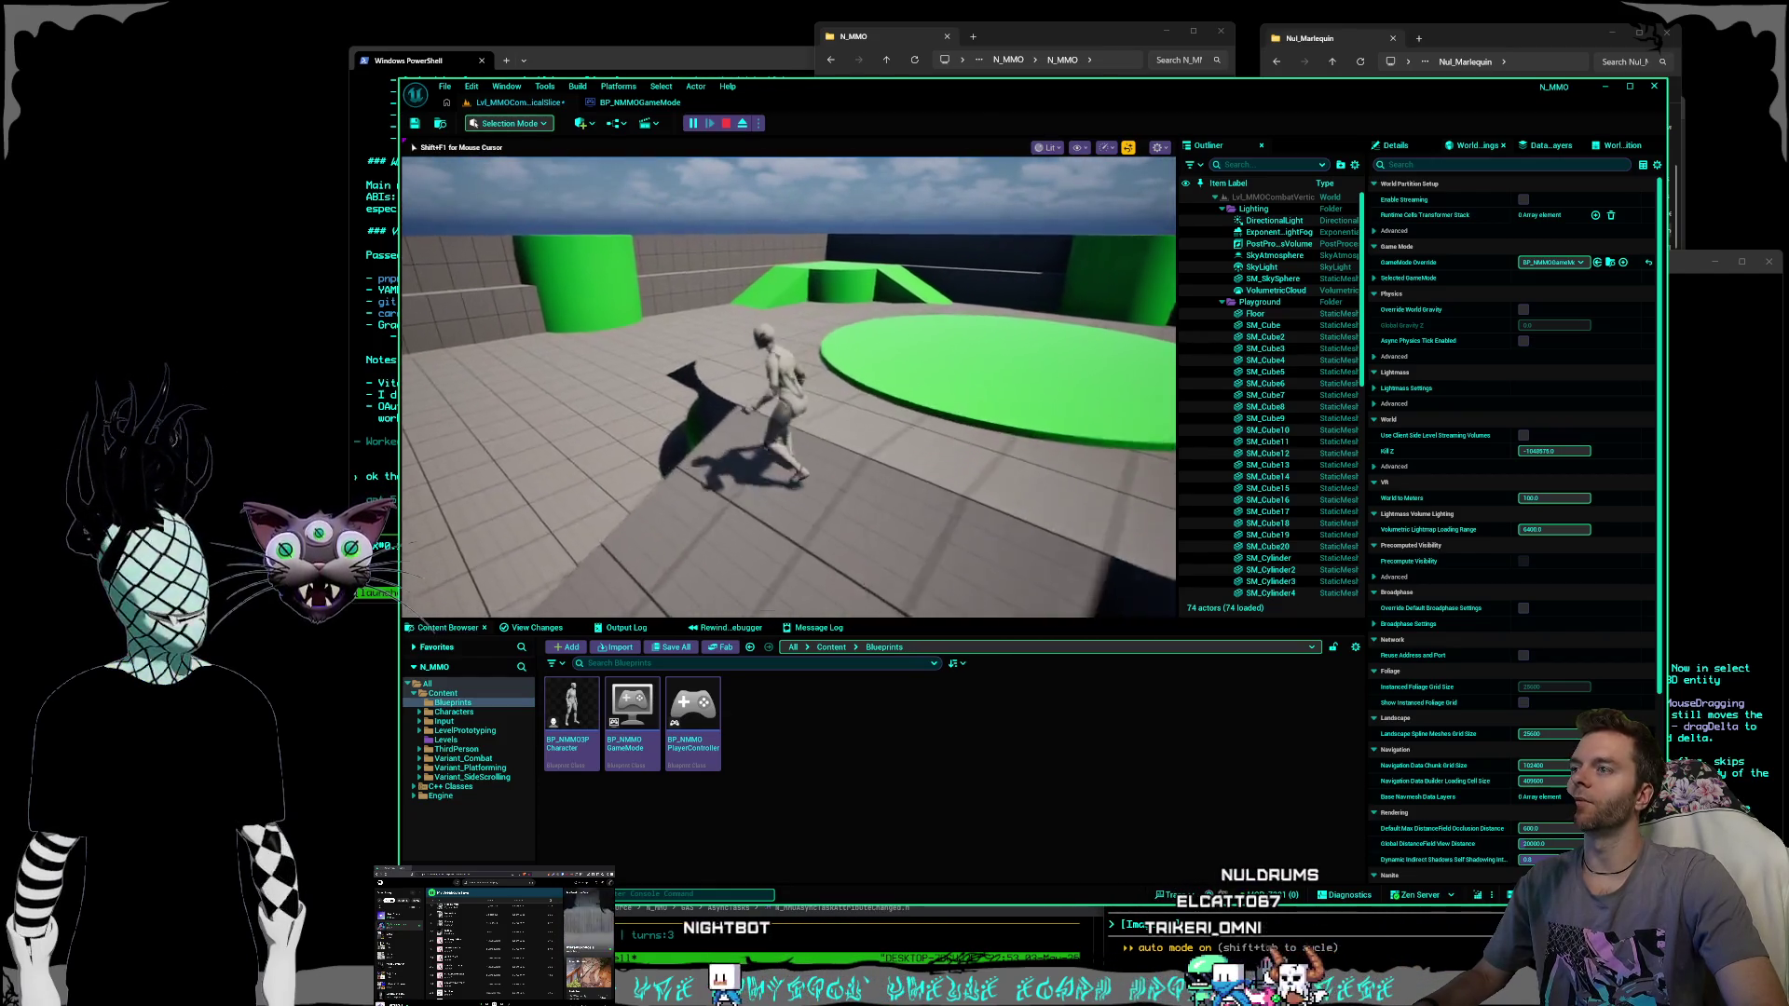
key(w)
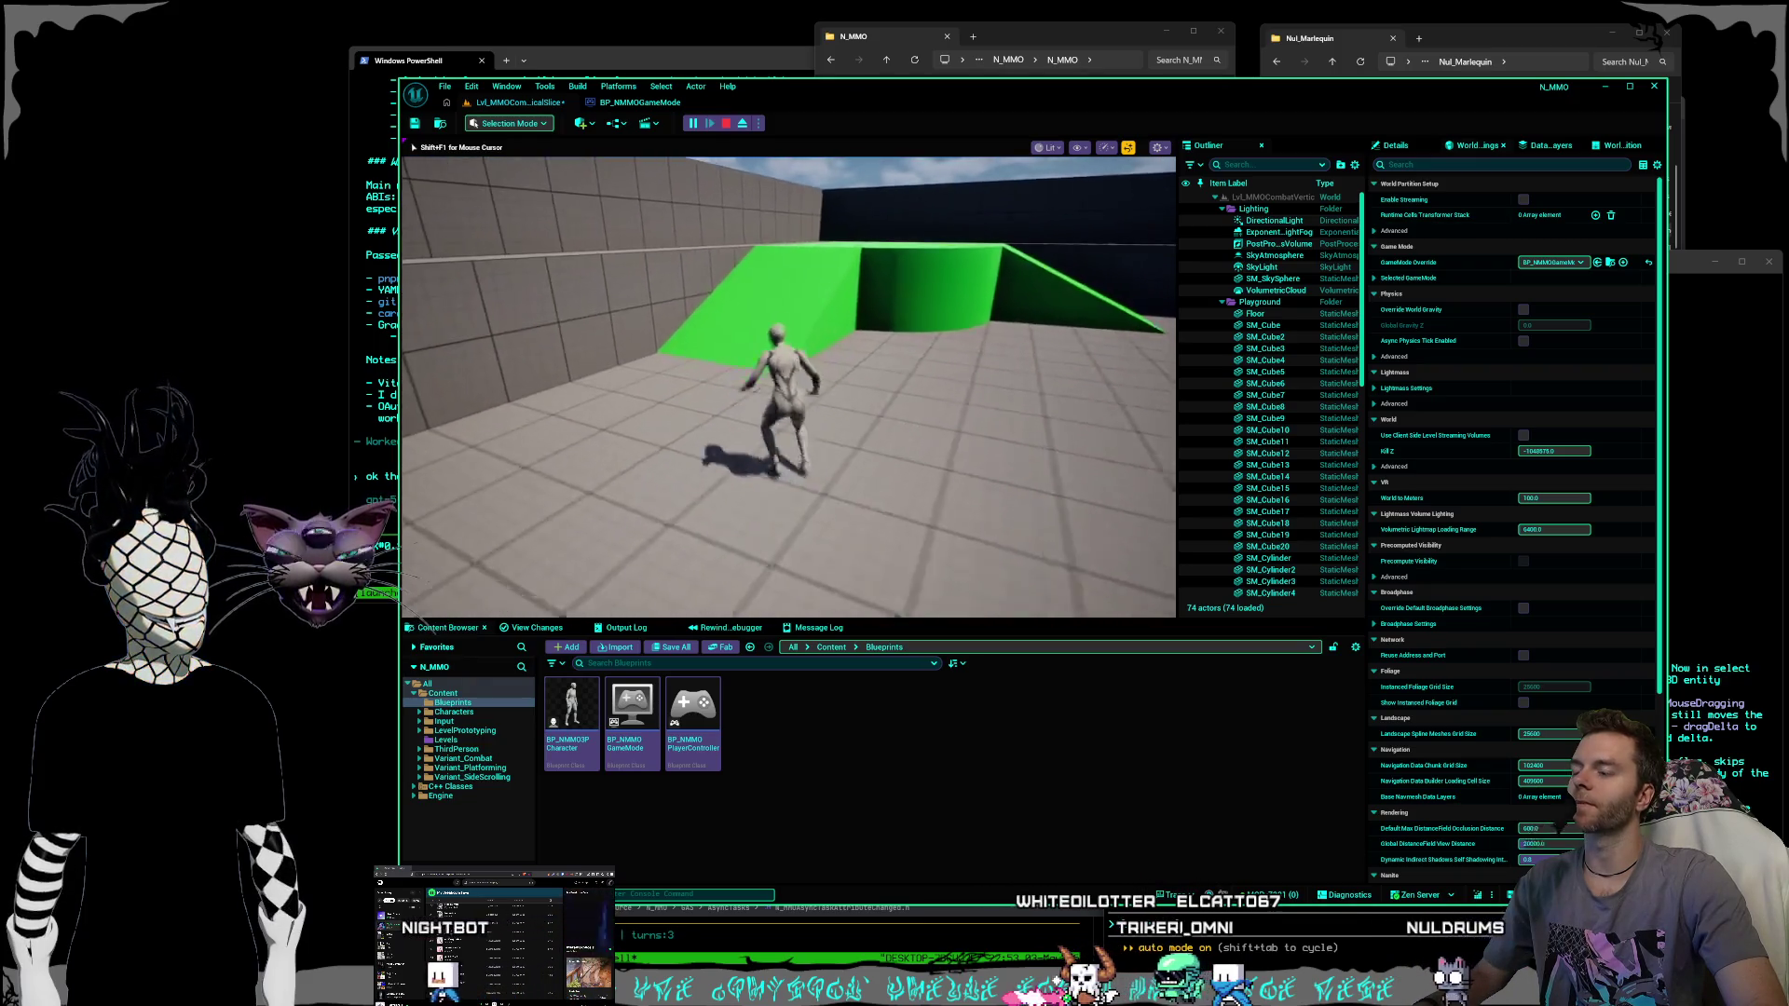
key(space)
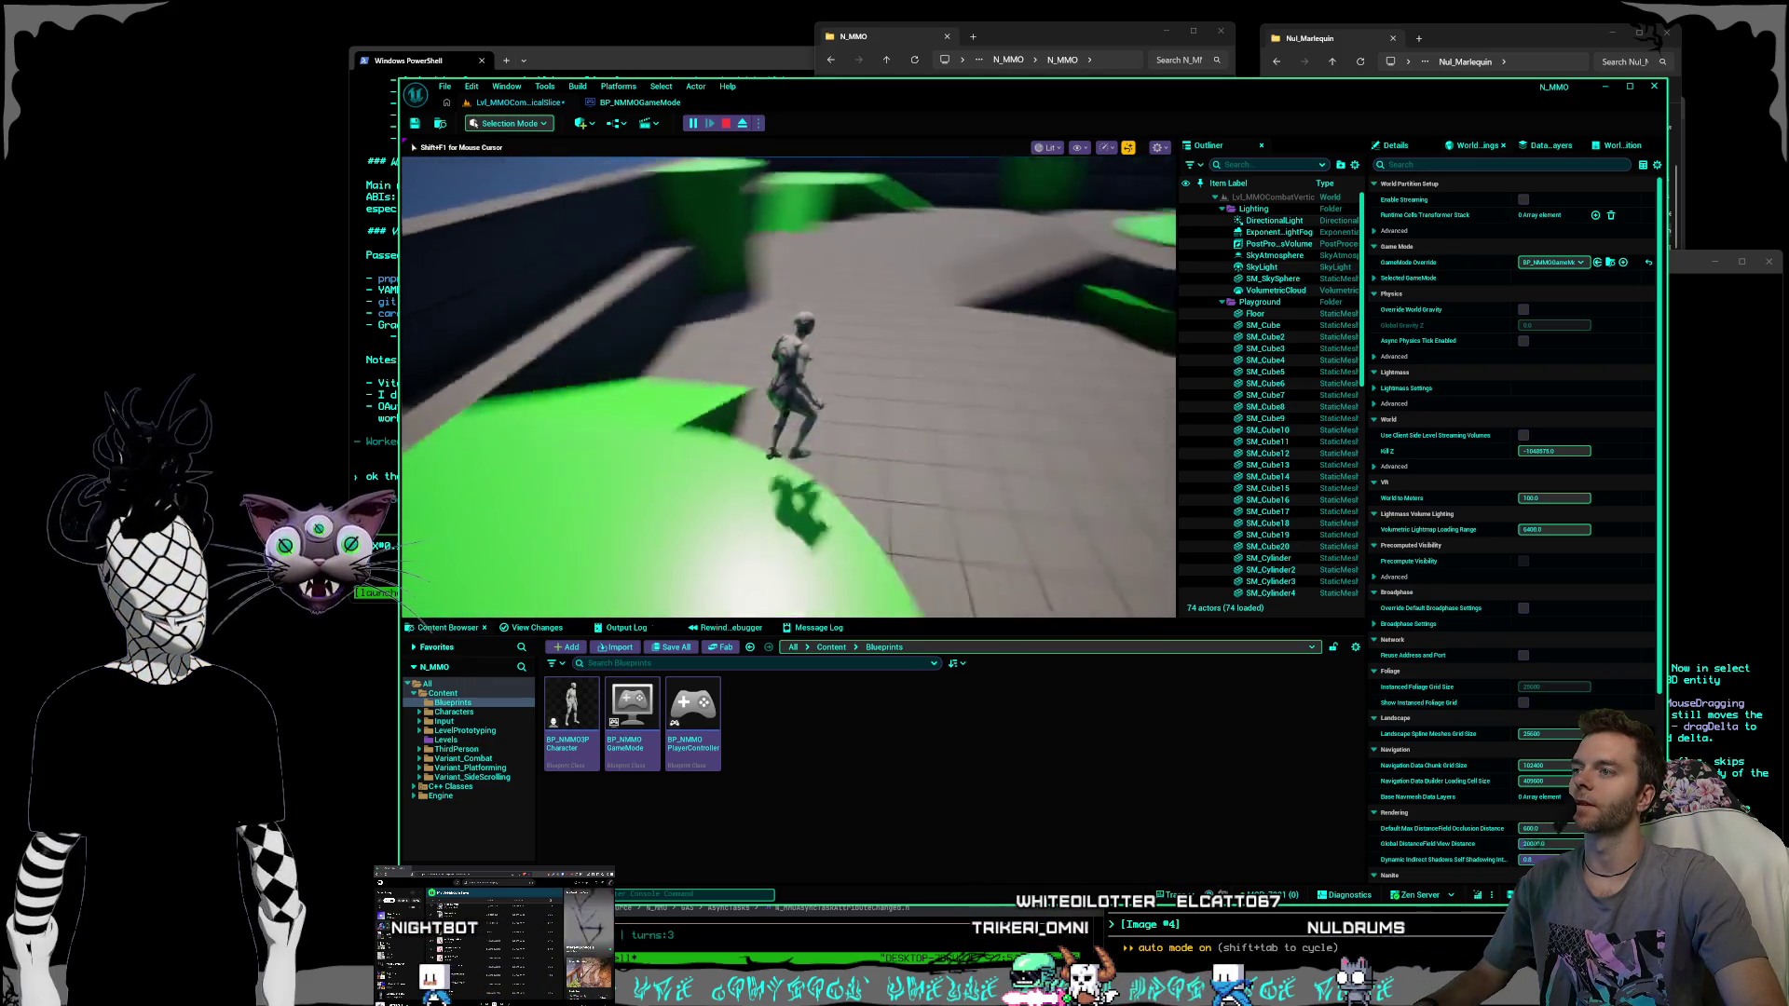
key(Escape)
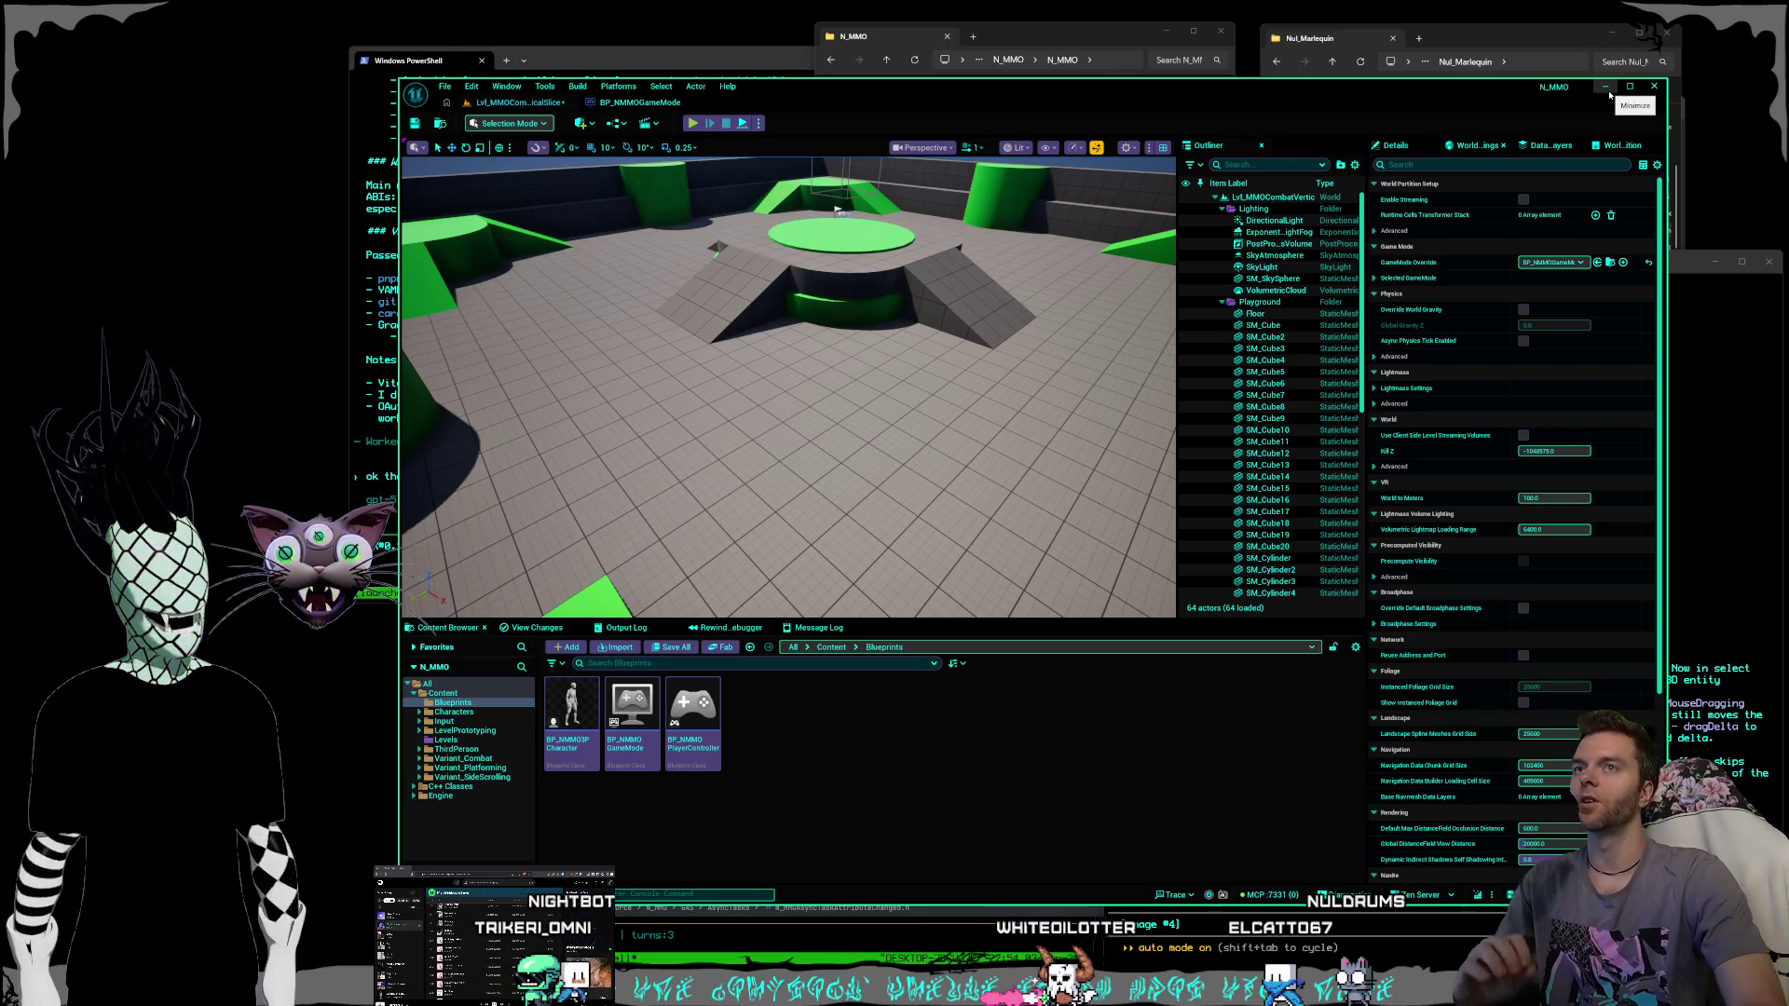
click(1607, 90)
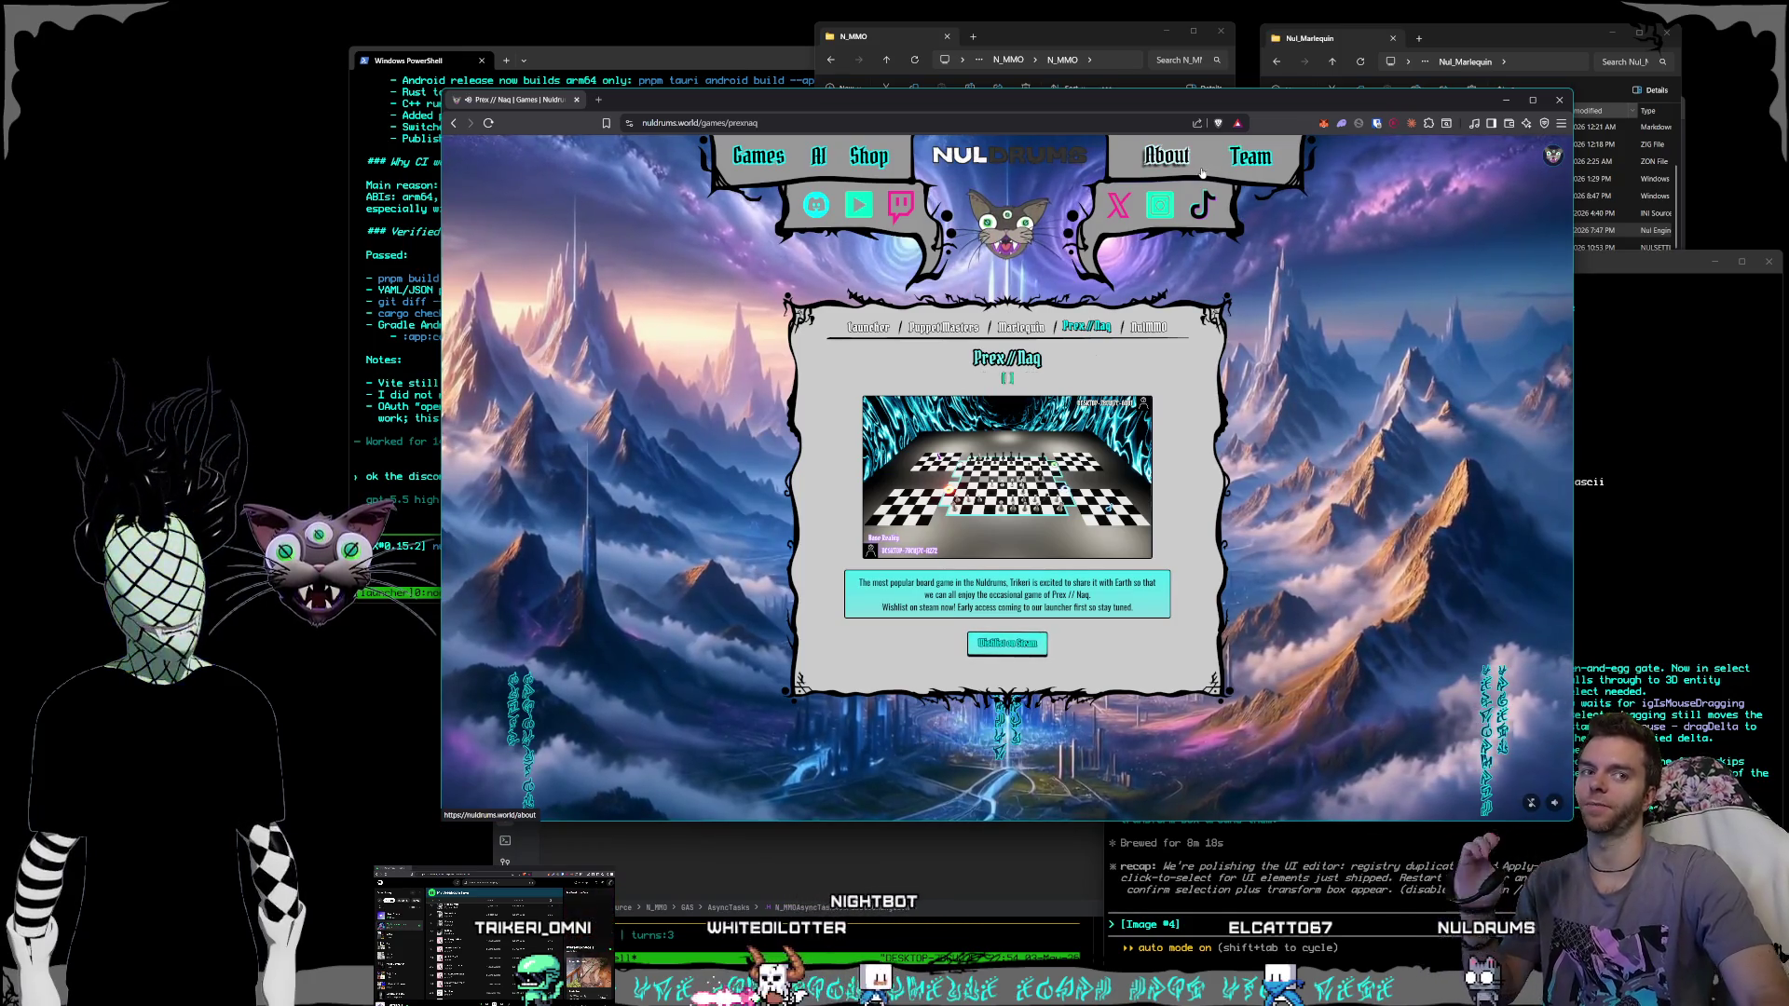
Bring the PowerShell terminal with the Android release CI notes in front of the browser.
click(632, 50)
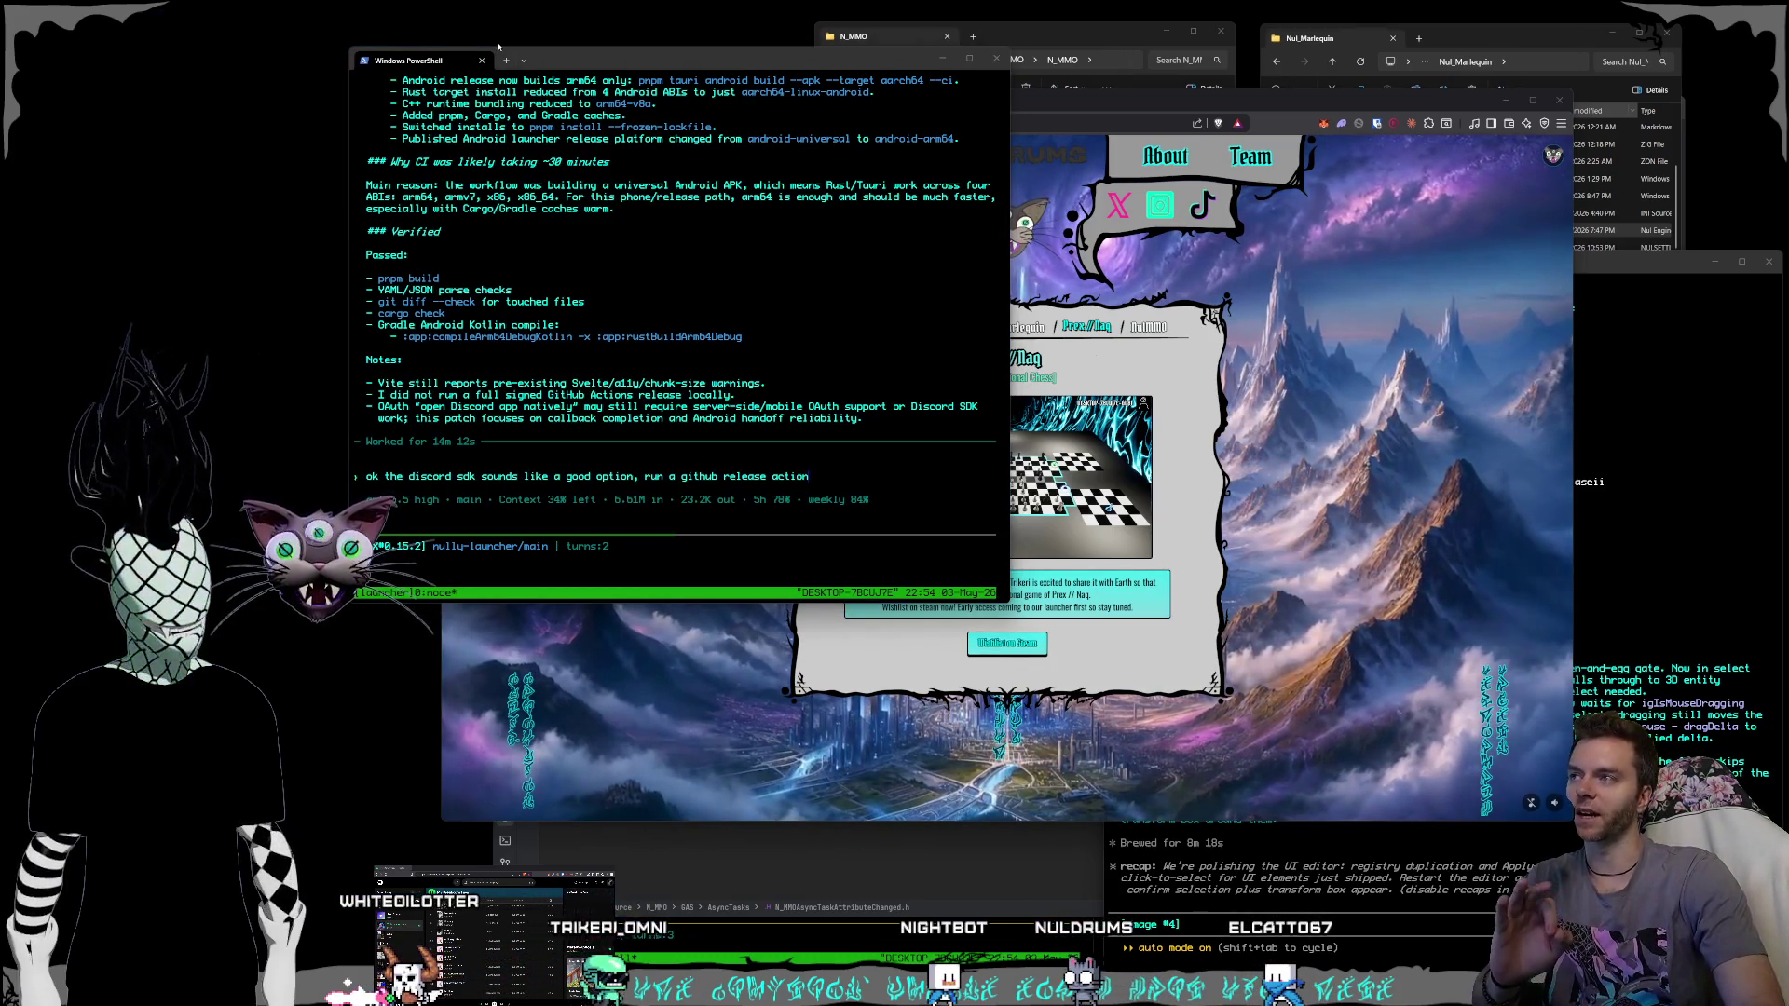
drag(309, 230, 341, 177)
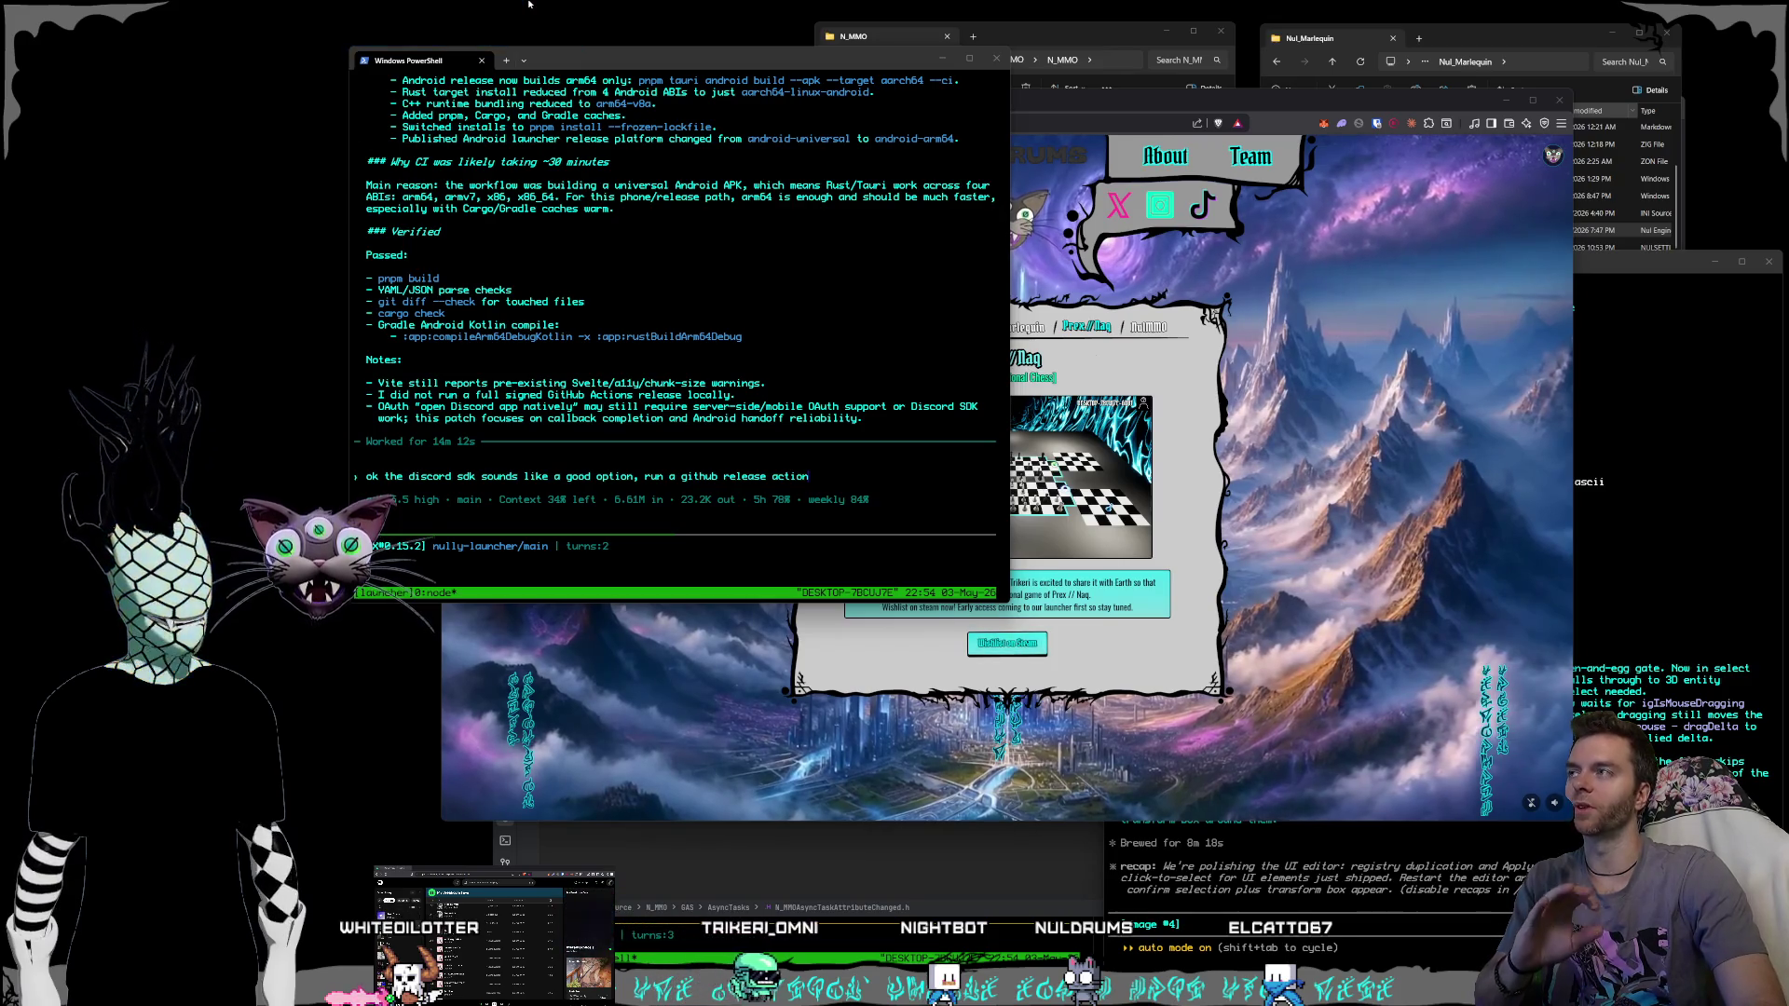
mouse_move(569, 2)
mouse_down()
mouse_move(265, 210)
mouse_move(293, 247)
mouse_move(295, 212)
mouse_move(289, 241)
mouse_move(564, 33)
mouse_up()
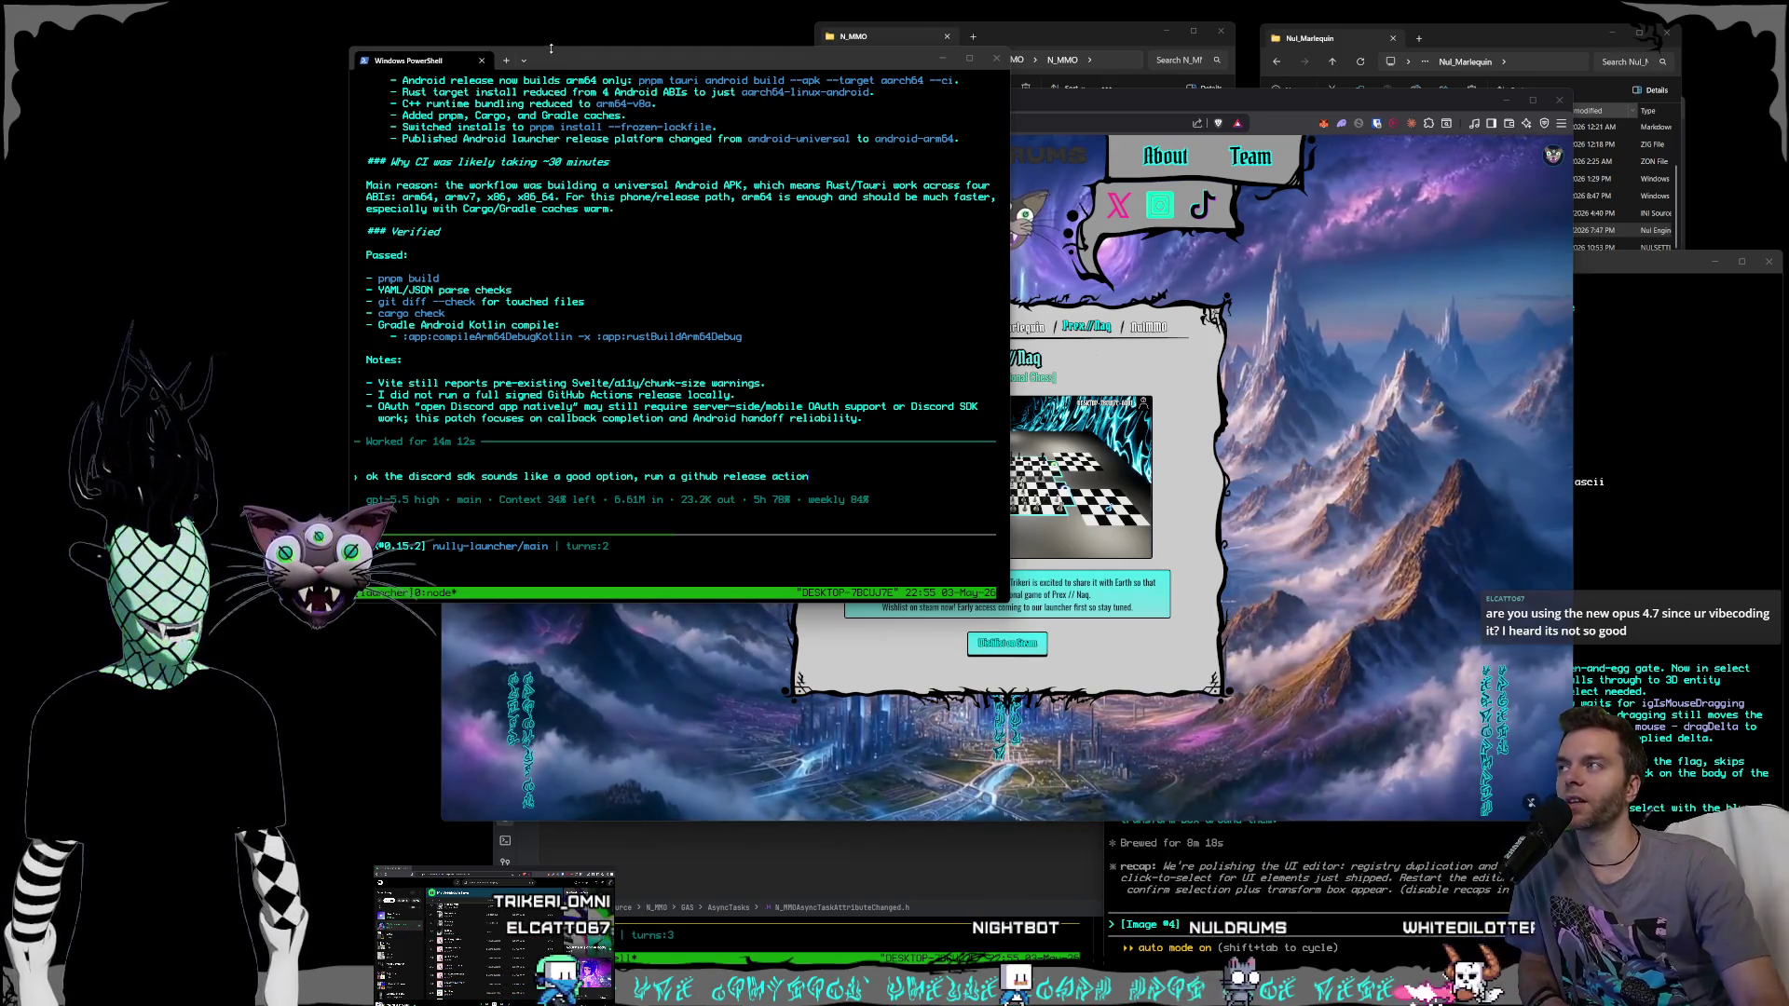
Move the PowerShell window aside and bring the Prex//Naq game page back in front.
mouse_move(587, 1)
mouse_down()
mouse_move(270, 131)
mouse_move(269, 210)
mouse_move(347, 165)
mouse_move(294, 244)
mouse_move(388, 5)
mouse_move(307, 4)
mouse_move(690, 4)
mouse_move(366, 47)
mouse_move(287, 297)
mouse_up()
mouse_move(581, 2)
mouse_down()
mouse_move(289, 300)
mouse_move(347, 64)
mouse_move(302, 293)
mouse_move(438, 4)
mouse_move(391, 18)
mouse_move(360, 112)
mouse_move(408, 143)
mouse_move(597, 5)
mouse_move(257, 340)
mouse_move(284, 345)
mouse_move(587, 16)
mouse_up()
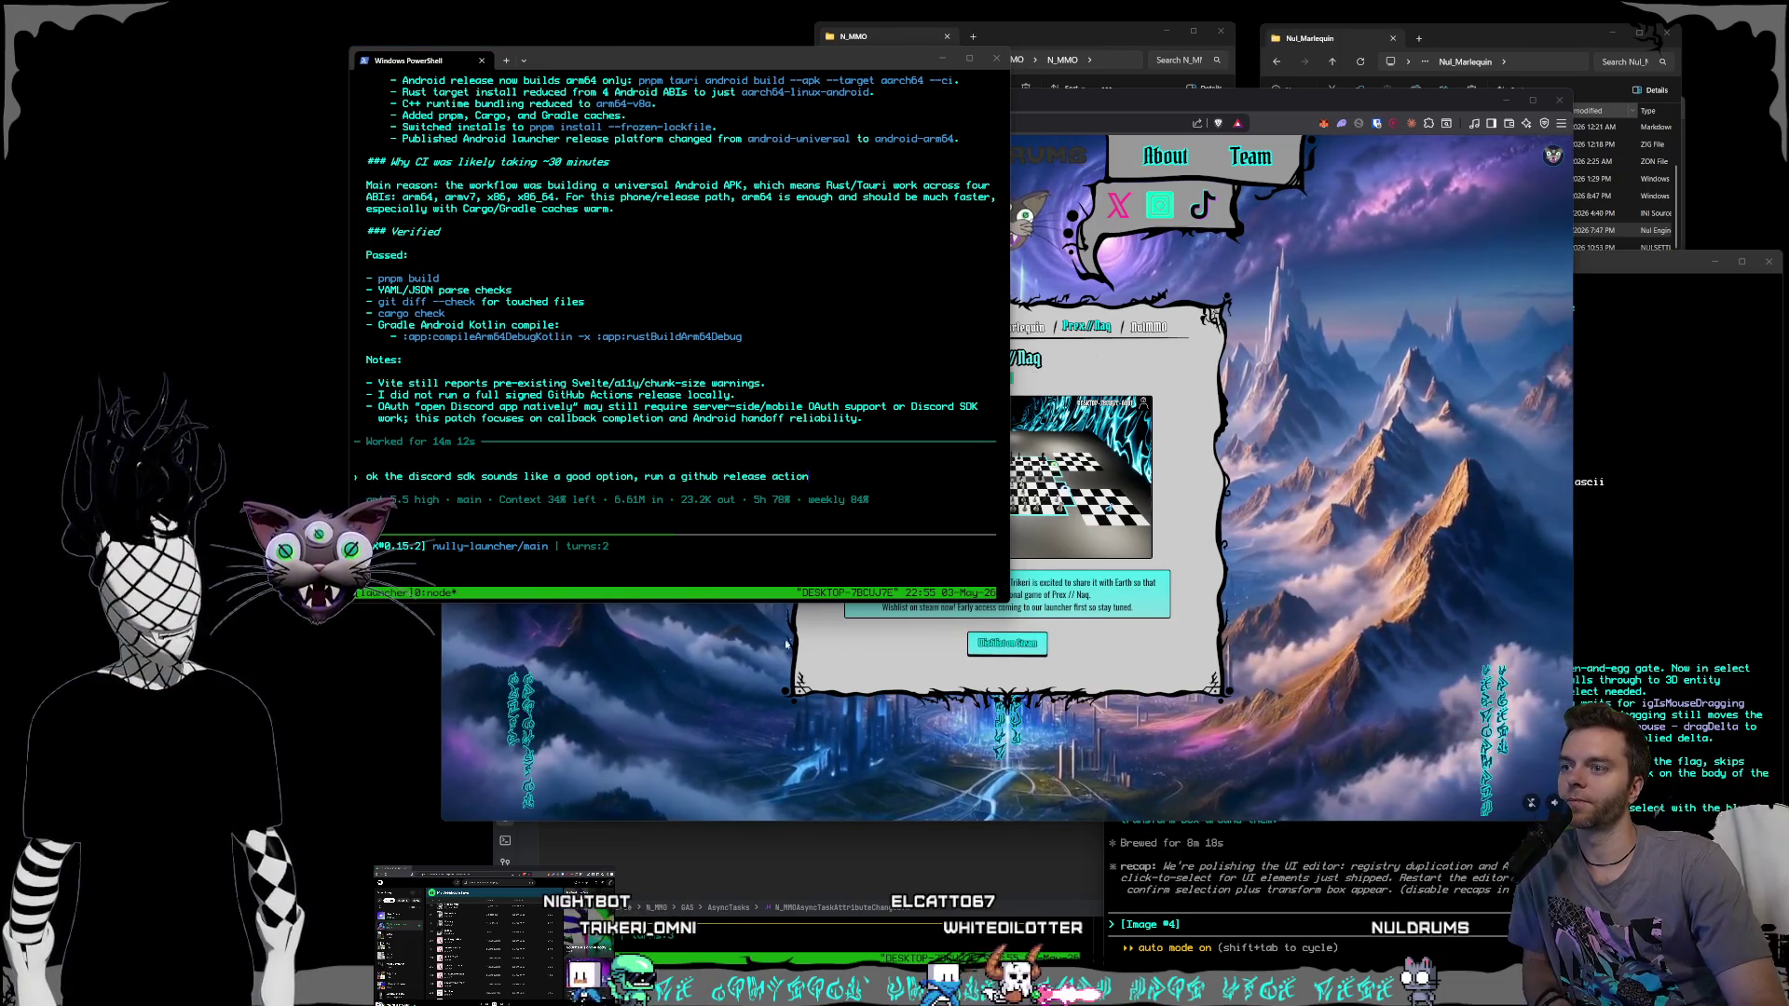
click(1147, 368)
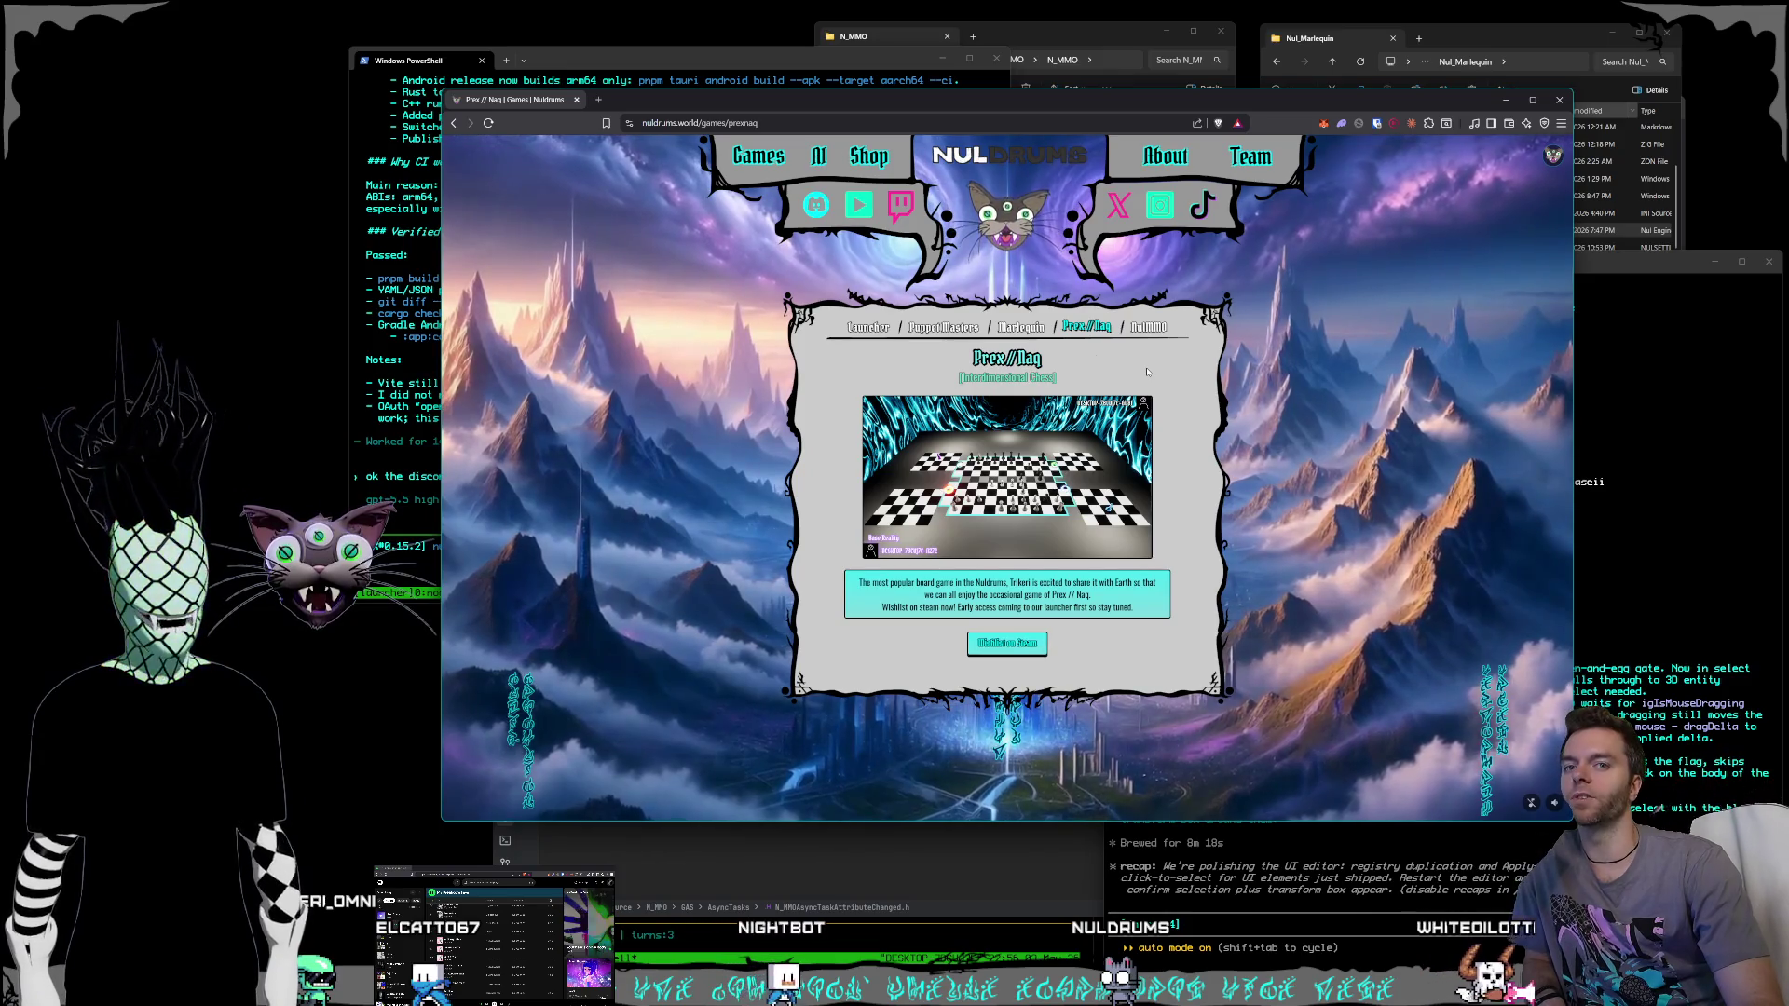
Switch to the Claude agent terminal and bring the second PowerShell session forward.
key(alt+Tab)
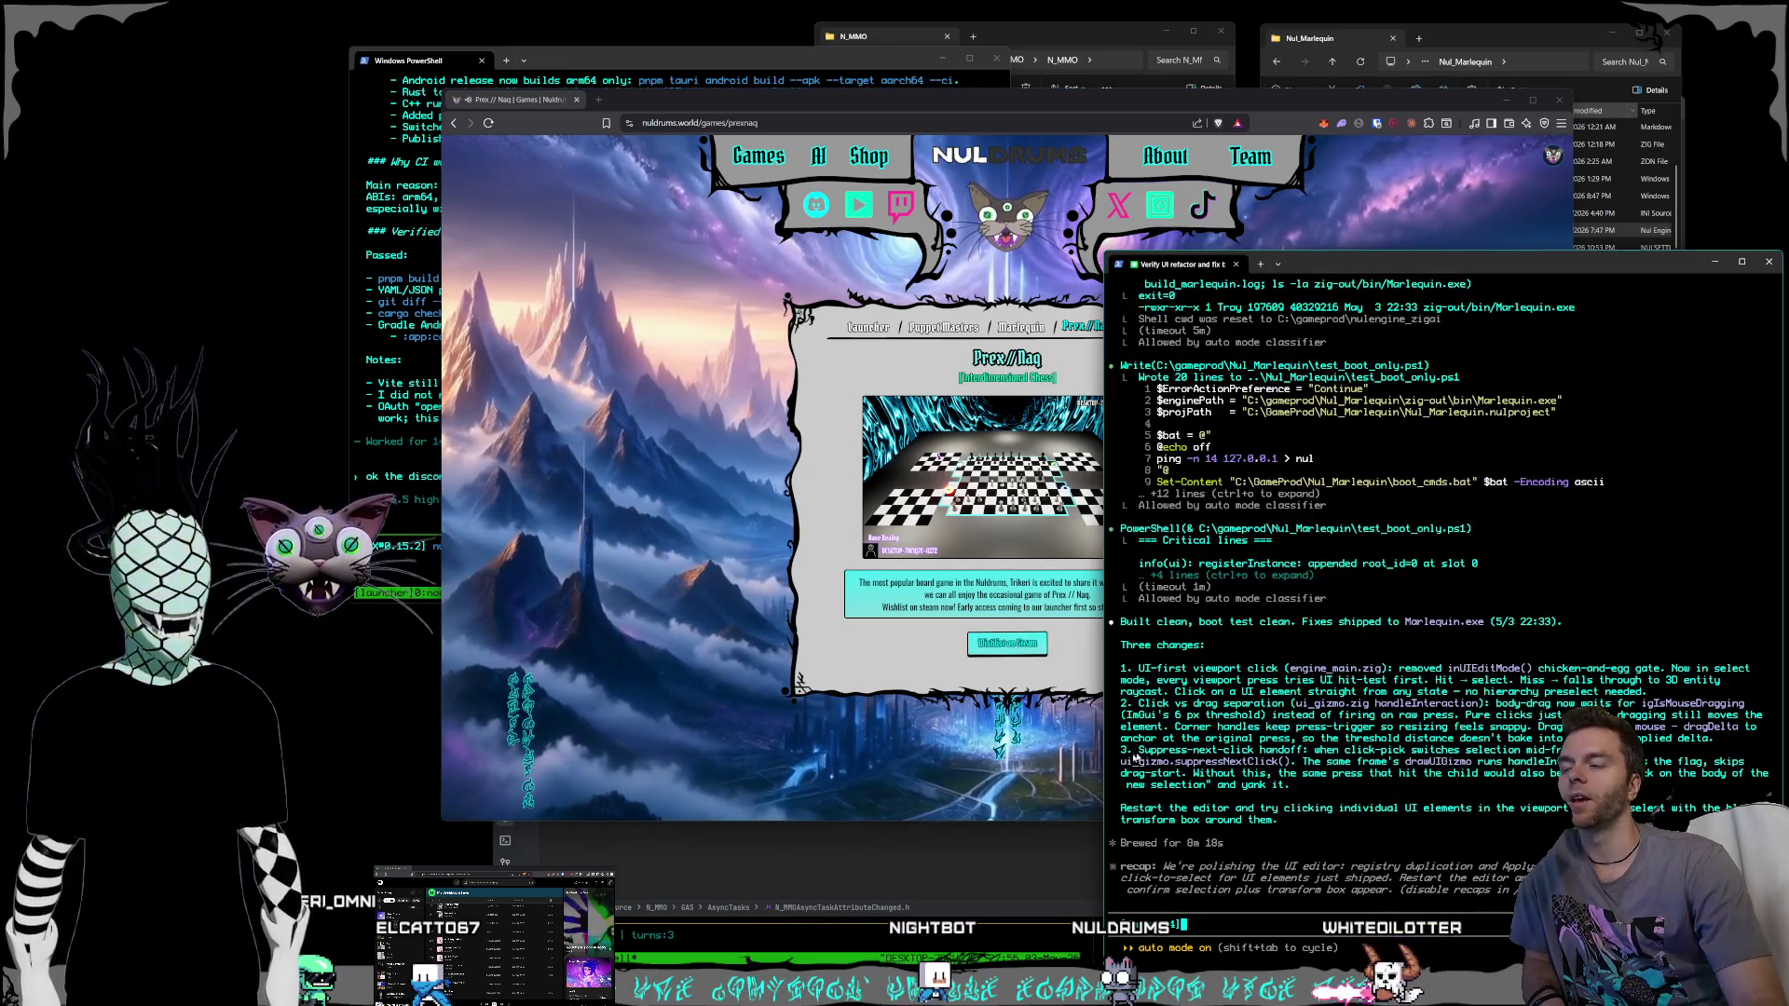
click(891, 941)
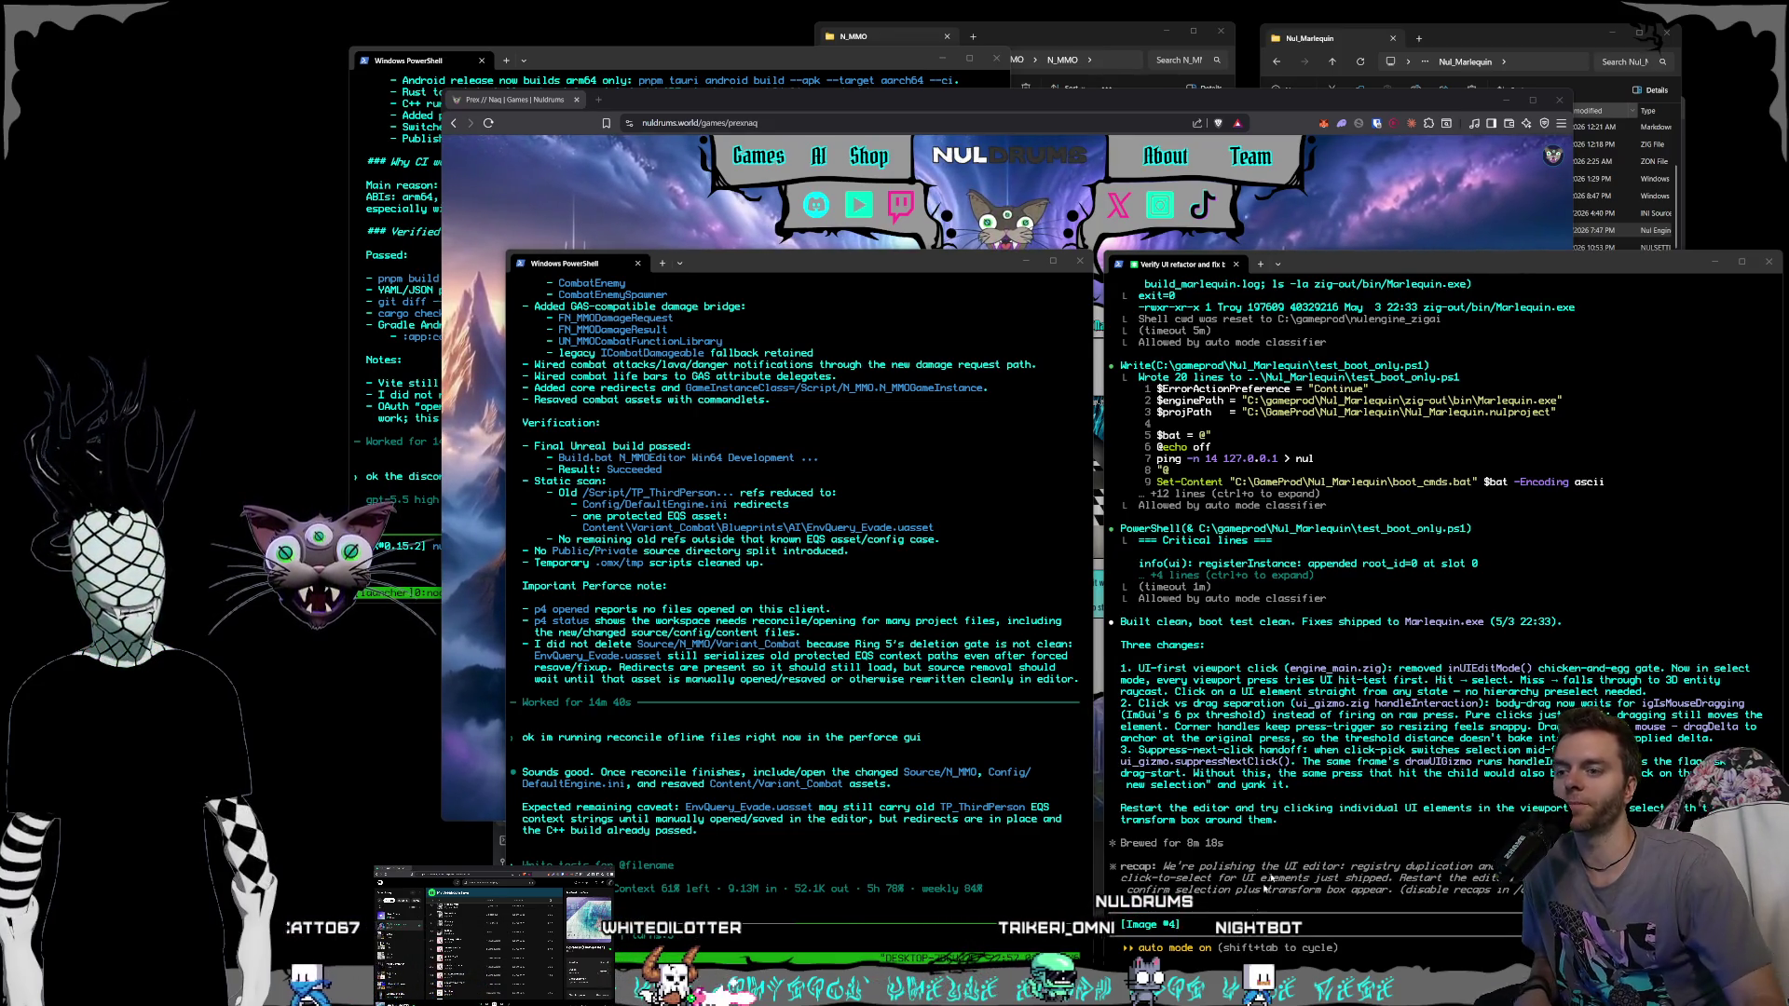
Paste a screenshot into the agent prompt, then return to Unreal and open the Levels folder.
key(ctrl+v)
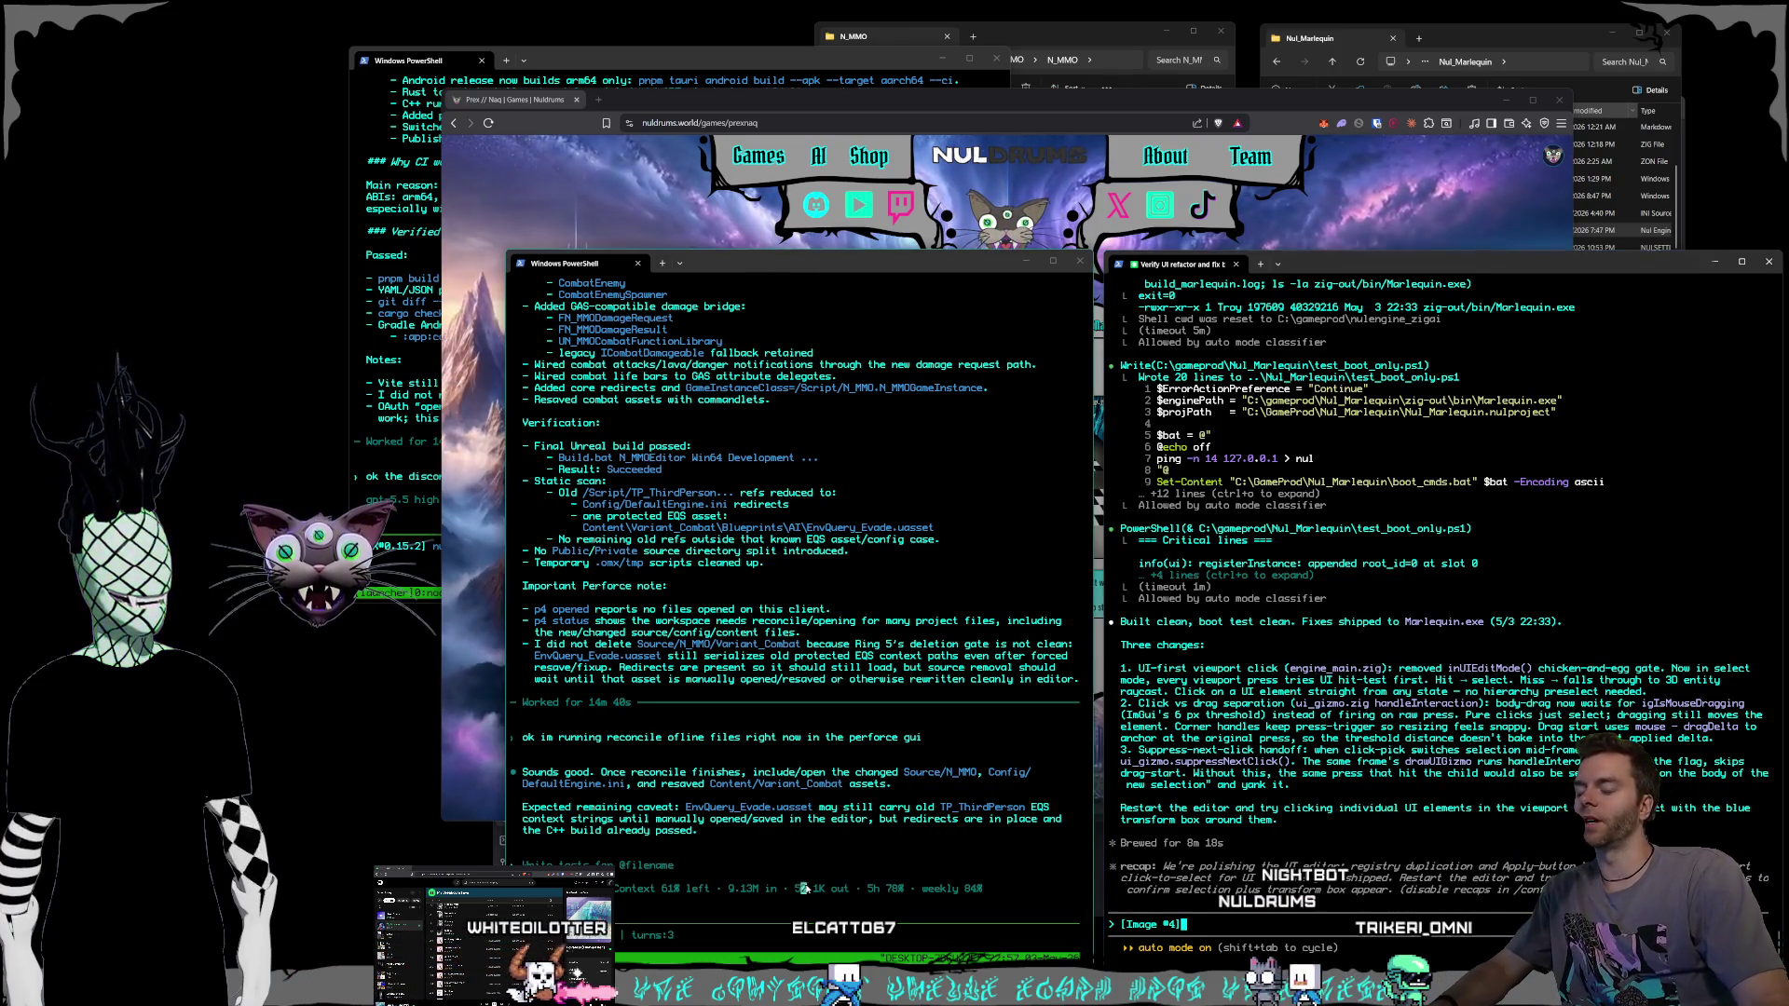
click(711, 892)
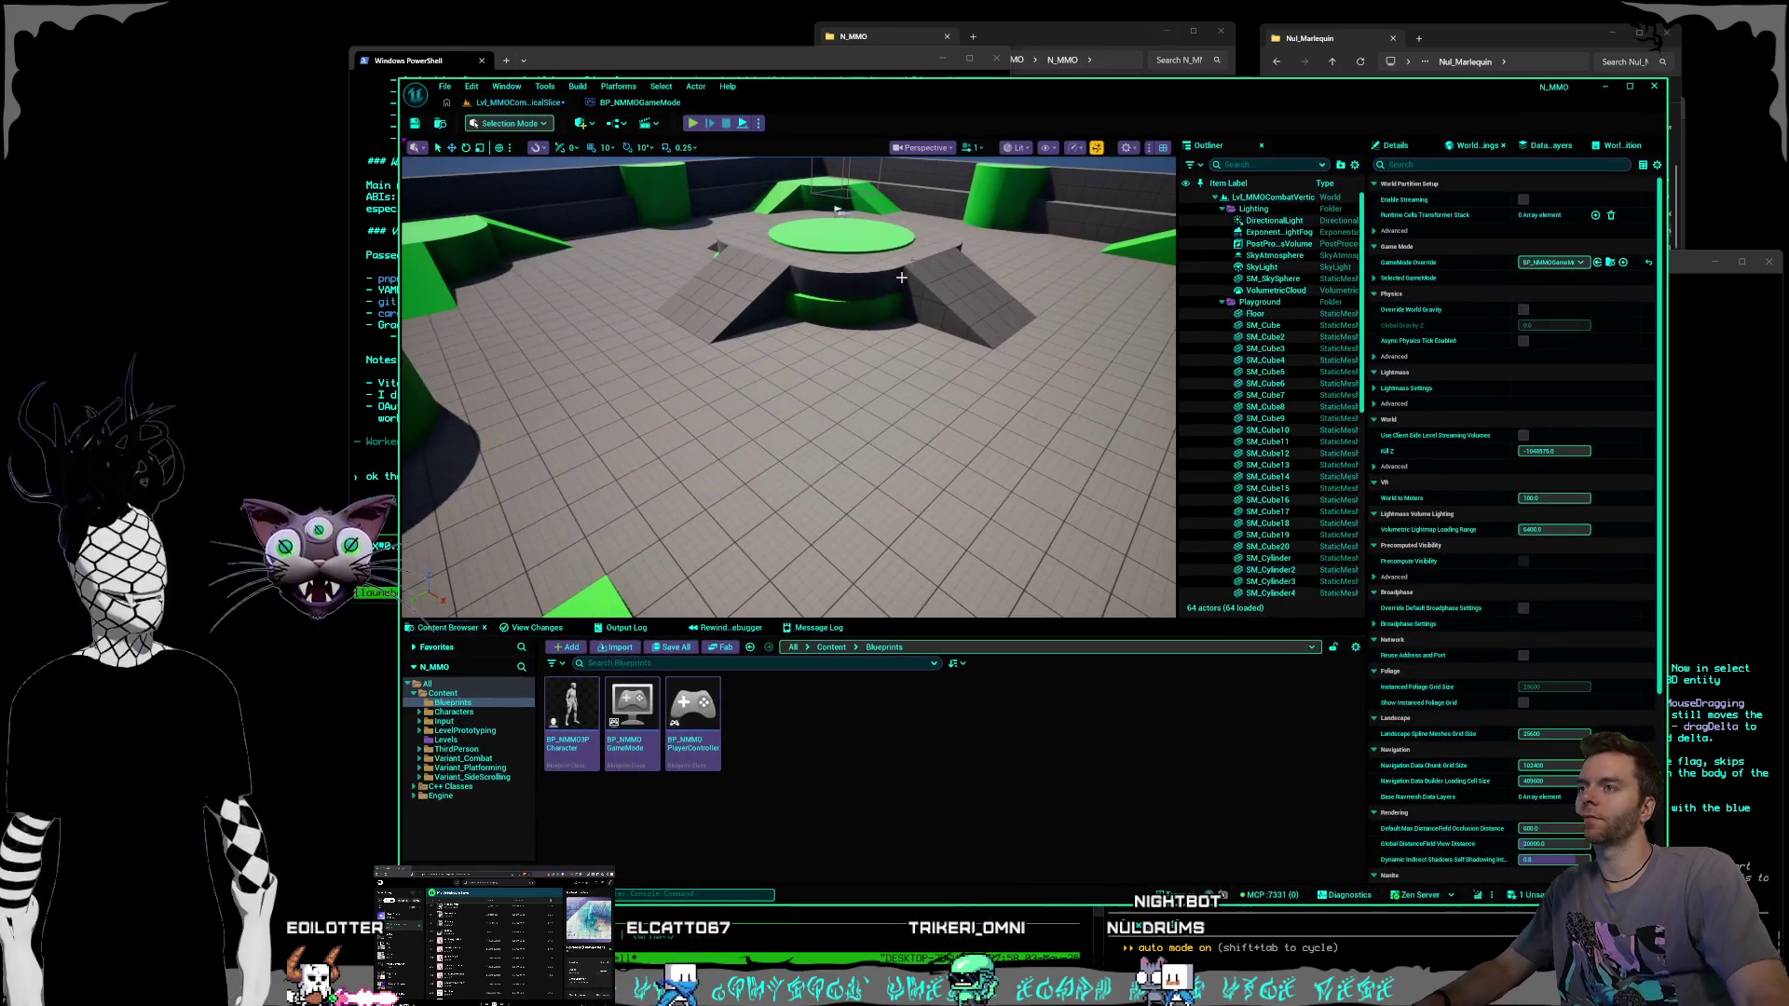
drag(901, 277, 902, 205)
click(446, 741)
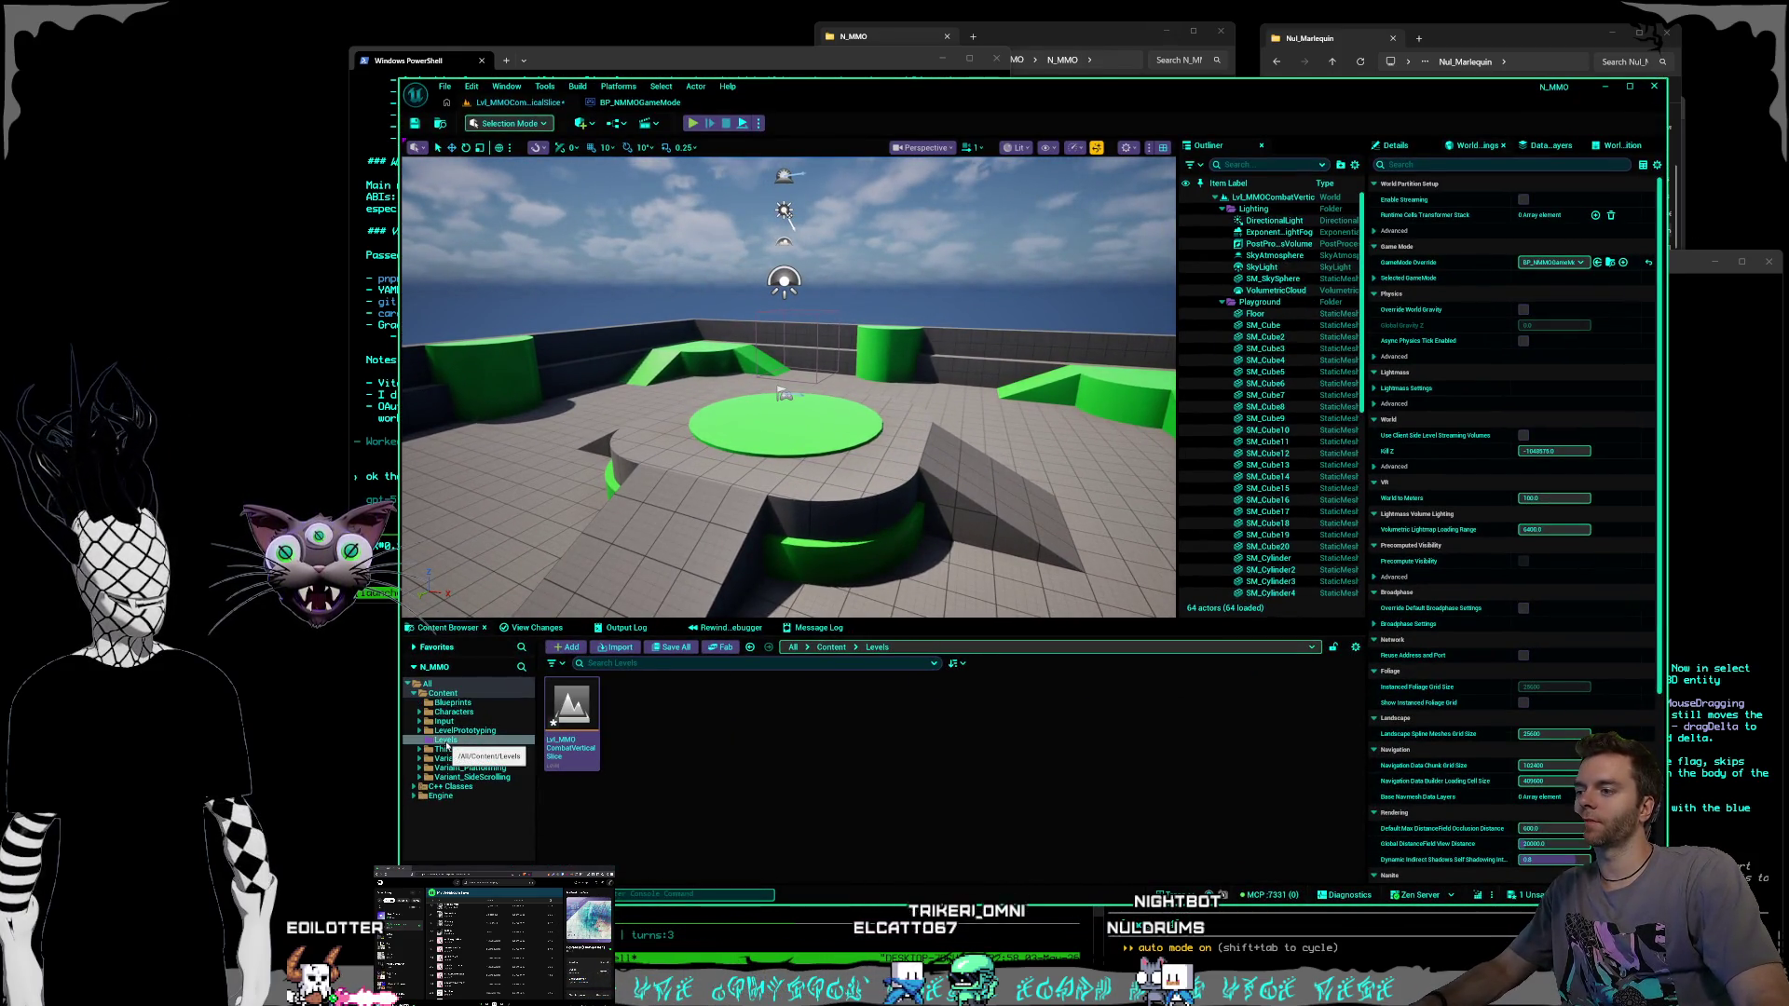
Open Lvl_MMOCombatVerticalSlice, dismiss the Save Content prompt, and close Unreal Editor.
double_click(572, 718)
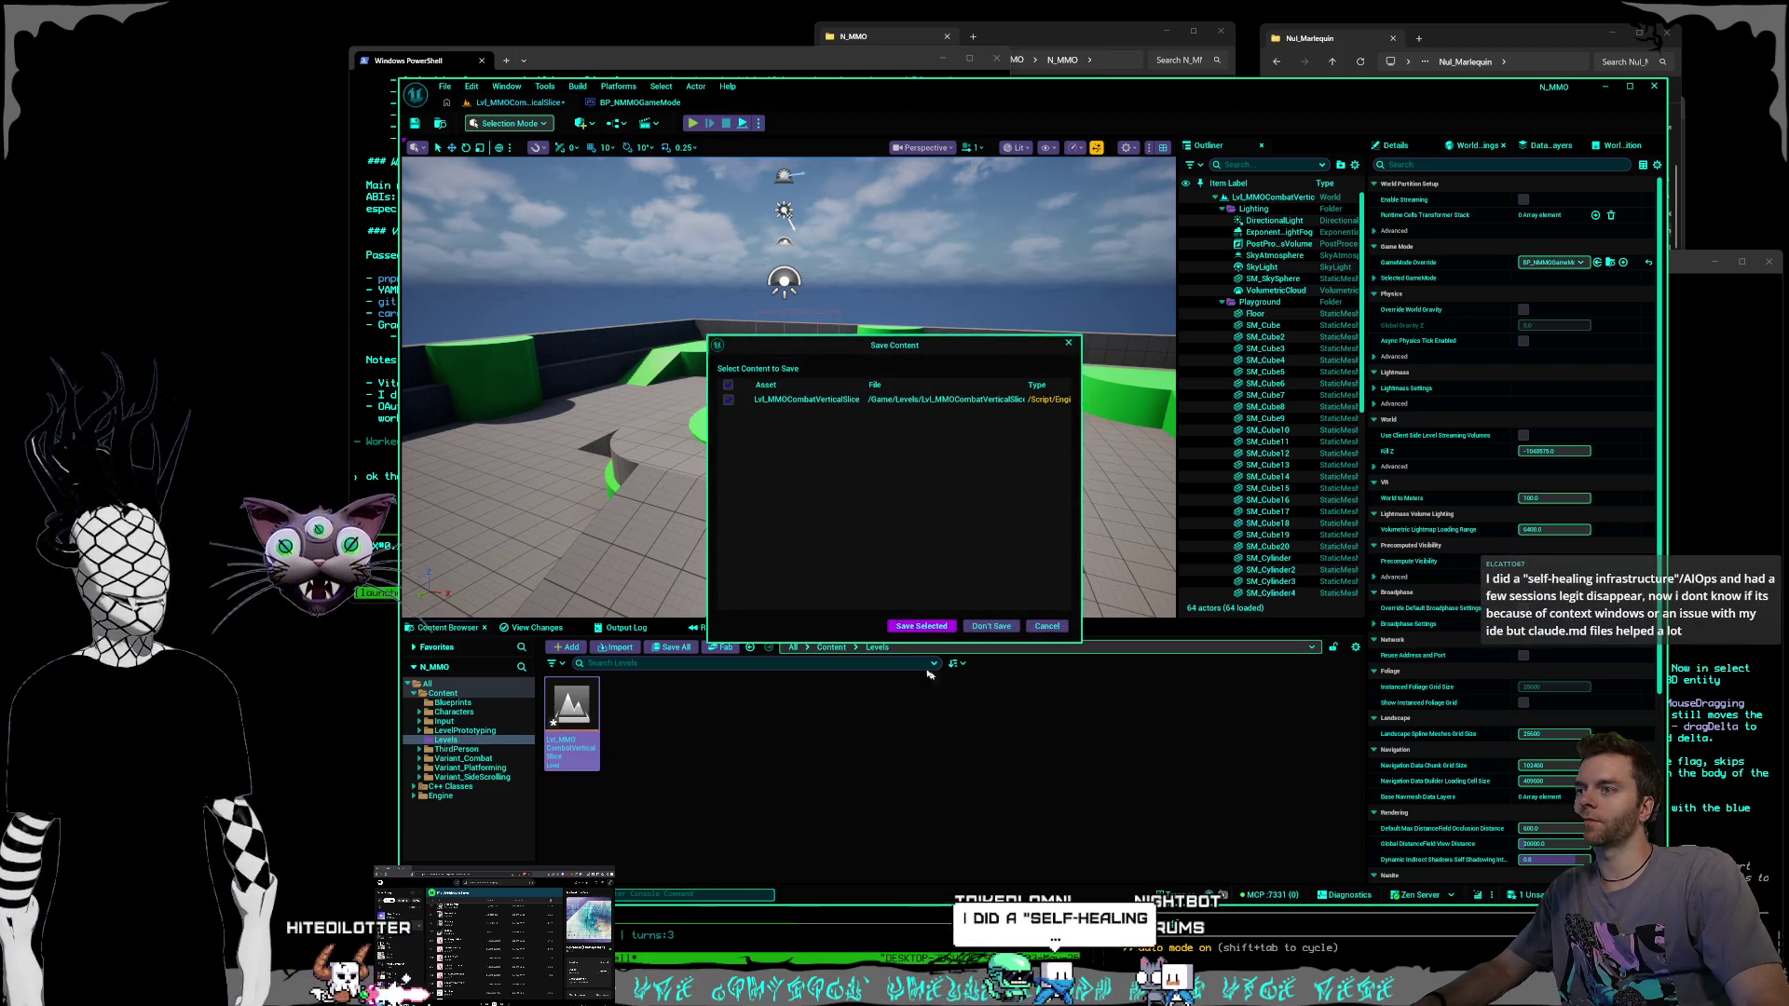
click(922, 627)
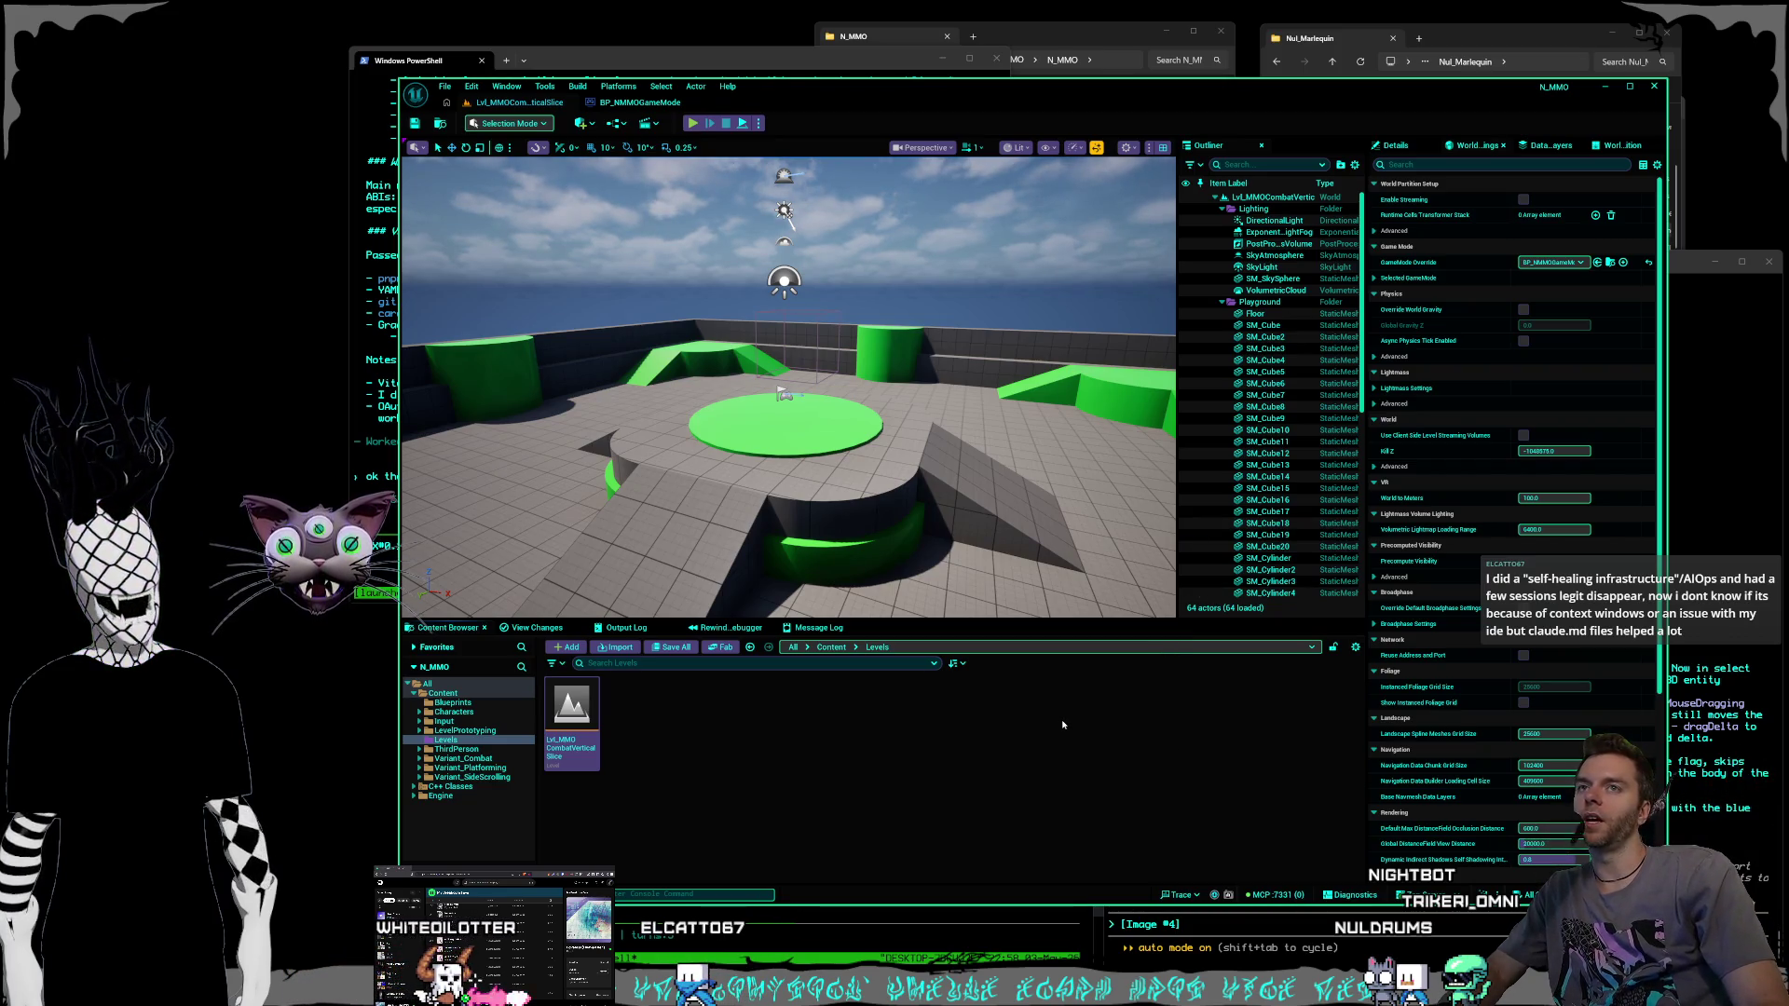
click(1657, 86)
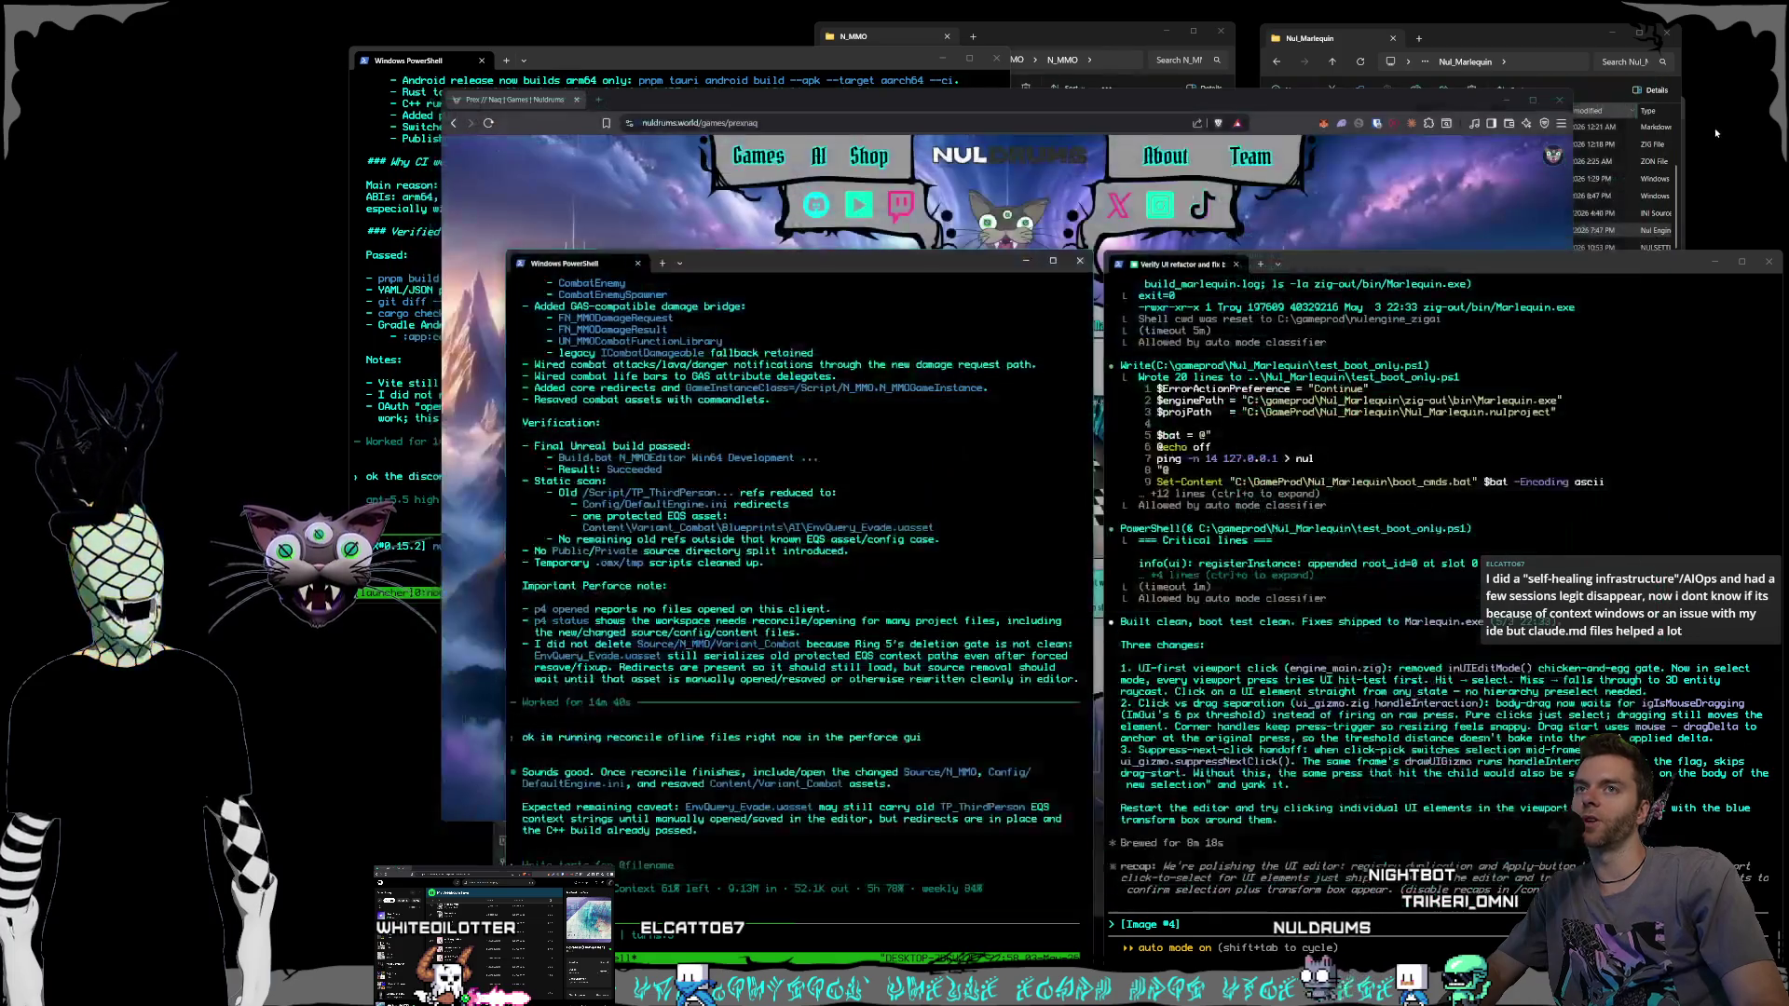
Cycle through the agent PowerShell sessions, ending on the Android release notes terminal.
mouse_move(572, 2)
mouse_down()
mouse_move(652, 46)
mouse_move(392, 224)
mouse_move(257, 224)
mouse_move(233, 263)
mouse_move(634, 7)
mouse_move(560, 5)
mouse_up()
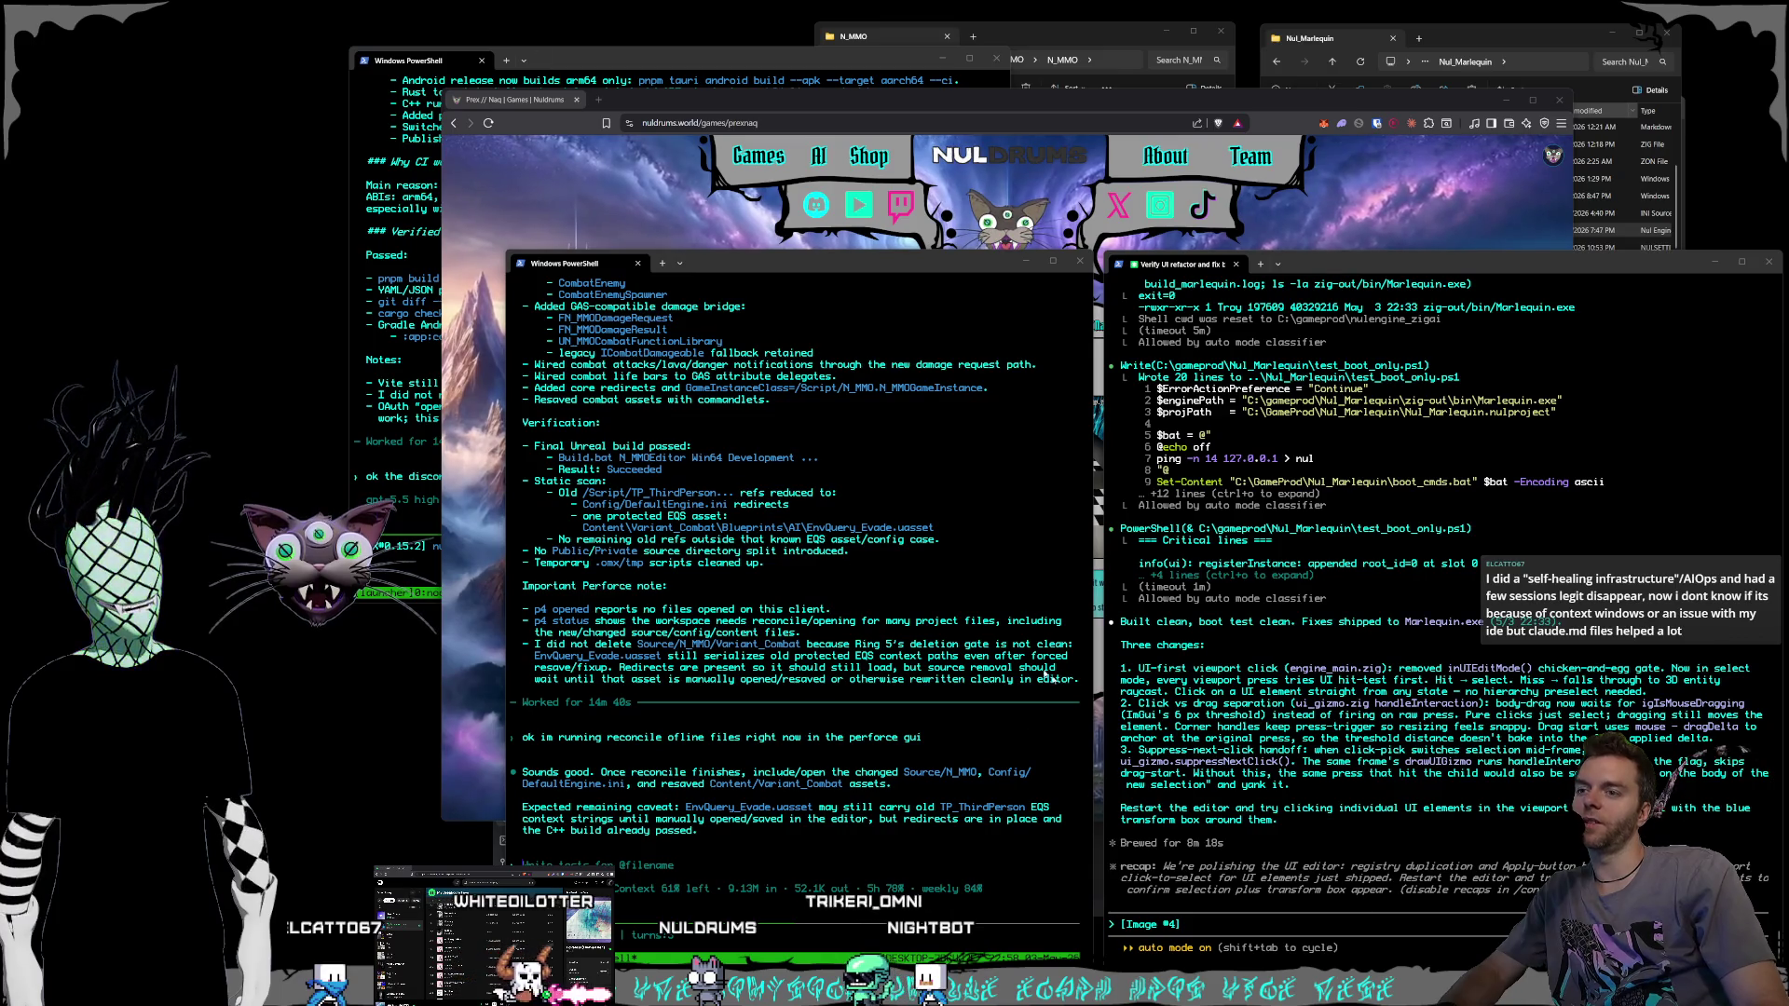
click(1231, 929)
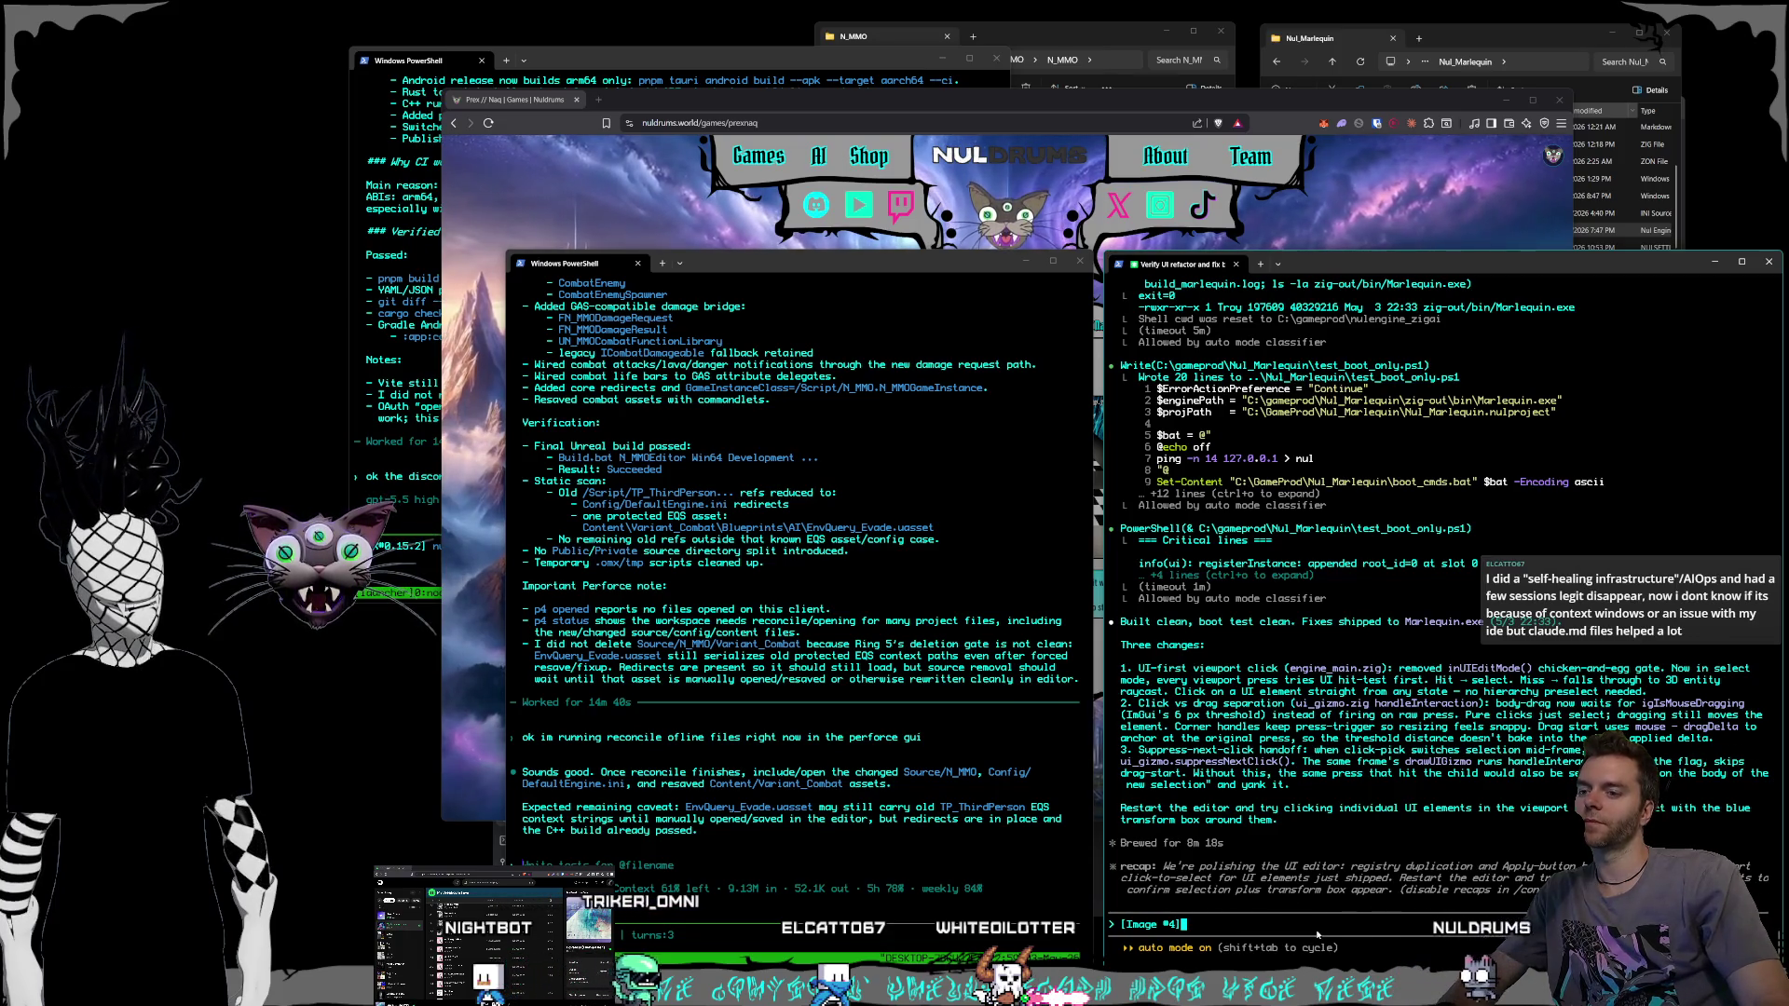
click(750, 756)
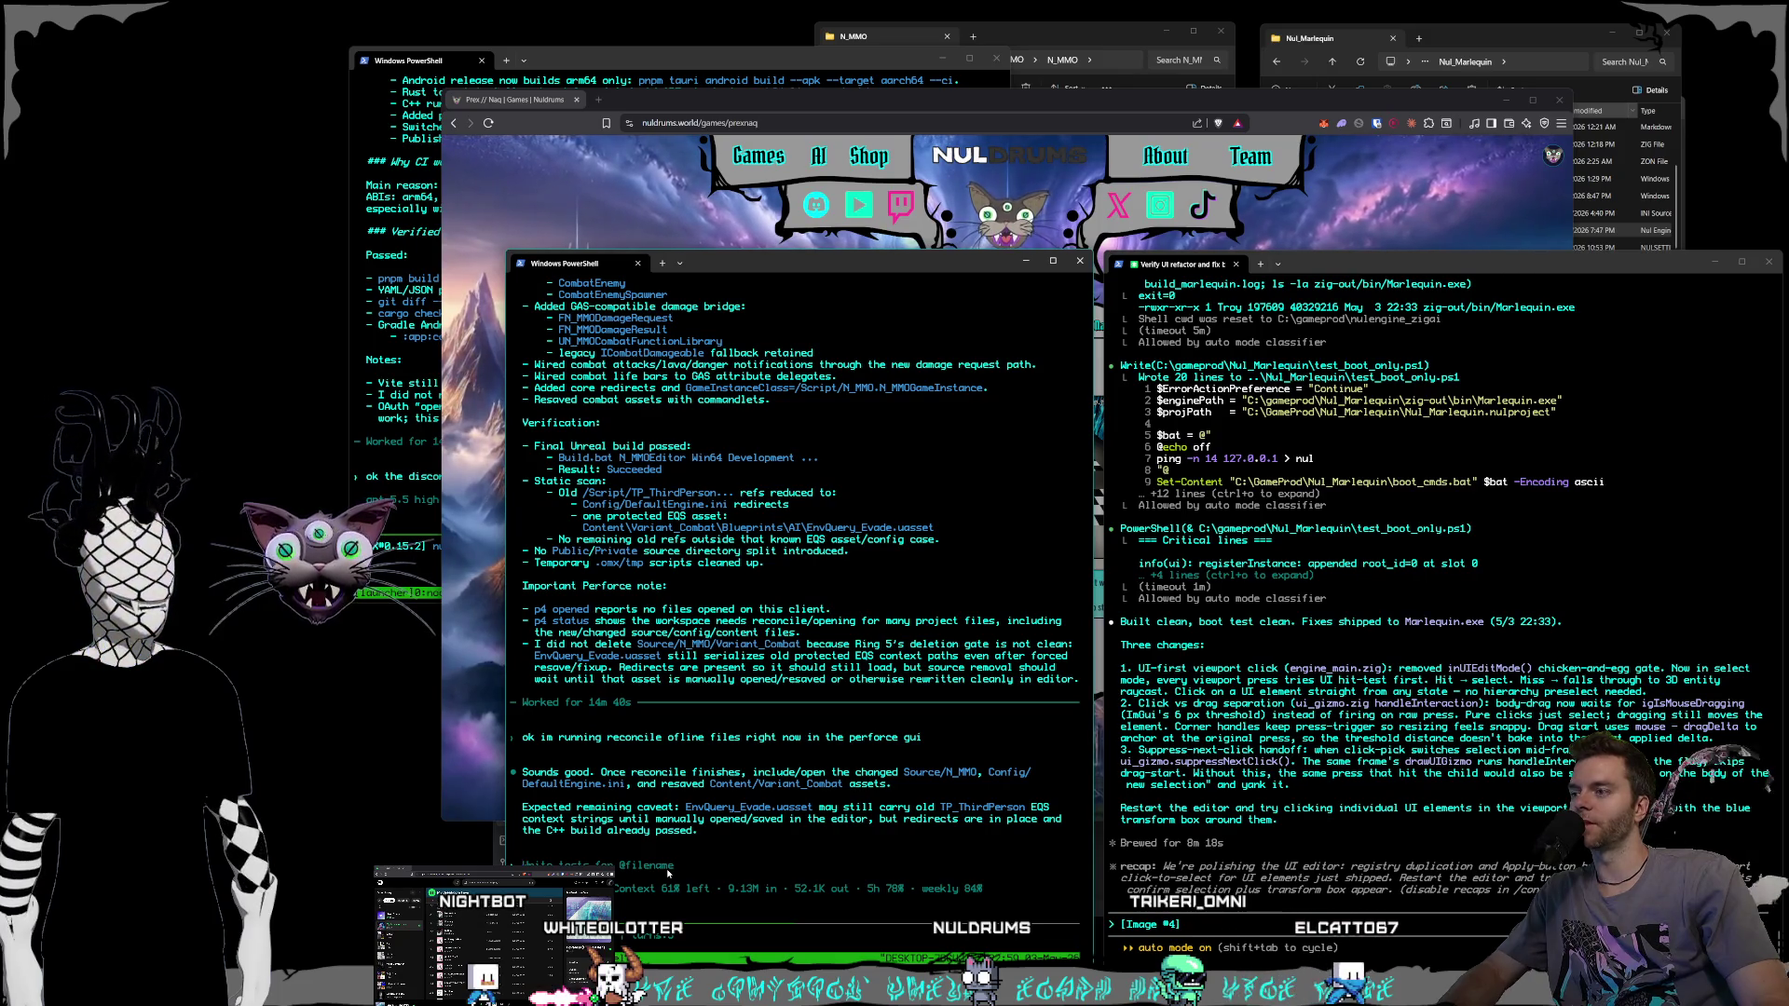
click(1233, 925)
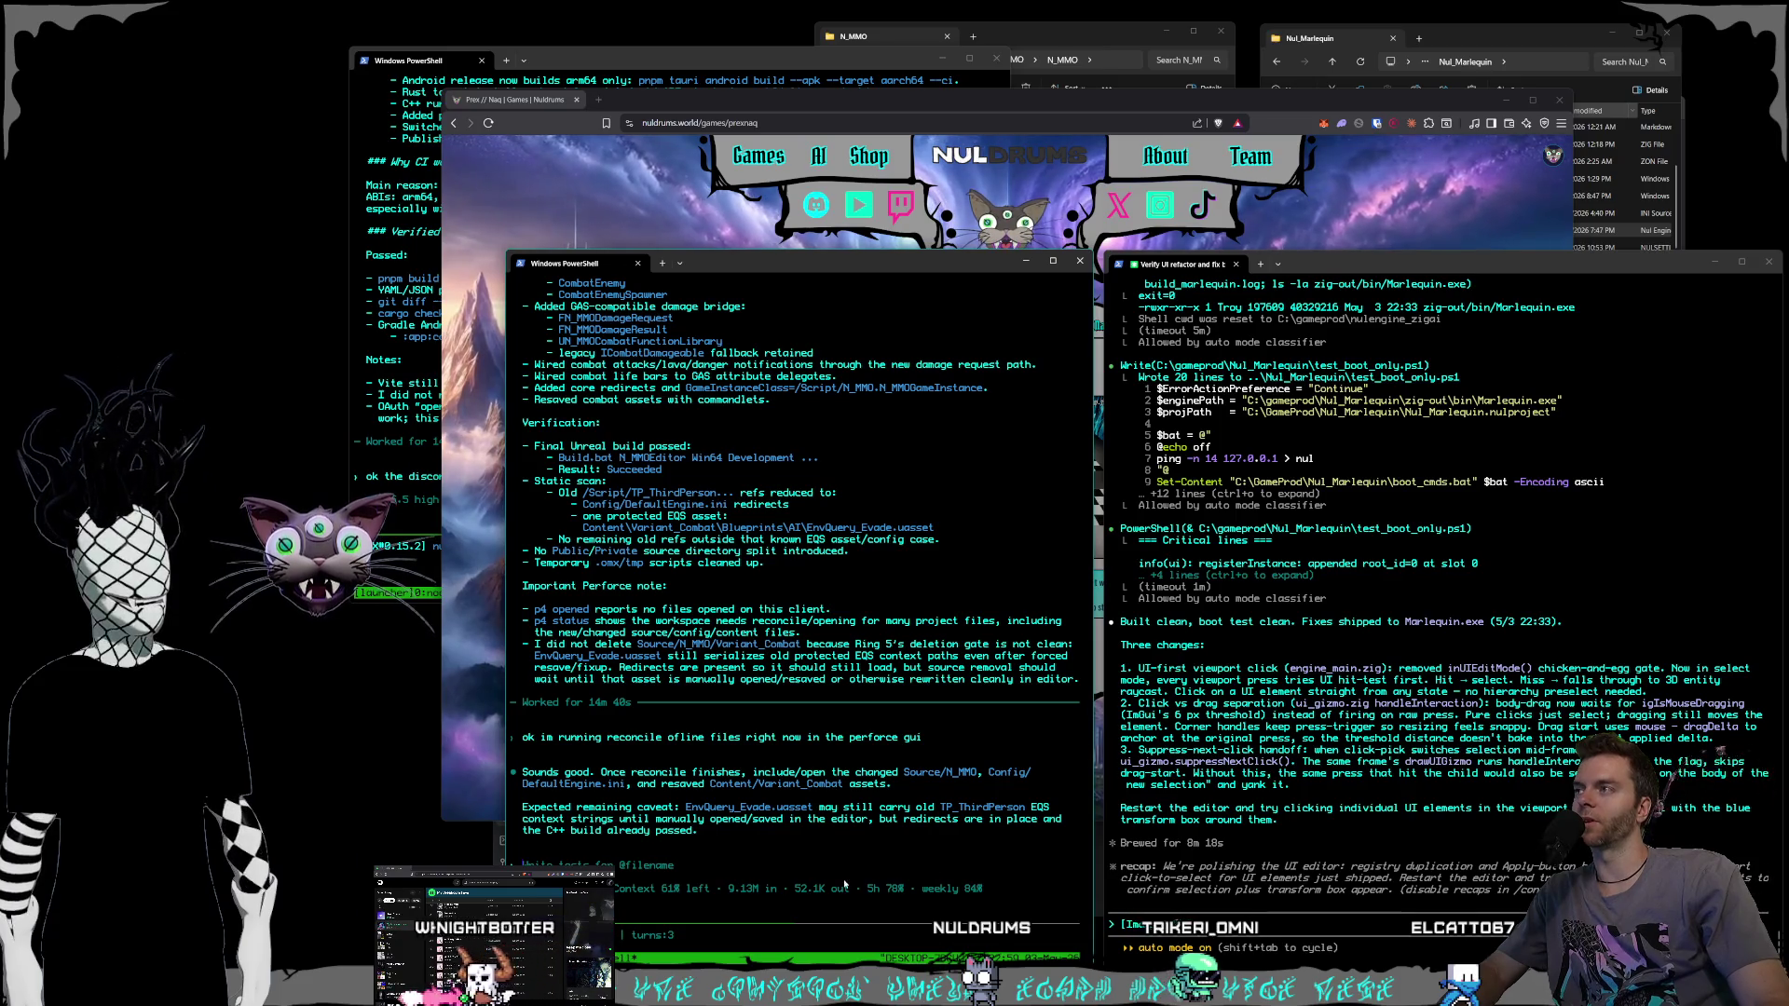
click(556, 79)
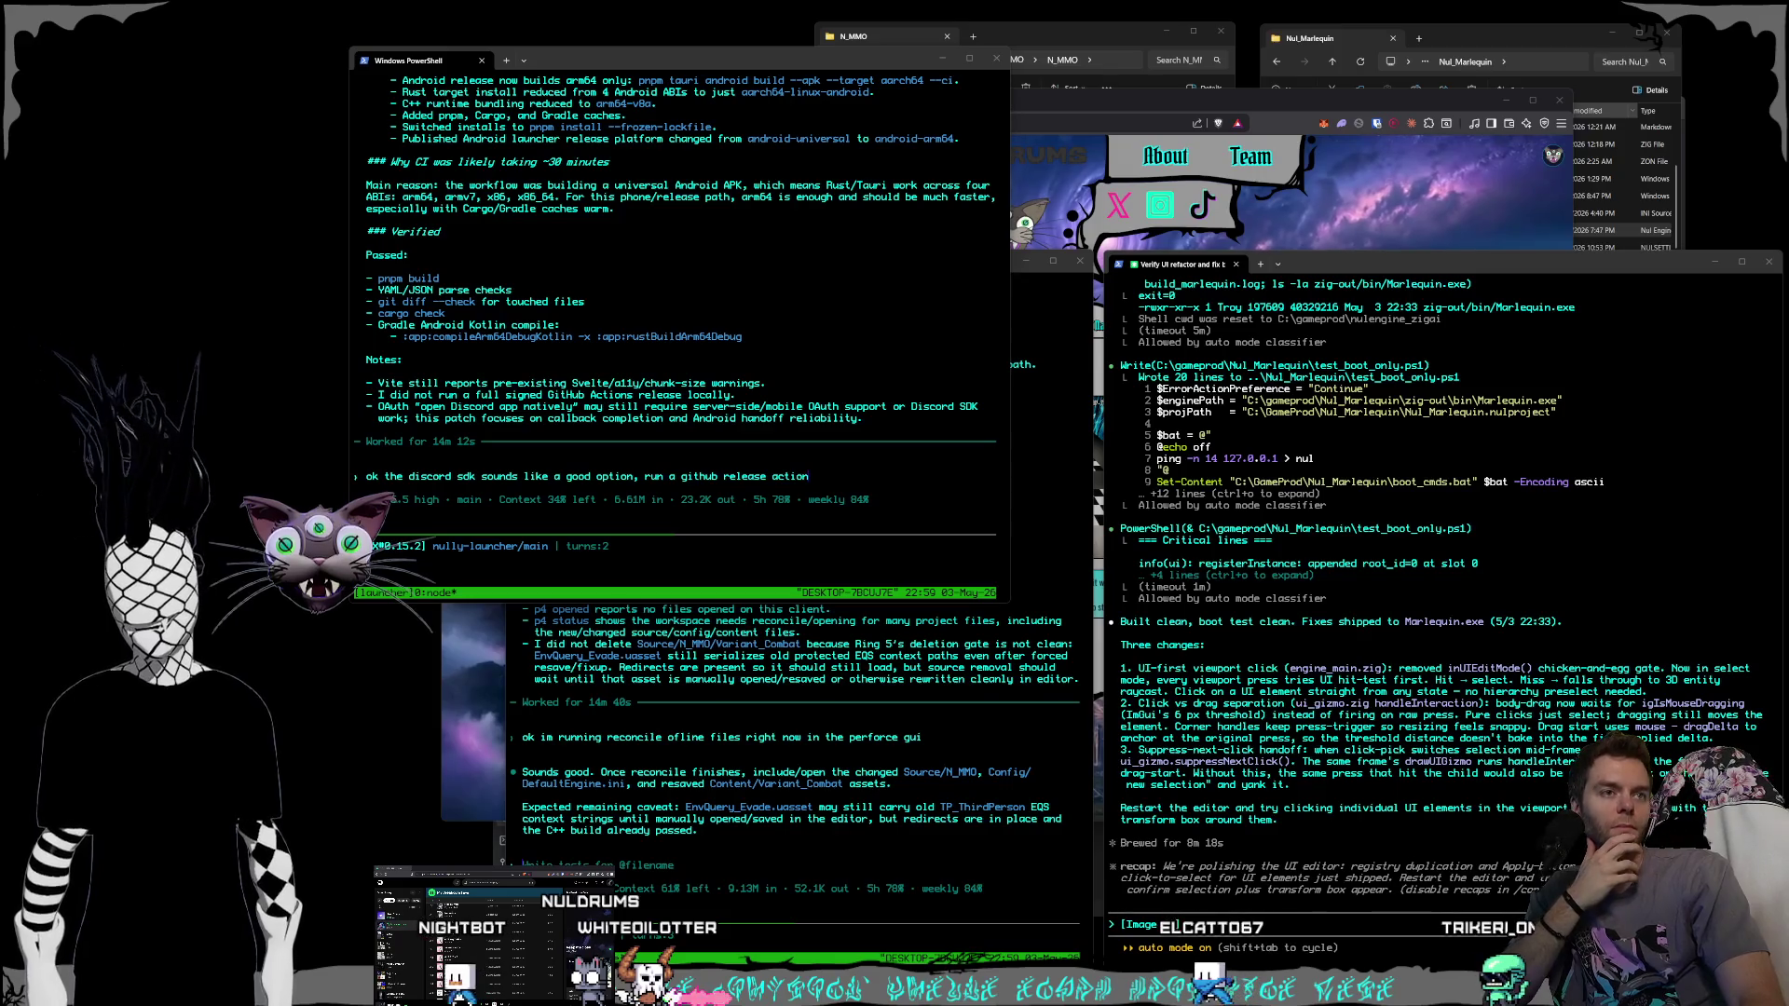
Attach screenshots to the agent prompts, glance at N_MMO in Rider, then return to the UI-refactor session.
key(alt+v)
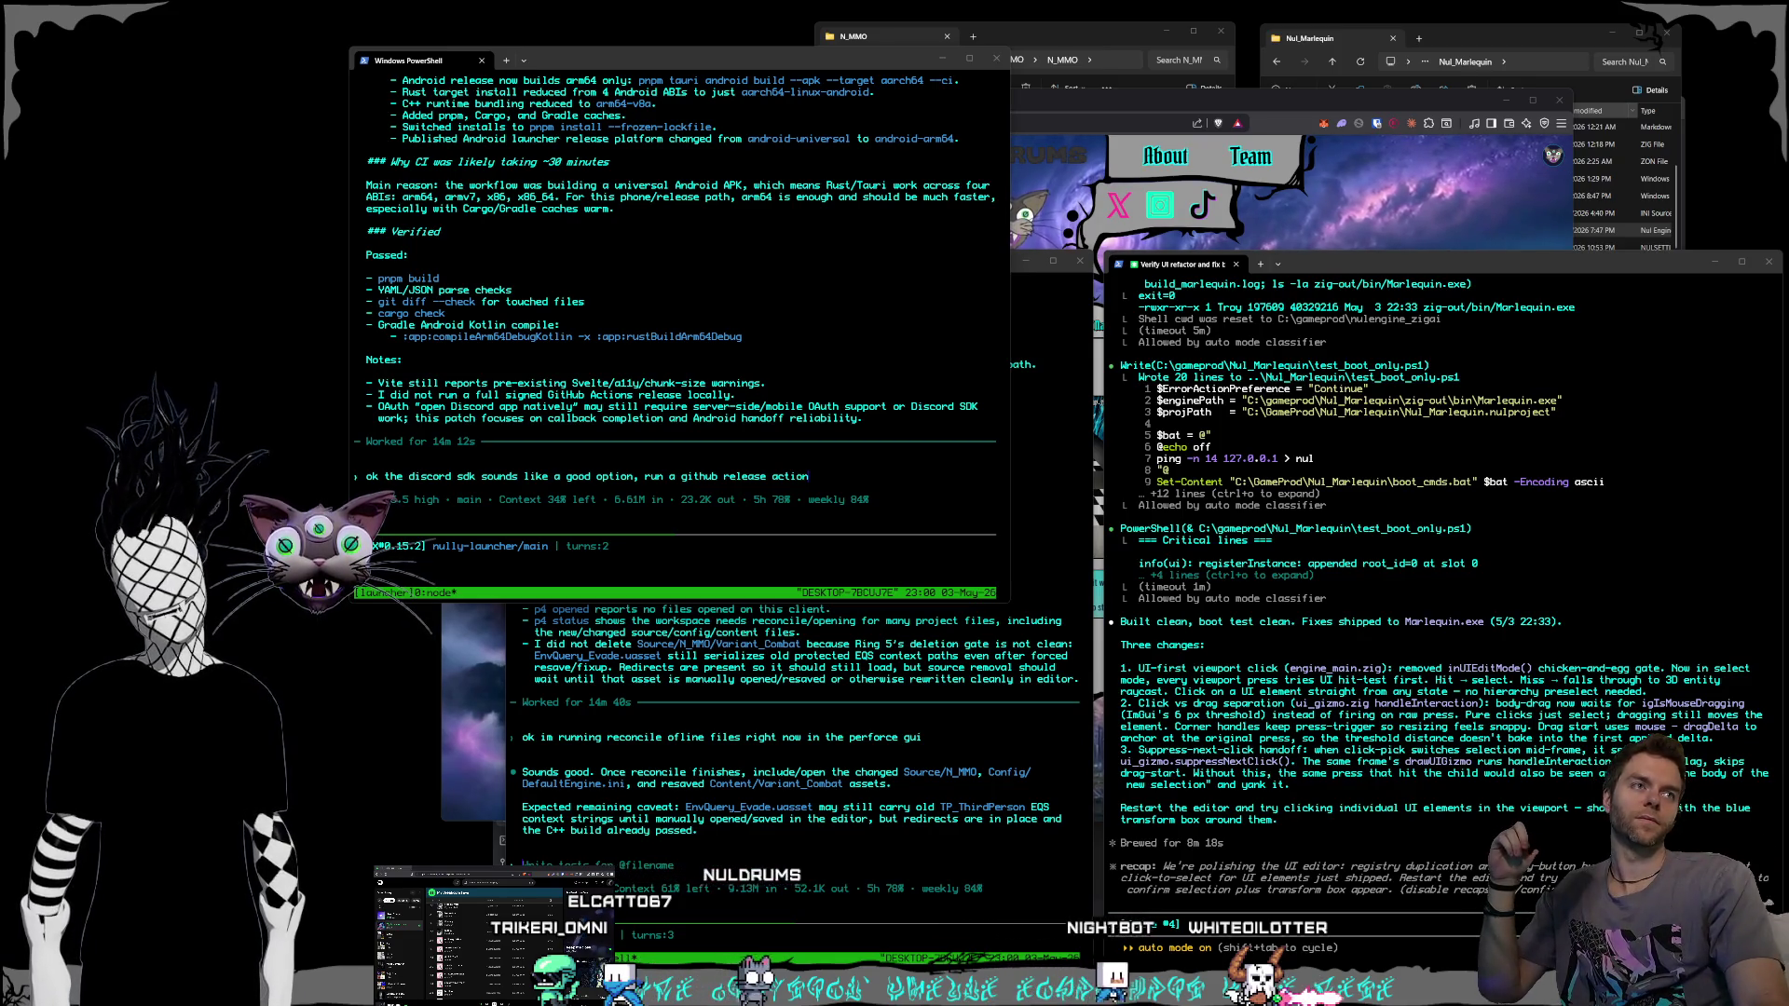
key(ctrl+v)
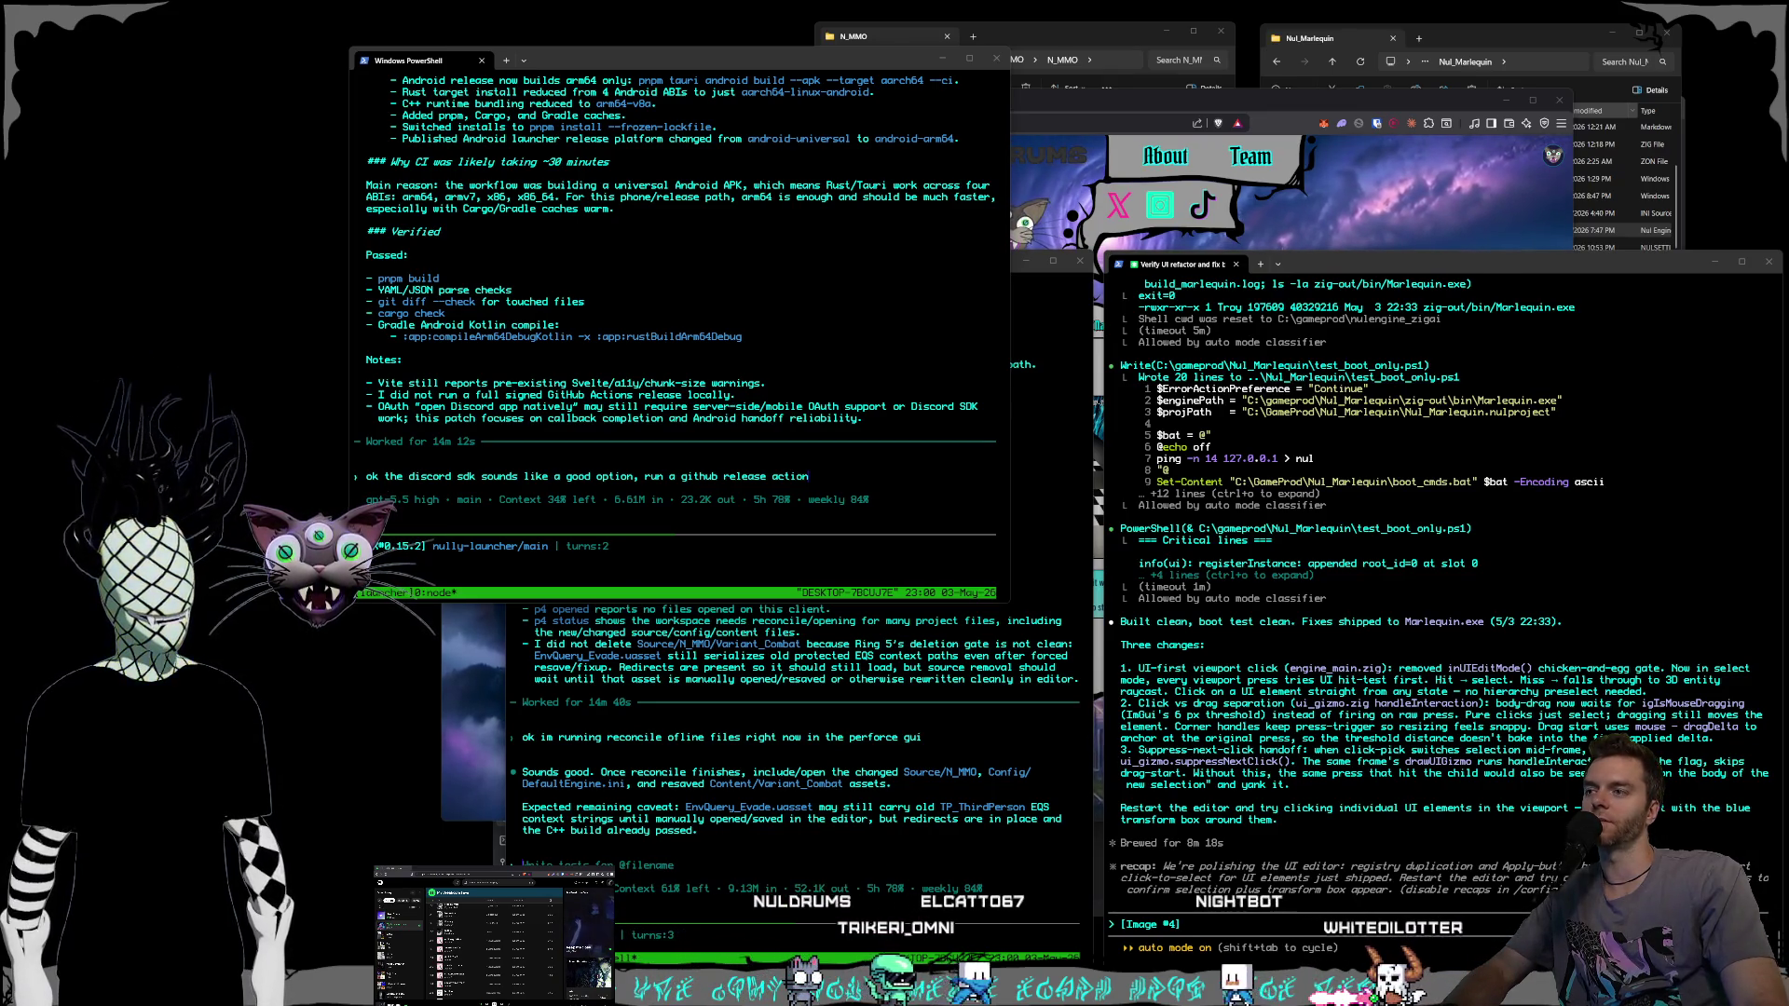
click(882, 480)
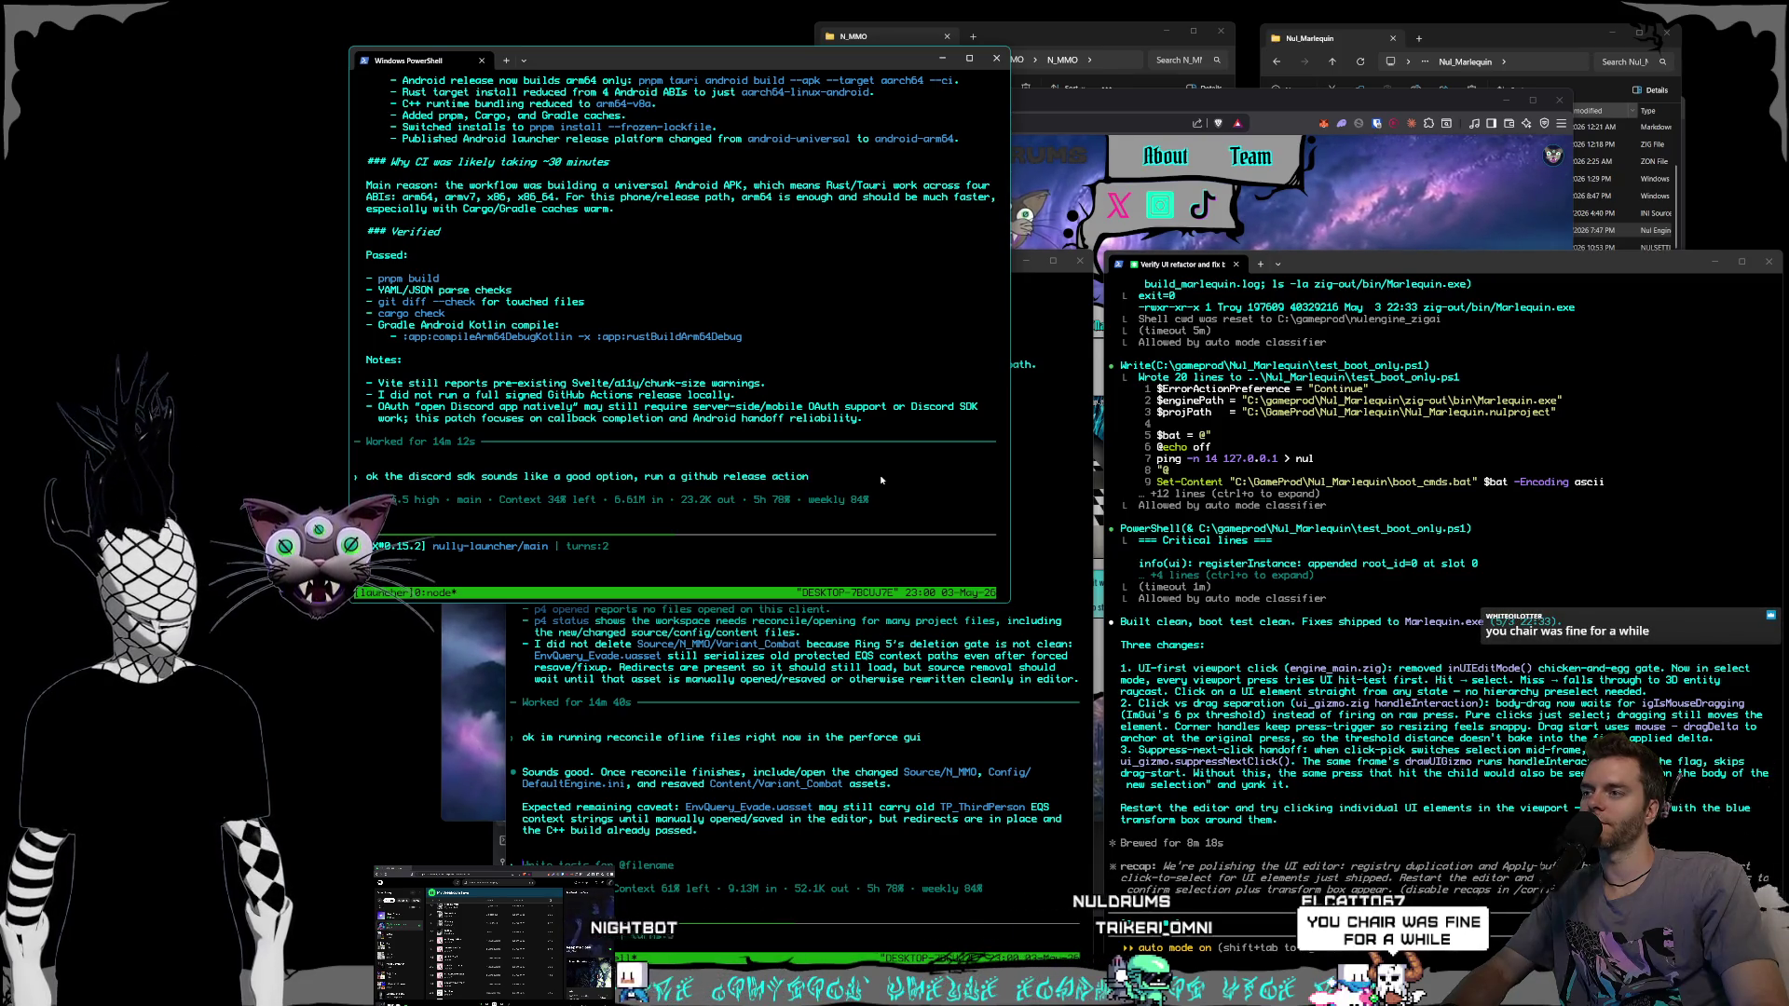
key(alt+v)
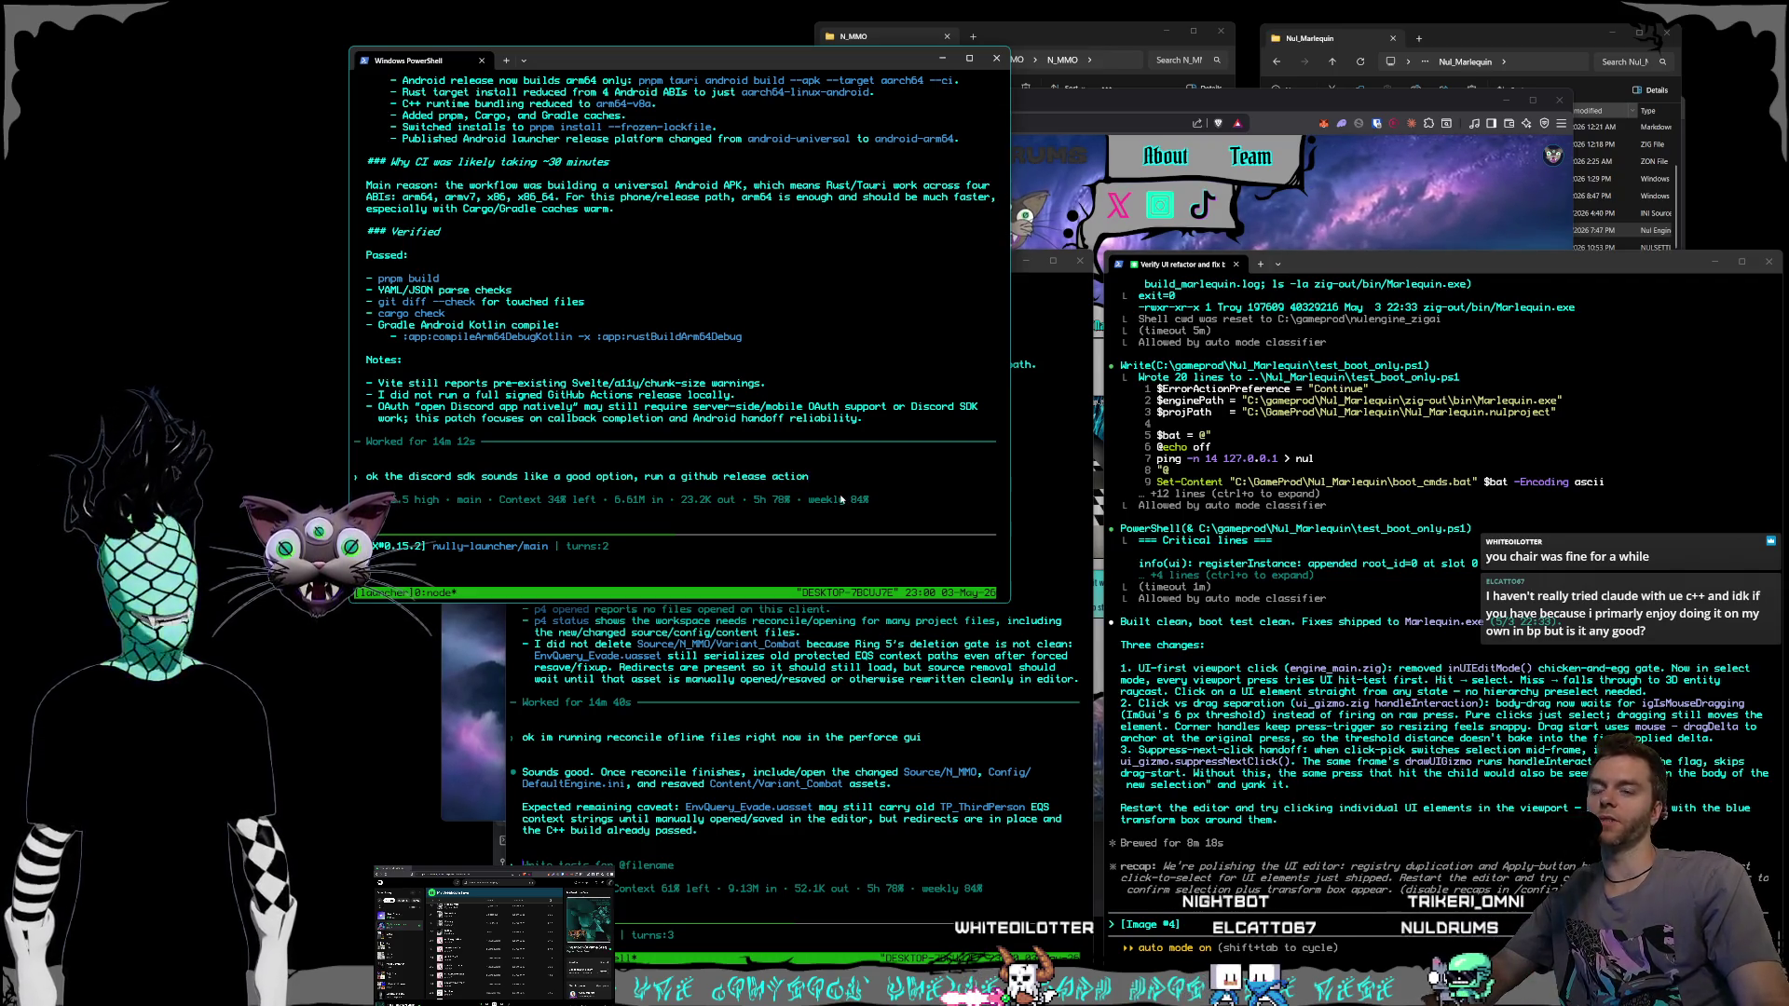
key(alt+Tab)
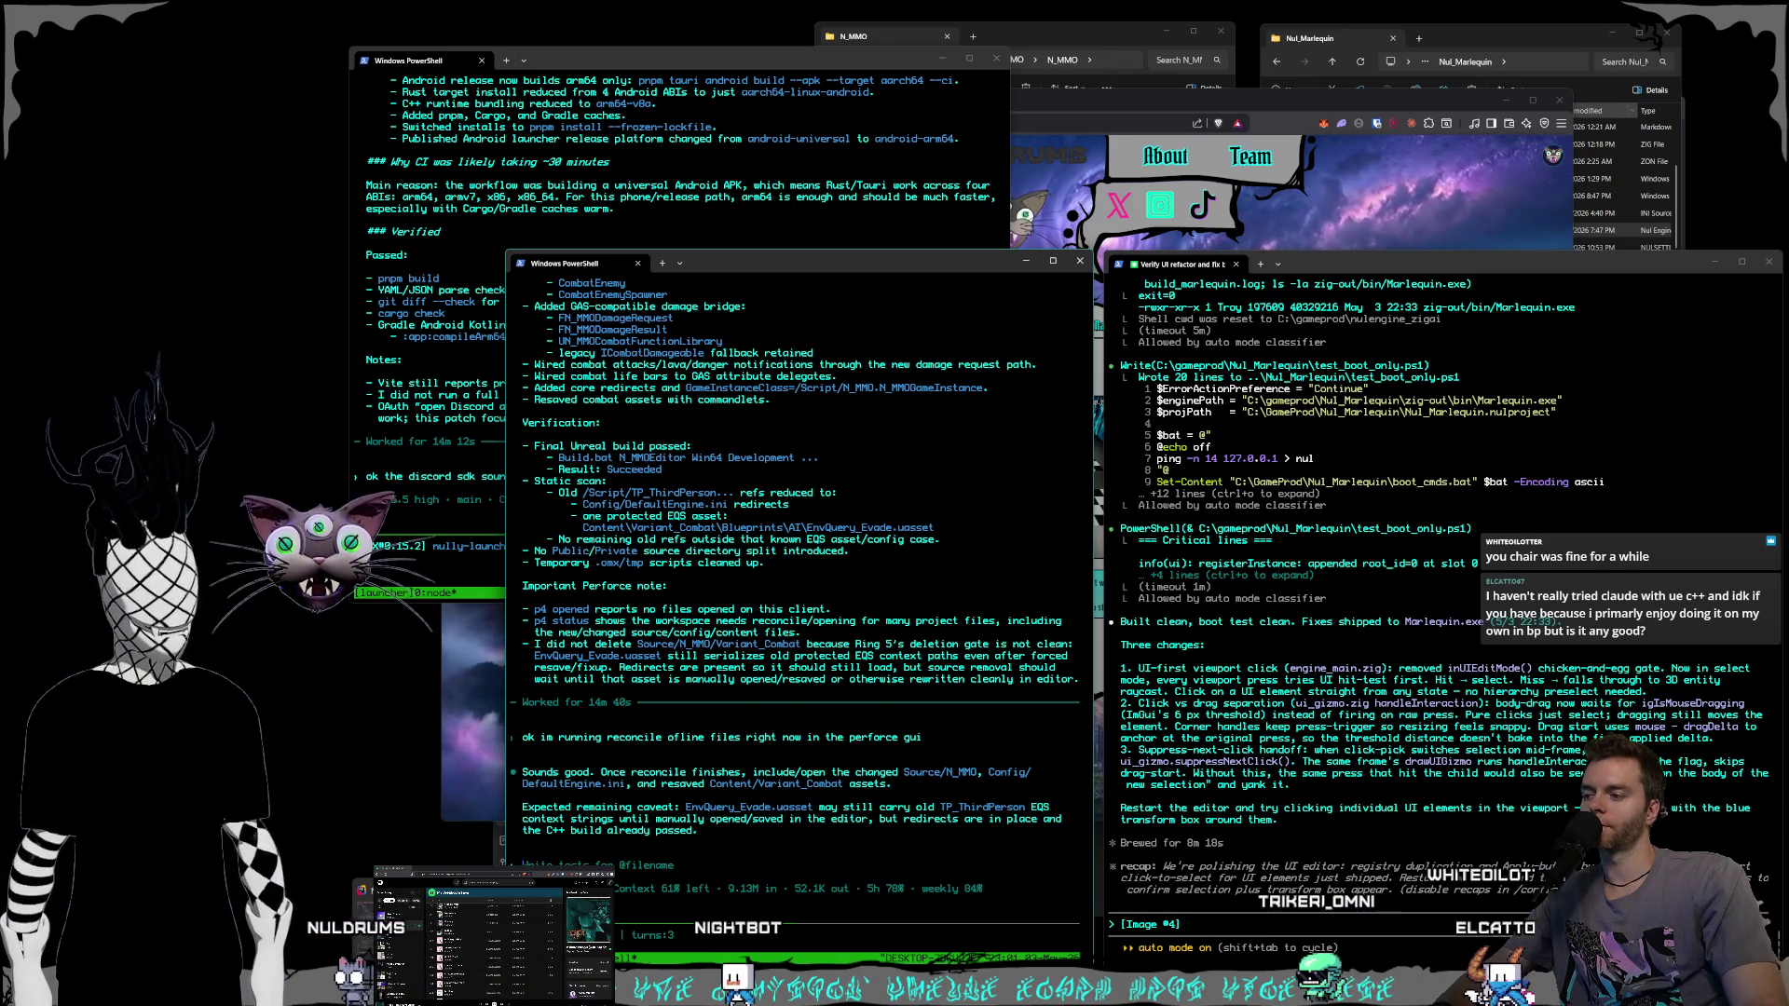
key(alt+Tab)
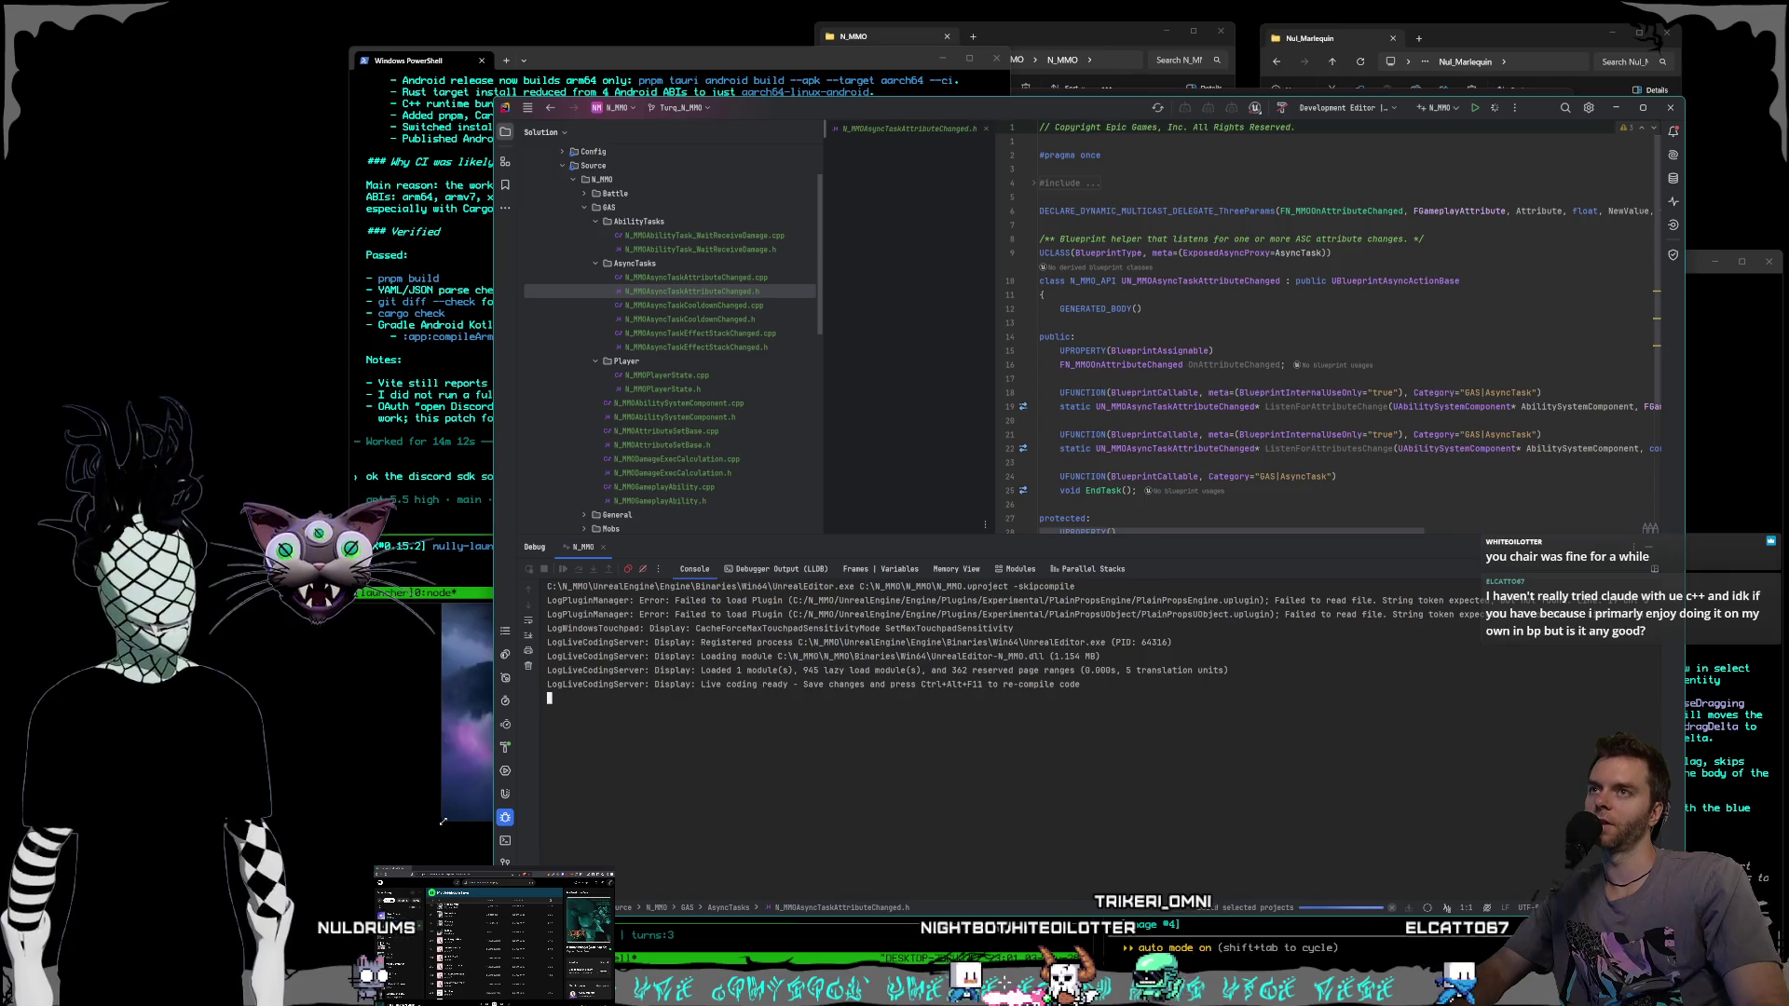
click(1429, 920)
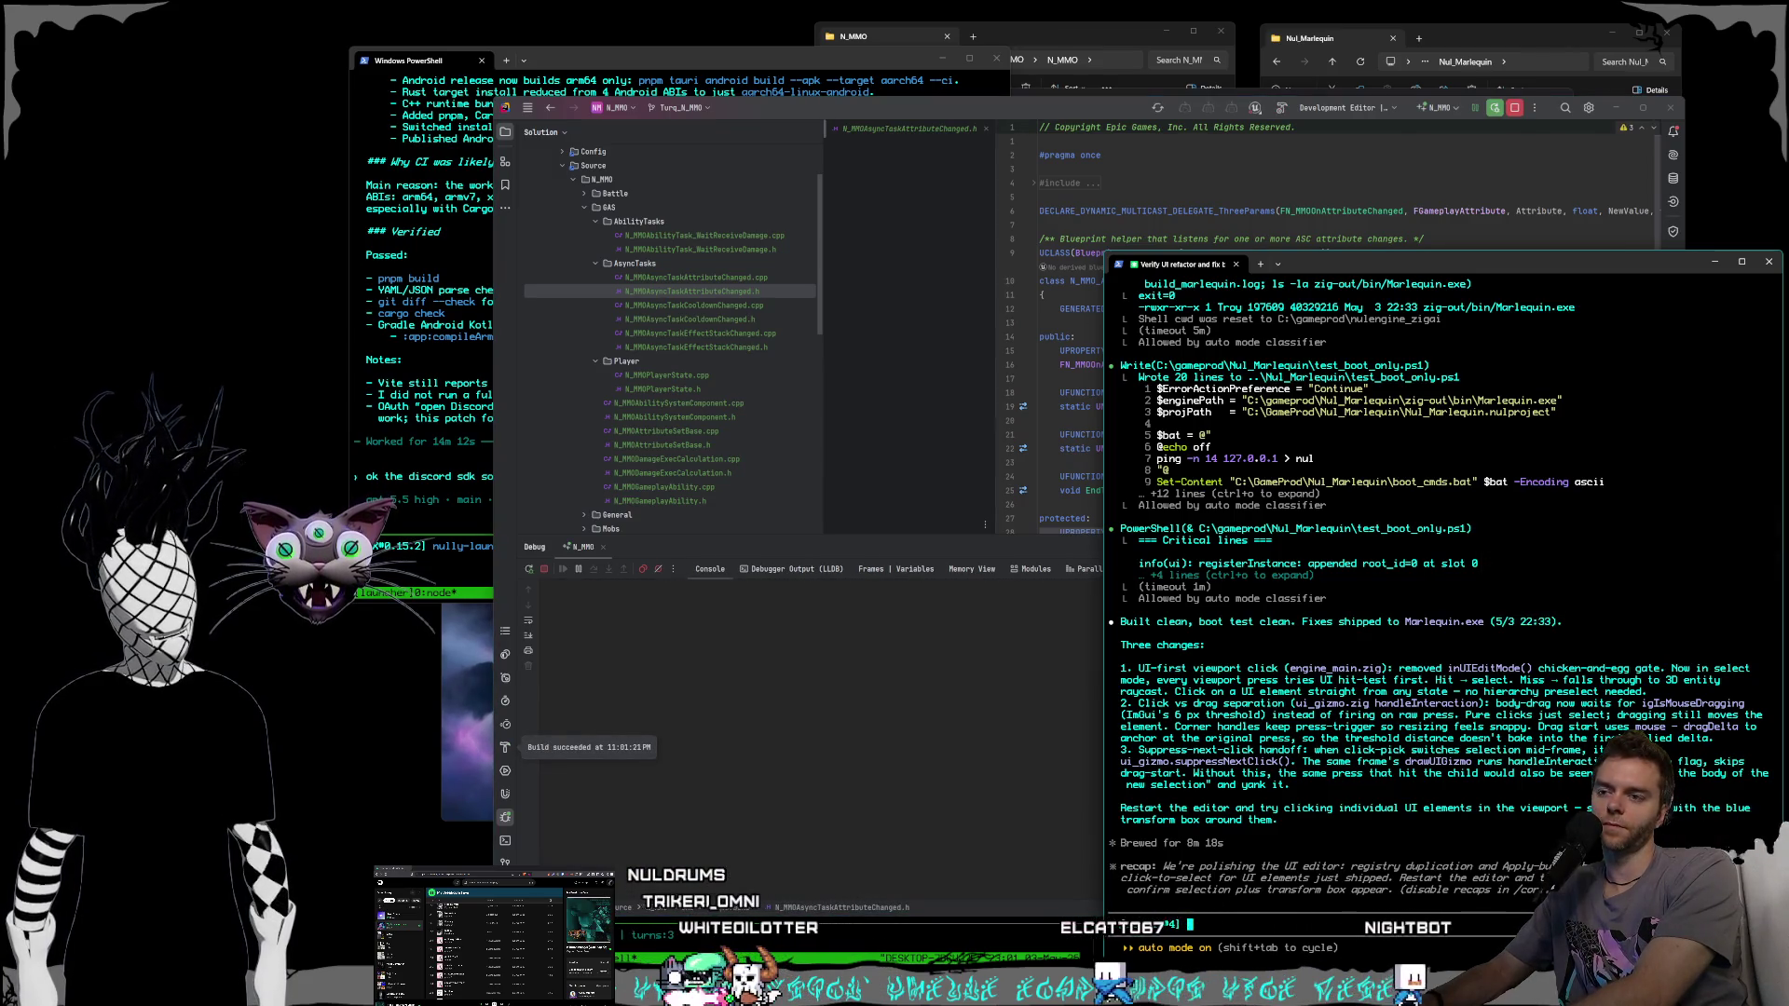
Start the bug report: clicking UI elements selects them but dragging does not move them.
text(when i click on the ui elements i)
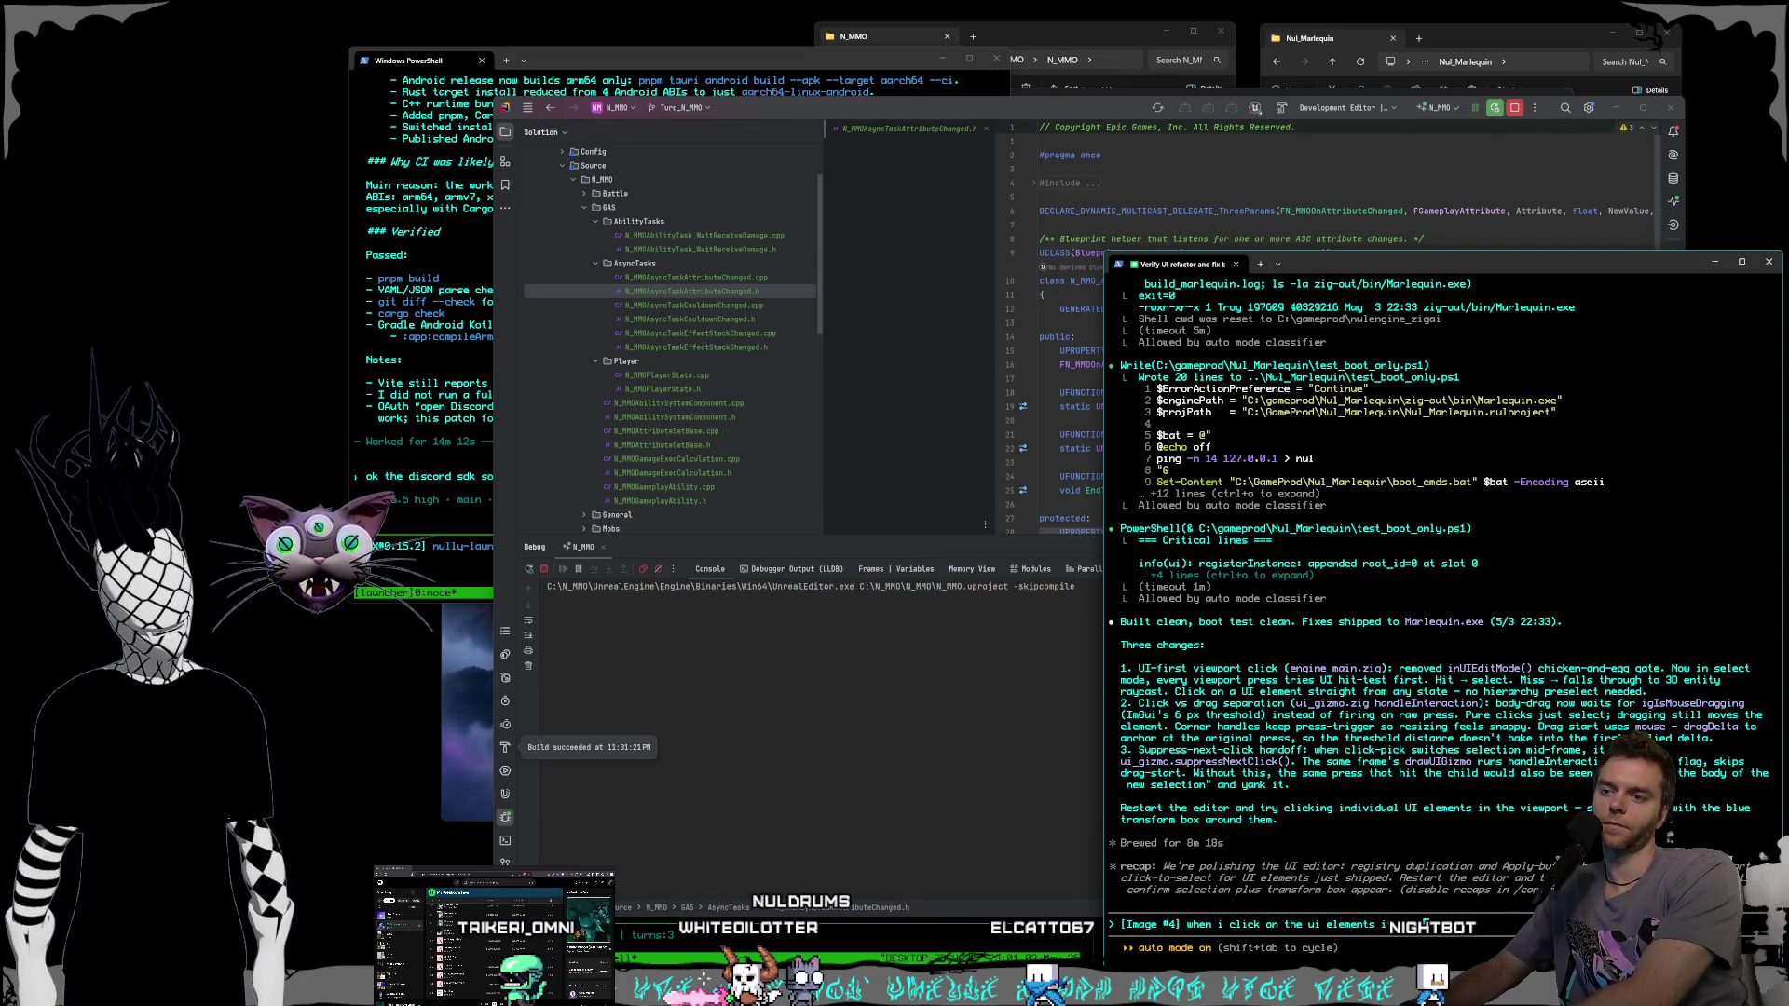
text(co)
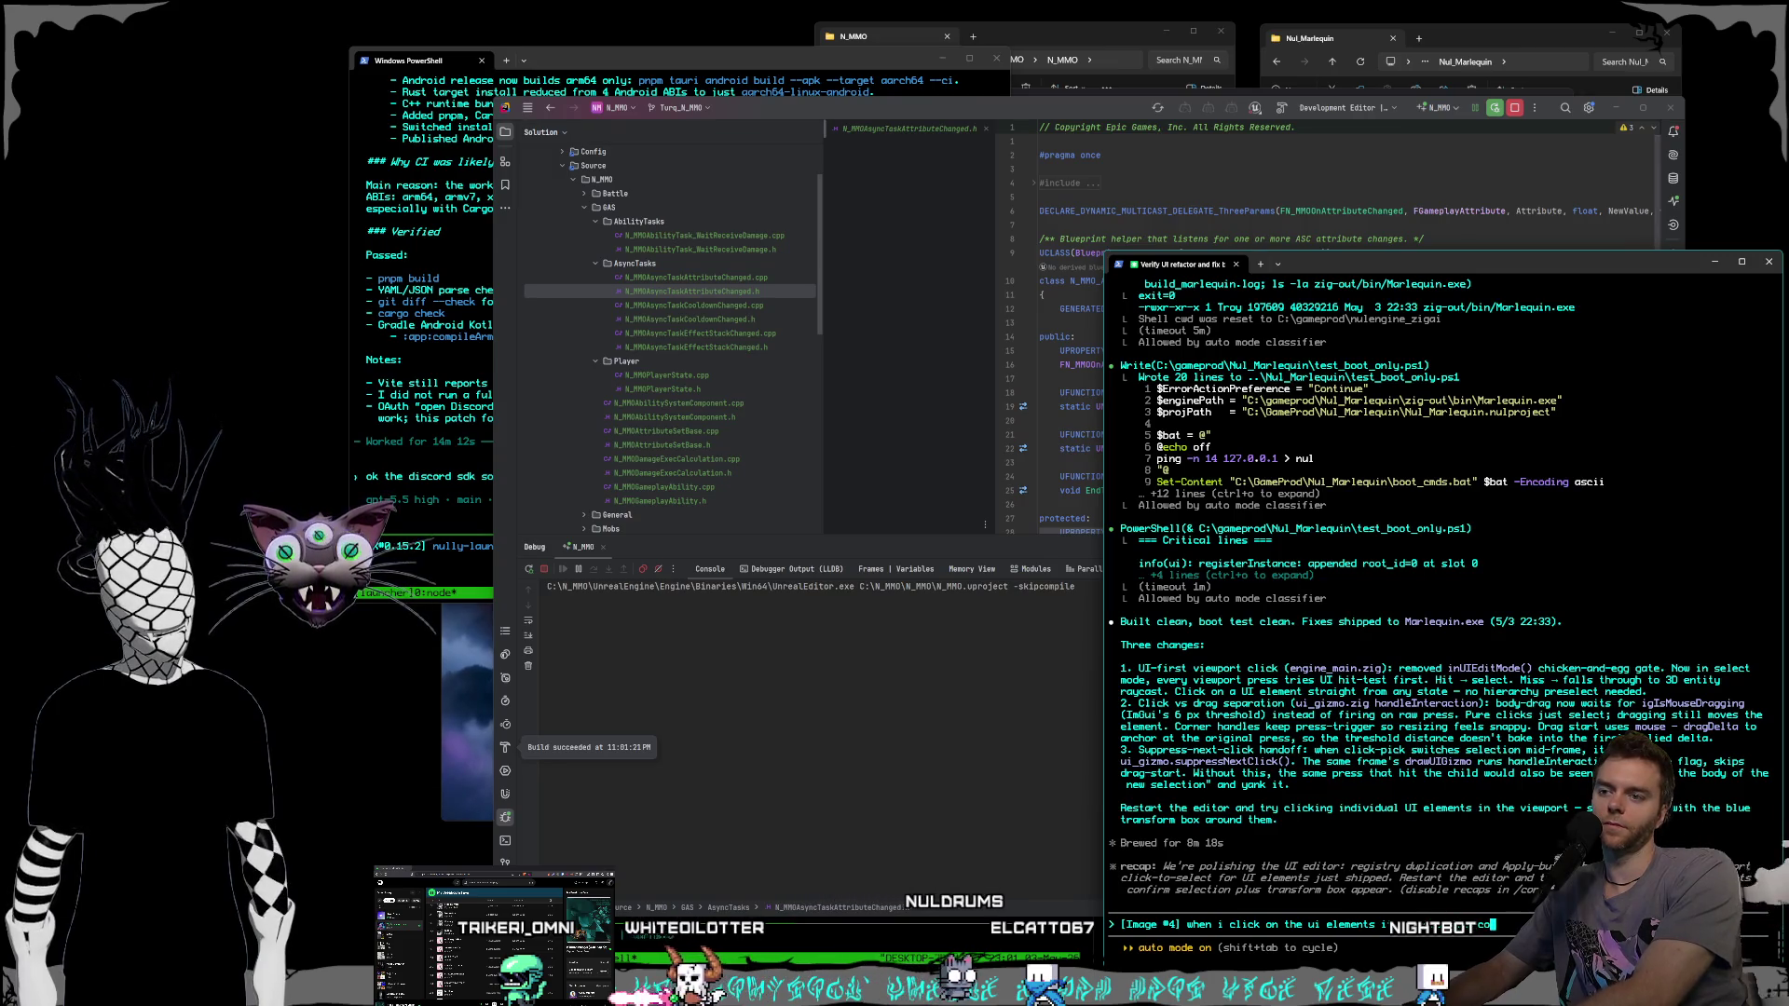
text(rrectl)
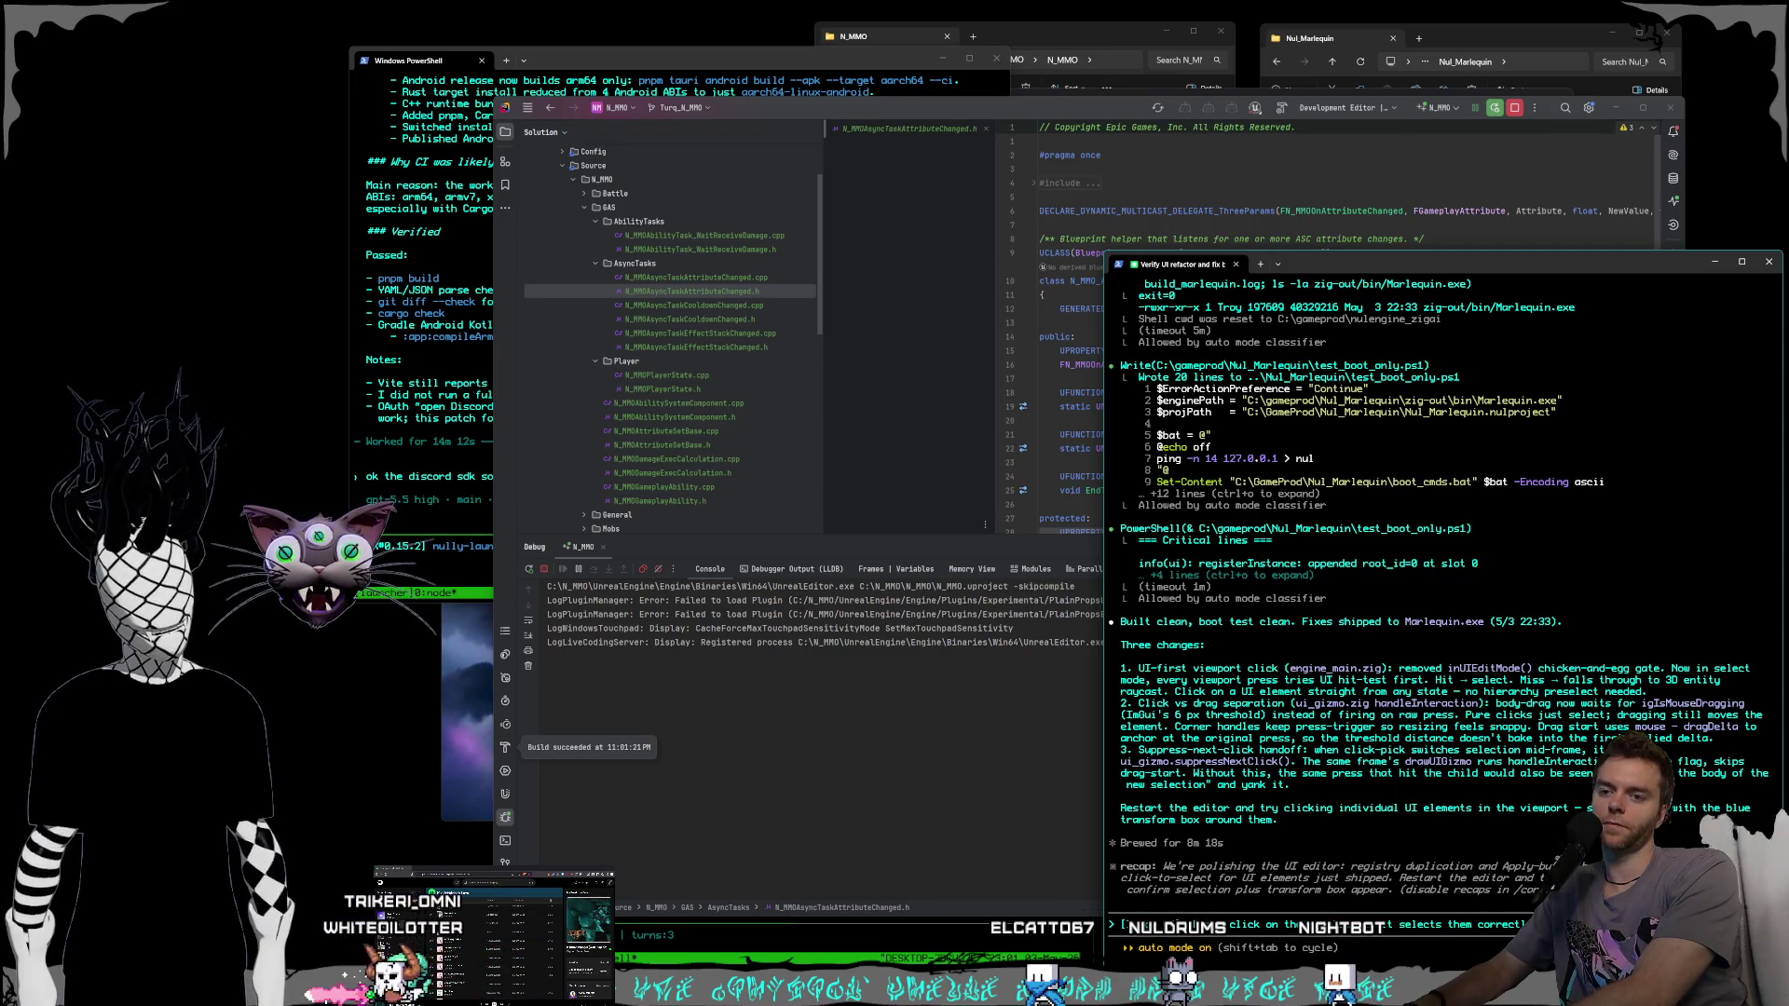
text(y)
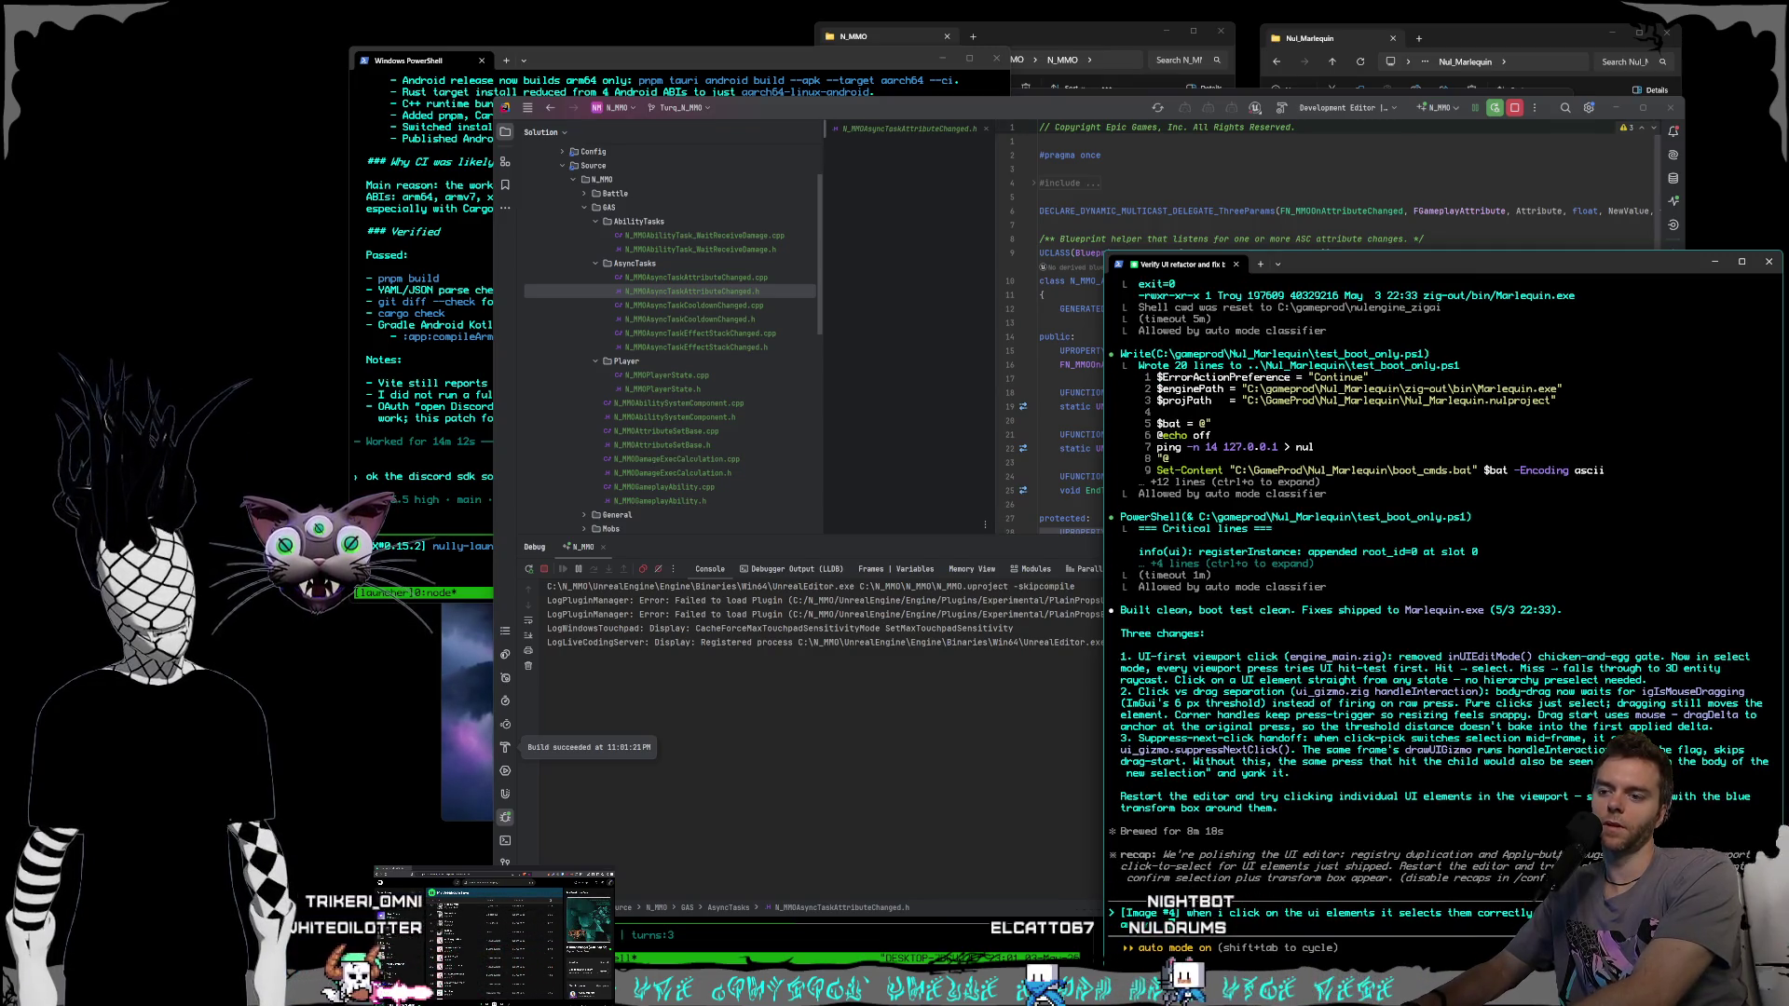
text( but moving them is not working, )
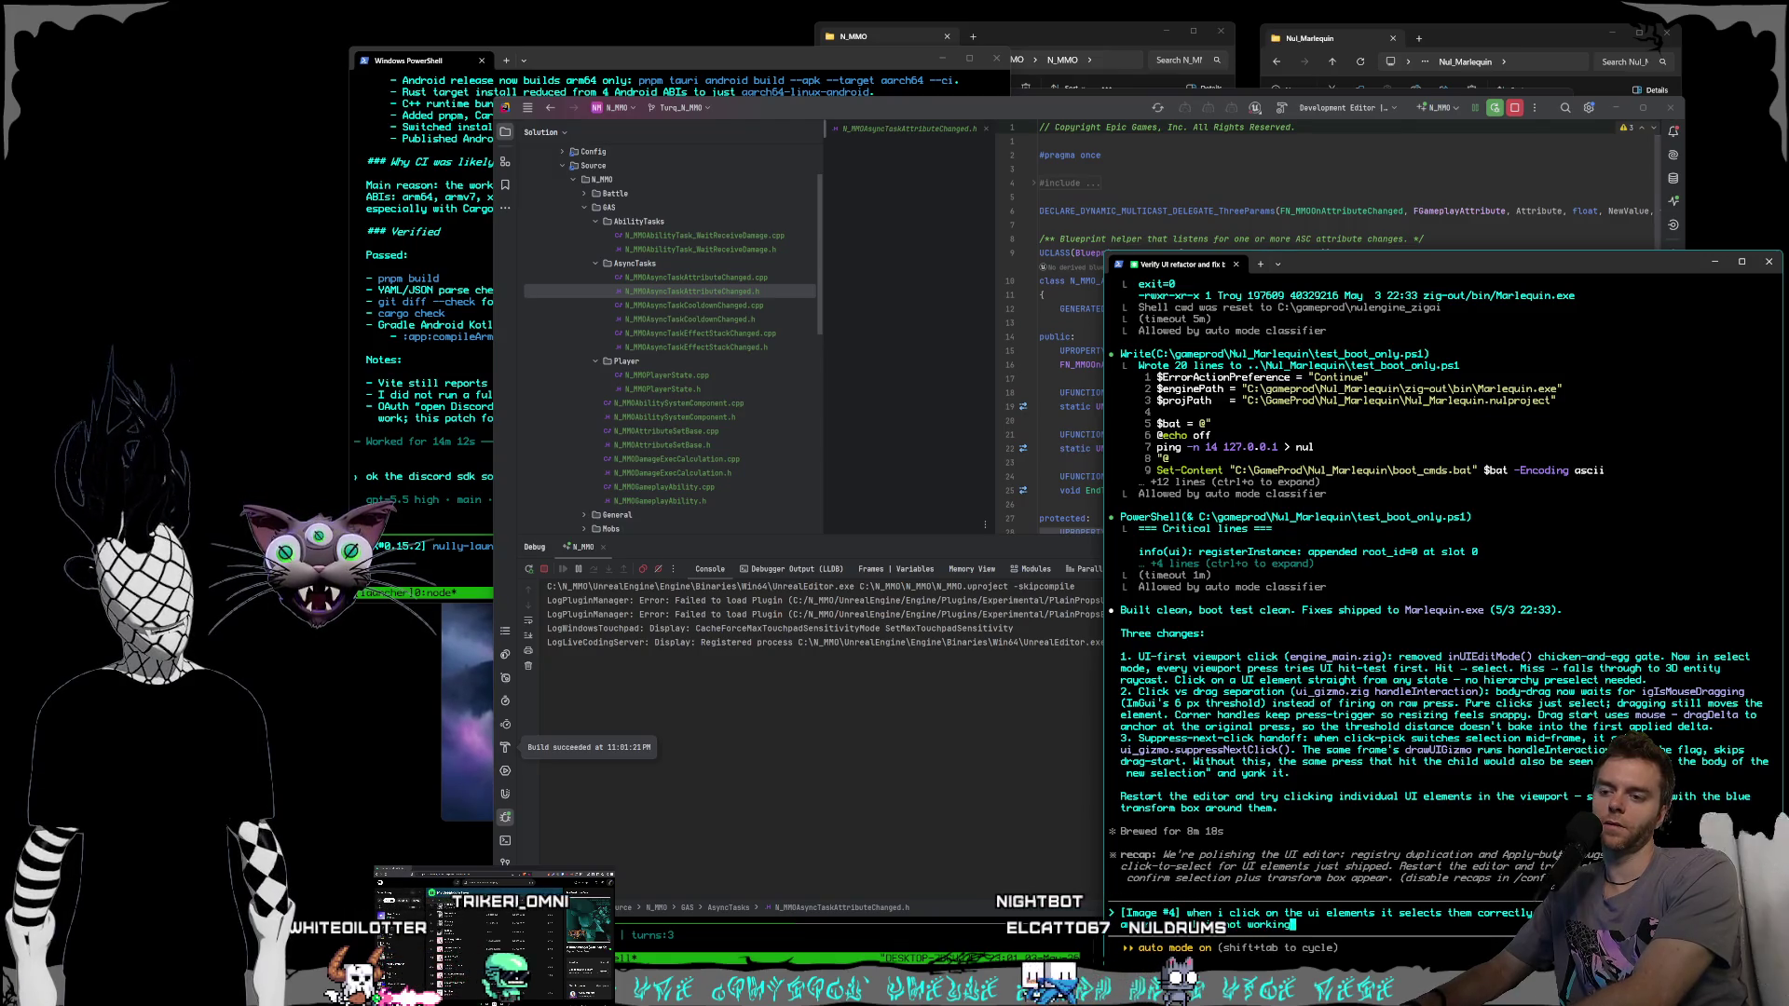
text(if)
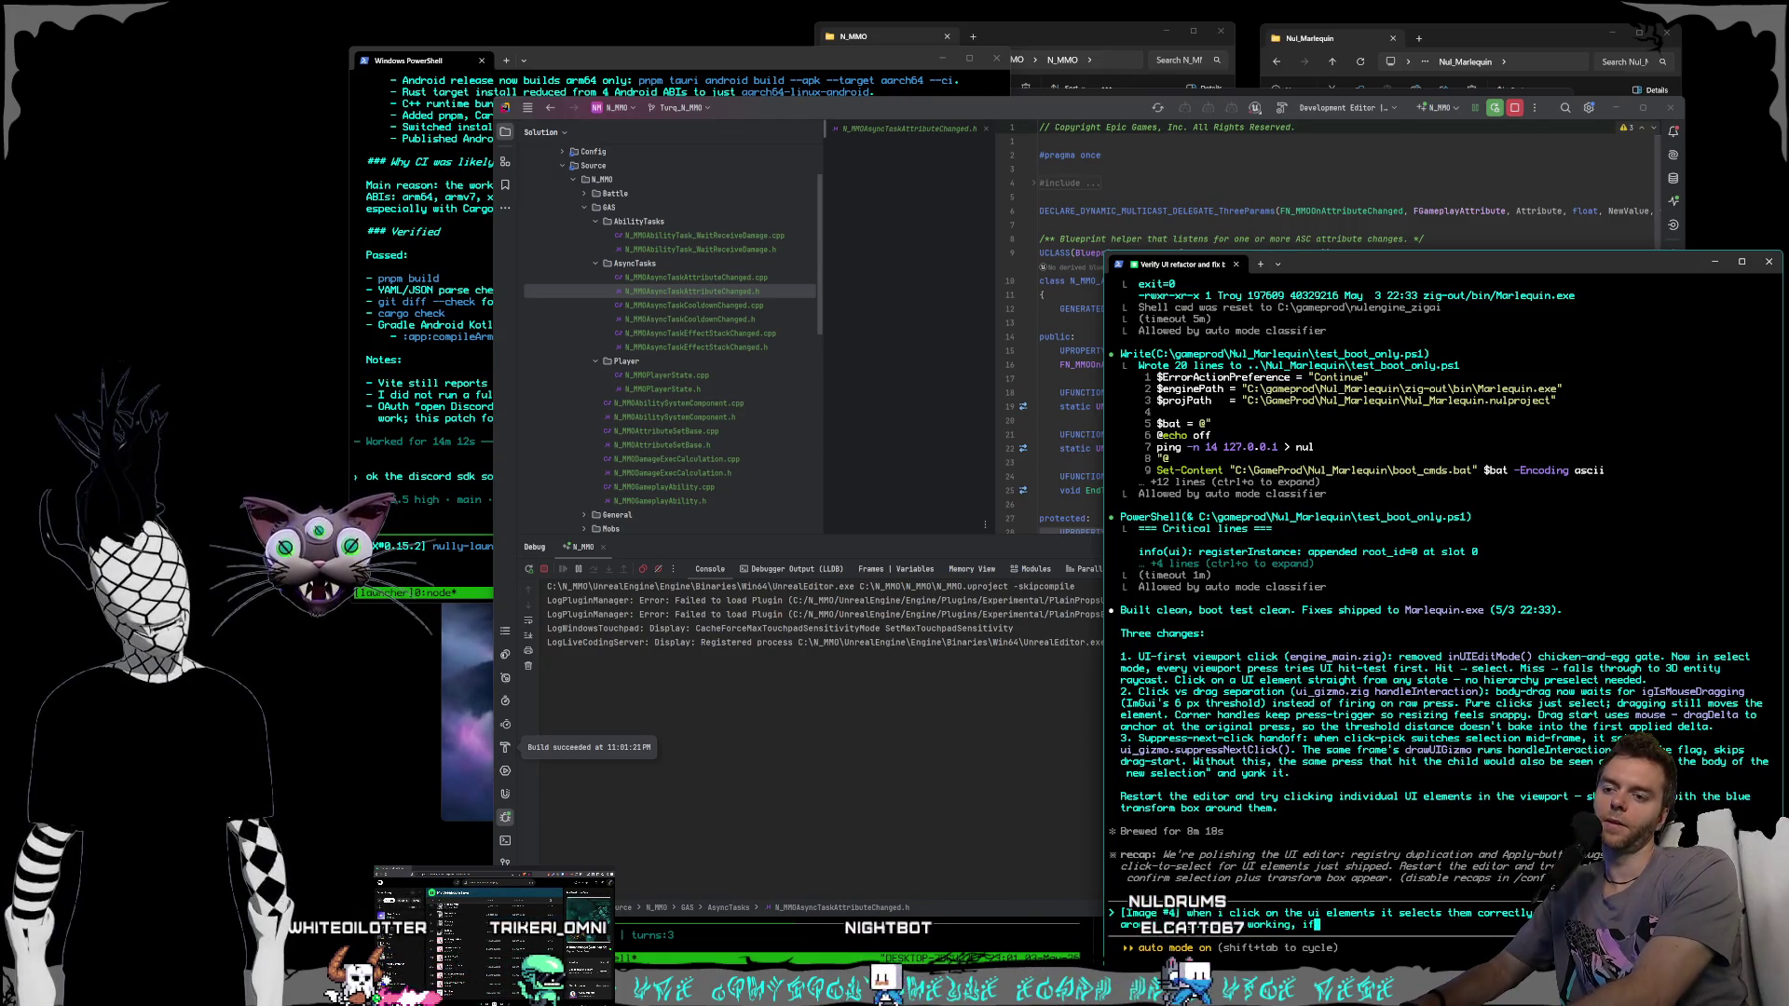
text(drag it s)
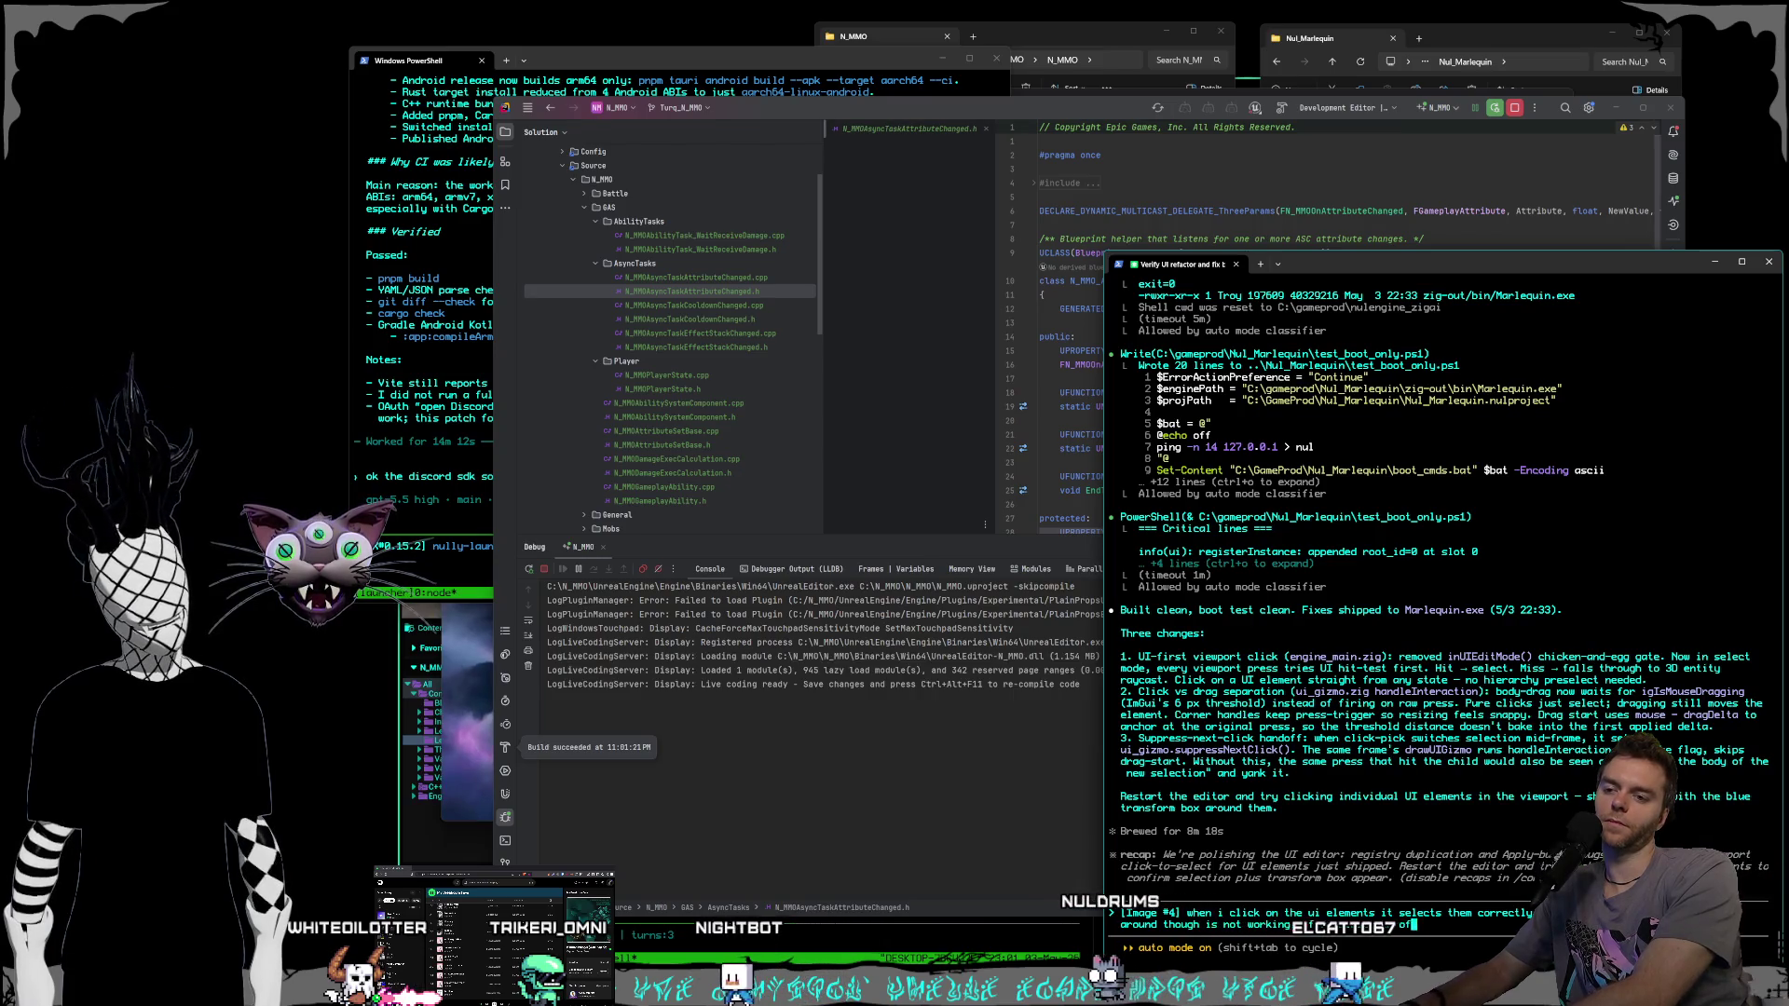
text(e and d)
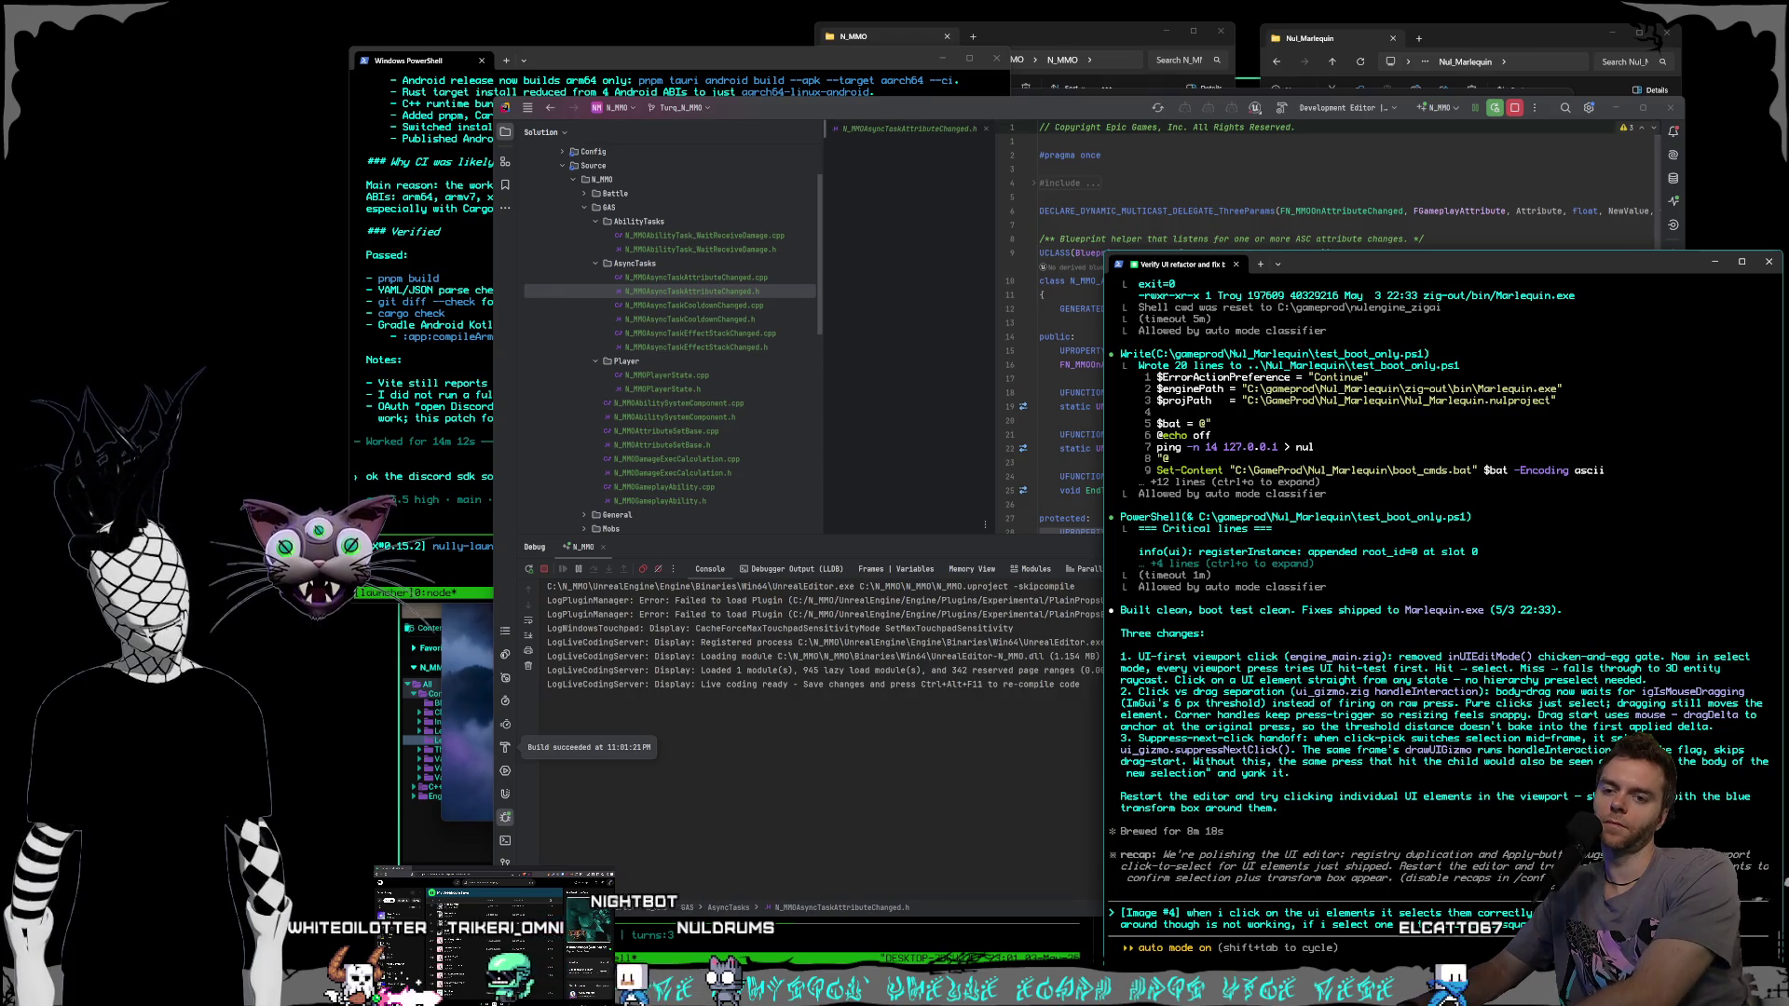
Explain that clicks hit the map squares instead of UI elements, ask to prioritize z-order, and submit.
text(are)
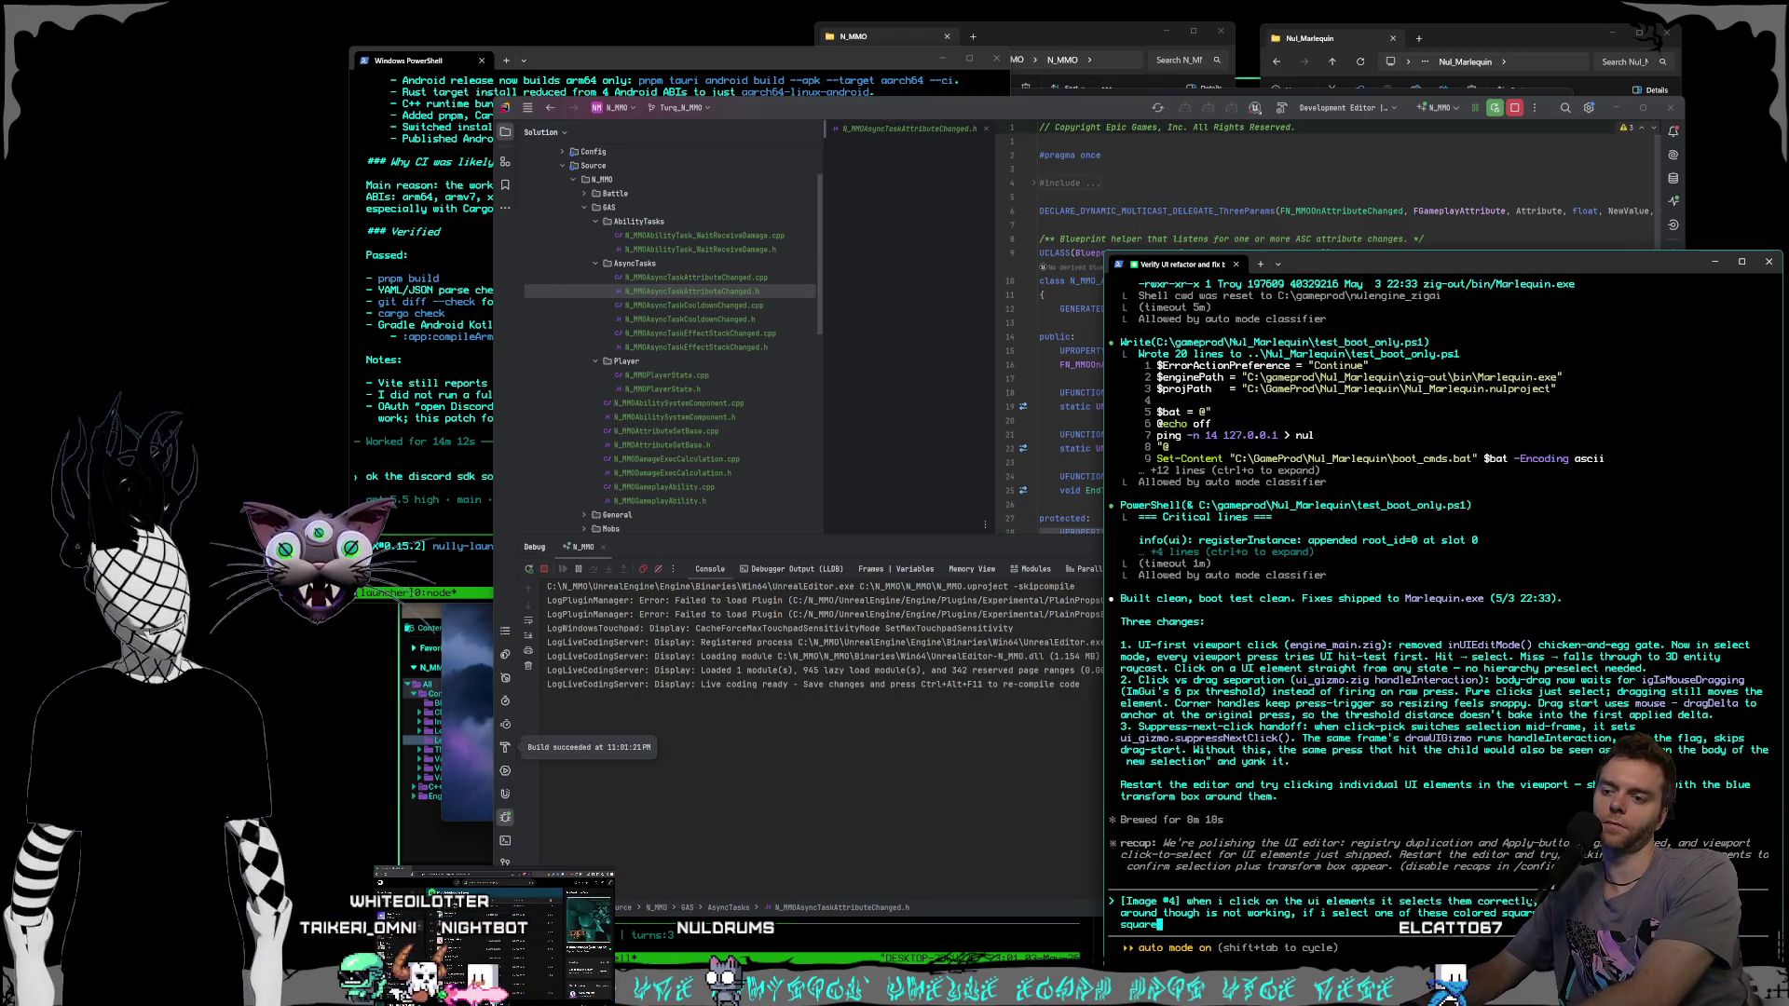
text(, i)
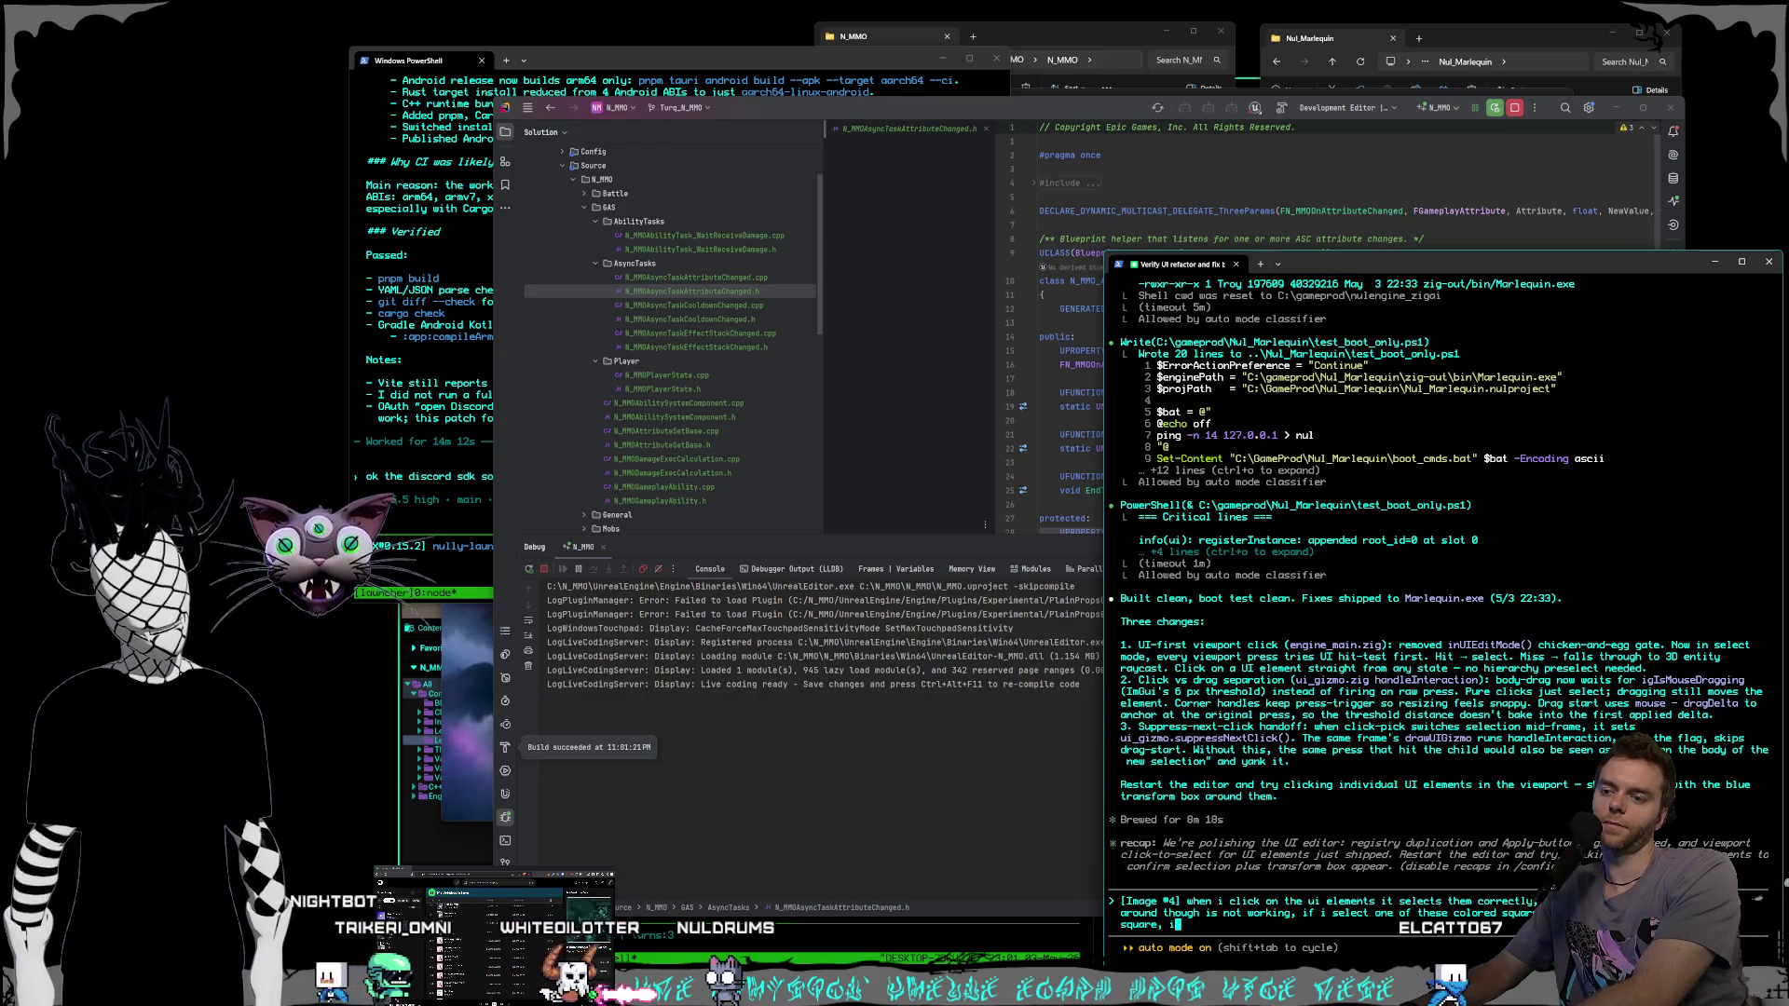
text(t sosn't selec)
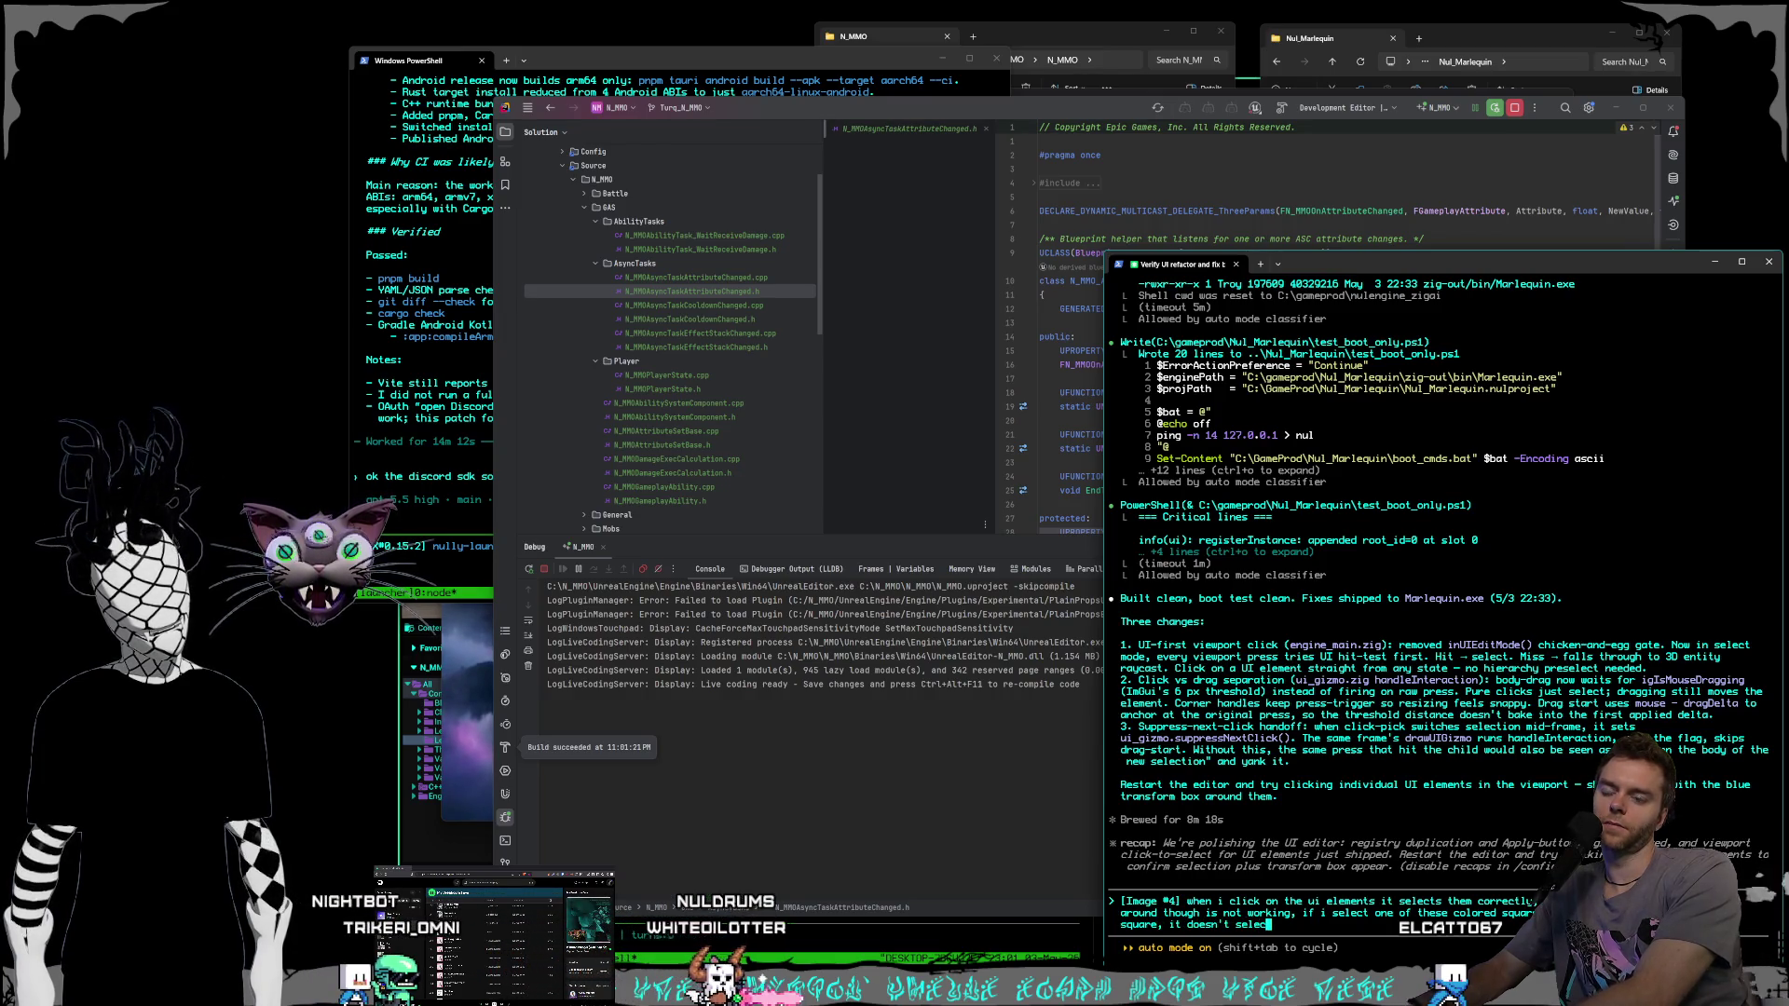
text(t the)
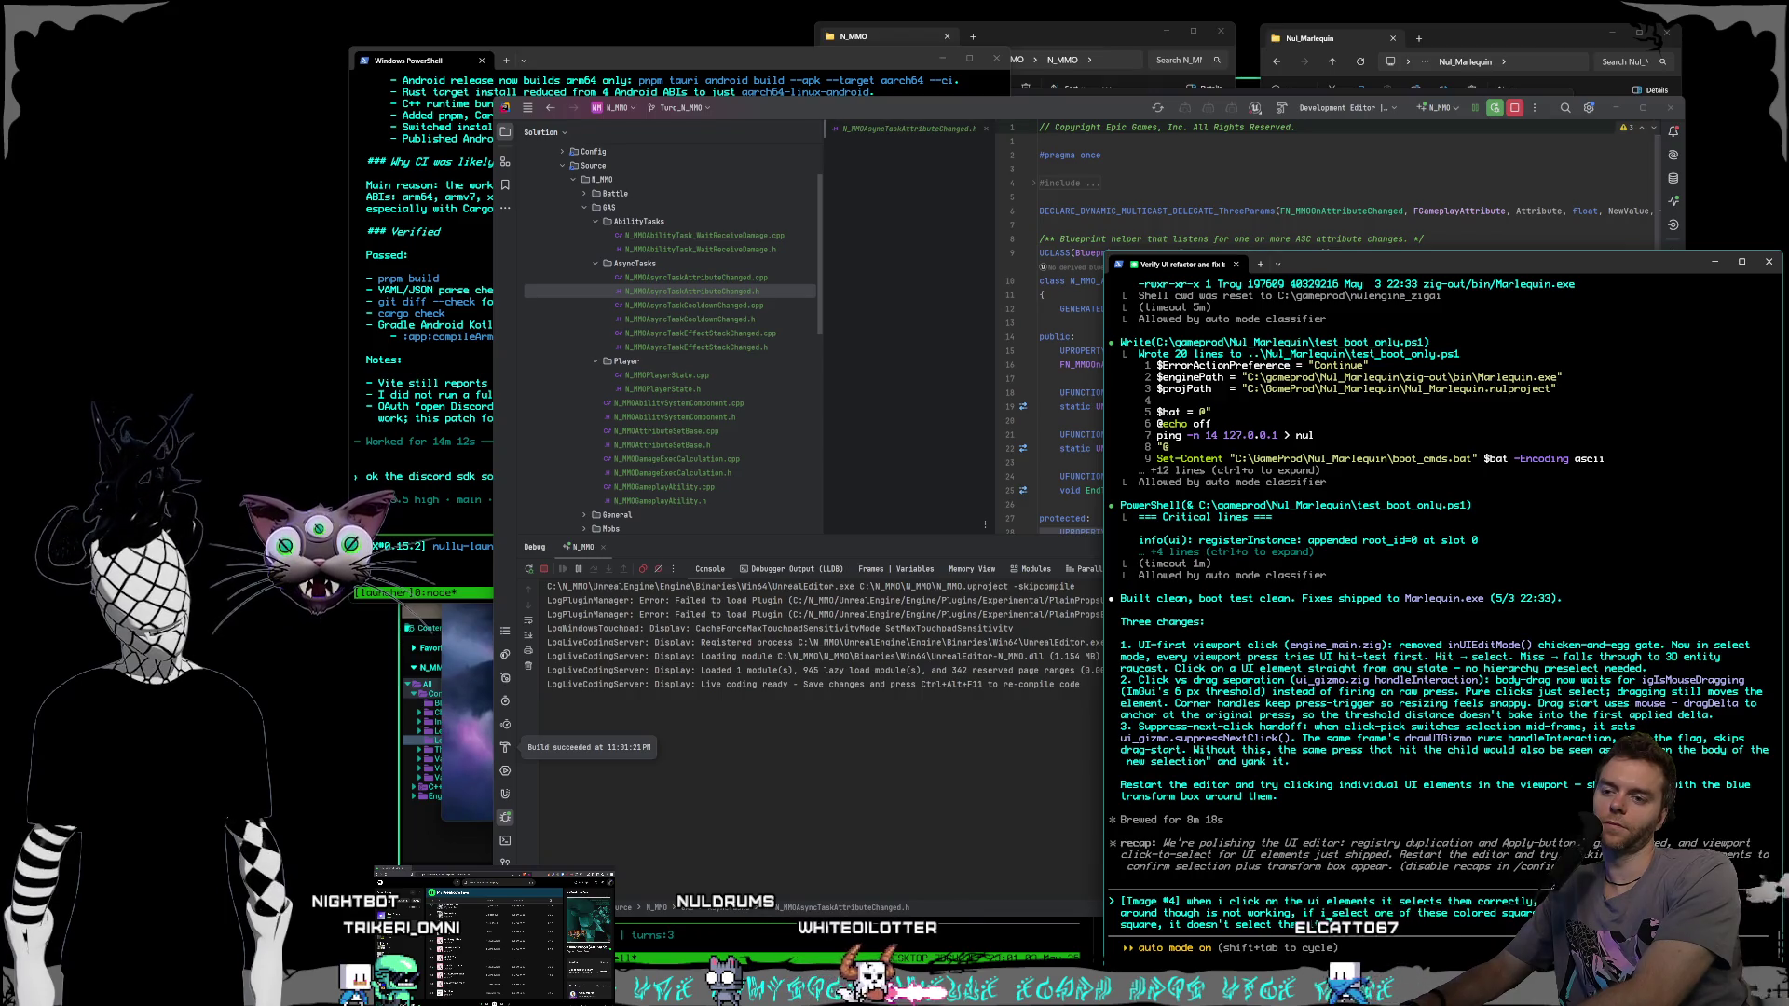
text(m it only hits the bigger)
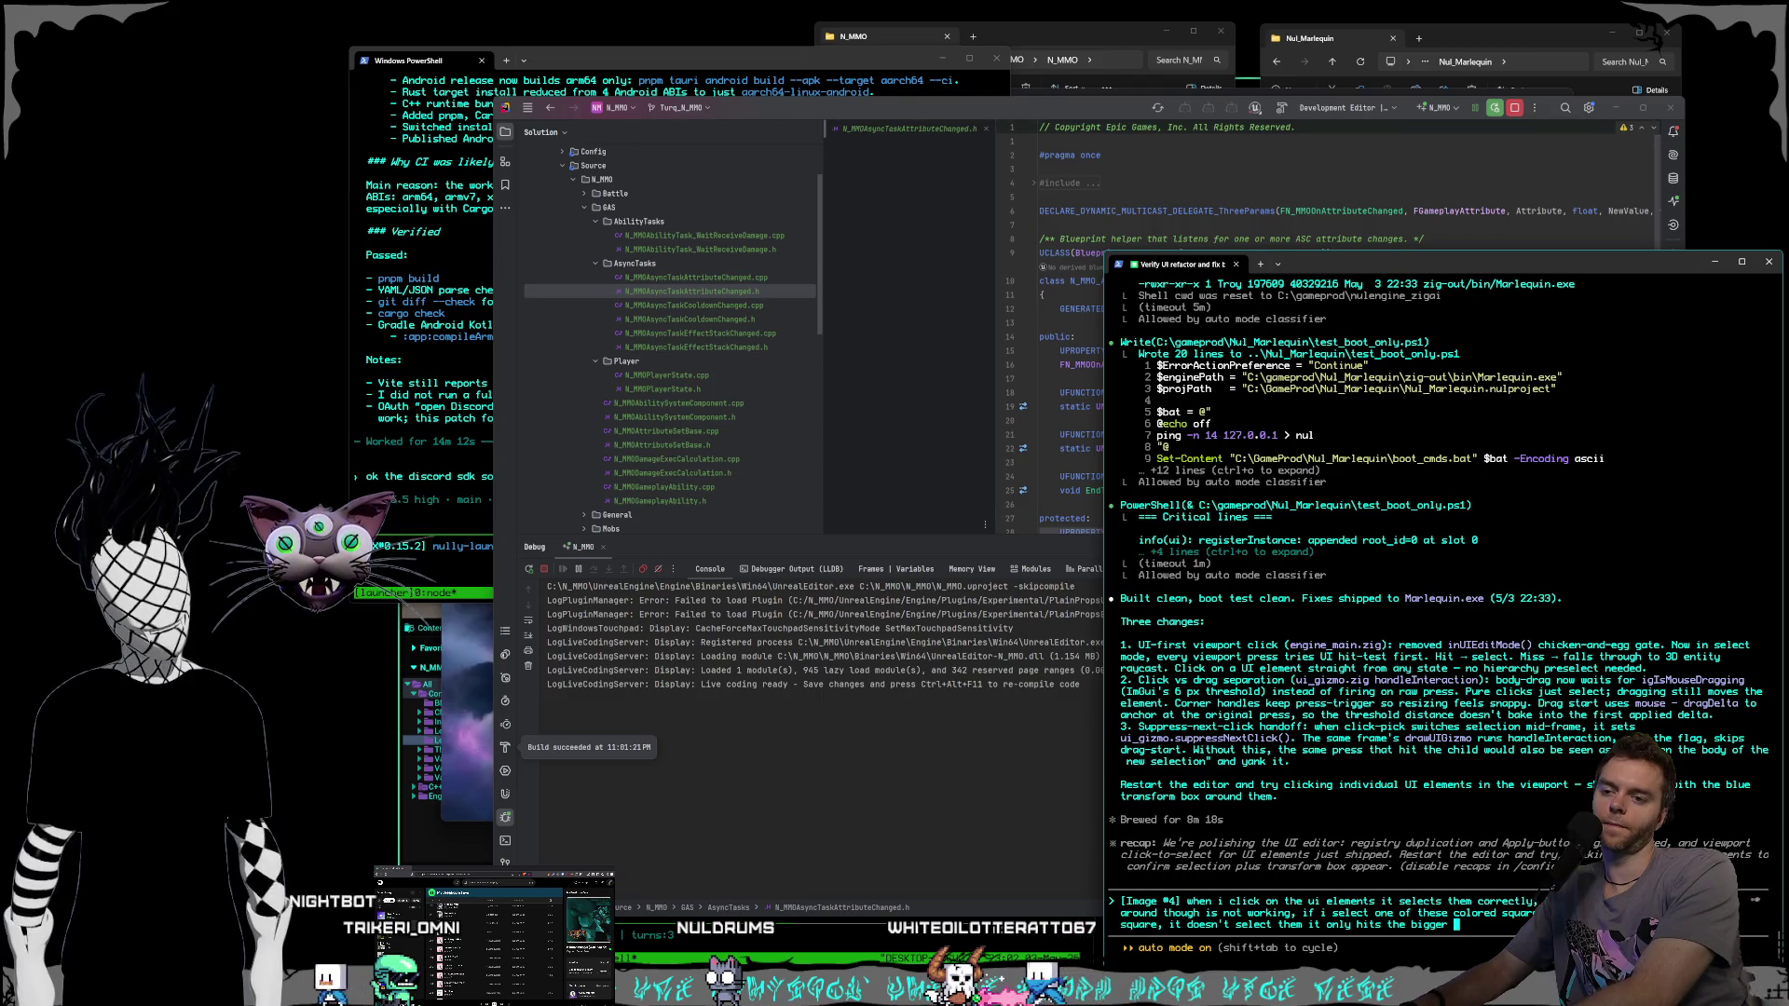
text(map squa)
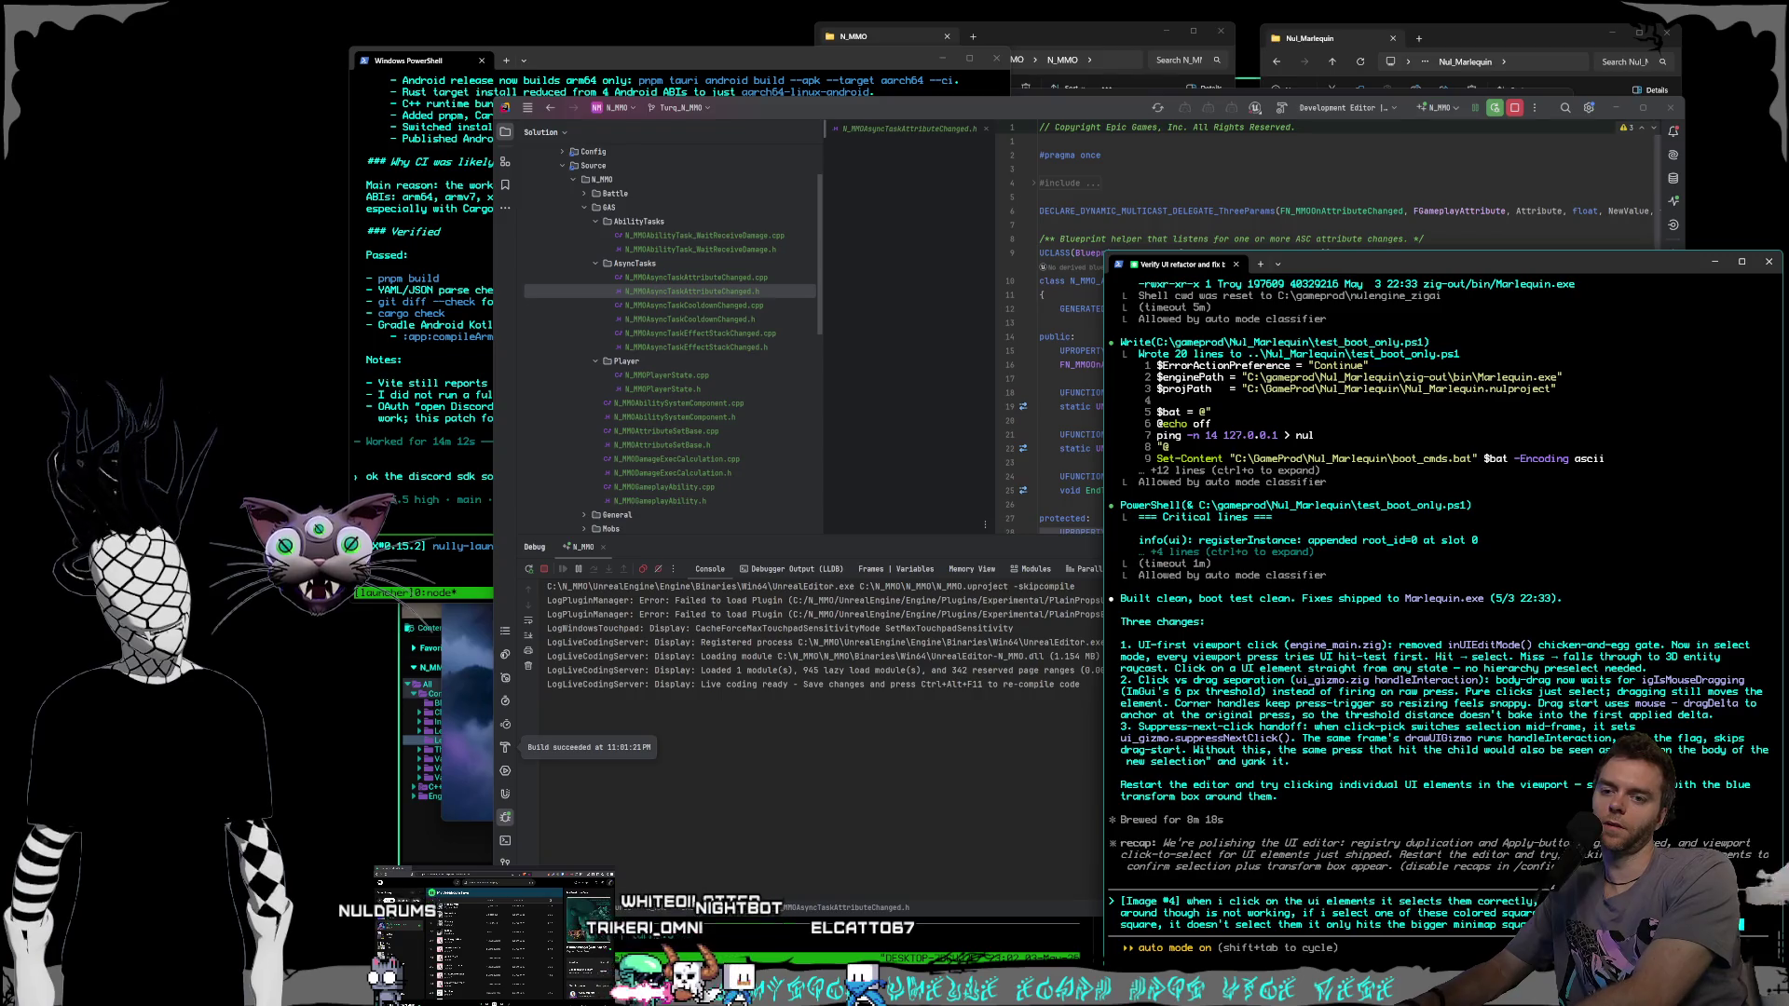
text(squares so idk if the hit test for grabbing ui)
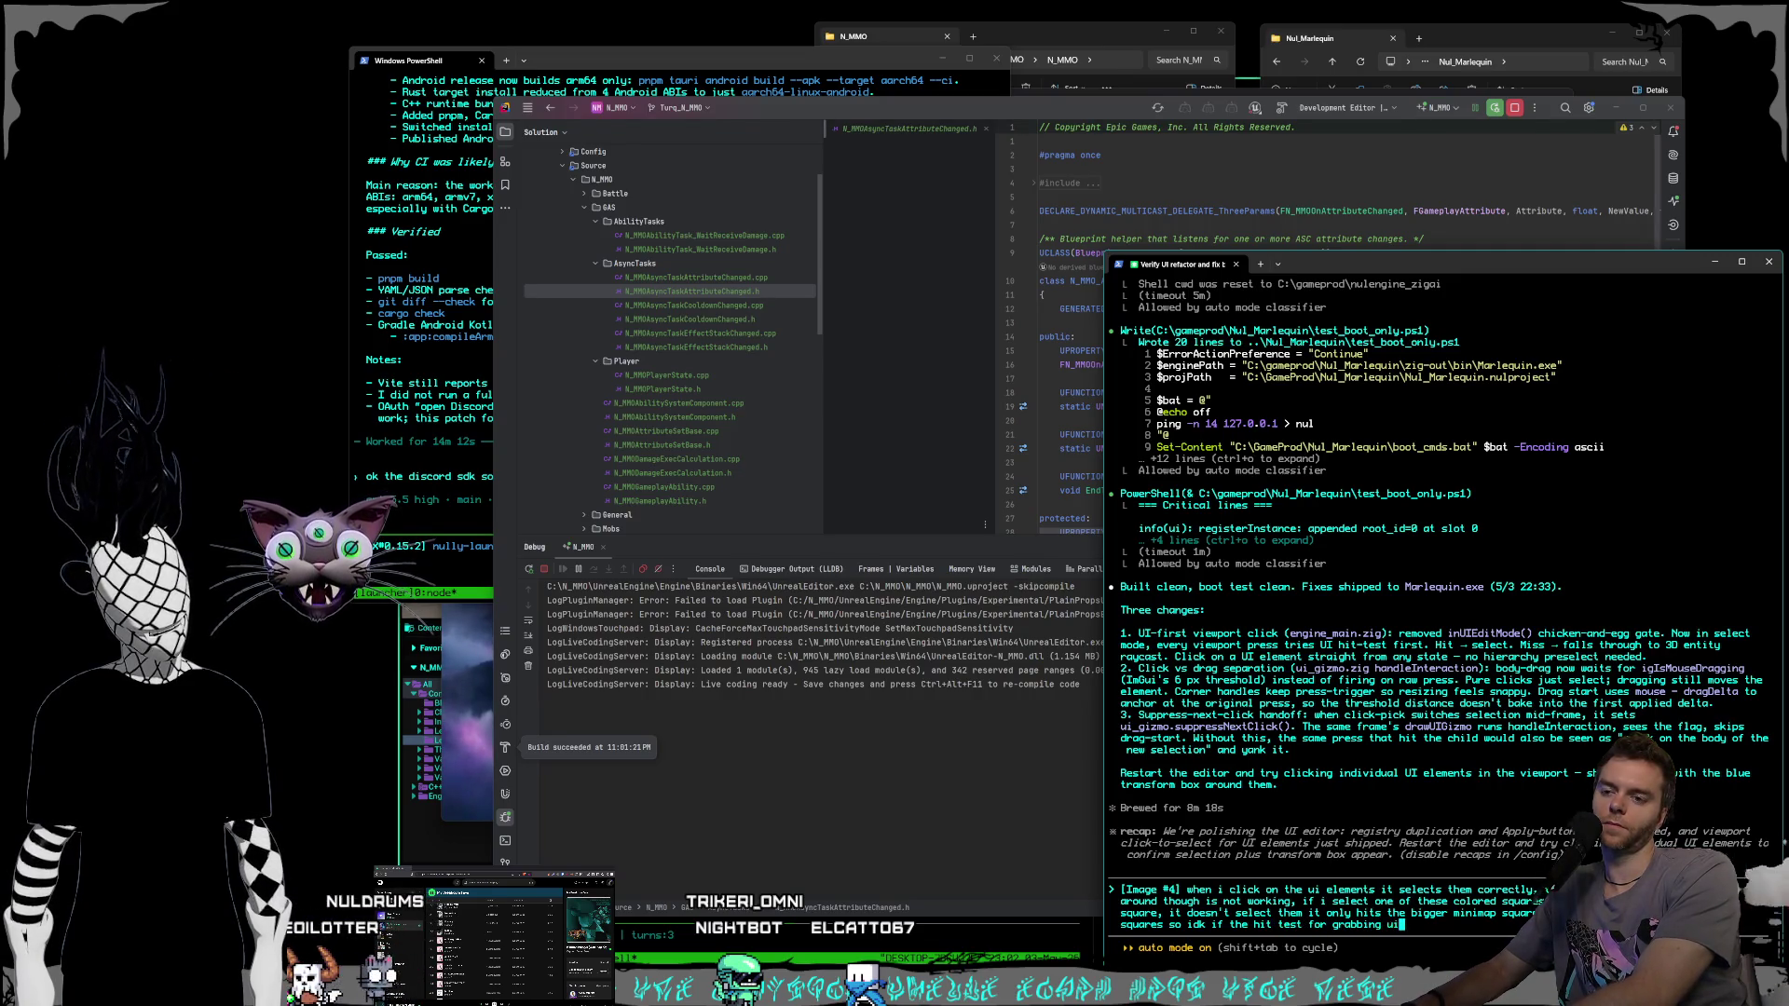
text( elements to t)
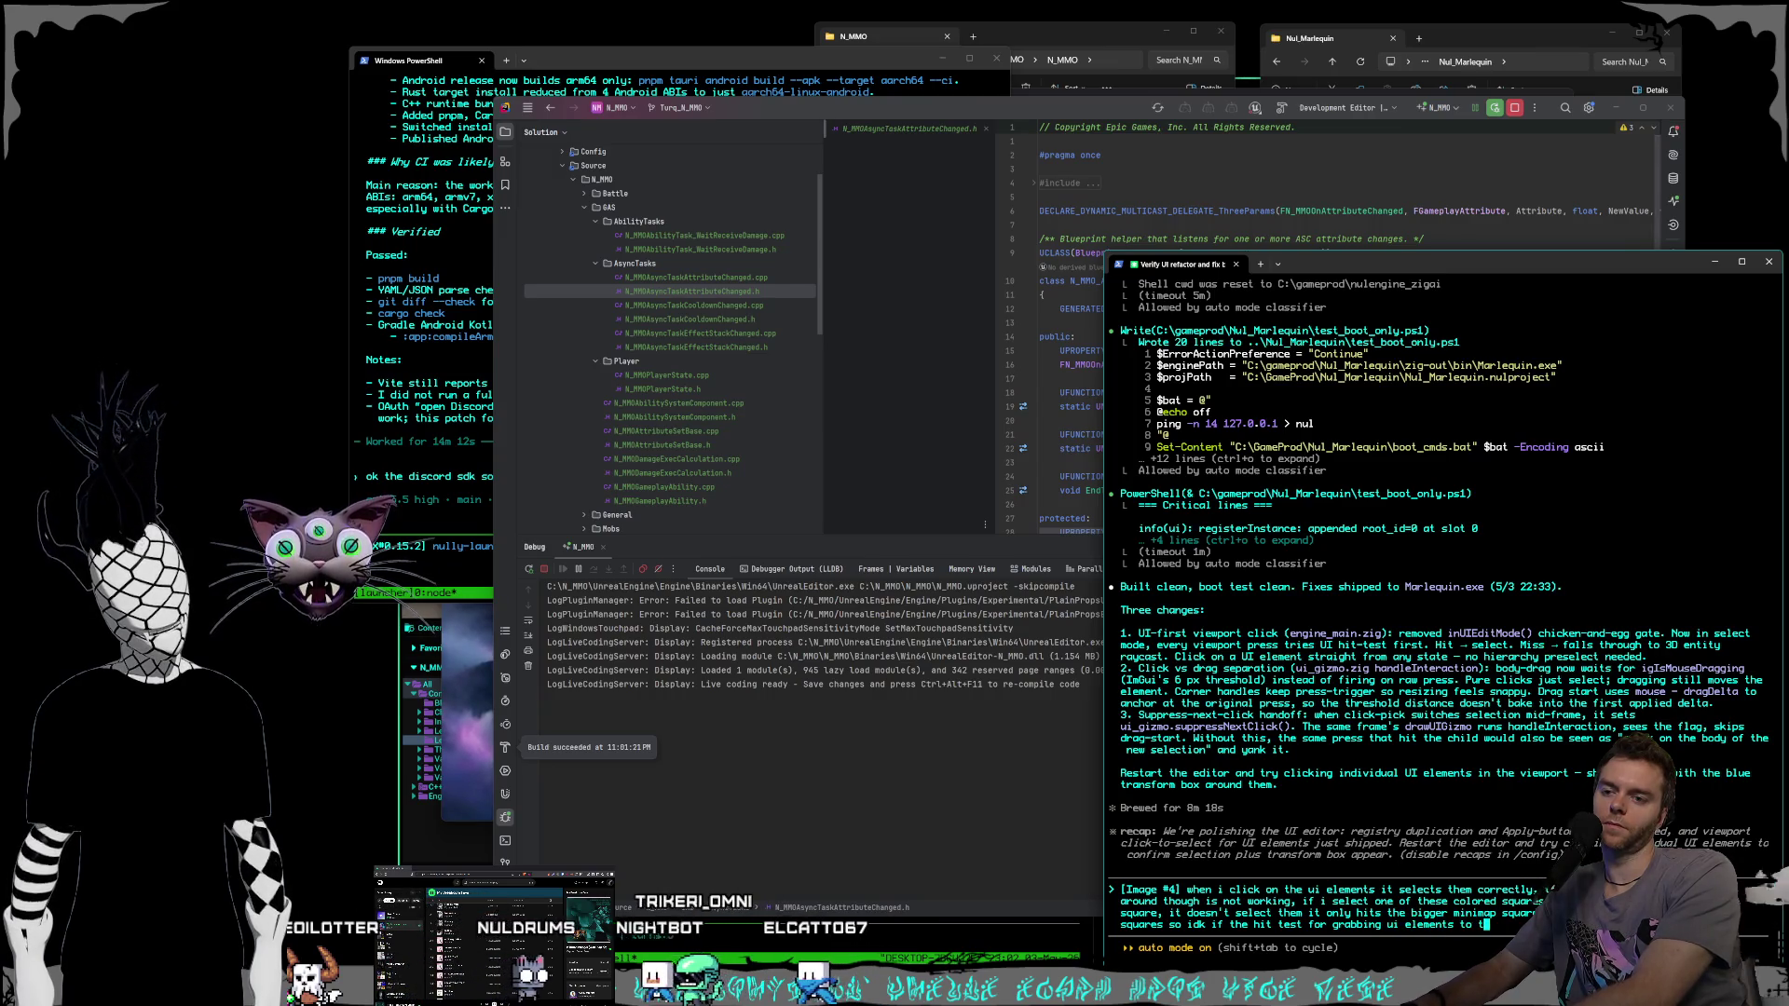
text(oggle t)
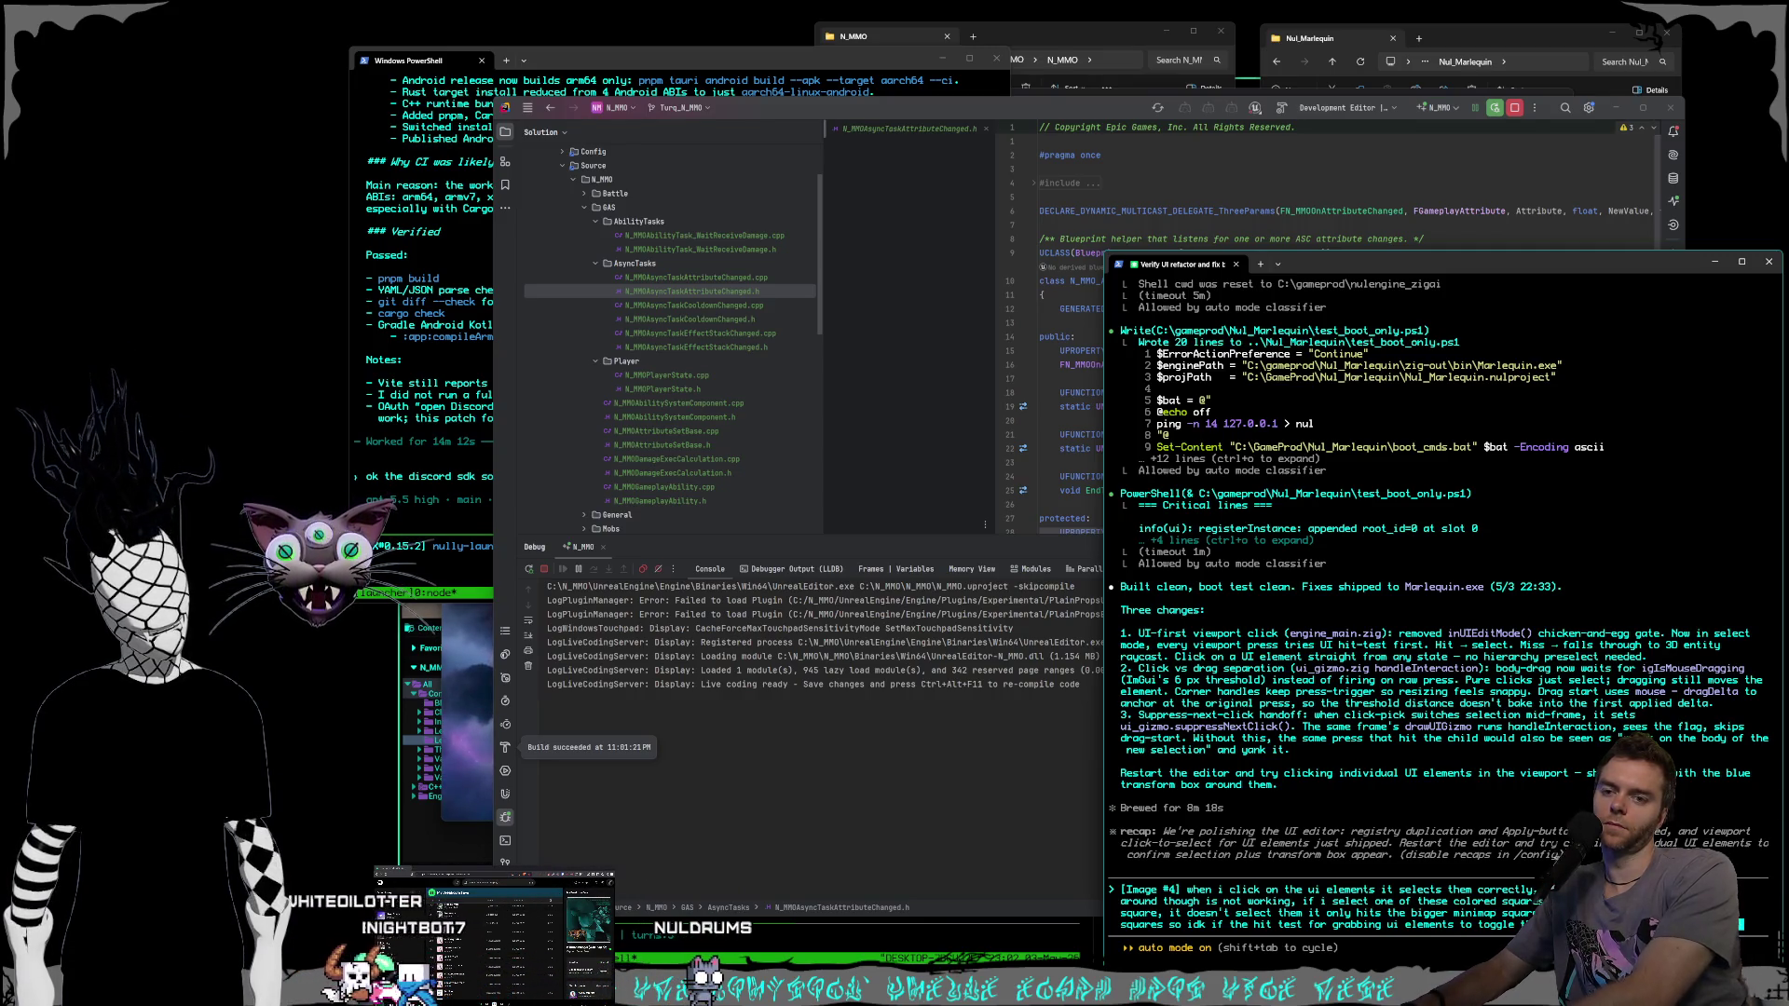
text(oritizing the draw order / z order o)
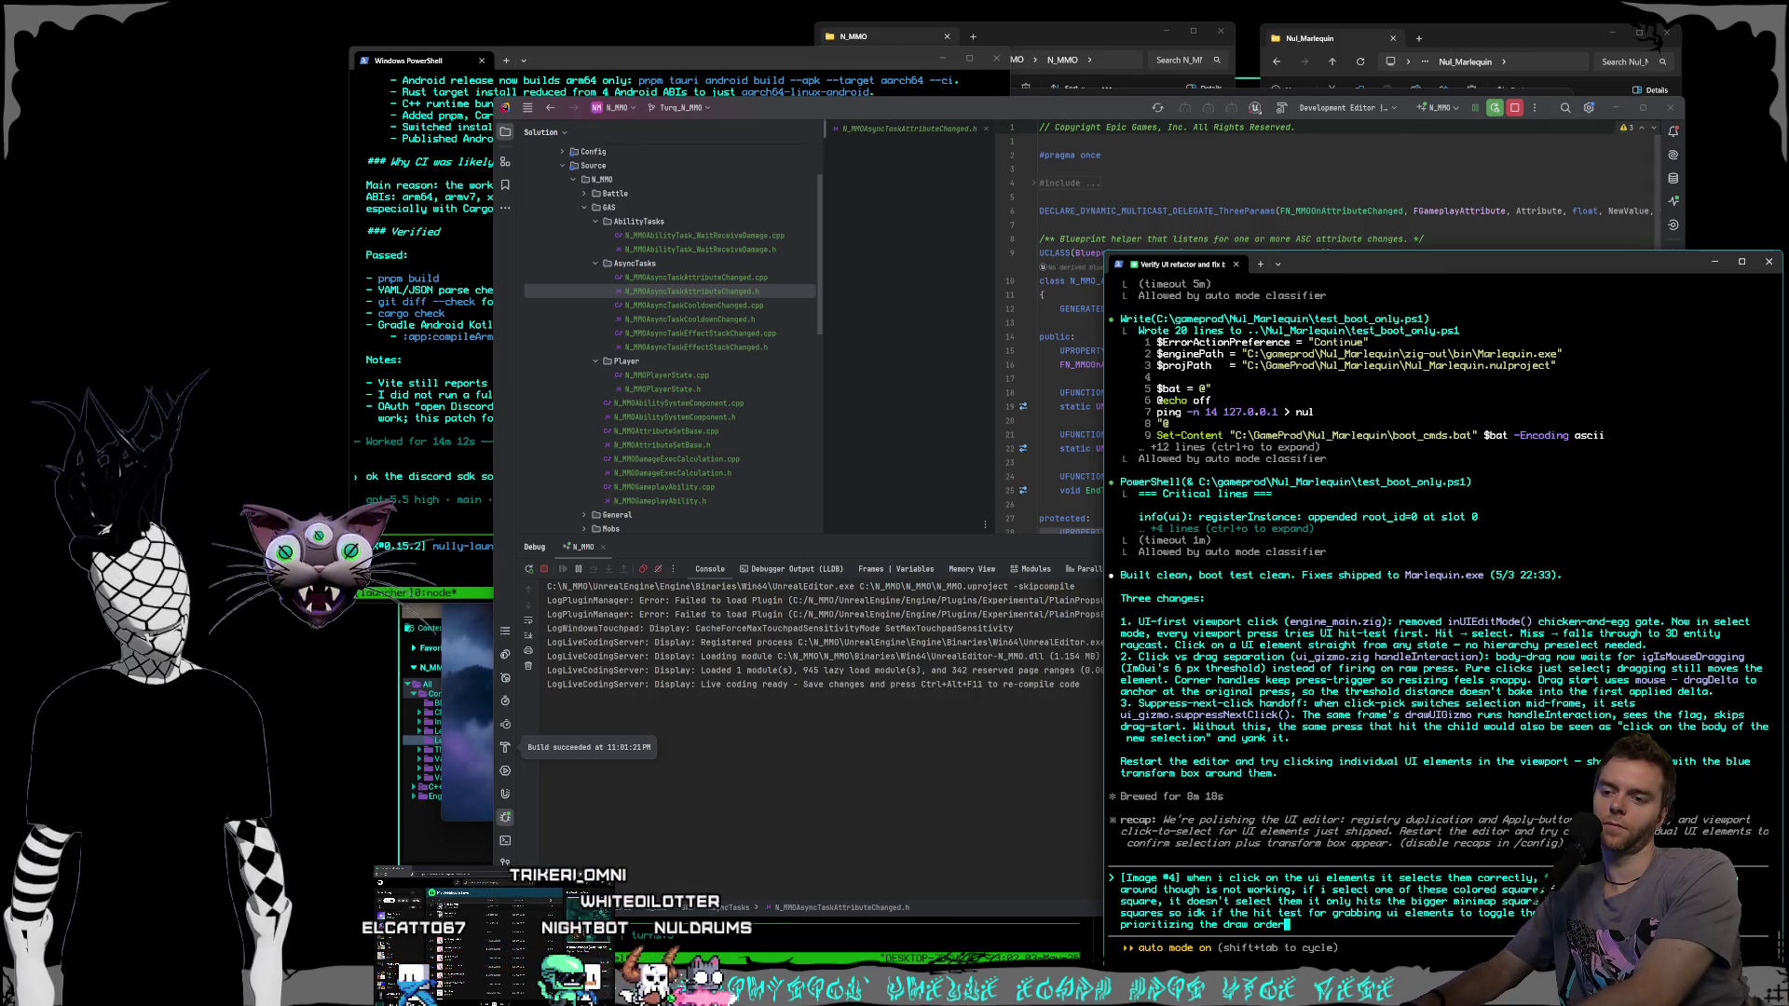
text(f the )
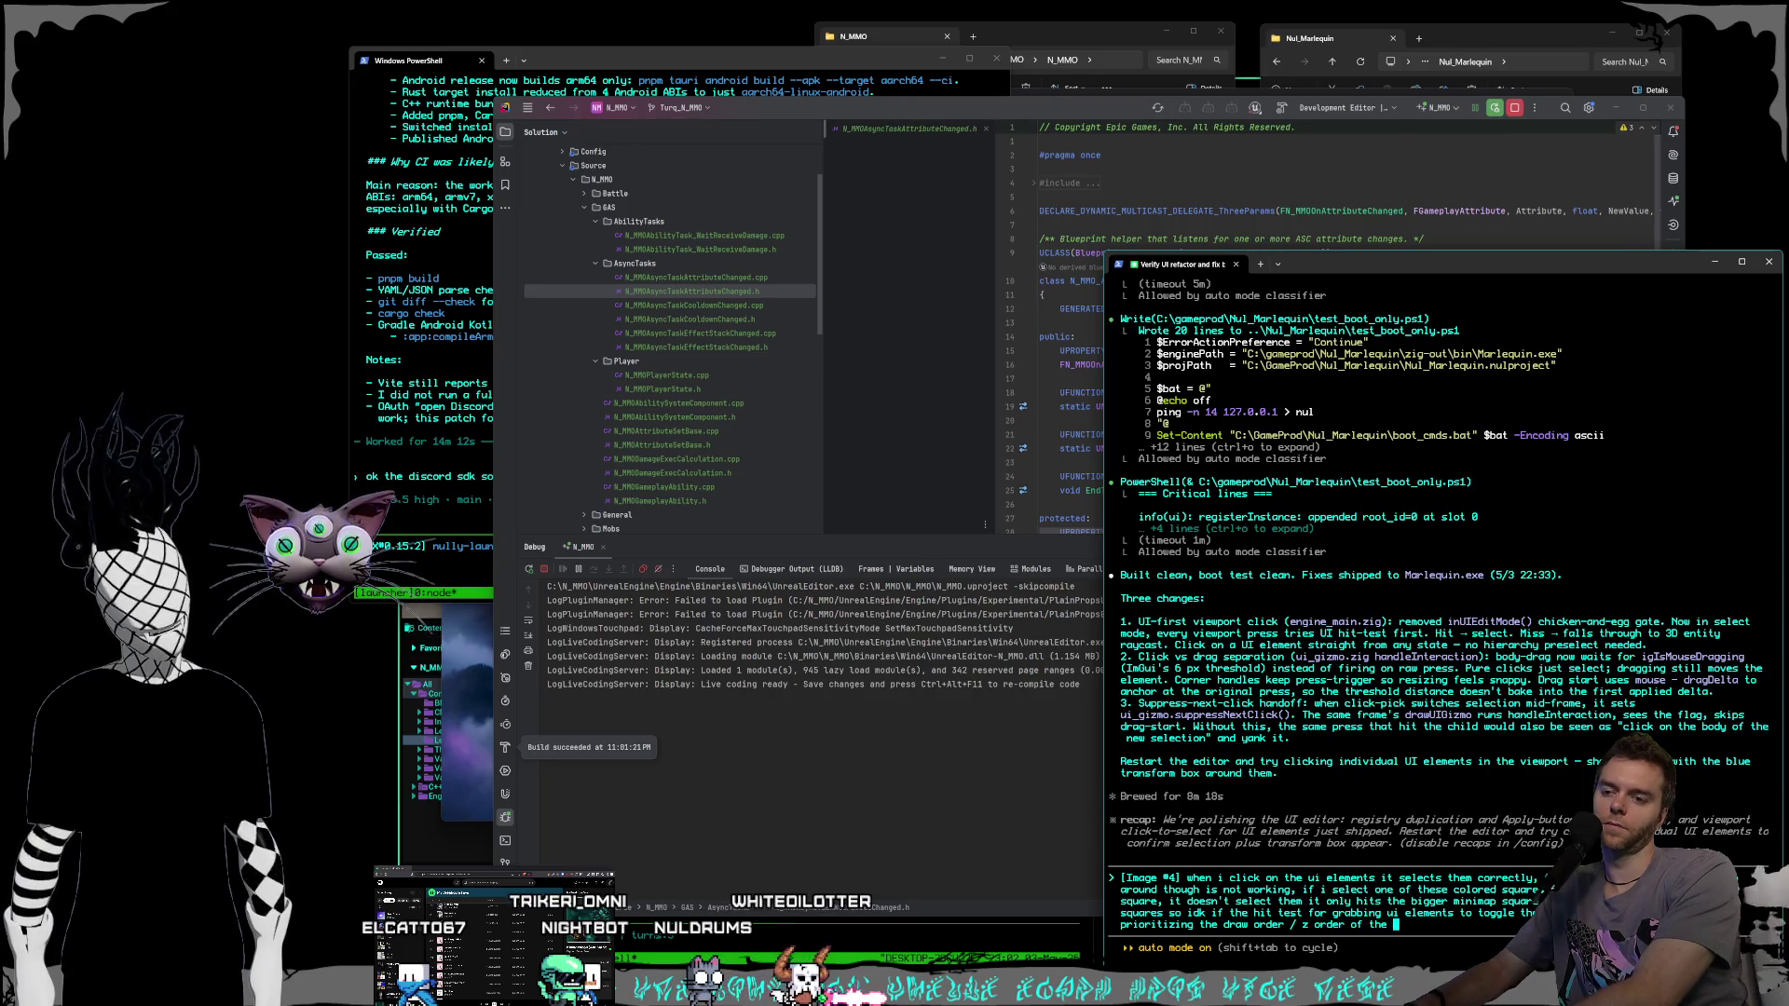
text(ui element you clicked)
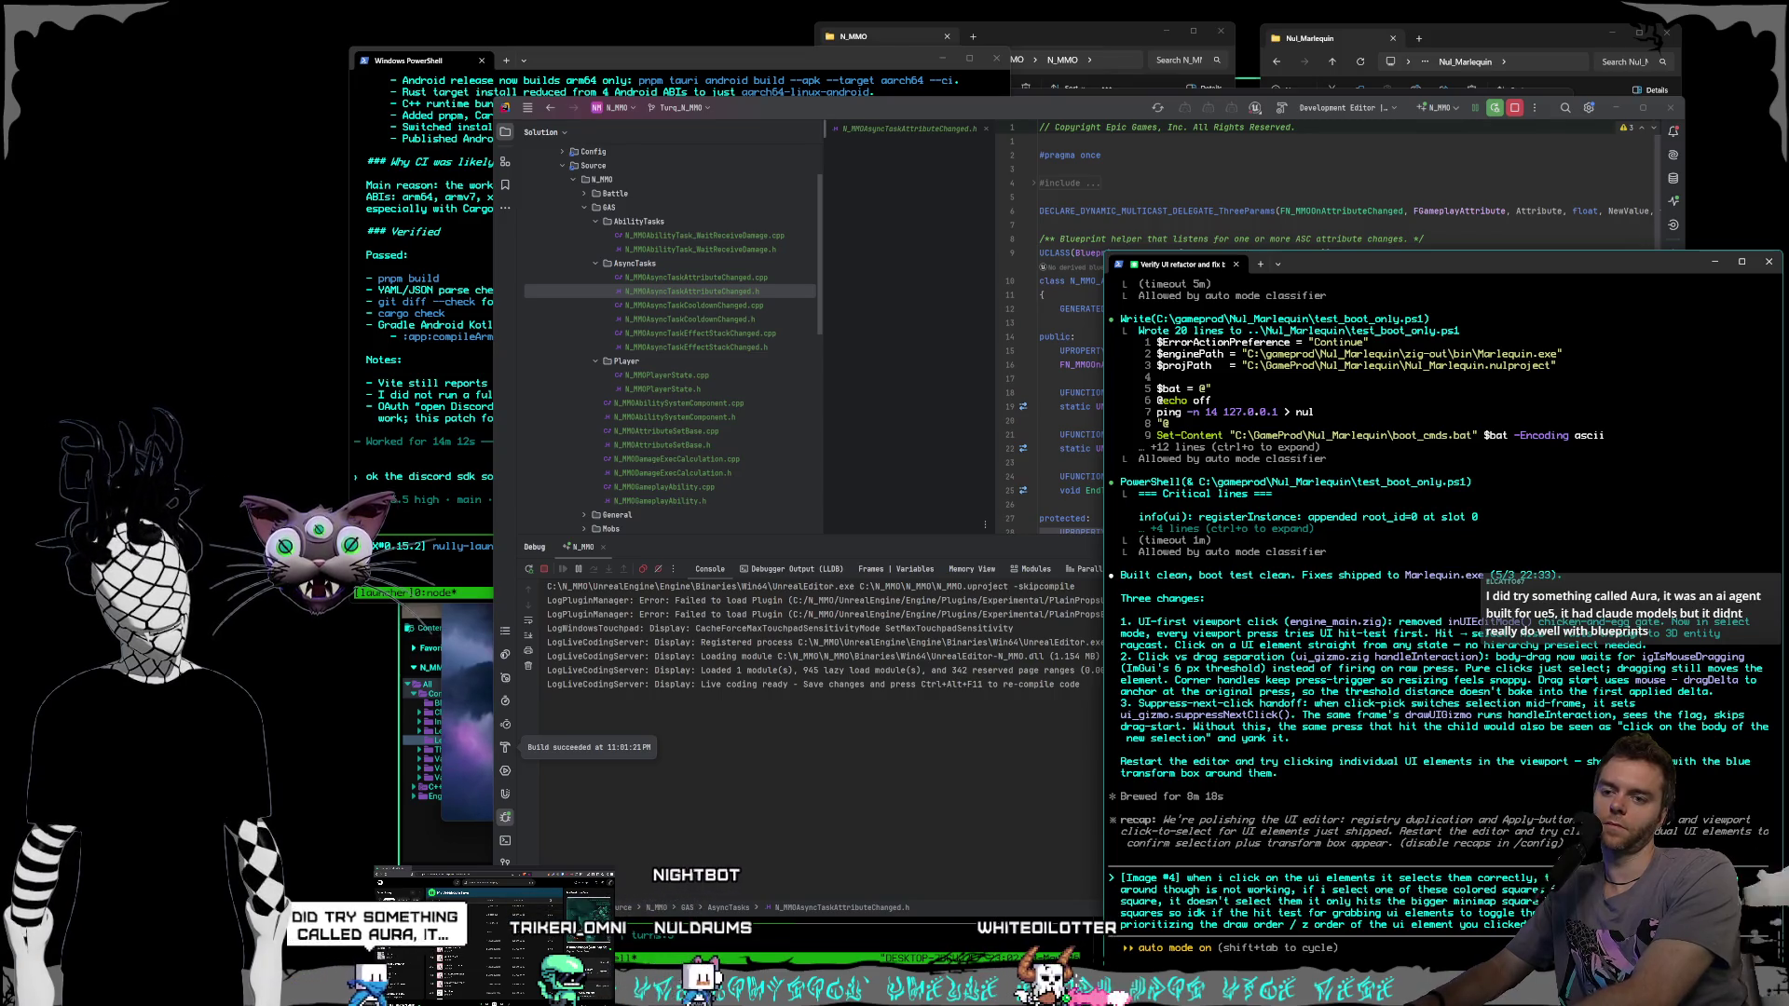
key(Return)
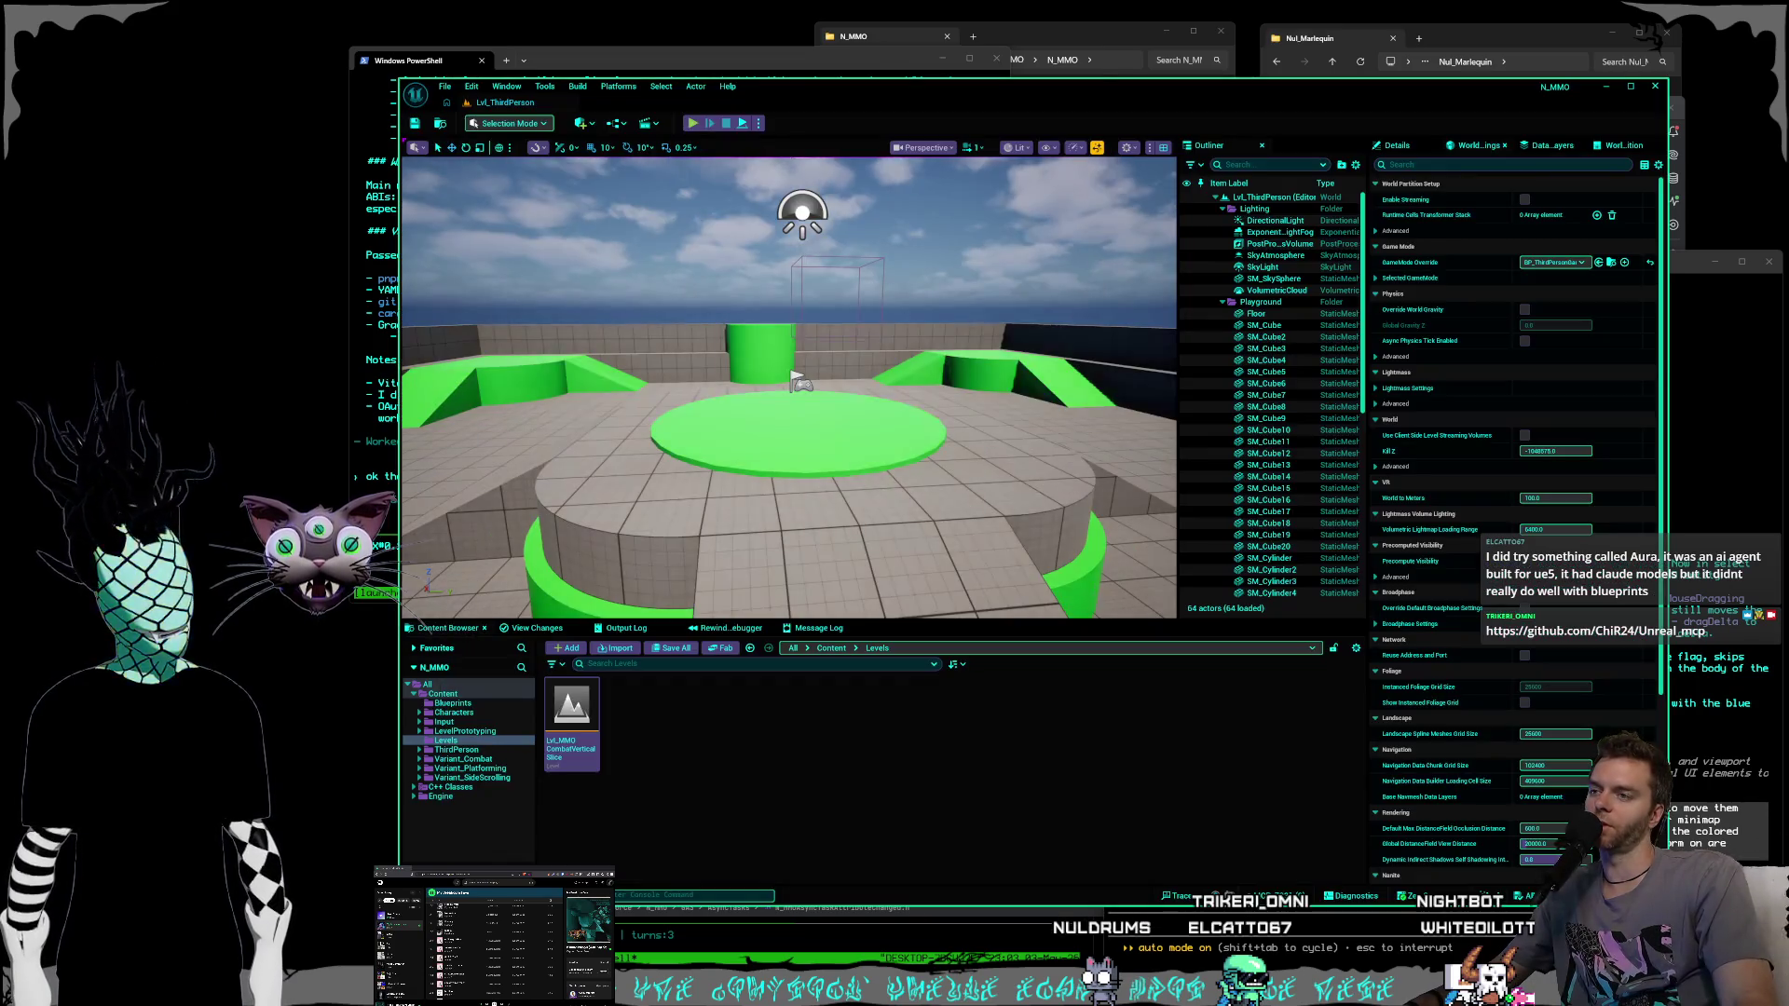
Browse the ThirdPerson, LevelPrototyping and Levels content folders, ending in ThirdPerson.
click(463, 731)
click(448, 740)
click(456, 751)
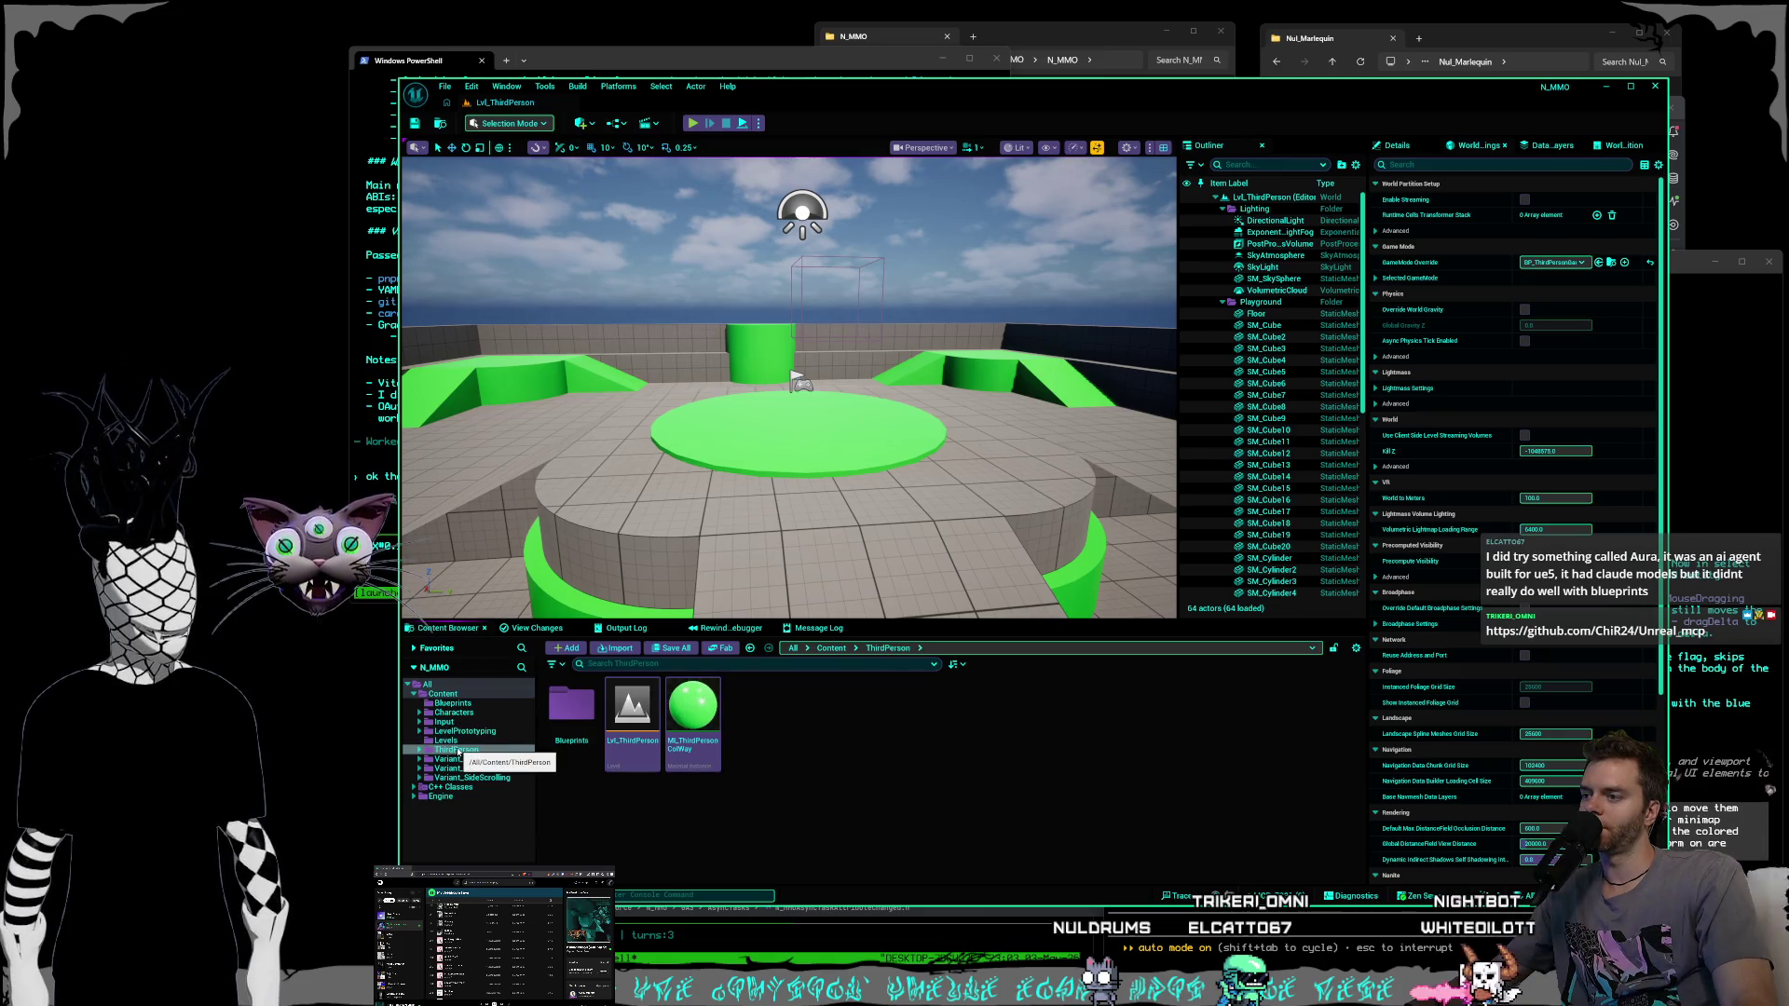
click(448, 741)
click(460, 733)
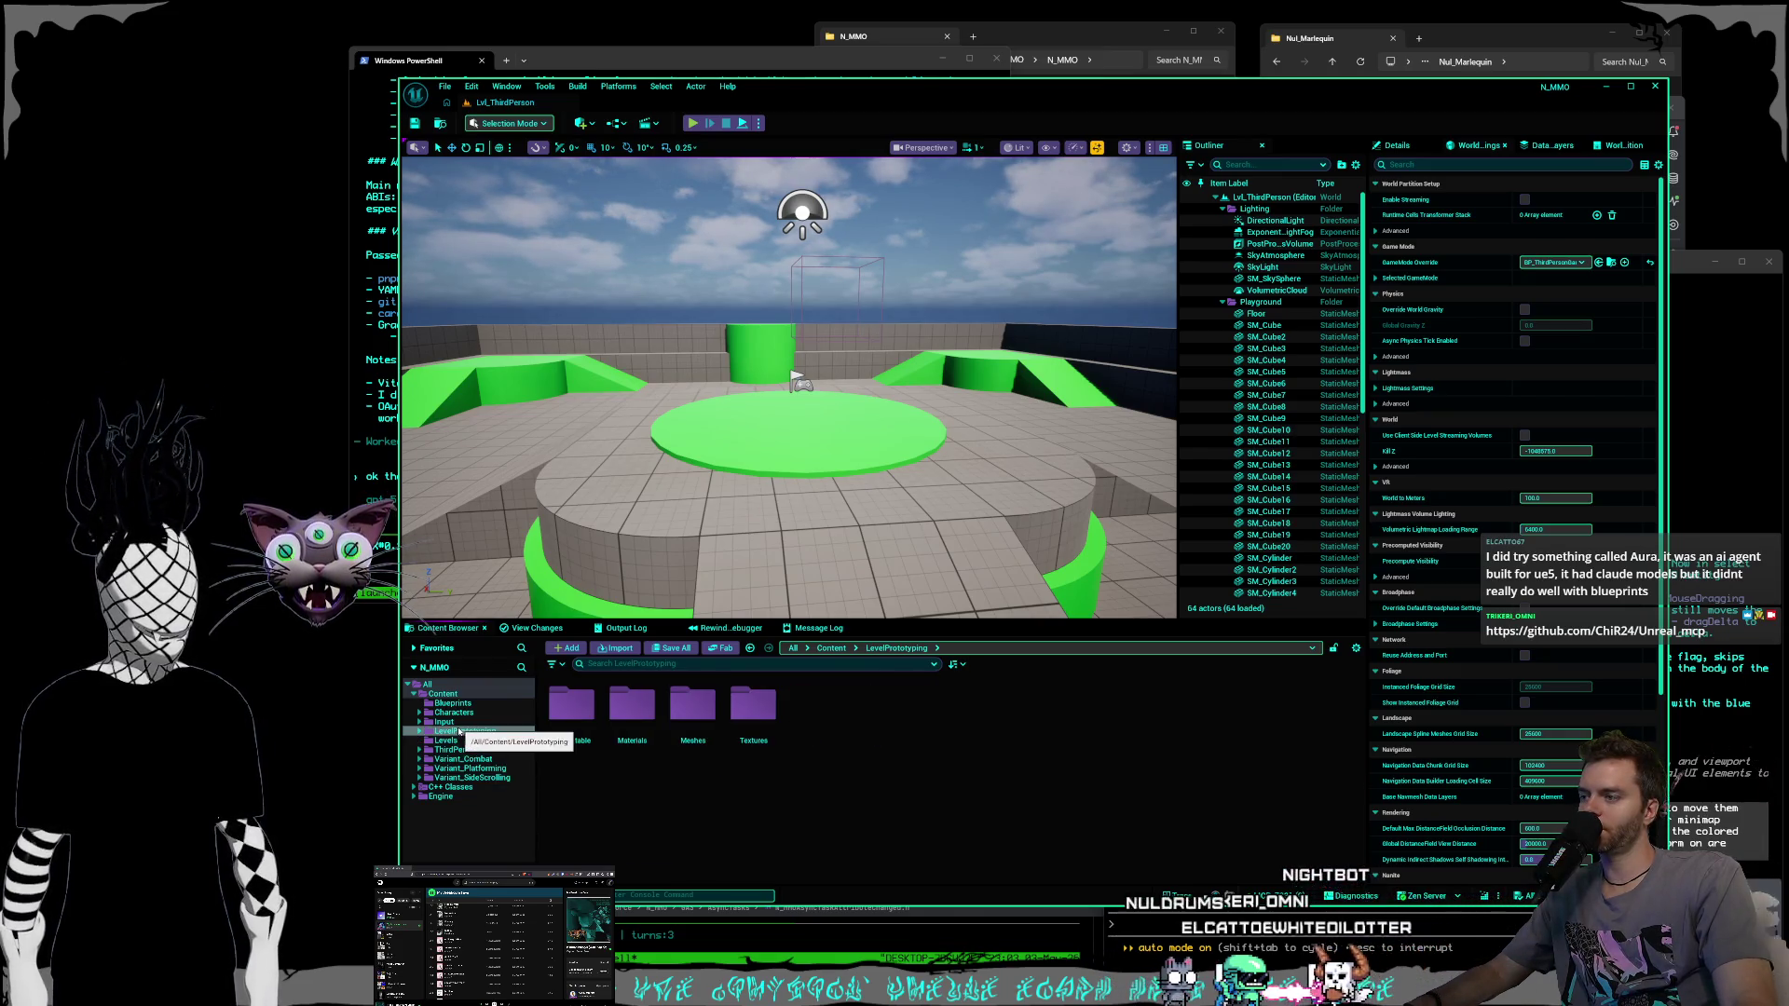
click(452, 741)
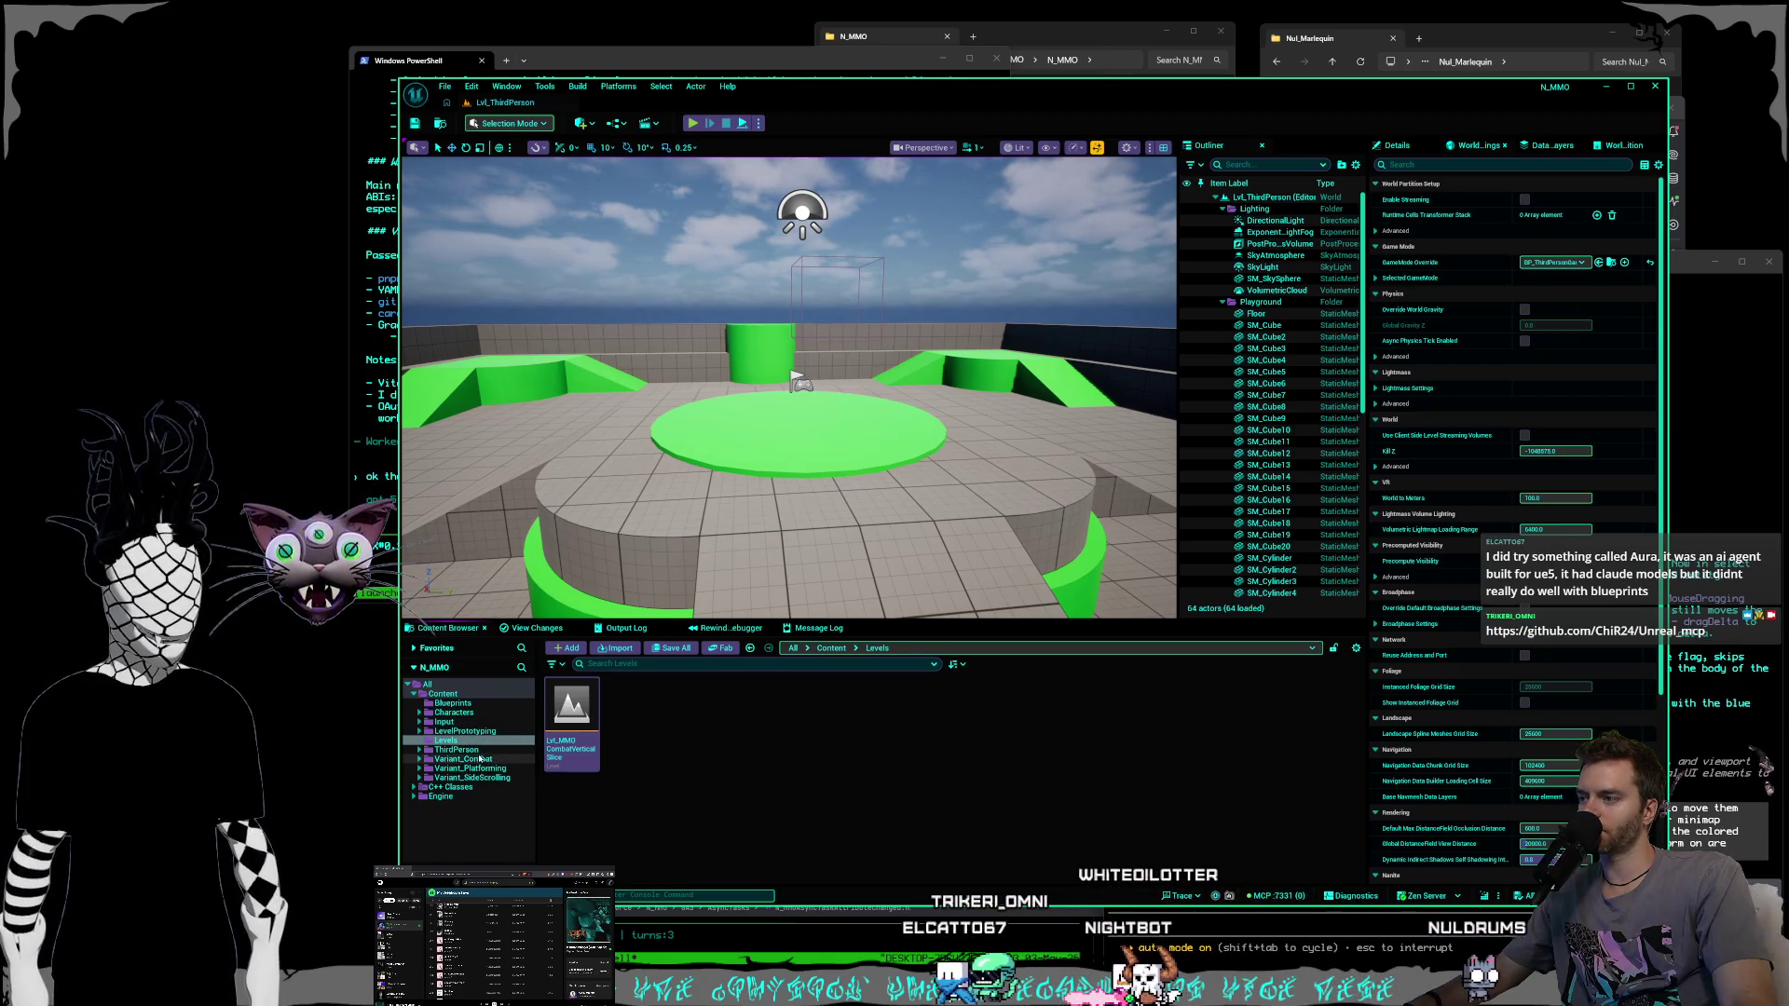
click(457, 750)
Look into ThirdPerson's Blueprints, locate MI_ThirdPersonColWay in ThirdPerson, then return to top-level Content.
double_click(571, 708)
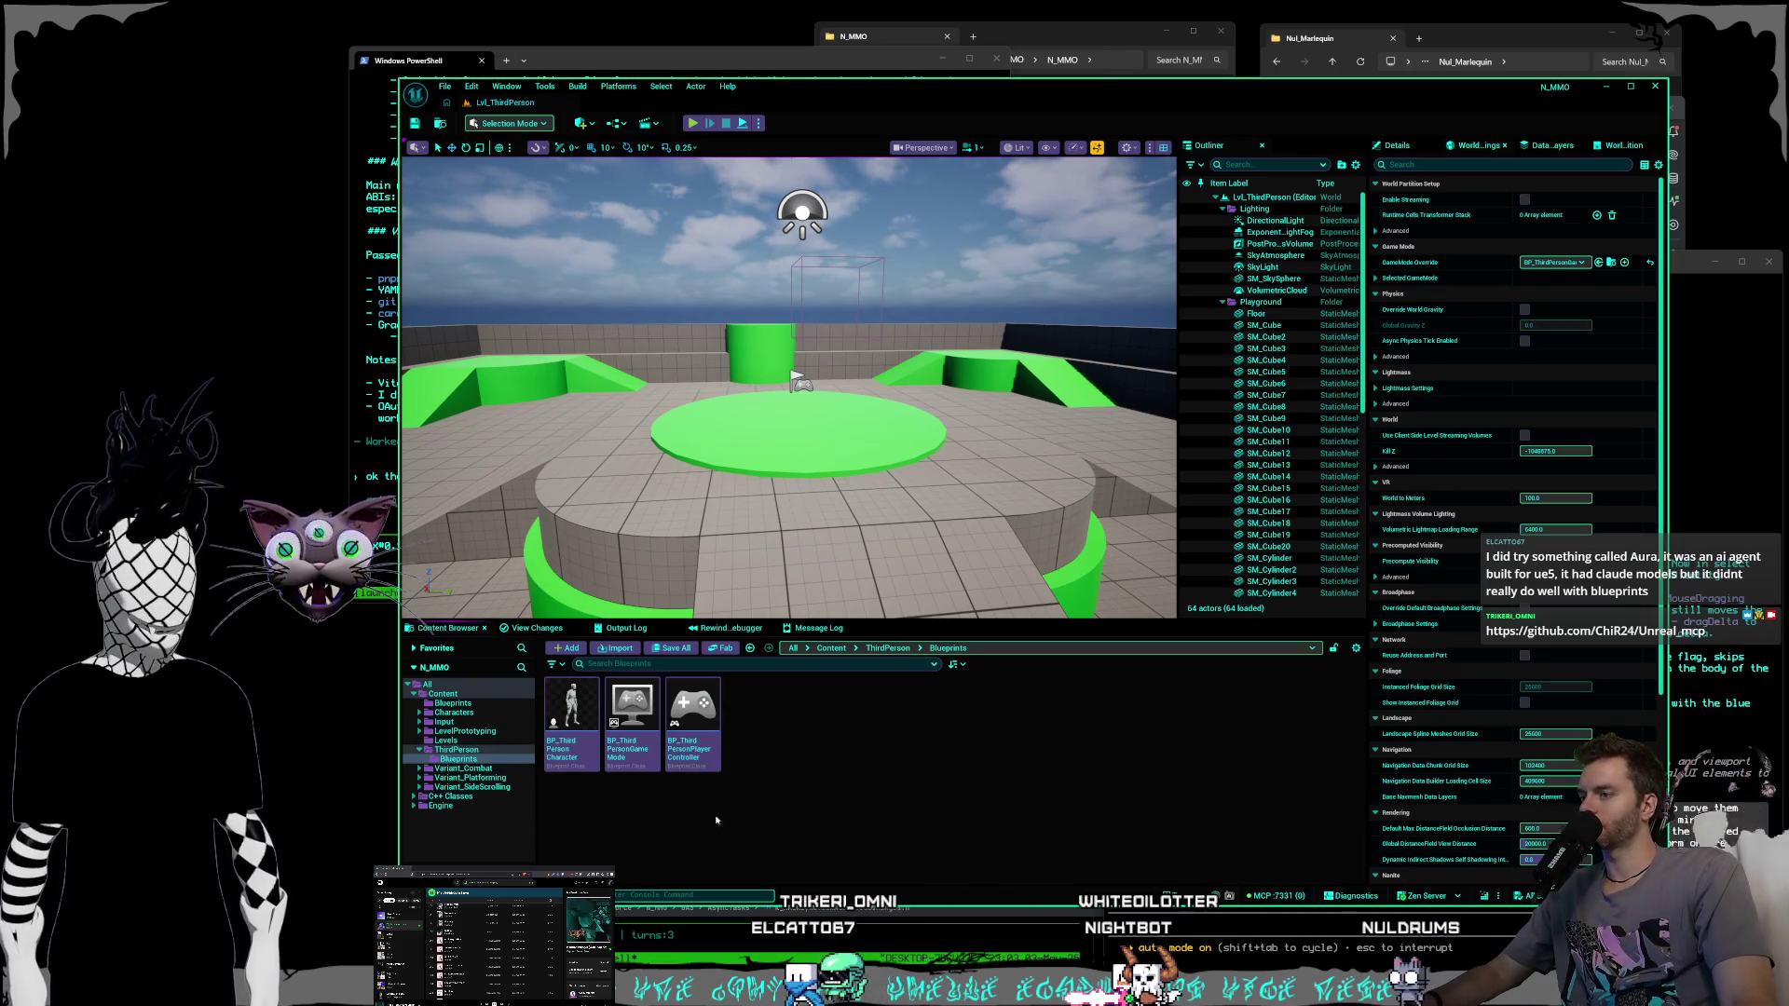
click(888, 648)
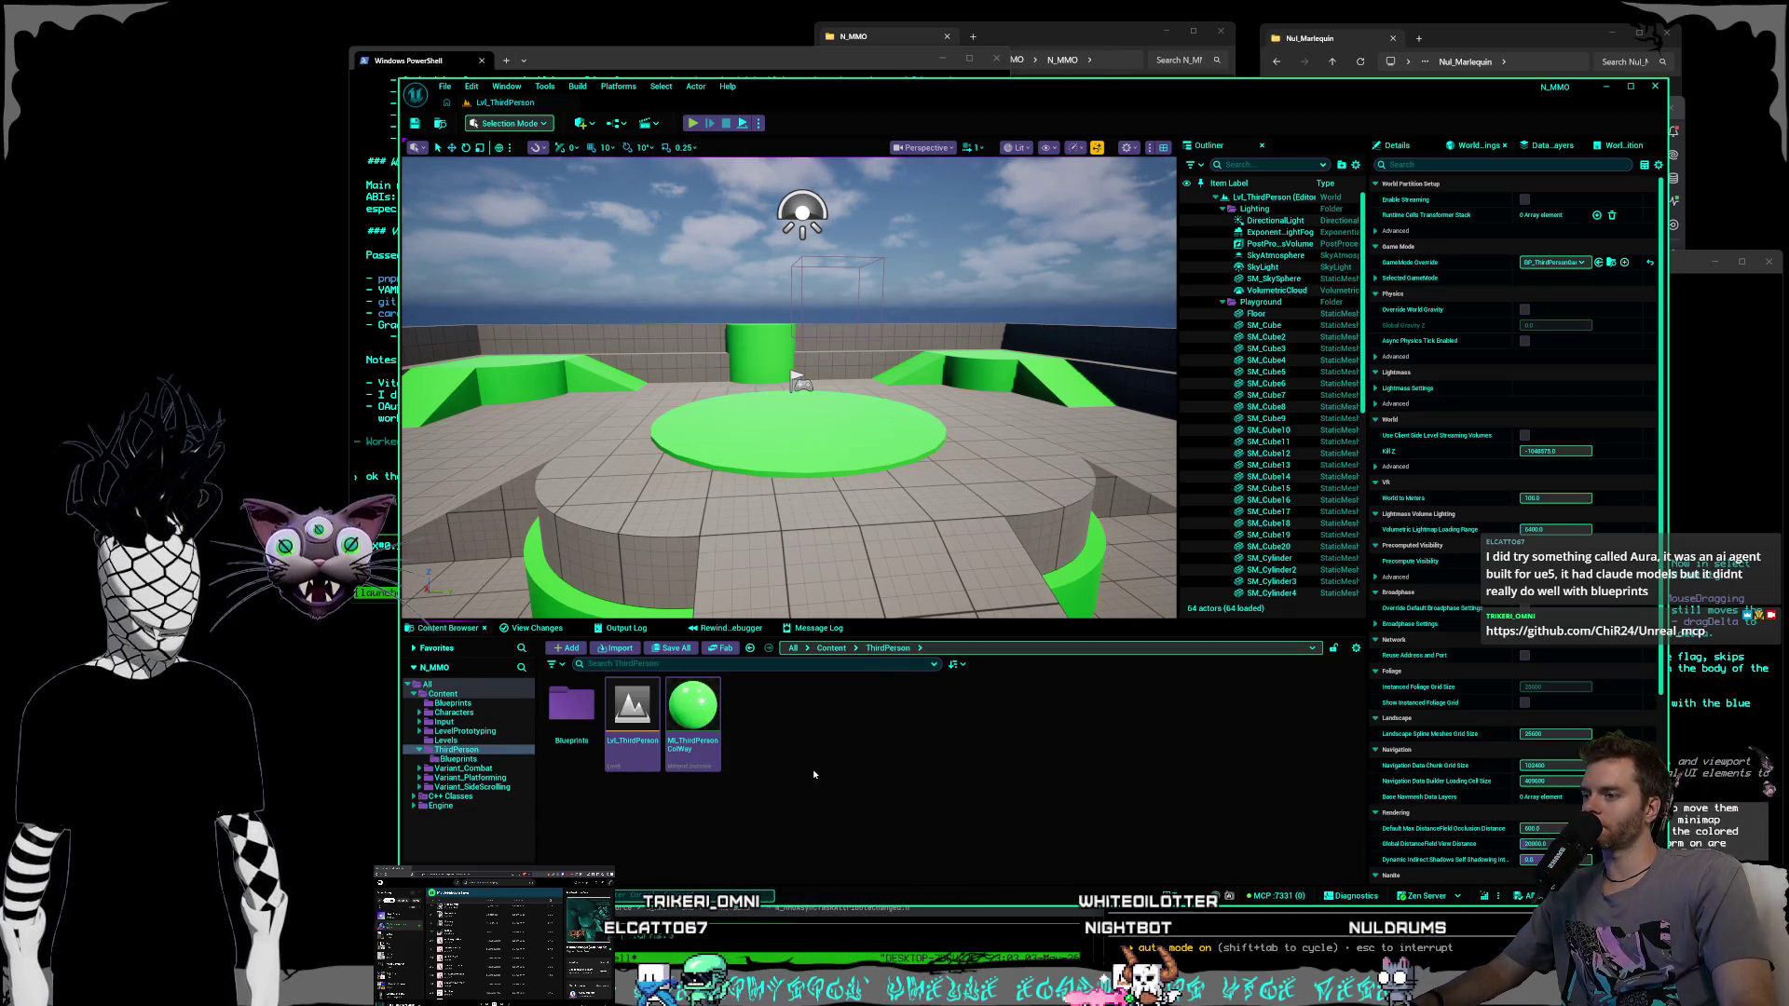
mouse_move(703, 735)
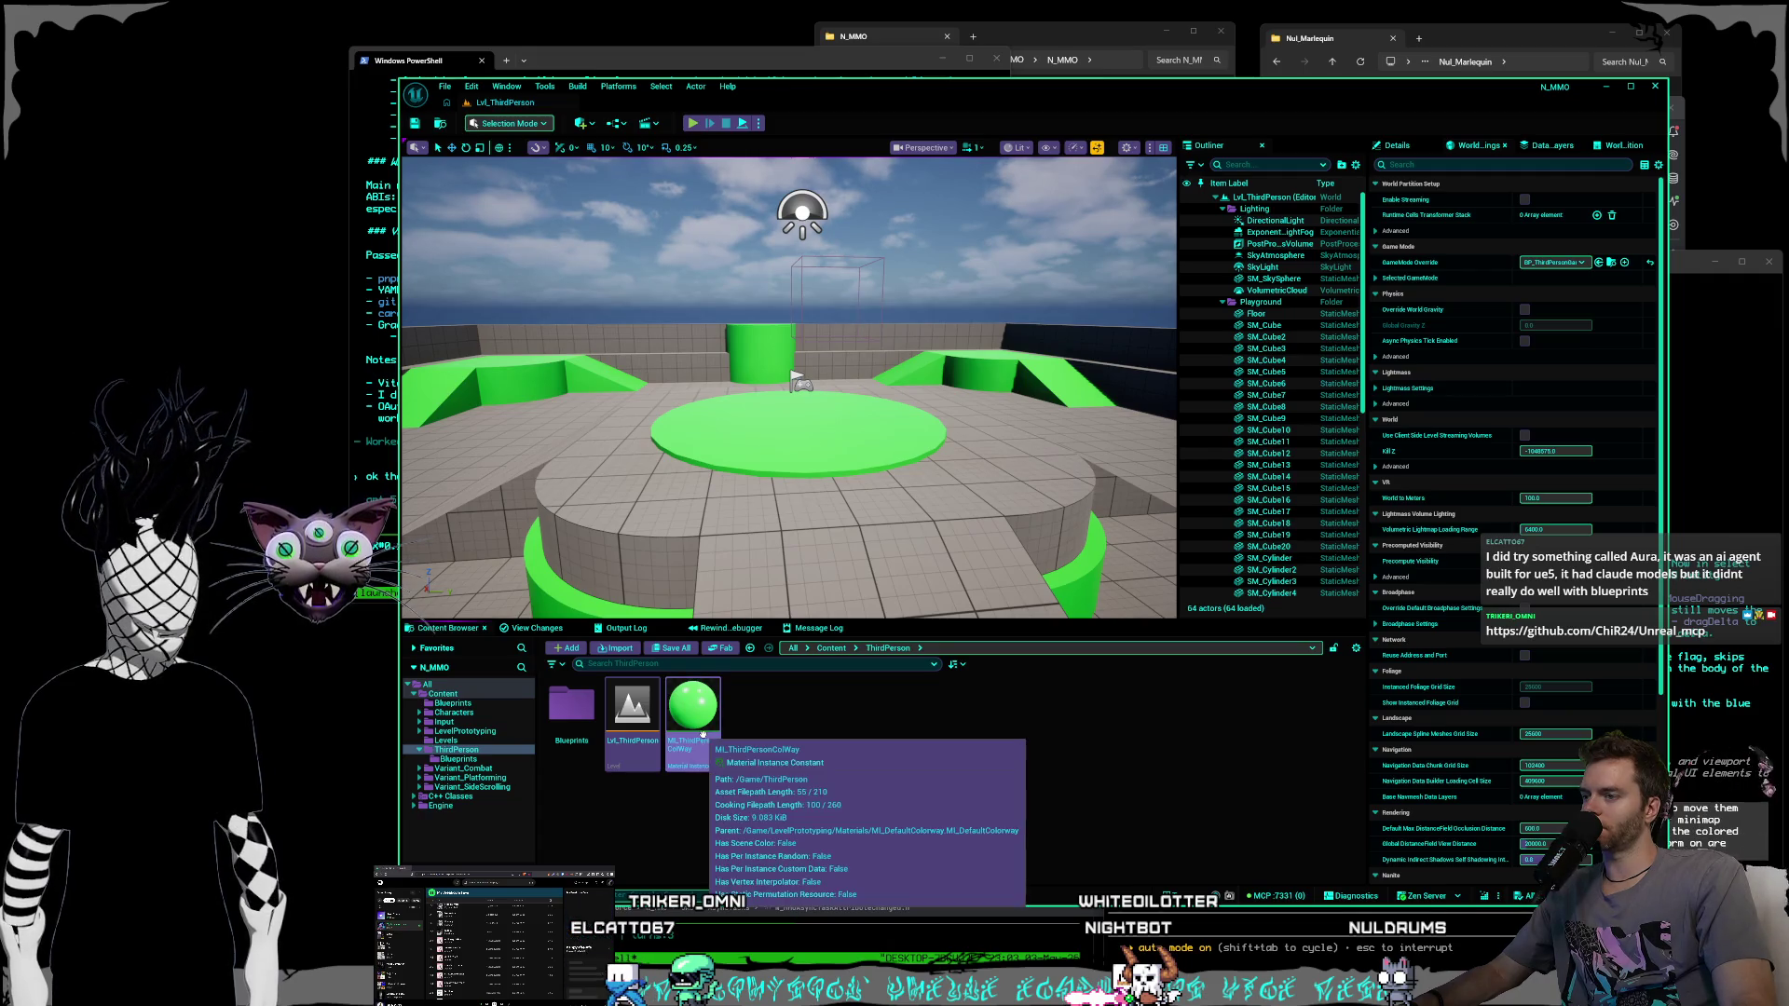
click(442, 695)
right_click(729, 790)
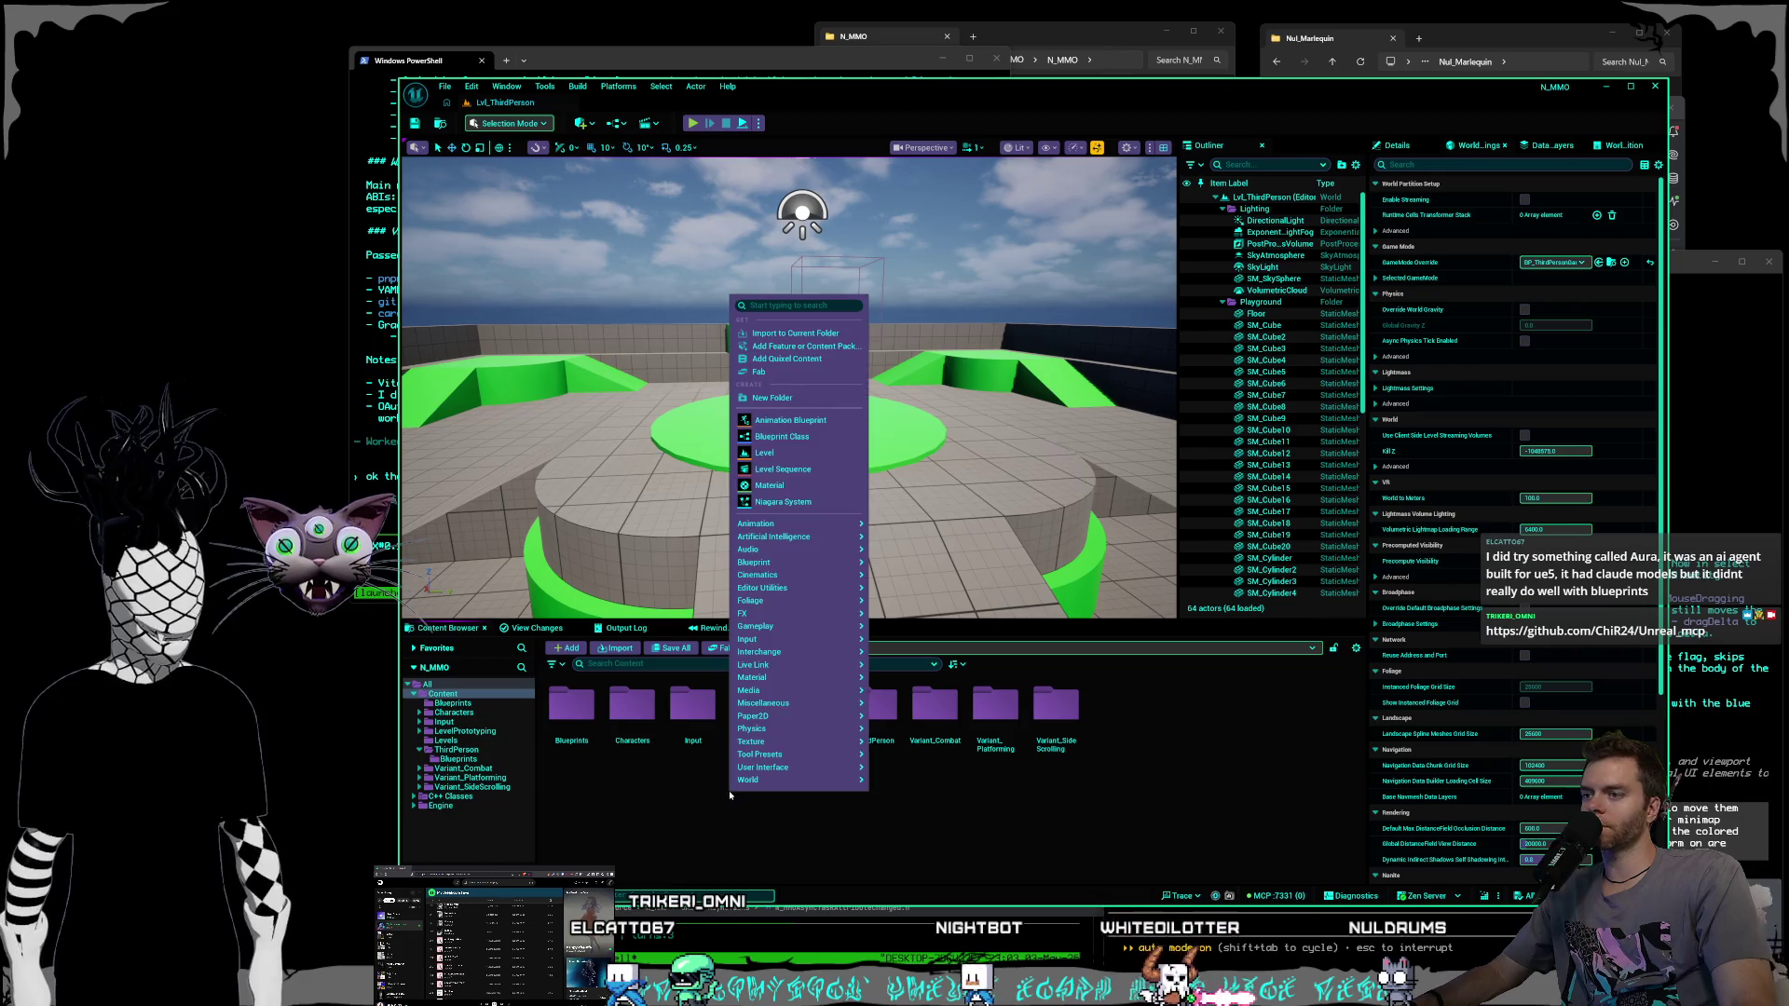
Create a new folder named Materials under Content.
click(772, 398)
text(Materials)
key(Return)
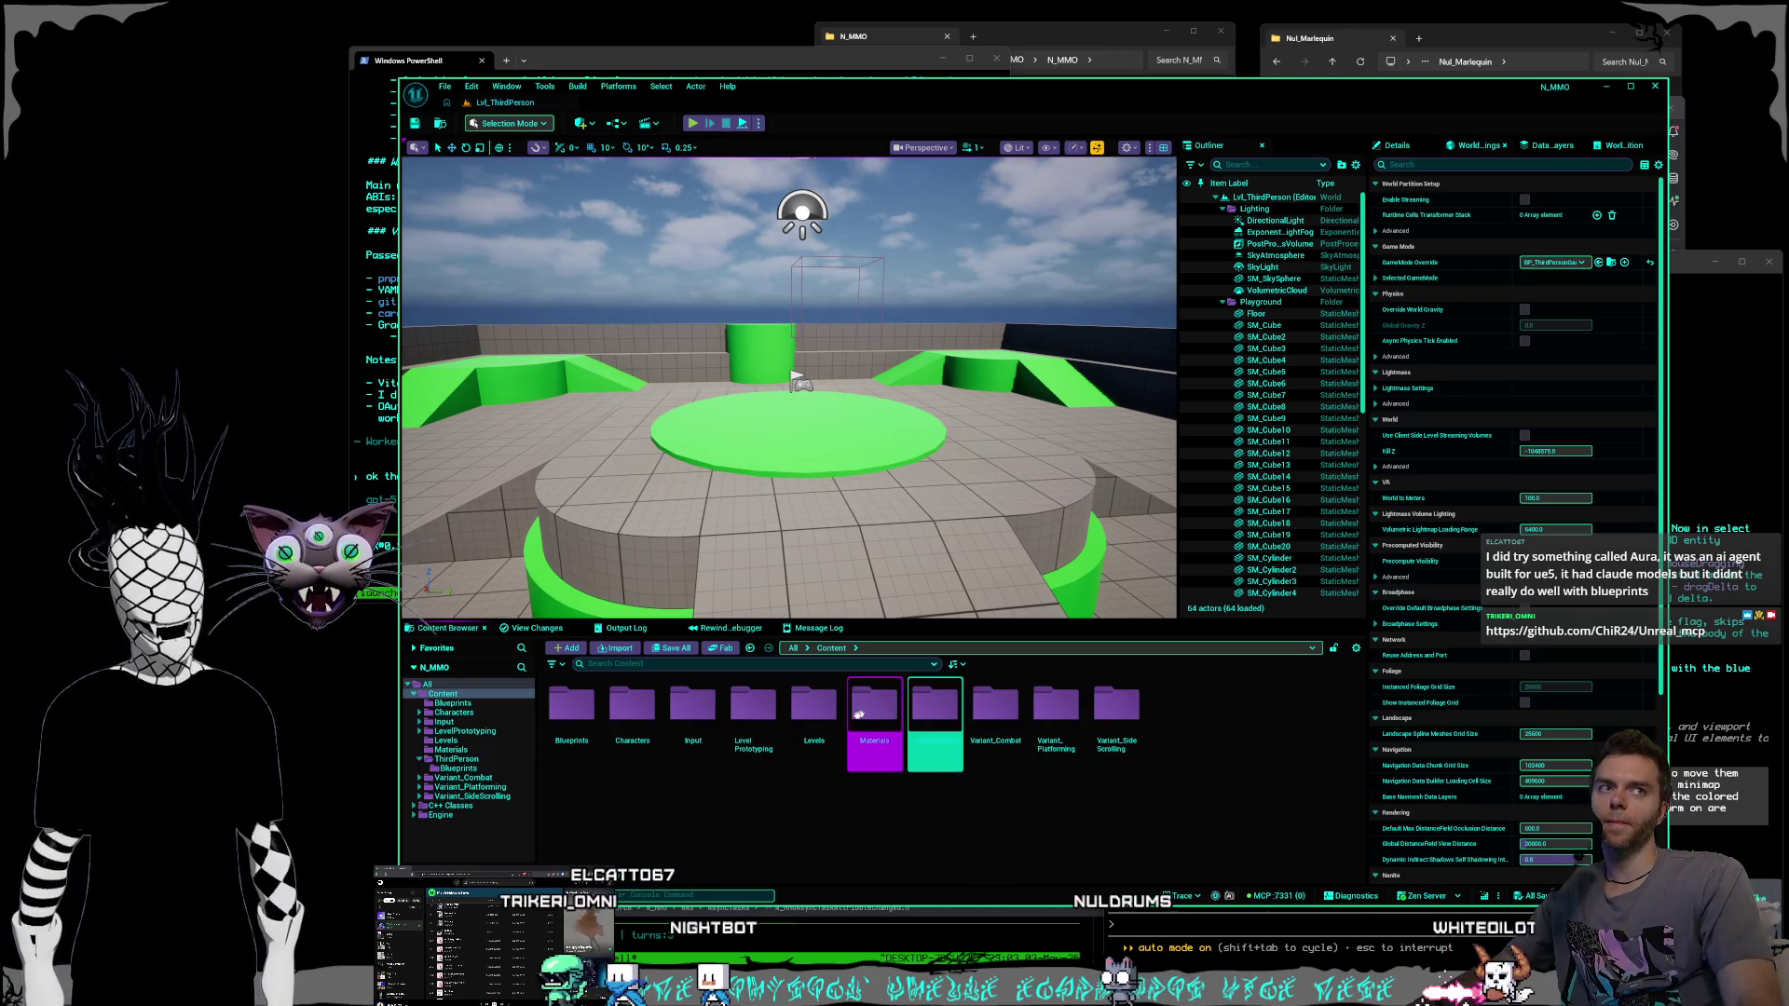
Move MI_ThirdPersonColWay from ThirdPerson into Materials, checking out the material so the move completes.
click(466, 769)
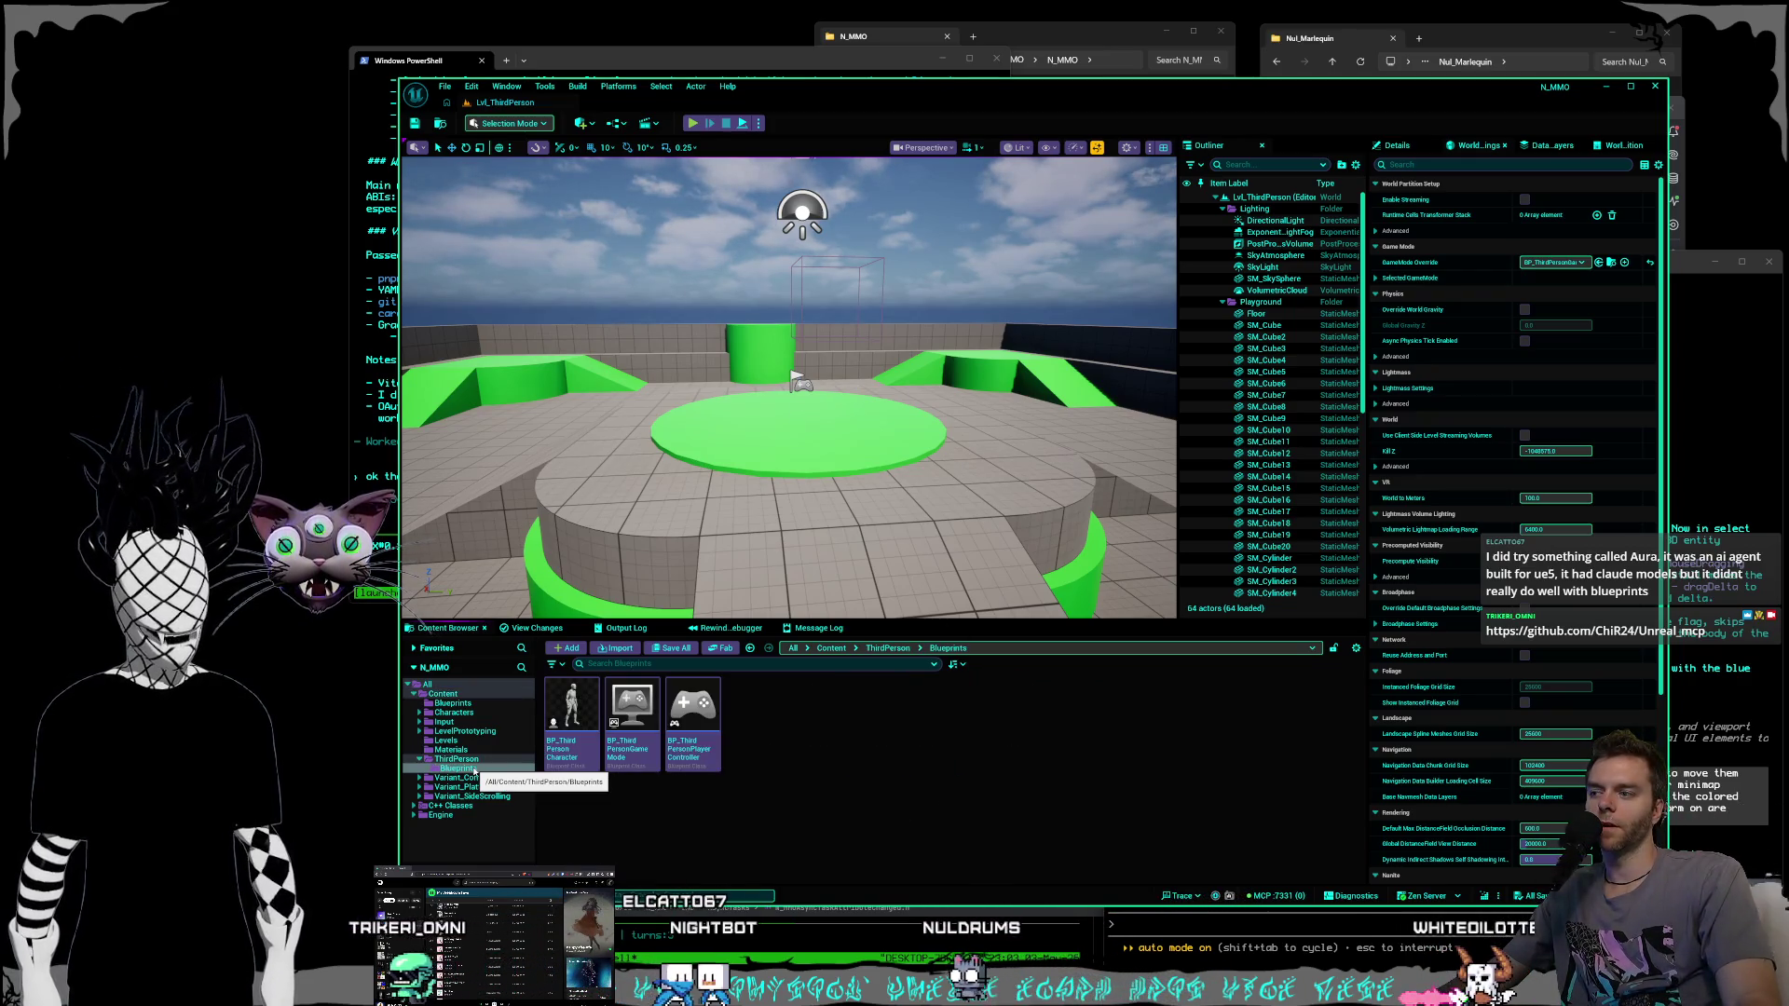
click(459, 758)
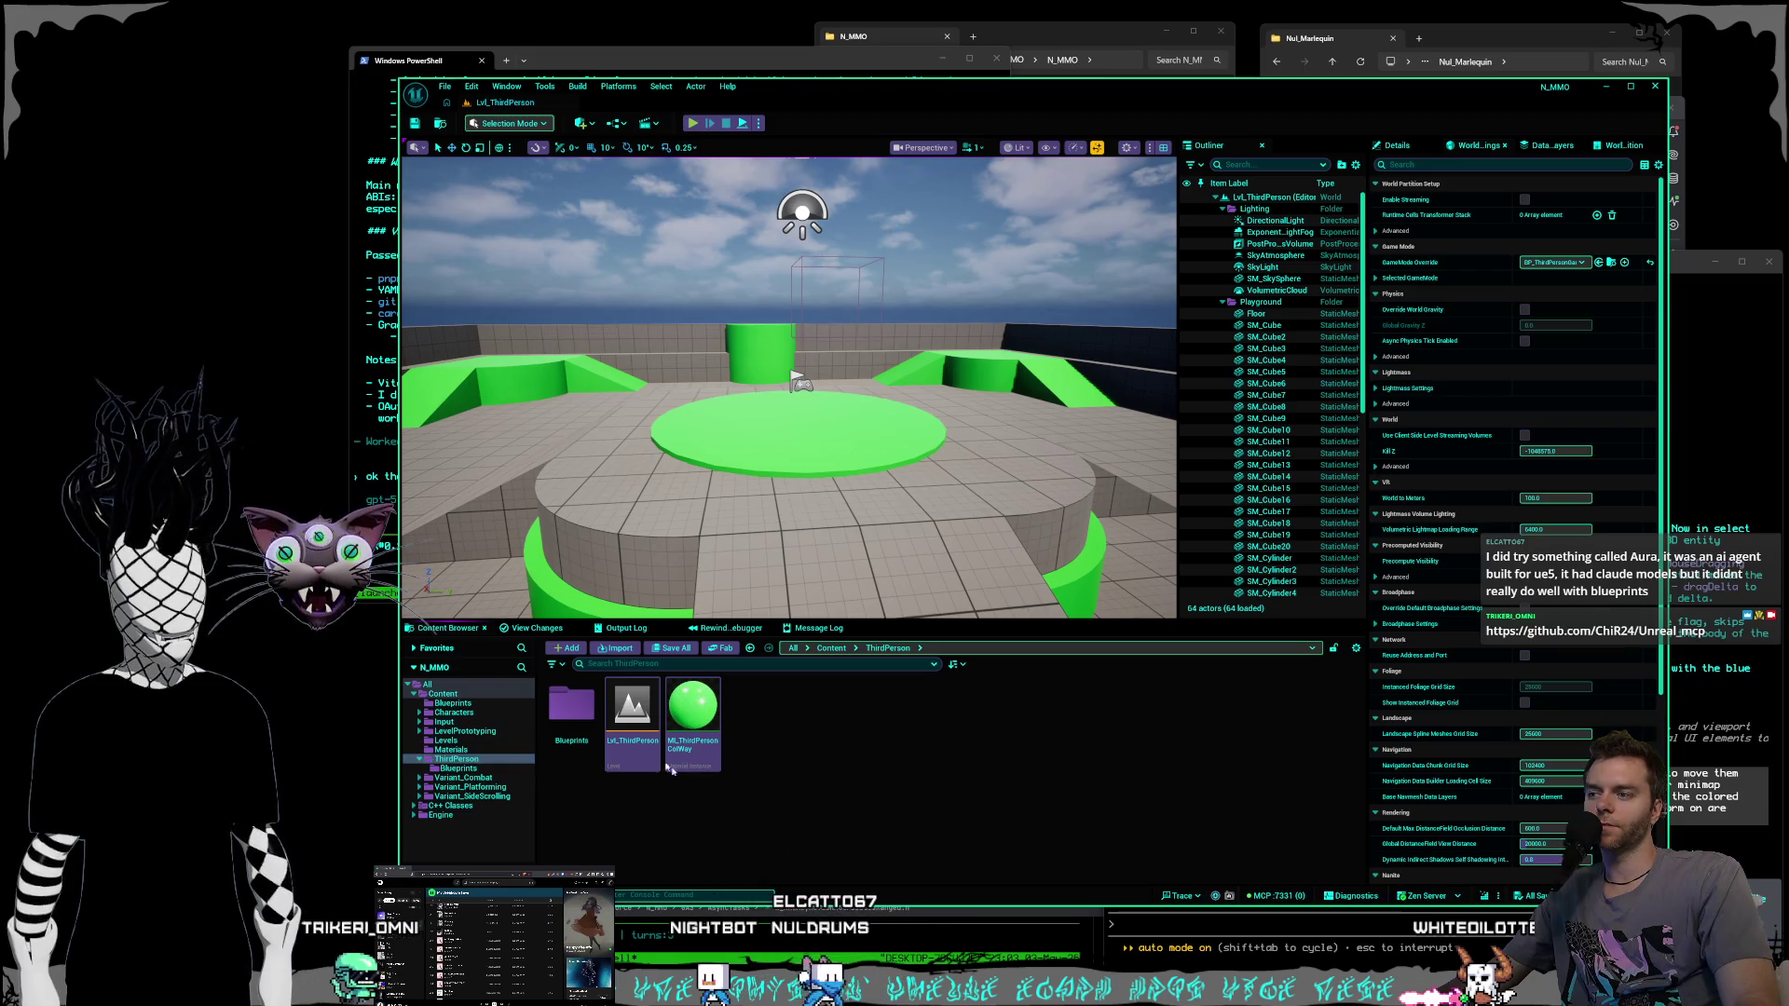
mouse_move(707, 713)
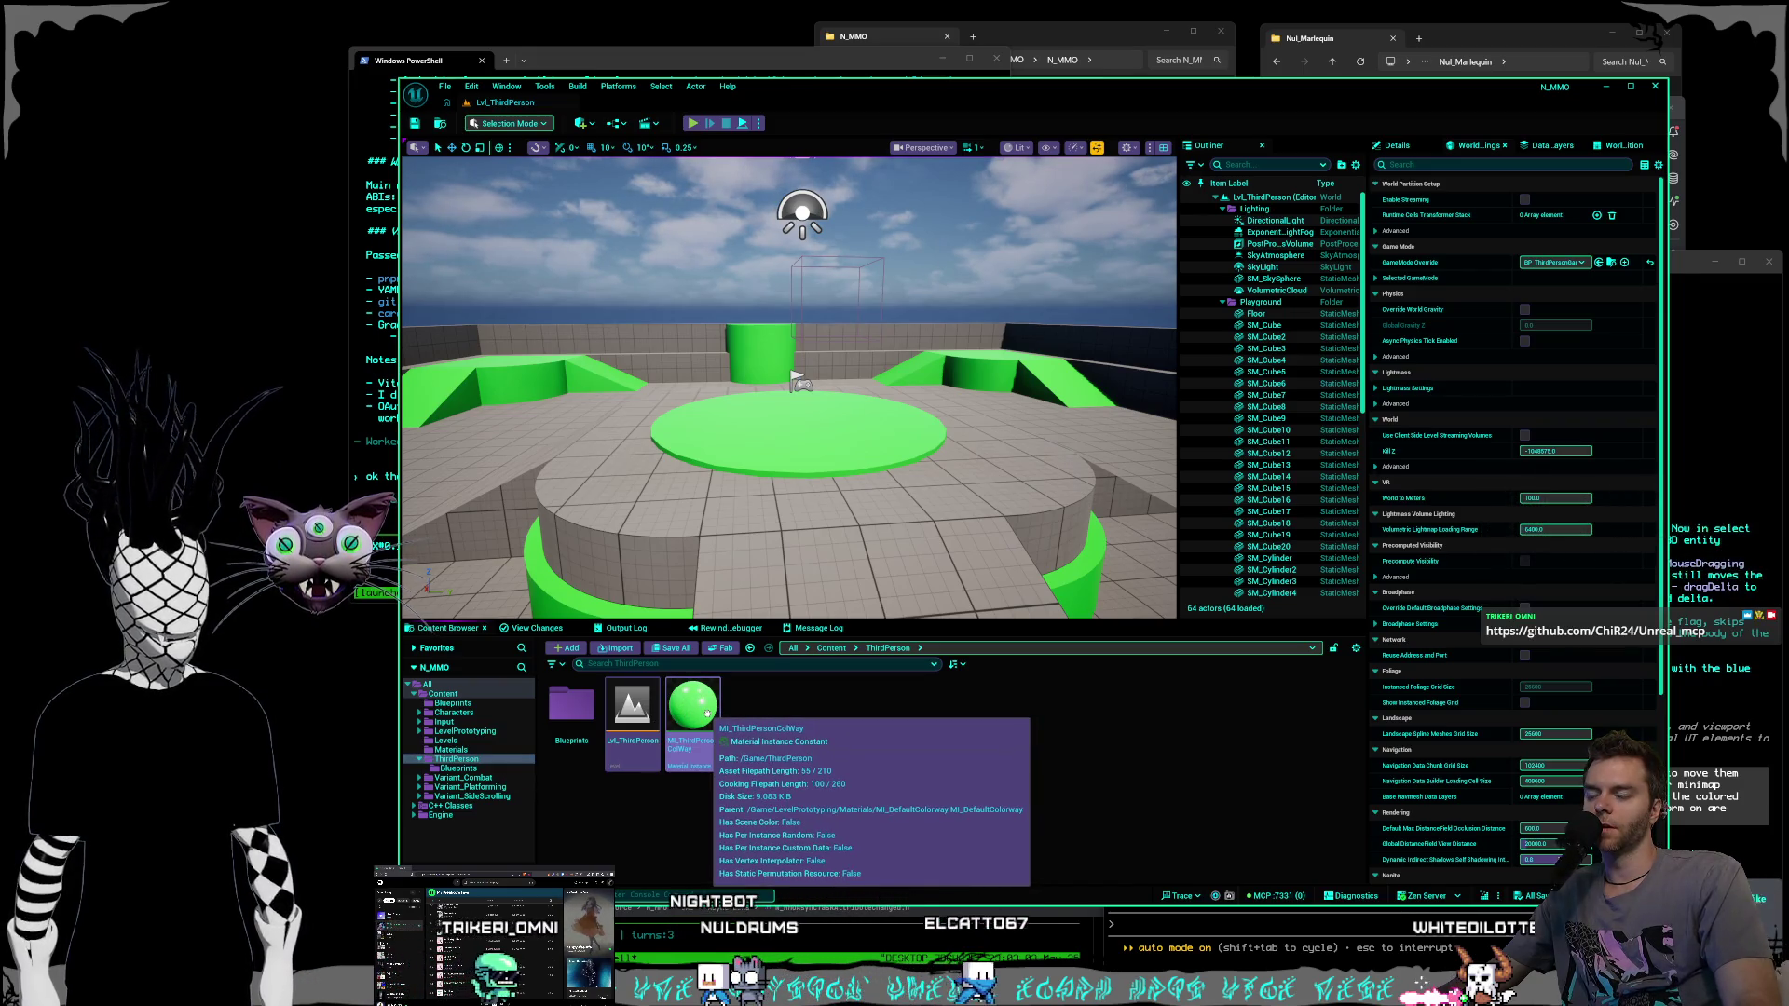
drag(707, 713, 456, 751)
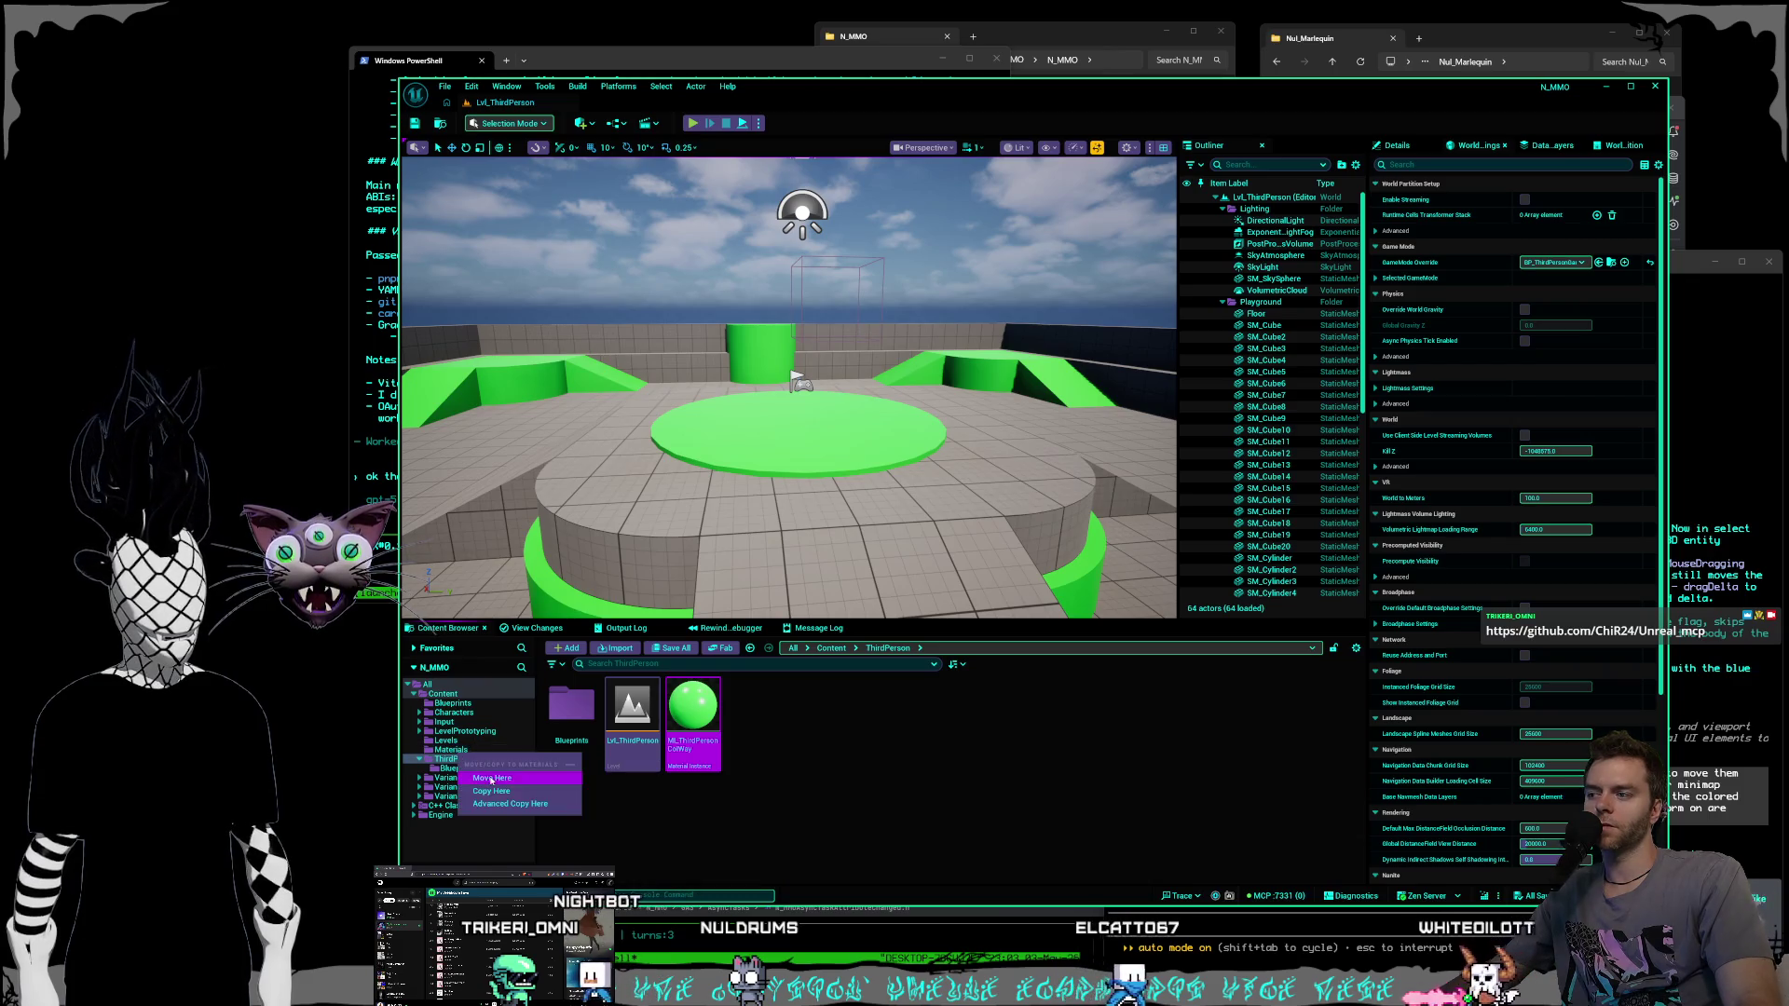
click(479, 779)
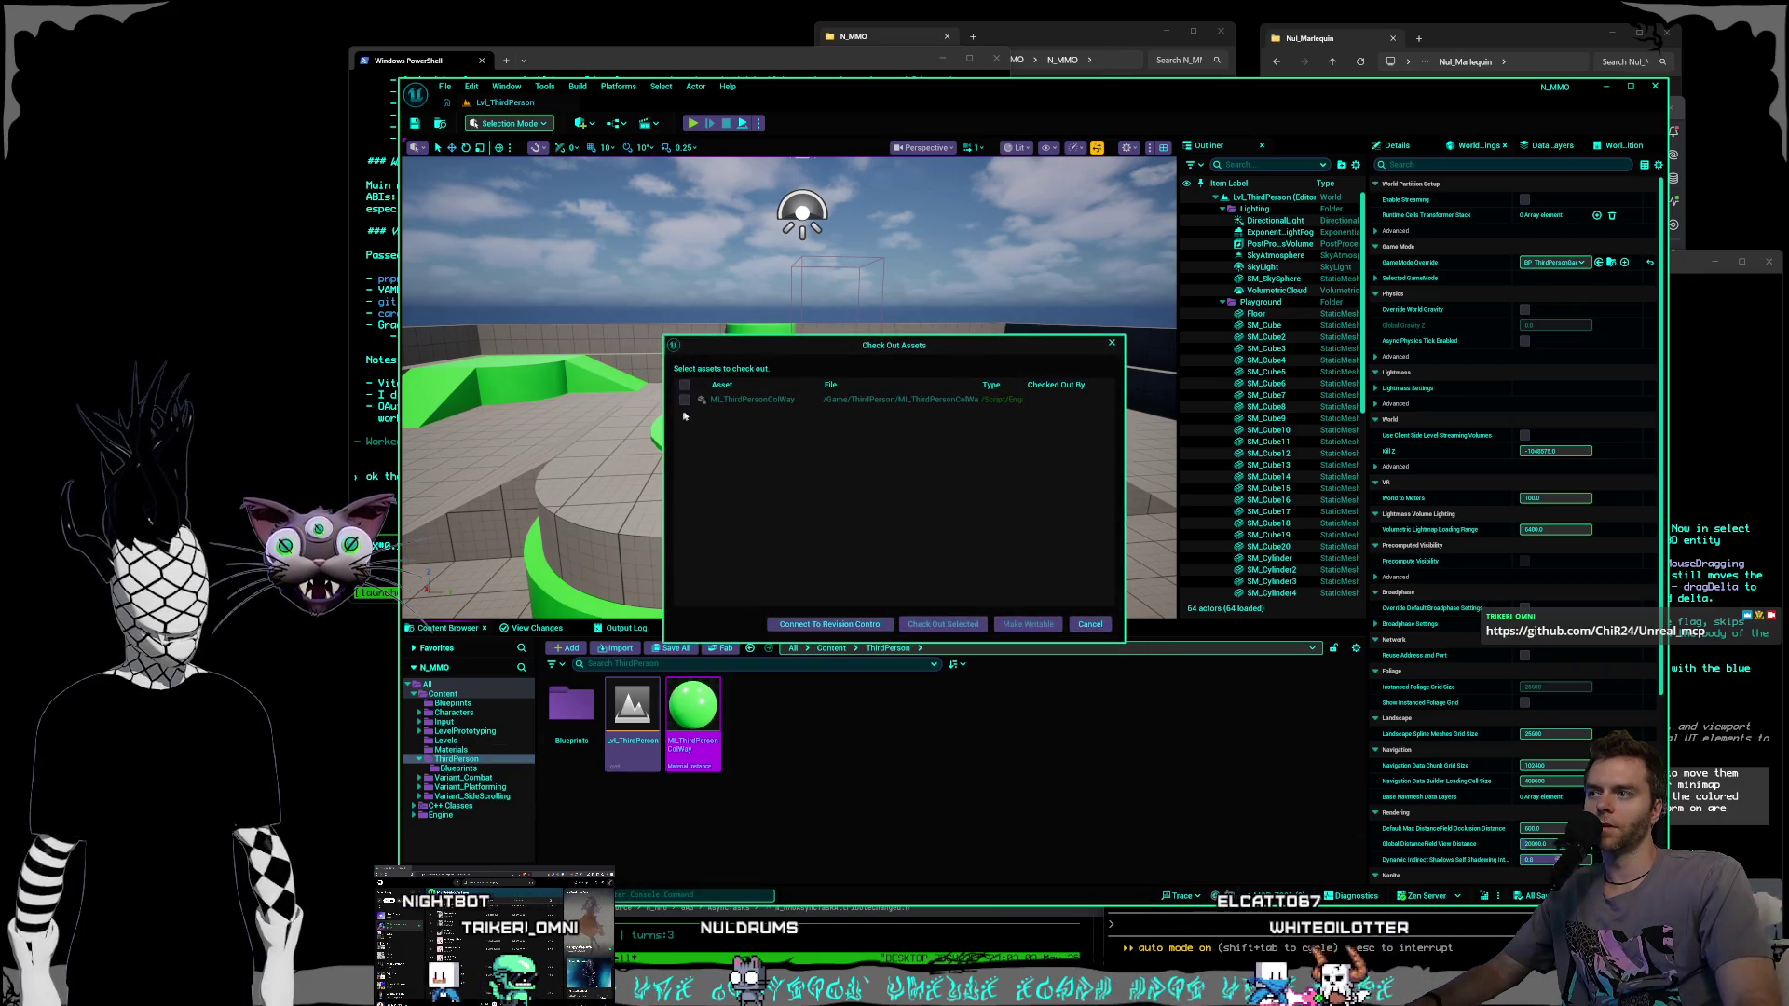
click(830, 624)
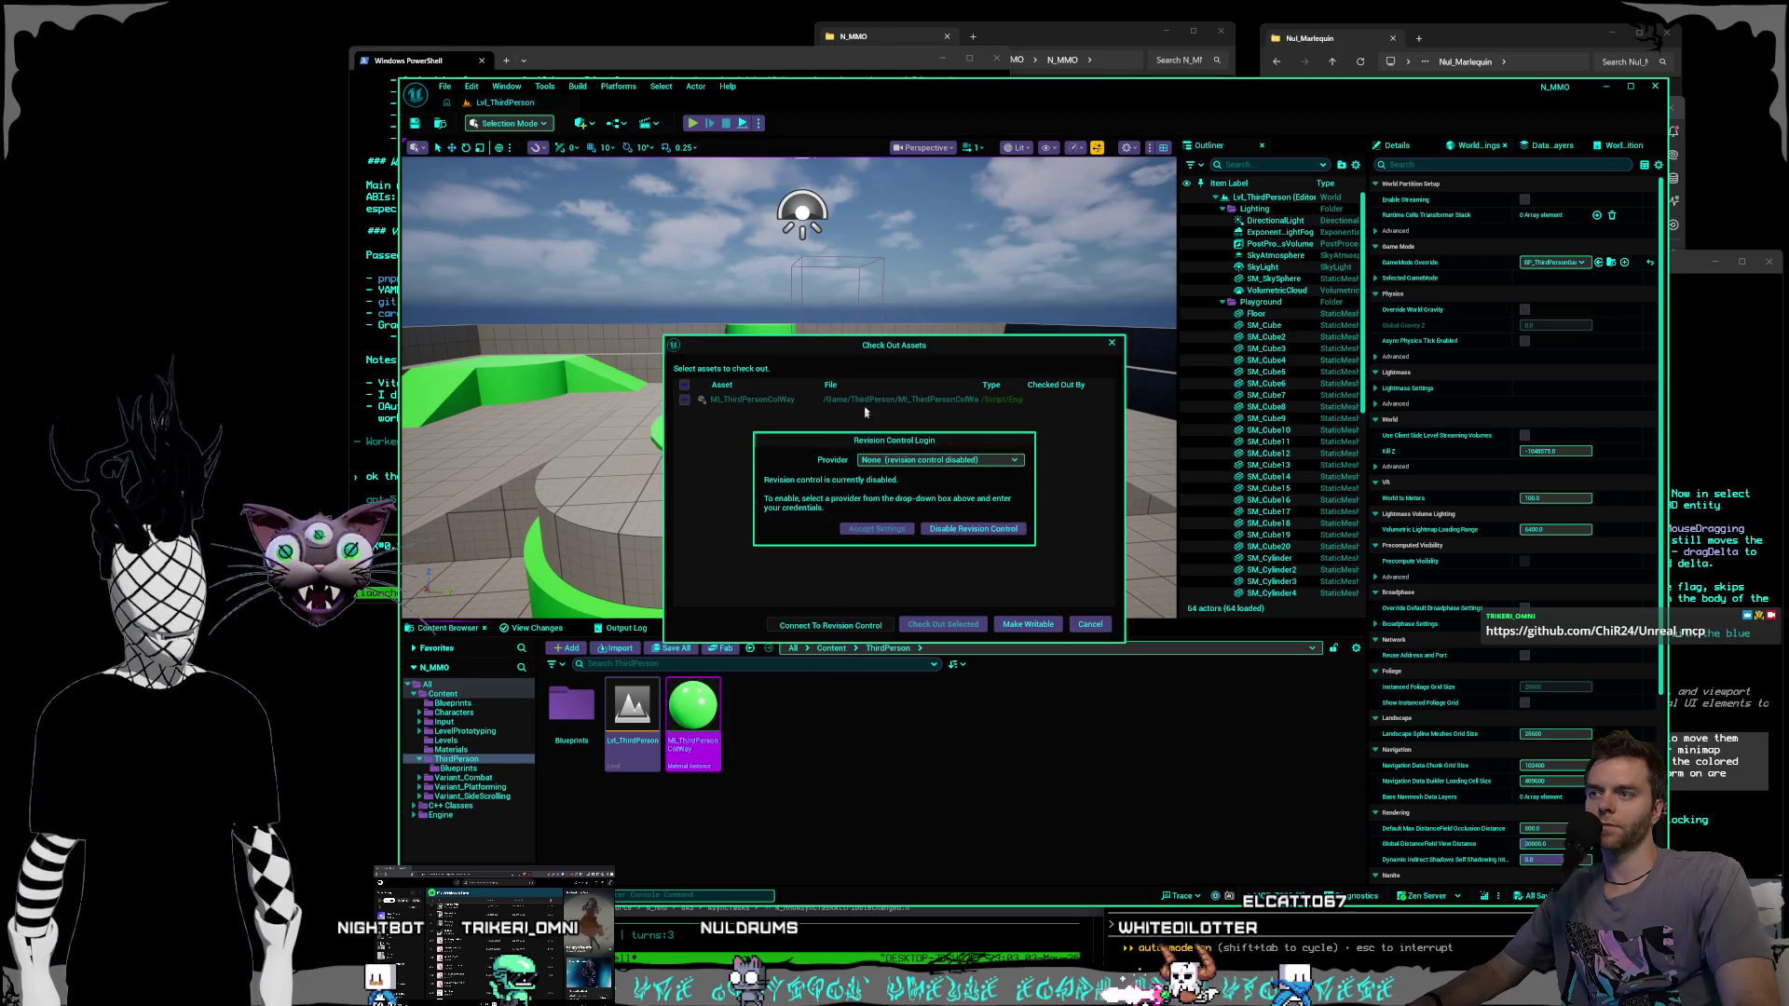
key(Escape)
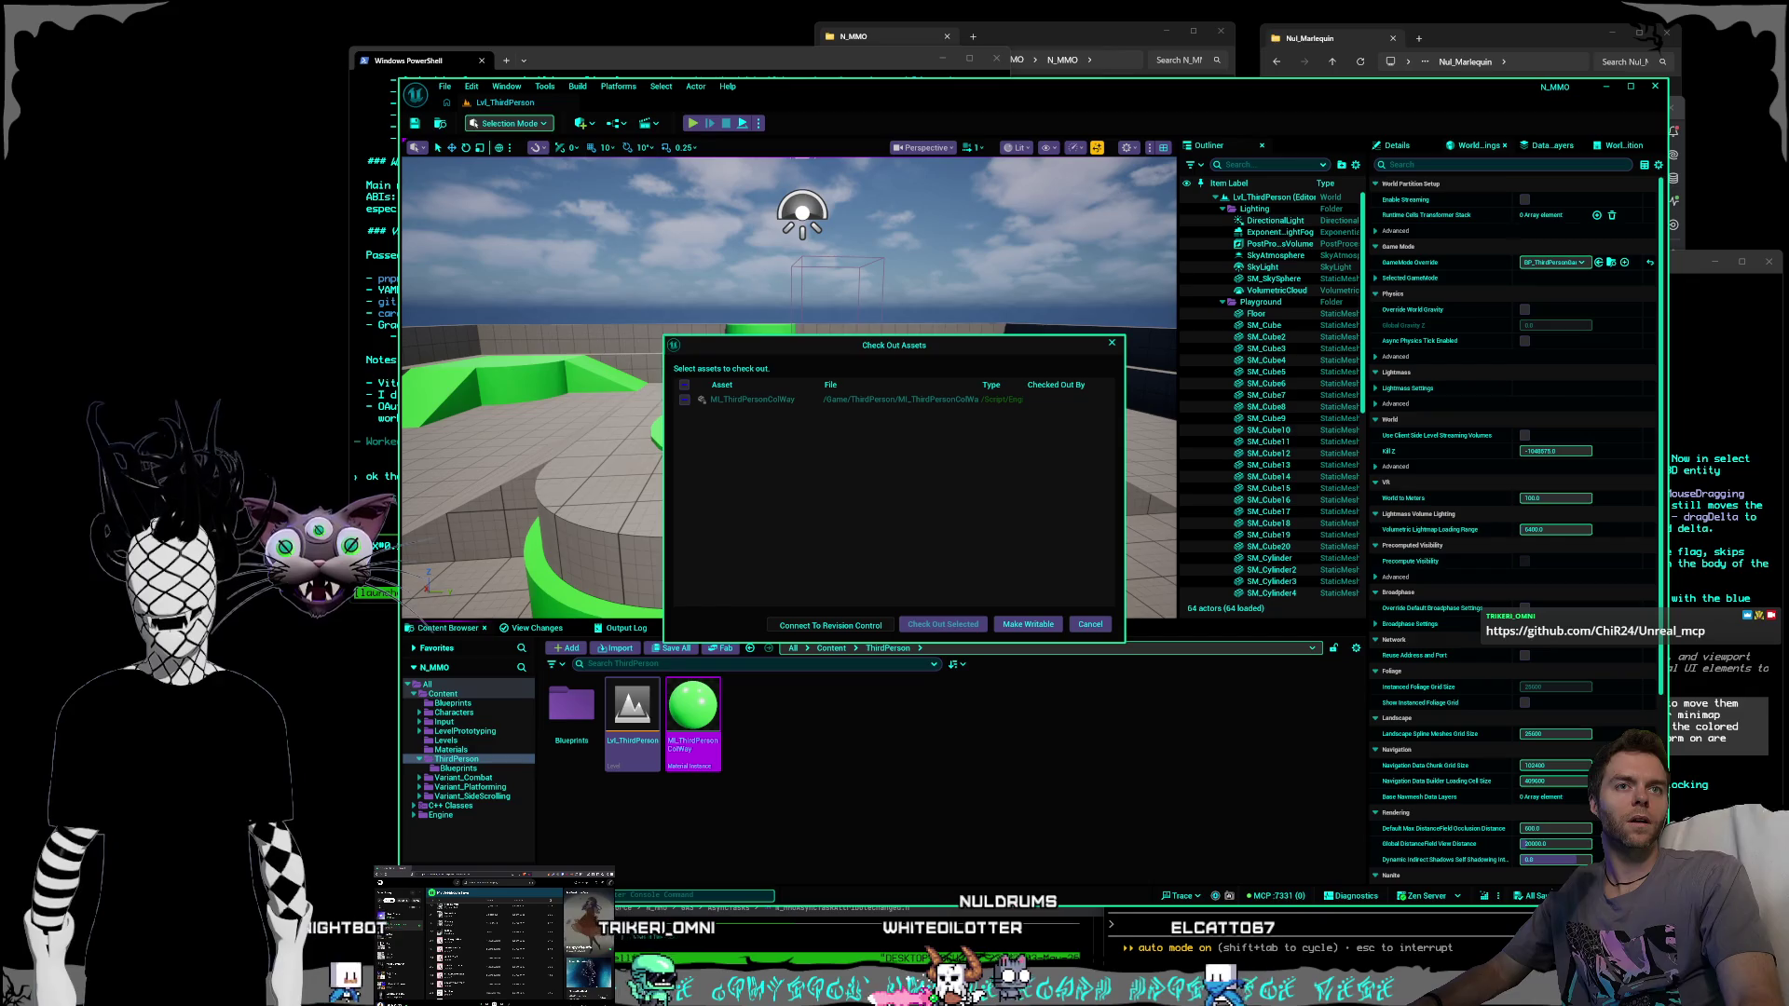
click(684, 399)
click(944, 629)
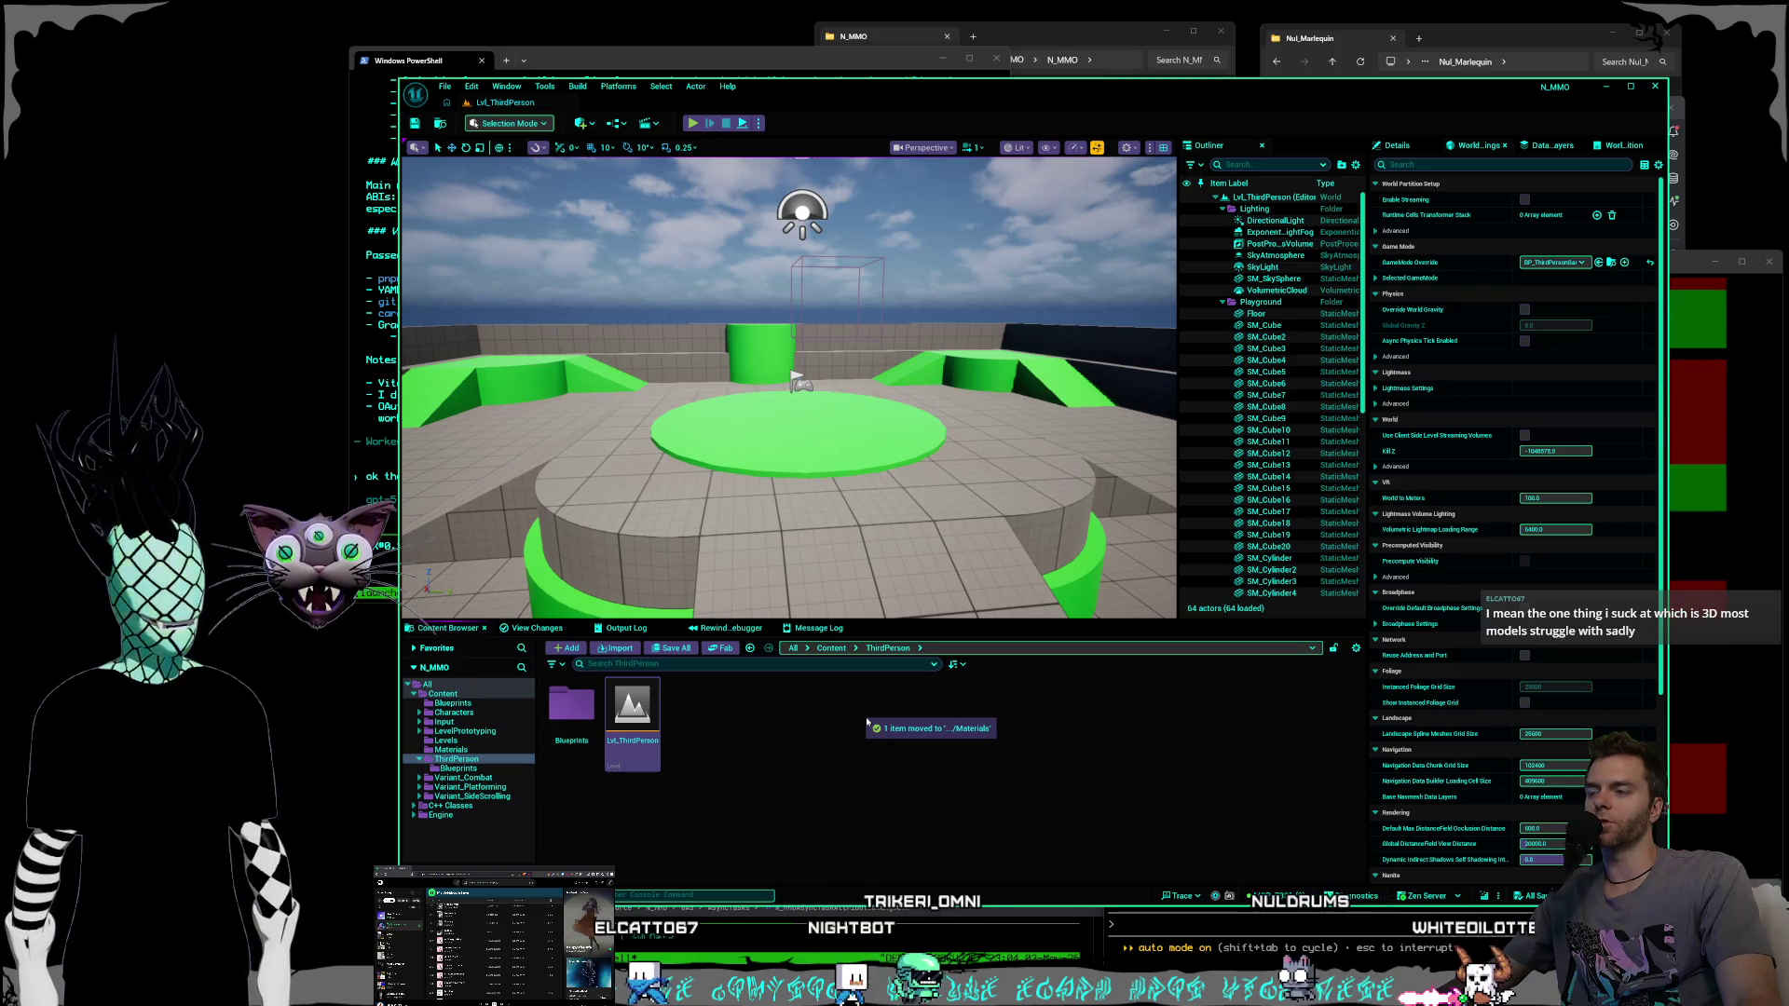
Check the Materials, ThirdPerson, Variant_Combat and Blueprints folders to verify the moved material.
click(450, 750)
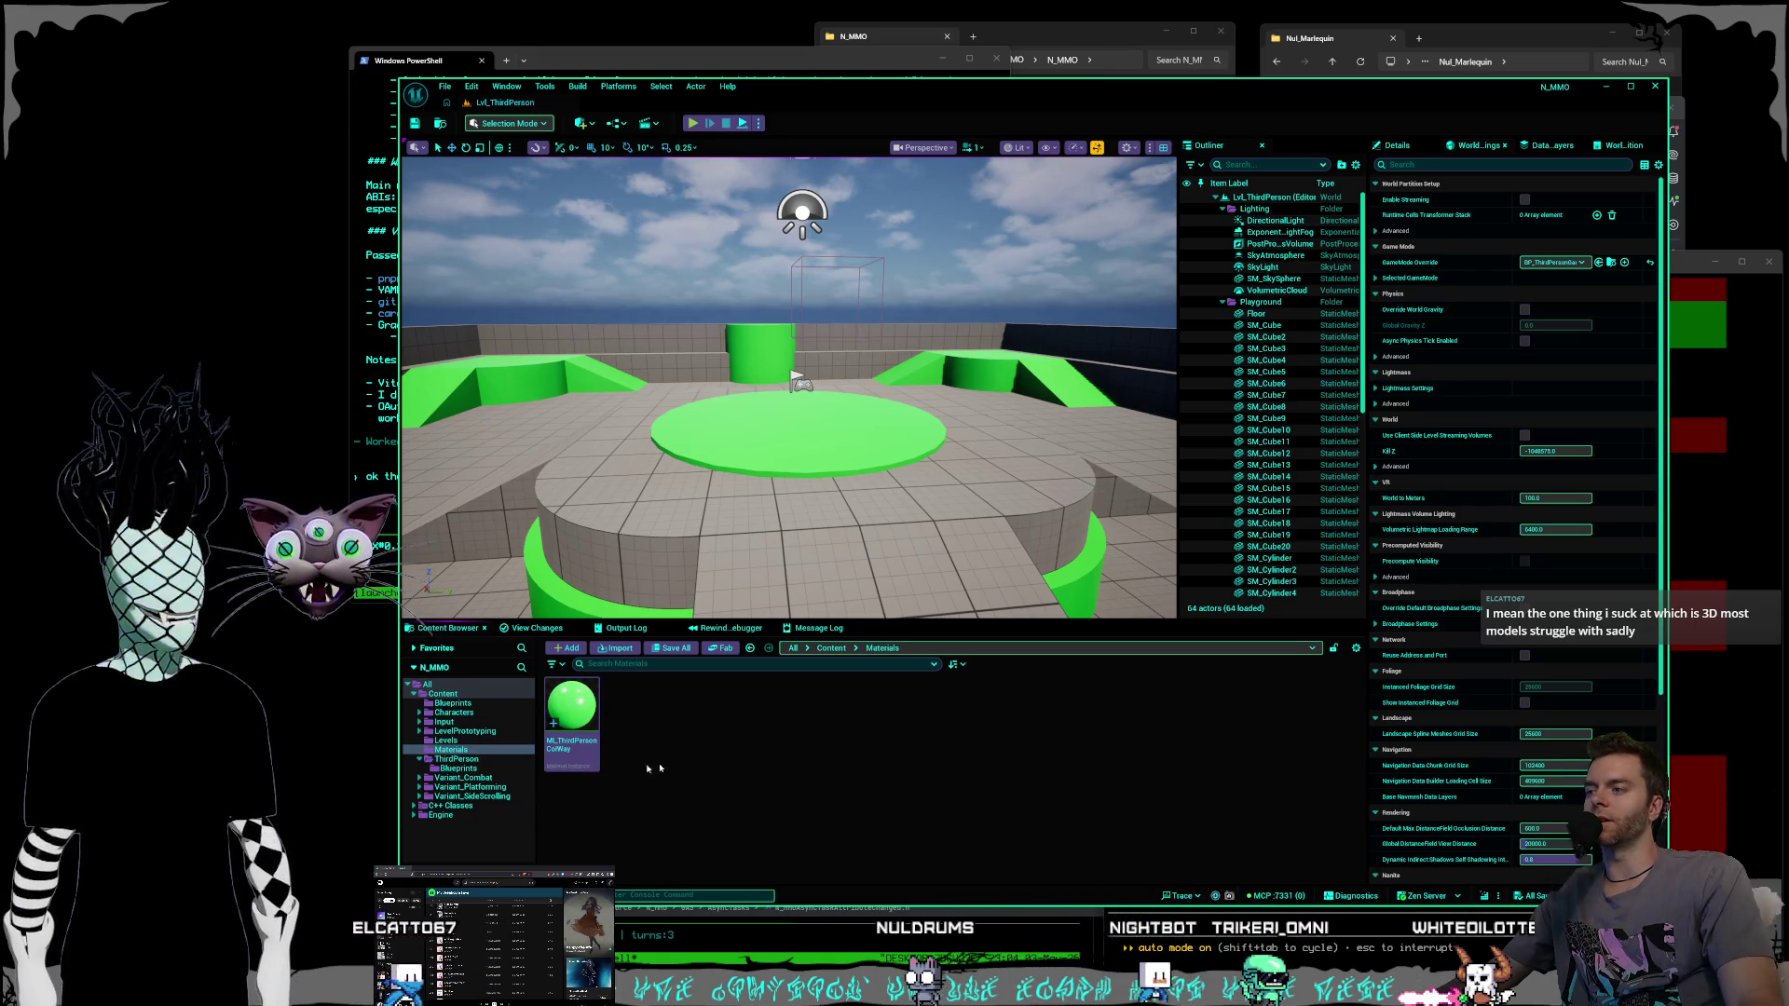
click(457, 759)
click(461, 778)
click(459, 769)
click(466, 760)
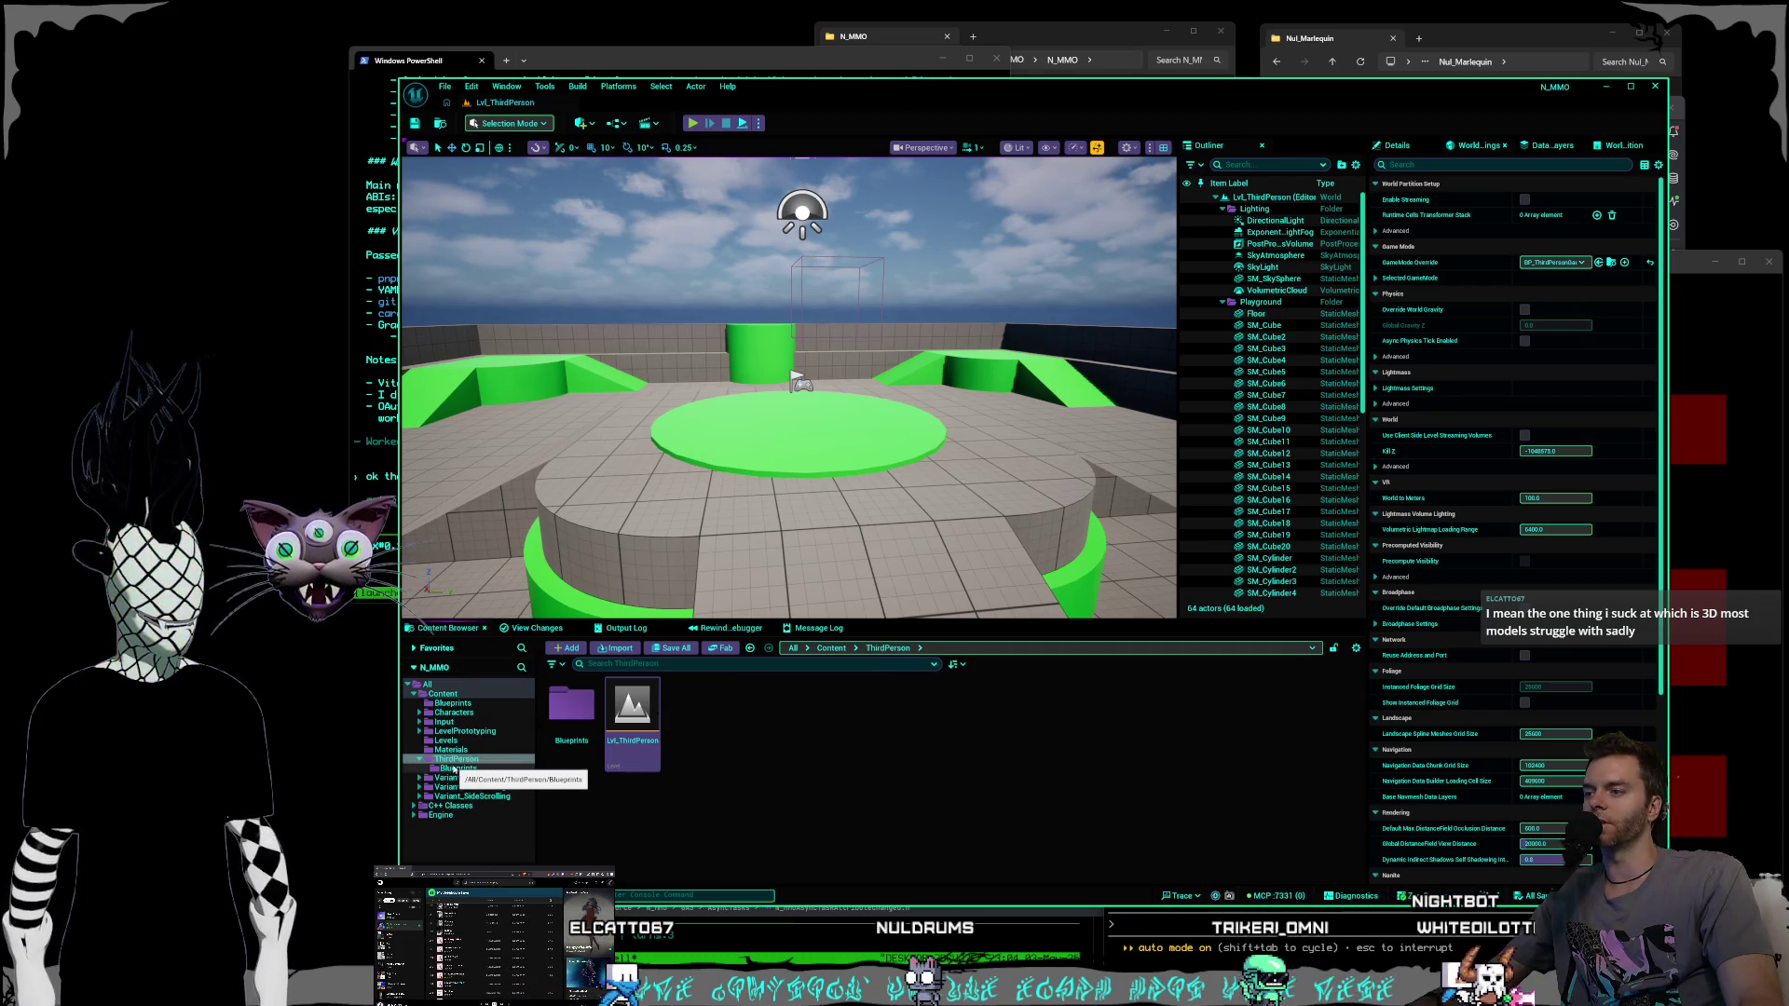
click(452, 750)
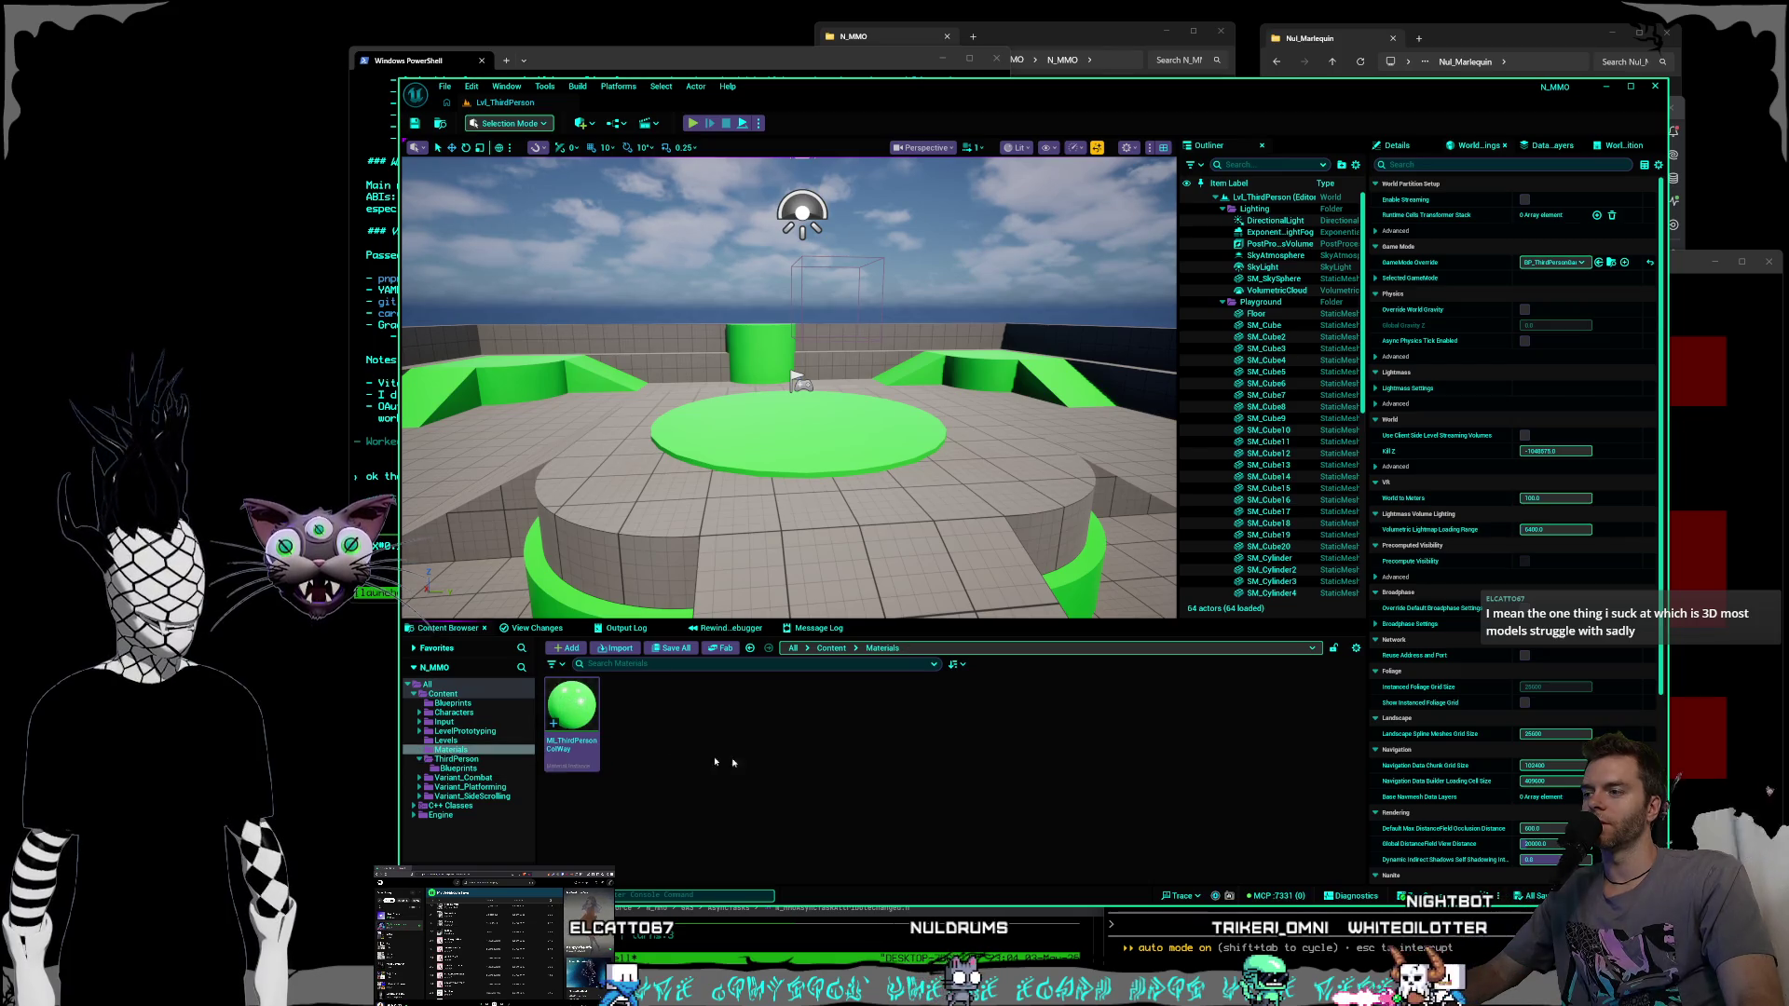
click(458, 769)
Update redirector references on ThirdPerson and delete the unreferenced redirectors.
right_click(464, 769)
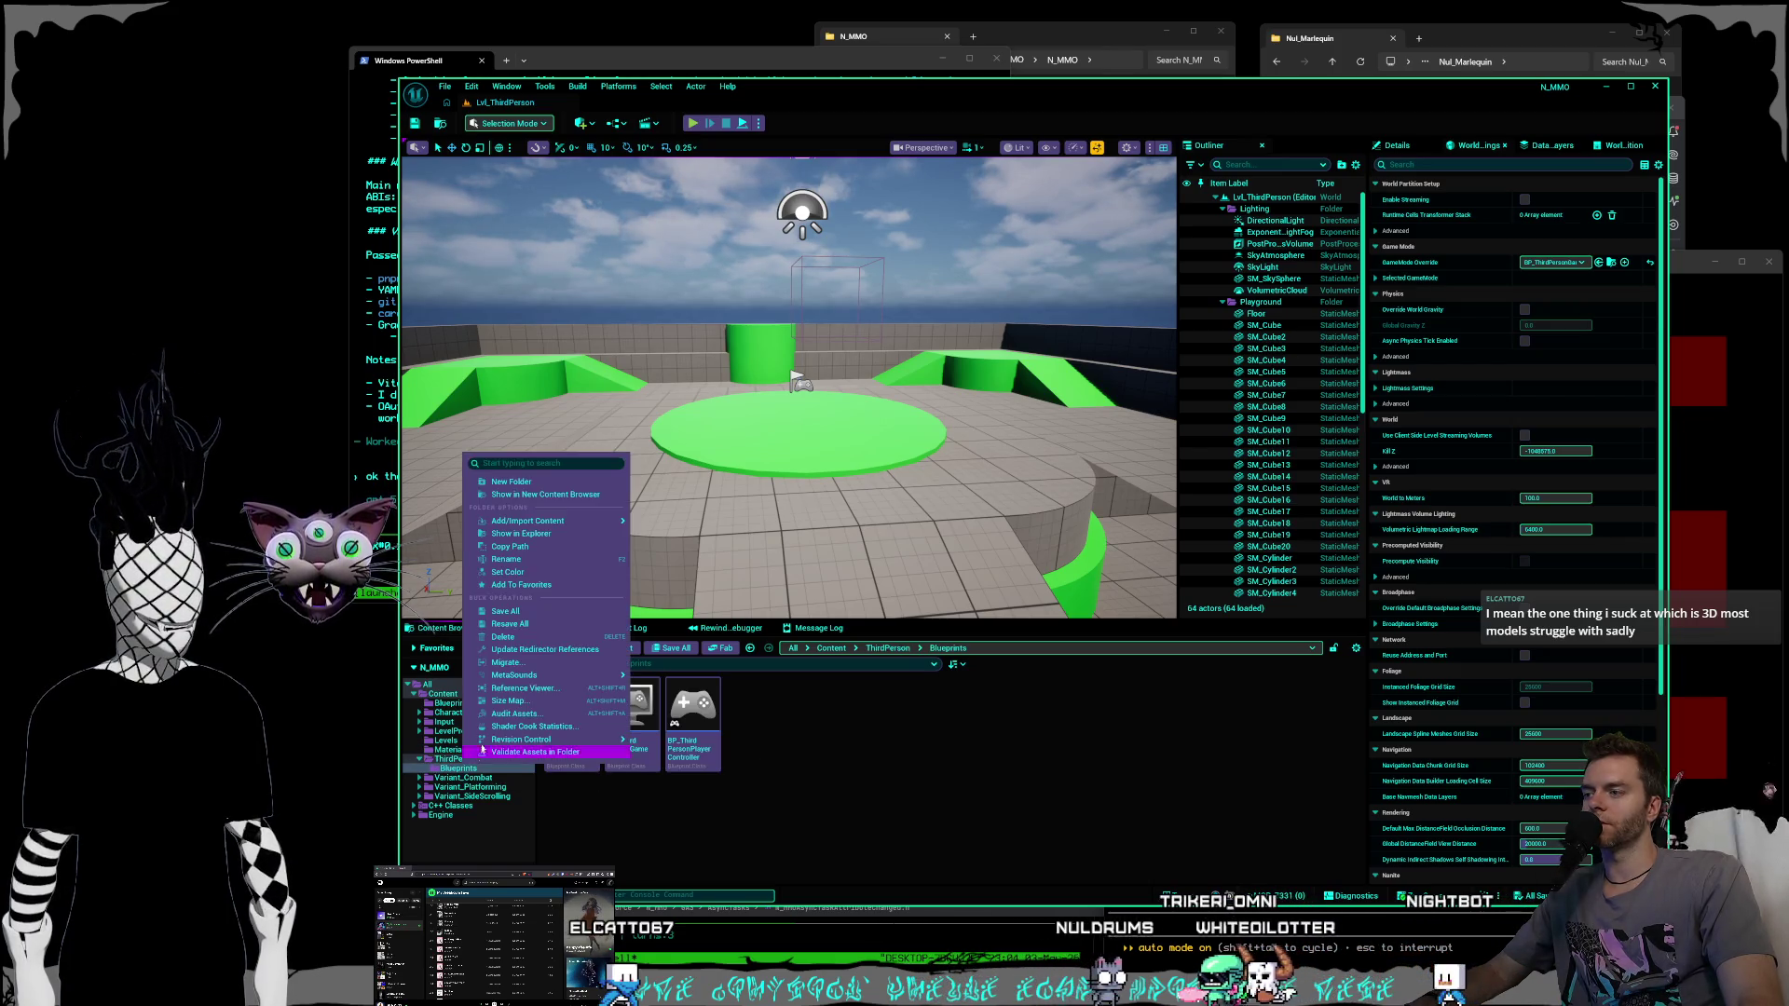
click(465, 759)
click(466, 759)
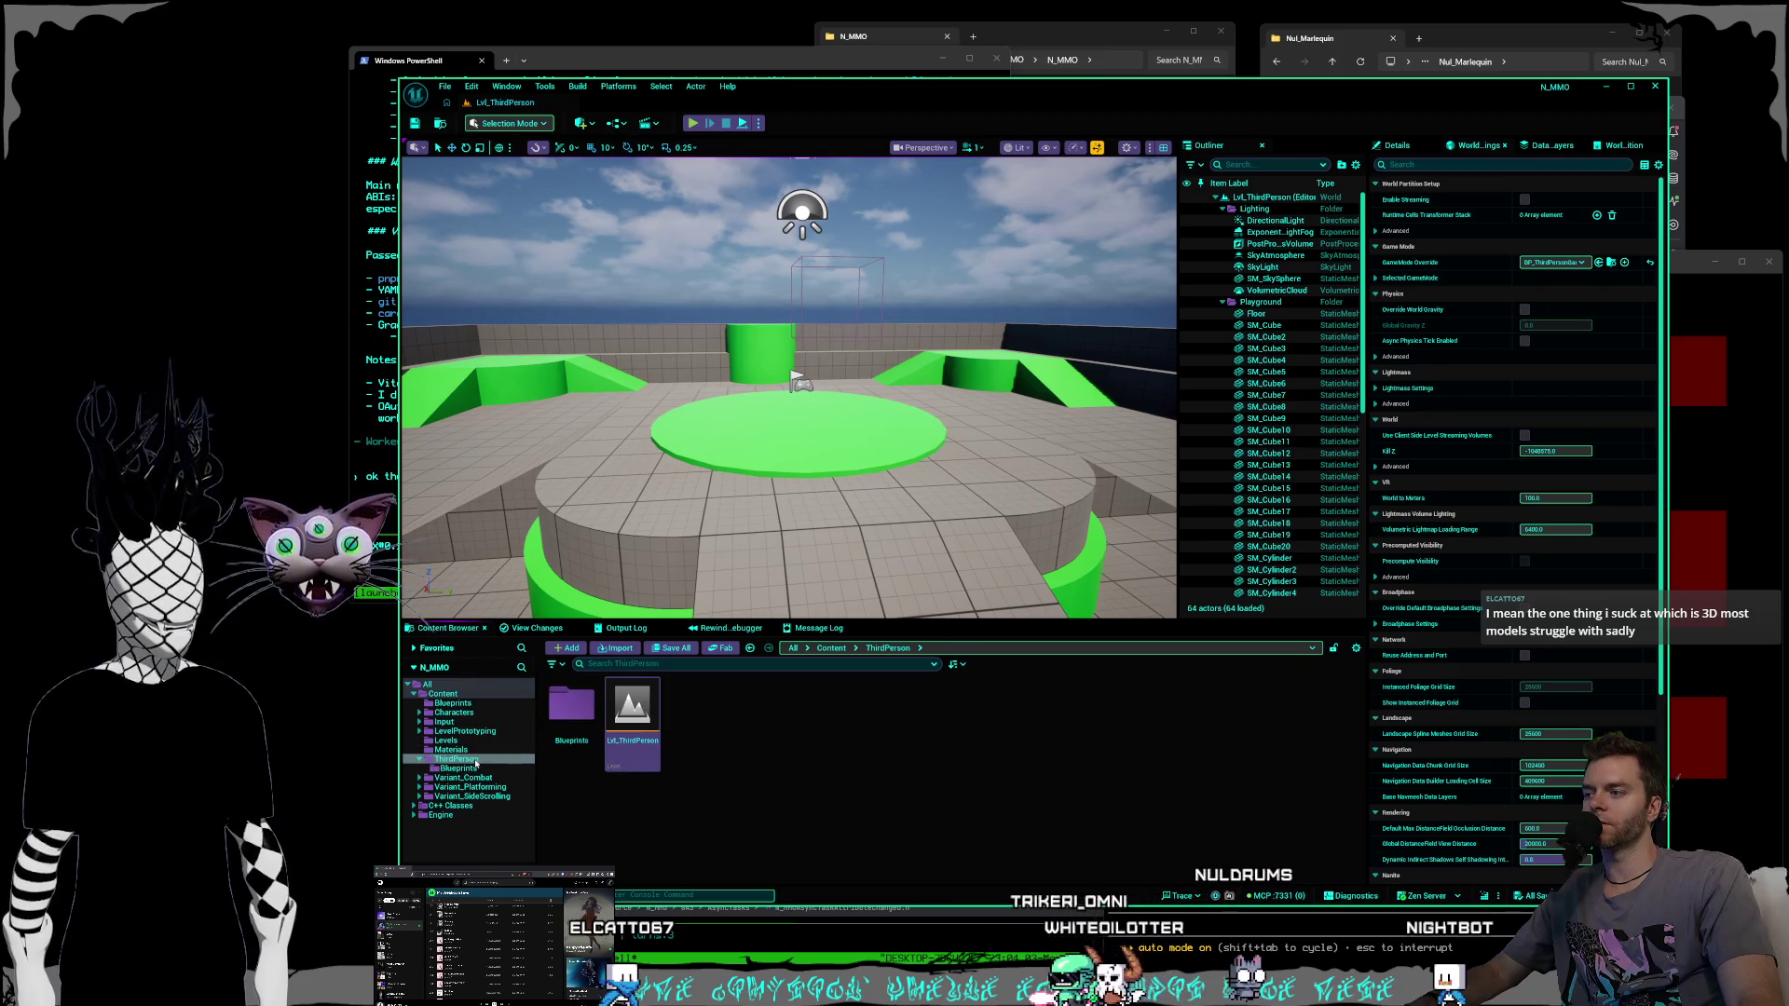
right_click(476, 760)
click(550, 644)
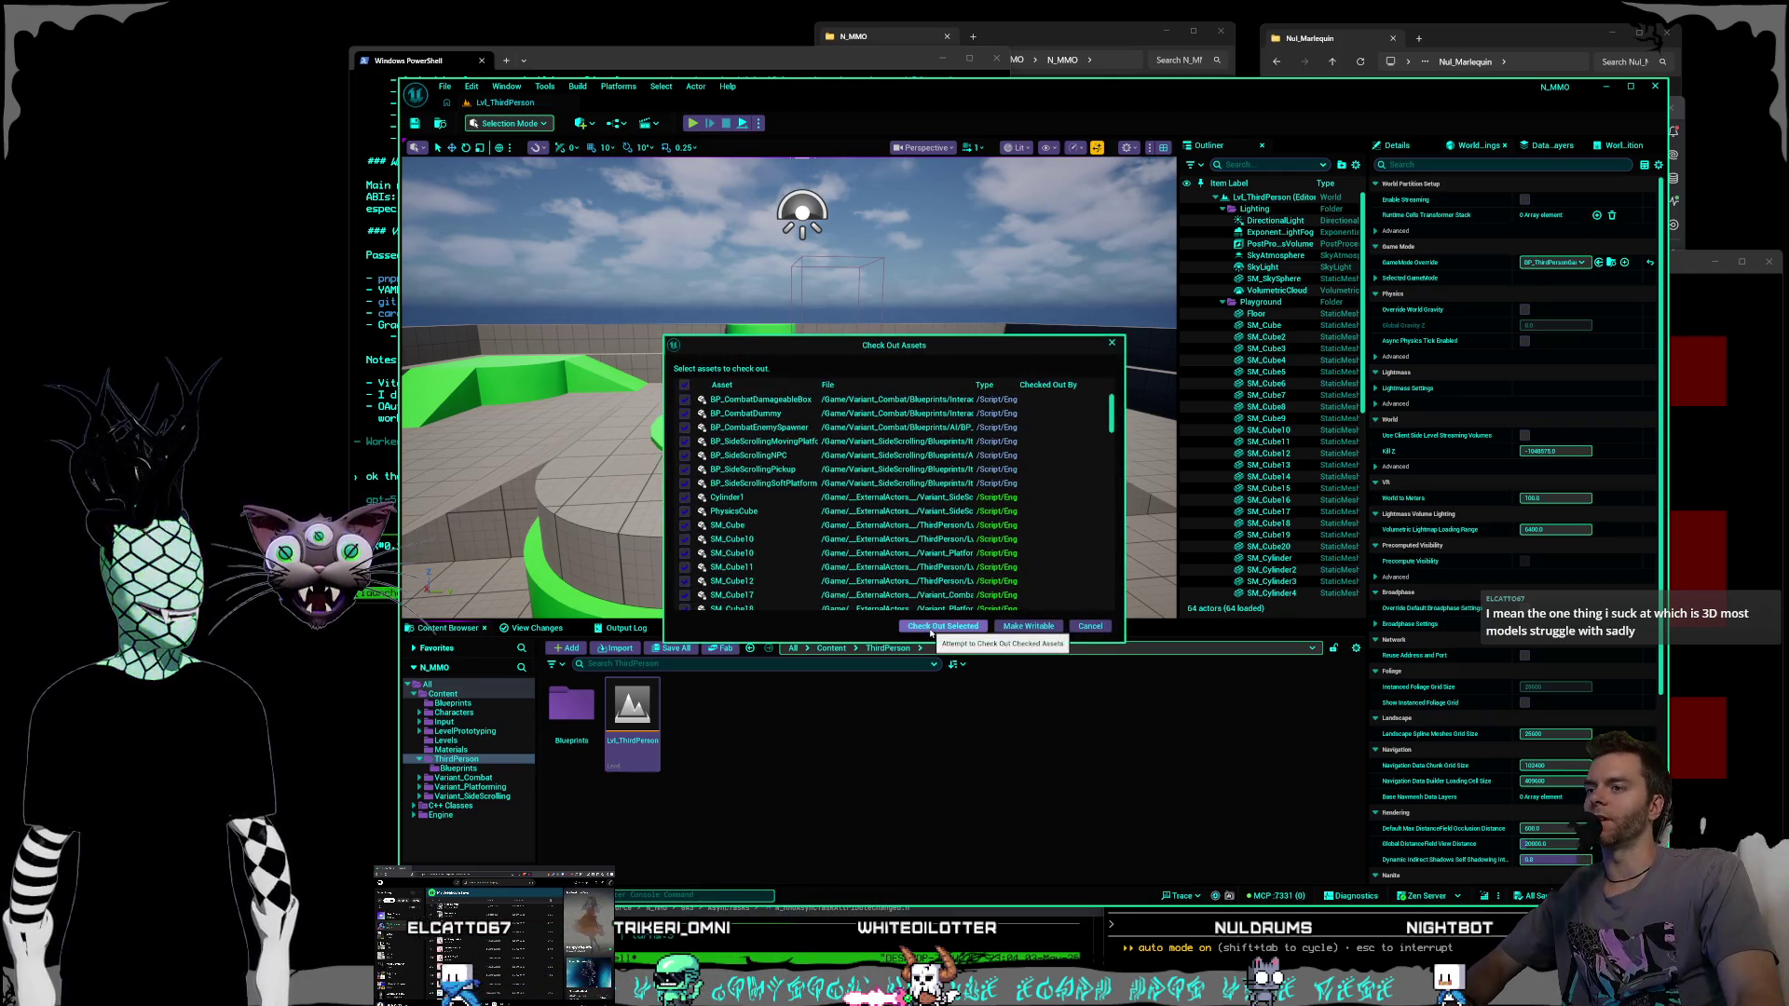
click(943, 627)
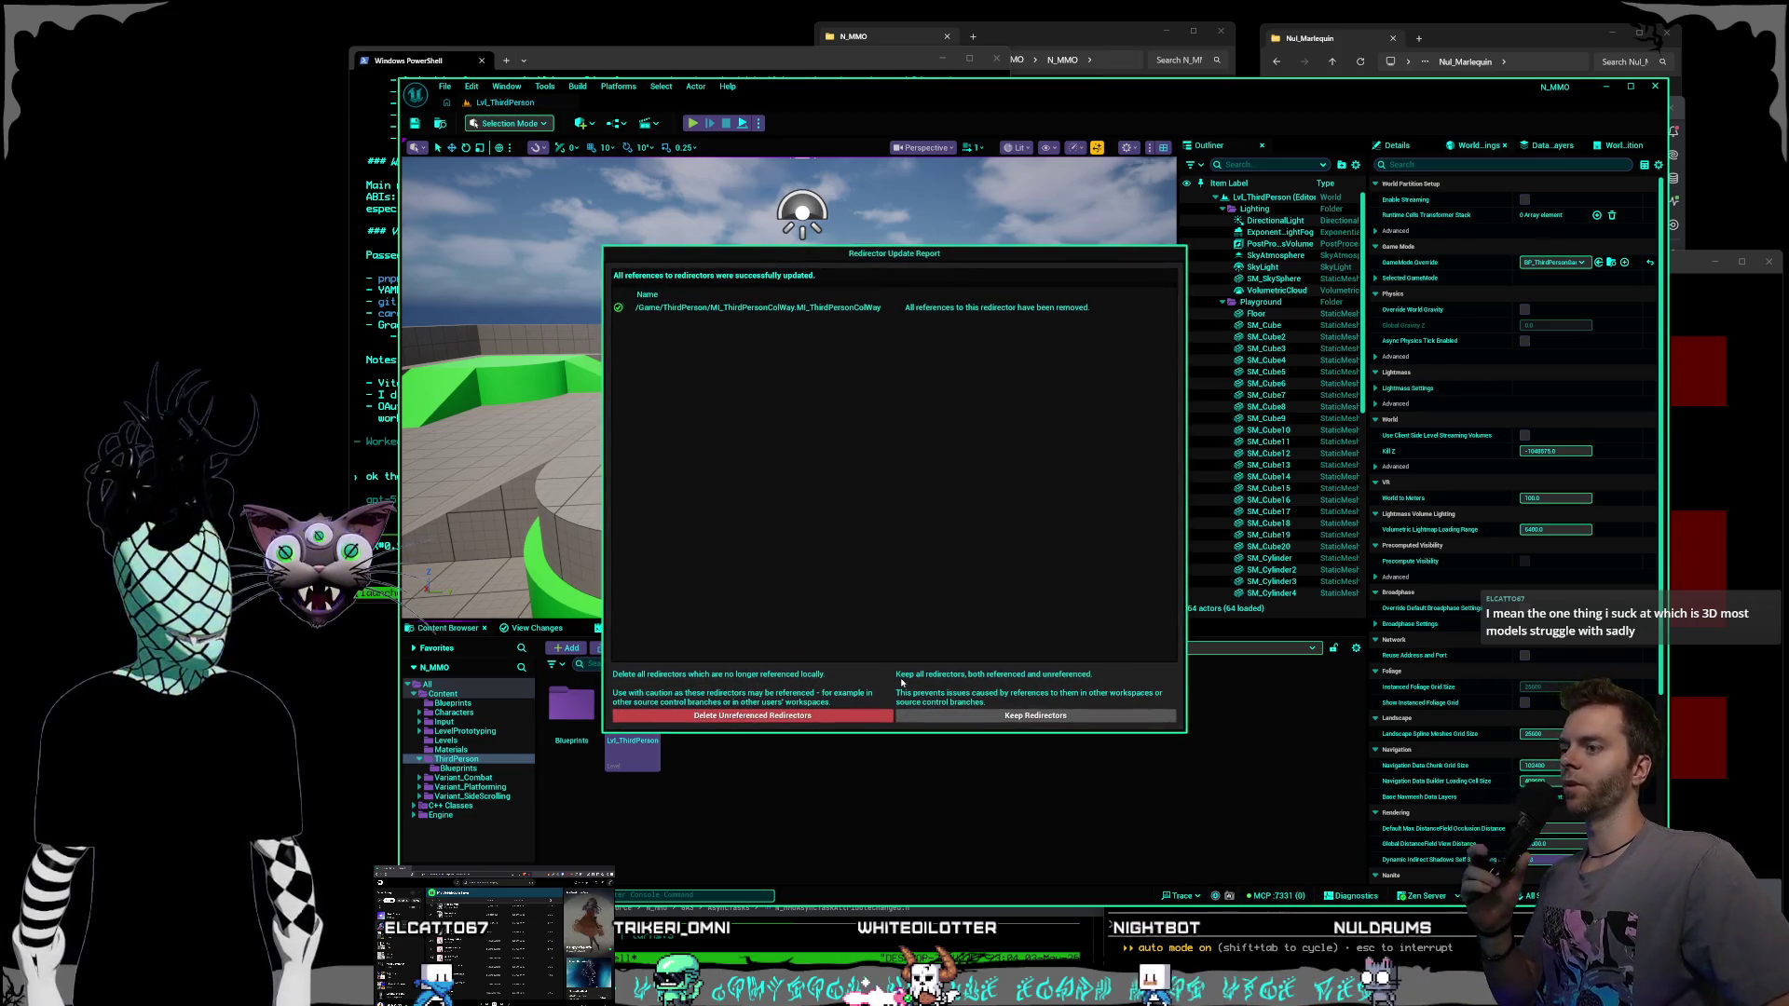
click(786, 718)
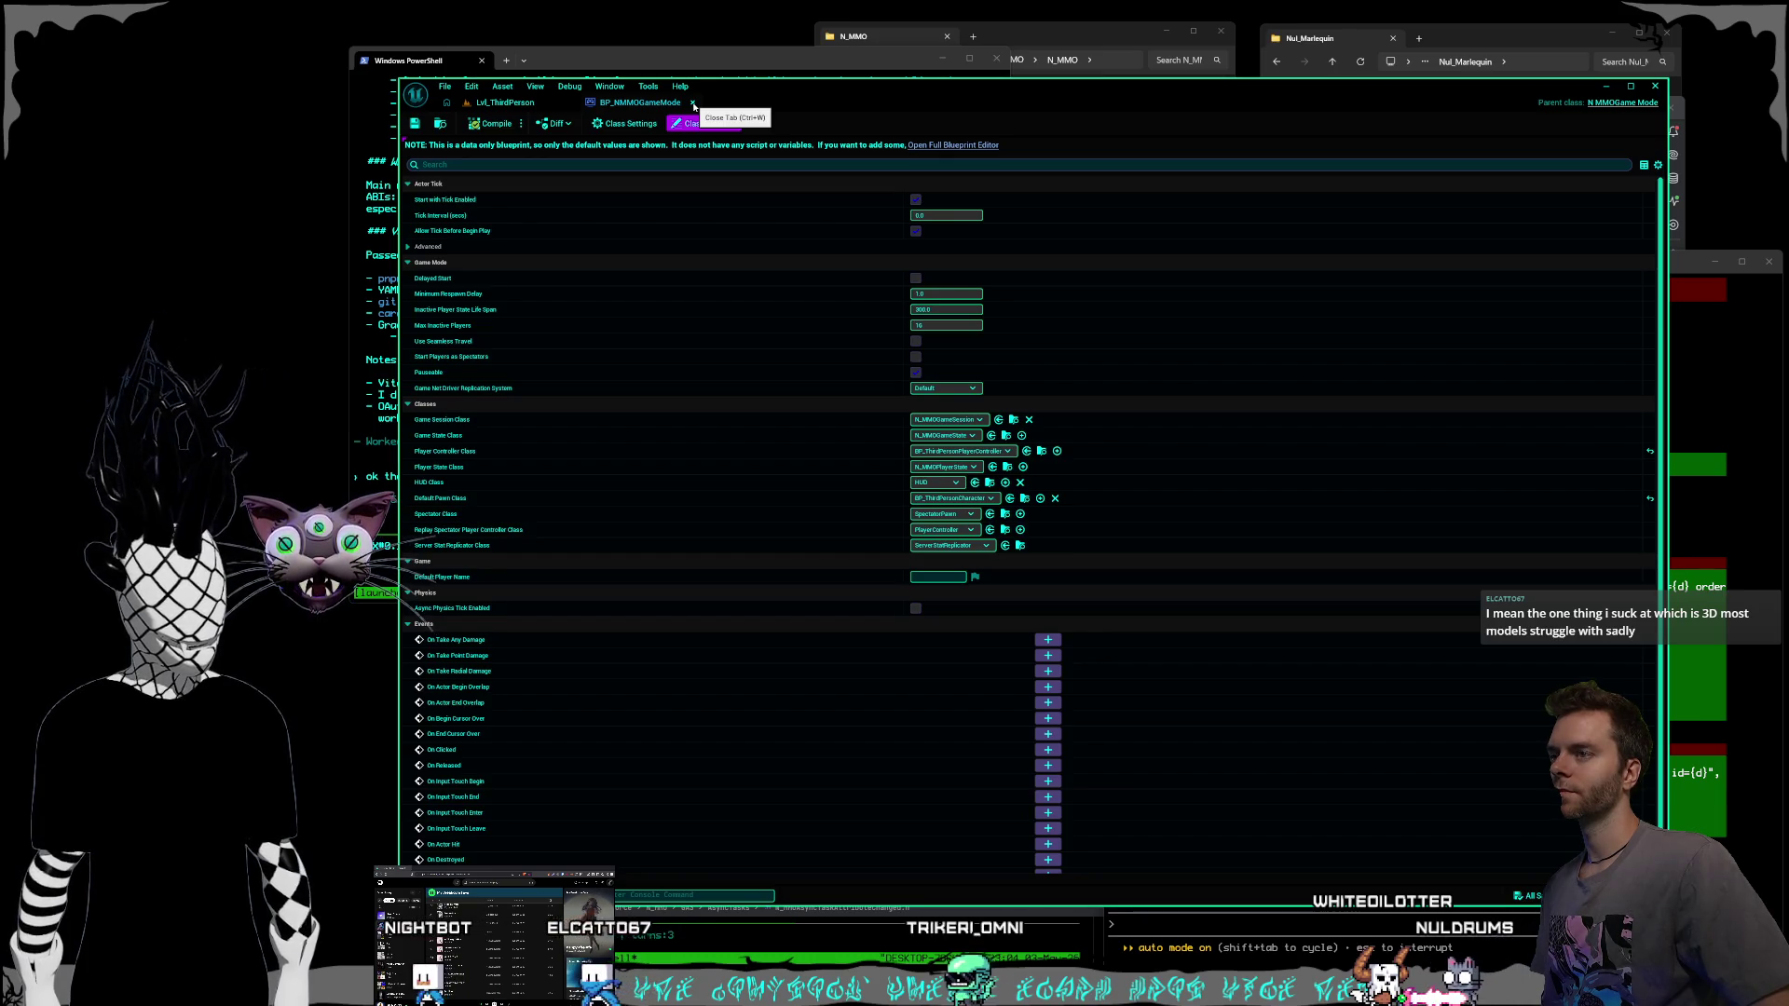
Close the BP_NMMOGameMode tab, confirm MI_ThirdPersonColWay sits in Materials, and quit Unreal Editor.
click(693, 103)
drag(821, 107, 826, 105)
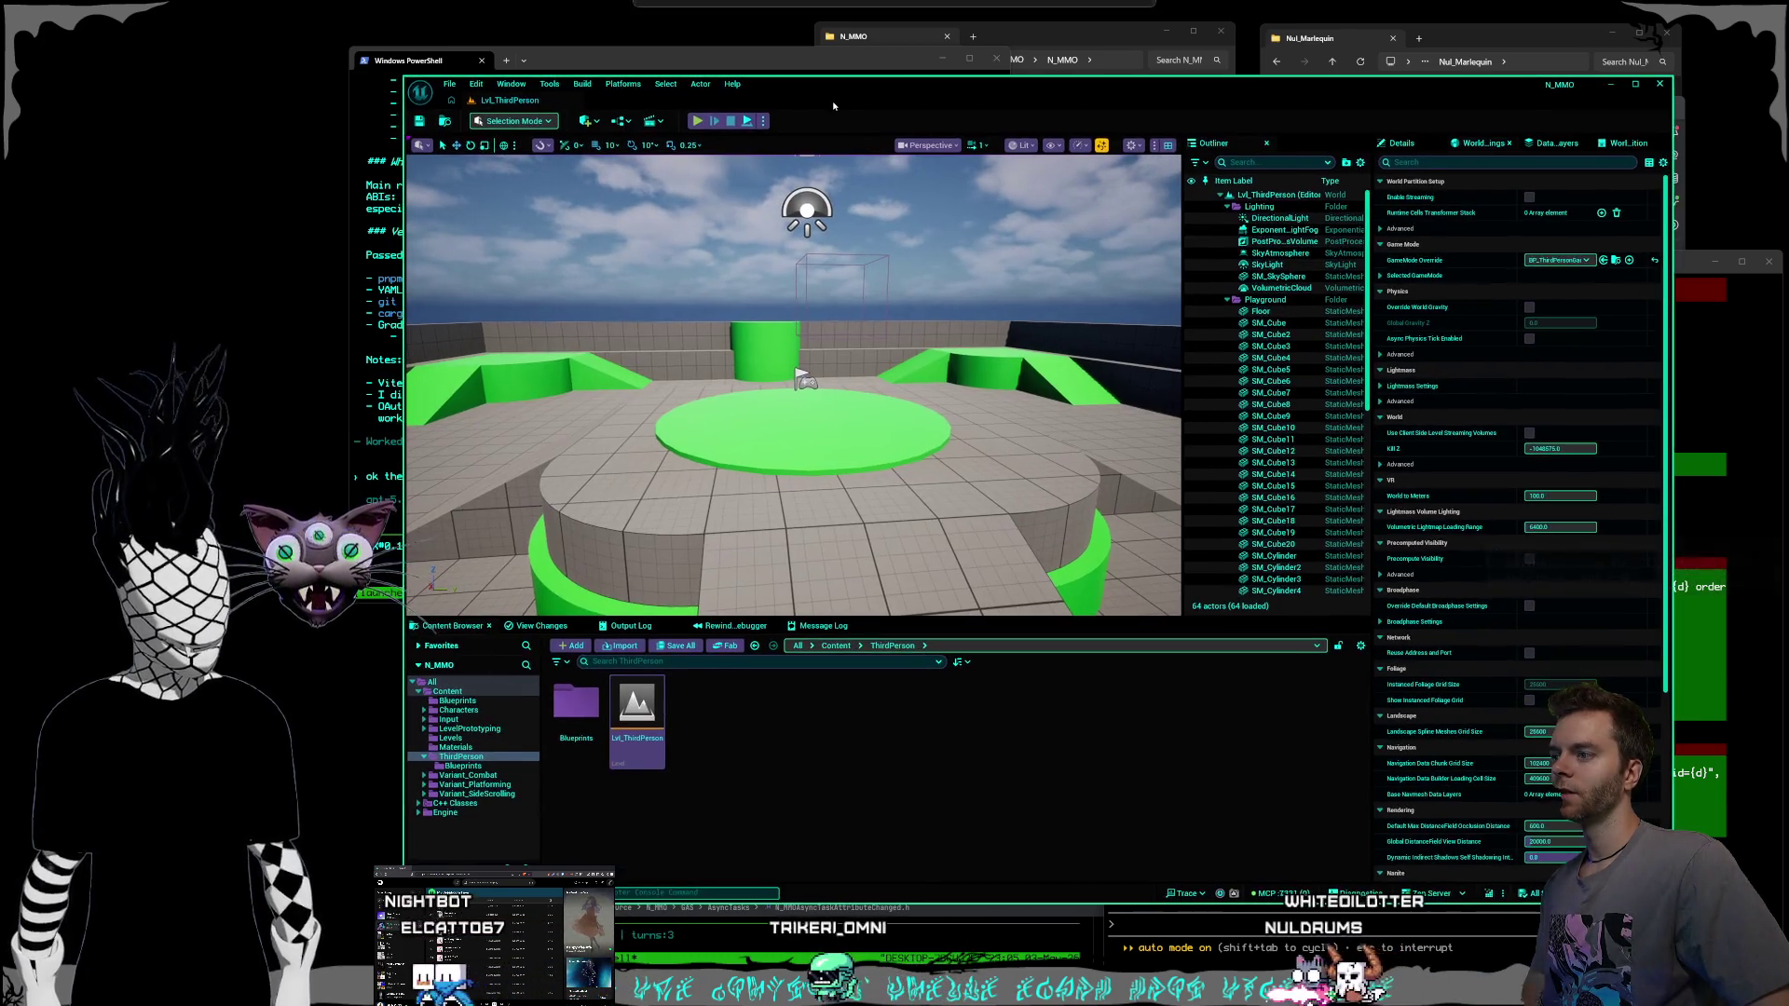
click(466, 748)
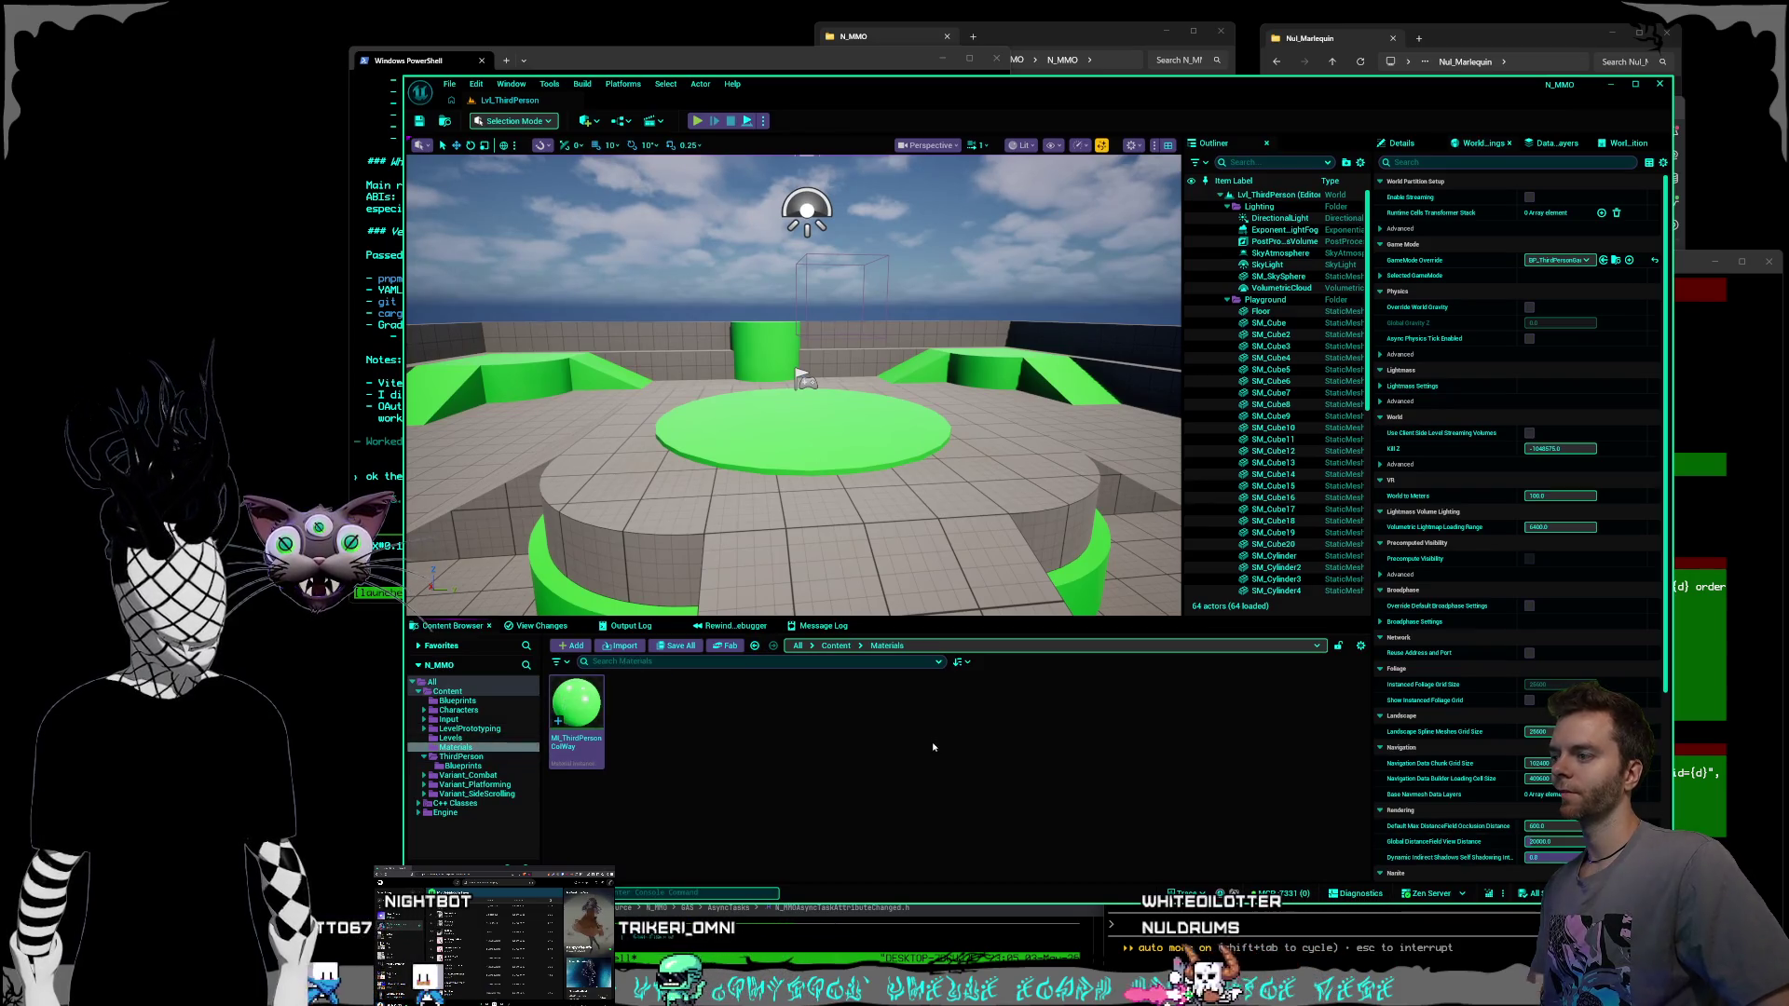
click(1667, 90)
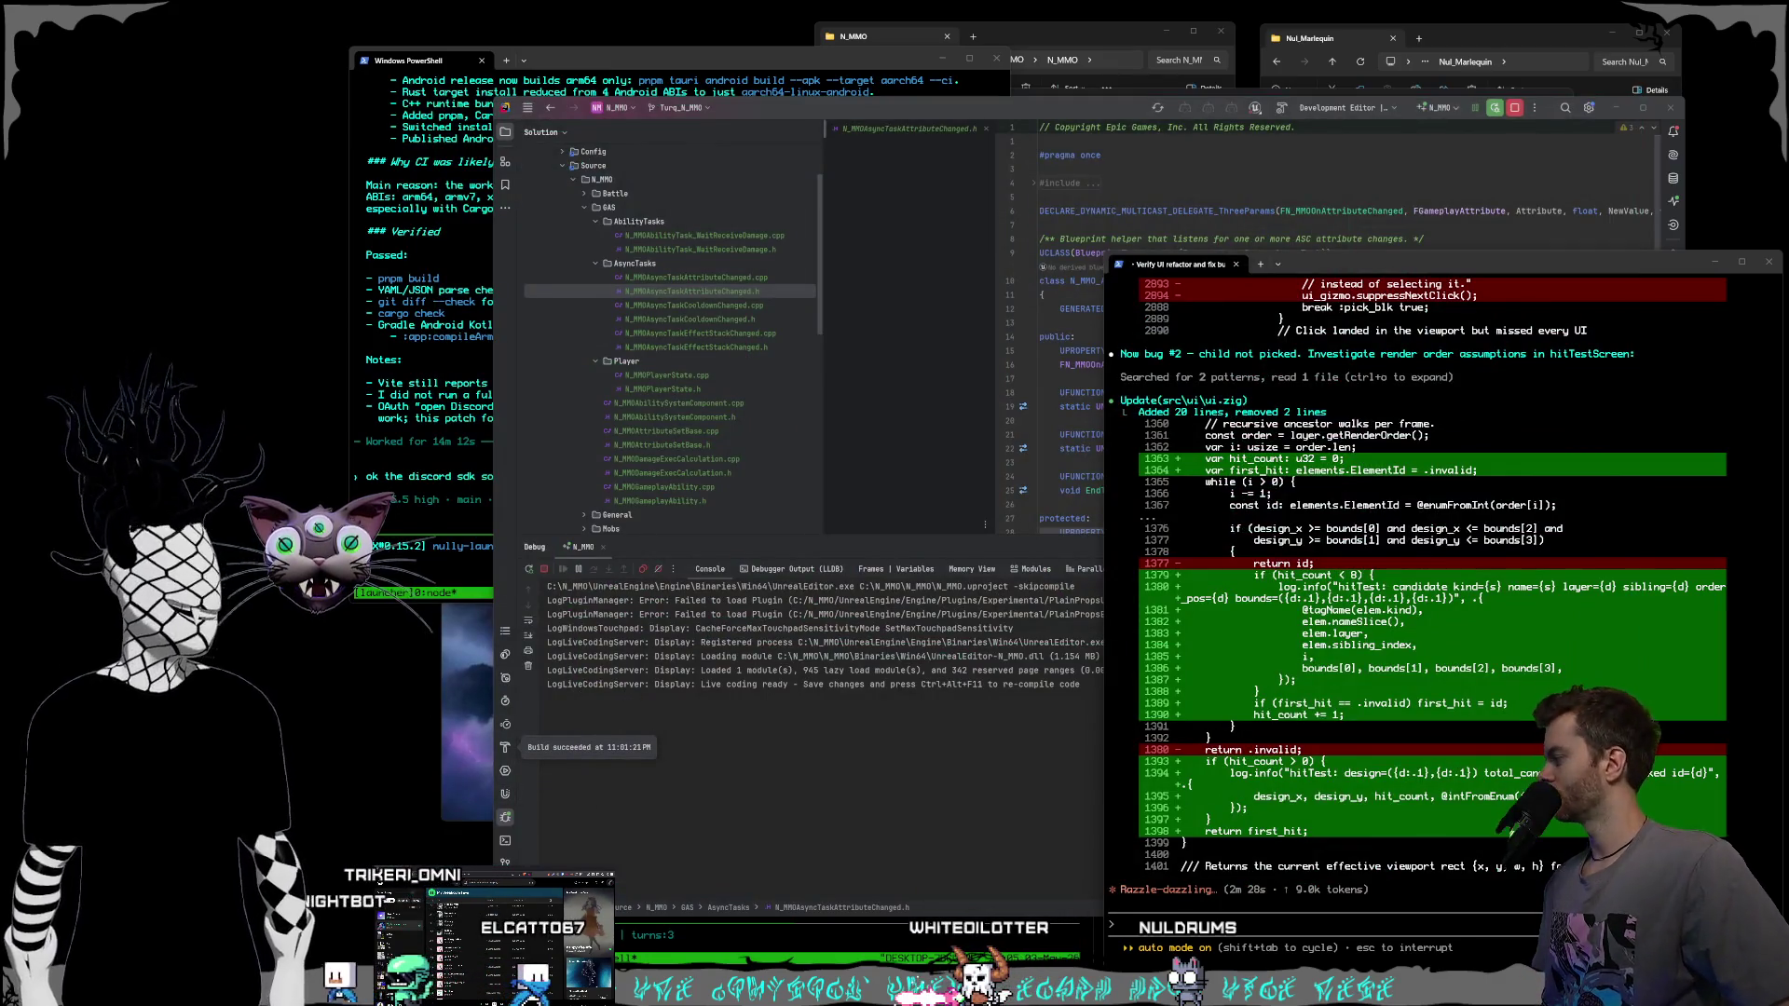
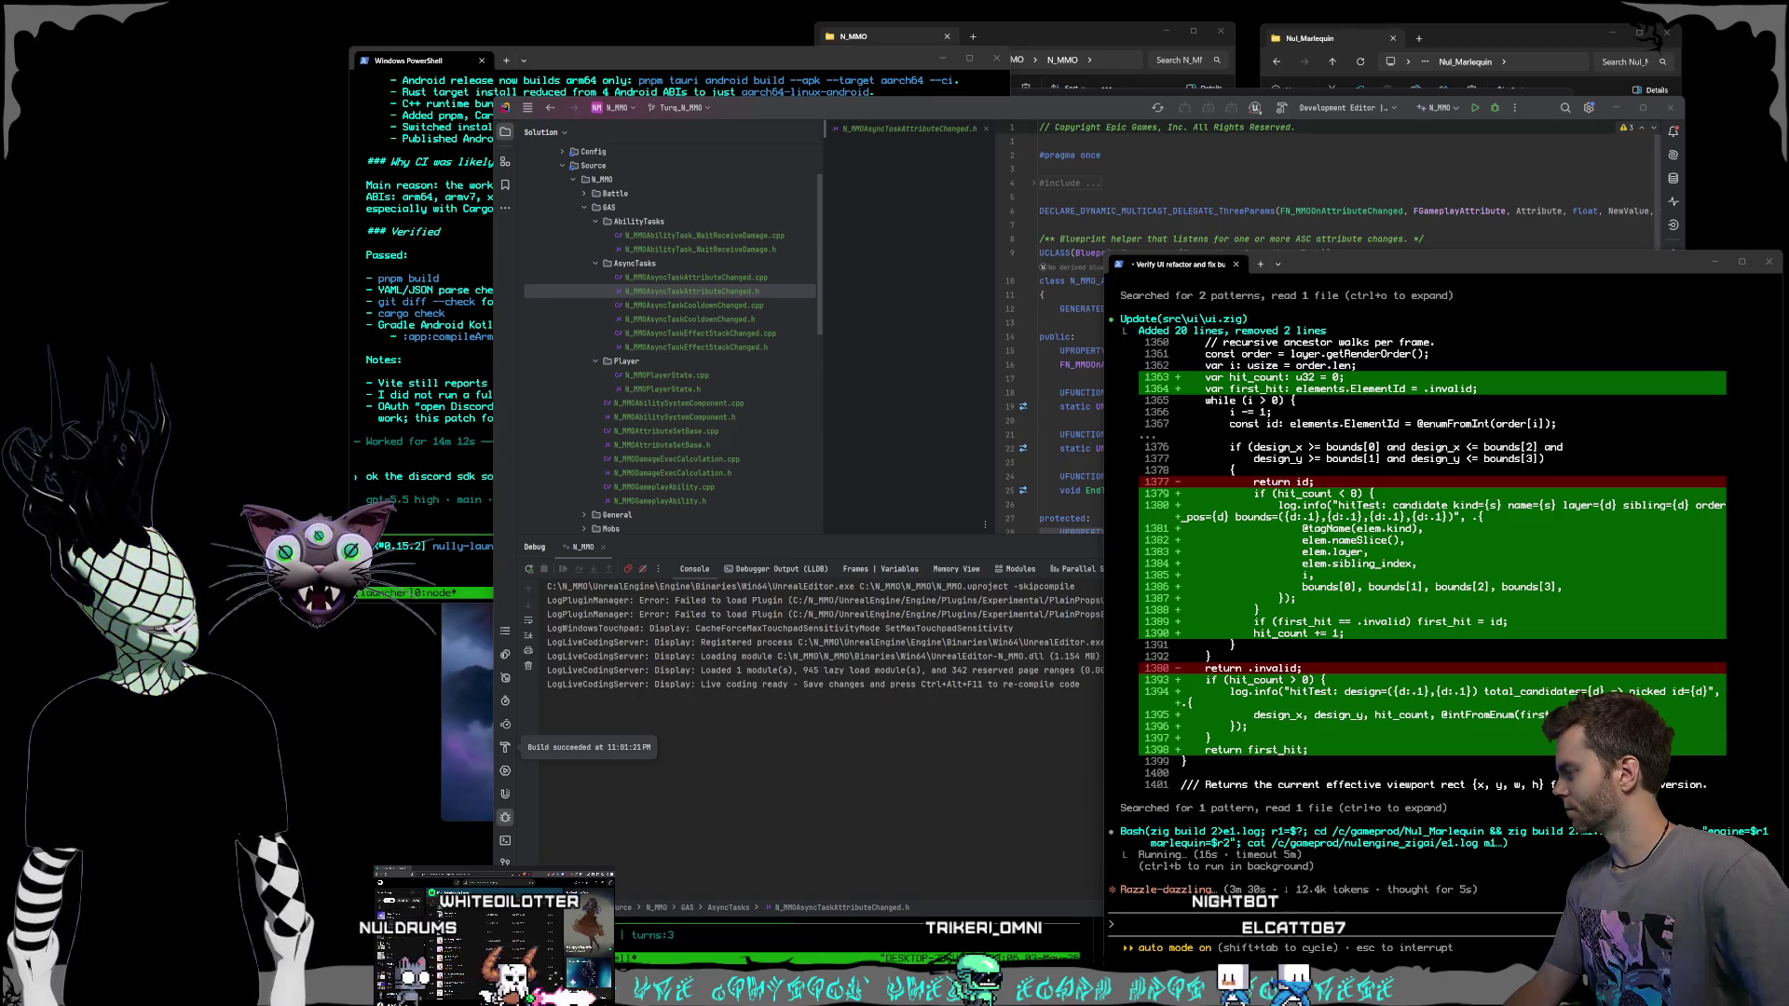
Resume the Codex prompt, asking it to avoid incremental builds like the earlier ones.
click(466, 242)
text(unds like a good option, run a github release actionwith the updates, keep resuing 0.1.27)
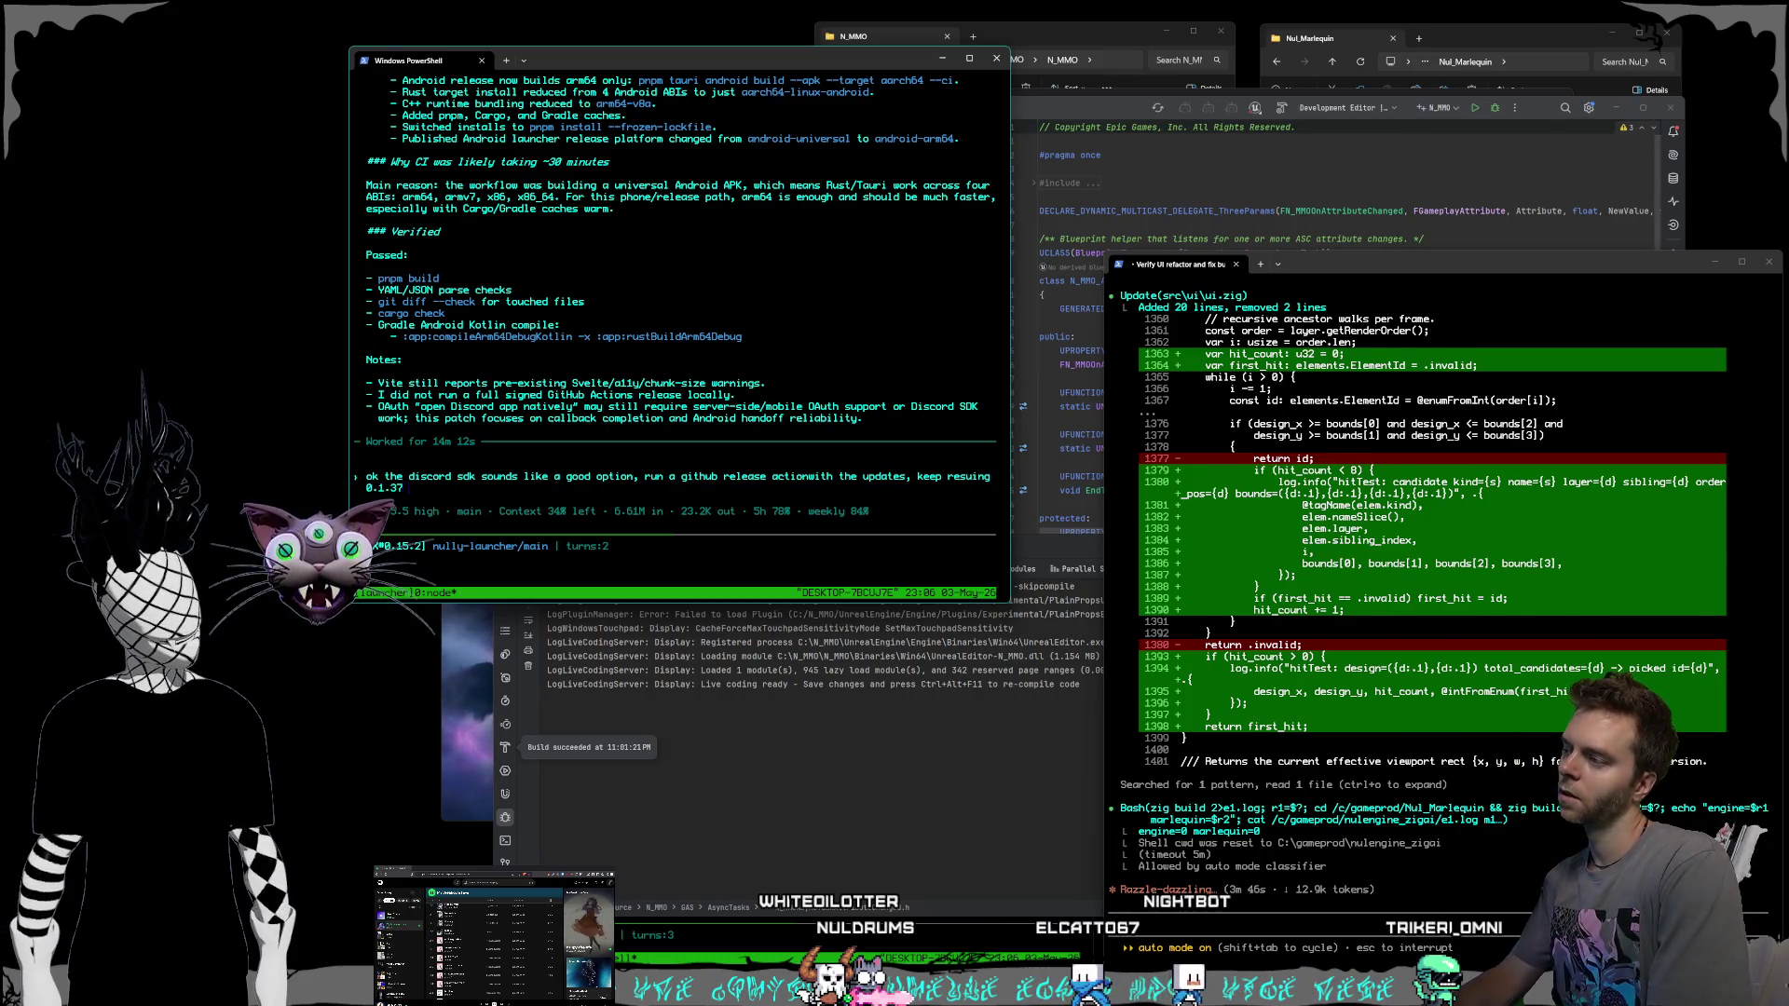
text(if you)
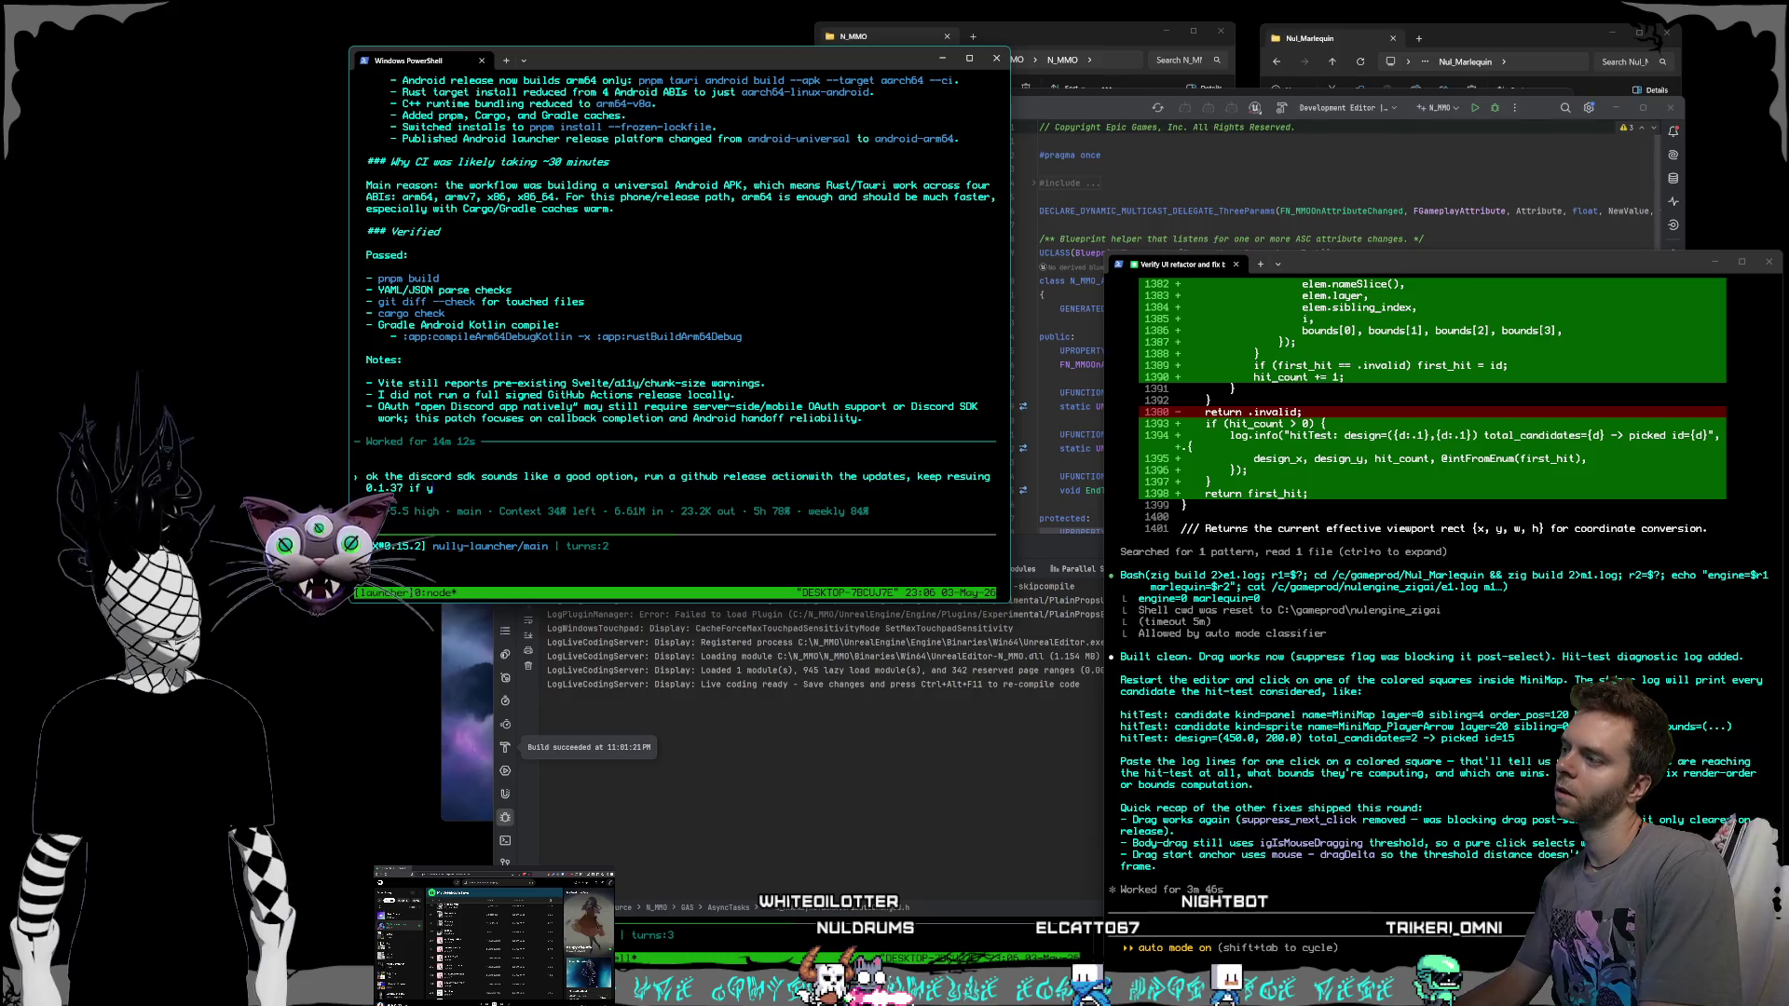
text( can instead of doi)
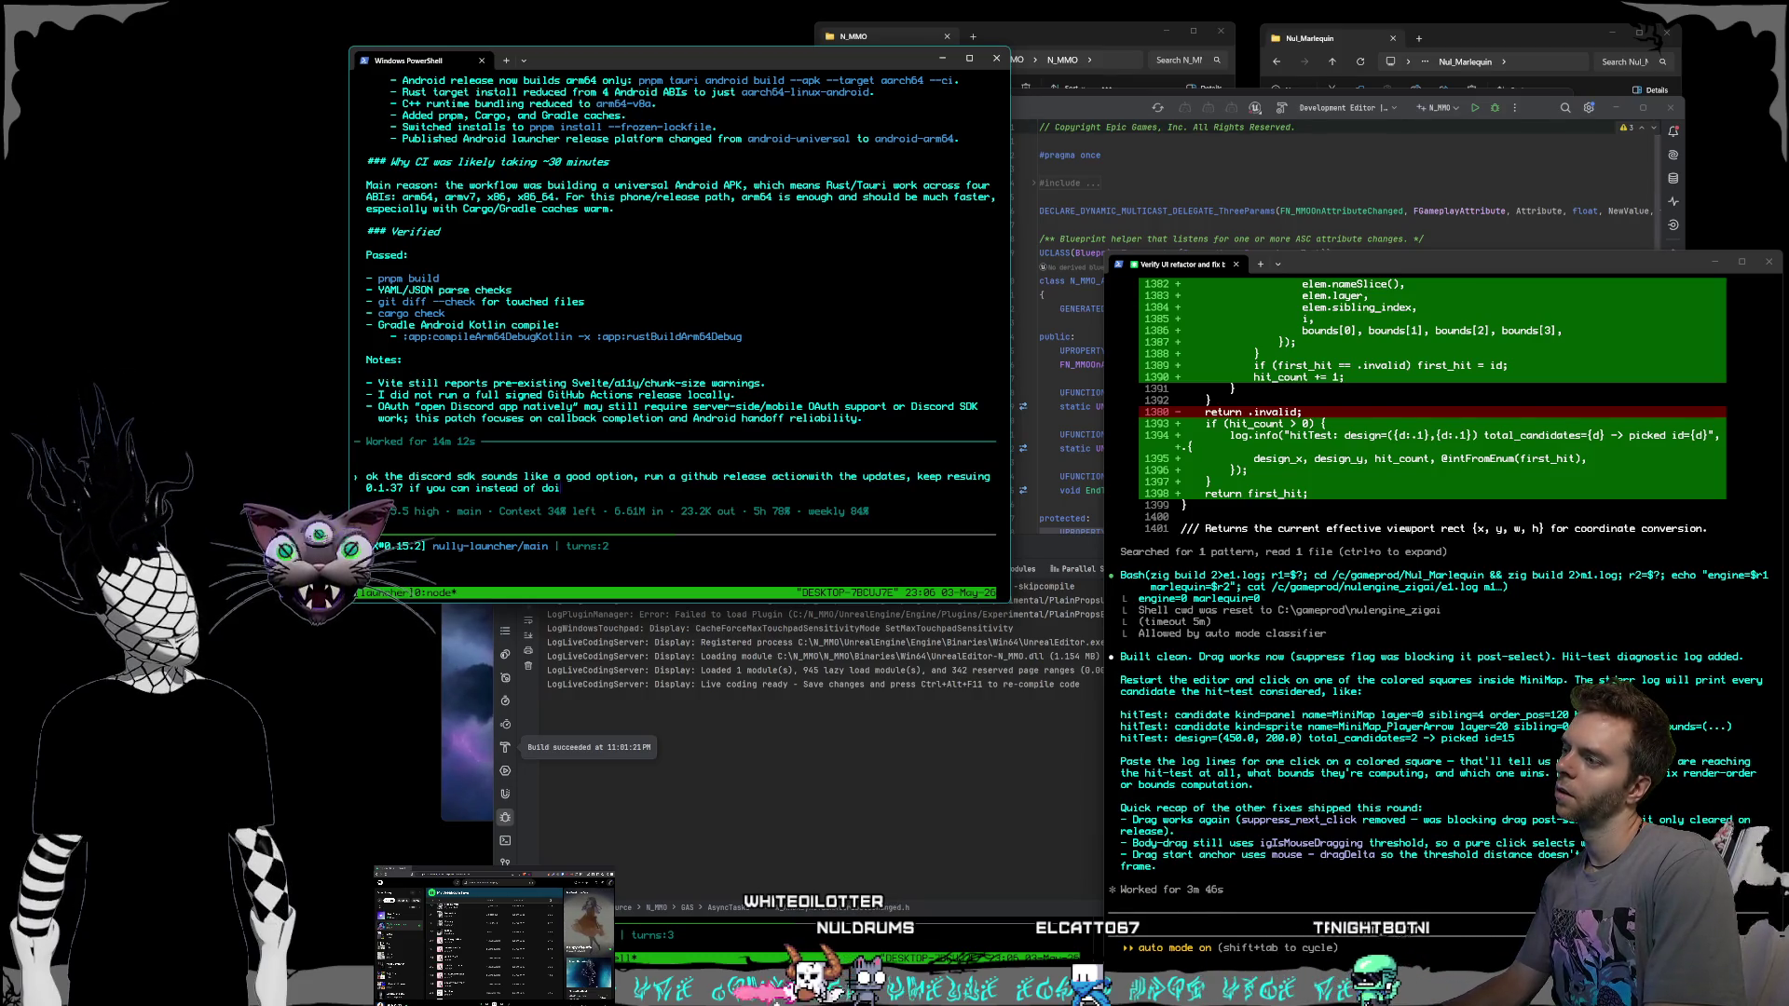
text(ng incremental)
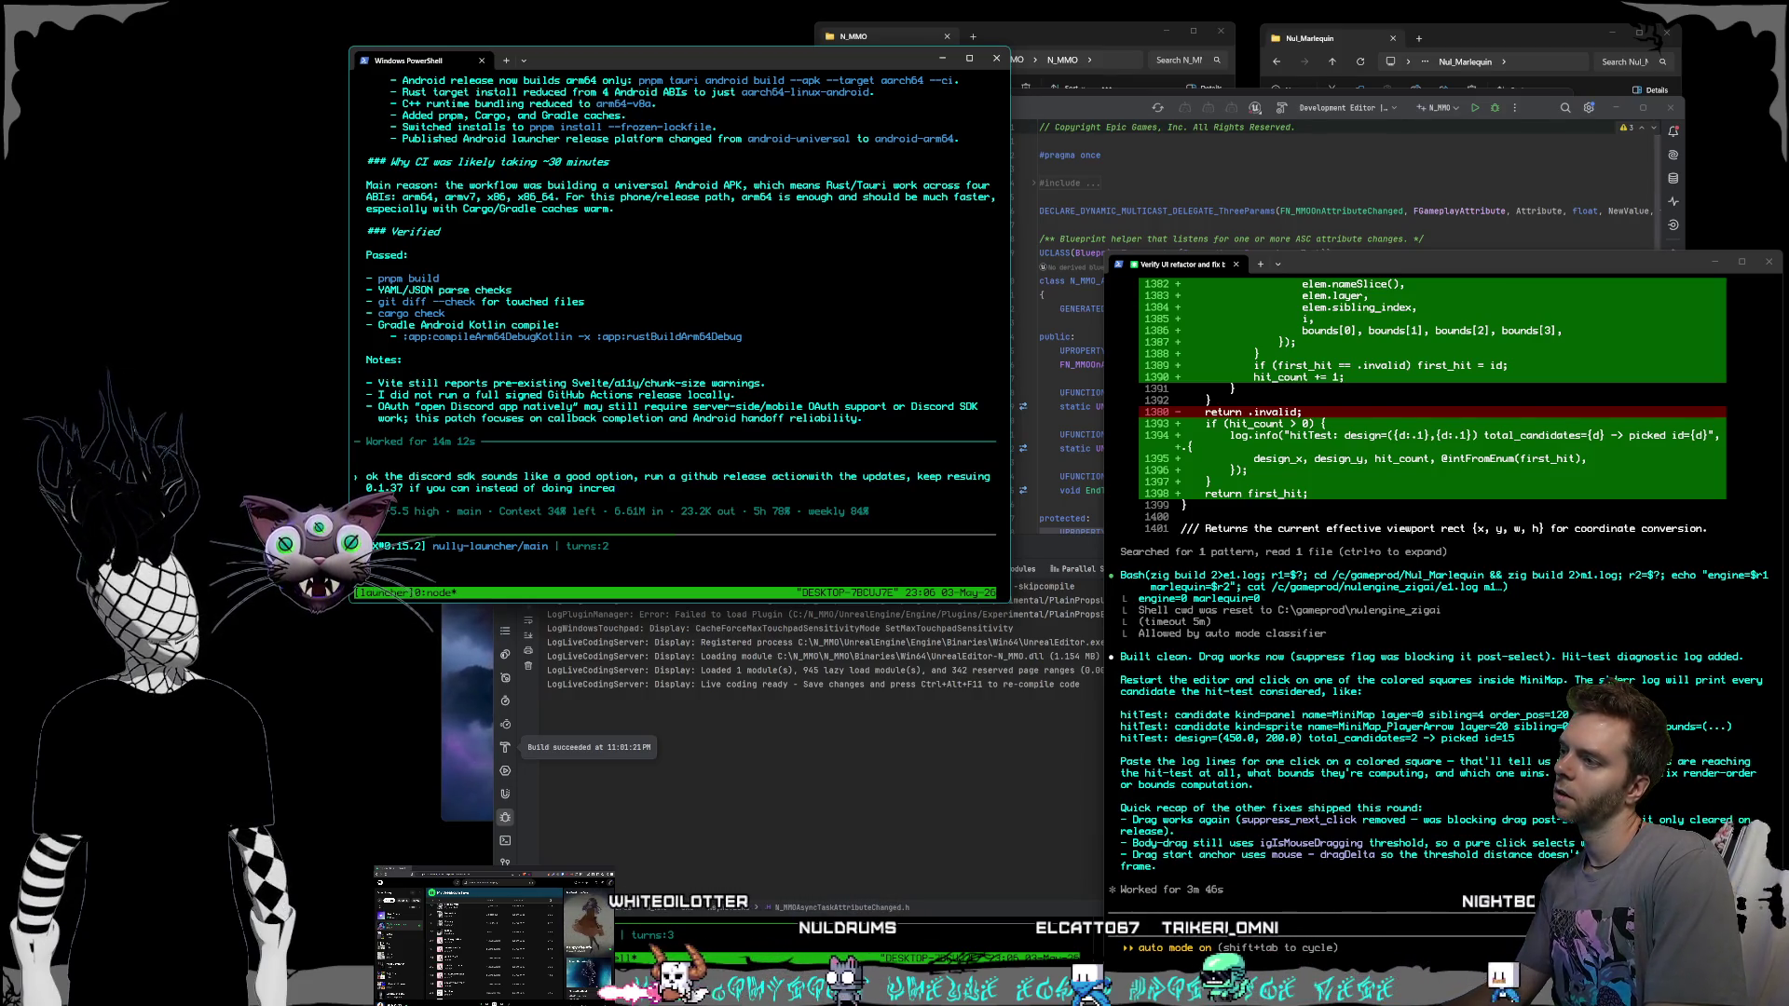
text( builds each time like how there were)
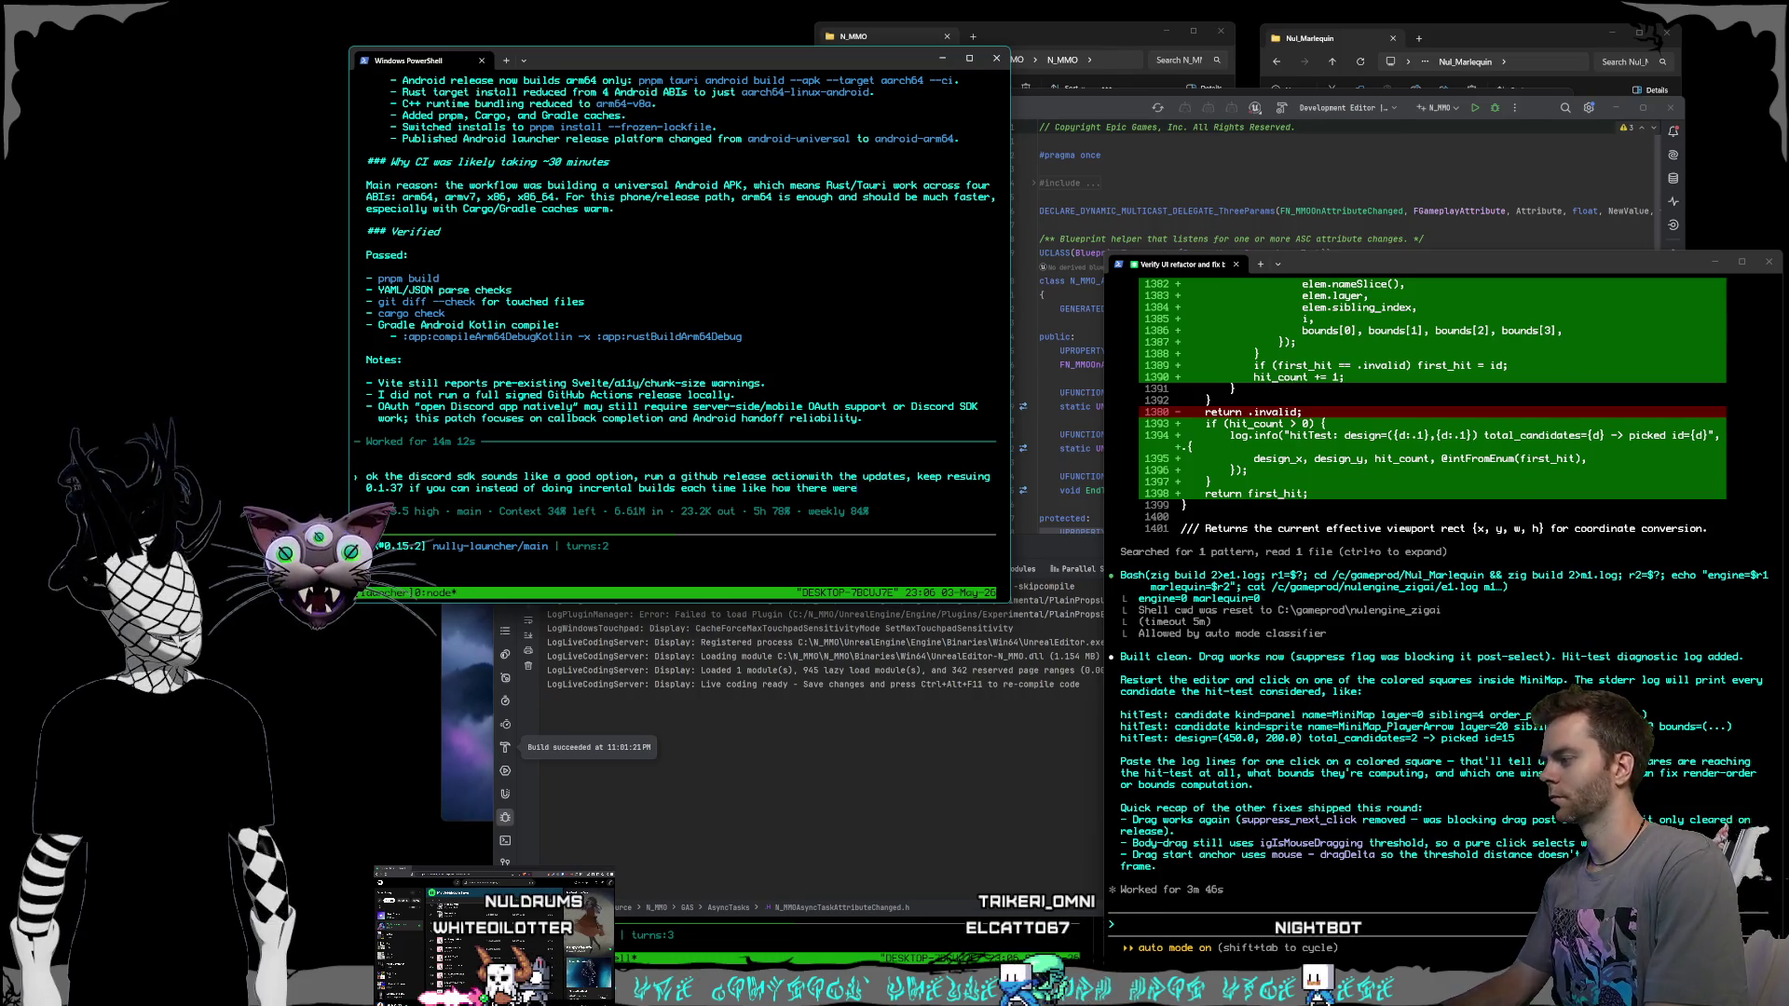
text( all the ones yester)
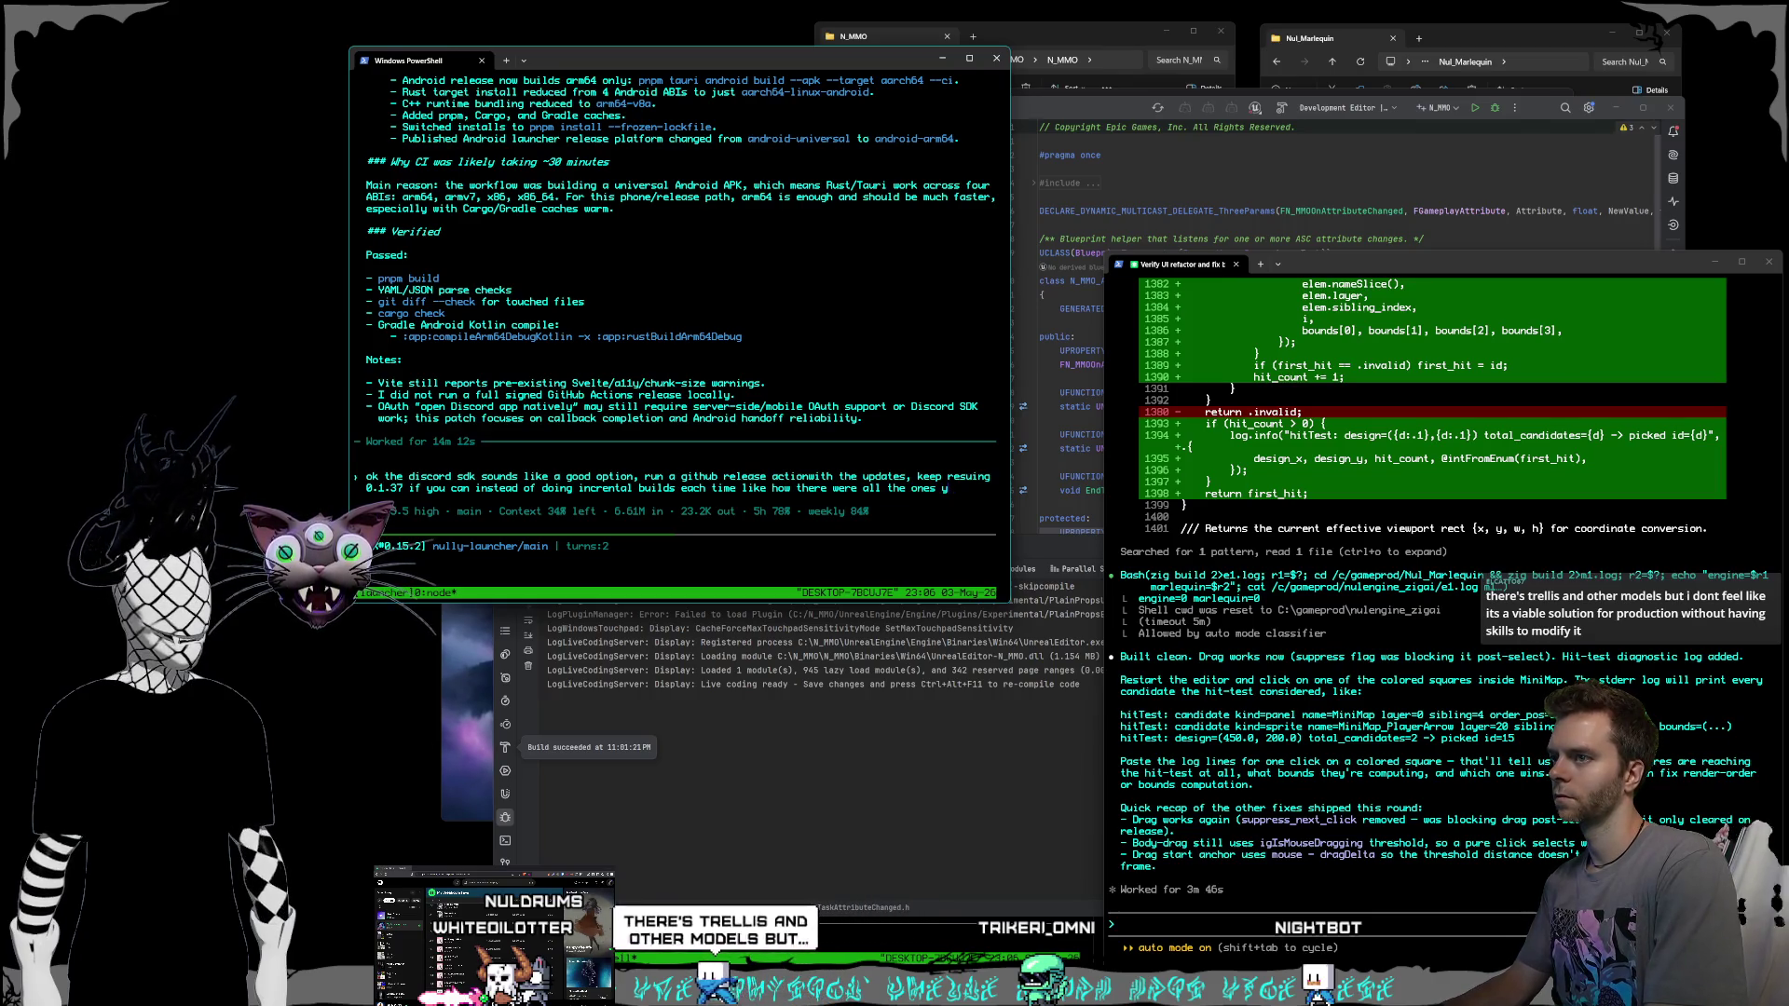
text(day just called)
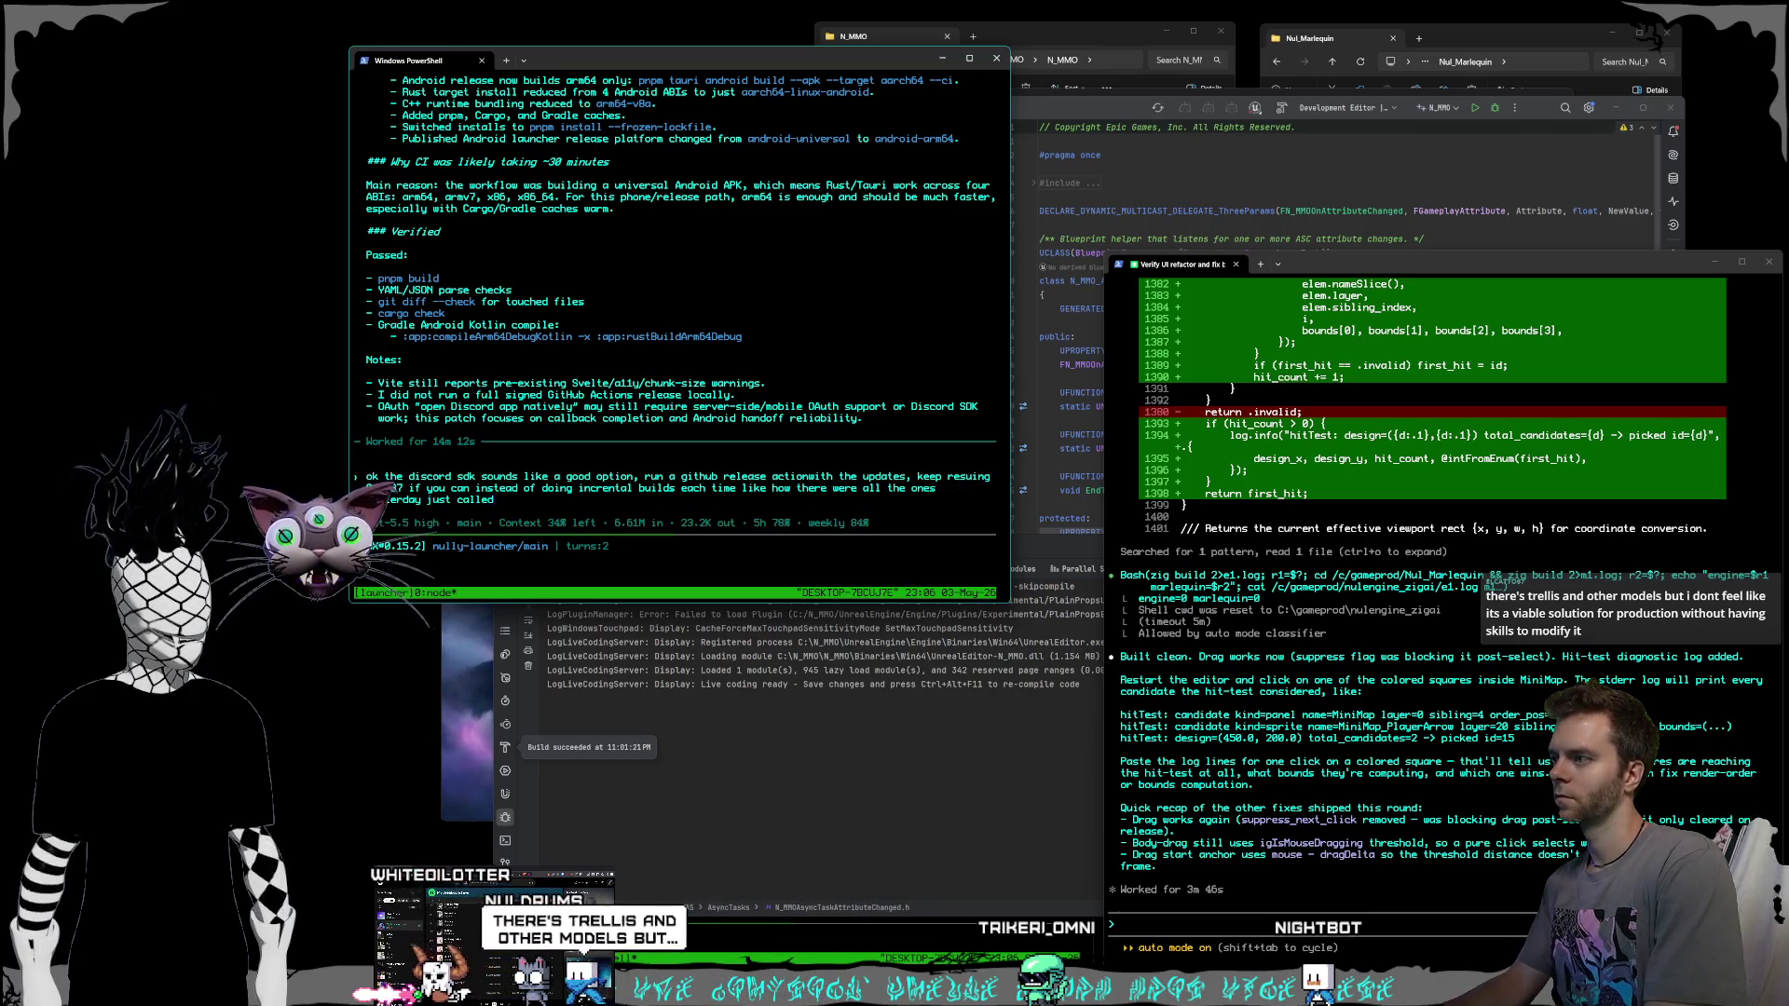
text( RElease)
Ask for a release build for iterating through bugs once the work is done.
text(lease for ite)
text(rating throug)
text(h bugs,)
text( once you're done qa test the)
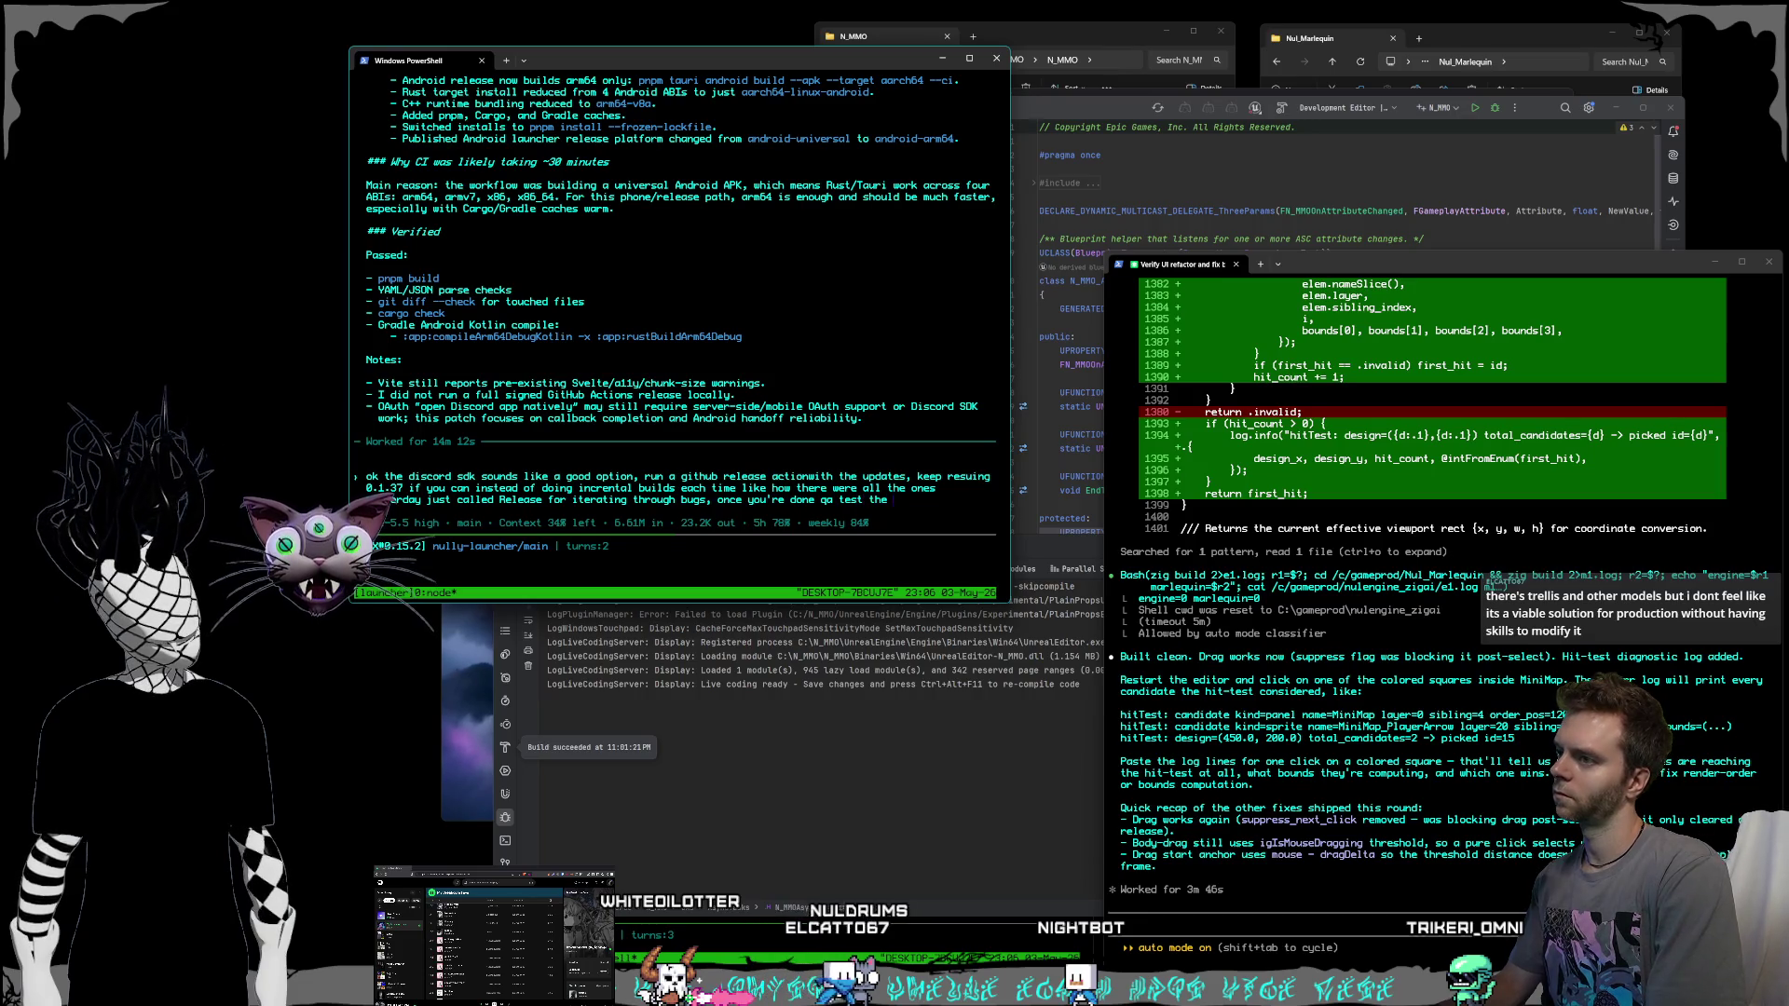
text(rel)
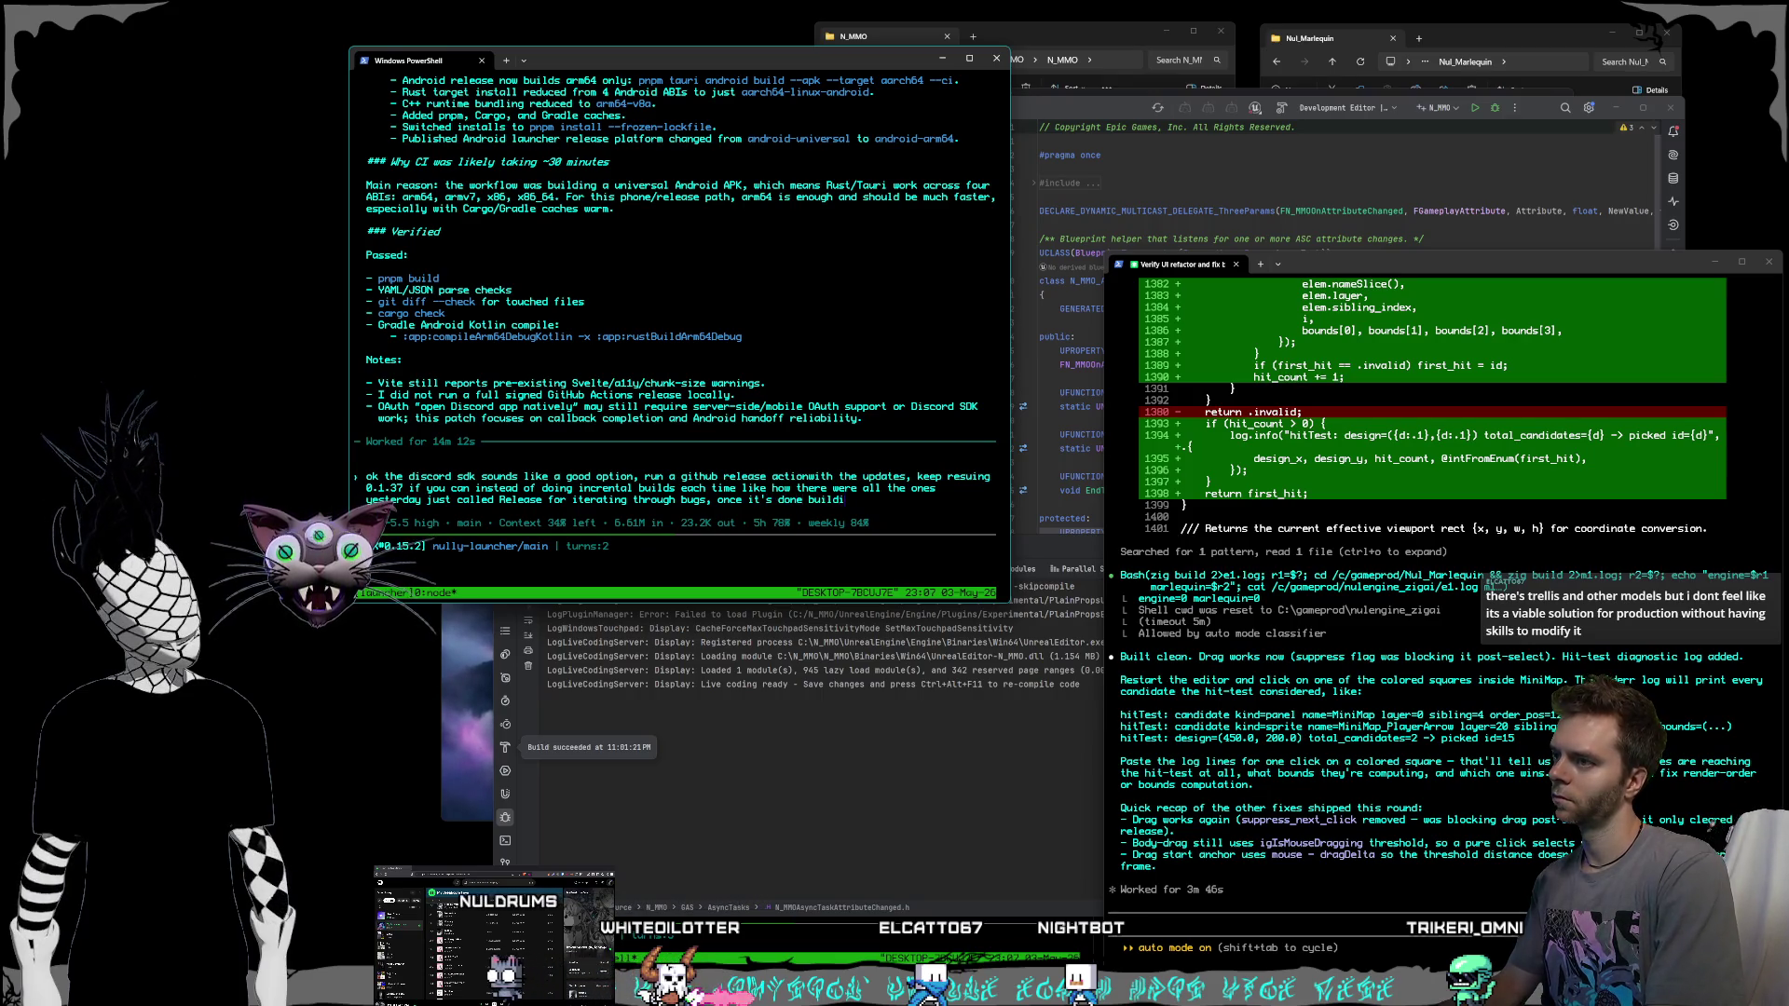
text(push the r)
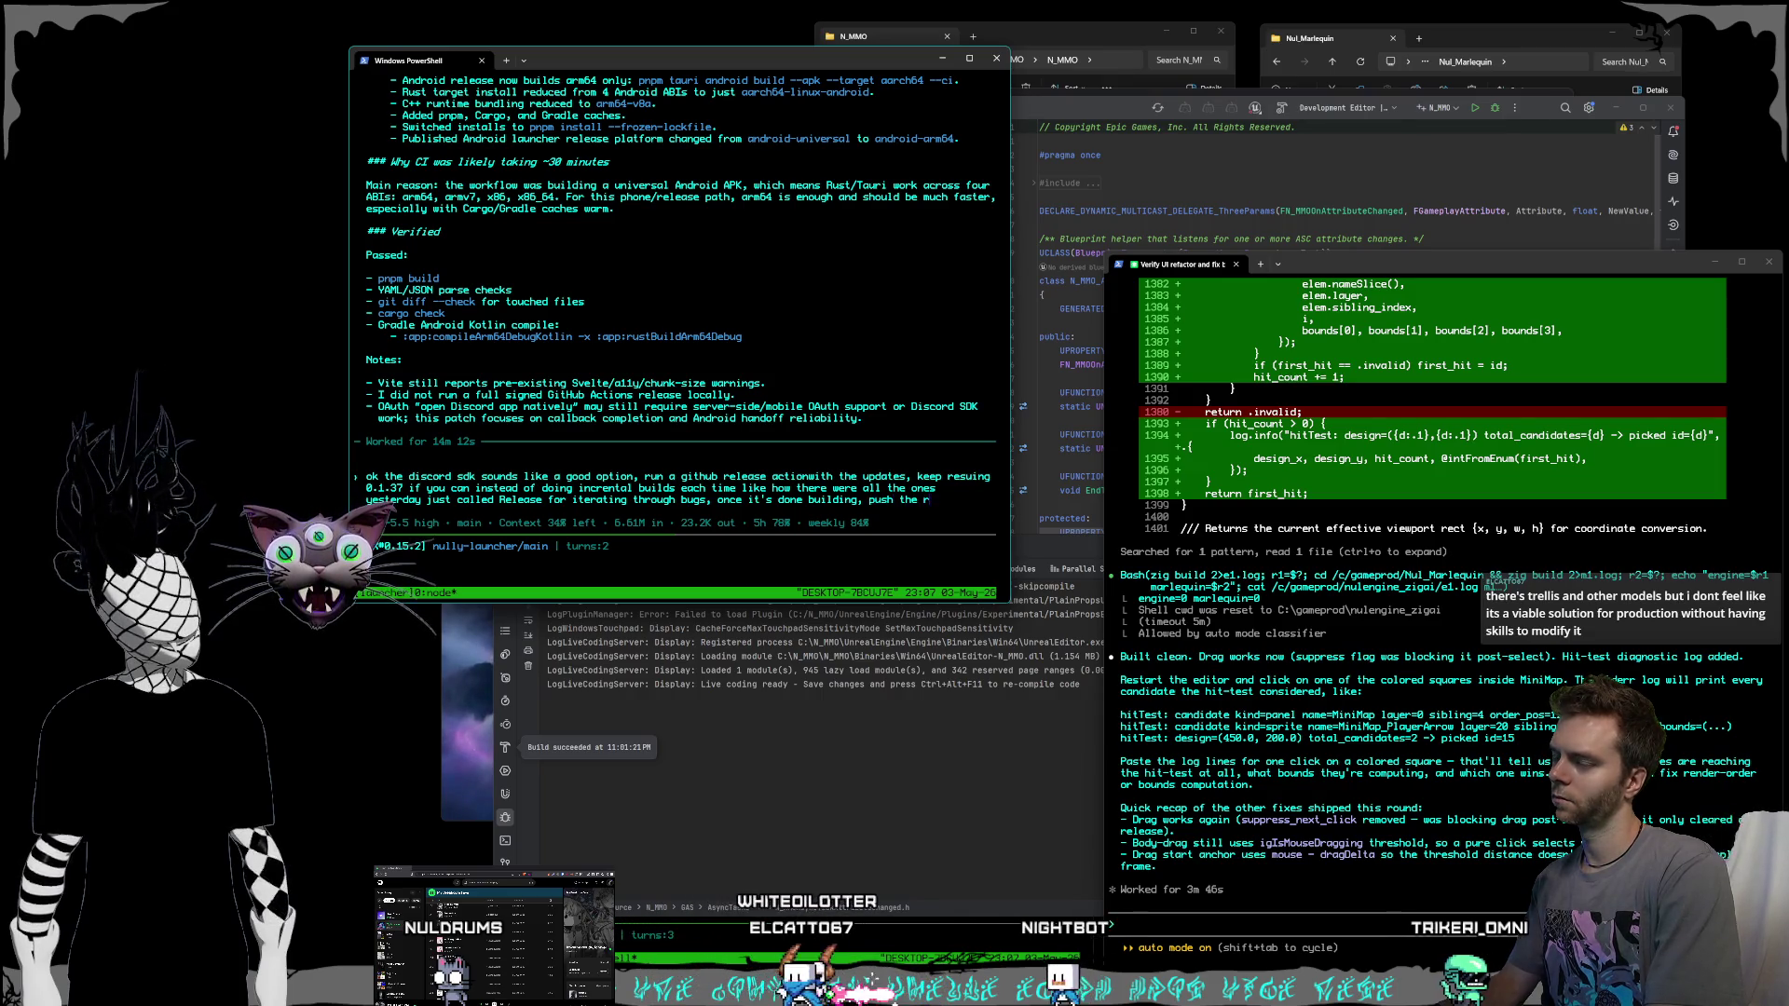
text(elease ver)
key(BackSpace)
key(BackSpace)
key(BackSpace)
Ask Codex to push the new release to the phone, check logs, and iterate until the first 4 bugs are fixed.
text(new rele)
text( o)
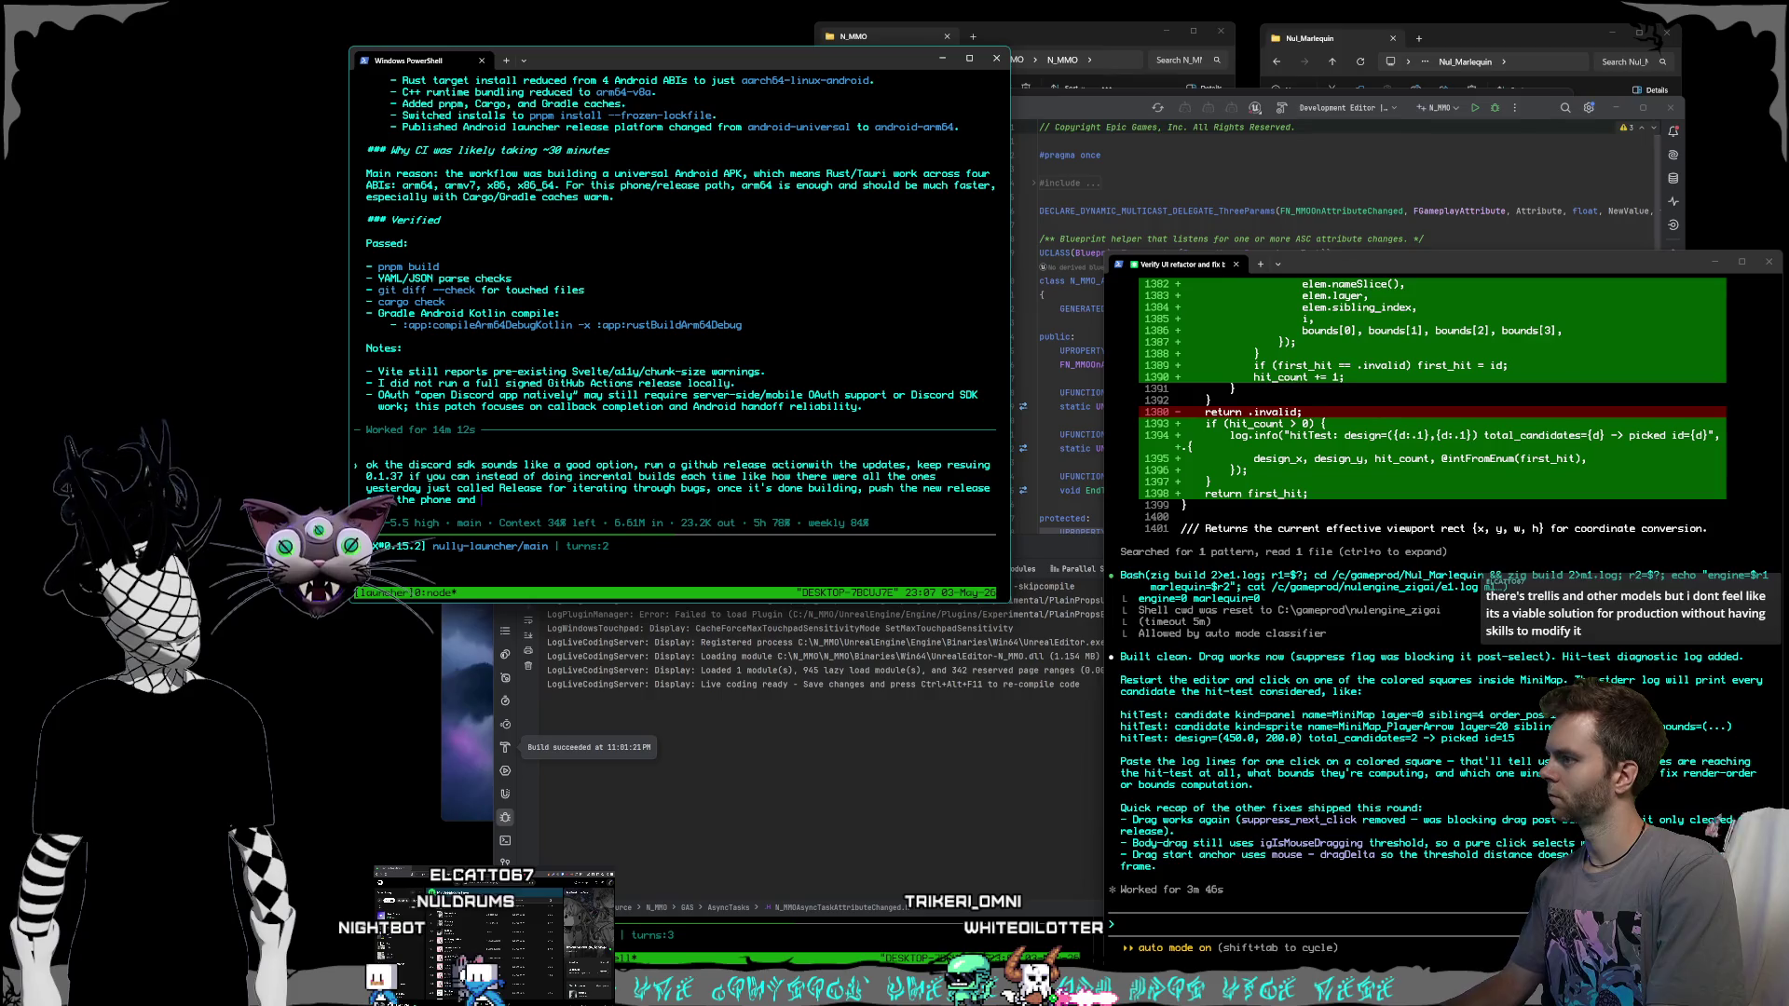
text( yourself, check logg)
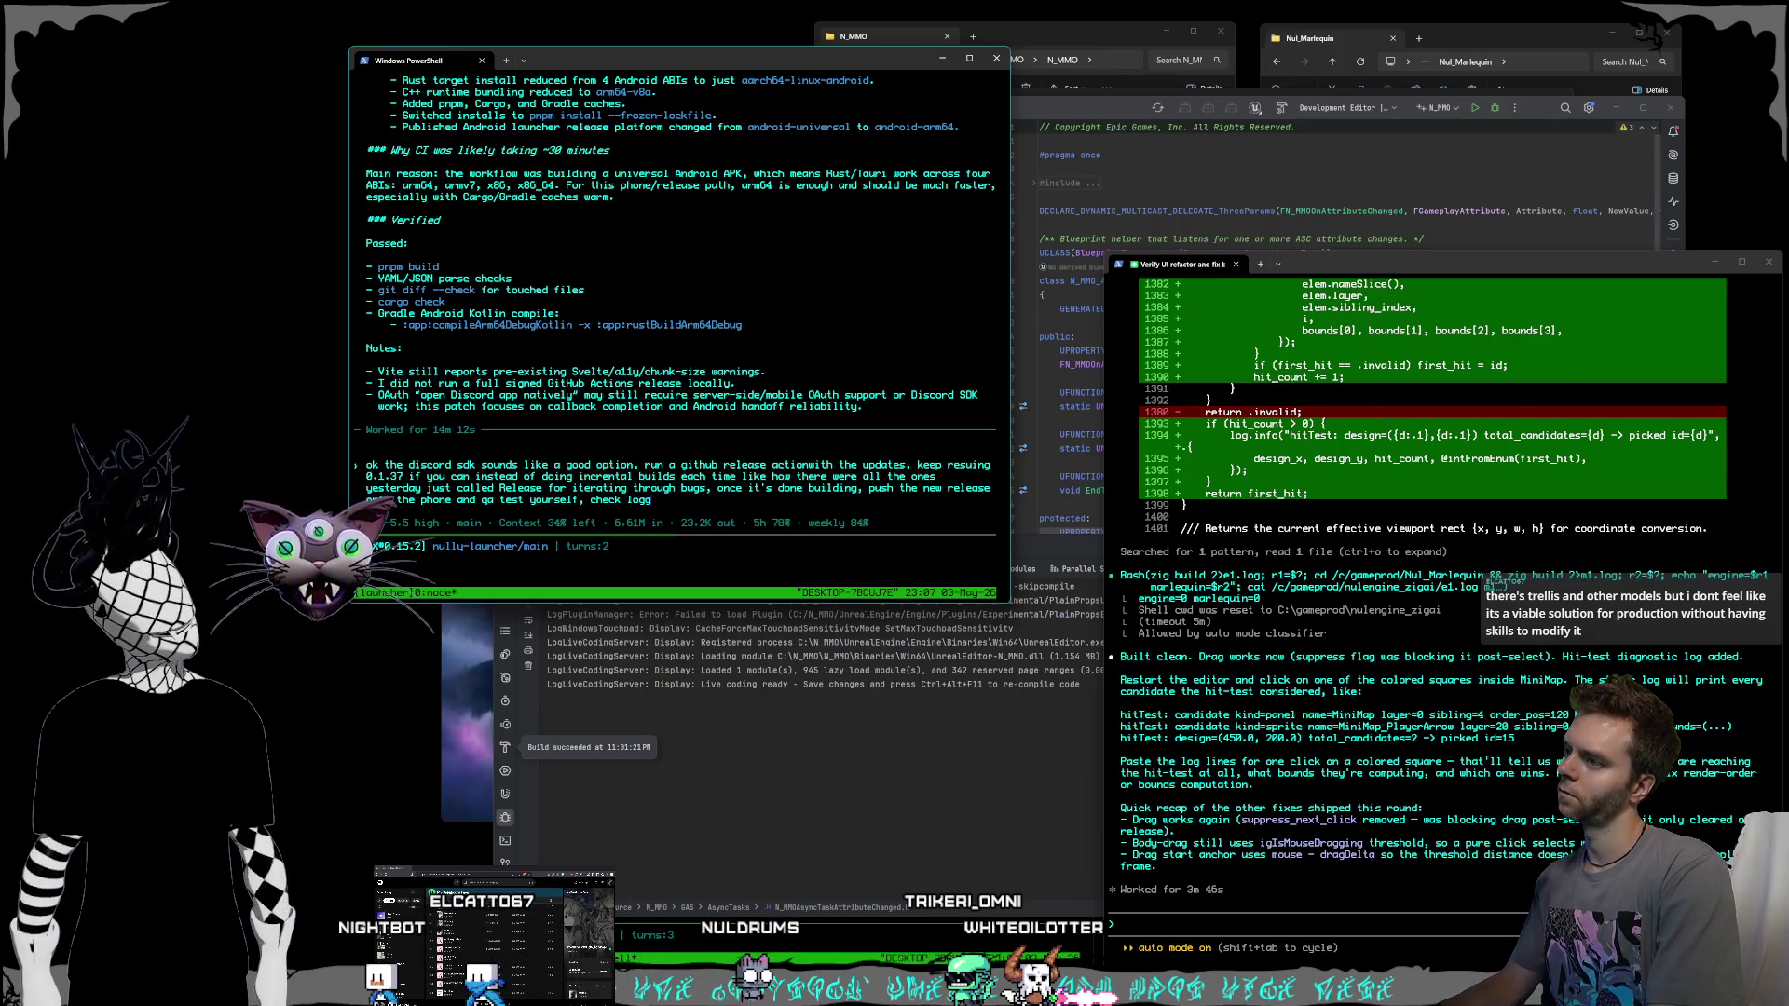
key(BackSpace)
key(BackSpace)
text(s,)
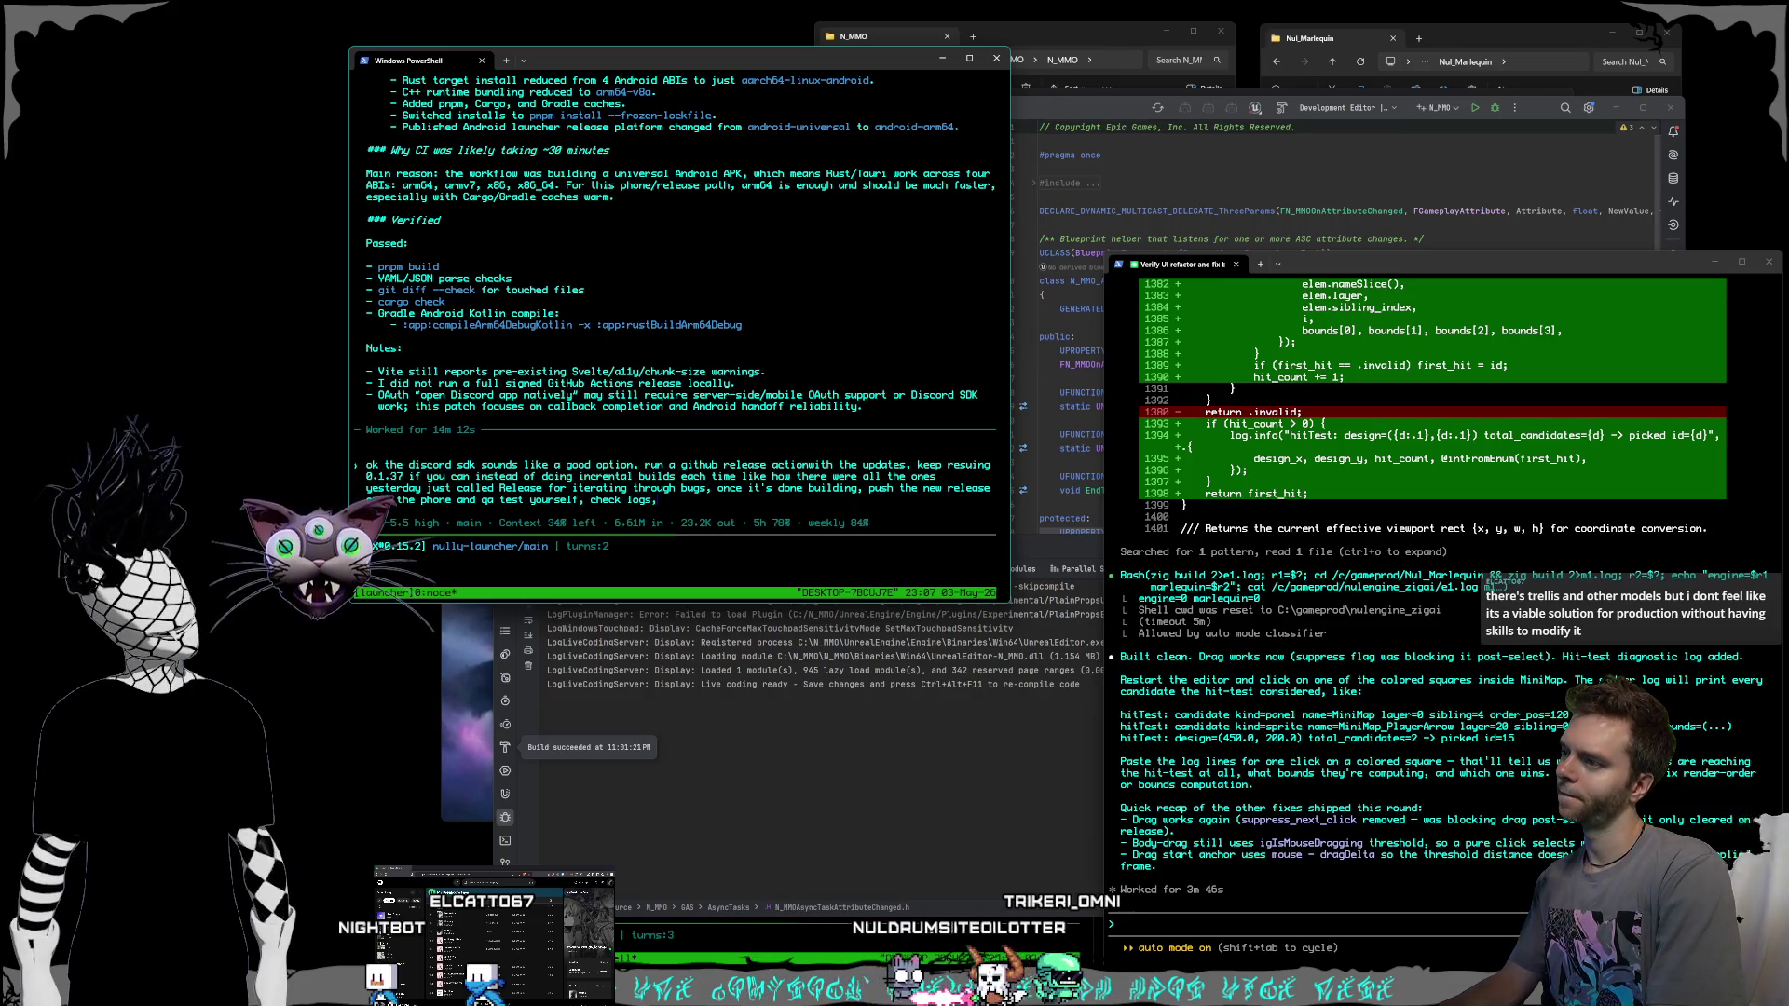
text( iterated)
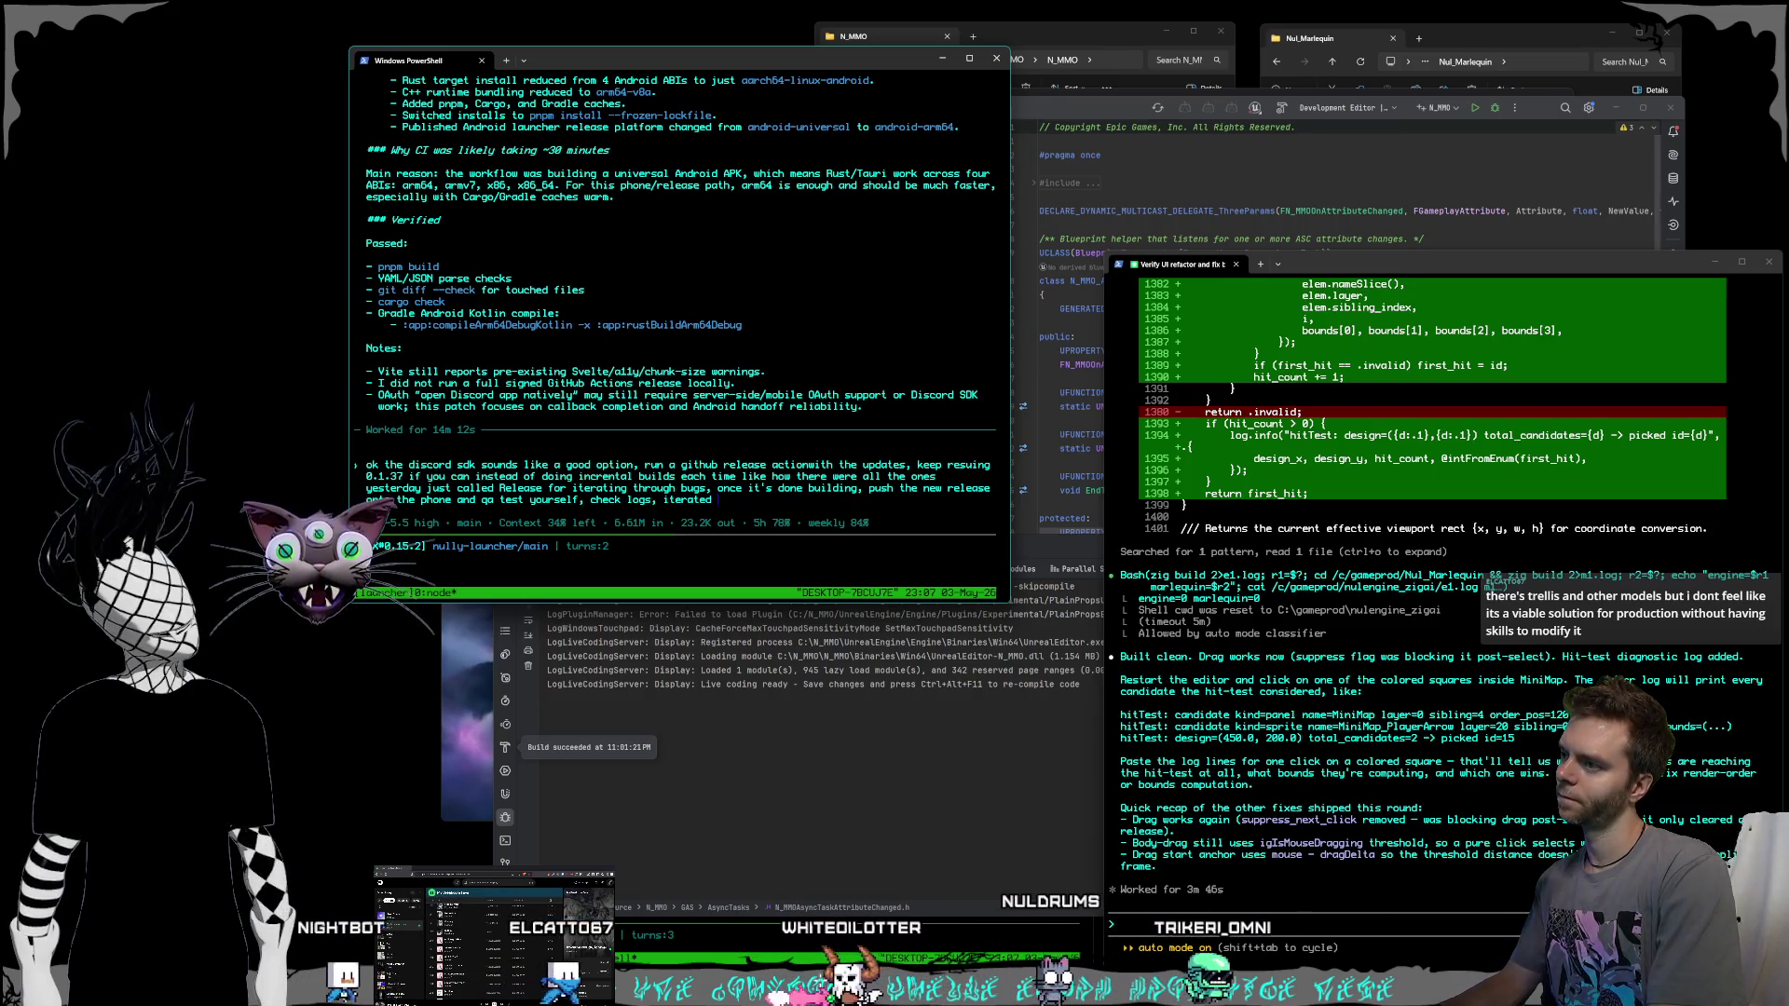
key(BackSpace)
text(until)
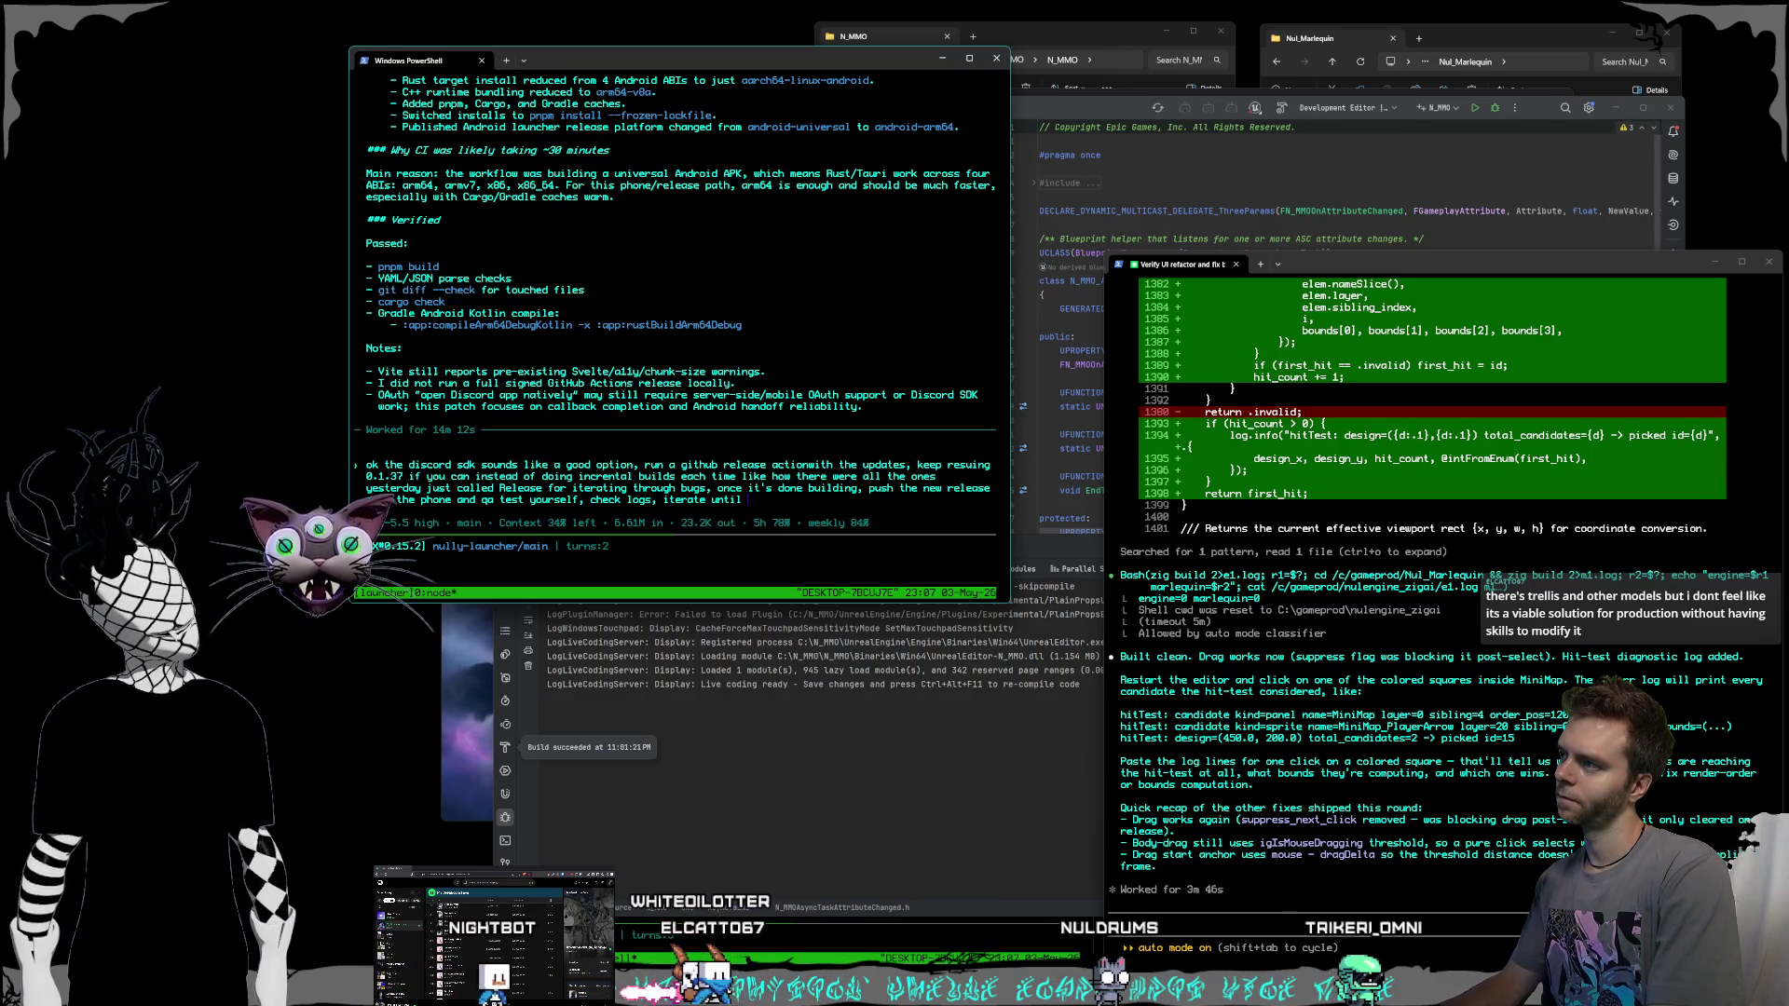
text( the first 4 bugs)
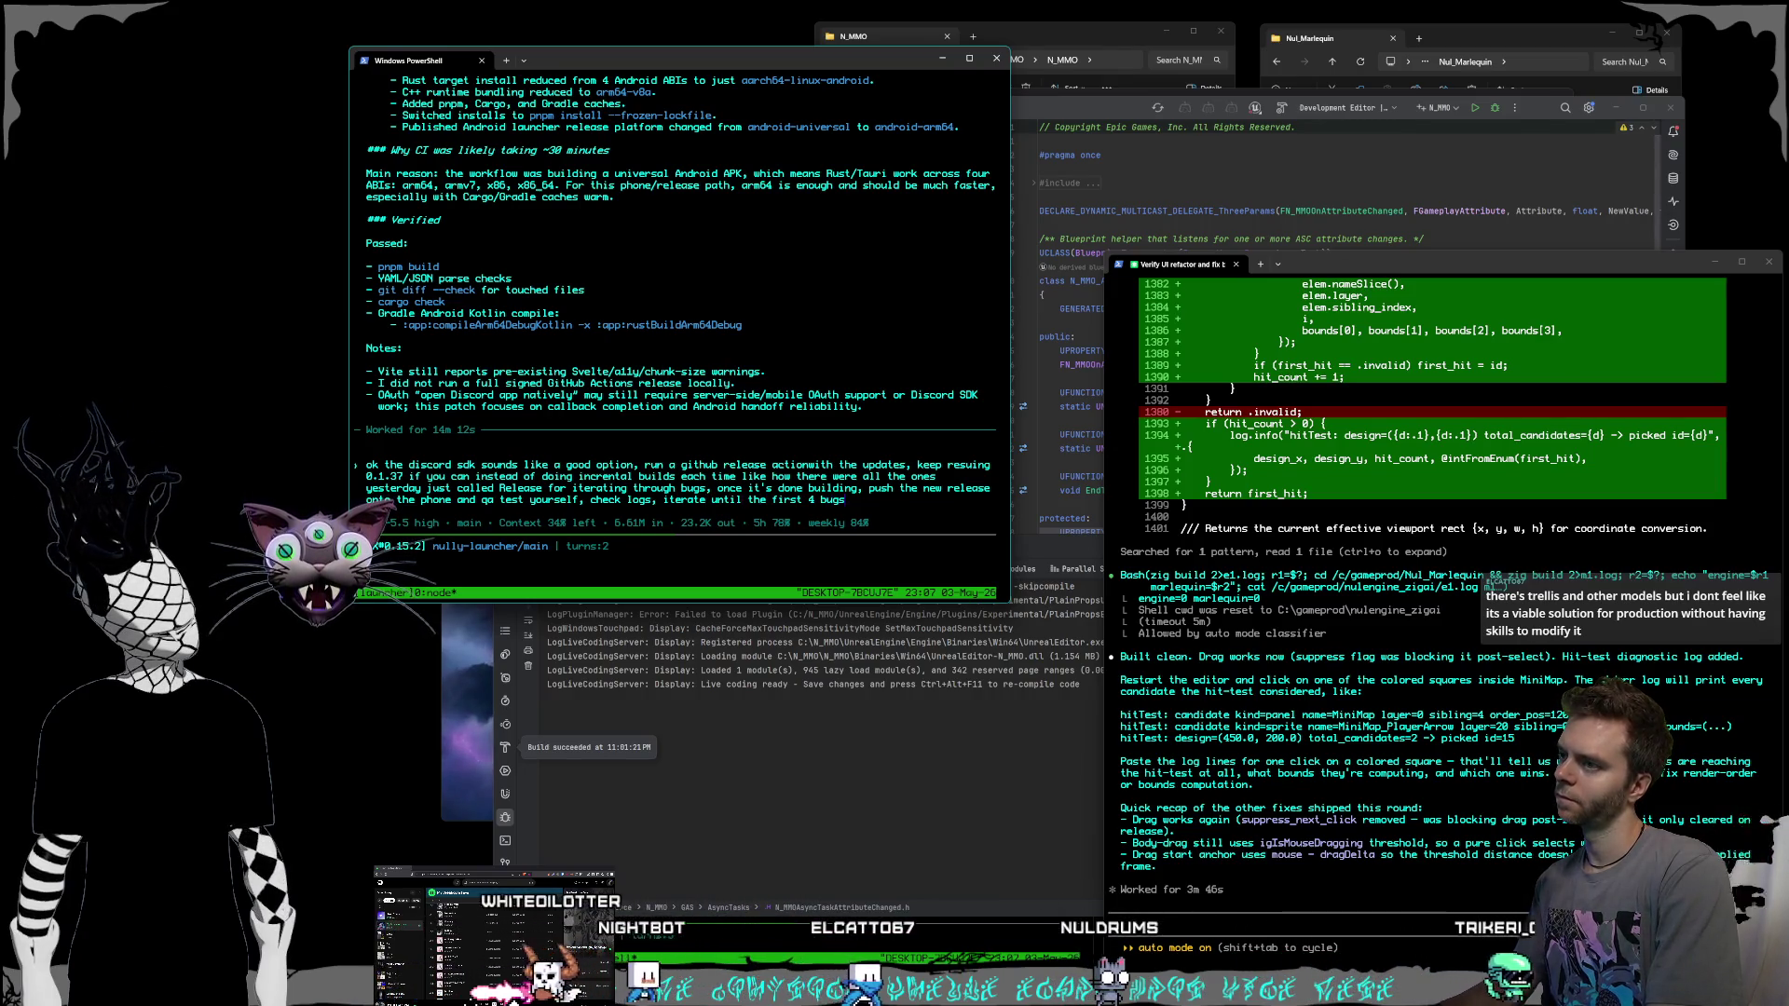
text( are fixed,)
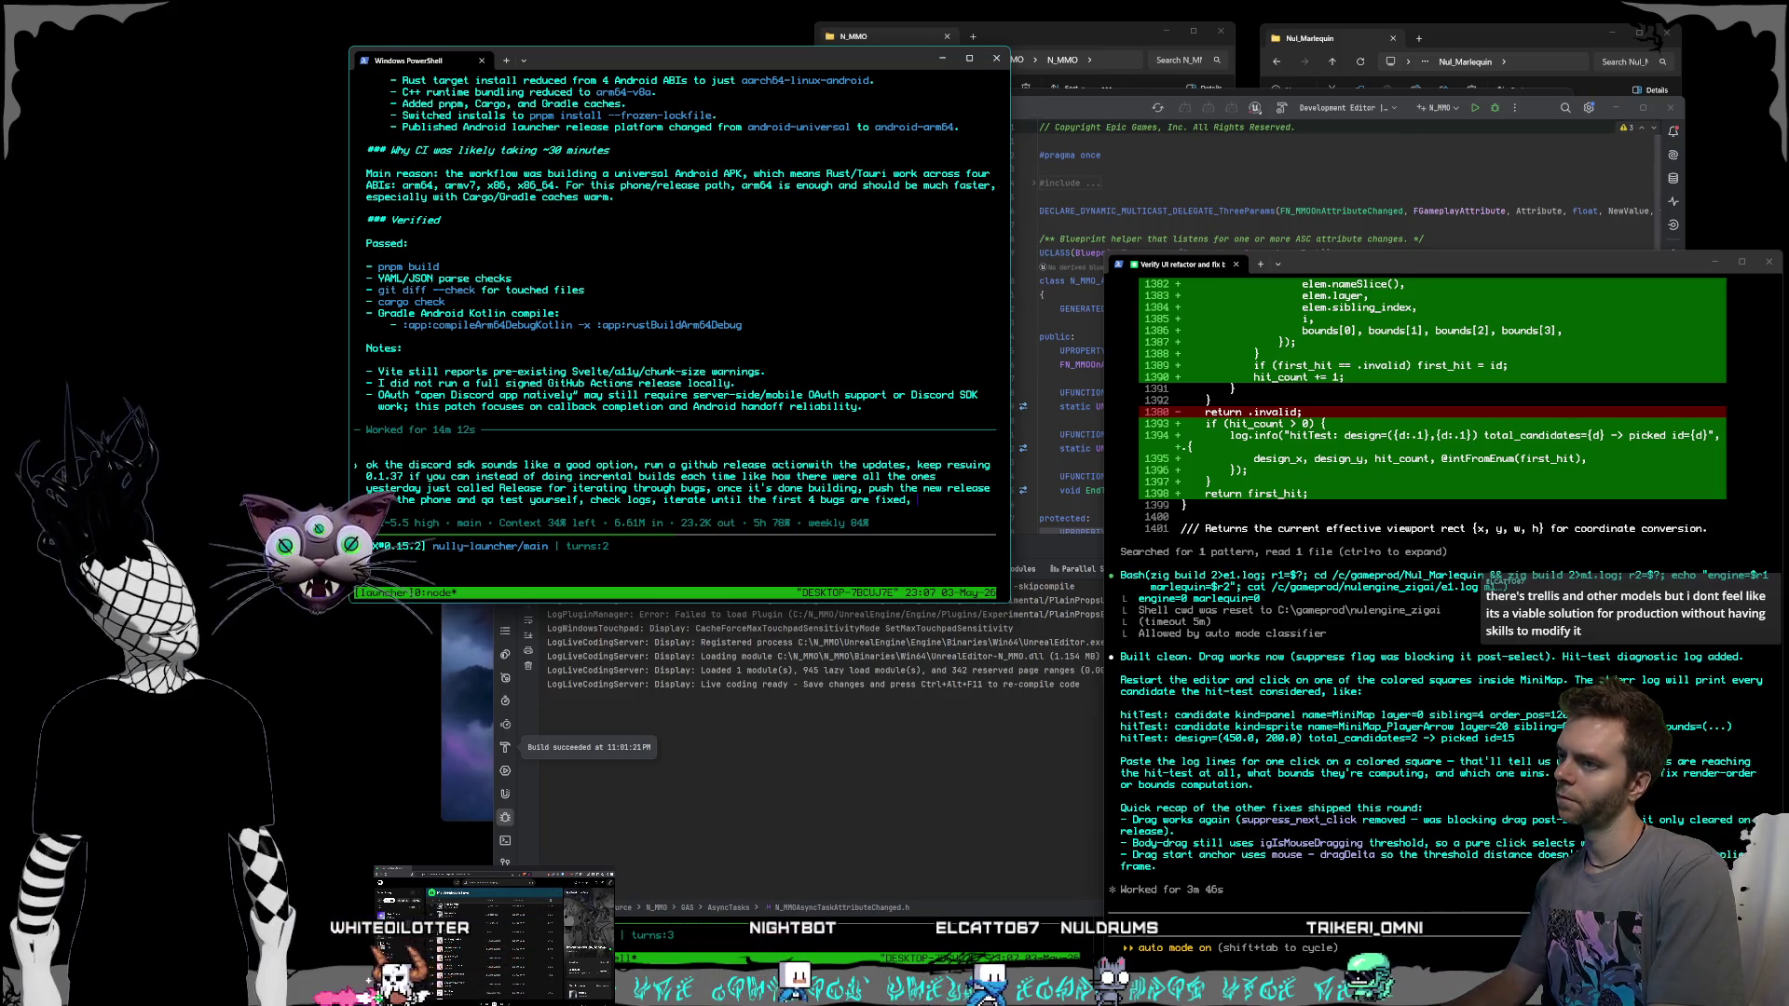
text( $)
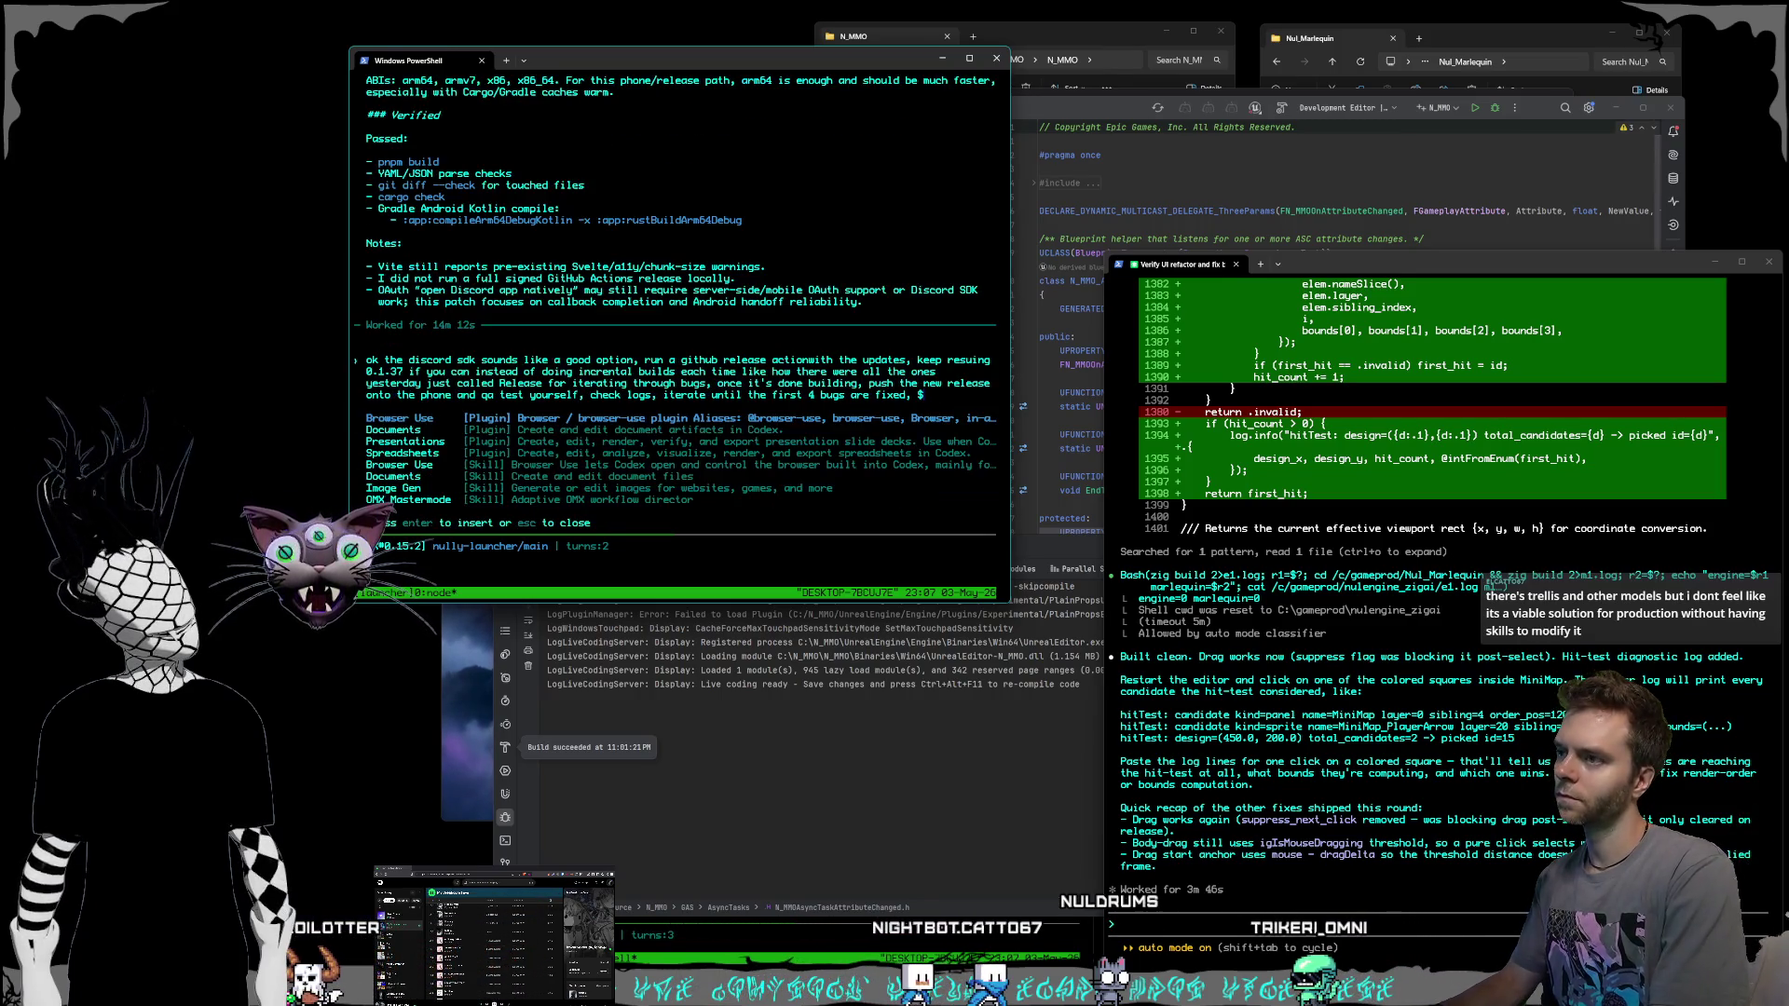
text(omx-mastermode)
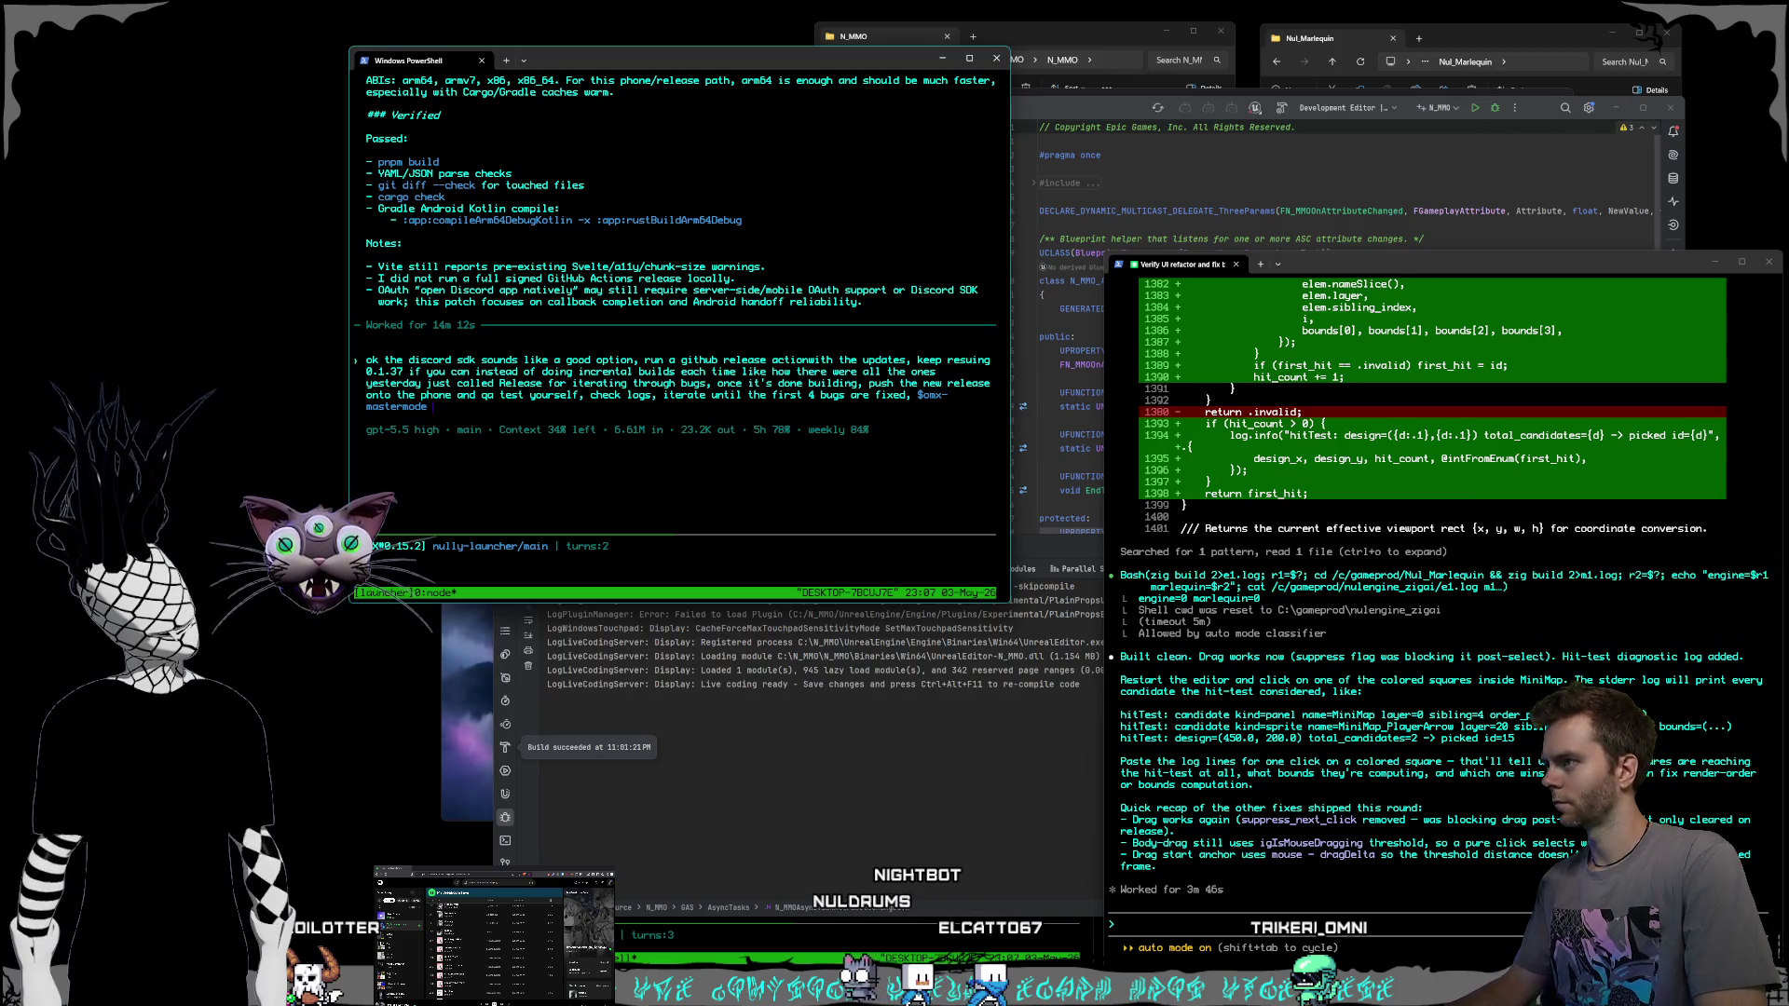
Submit the release-and-bug-fix request with the $omx-mastermode skill so Codex starts working.
key(Return)
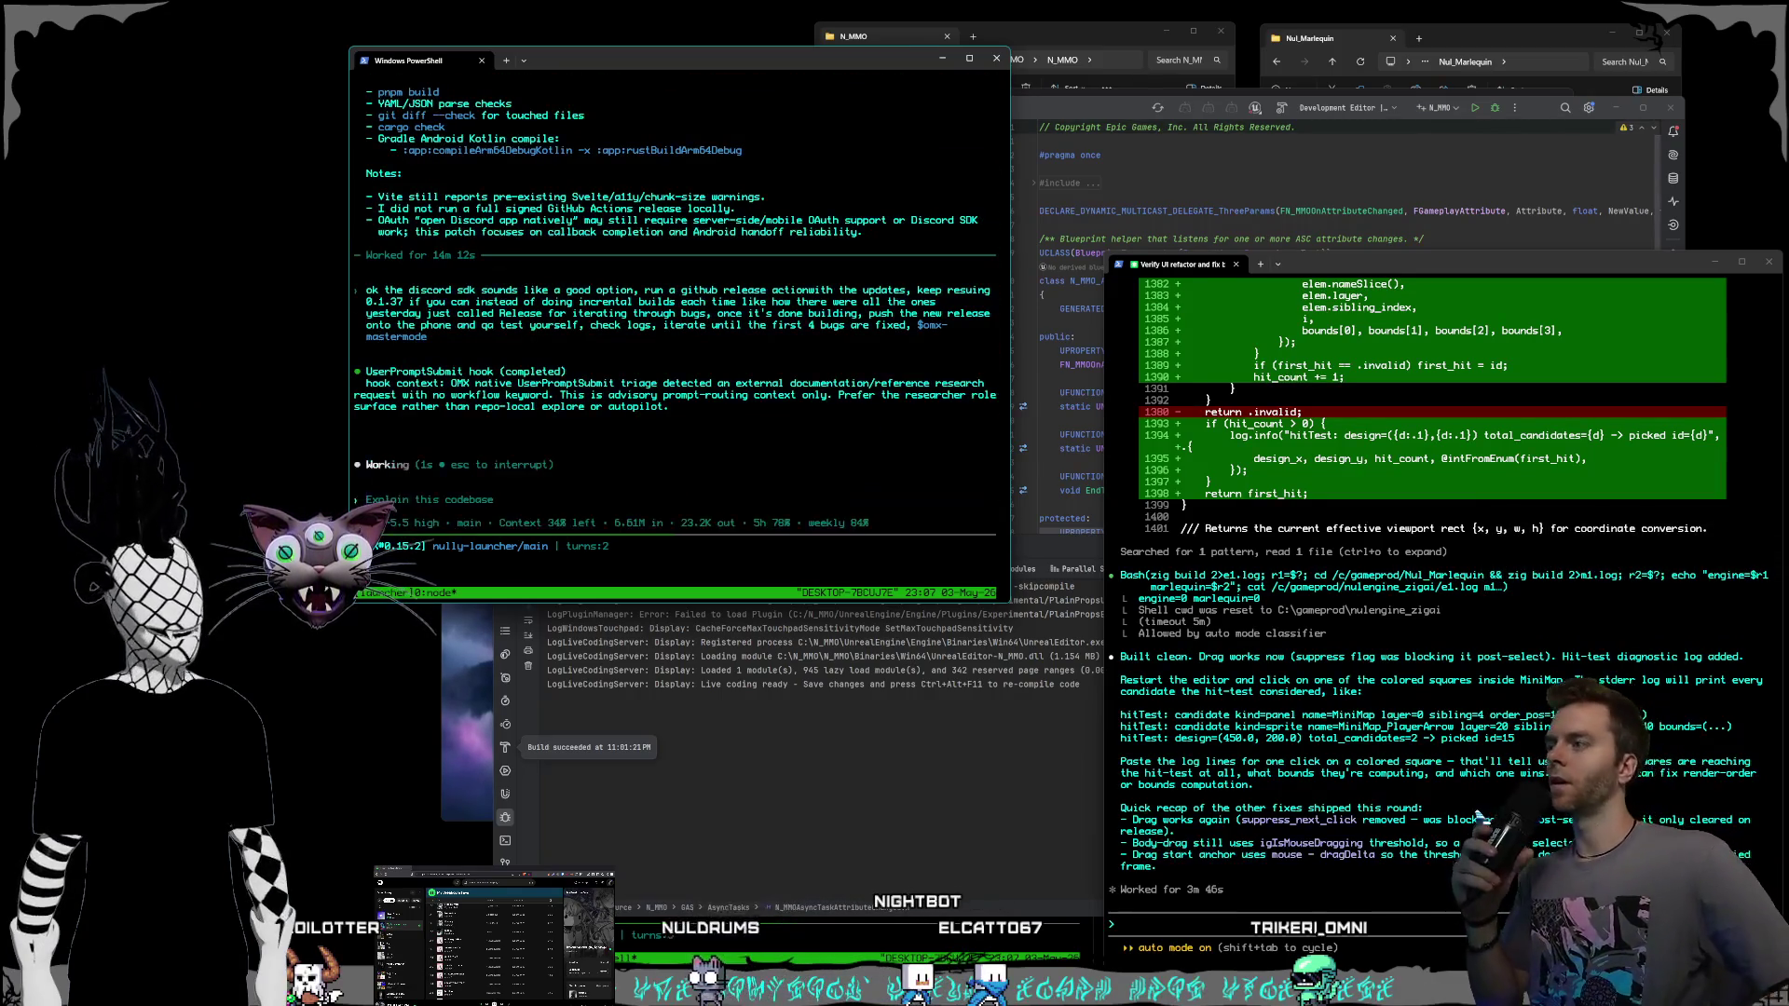